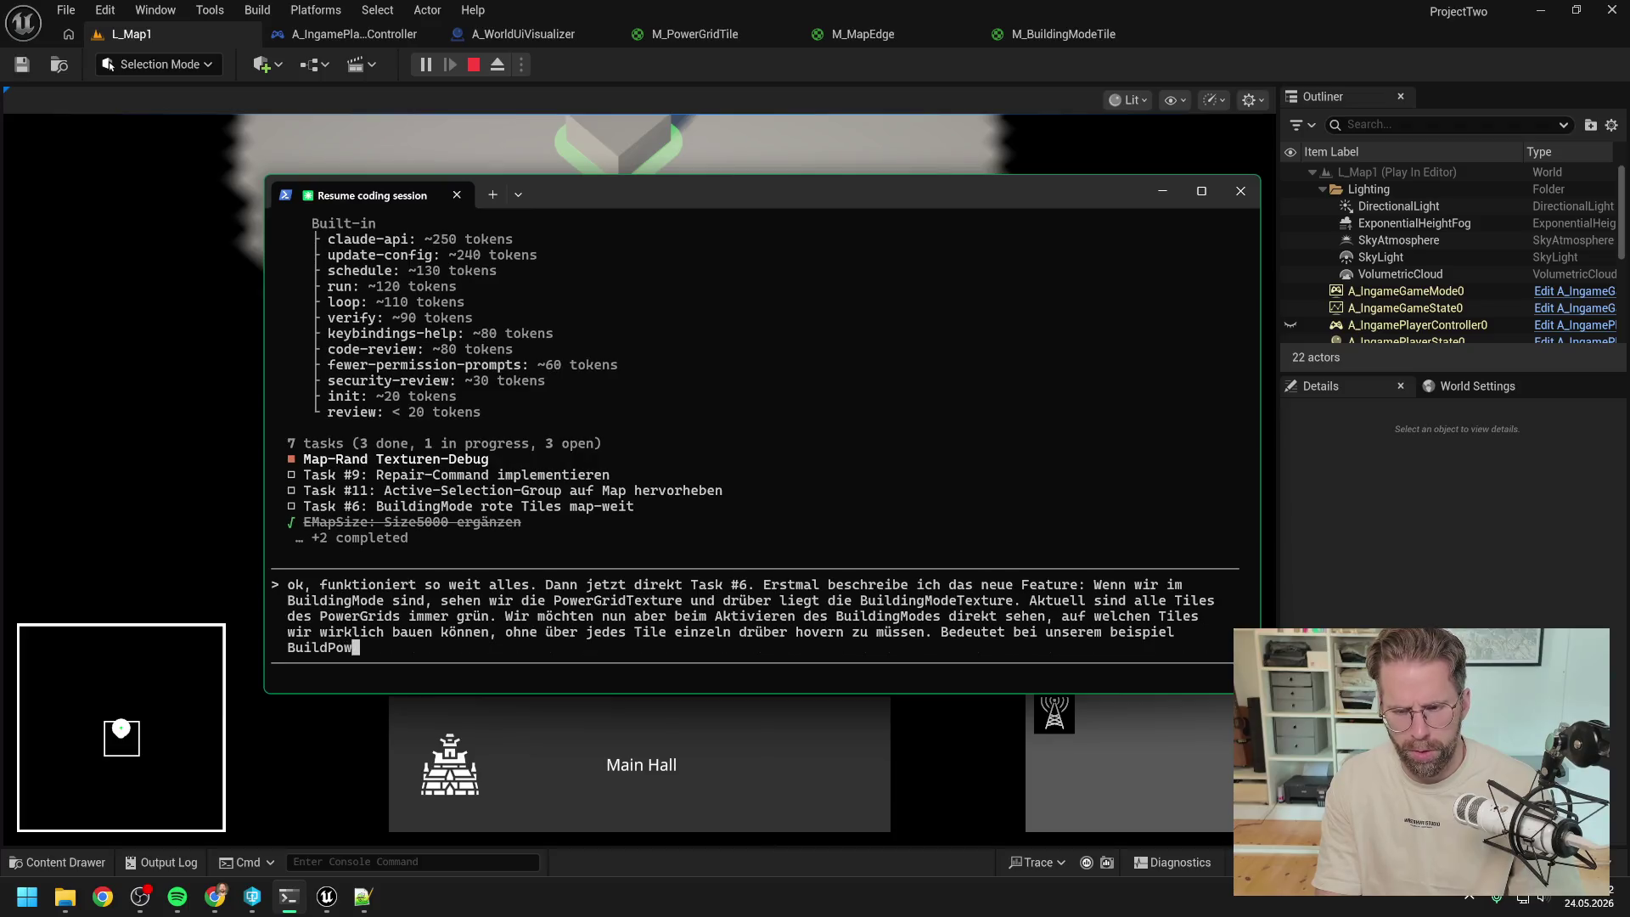
- Begin the German Task #6 prompt: mark all PowerGridGenerator tiles red where building isn't possible
text(rator)
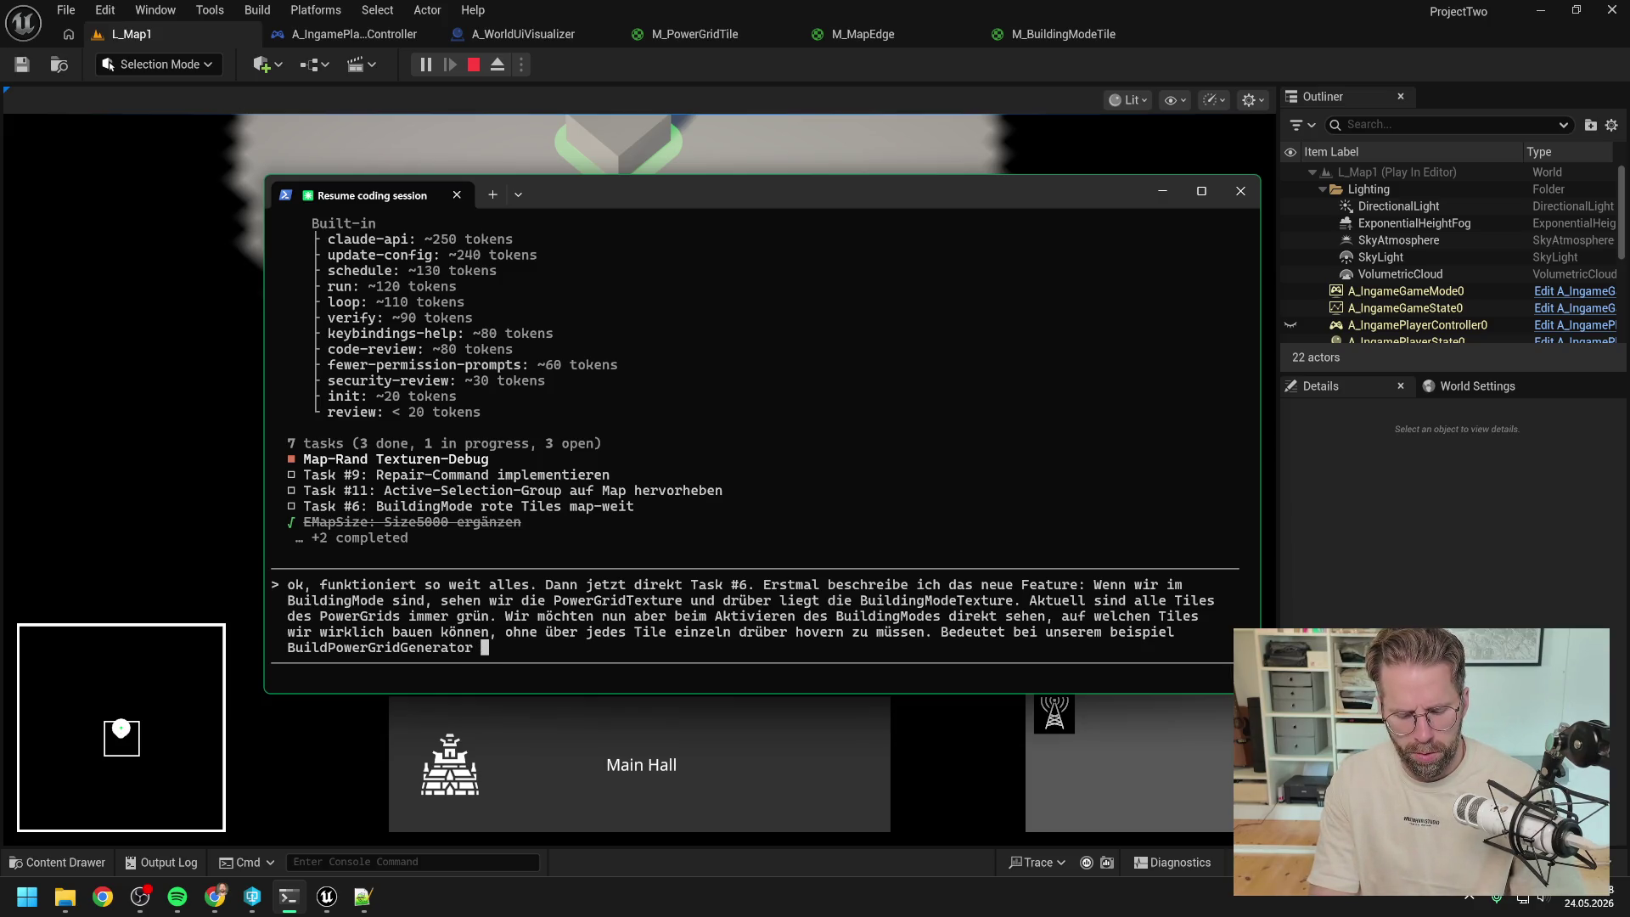
text( möchten wir)
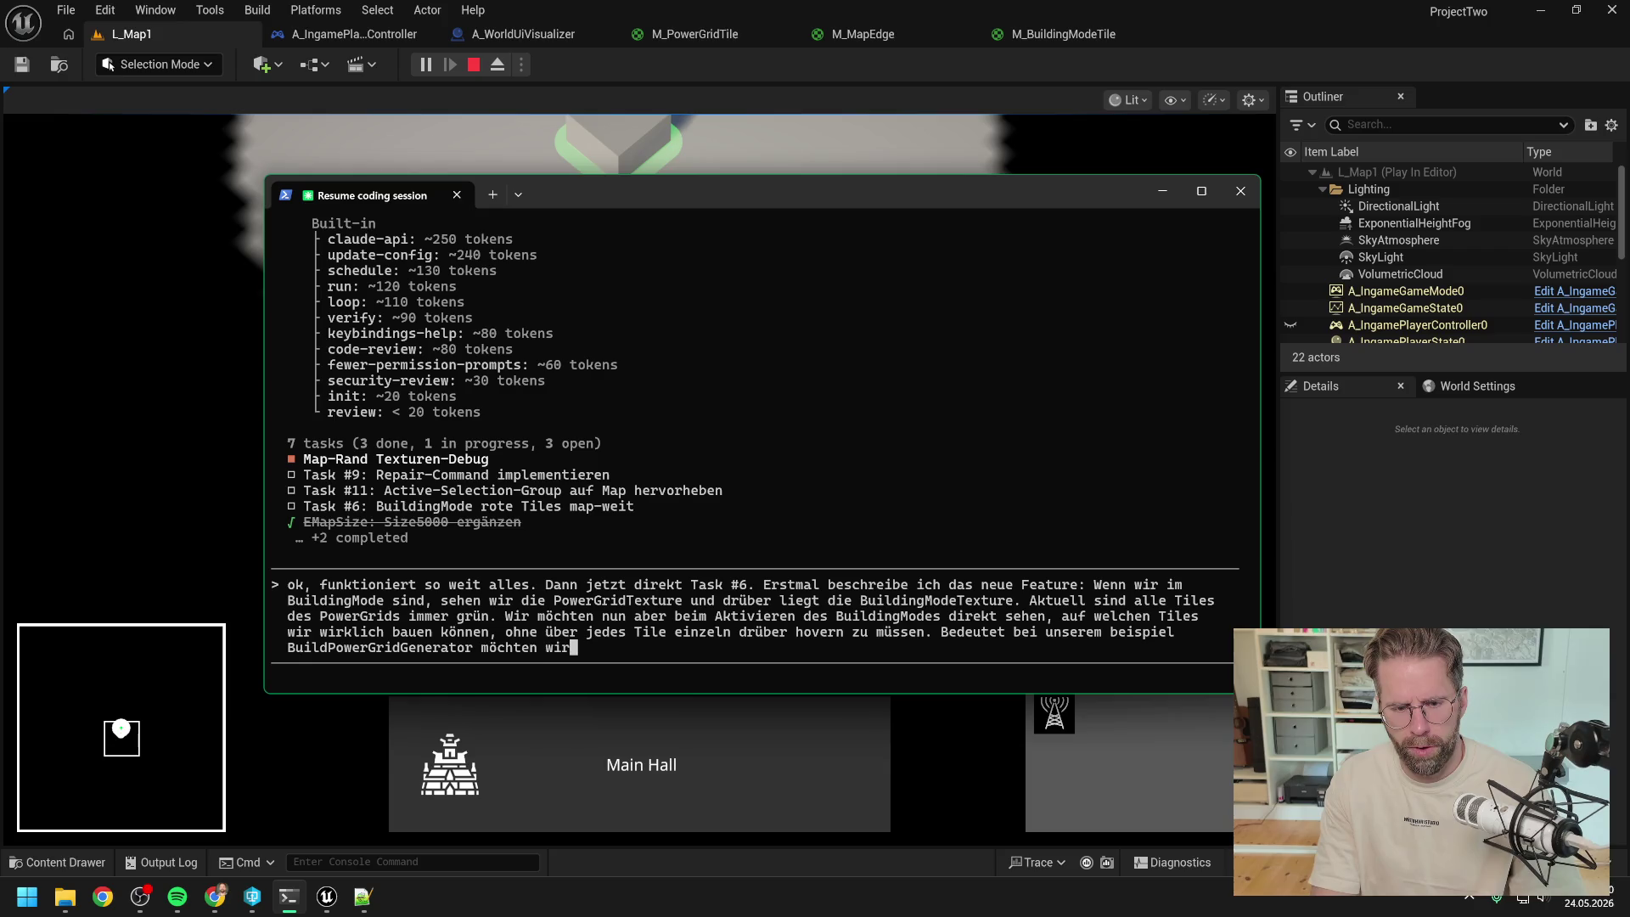
text( alle Tiles markieren)
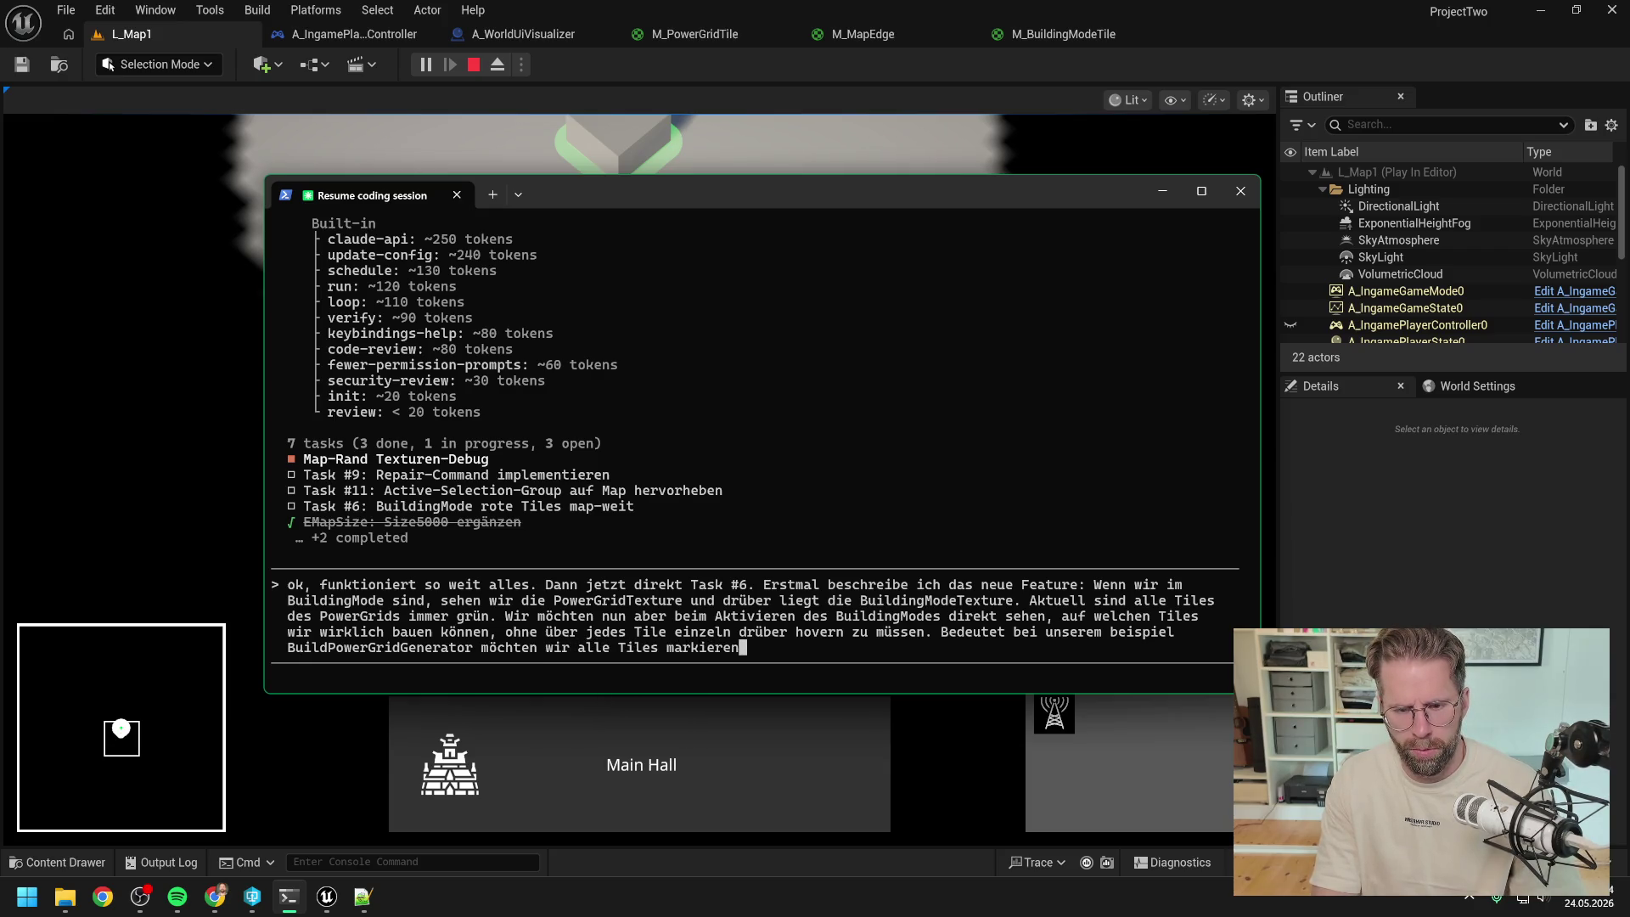
text(,)
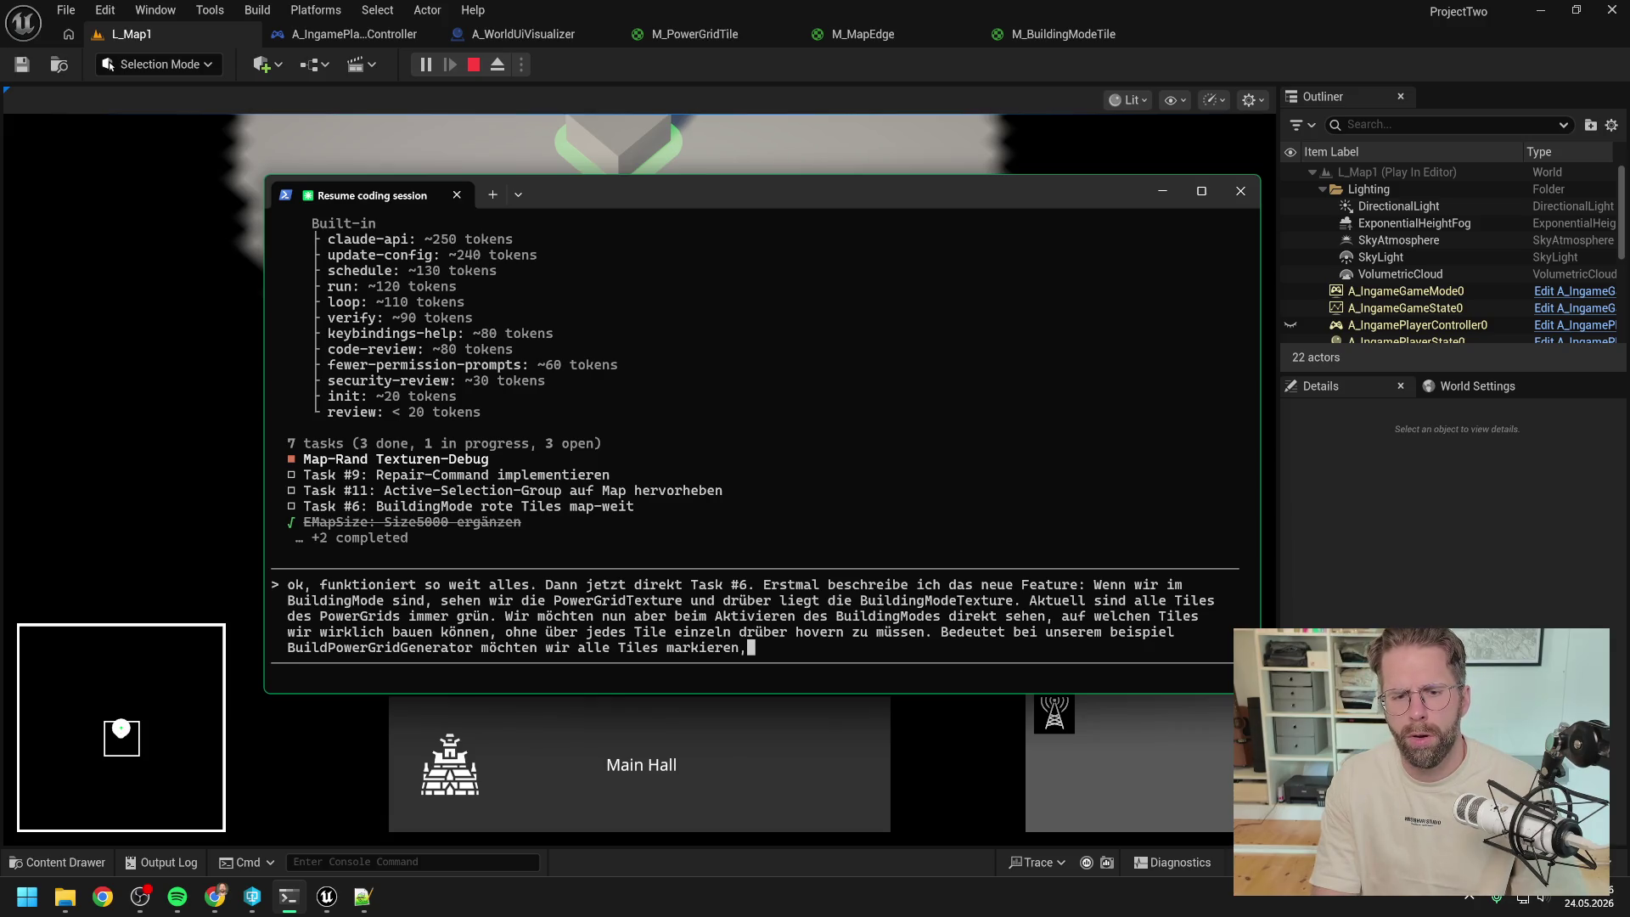
key(BackSpace)
text(())
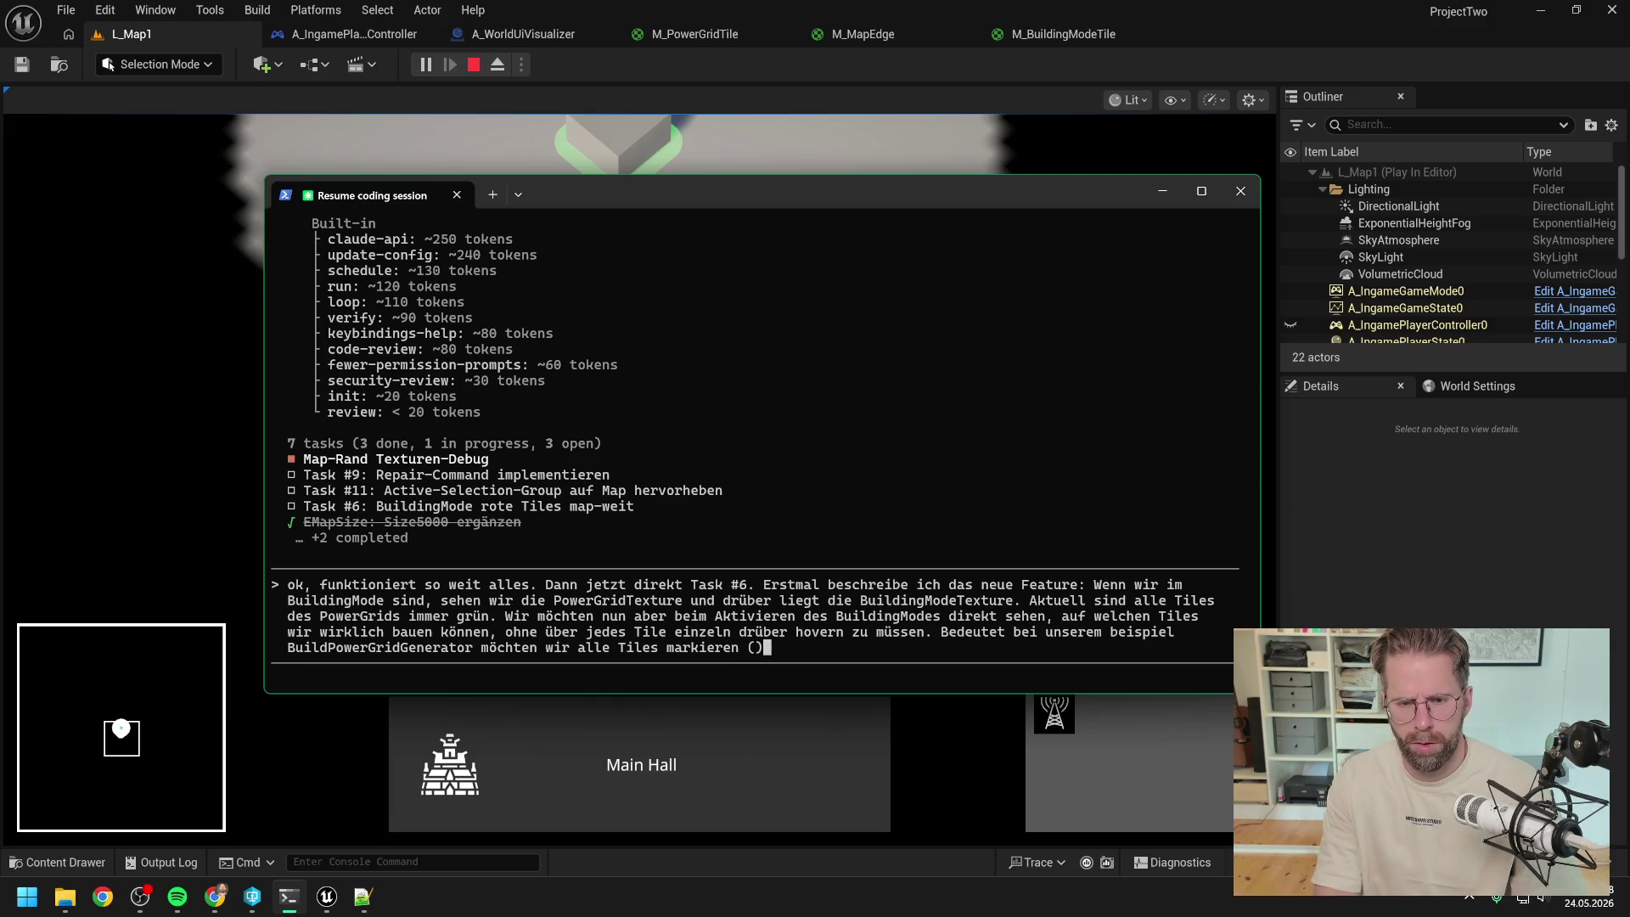
key(BackSpace)
text(sagen wir)
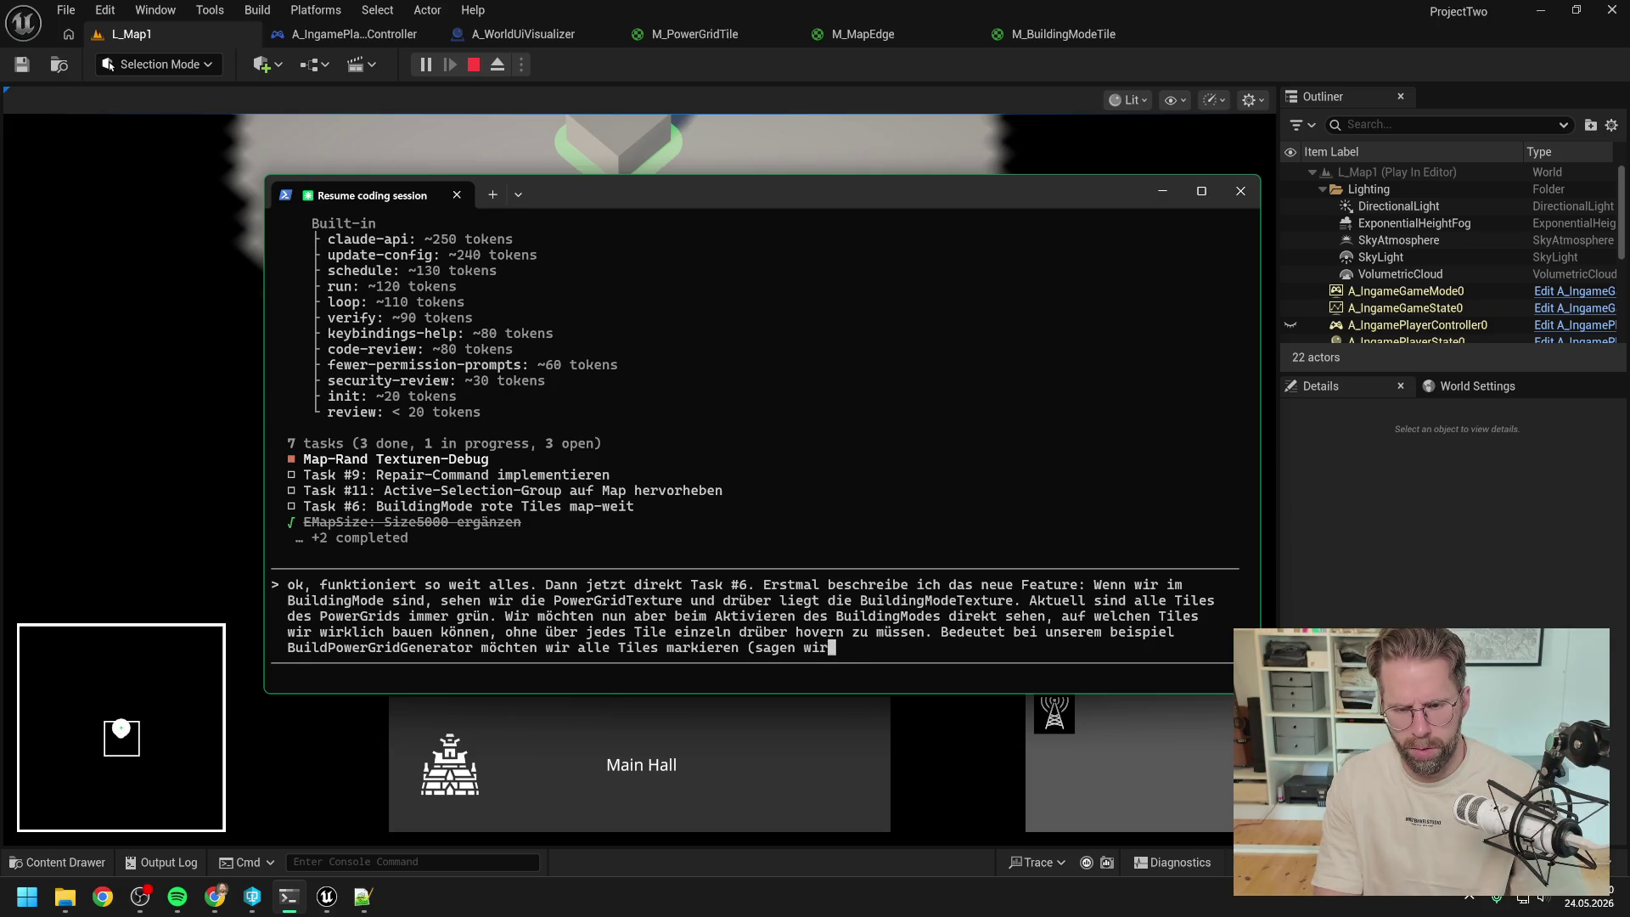
text( erst)
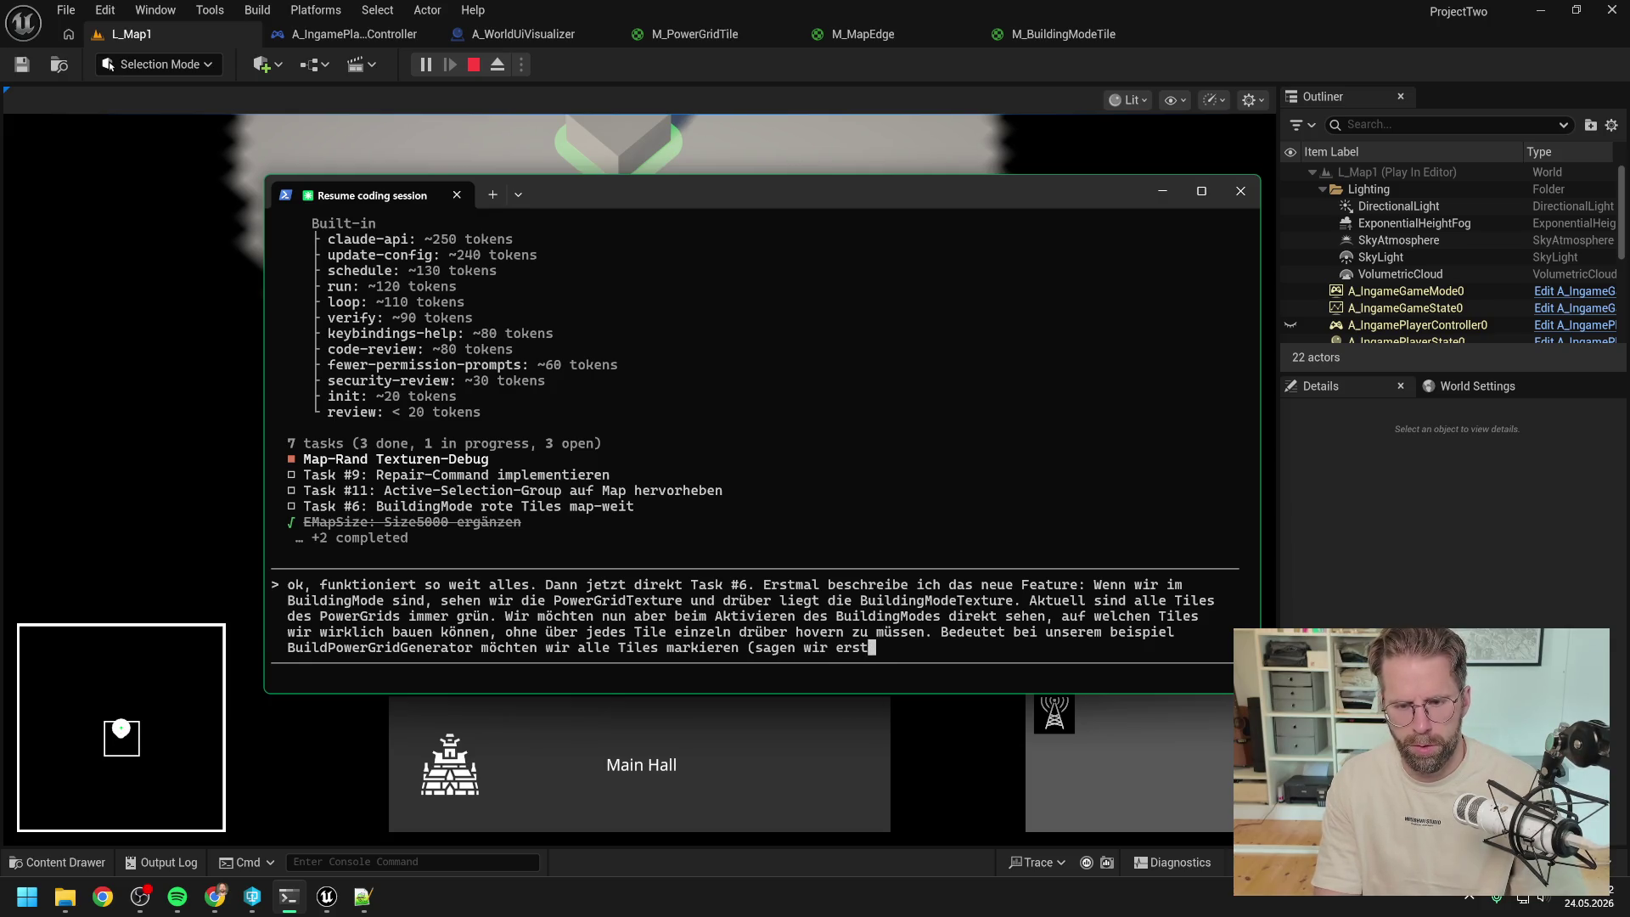
text(mal h)
text(el)
key(BackSpace)
key(BackSpace)
key(BackSpace)
text(rot)
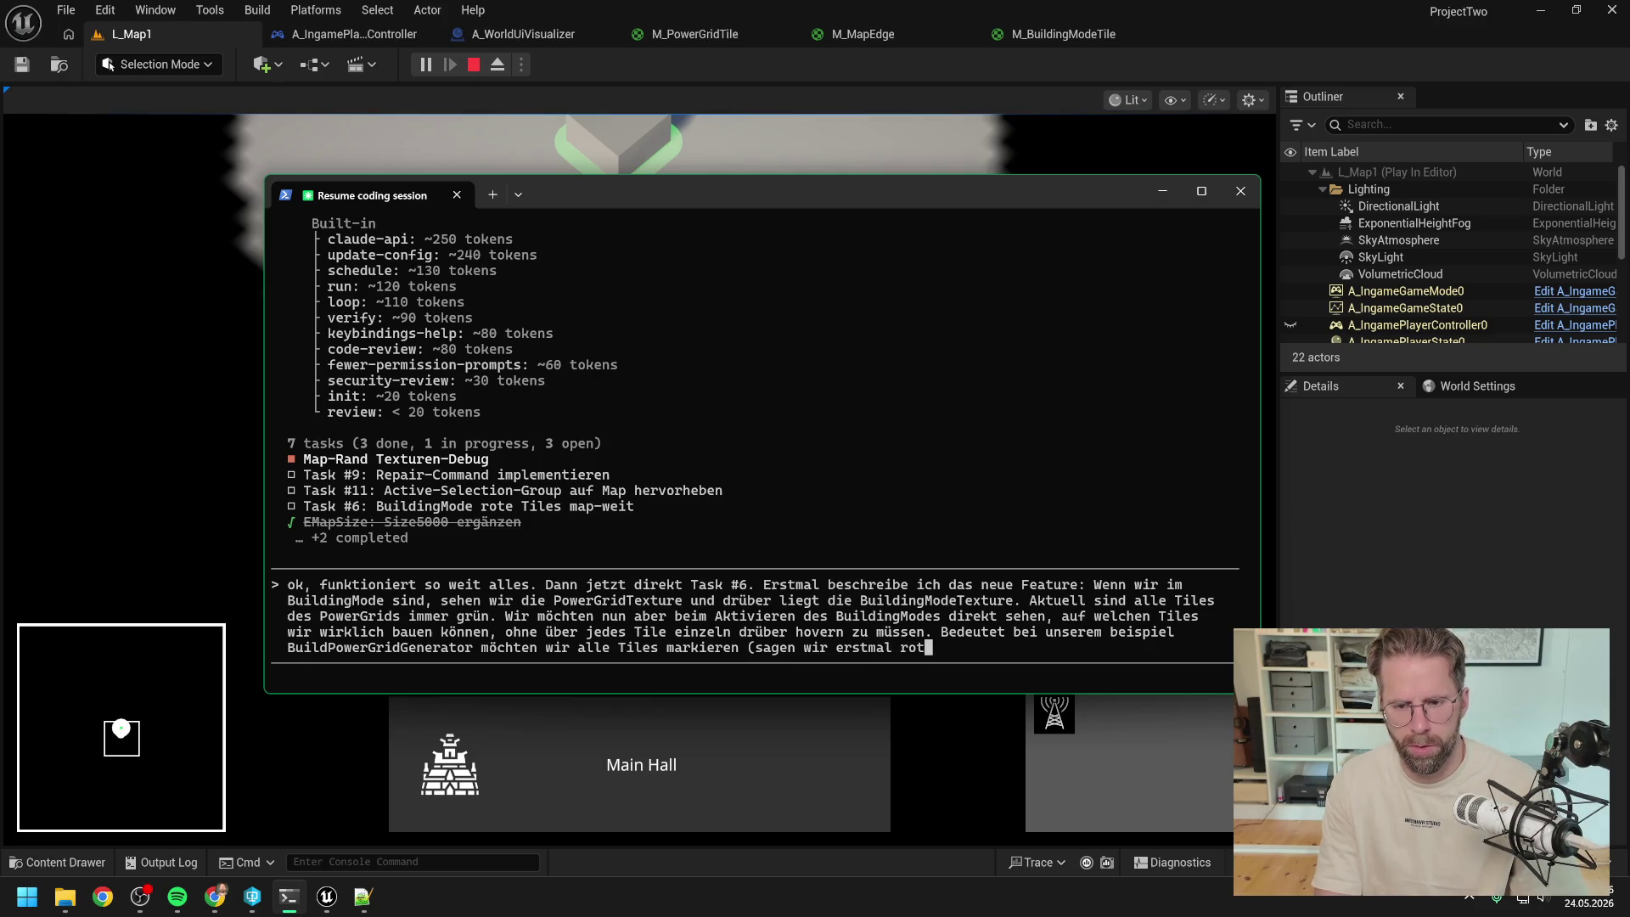
text())
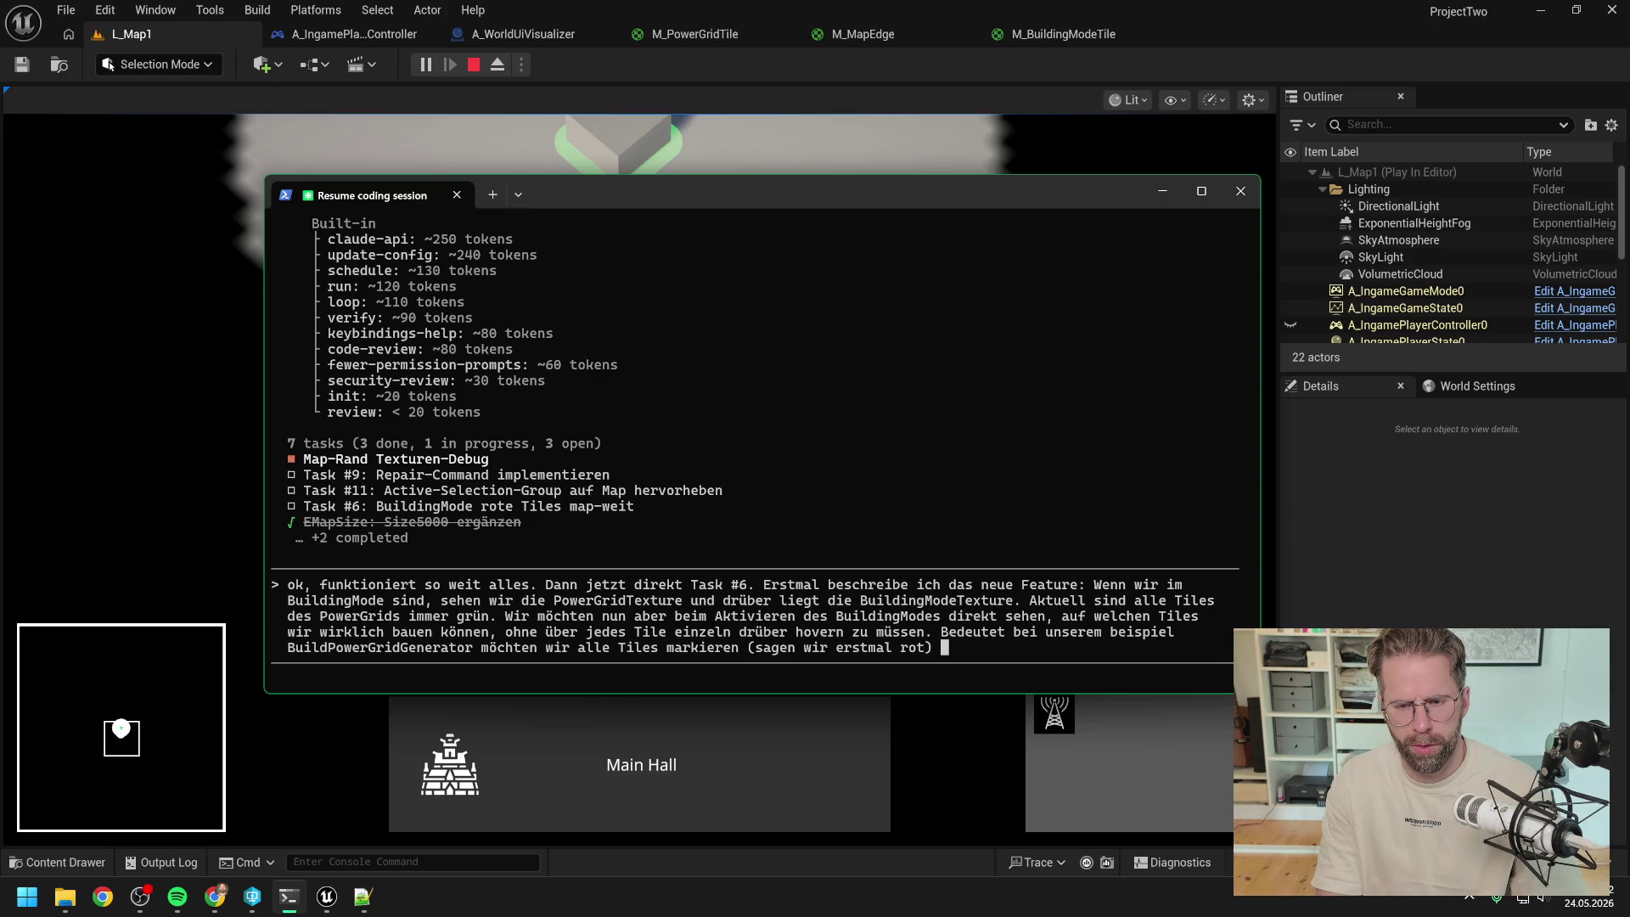
text( auf den)
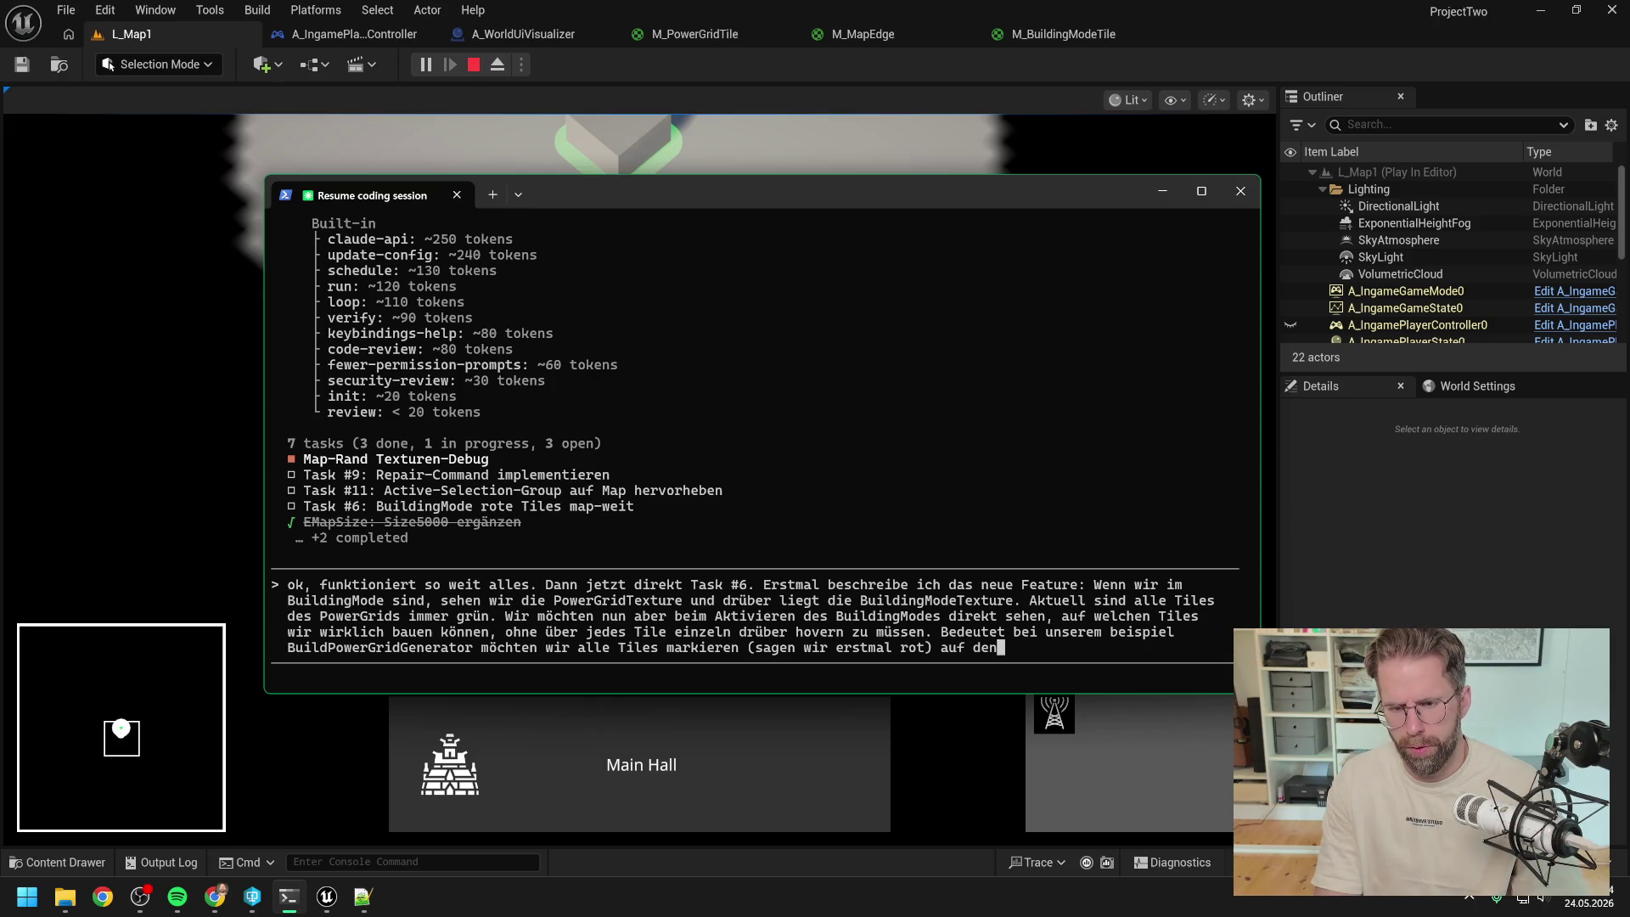
text(en wir eh nicht ba)
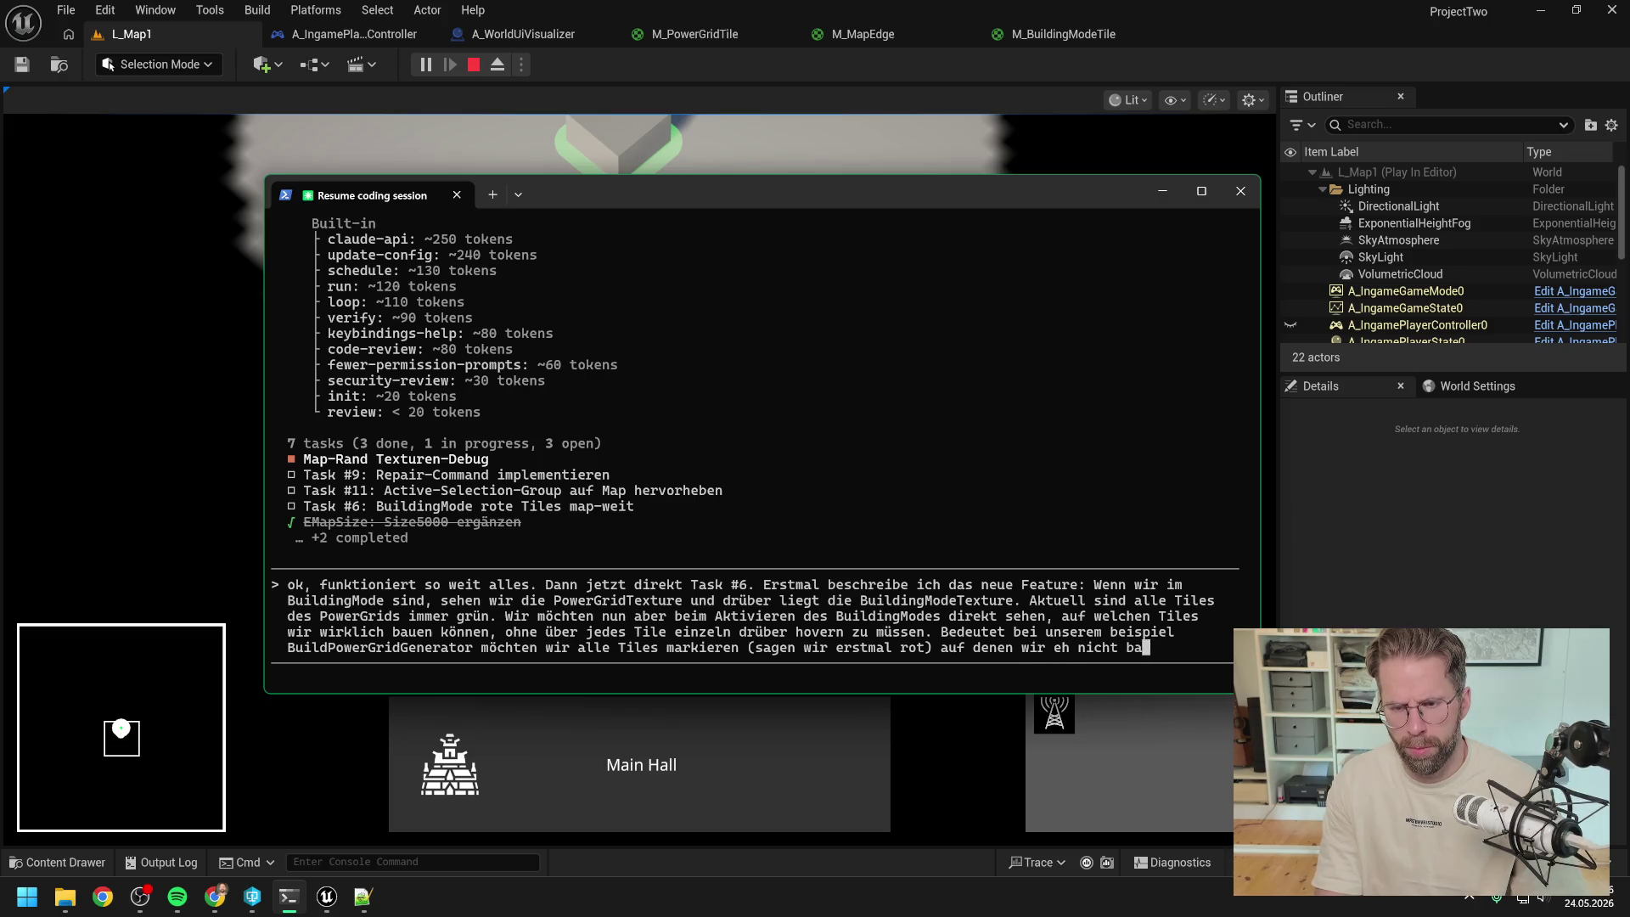
text(uen können)
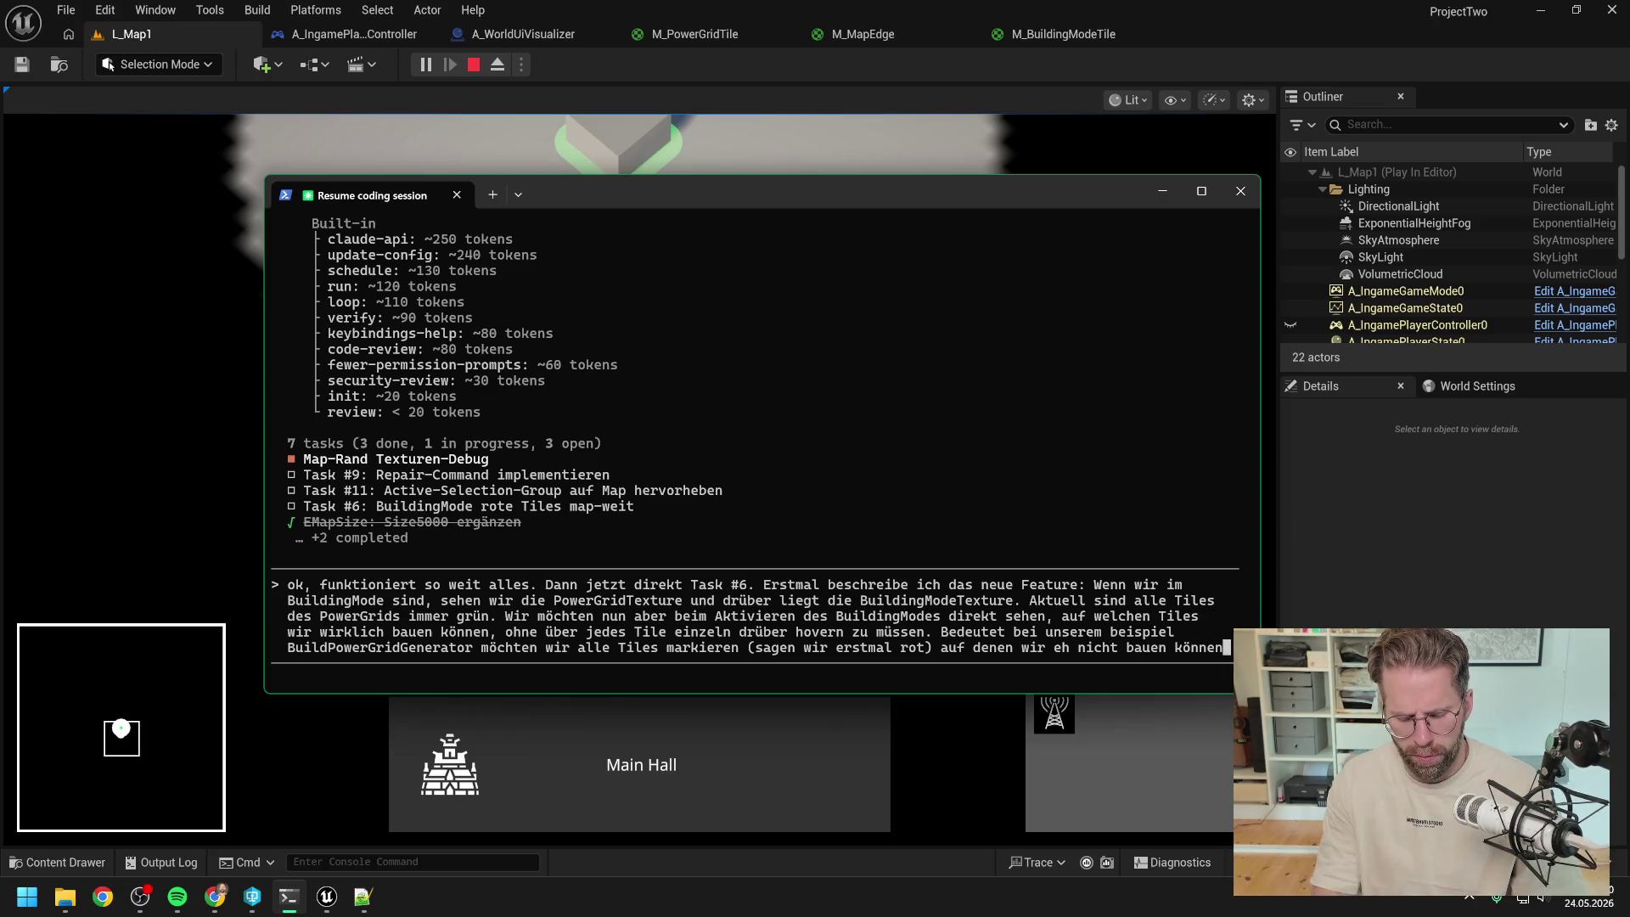
text(. Also alle Tiles, die )
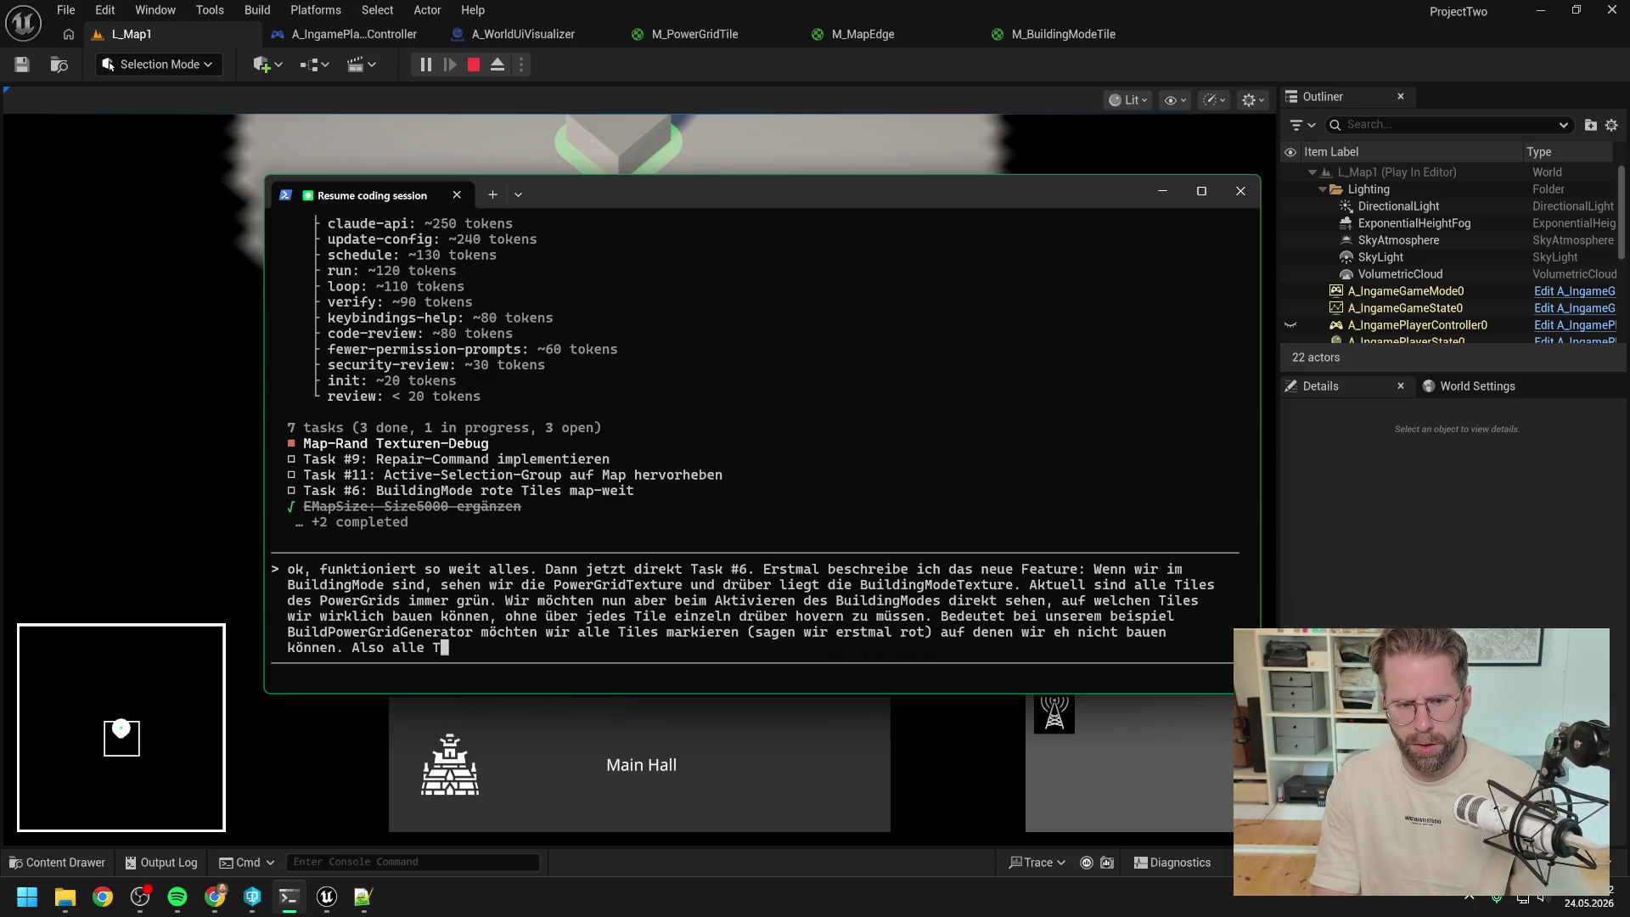
text(schon s)
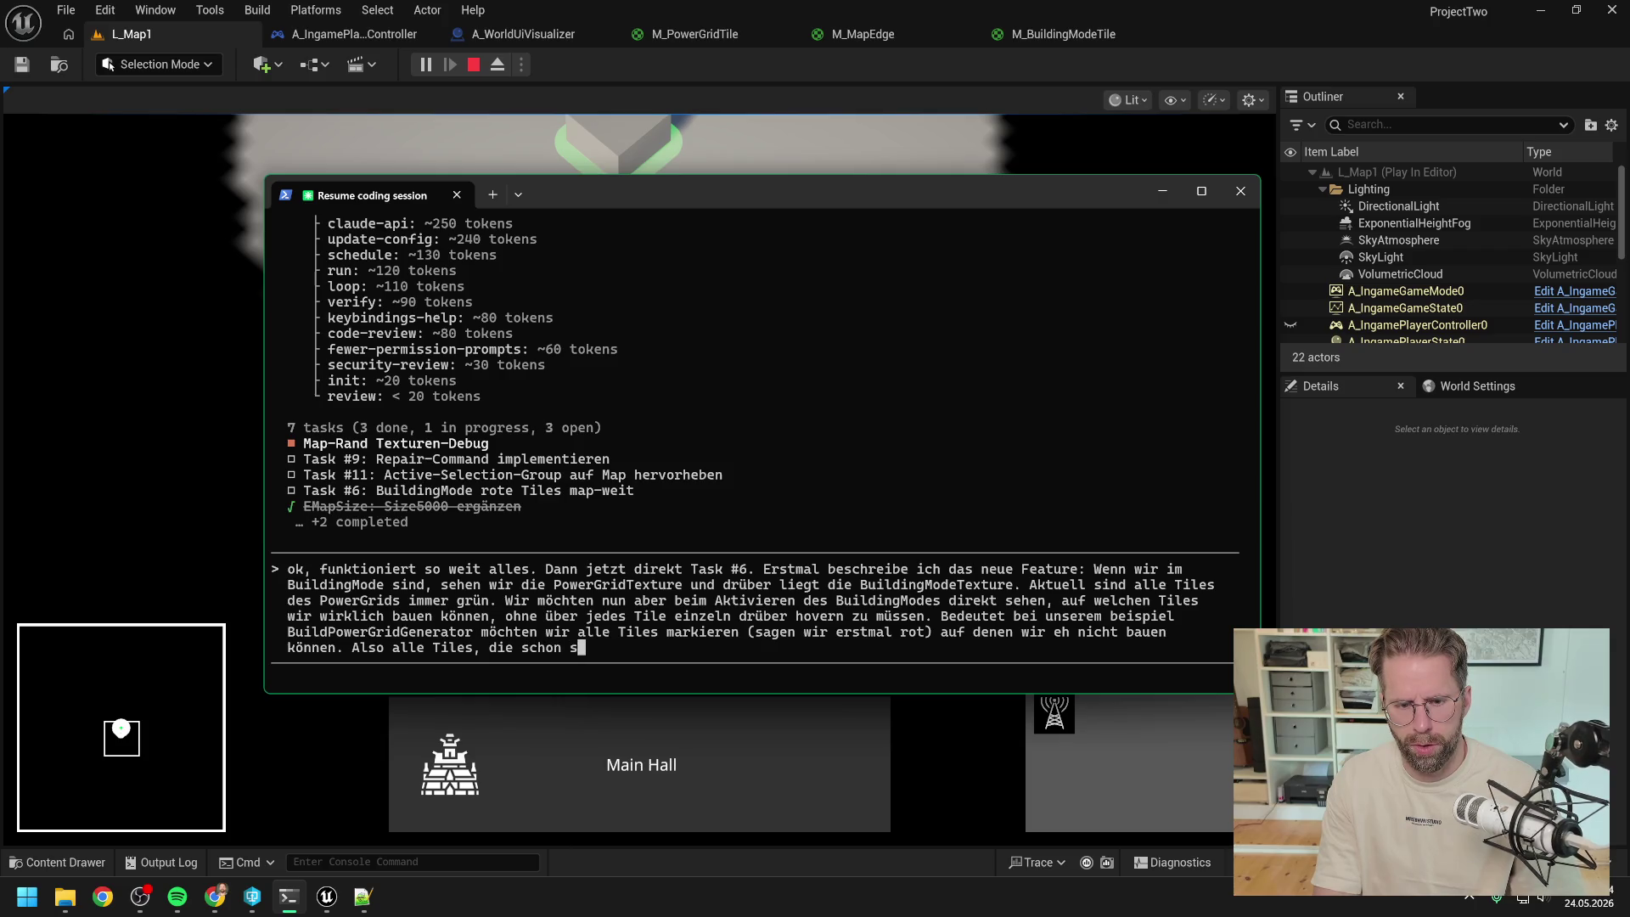
text(chon zu einer bestehende)
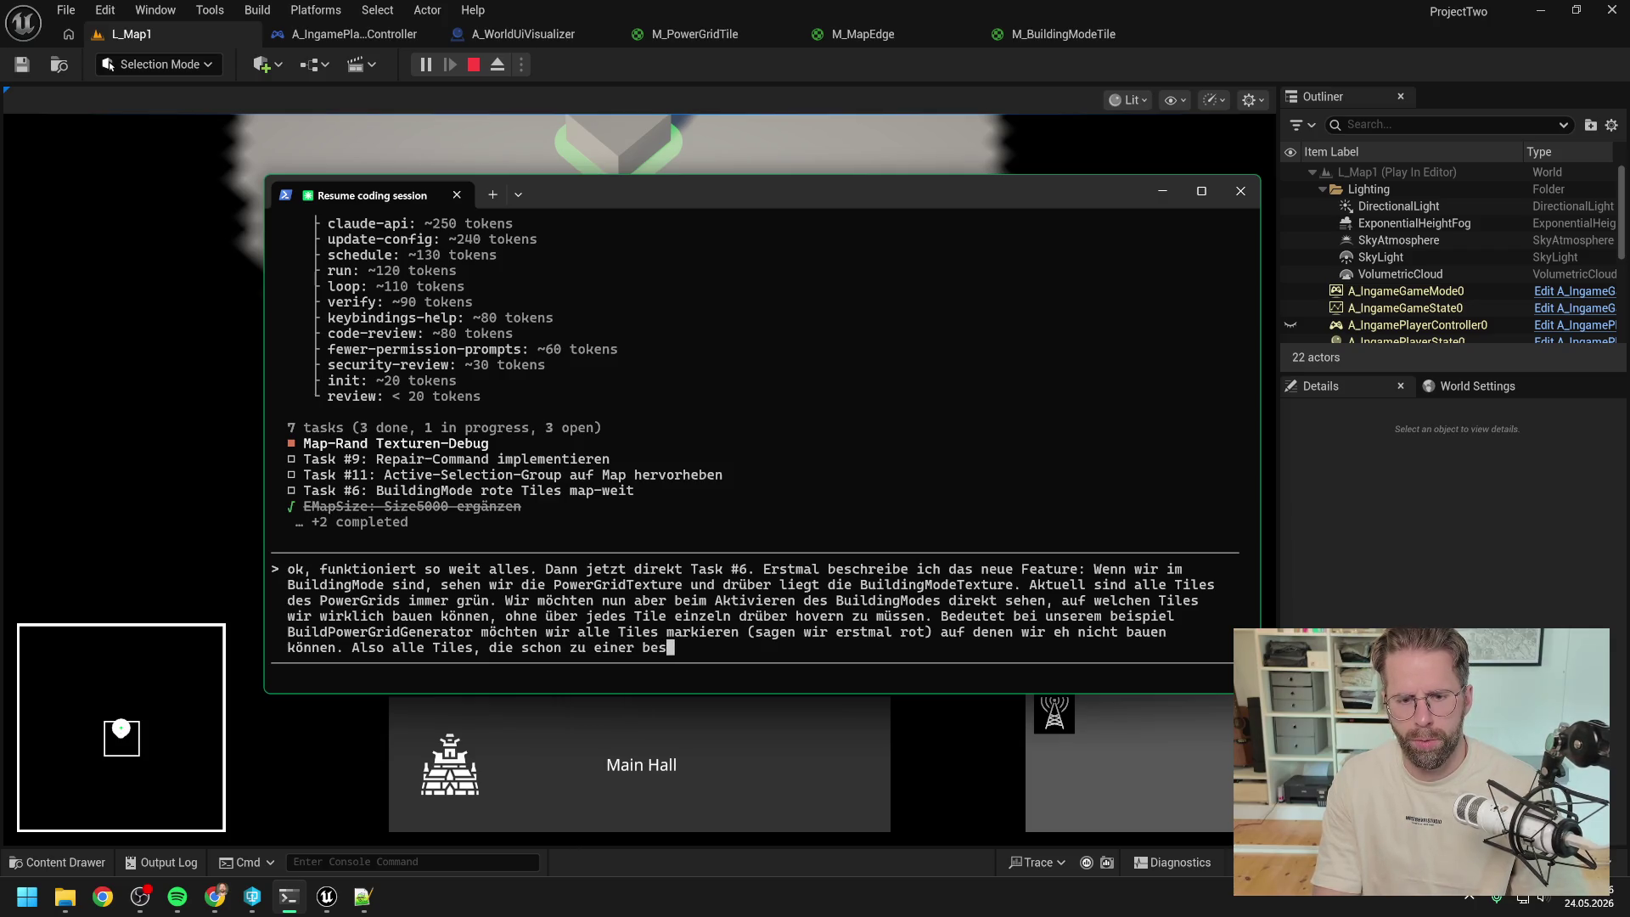
text(n Stru)
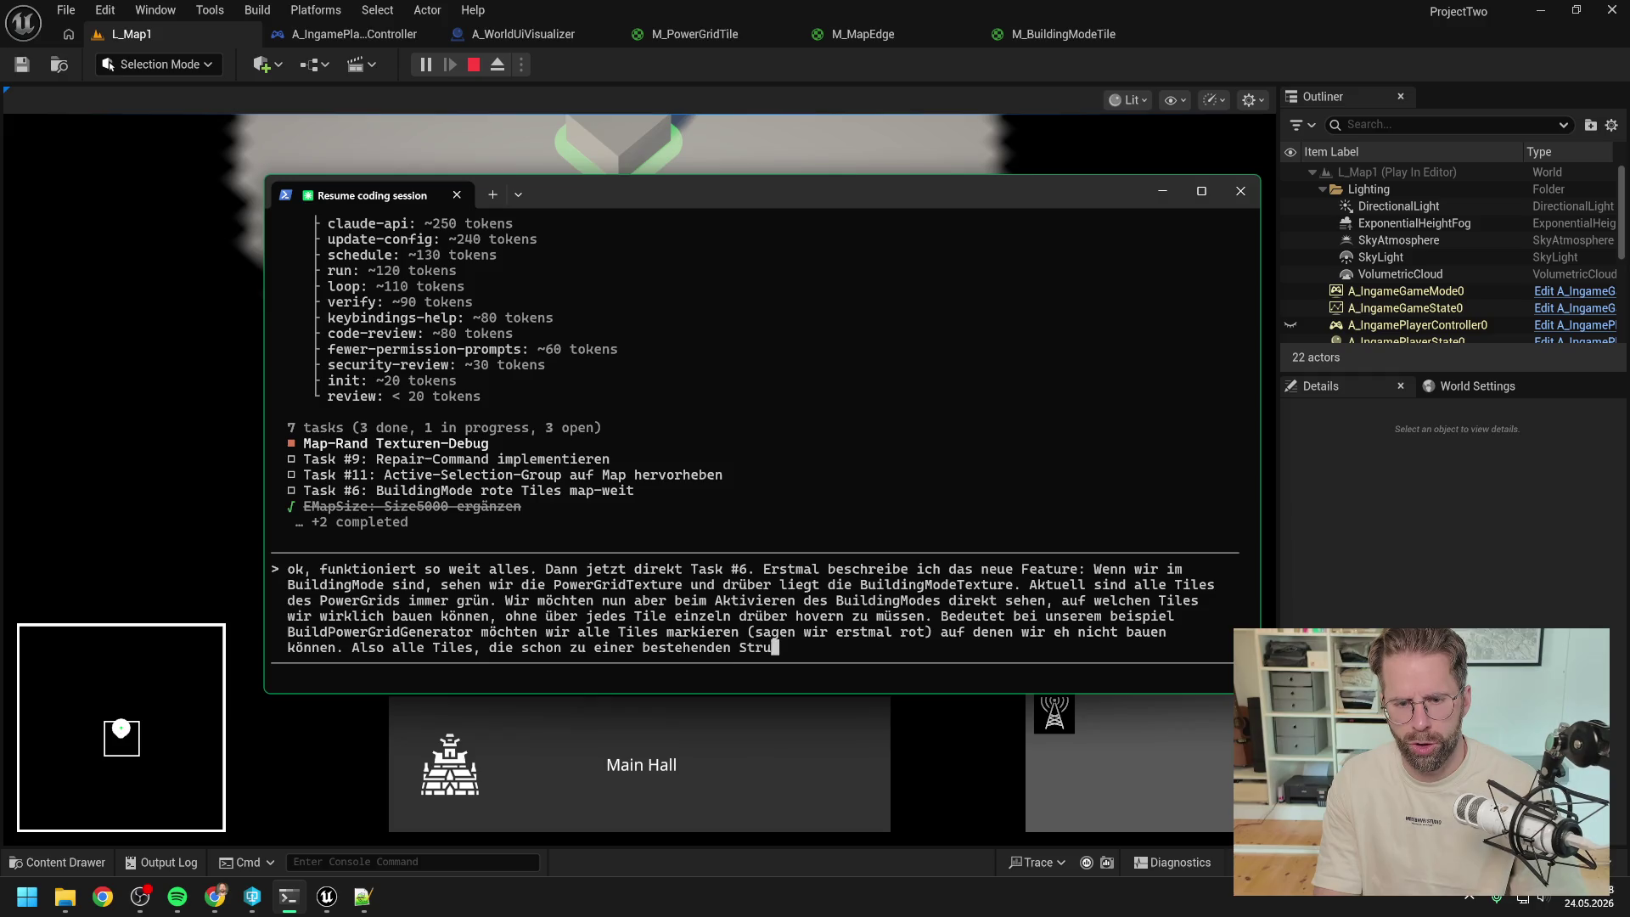
text(cture geh)
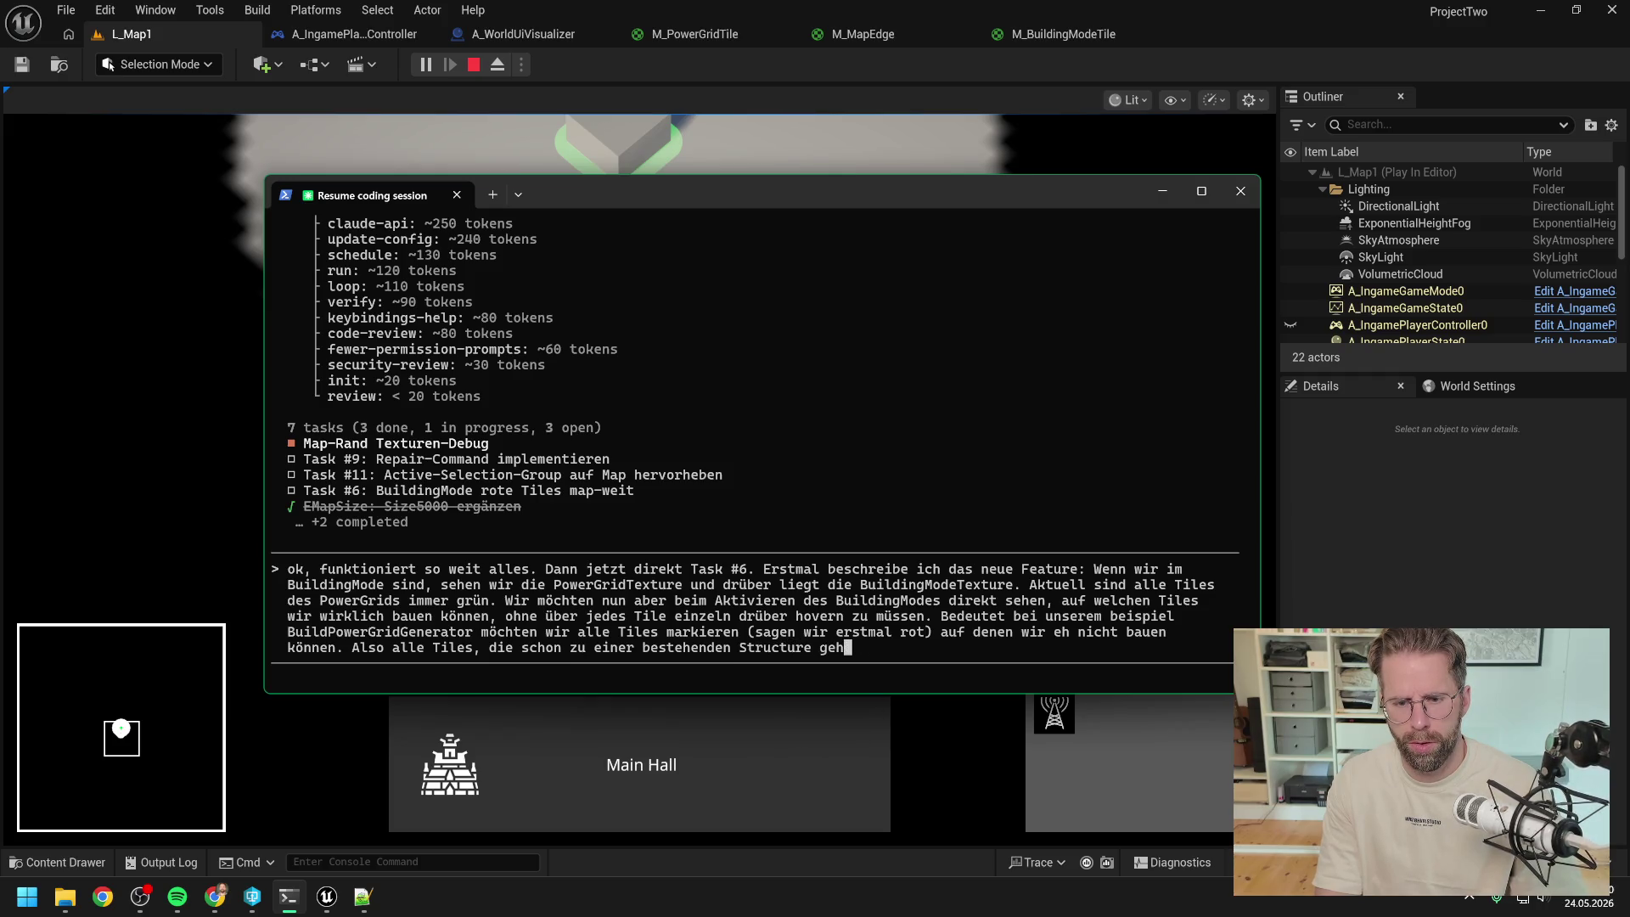
text(ören und die Exlu)
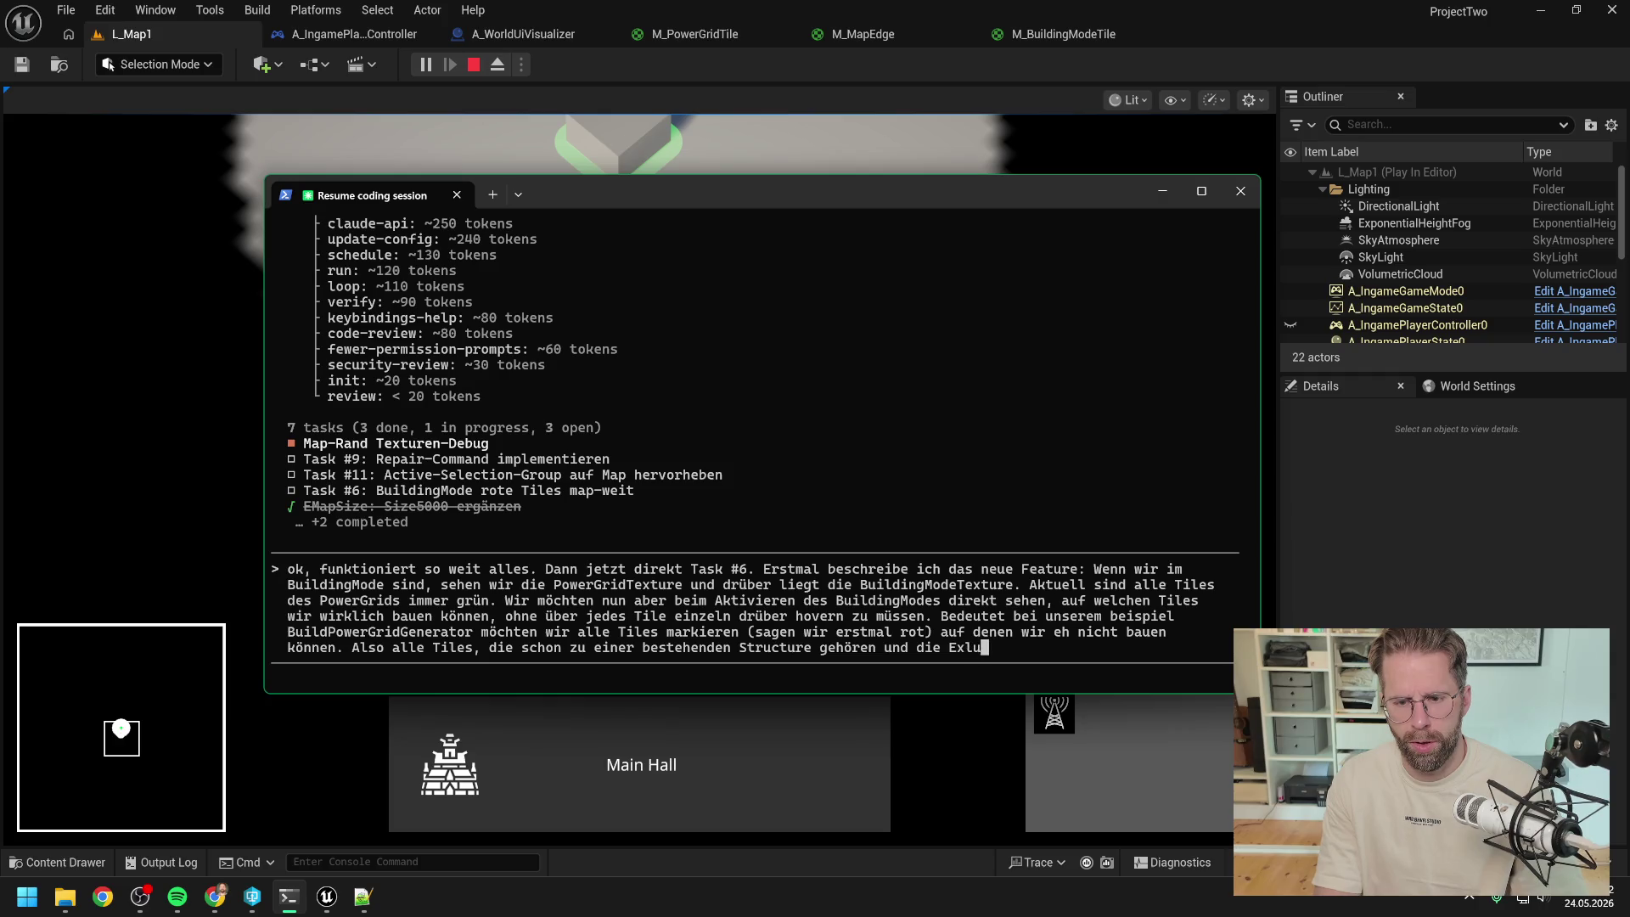
text(cion)
- Include tiles in ExclusionZones of existing or under-construction same-type structures, and ask how to implement it
key(BackSpace)
key(BackSpace)
key(BackSpace)
text(clusionZone von Structures)
key(BackSpace)
key(BackSpace)
key(BackSpace)
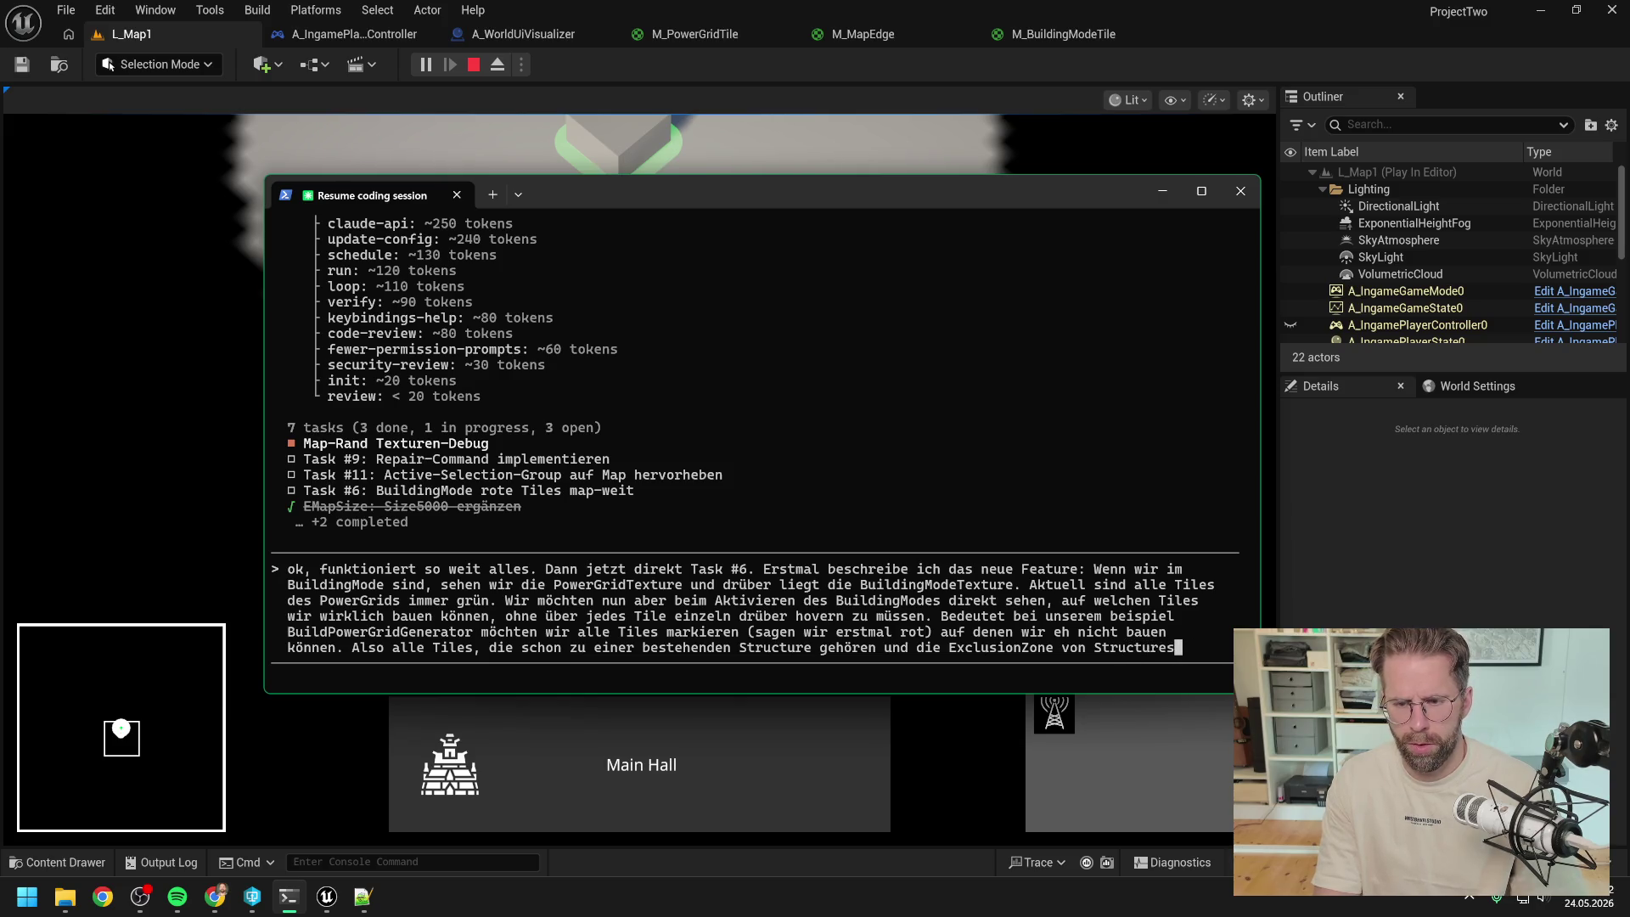
text(bestehenden ode)
text(r)
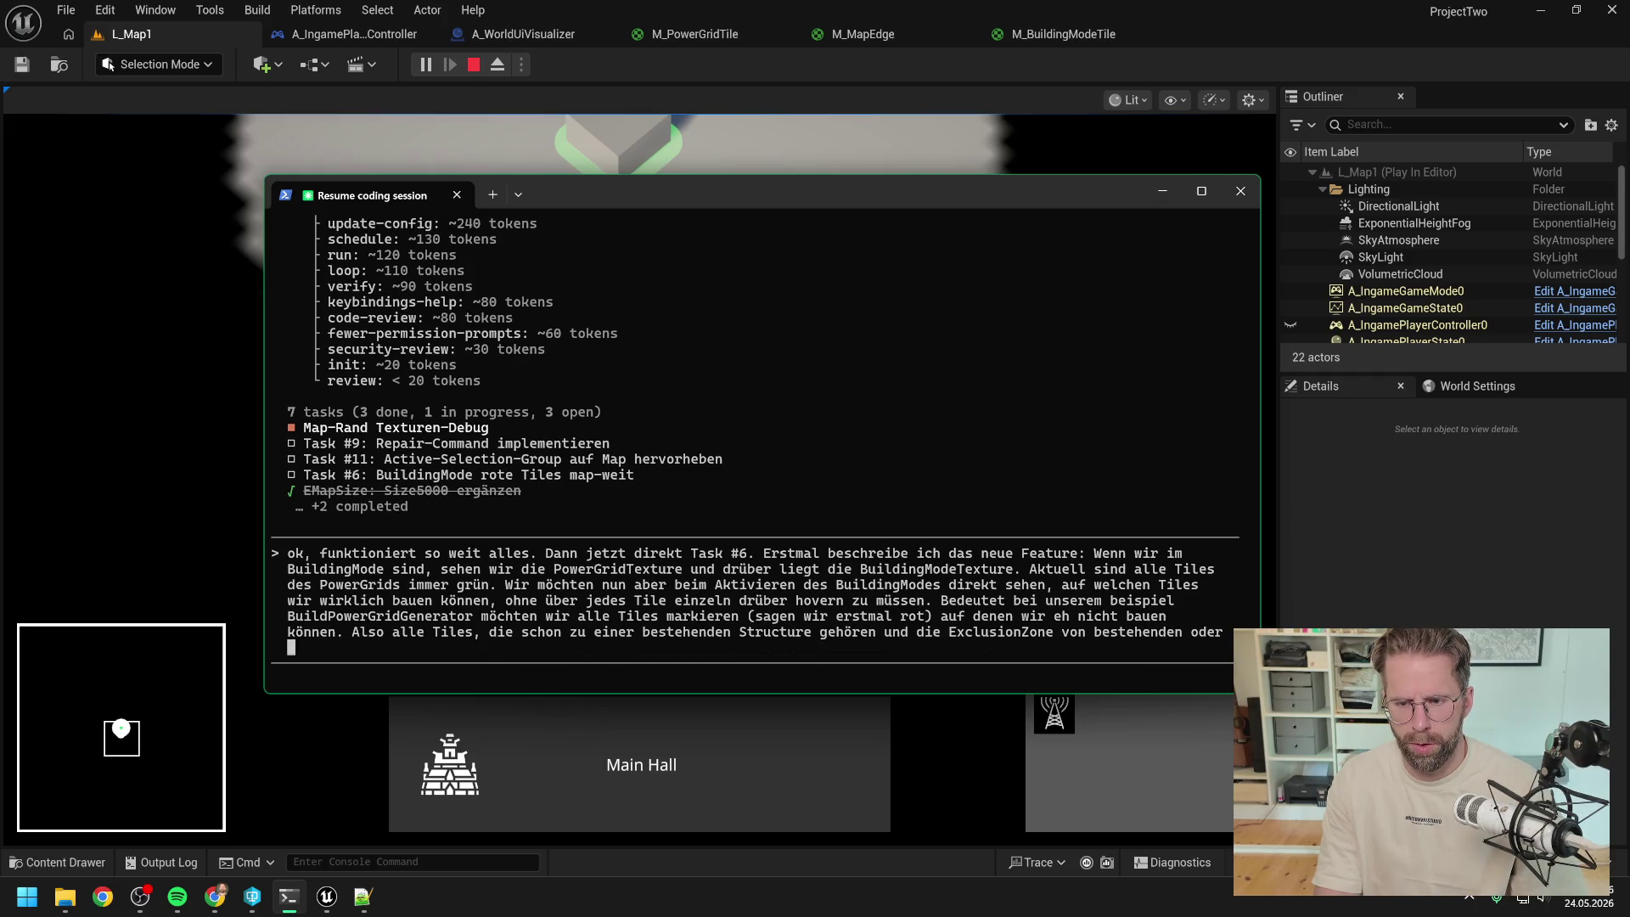
text( sich im bau befindenen)
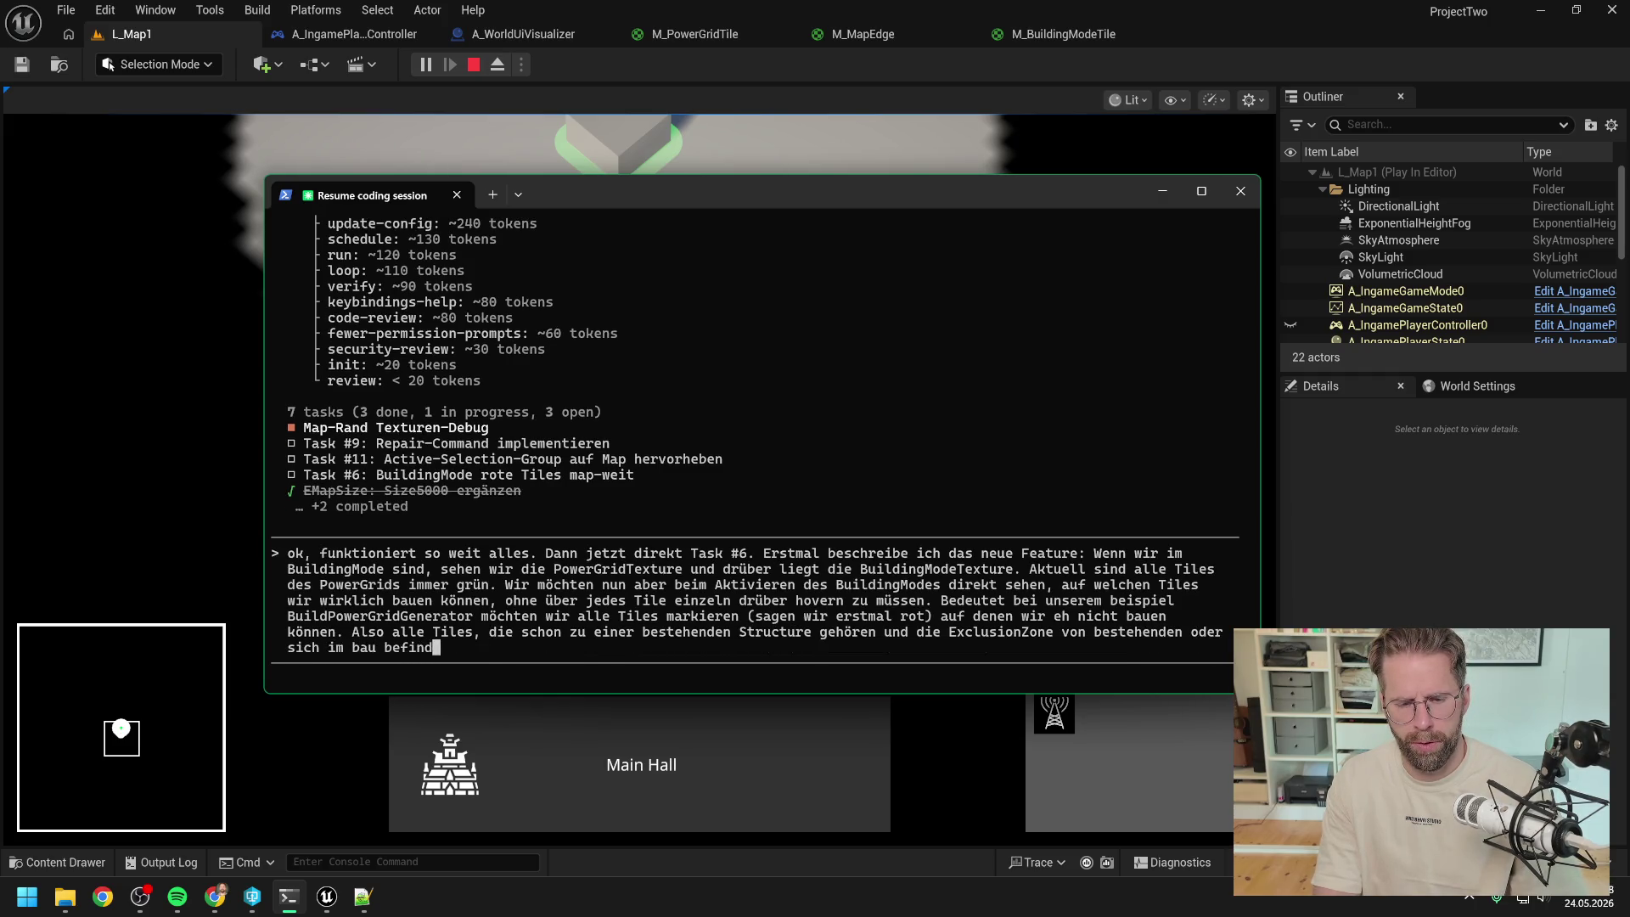
key(BackSpace)
key(BackSpace)
key(BackSpace)
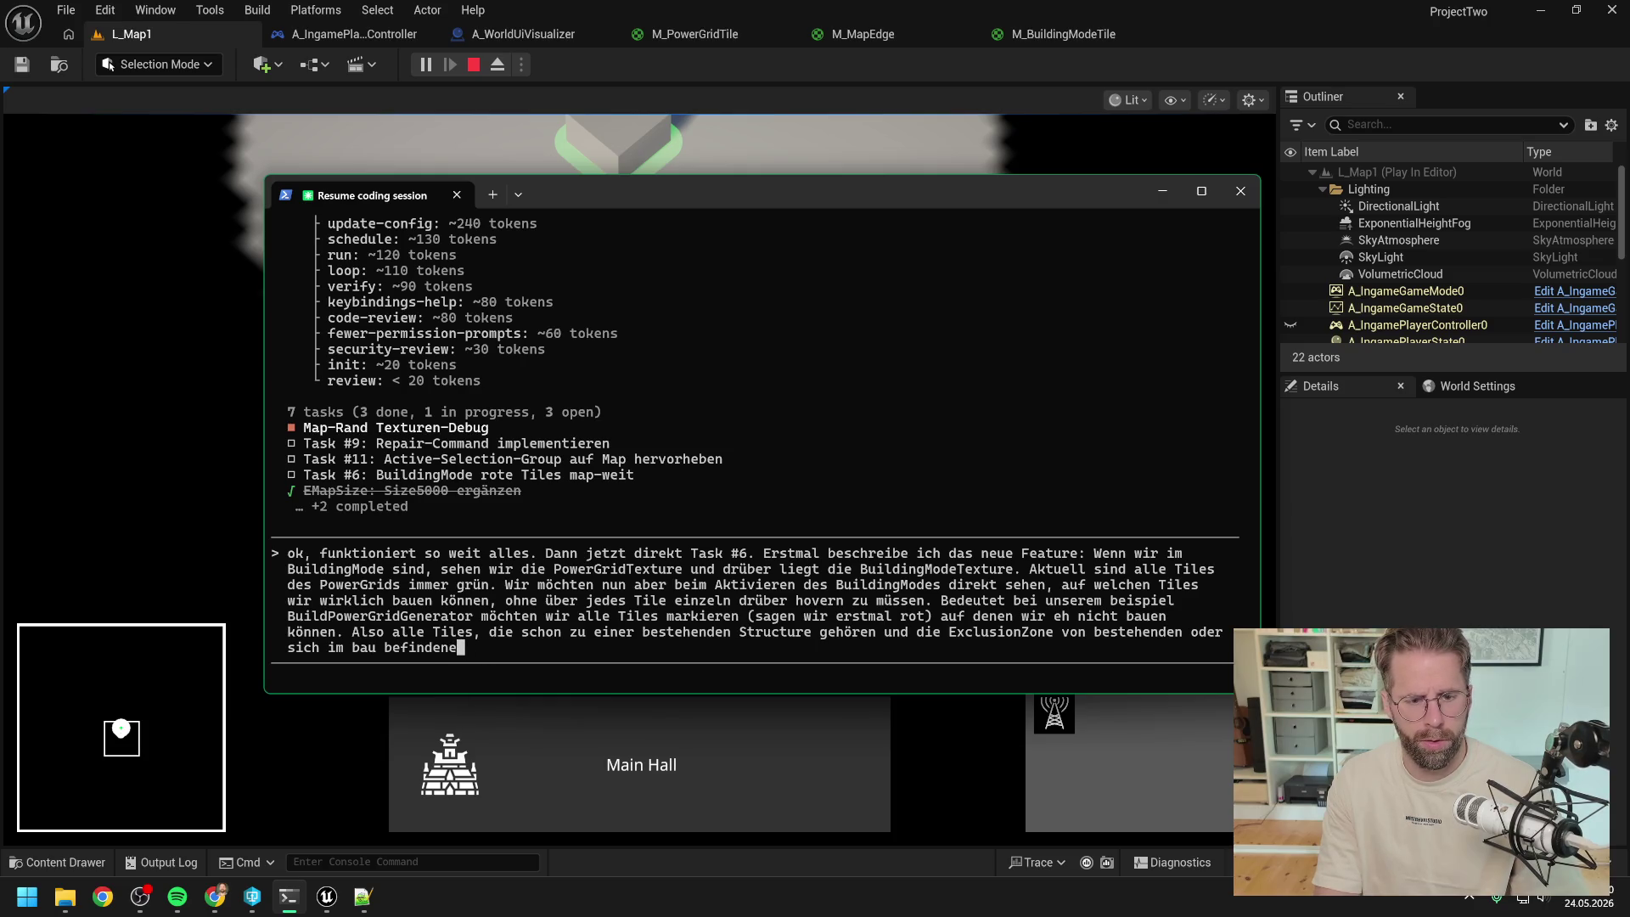
text(den Str)
text(uctur)
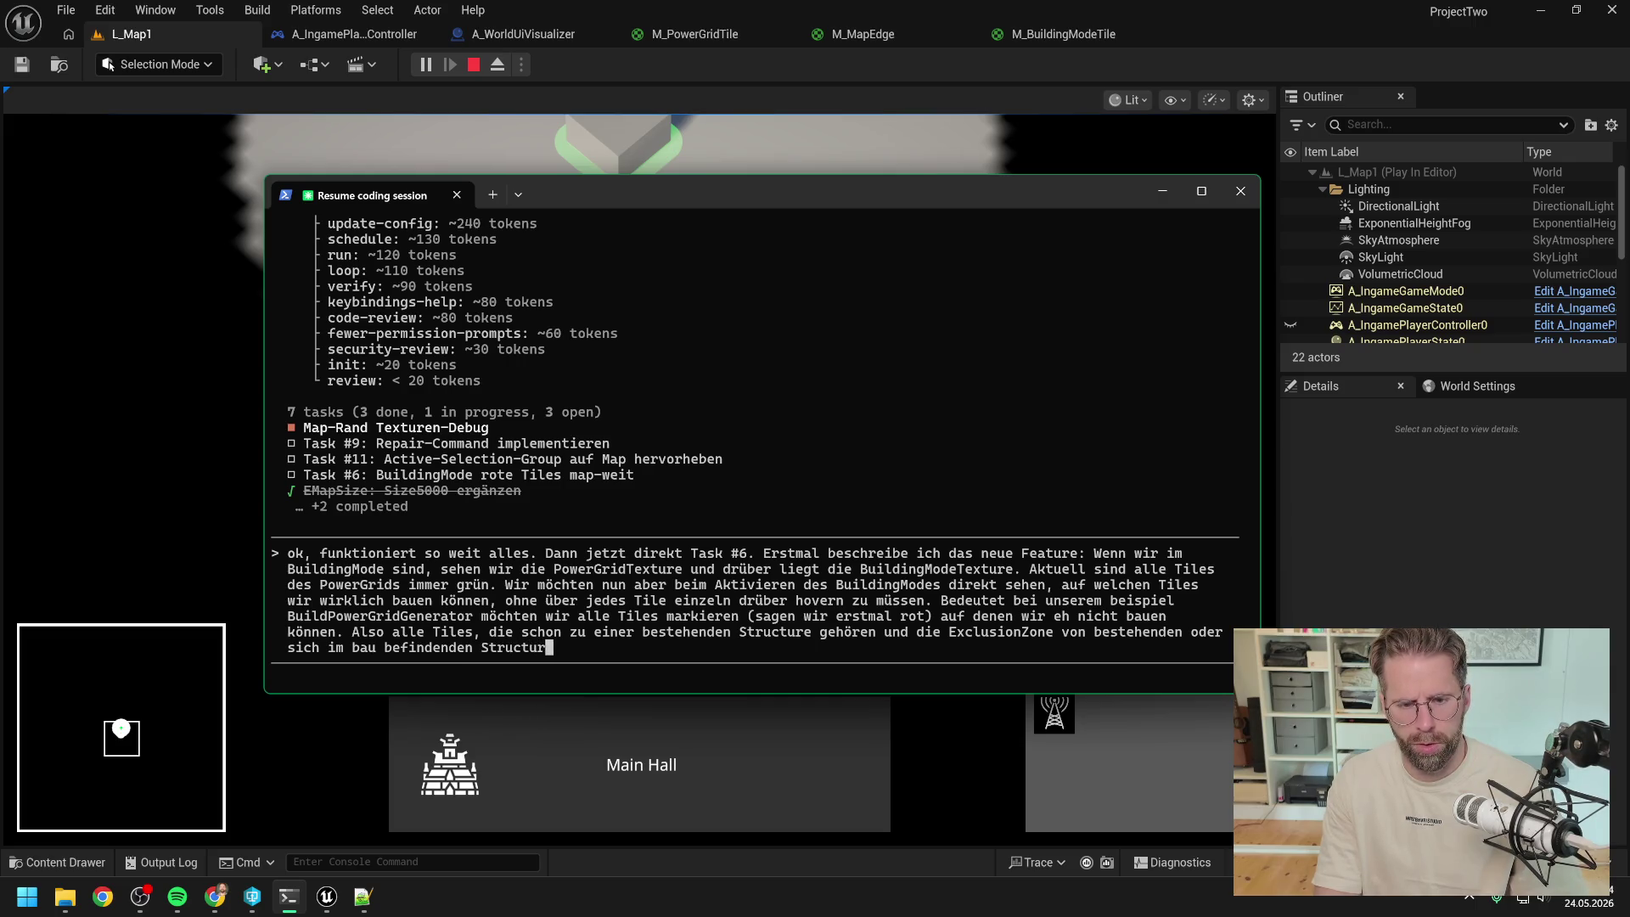
text(es mit selben Typ)
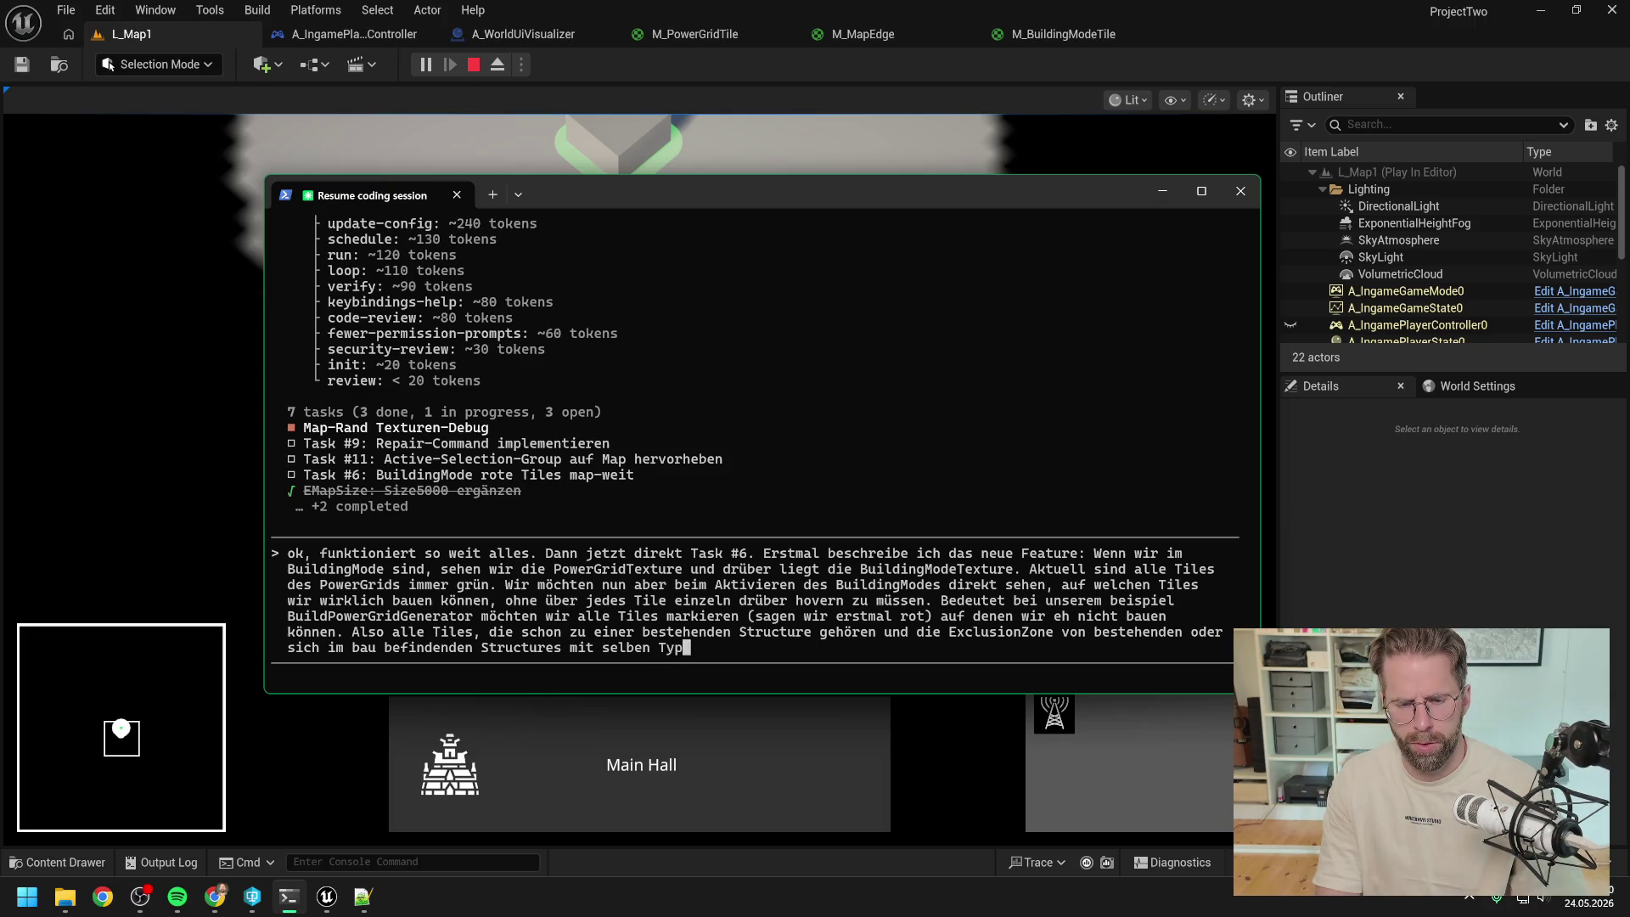
text(, die eine )
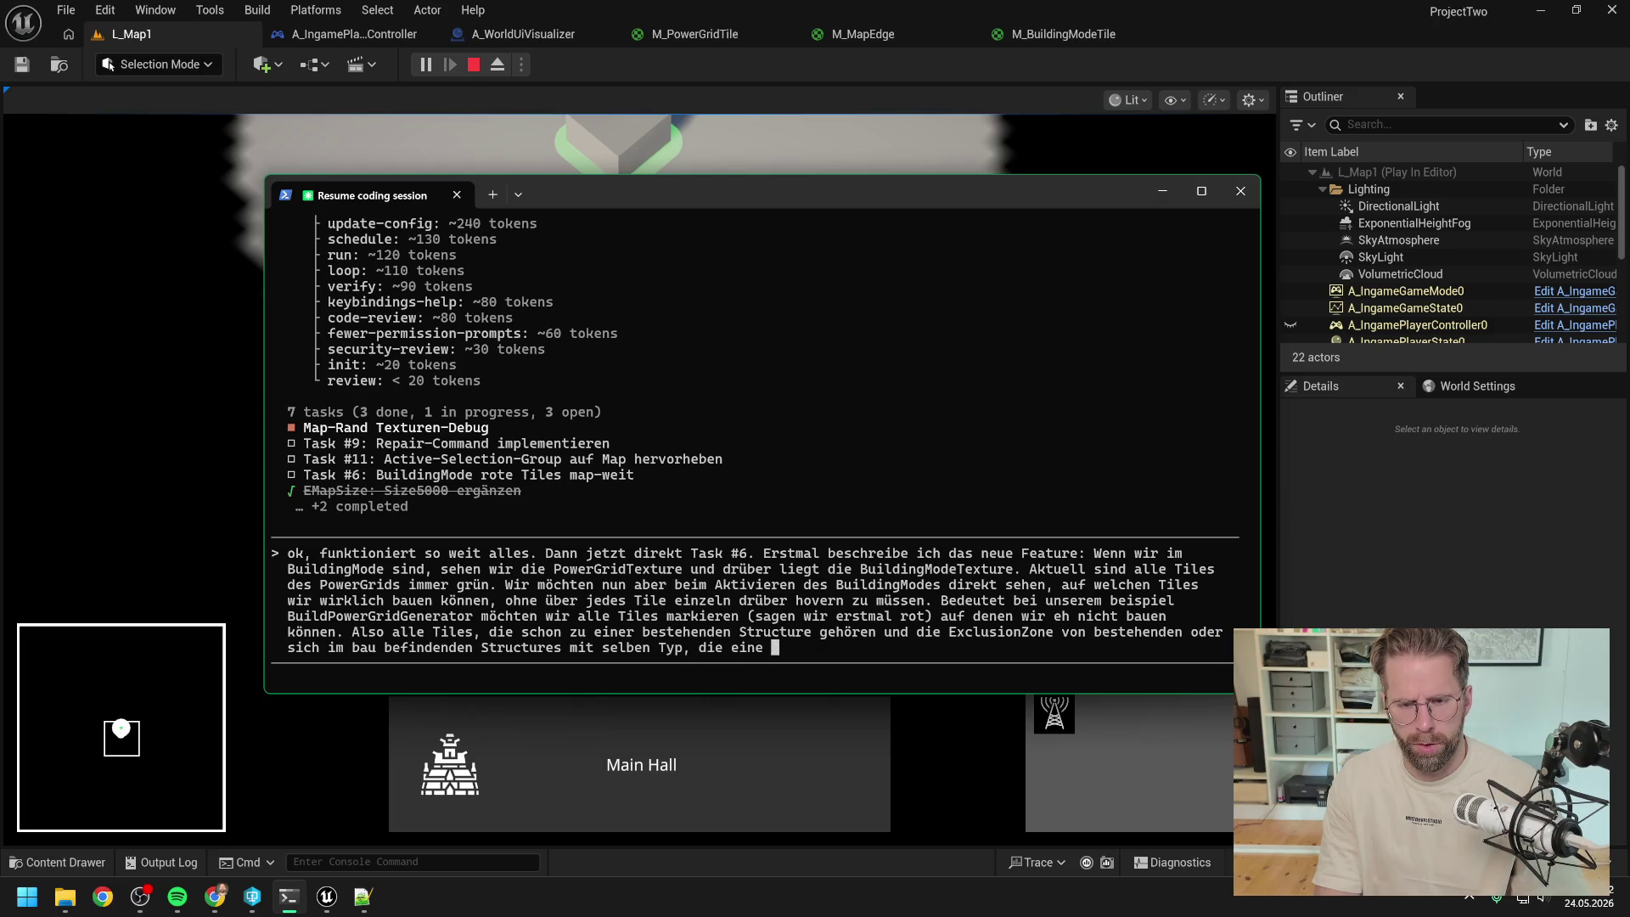
text(Exlucsion Zone h)
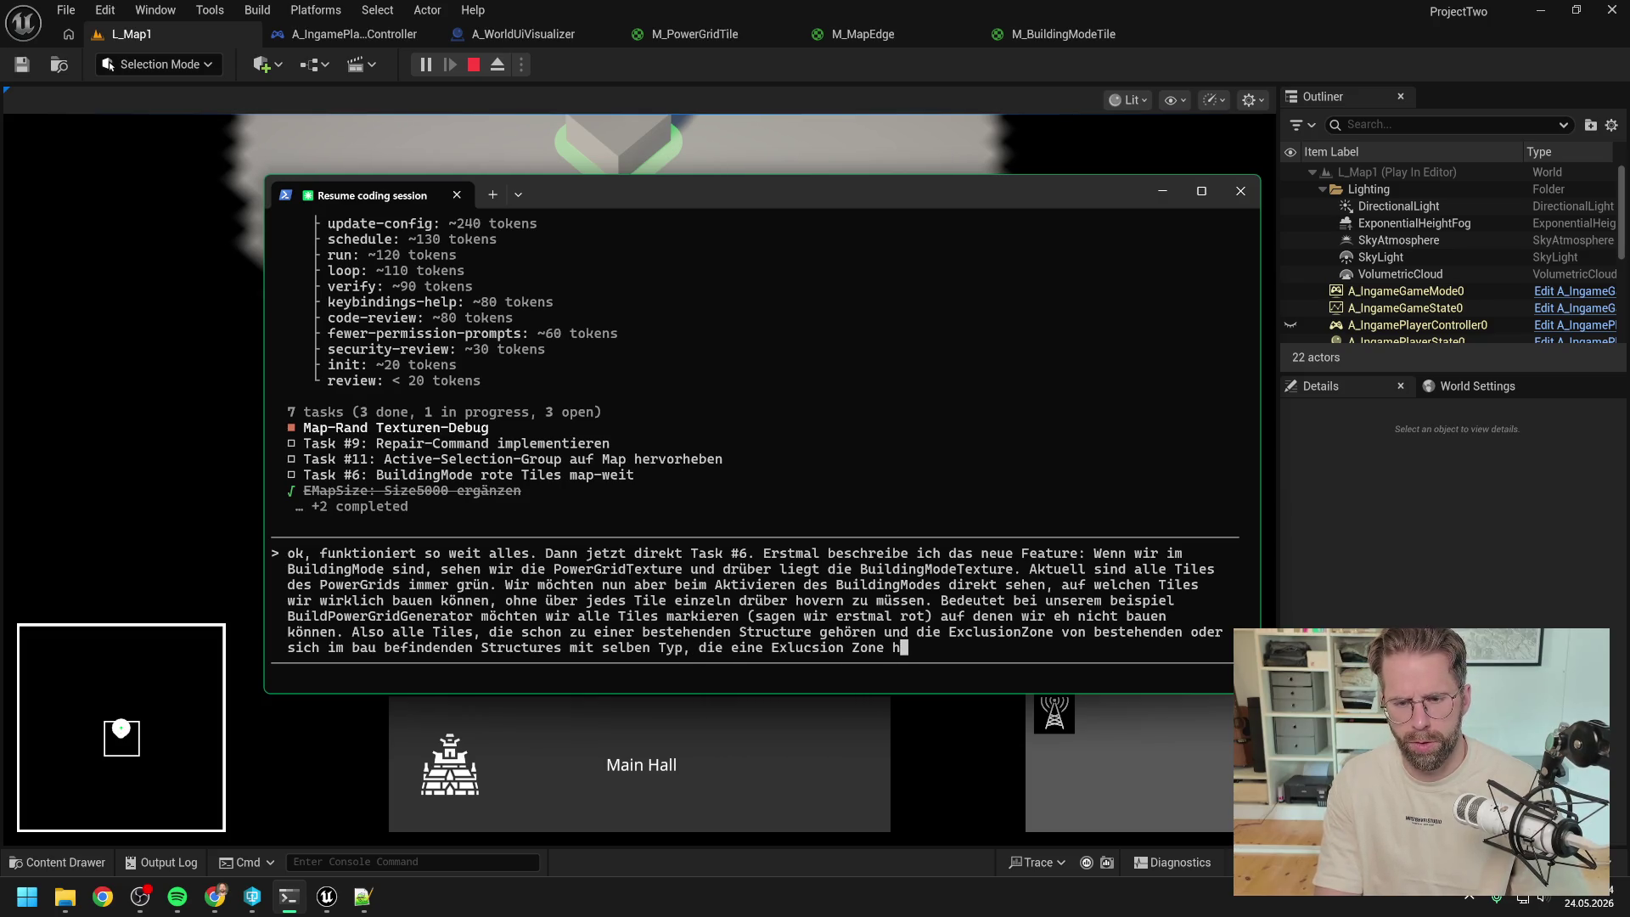
text(aben. Doie Frage istnu)
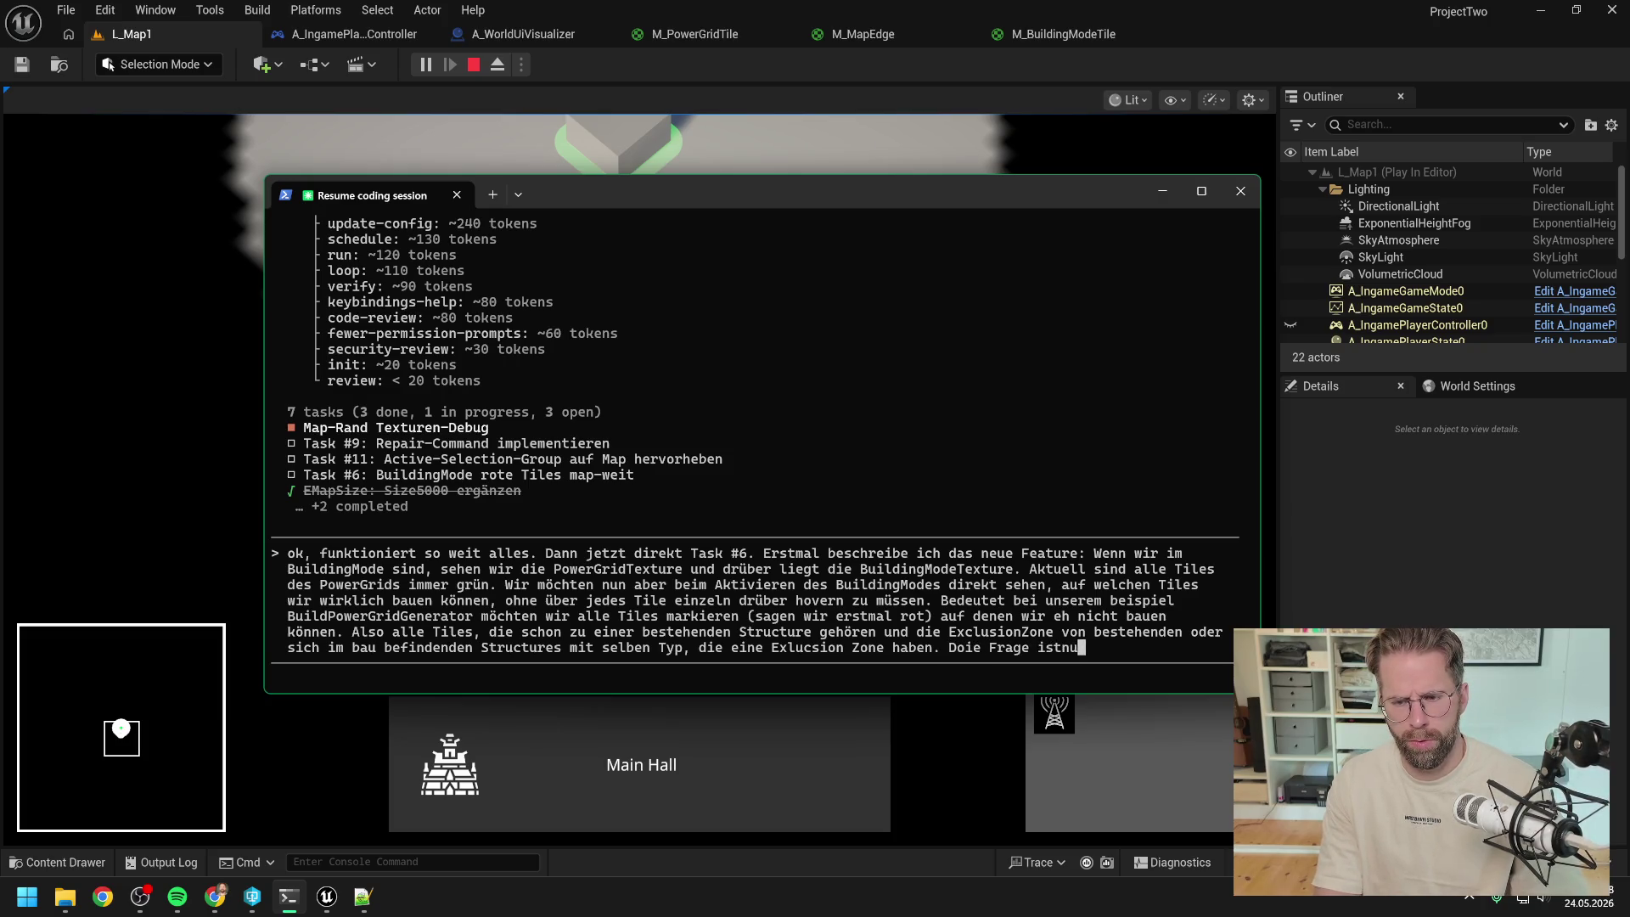
key(BackSpace)
text(nun, wie w)
text(ir das technisch u)
text(msetzen. Sollen)
text( sich die Tiles )
text(des )
text(PowerGrids)
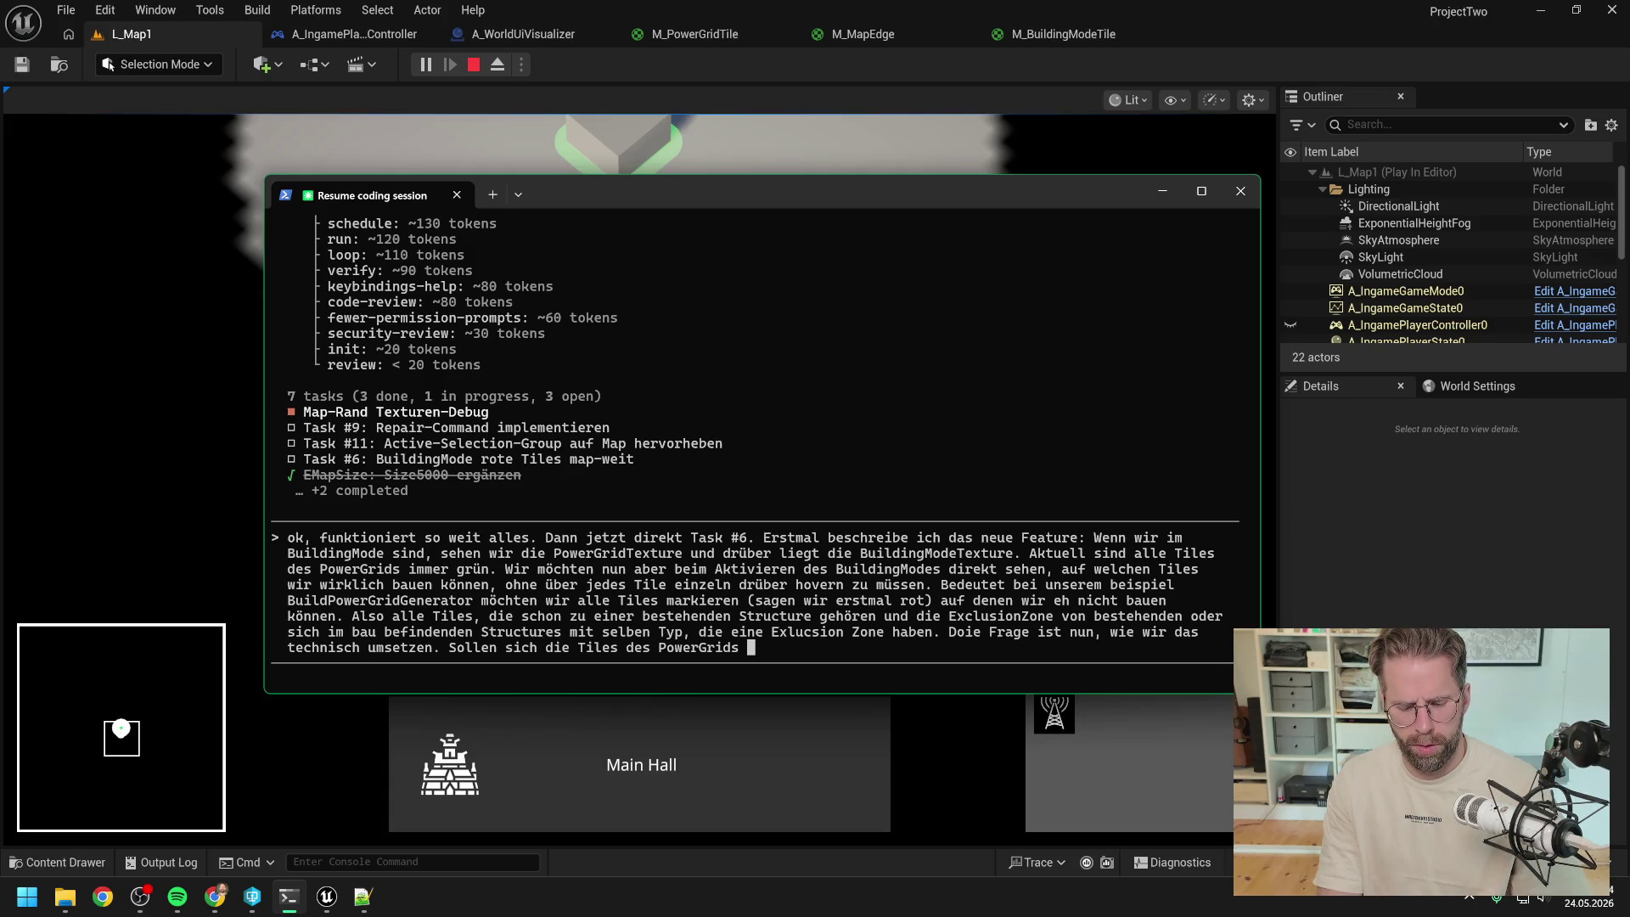
text( im )
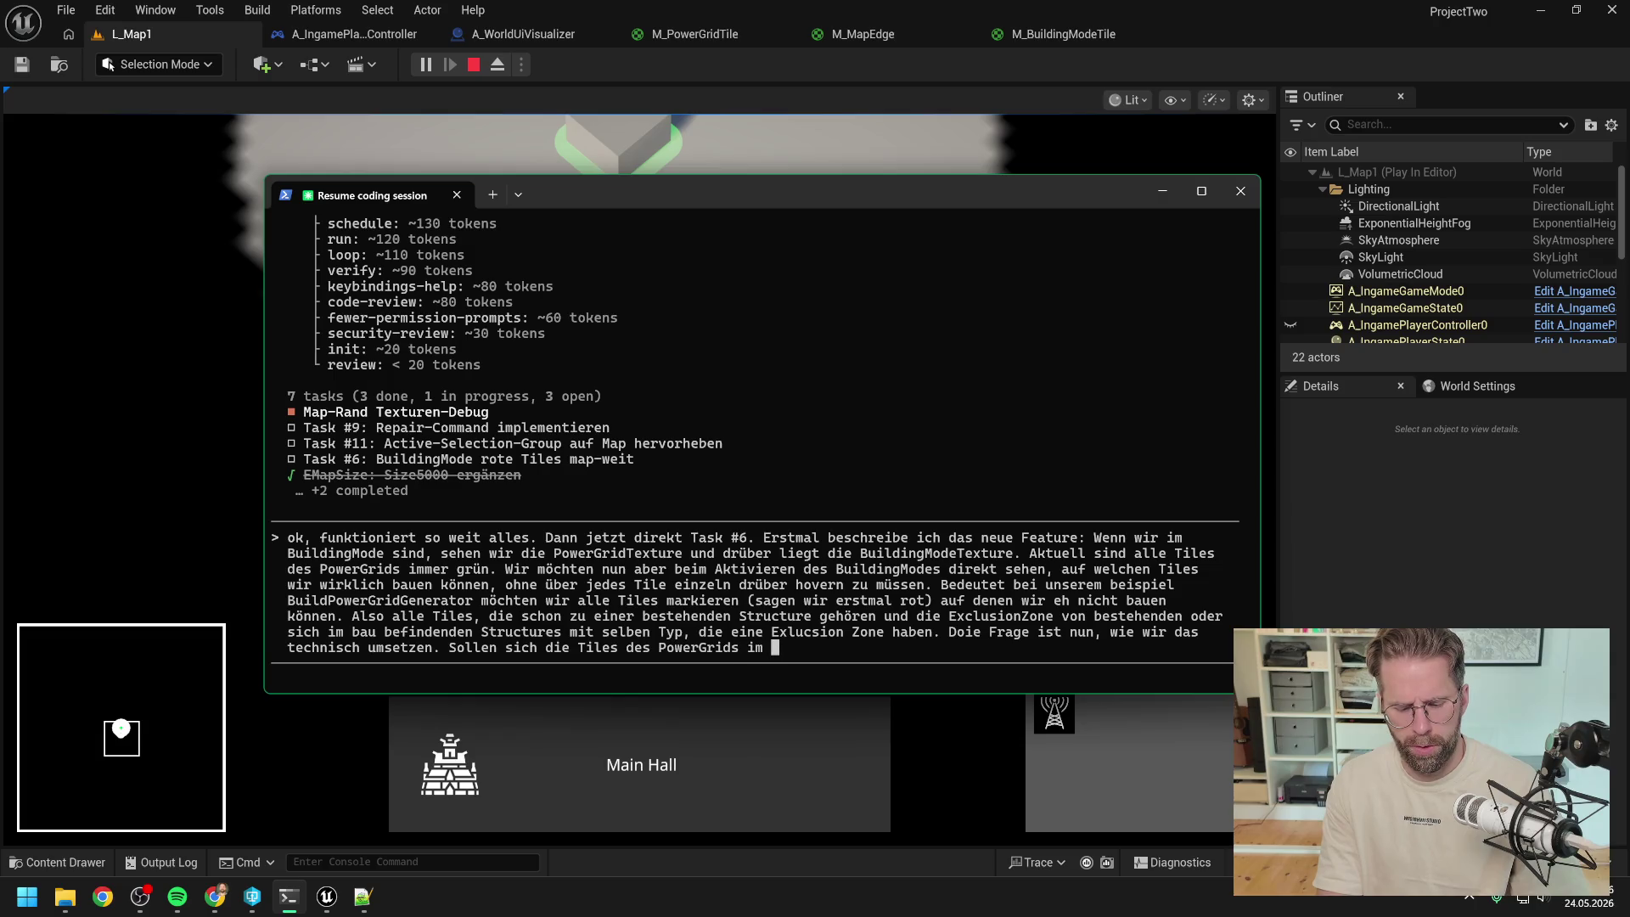
text(BuildingMode )
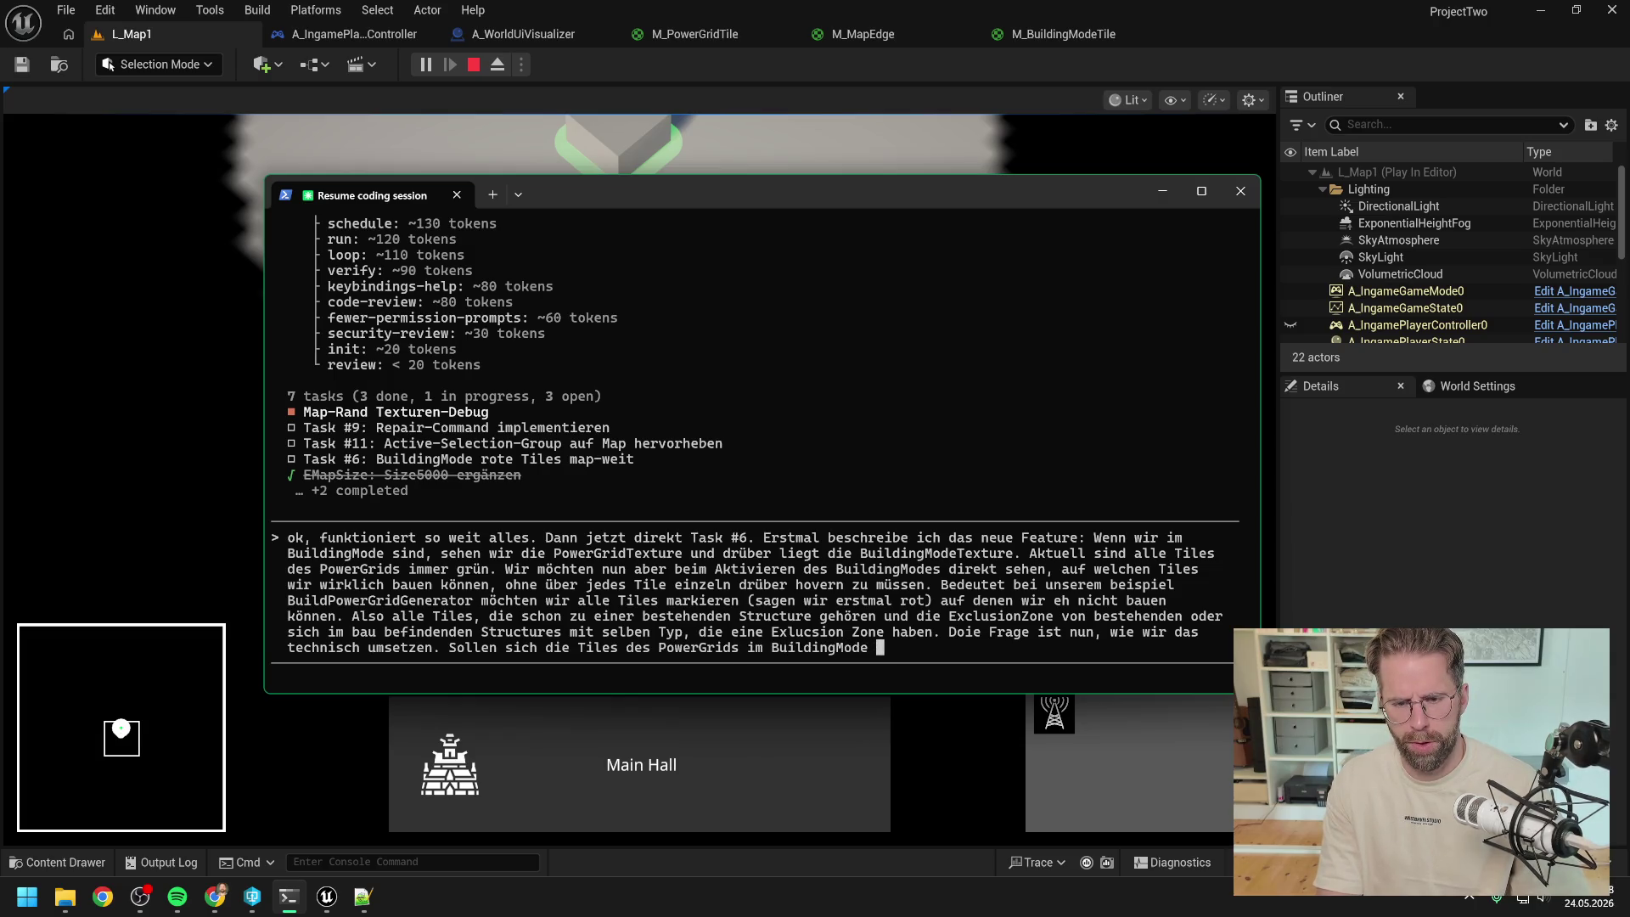
text(ändern u)
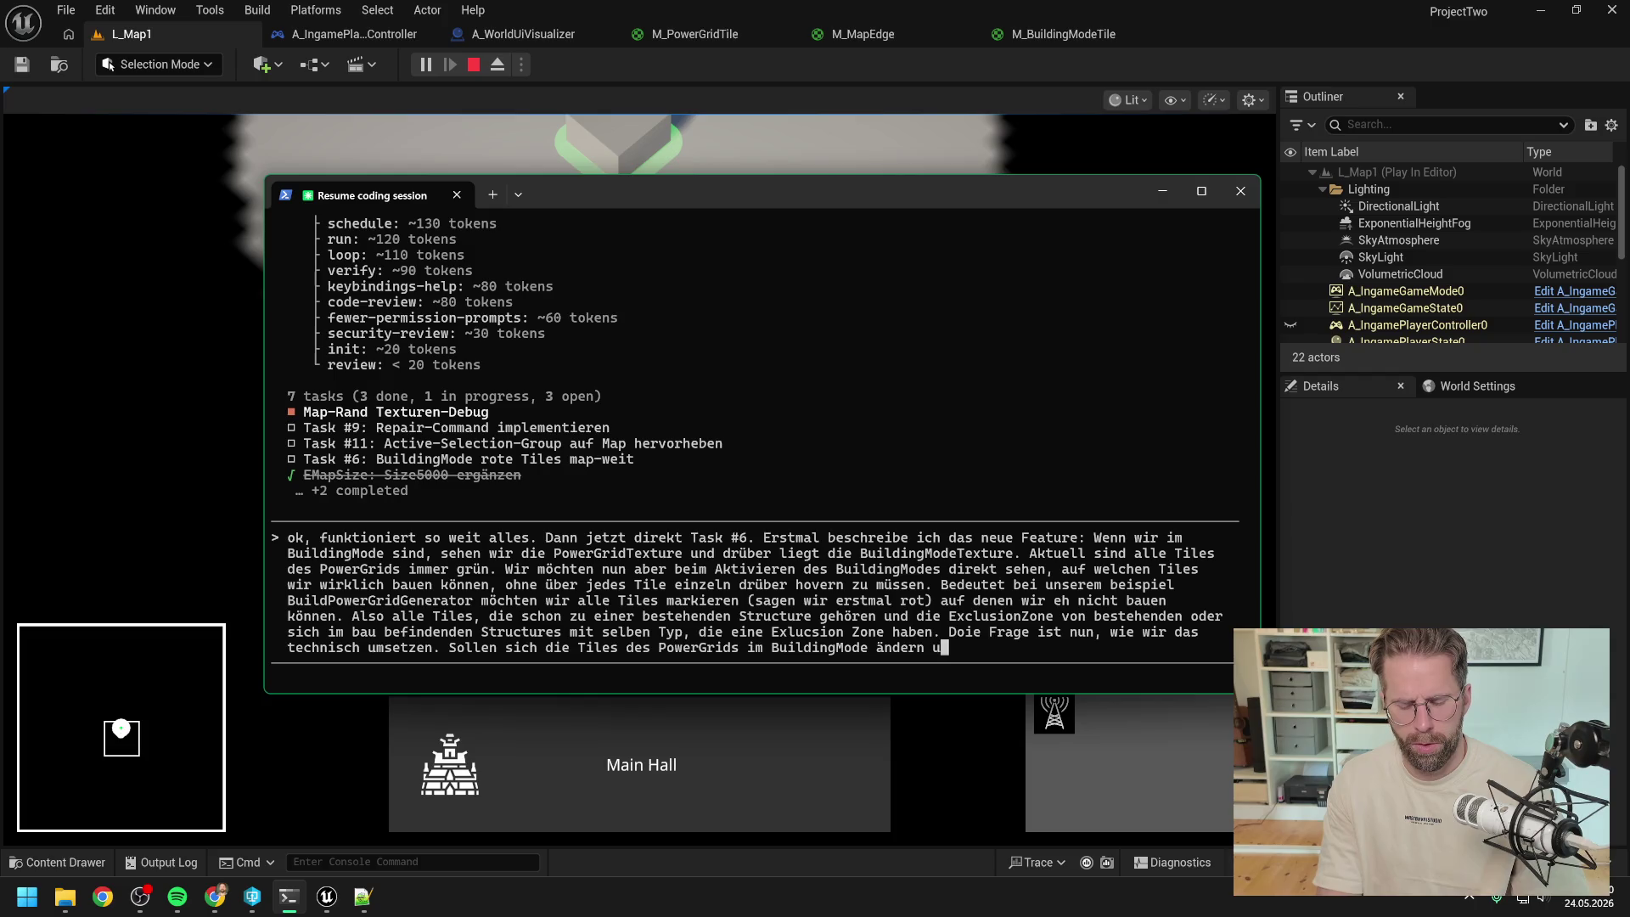
text(nd auf die ausgewählte Structure reagieren?)
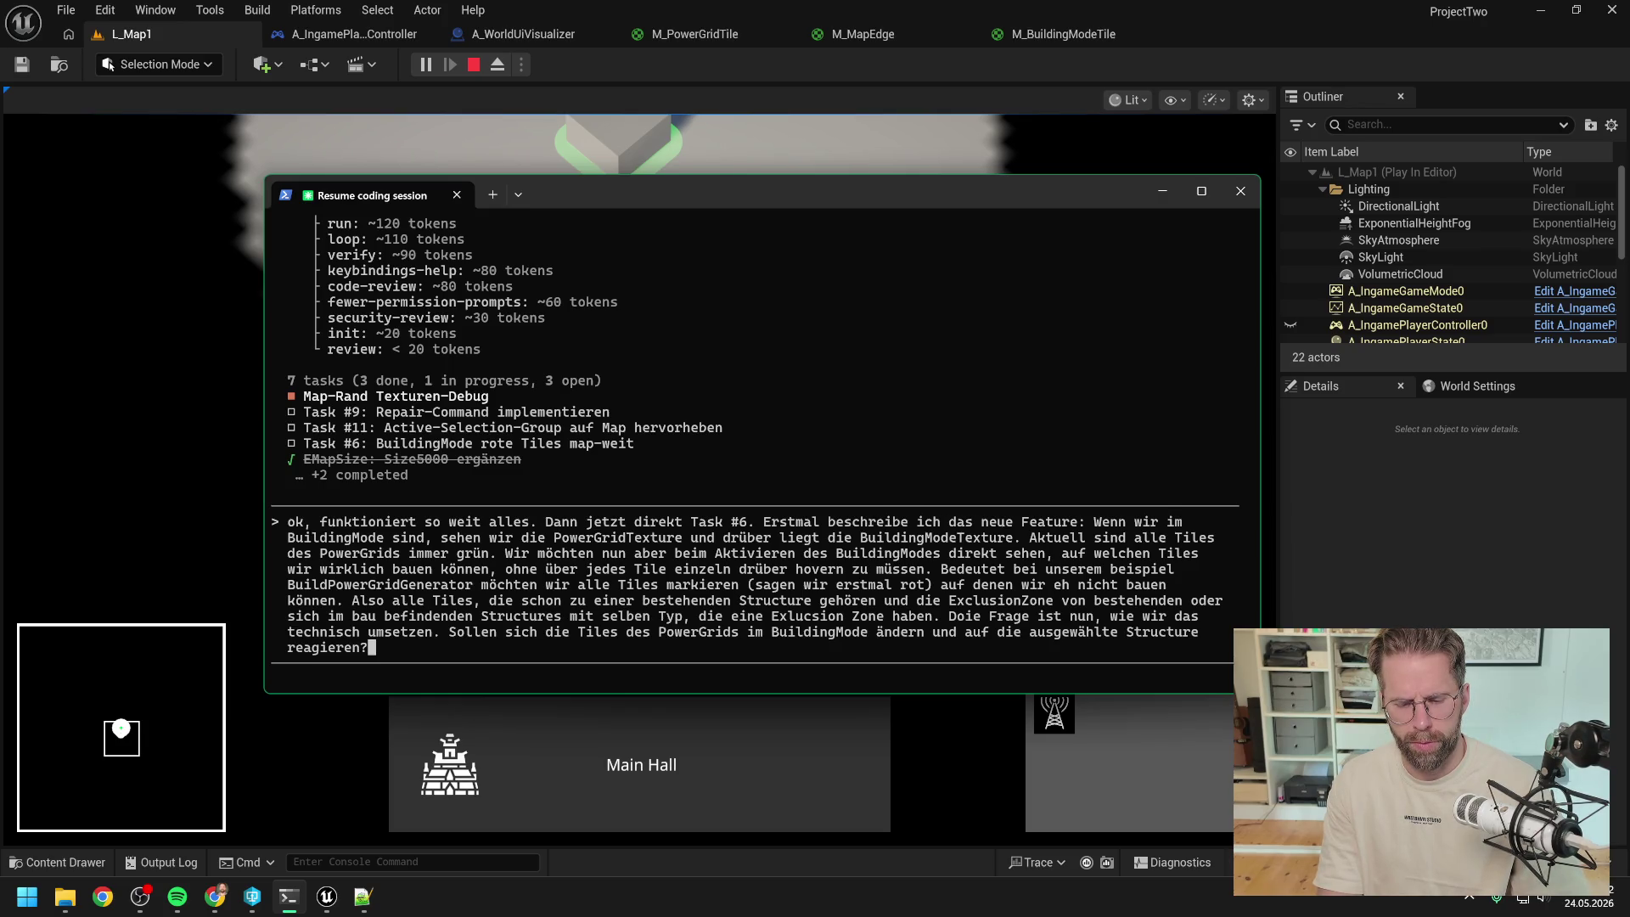
- Finish the question: BuildingModeTexture overlays tiles itself, or something new? Then send it
text(Oder )
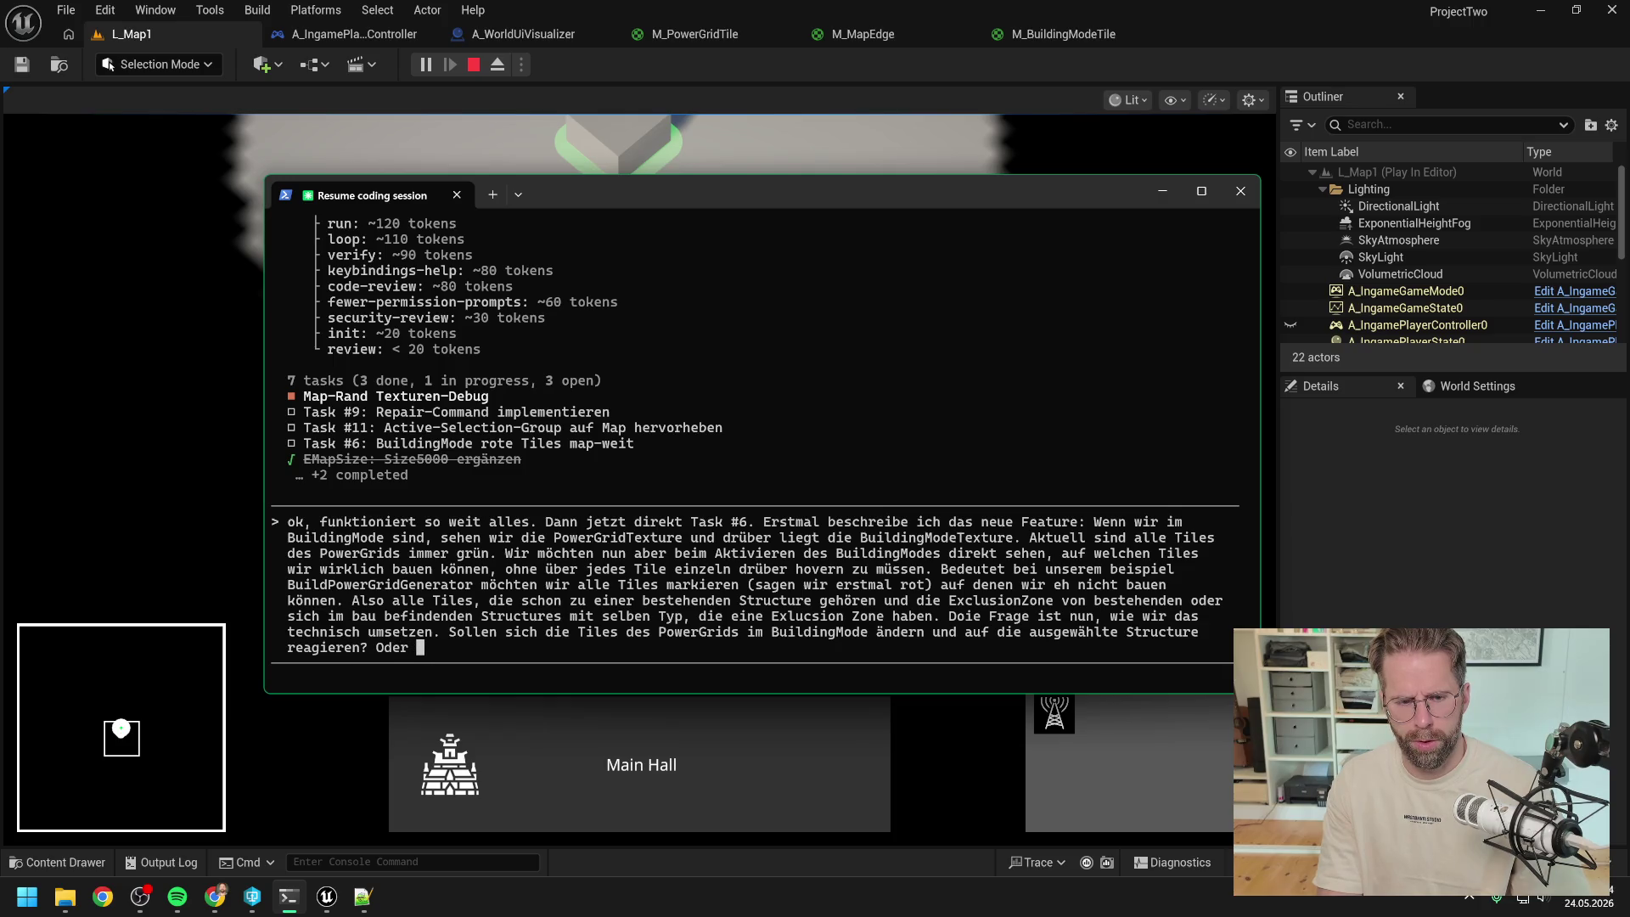
text(legt die Building M)
key(BackSpace)
key(BackSpace)
text(Mode)
key(BackSpace)
text(Tex)
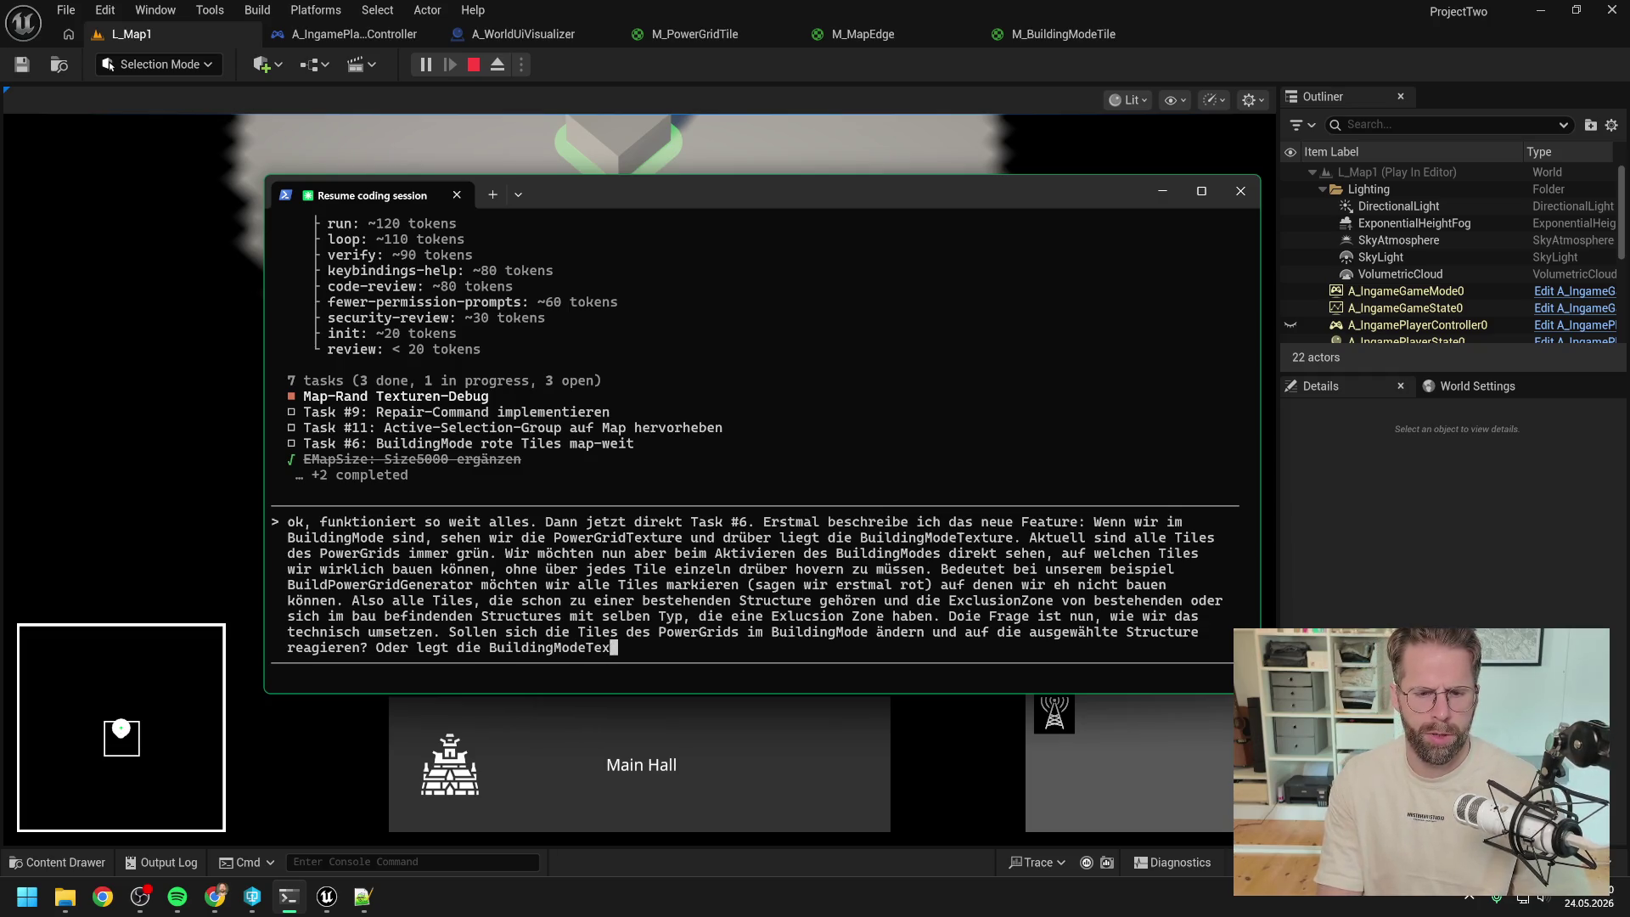
text(ture selbst nochma)
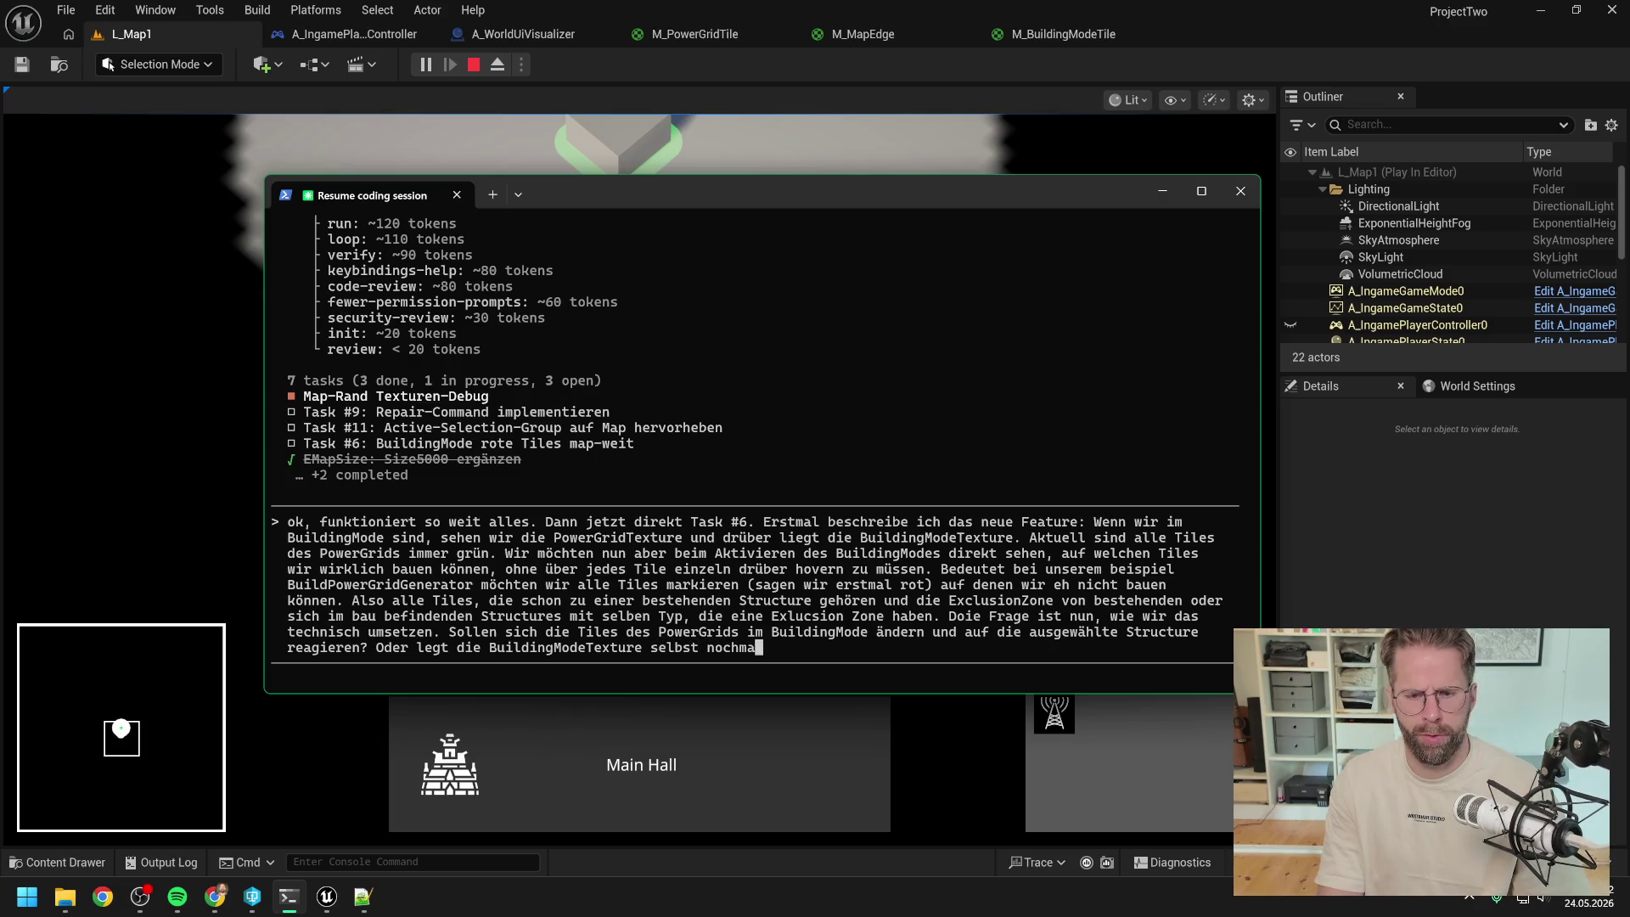
text(l Tiles drüb)
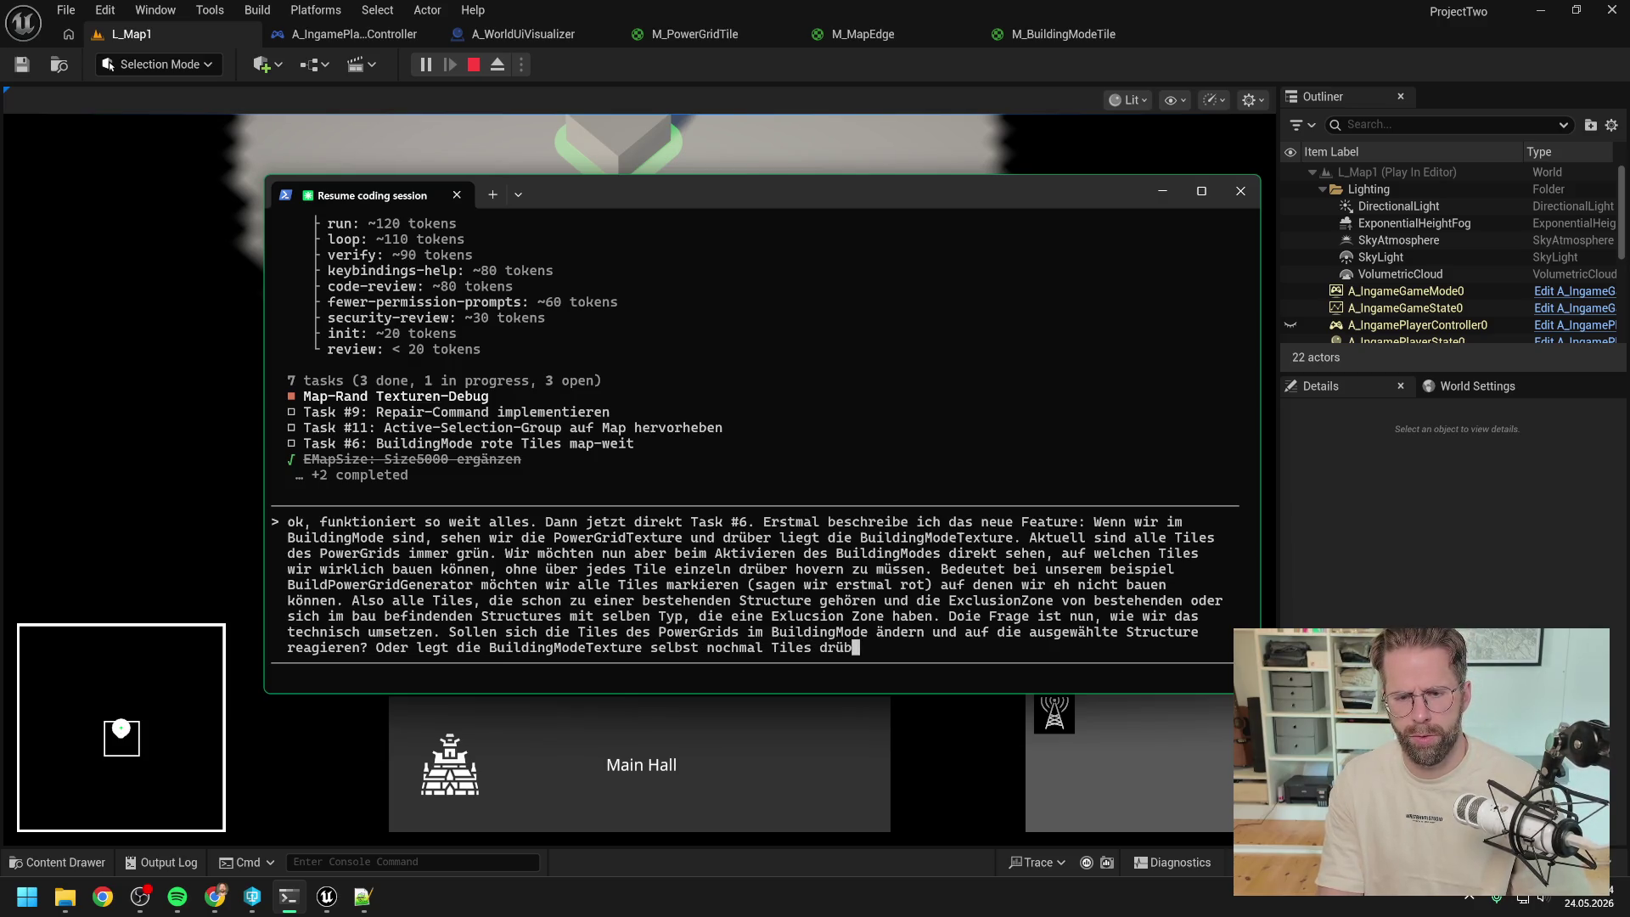
text(er durchgängig)
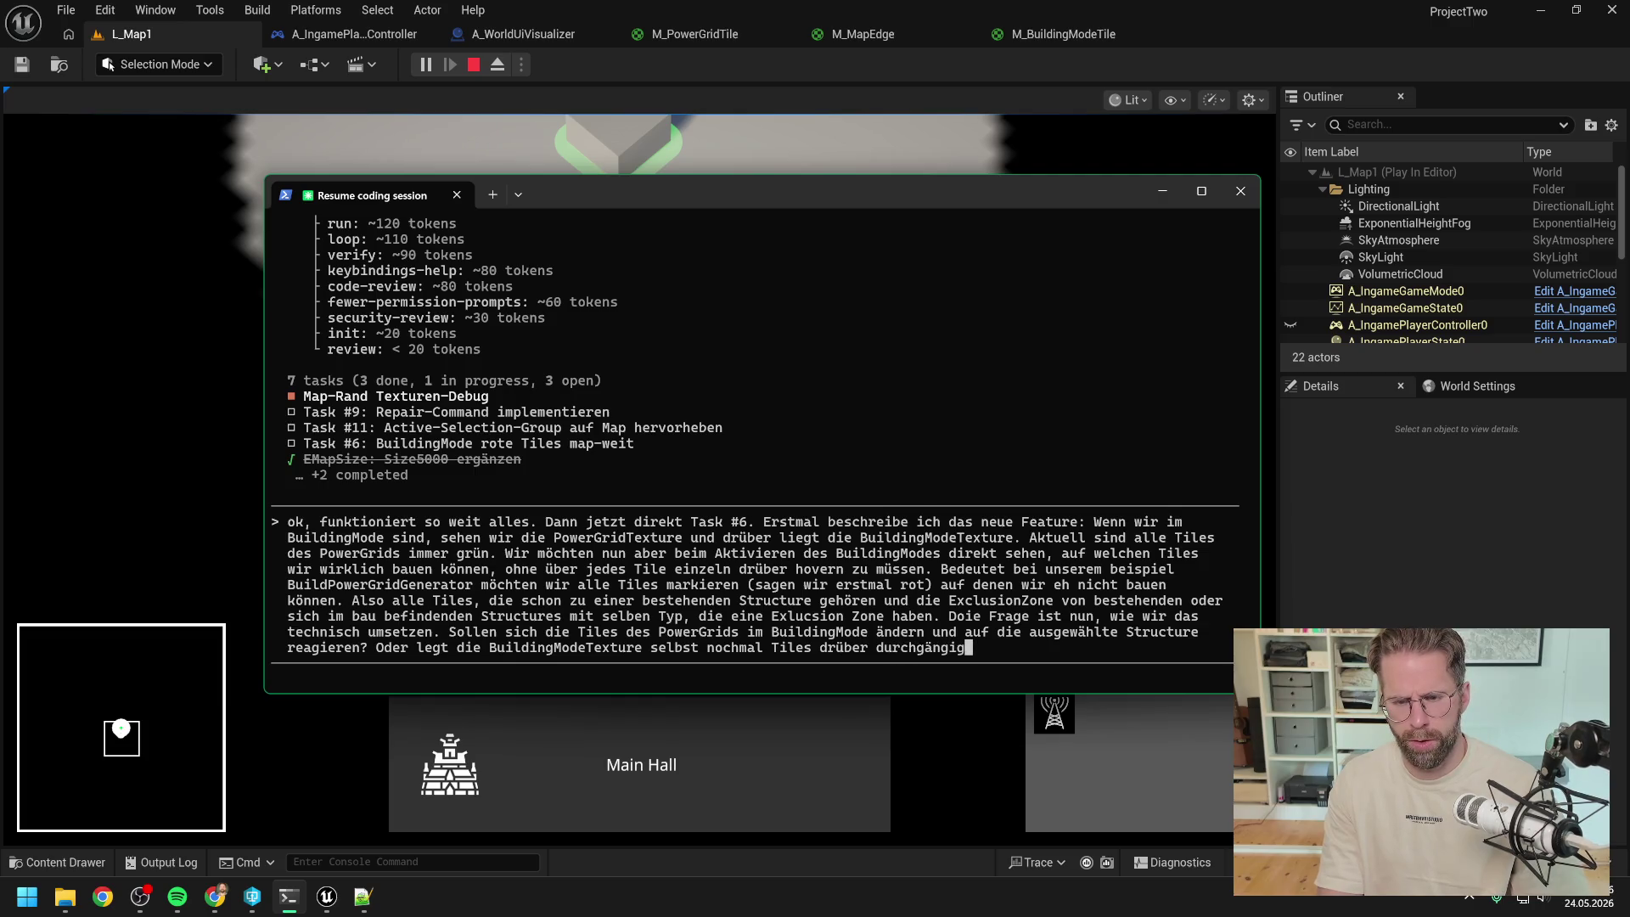
text(? Oder haben wir etr)
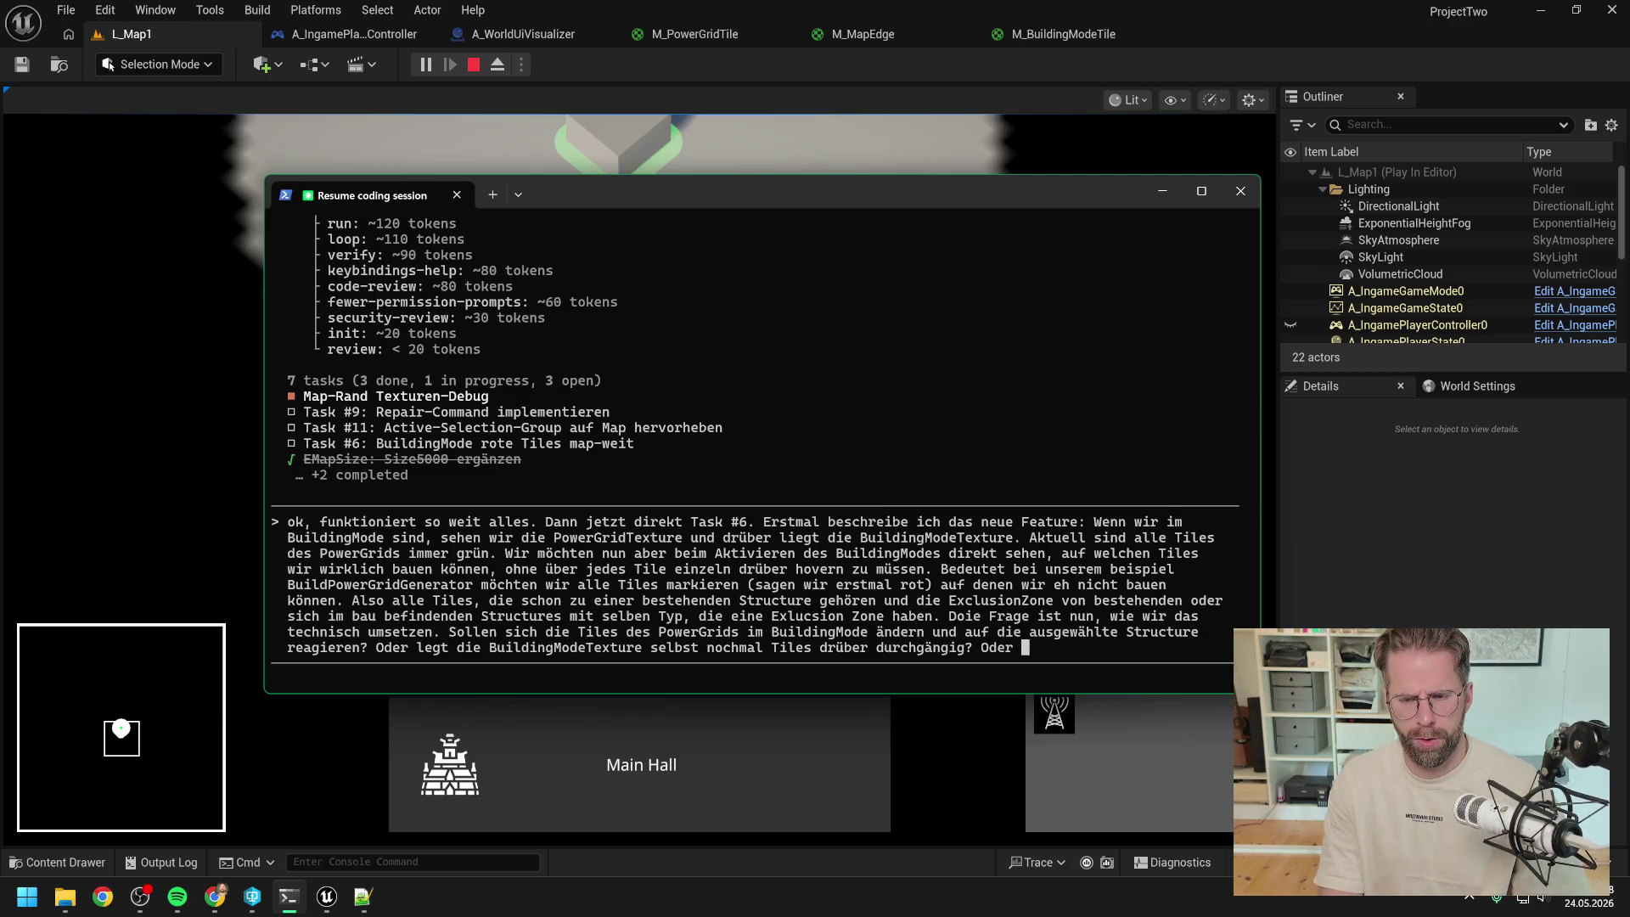
key(BackSpace)
text(was neu)
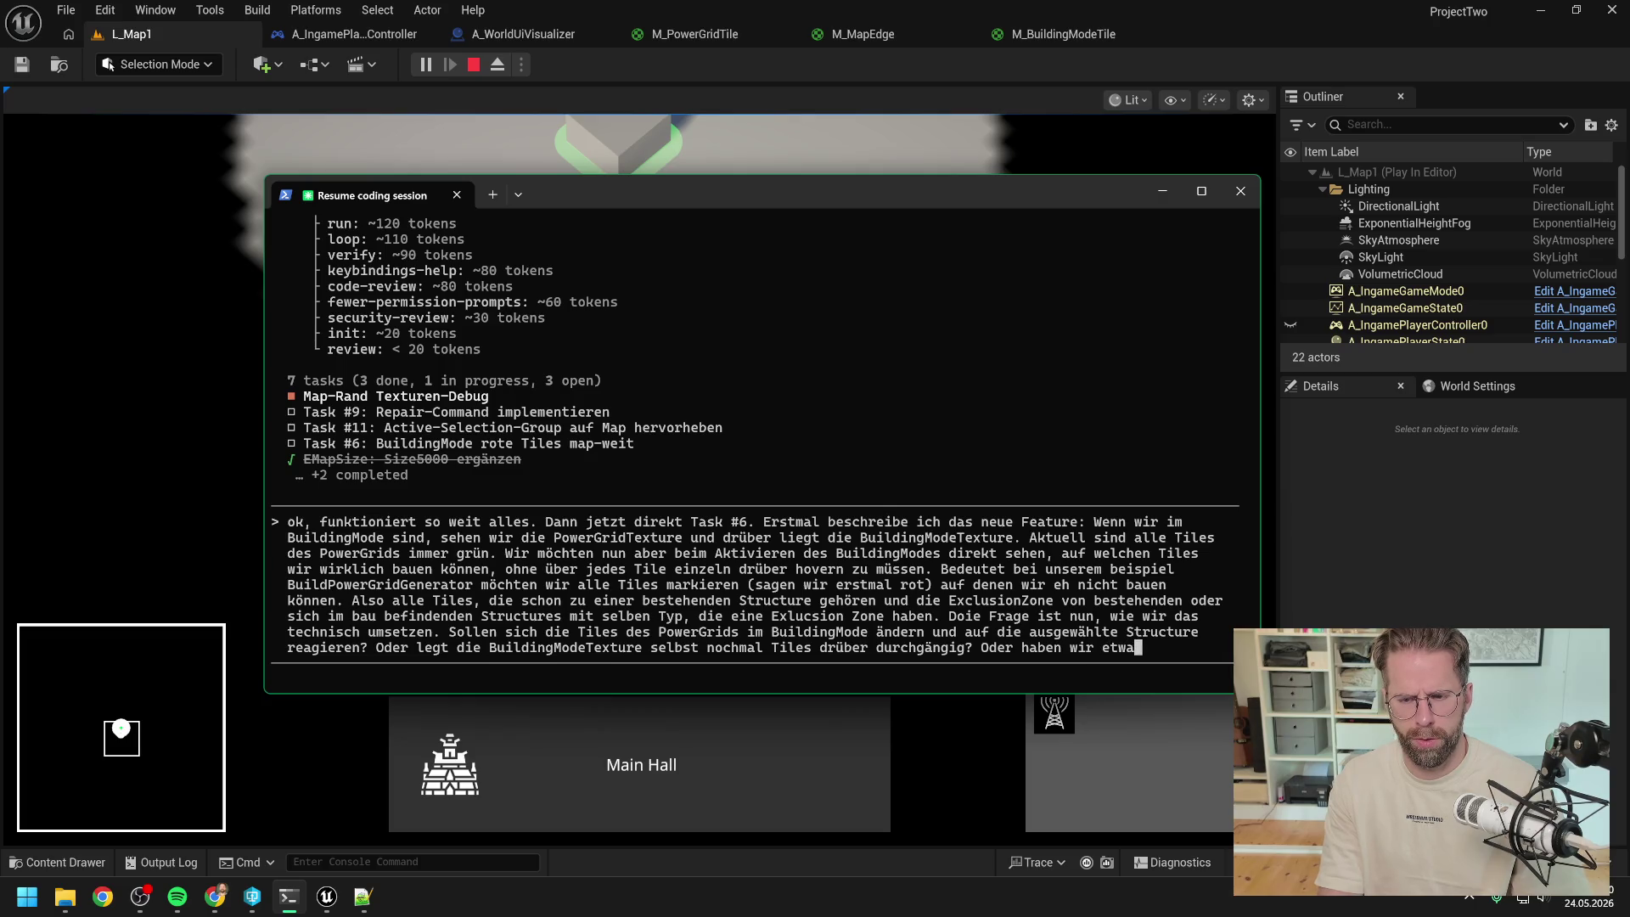
key(BackSpace)
key(BackSpace)
key(BackSpace)
text(Neues.)
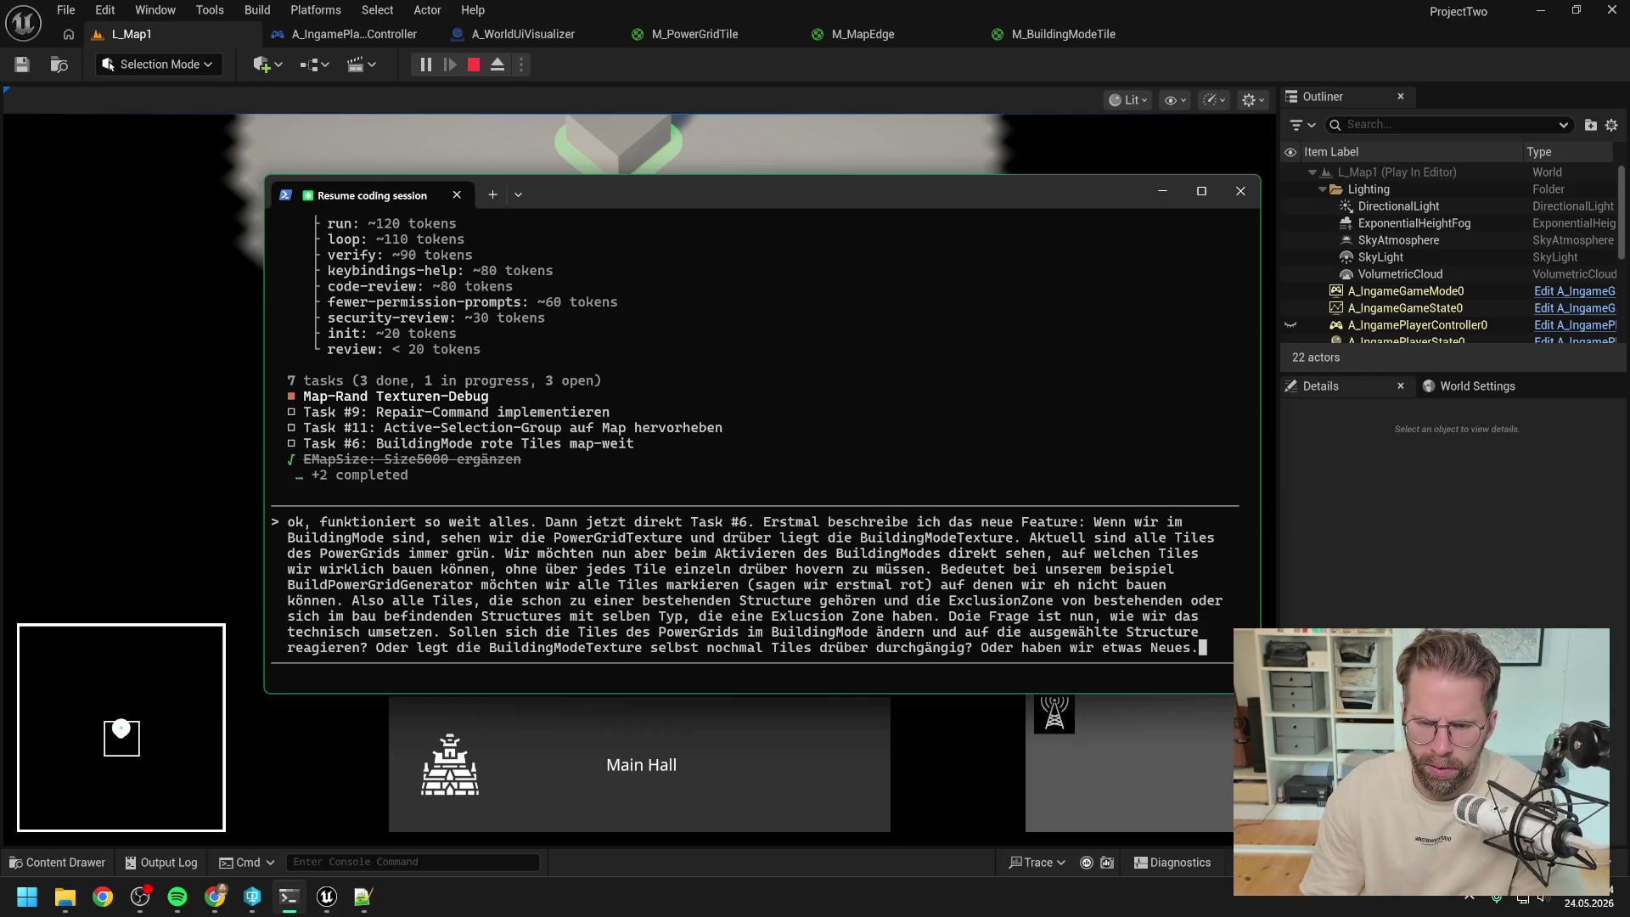
key(Return)
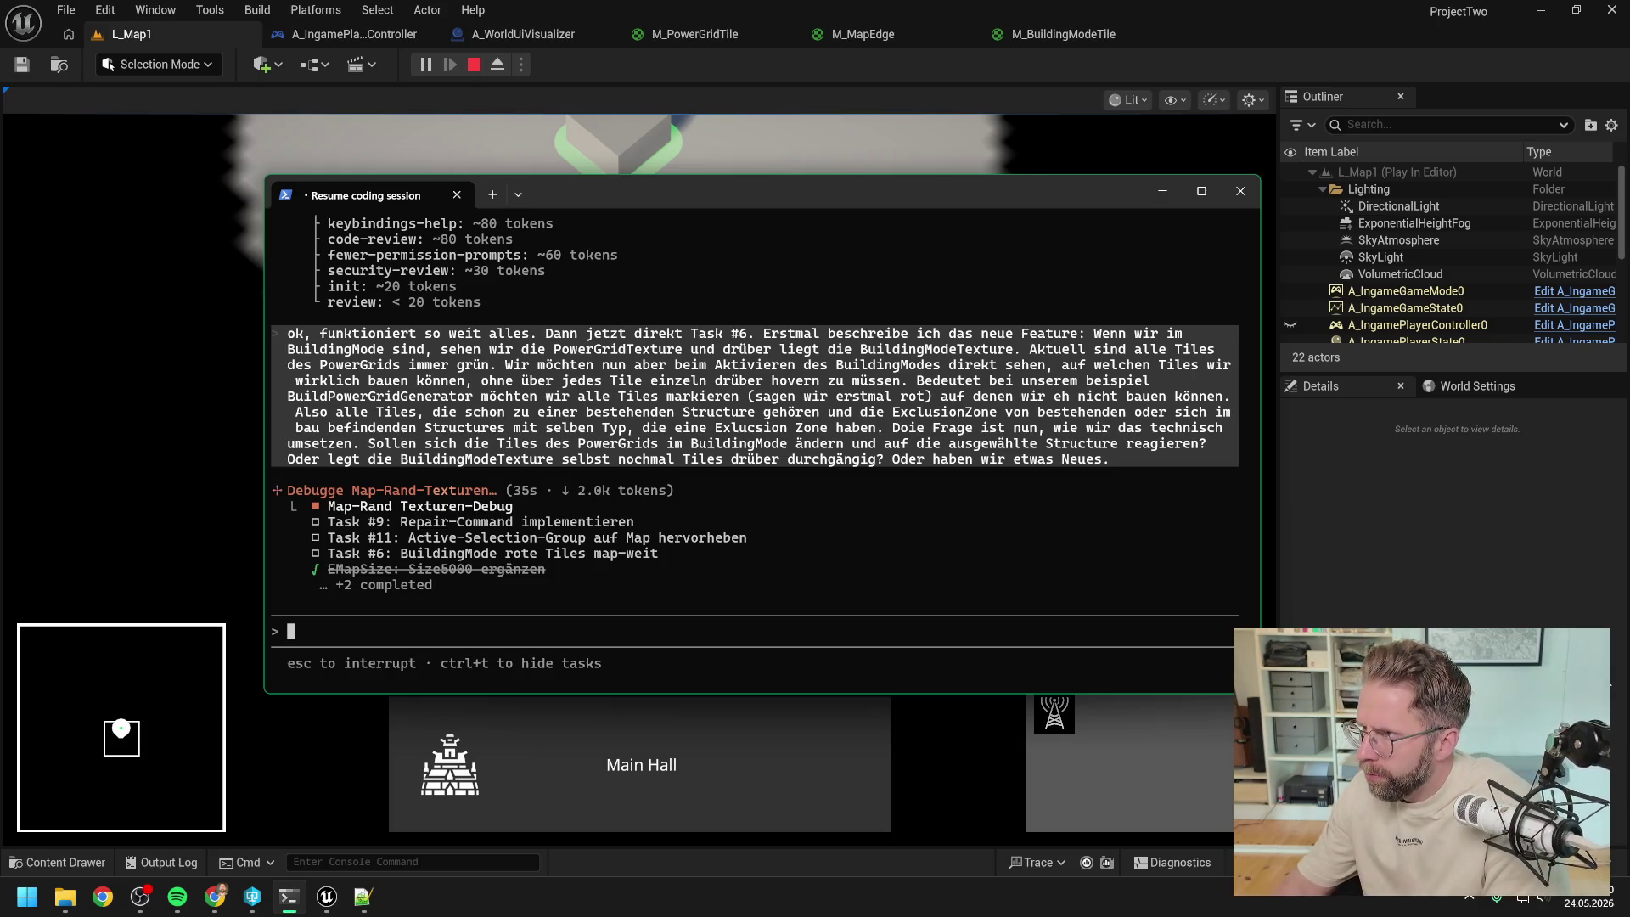
- Return to Claude Code and scroll up to read its Option B recommendation
key(alt+Tab)
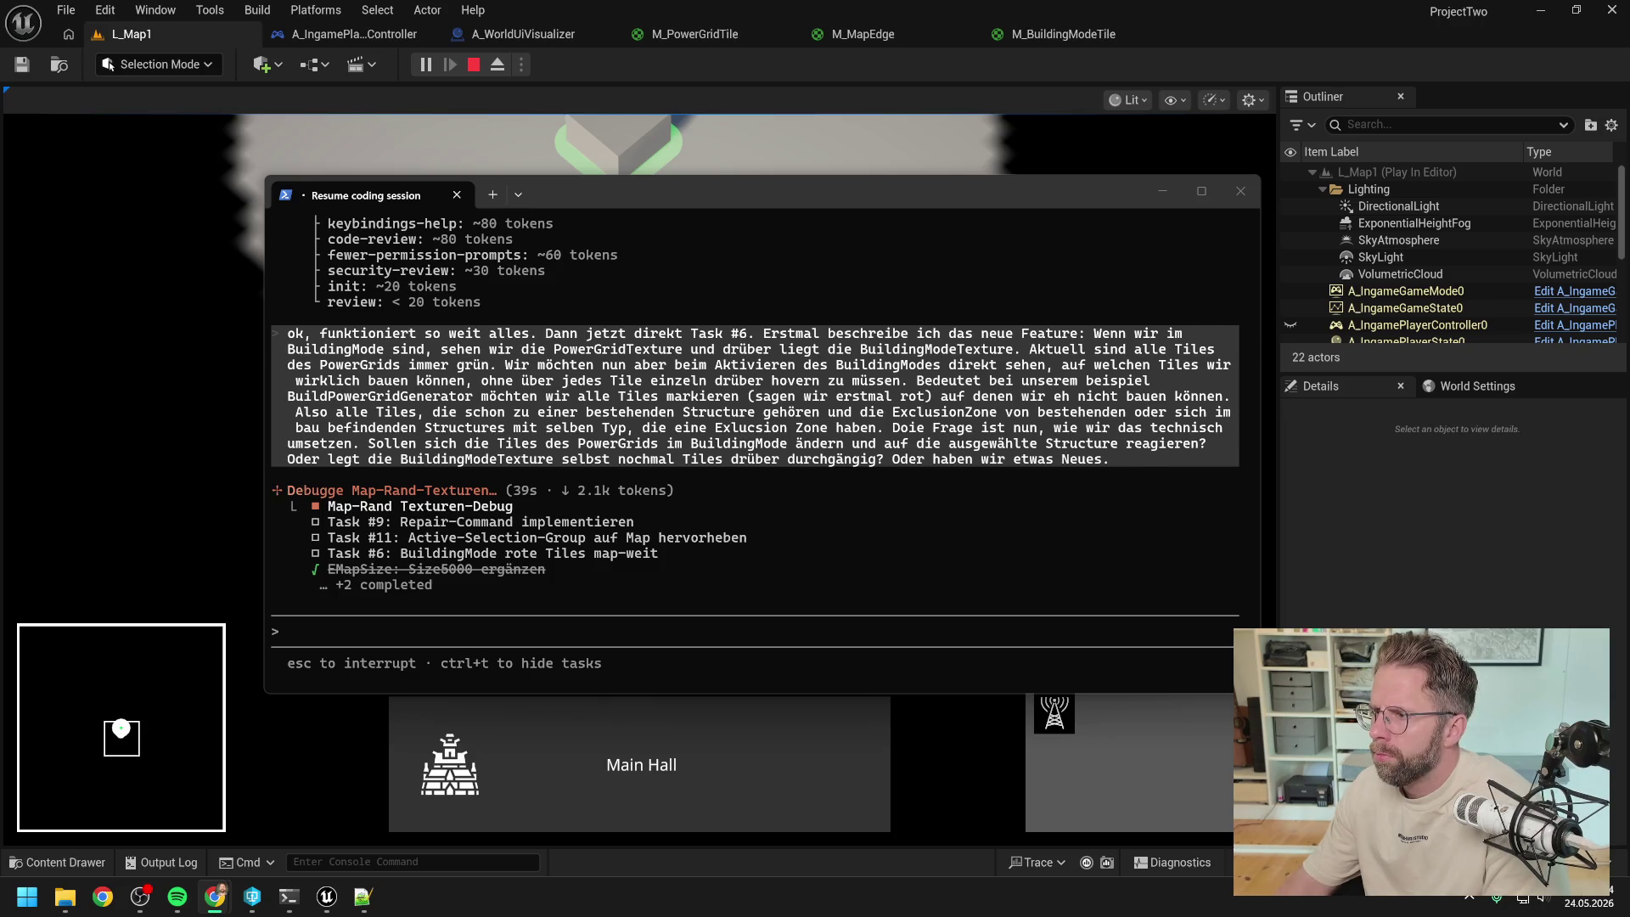
scroll(820, 509, up, 7)
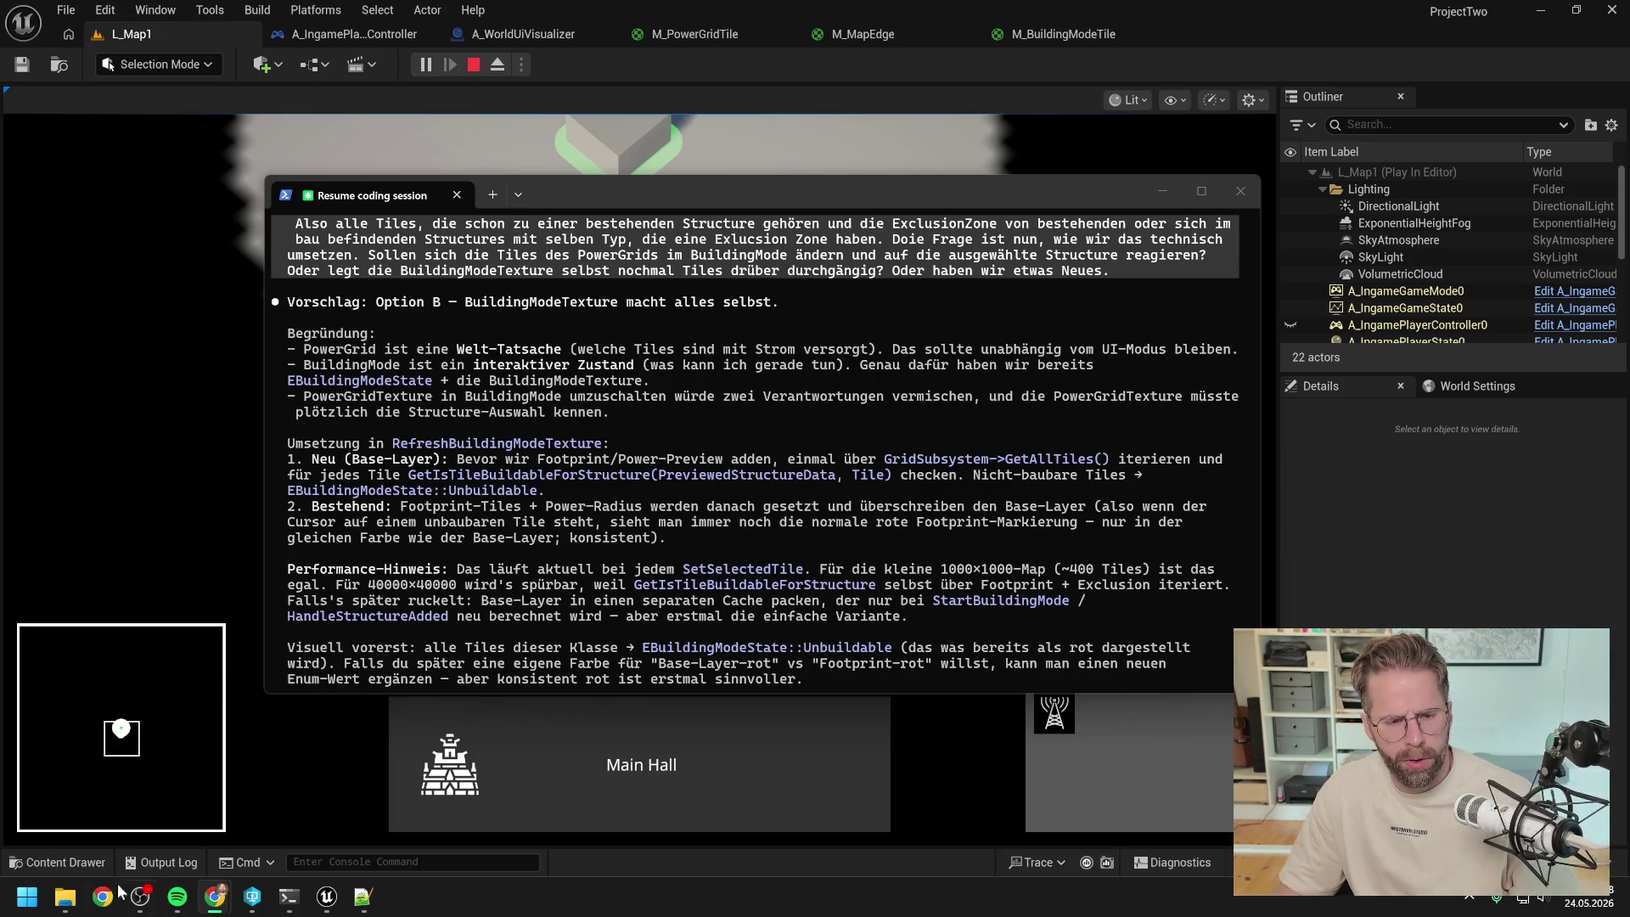
- Open D:\ProjectTwo\Development\Source\ProjectTwo in File Explorer and browse its 51 C++ files
click(71, 901)
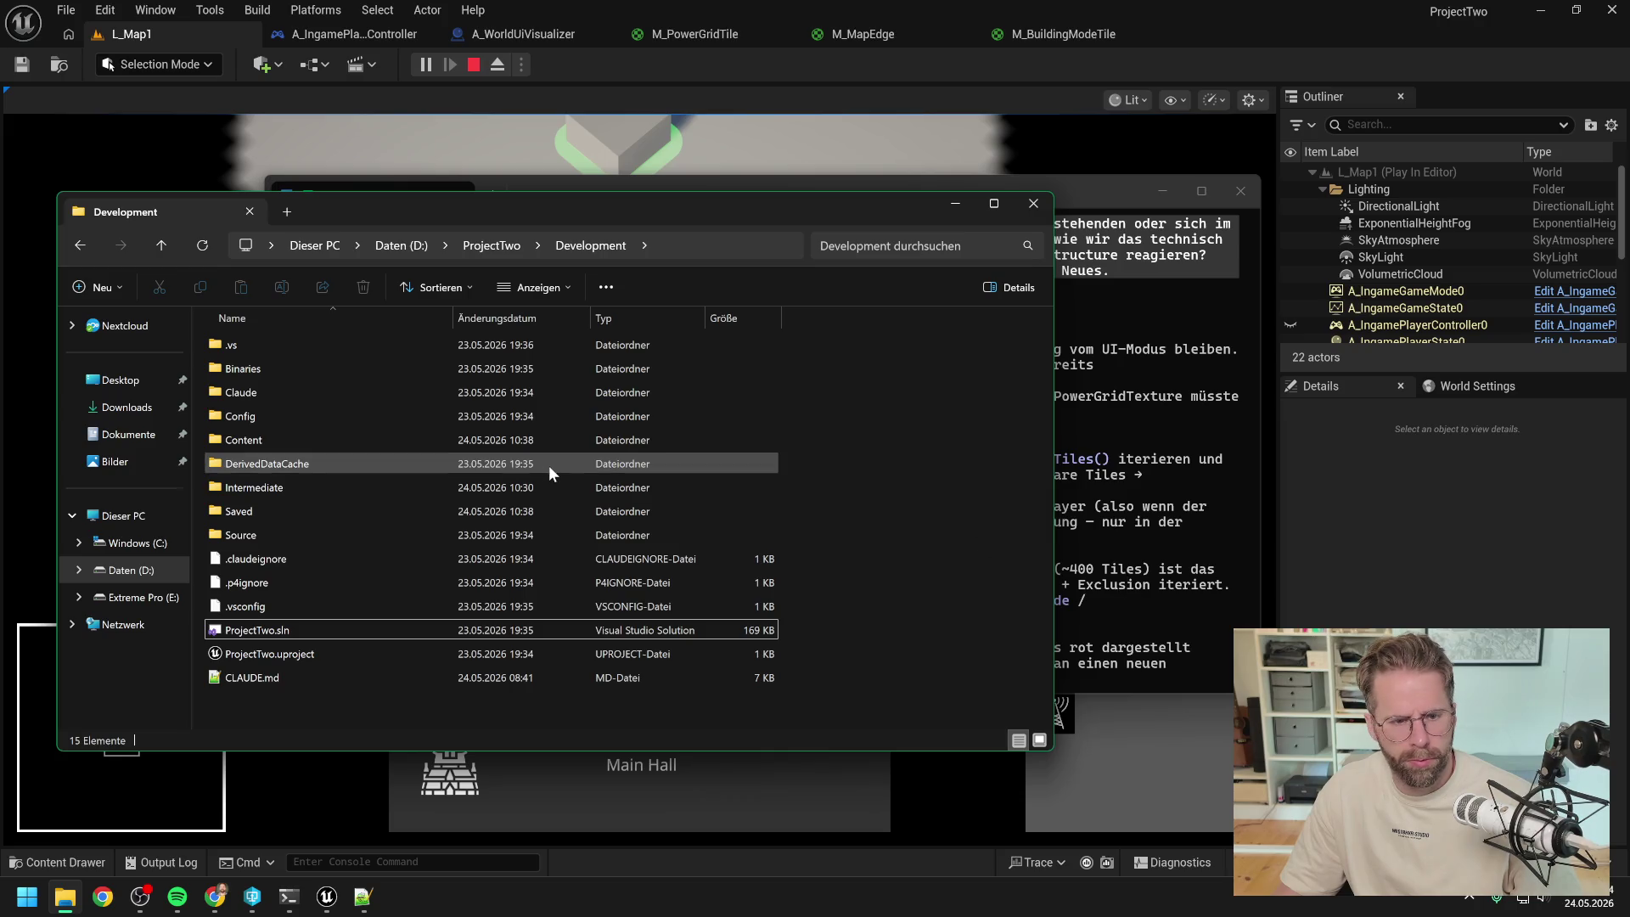
click(313, 535)
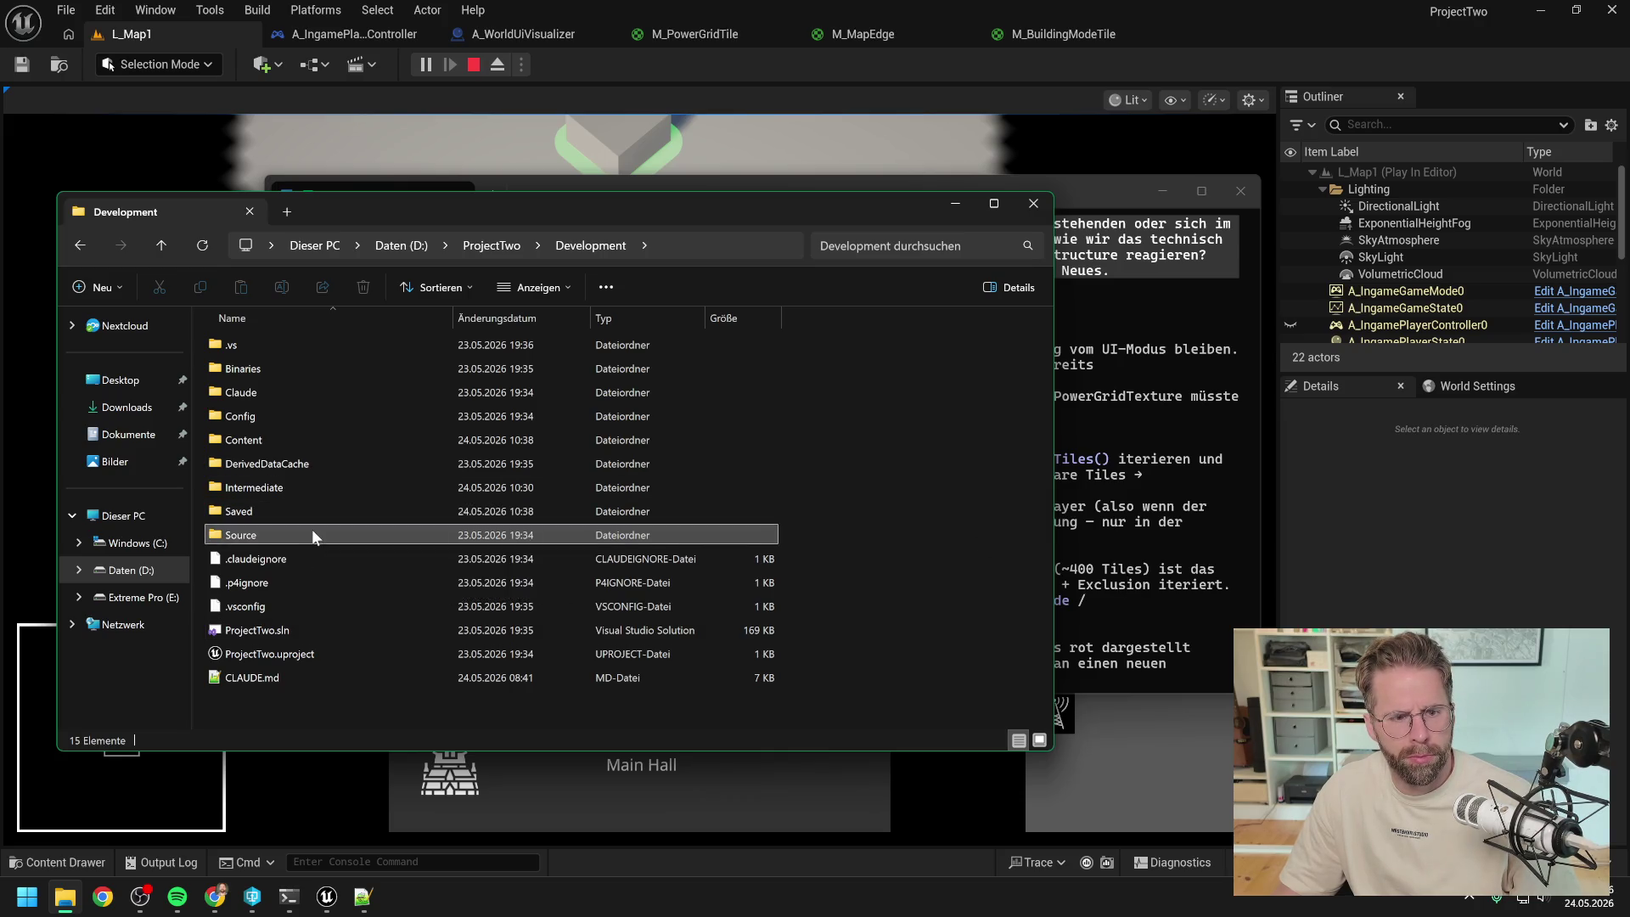
double_click(312, 535)
double_click(258, 345)
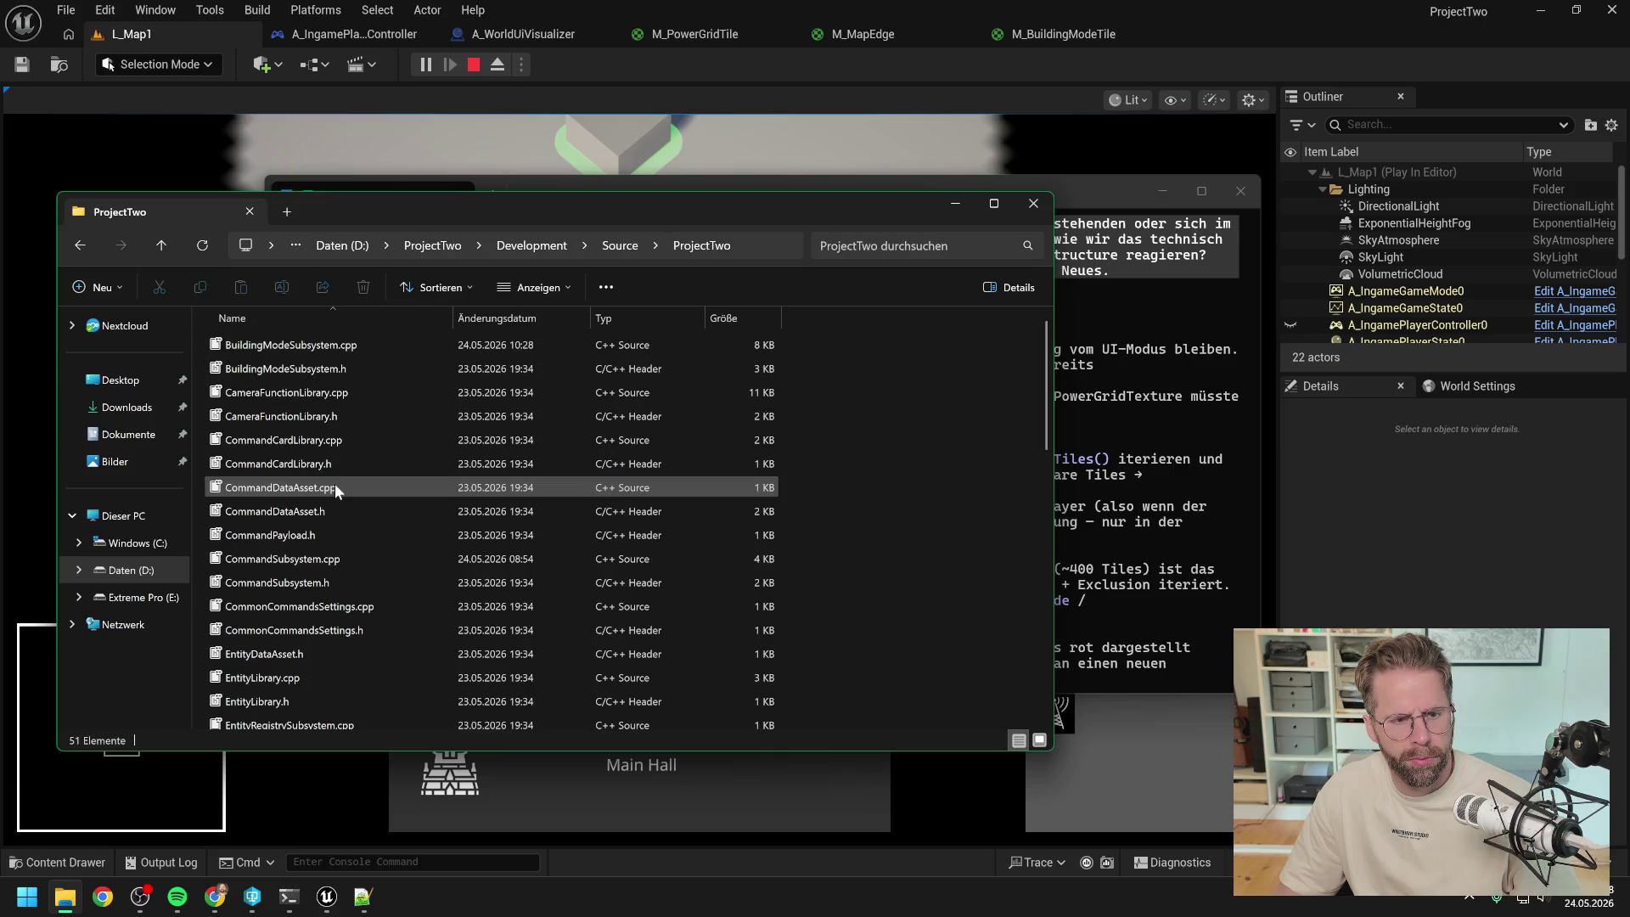
scroll(335, 487, down, 3)
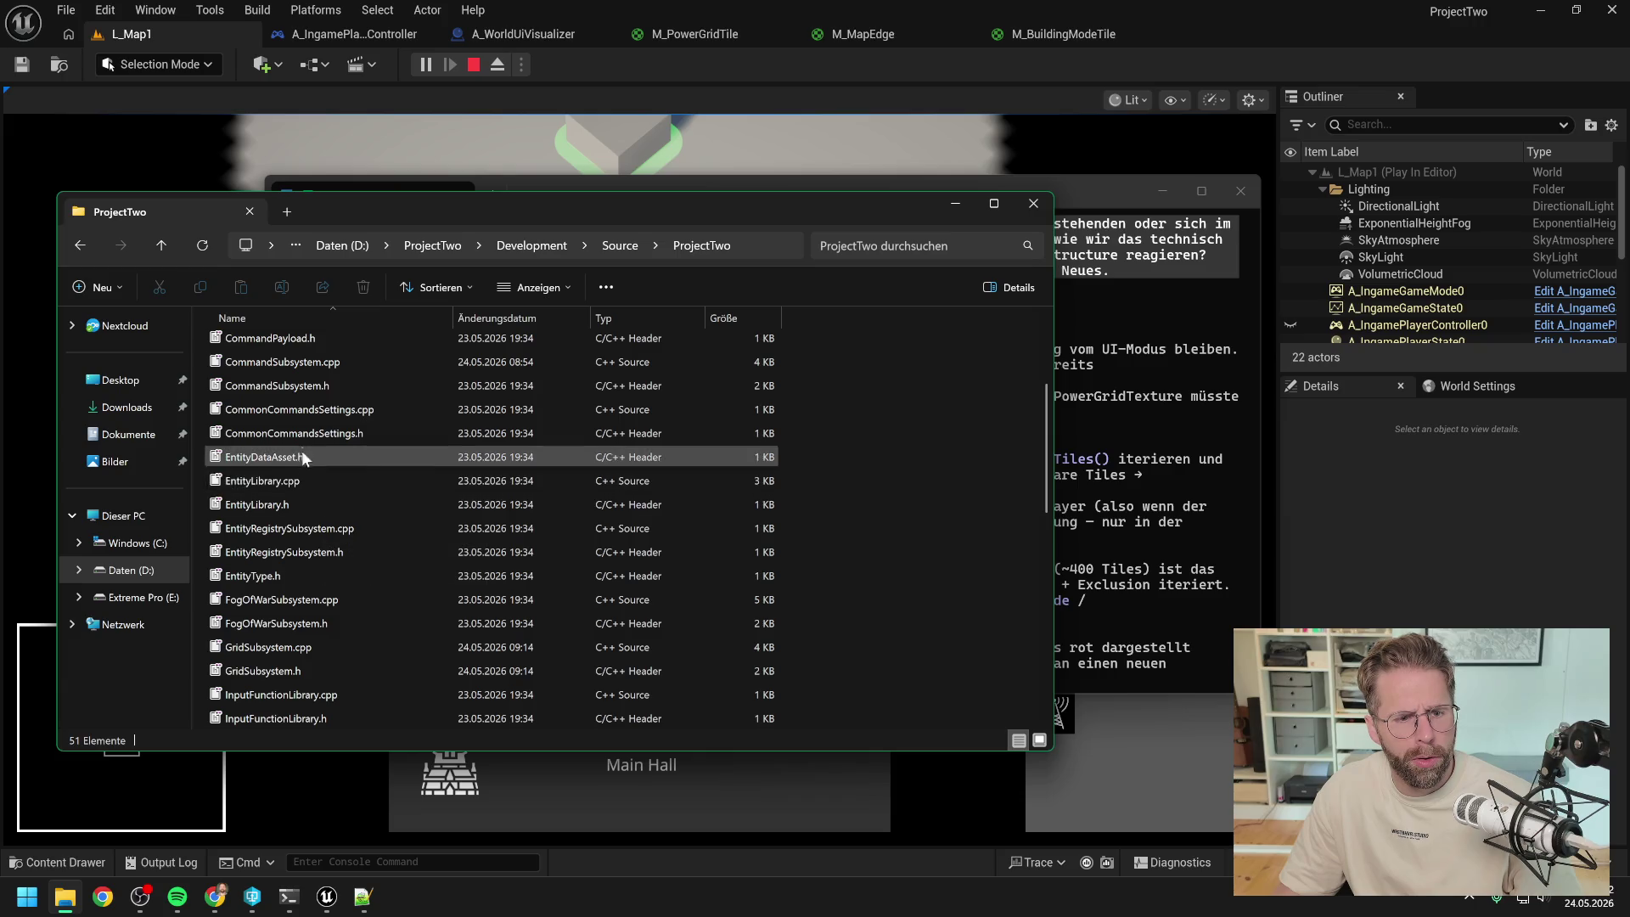
scroll(354, 492, up, 3)
click(320, 368)
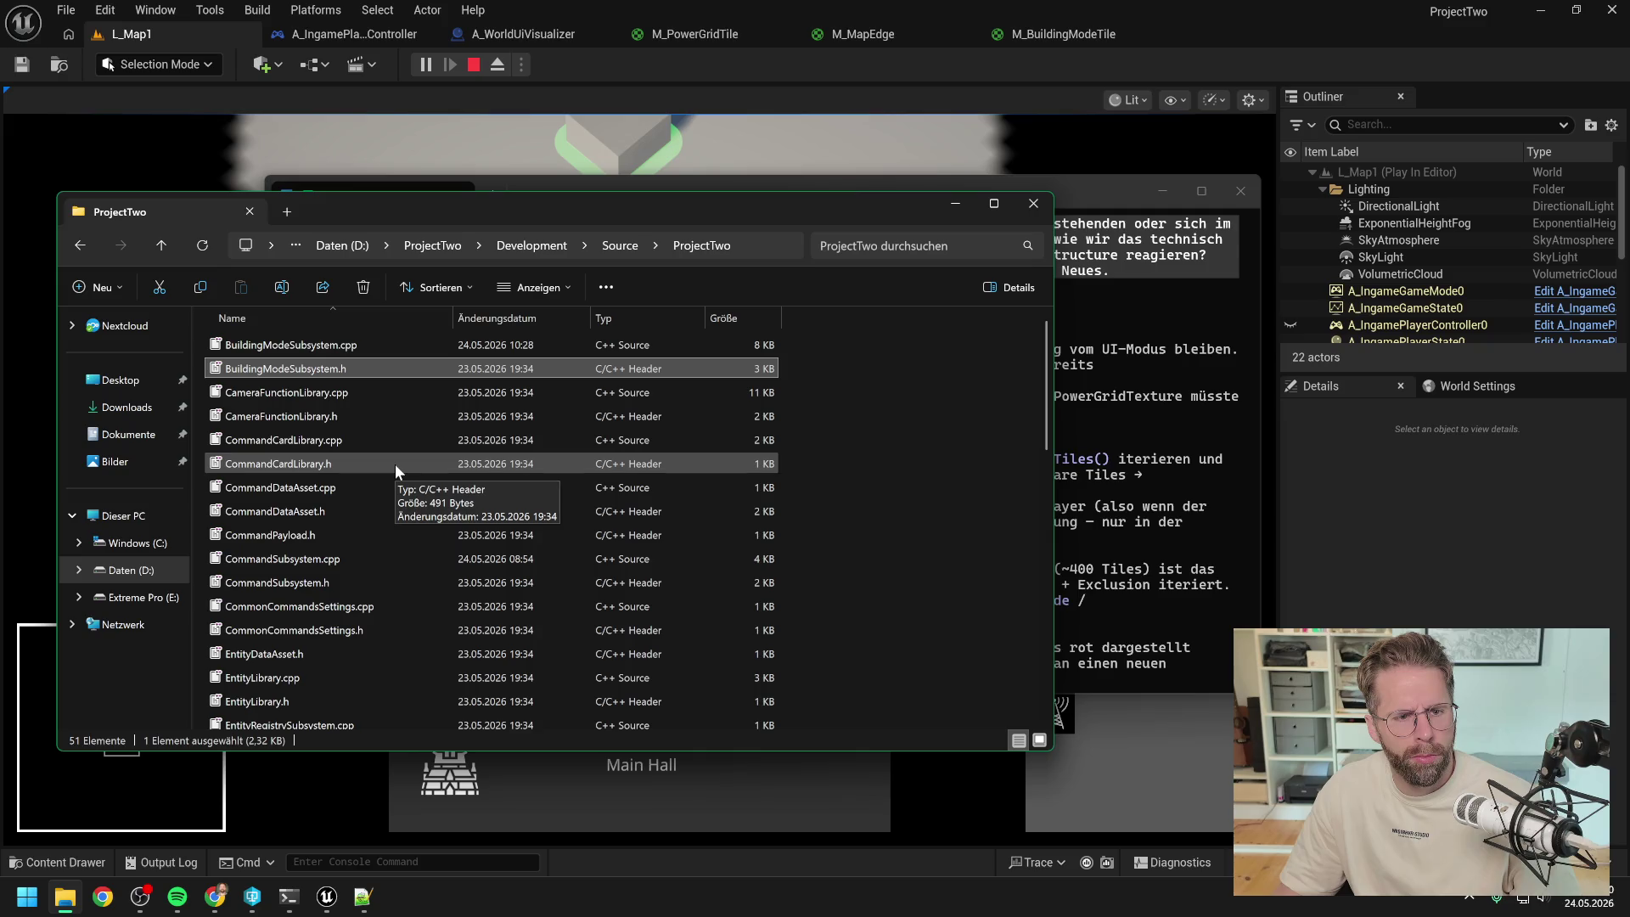
scroll(394, 464, down, 7)
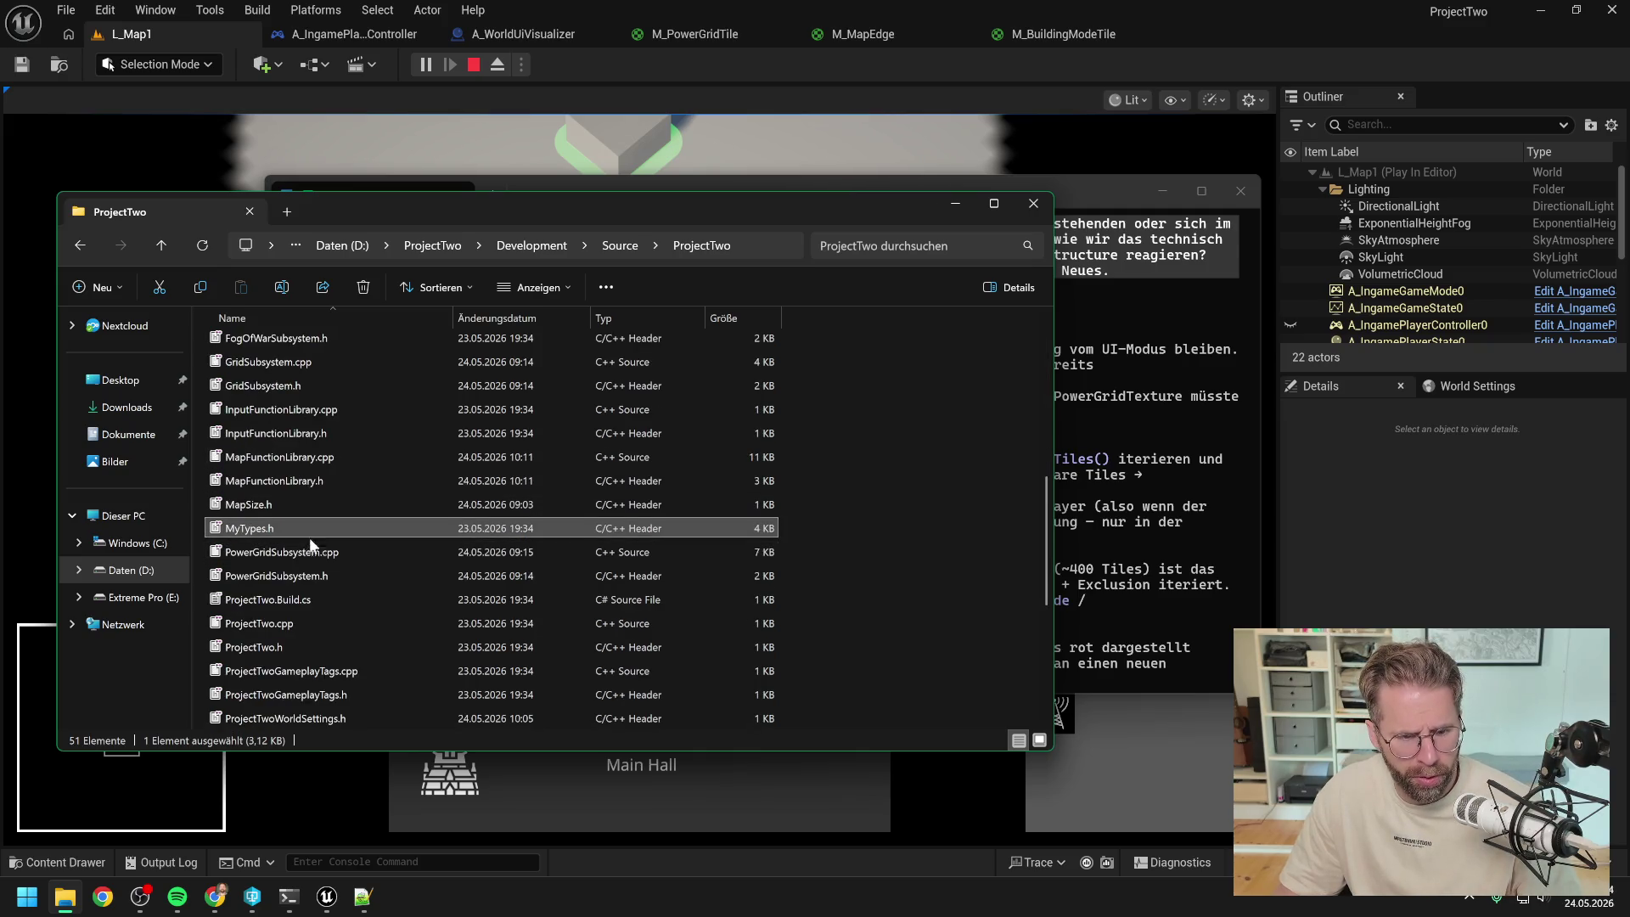
- Open MyTypes.h once in Notepad++ to check the EBuildingModeState enum values
right_click(314, 533)
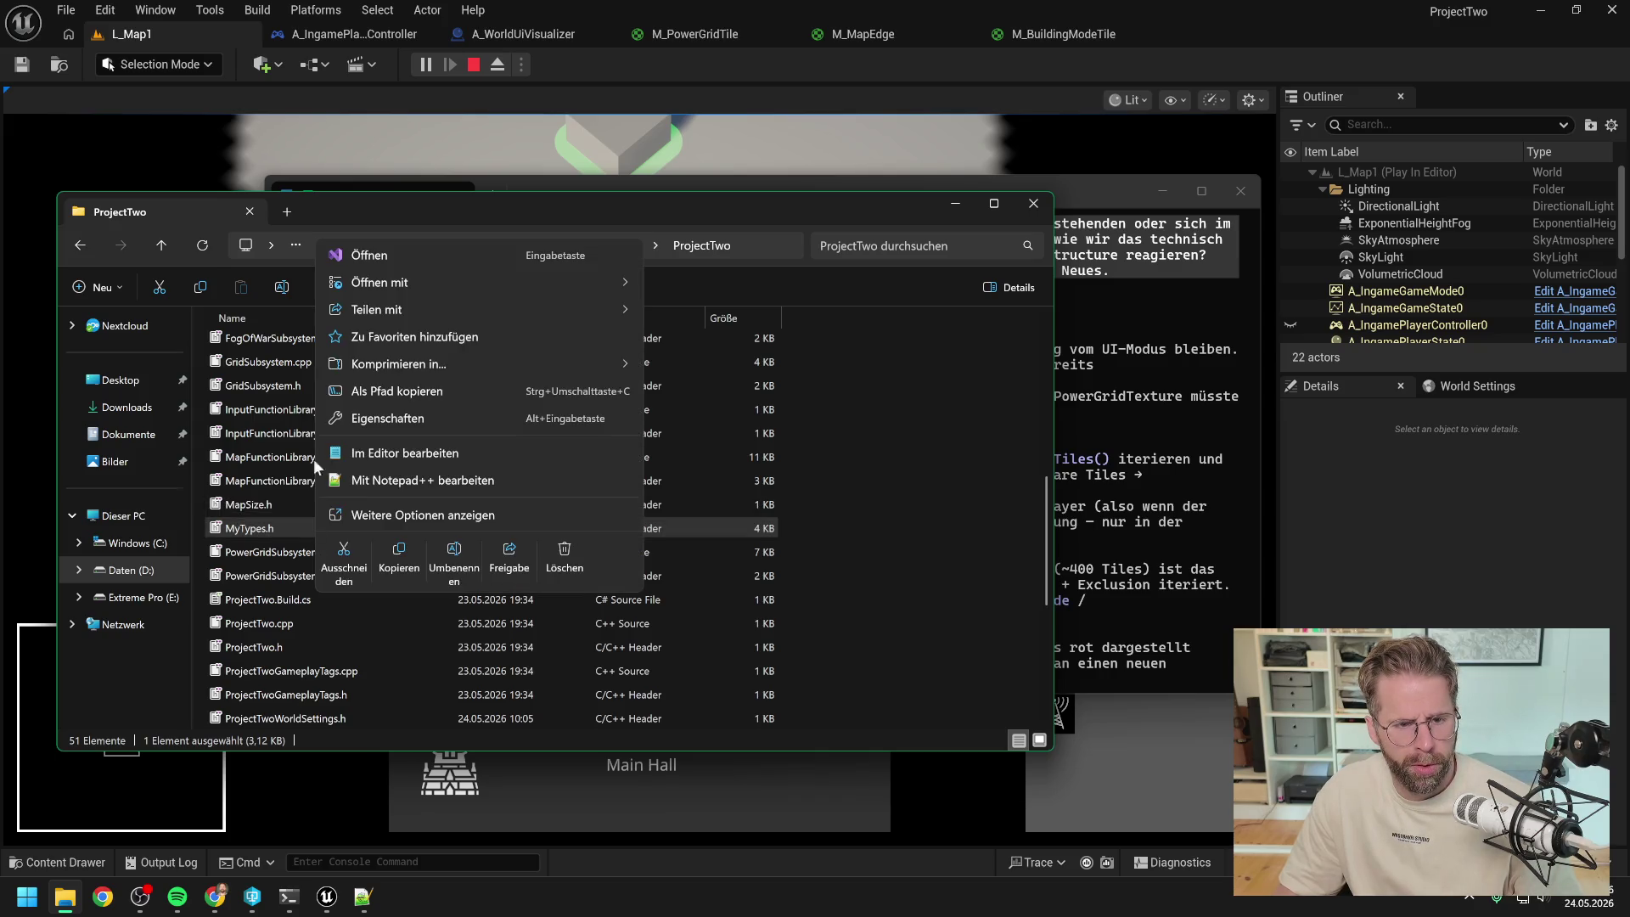
mouse_move(373, 283)
click(724, 338)
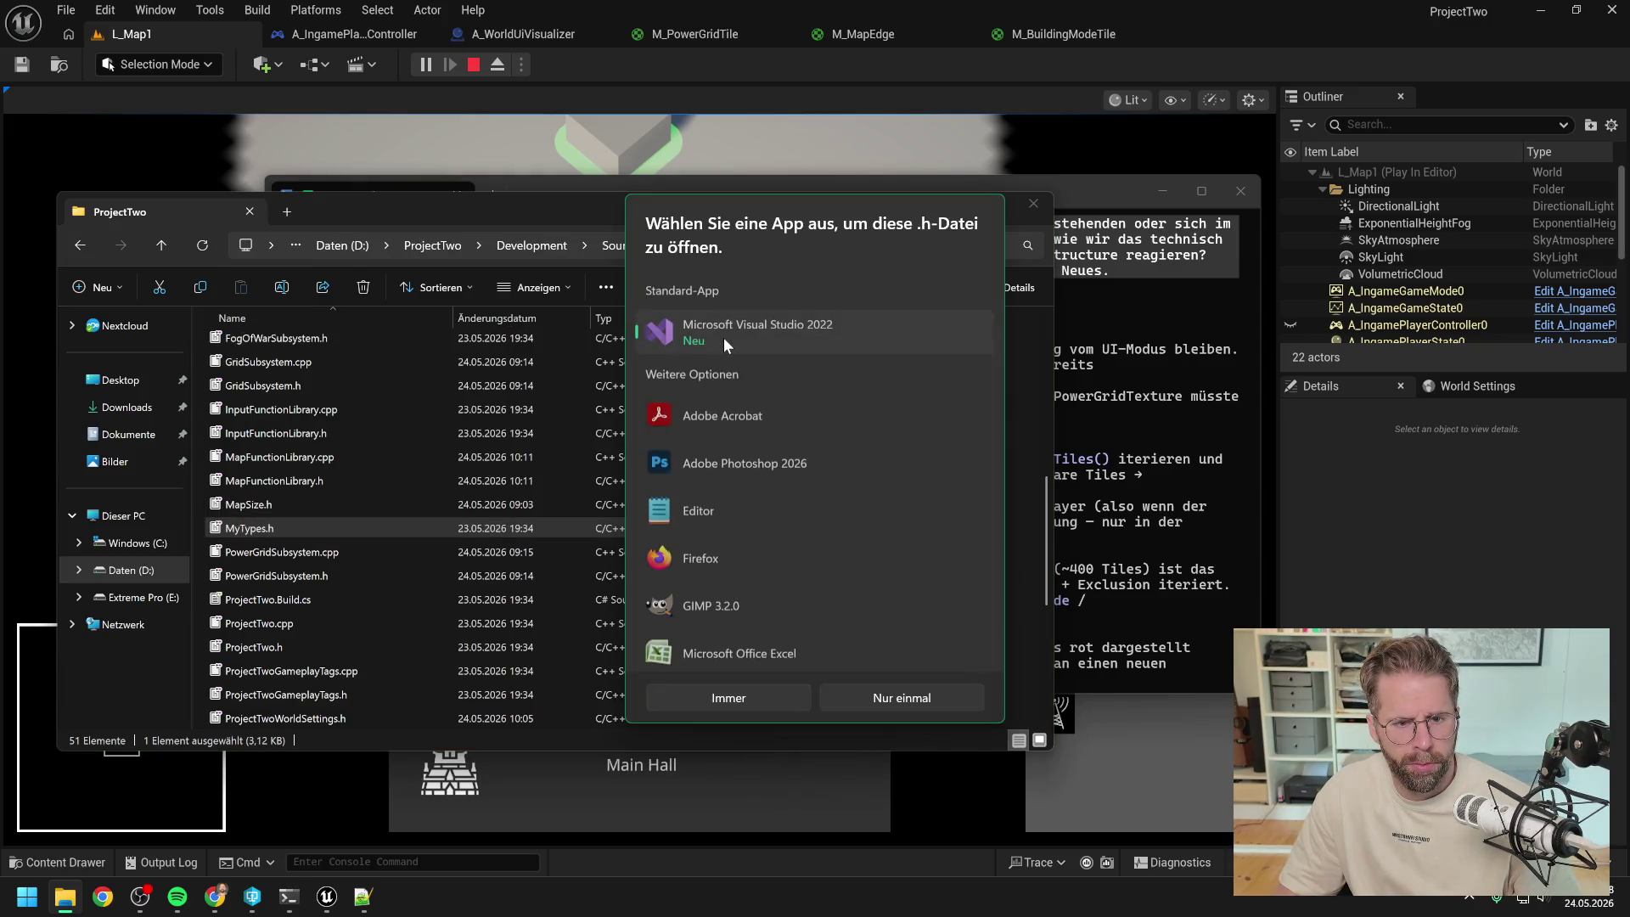
scroll(762, 596, down, 2)
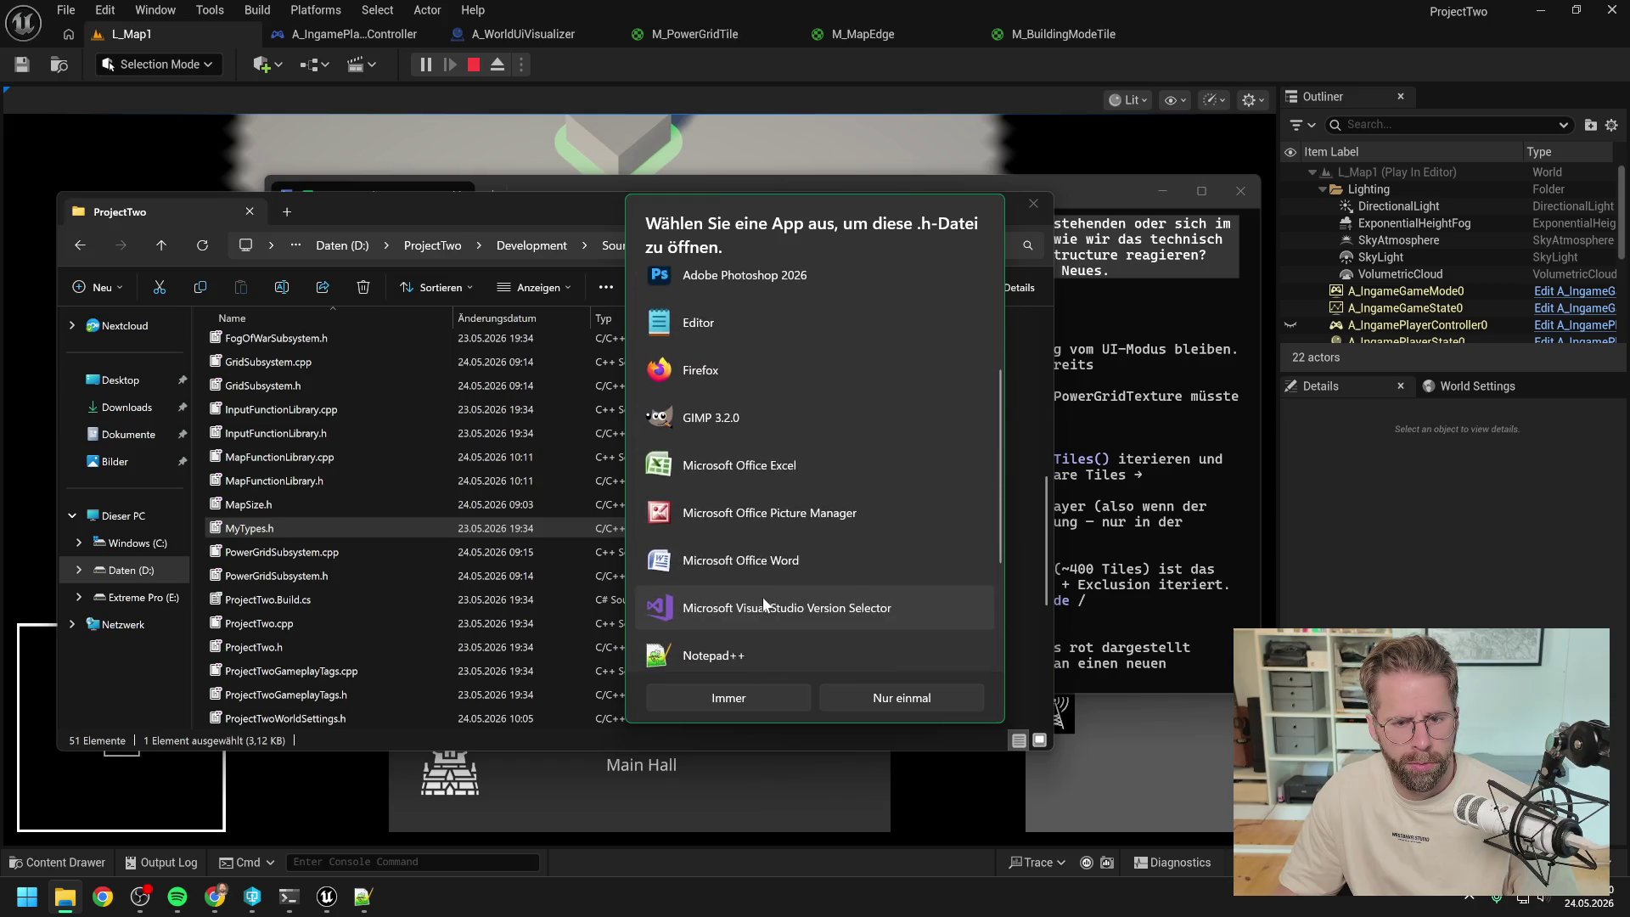
click(893, 693)
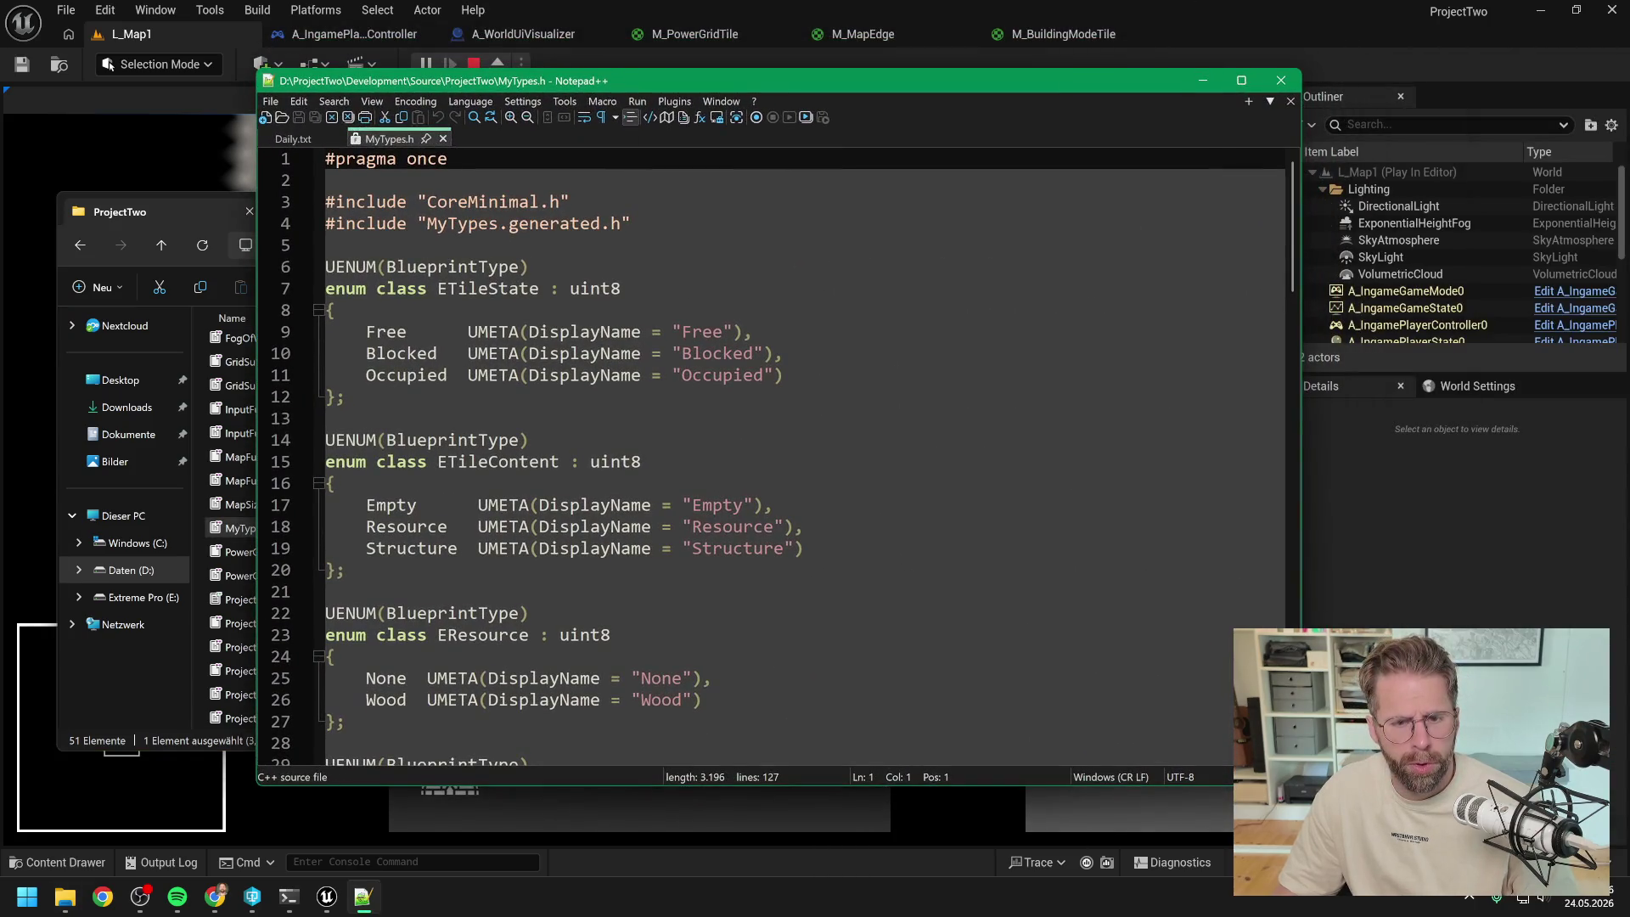
scroll(777, 456, down, 5)
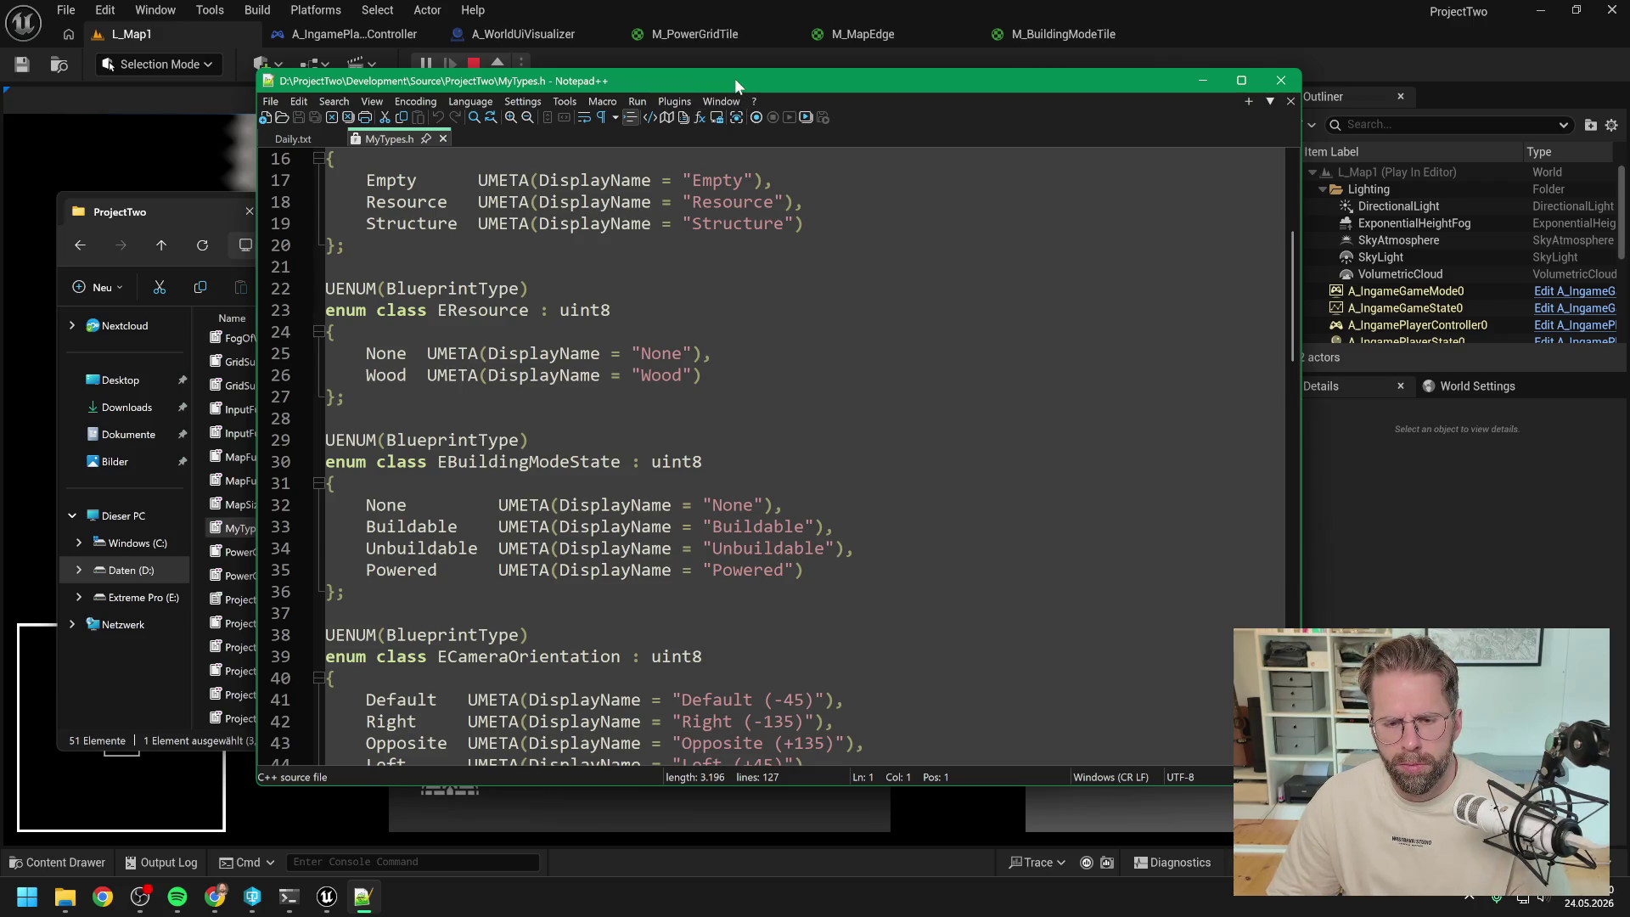
key(super+Down)
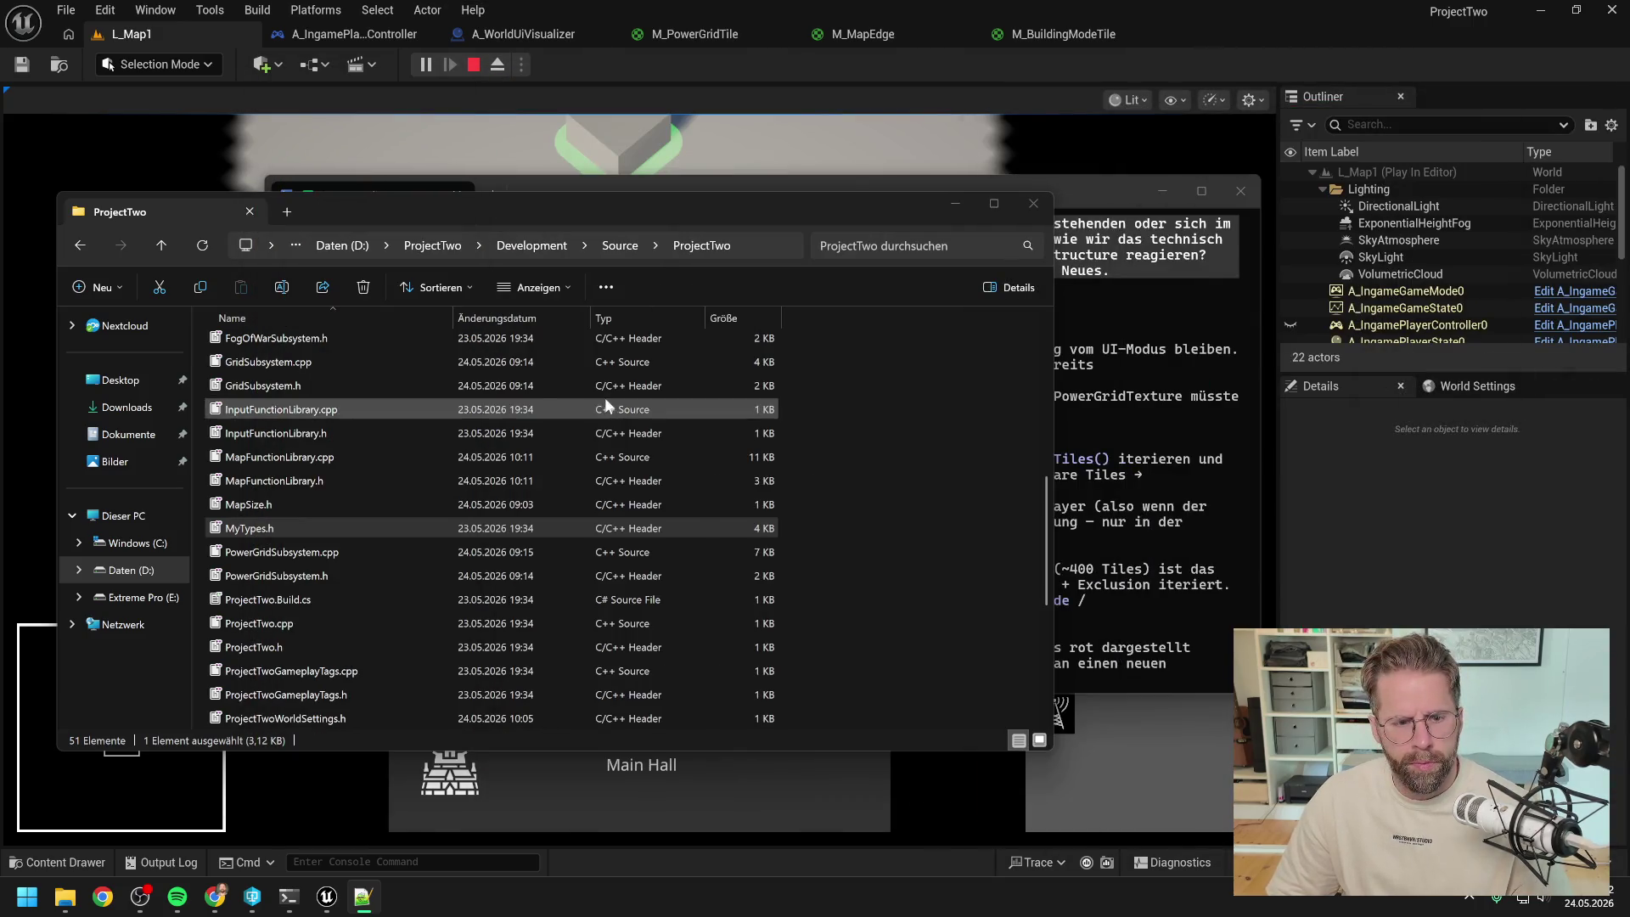
- Start a German reply in Claude Code agreeing that the approach is right
click(1104, 182)
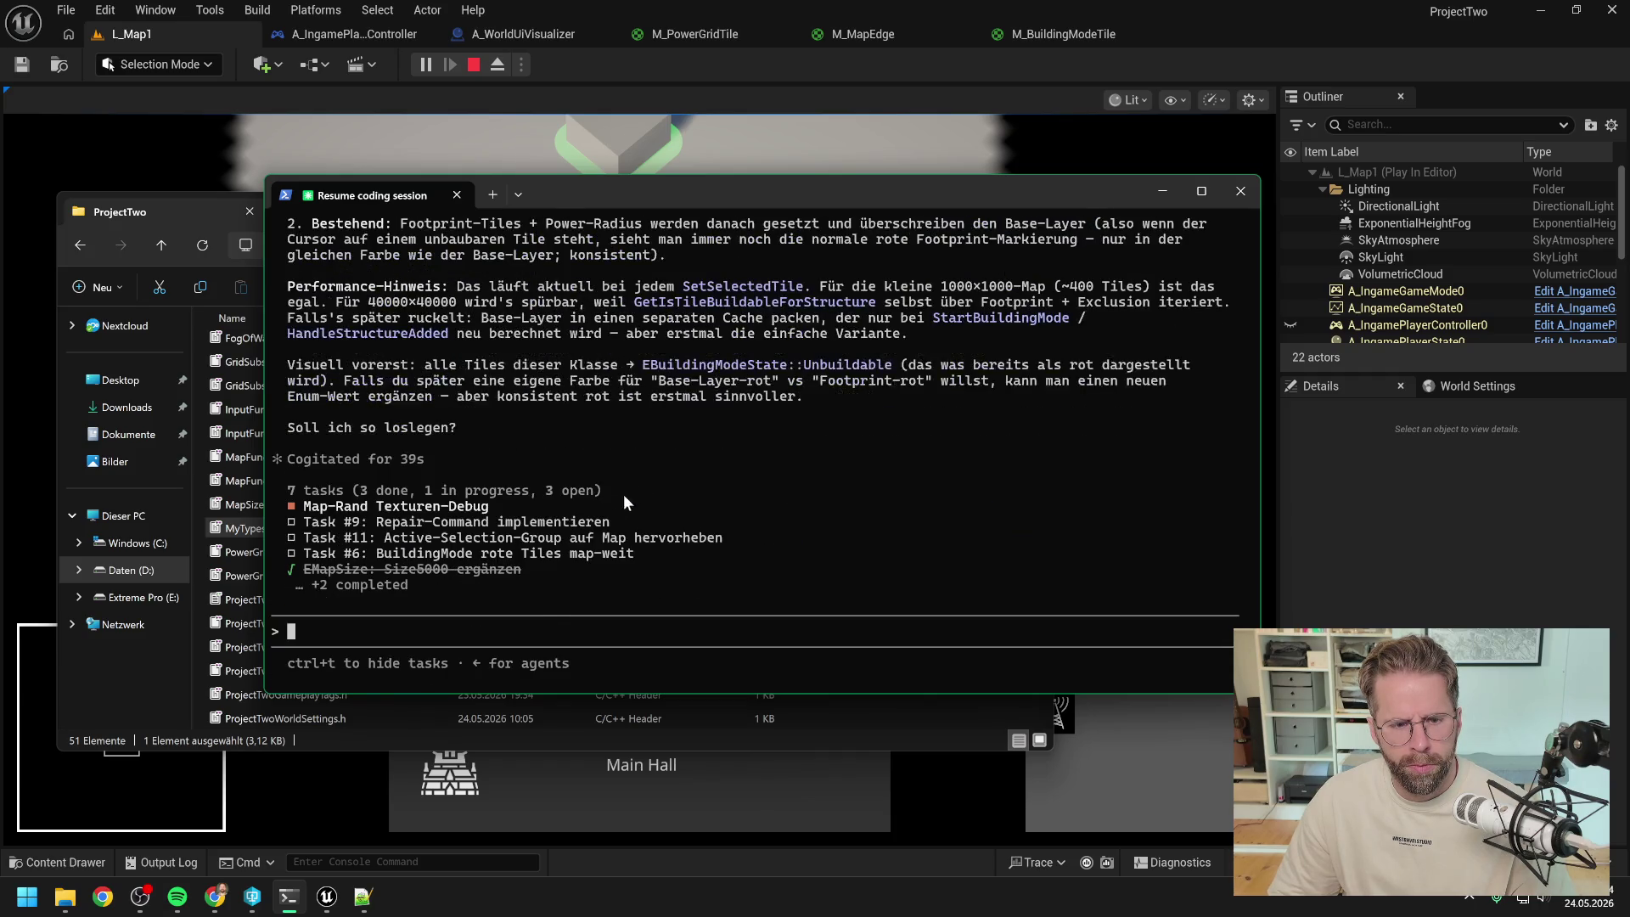
text(Hera)
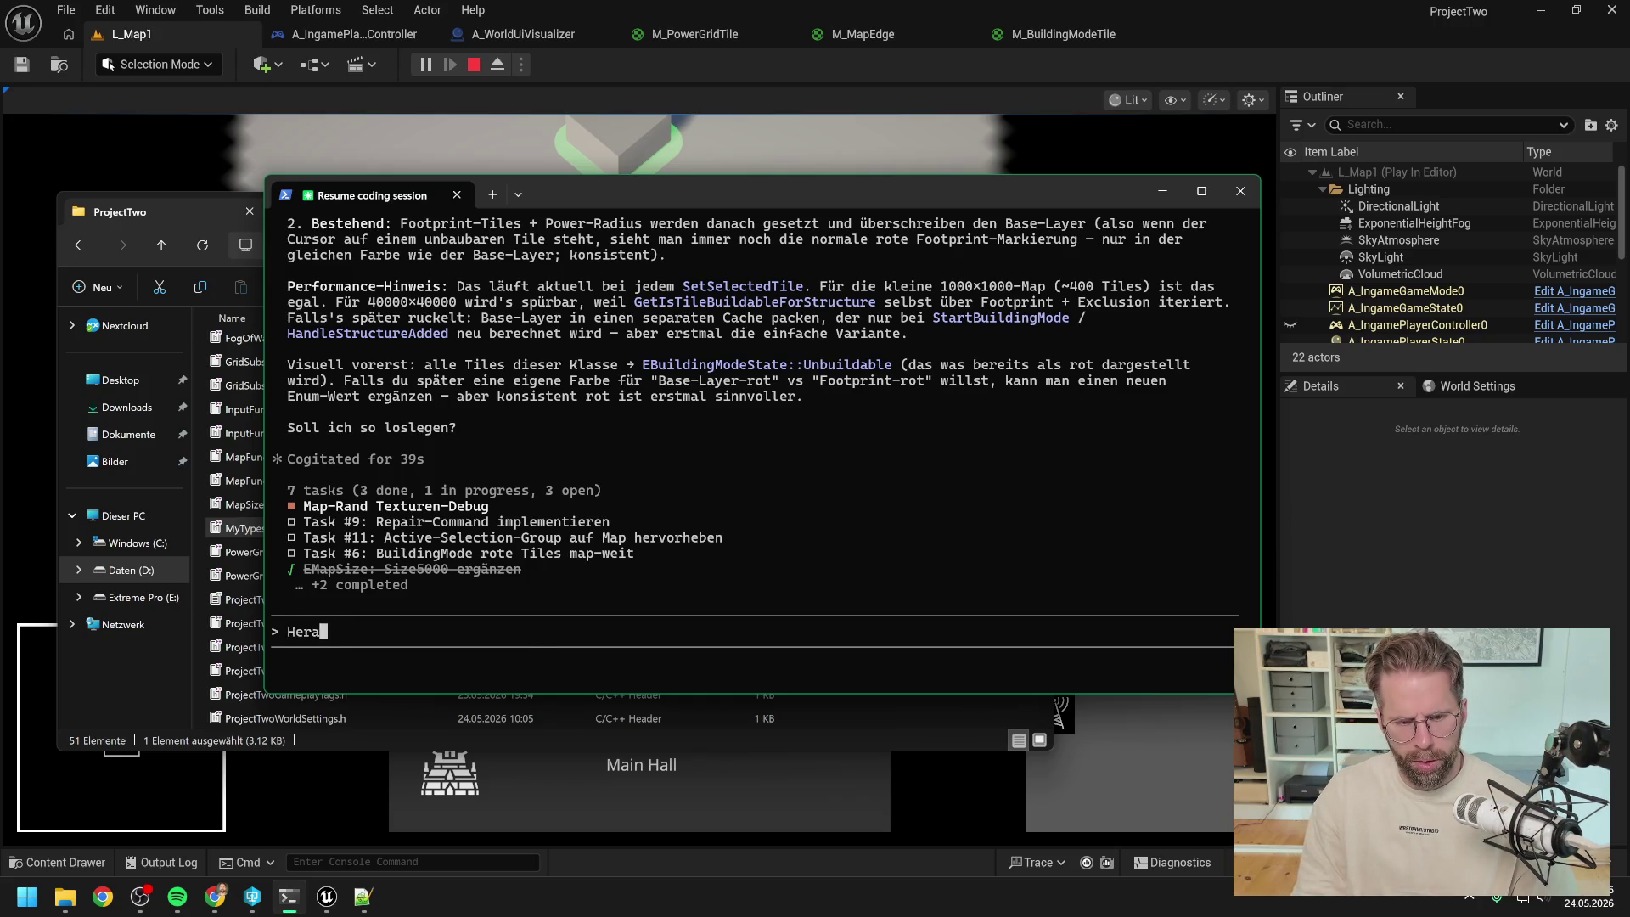
text(ngehenswies)
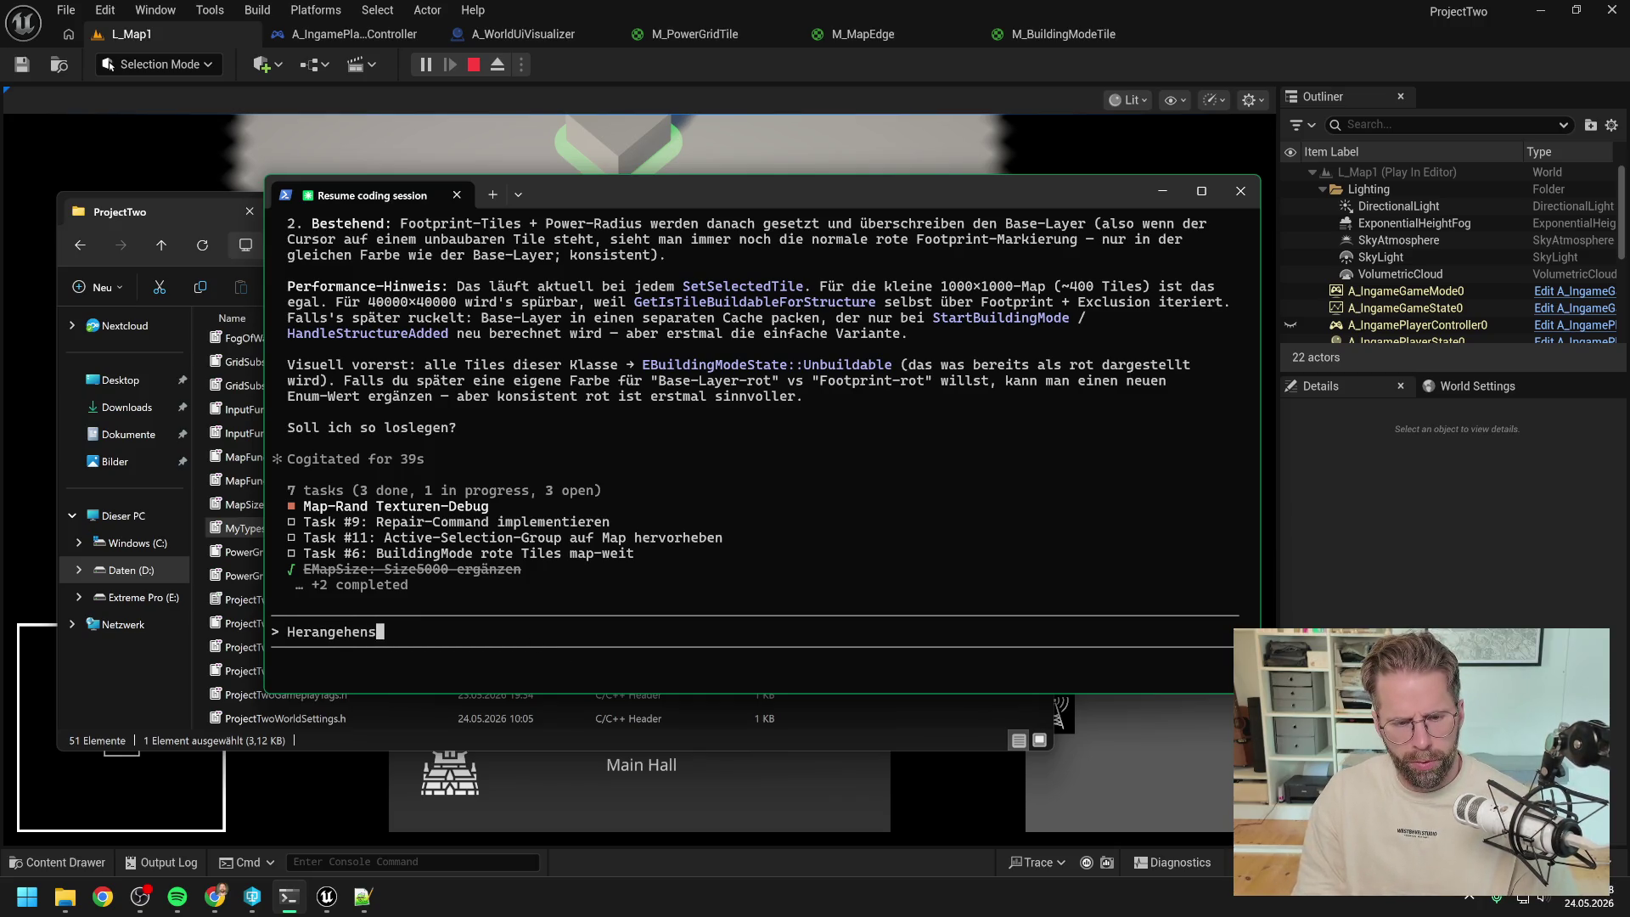
key(BackSpace)
key(BackSpace)
key(BackSpace)
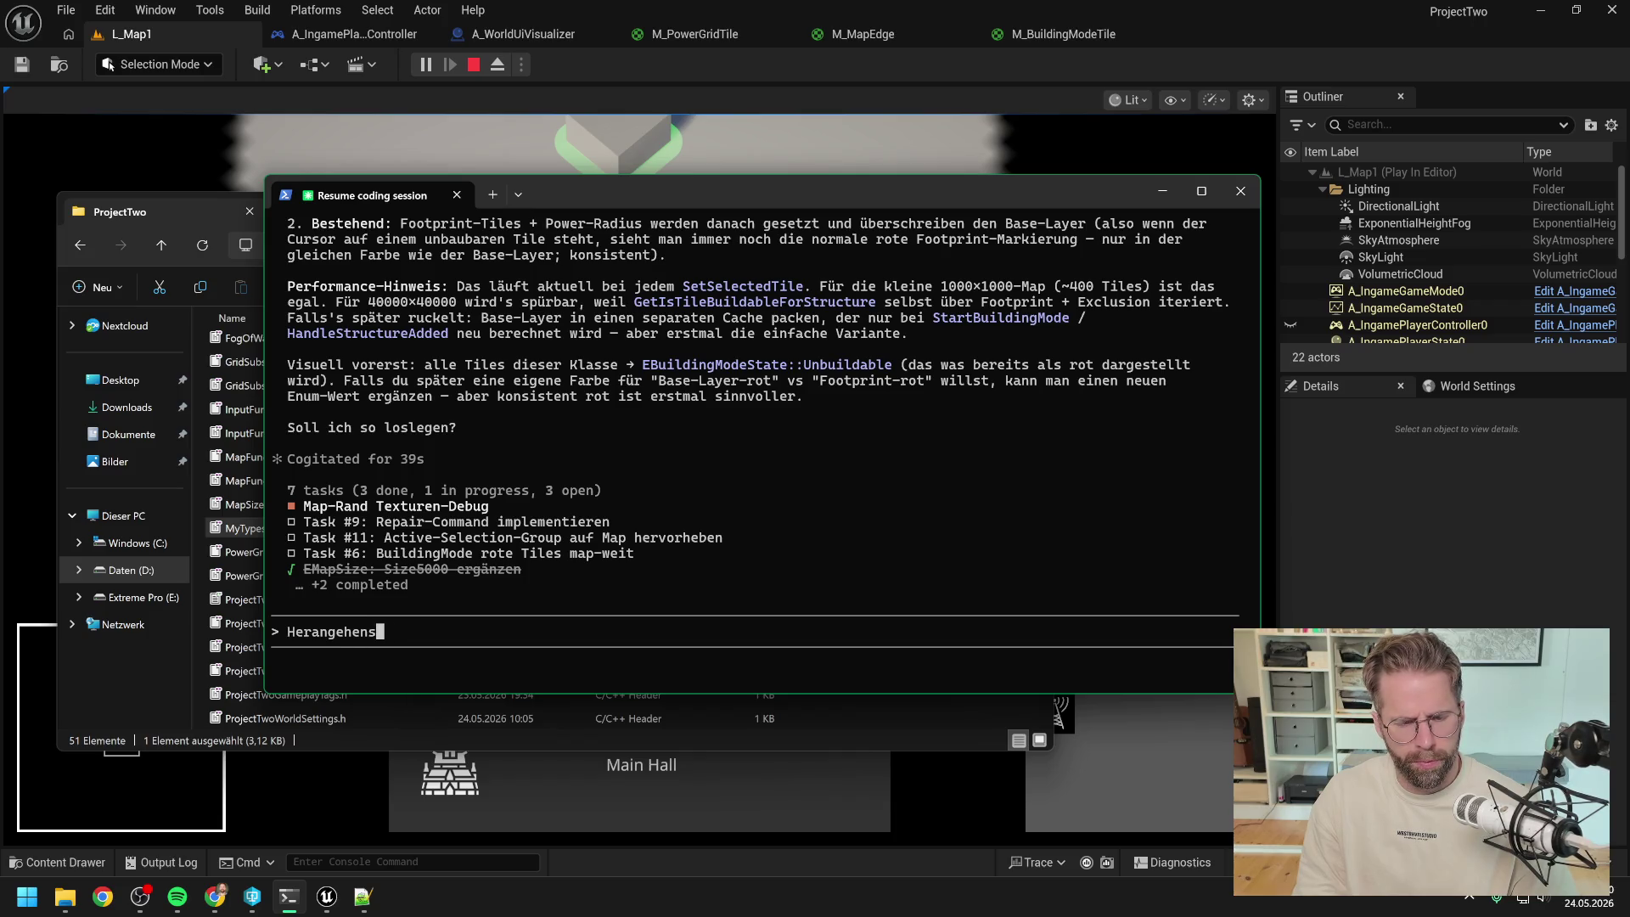
text(weise finde ic)
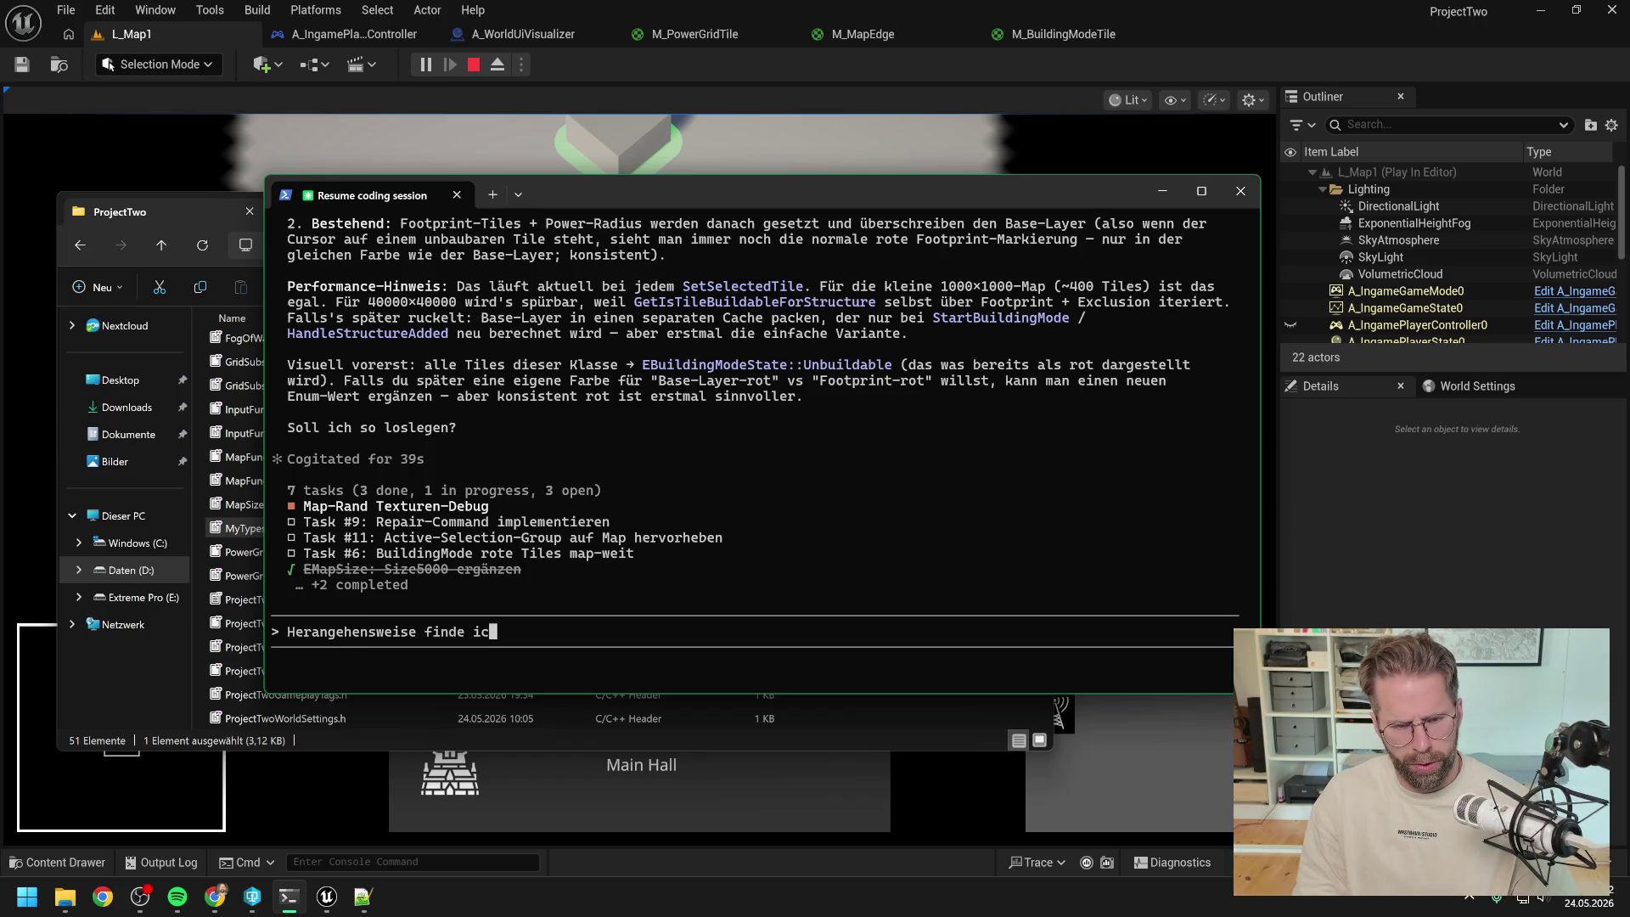
text(h richtig, sie)
key(BackSpace)
key(BackSpace)
key(BackSpace)
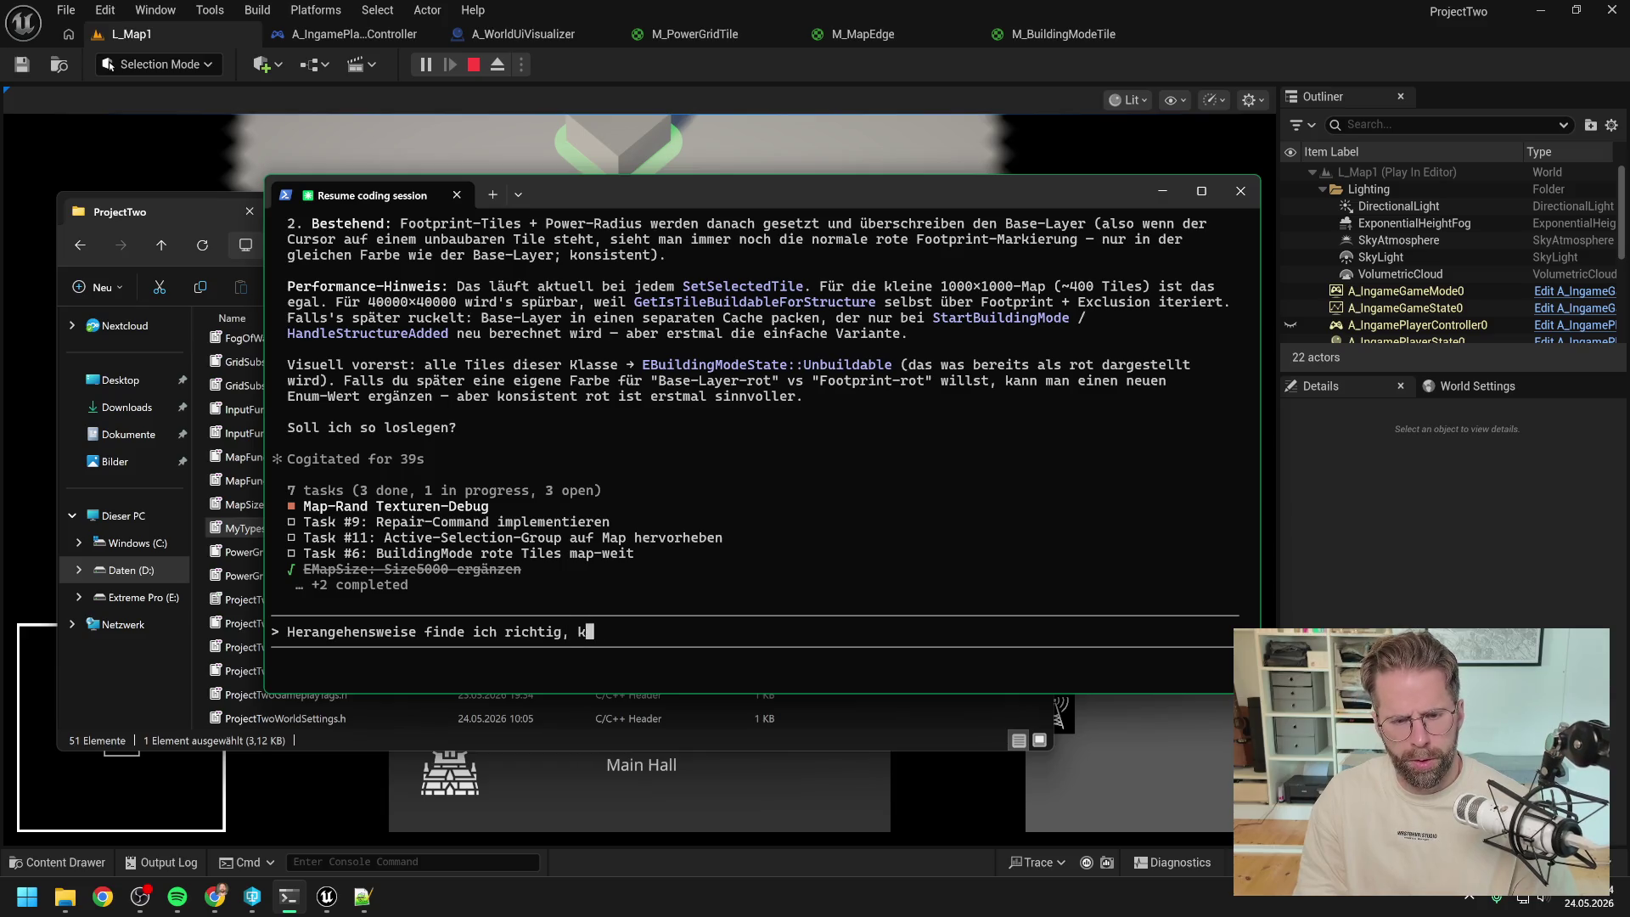
text(jedoch sollten wir)
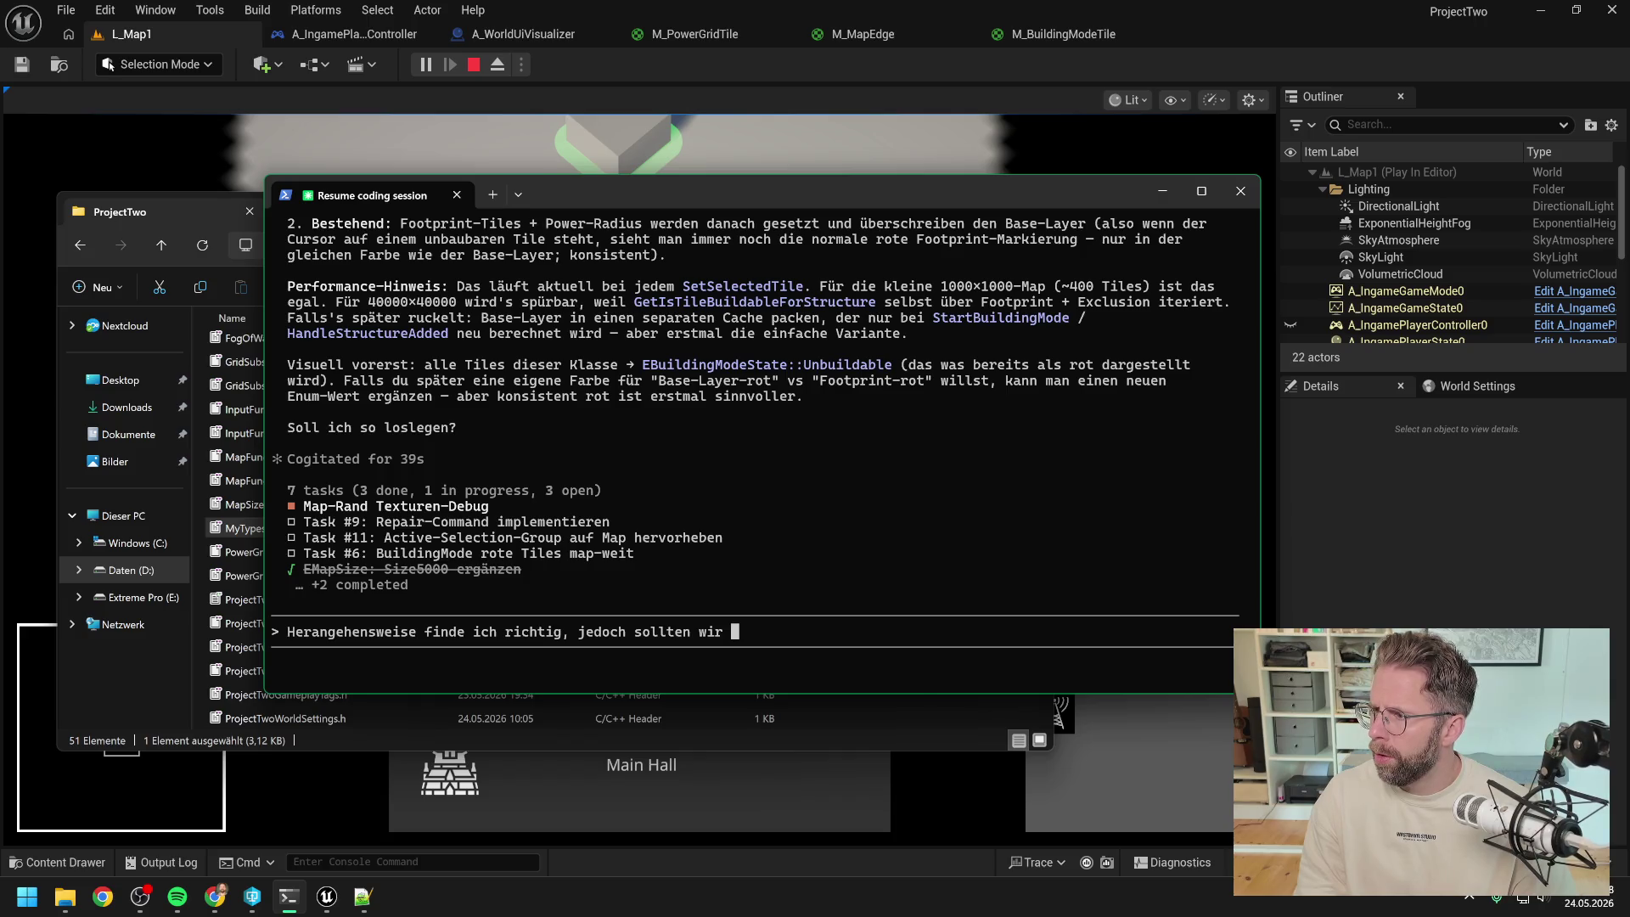
- Add that there should be two different visualisation levels for Unbuildable tiles
key(BackSpace)
key(BackSpace)
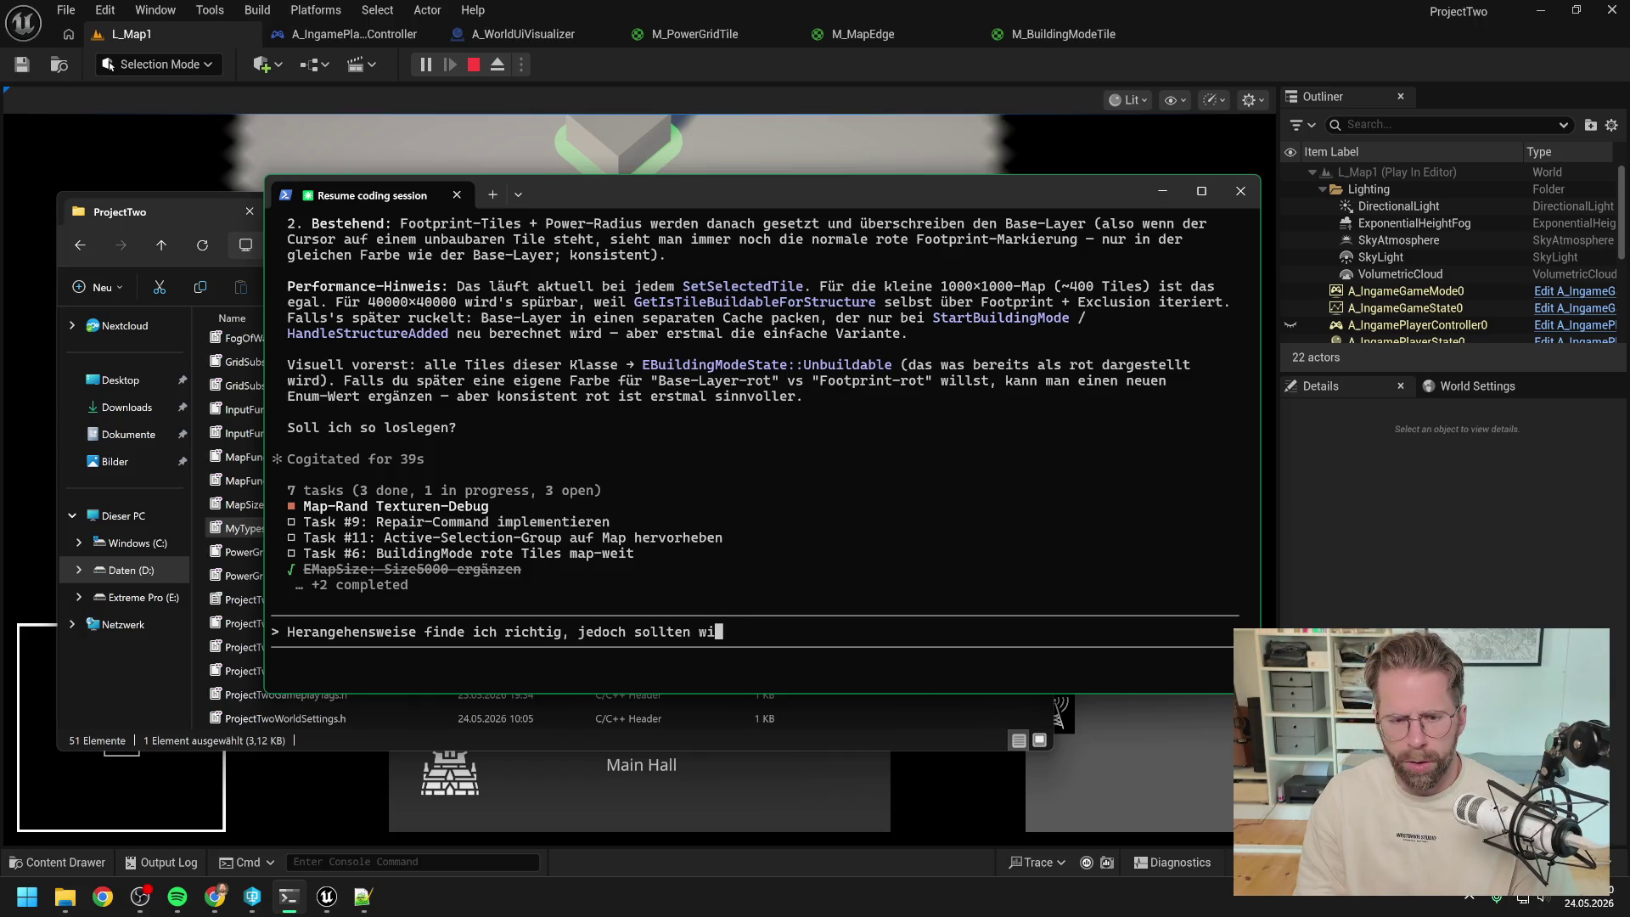
text(r zwei vwe)
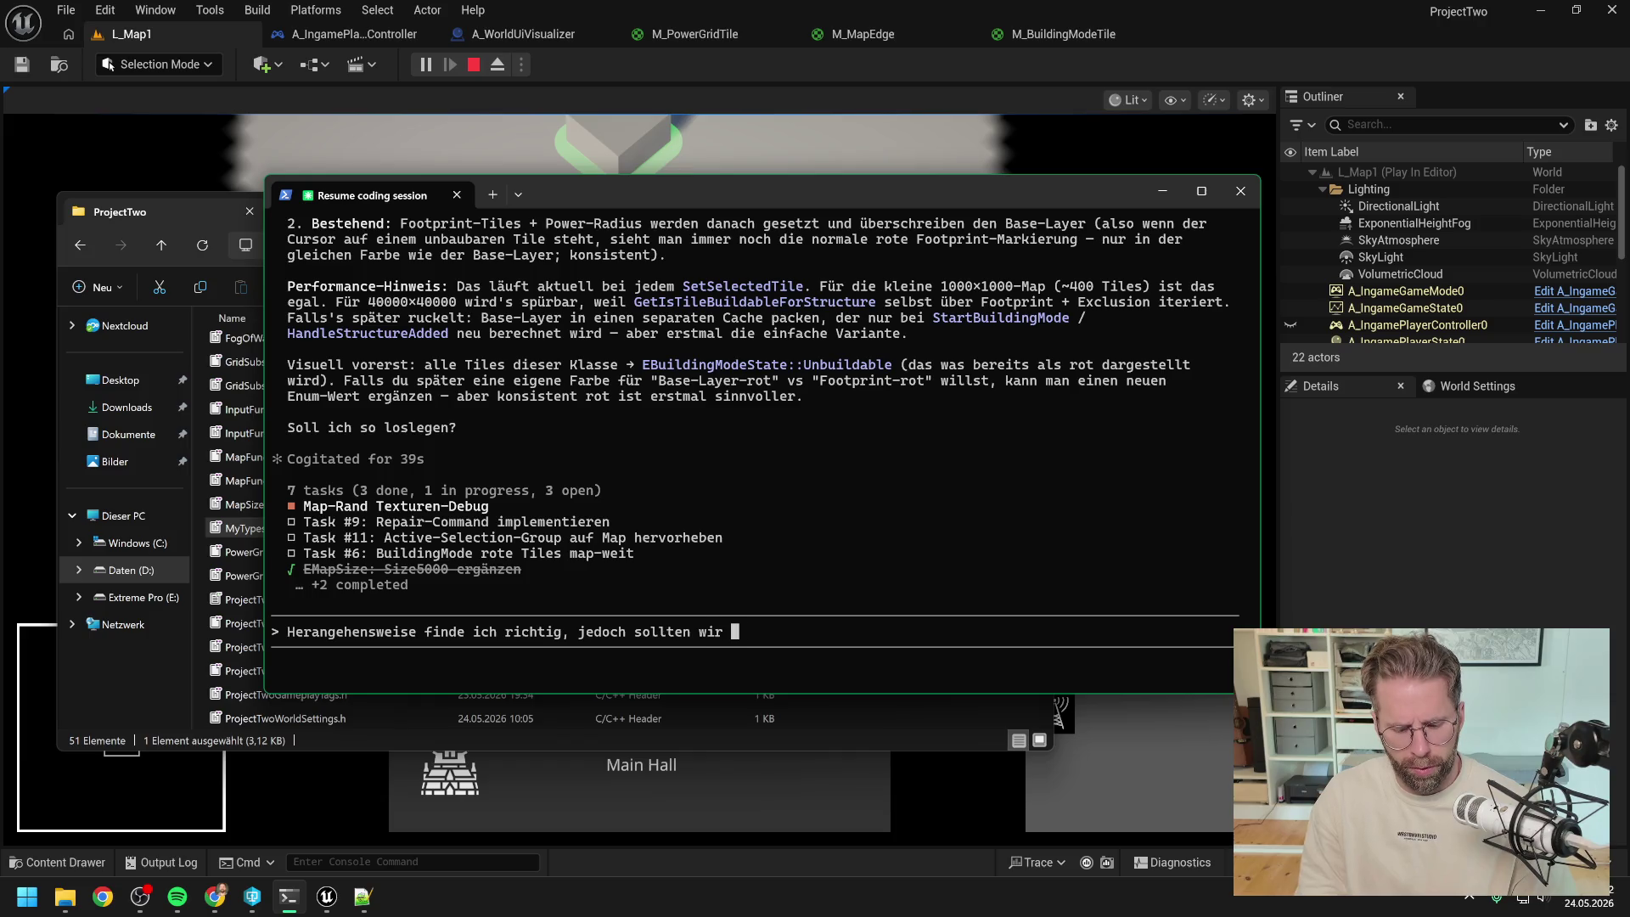
key(BackSpace)
key(BackSpace)
text(erschiedene Visualisierungsstufen für )
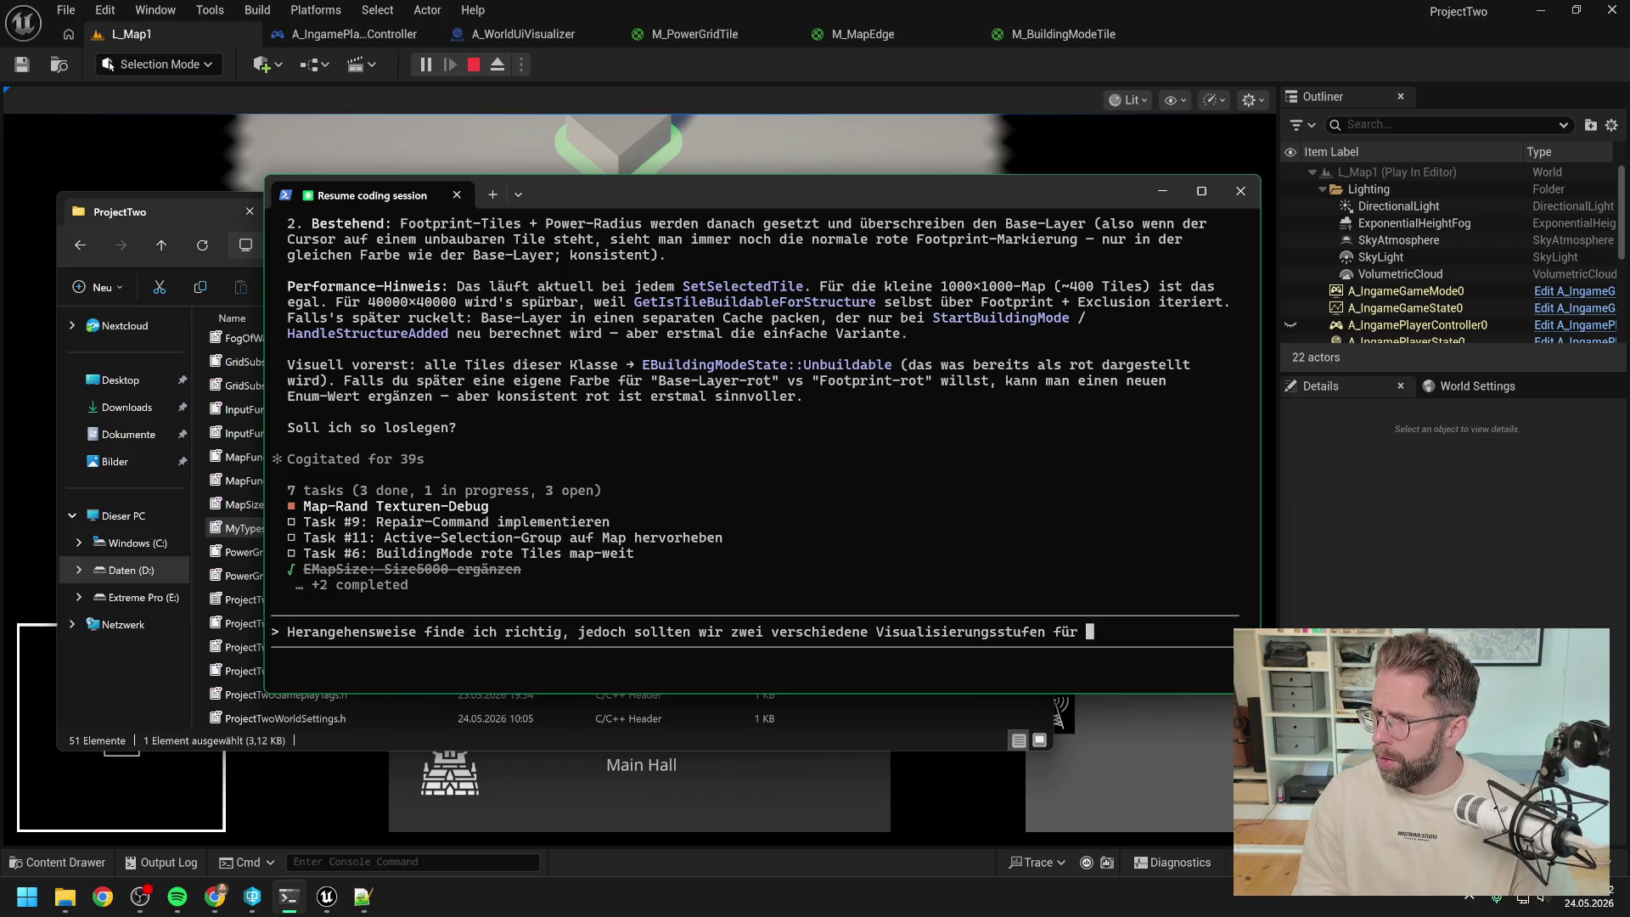
text(Unbil)
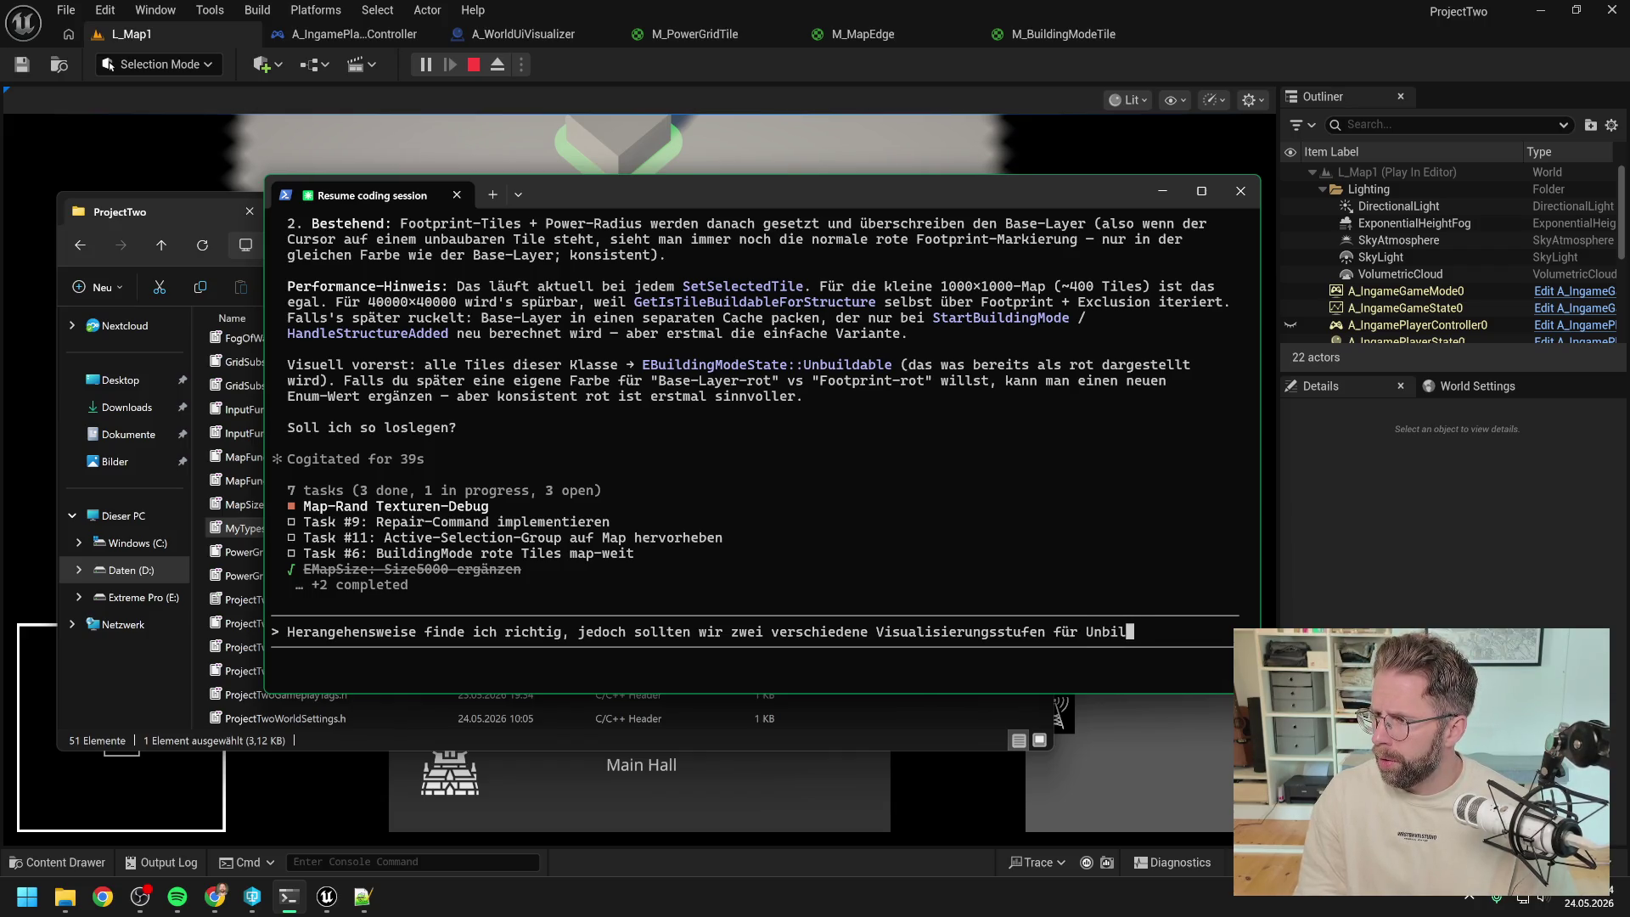
text(dabb)
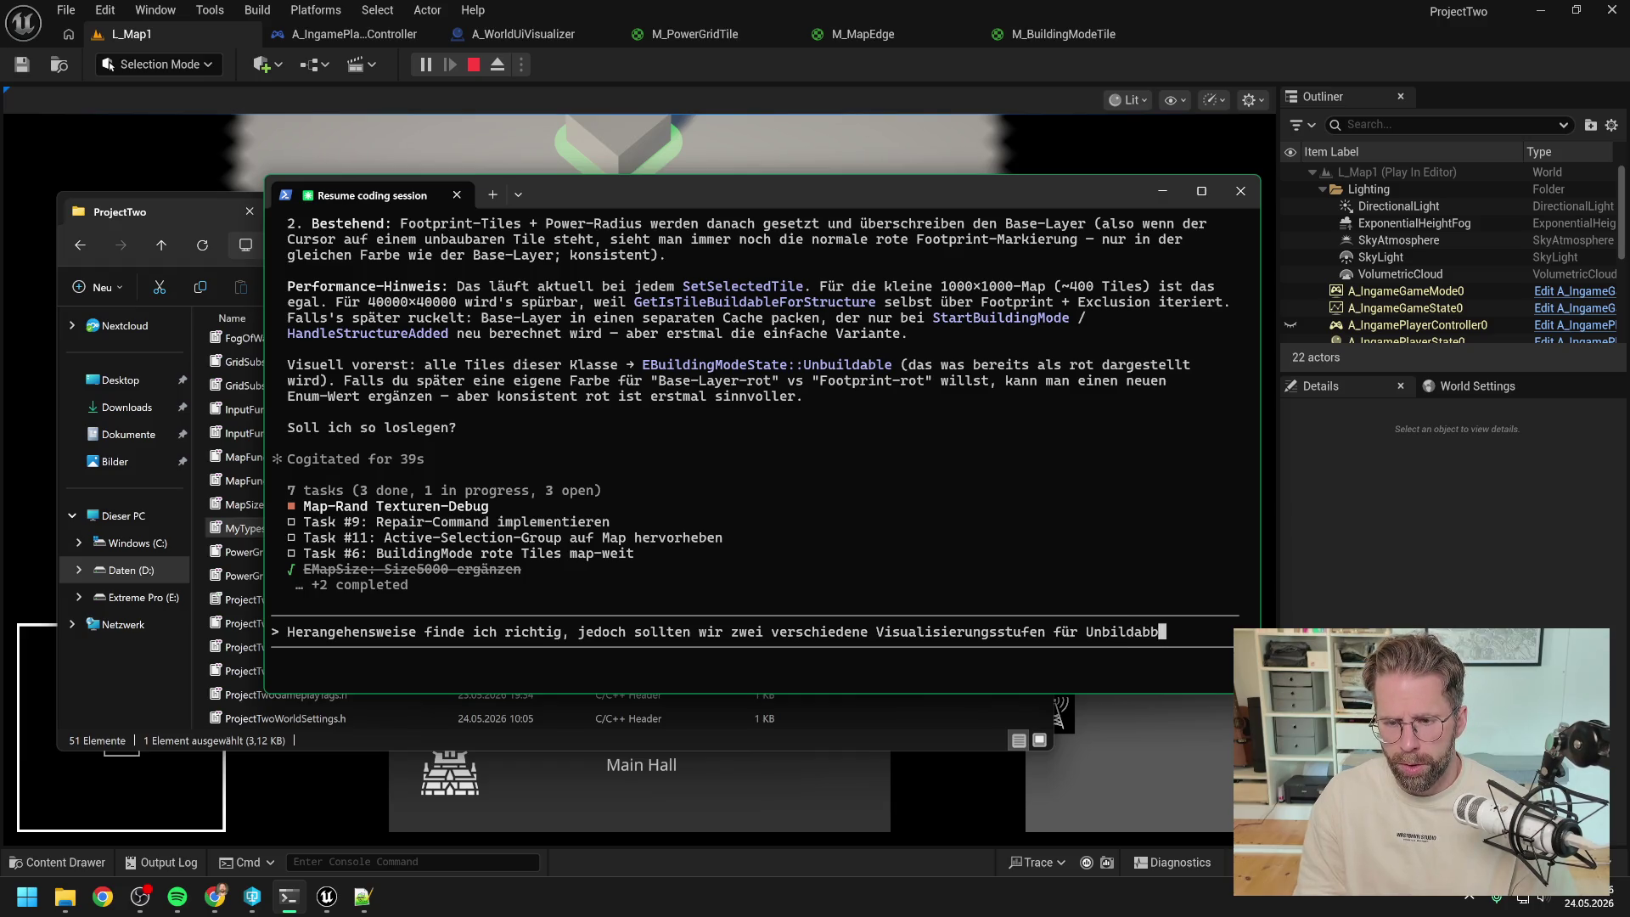
key(BackSpace)
text(le bauen.)
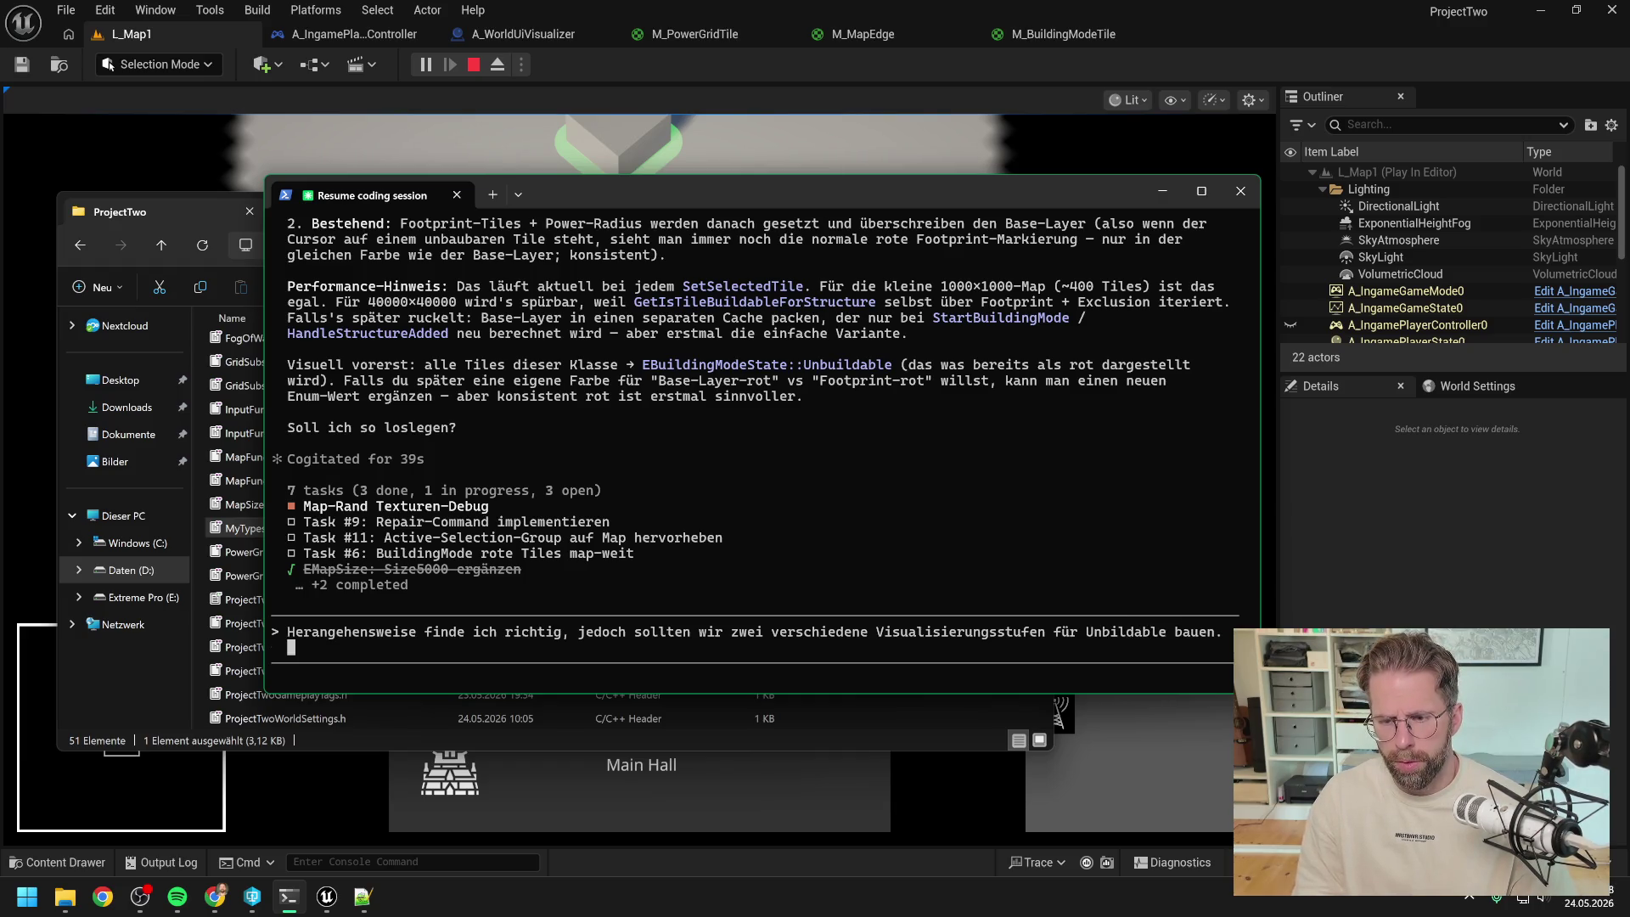
key(BackSpace)
key(BackSpace)
key(BackSpace)
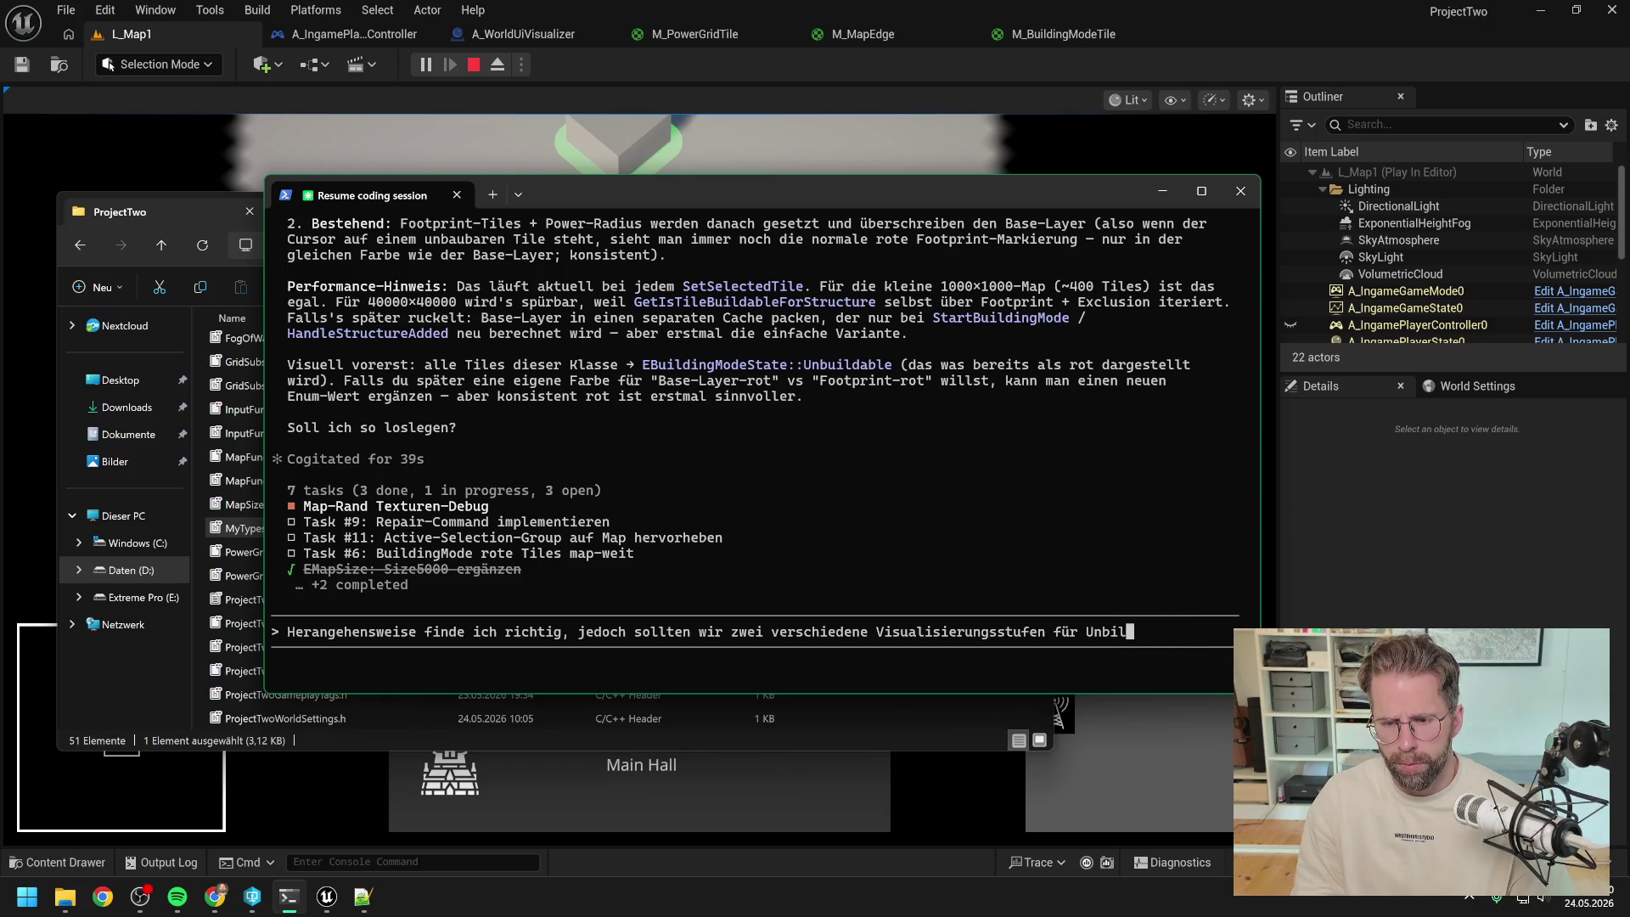
key(BackSpace)
text(ui)
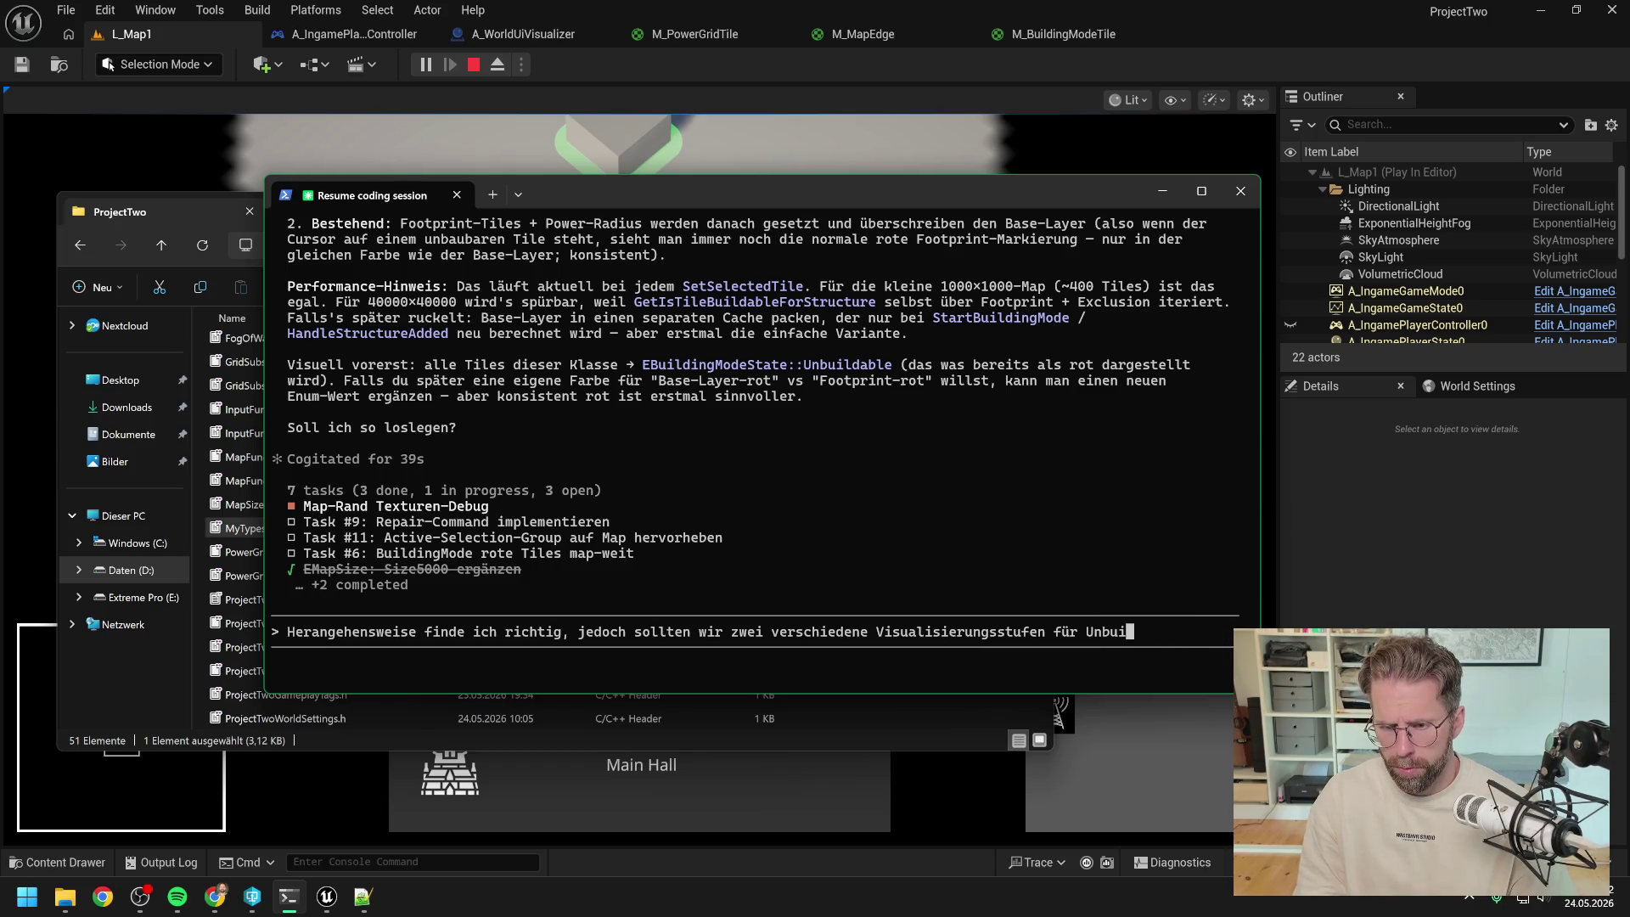
text(ldab)
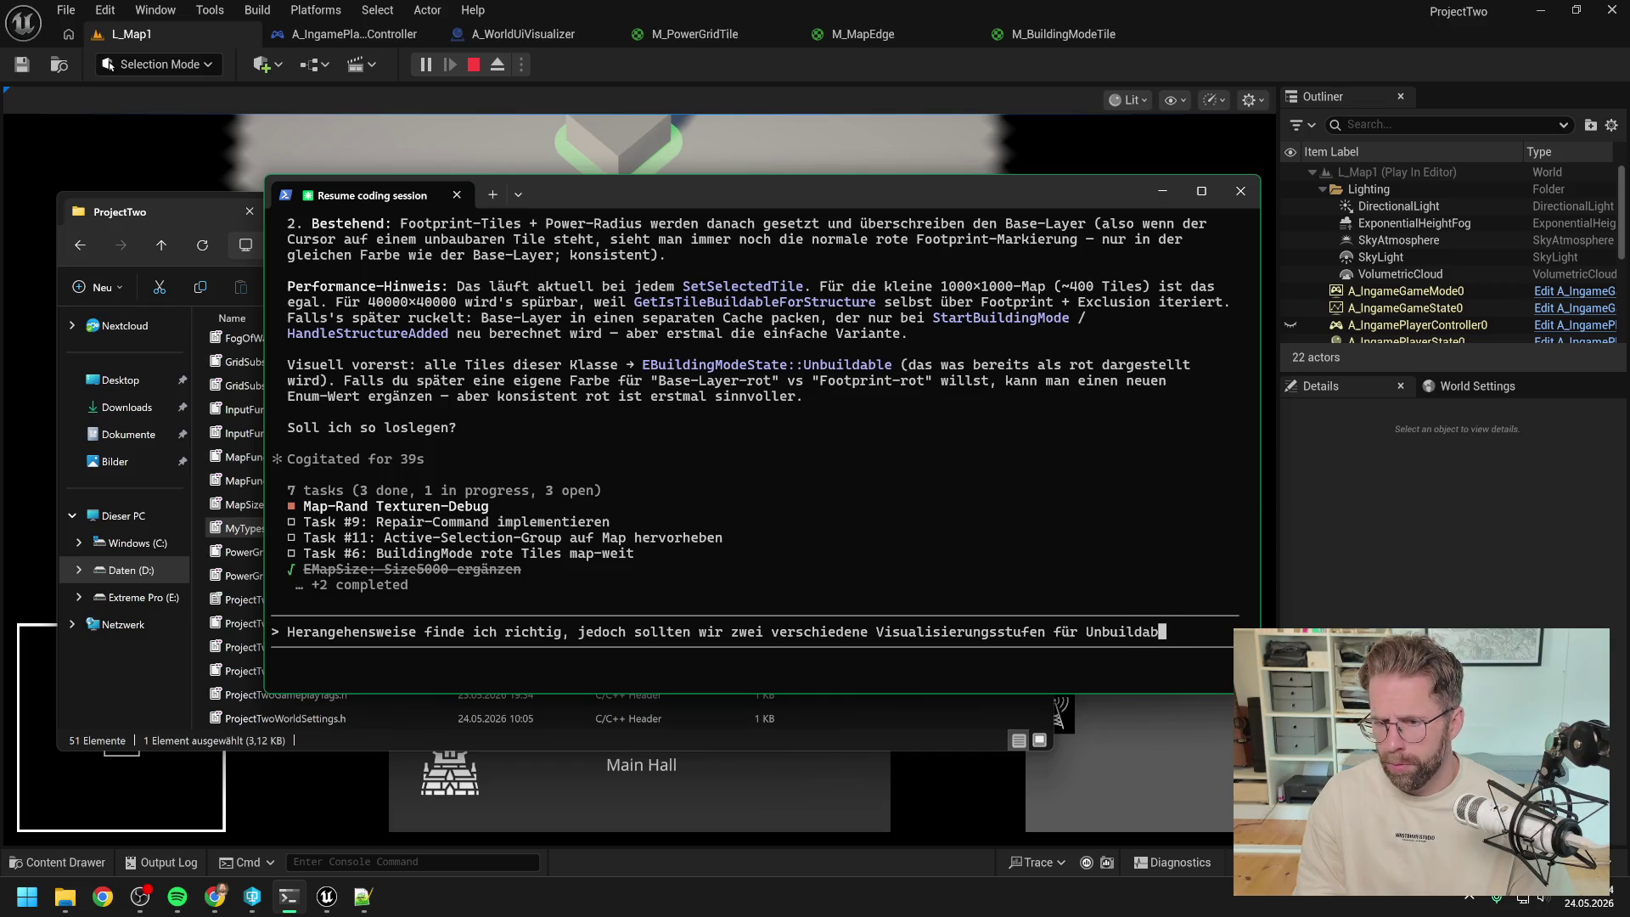
text(le bauen. )
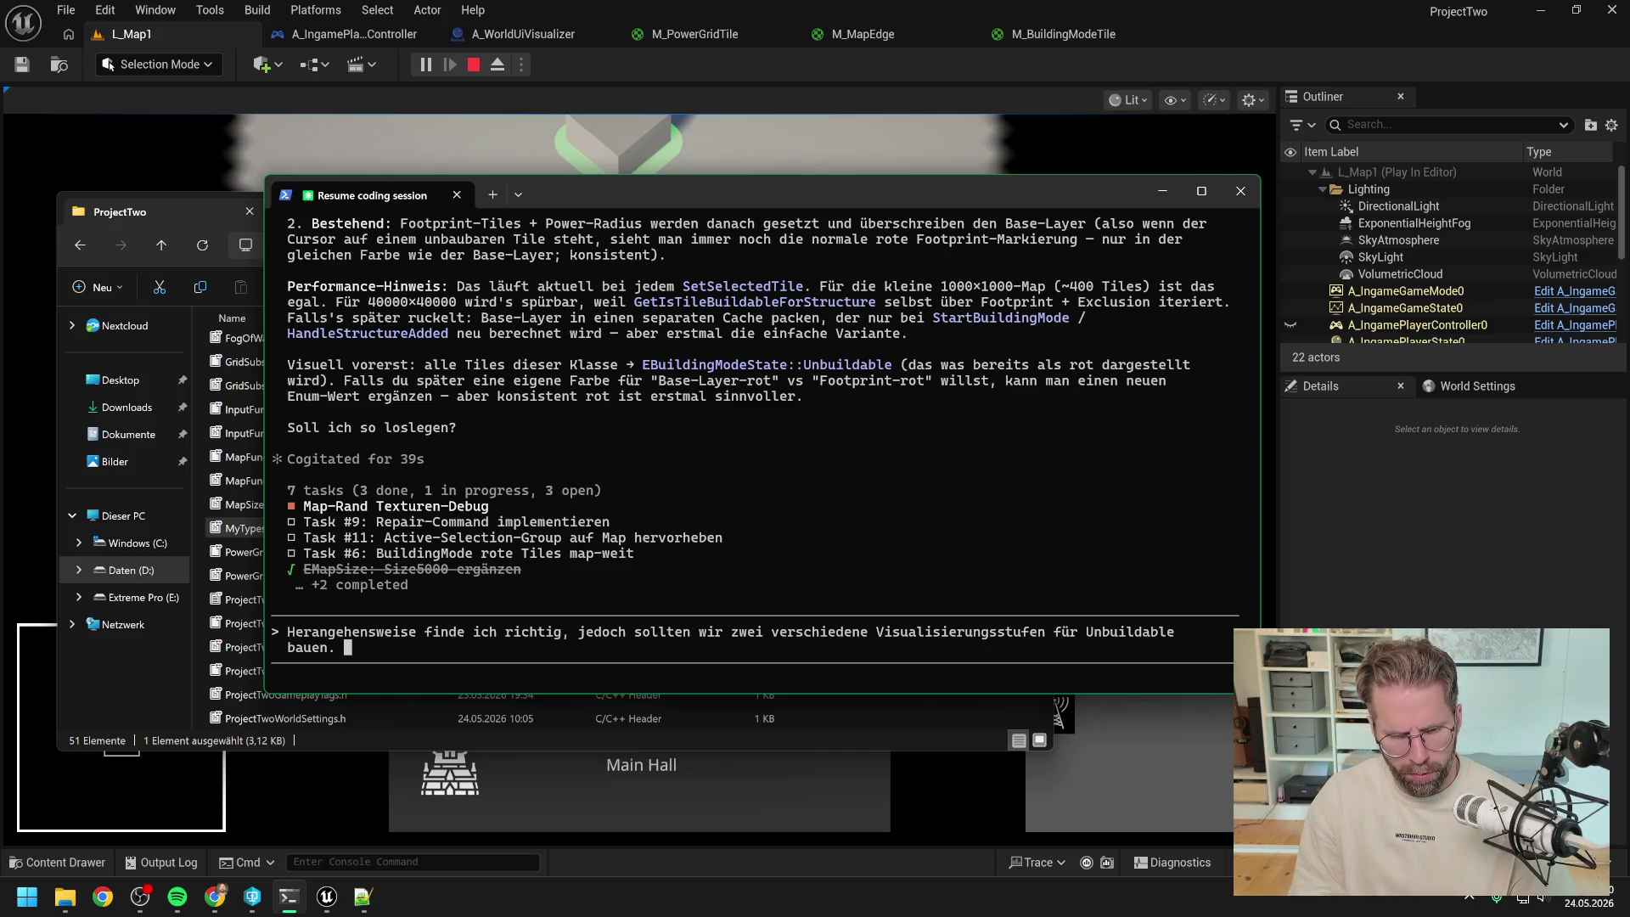
text(Einmal)
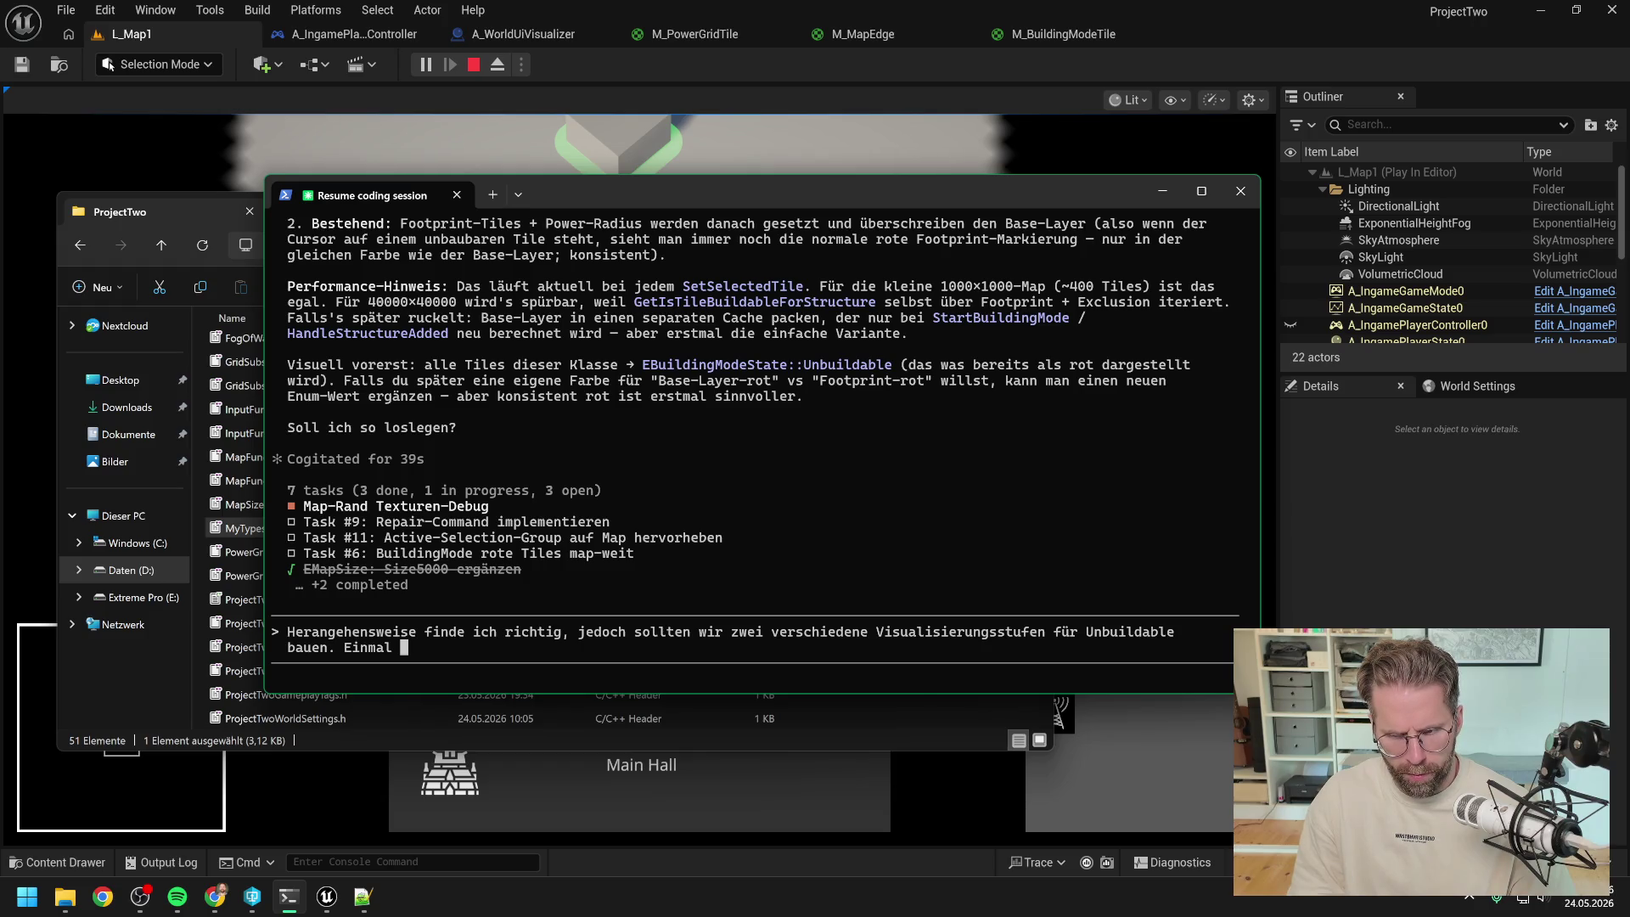
- Define the first level as dark red, as now, when the structure's tiles can't be built
text(wie jetzt)
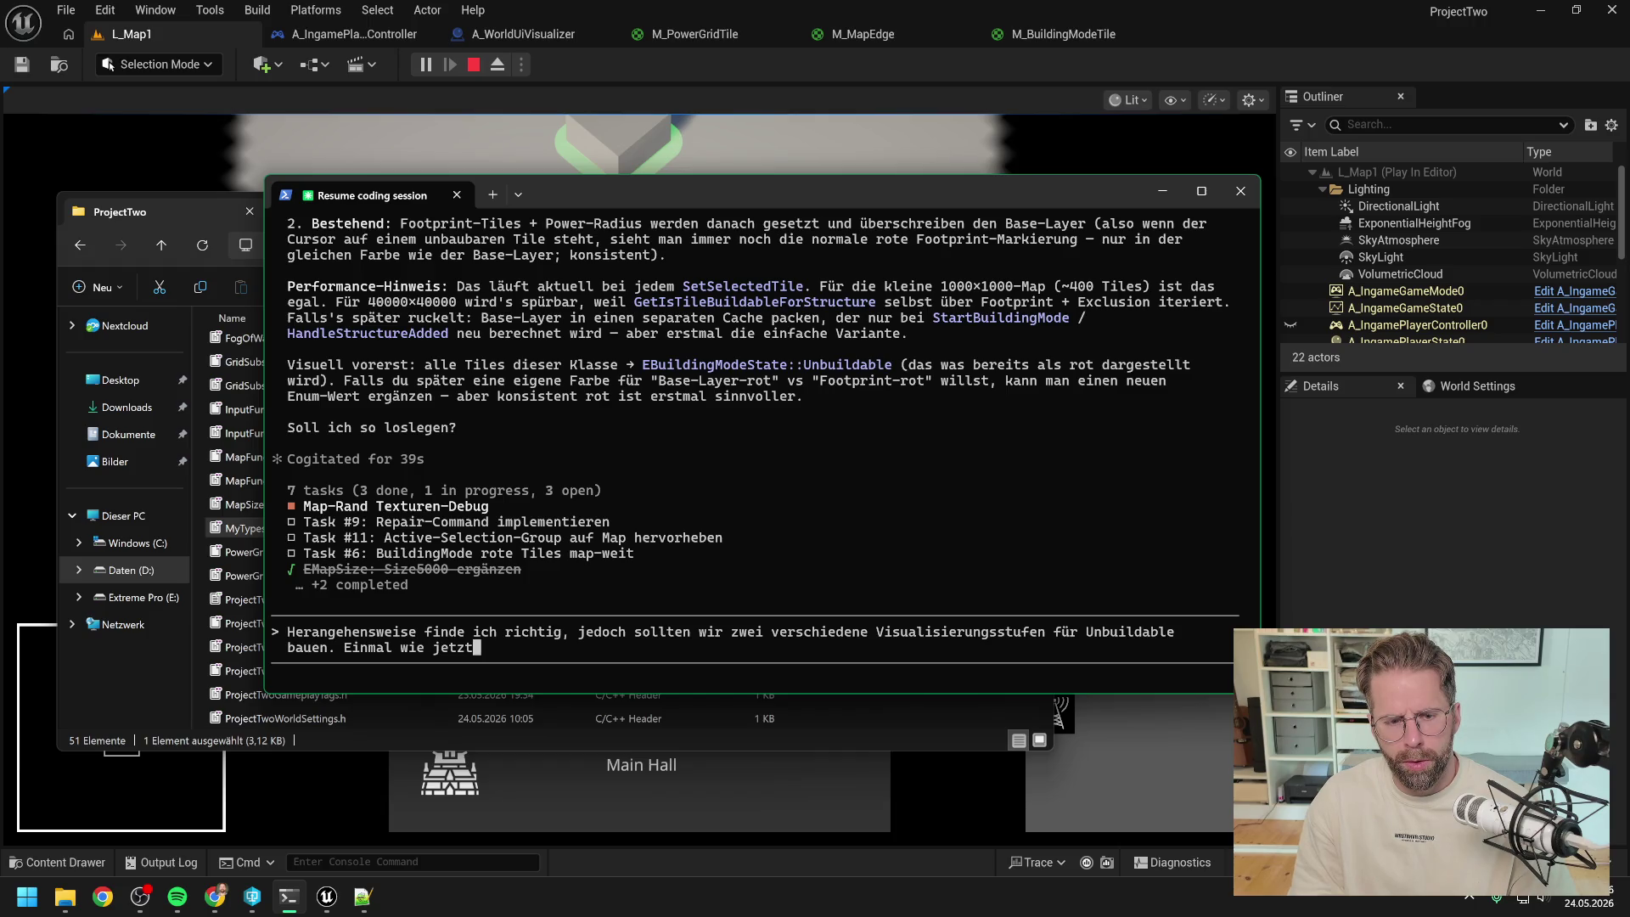
text( dunkel rot a)
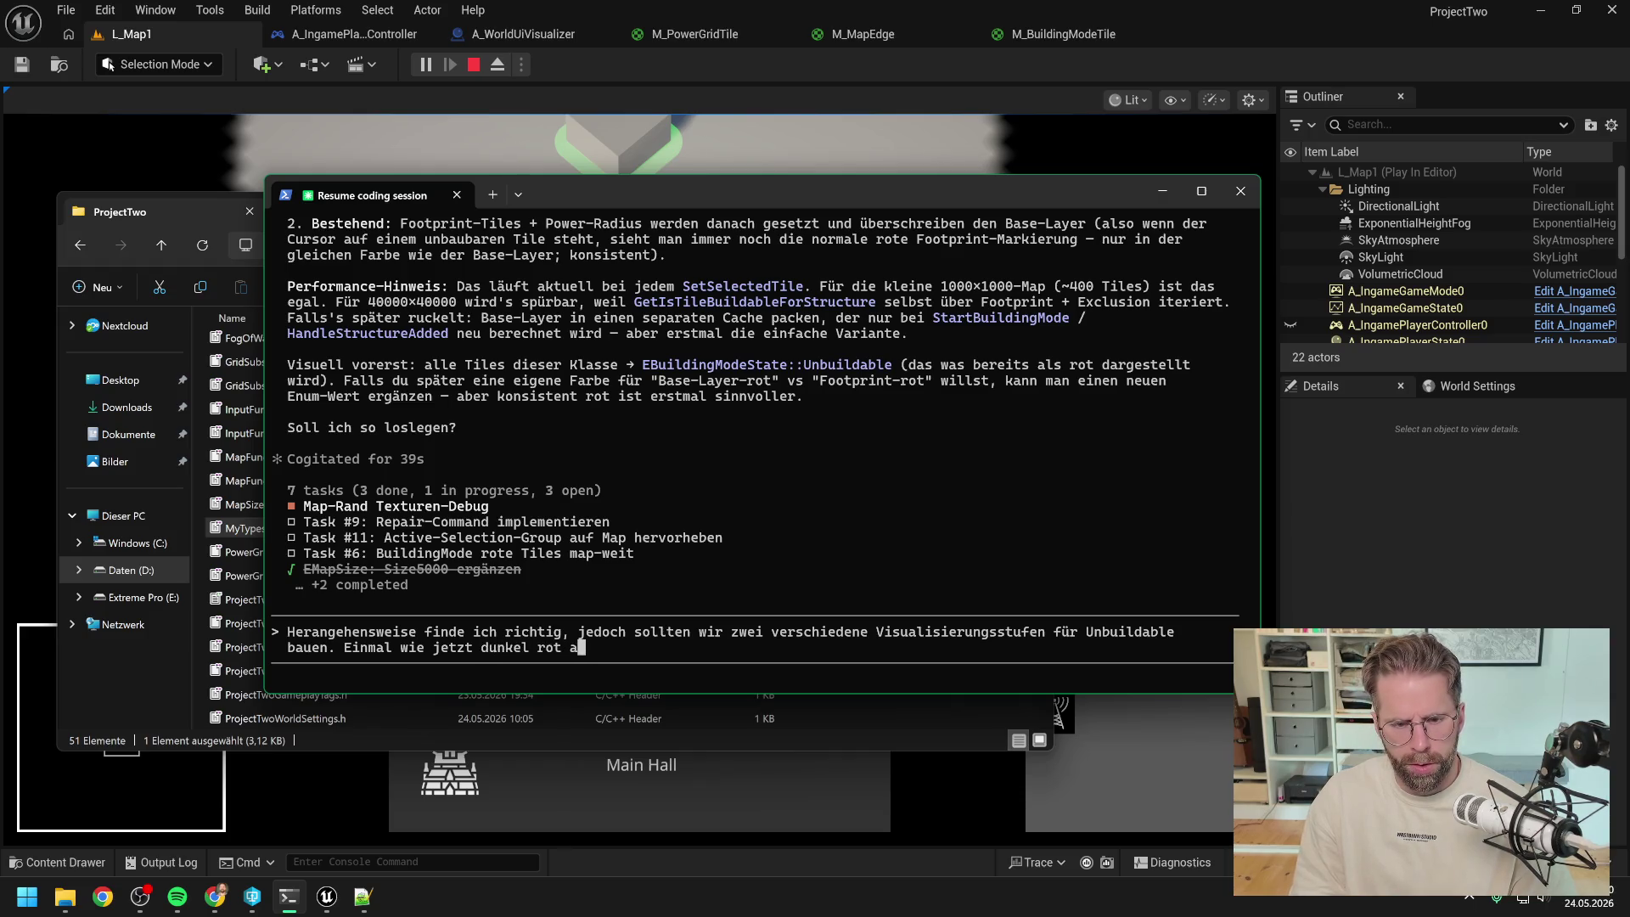
key(BackSpace)
text(wenn die Tiles )
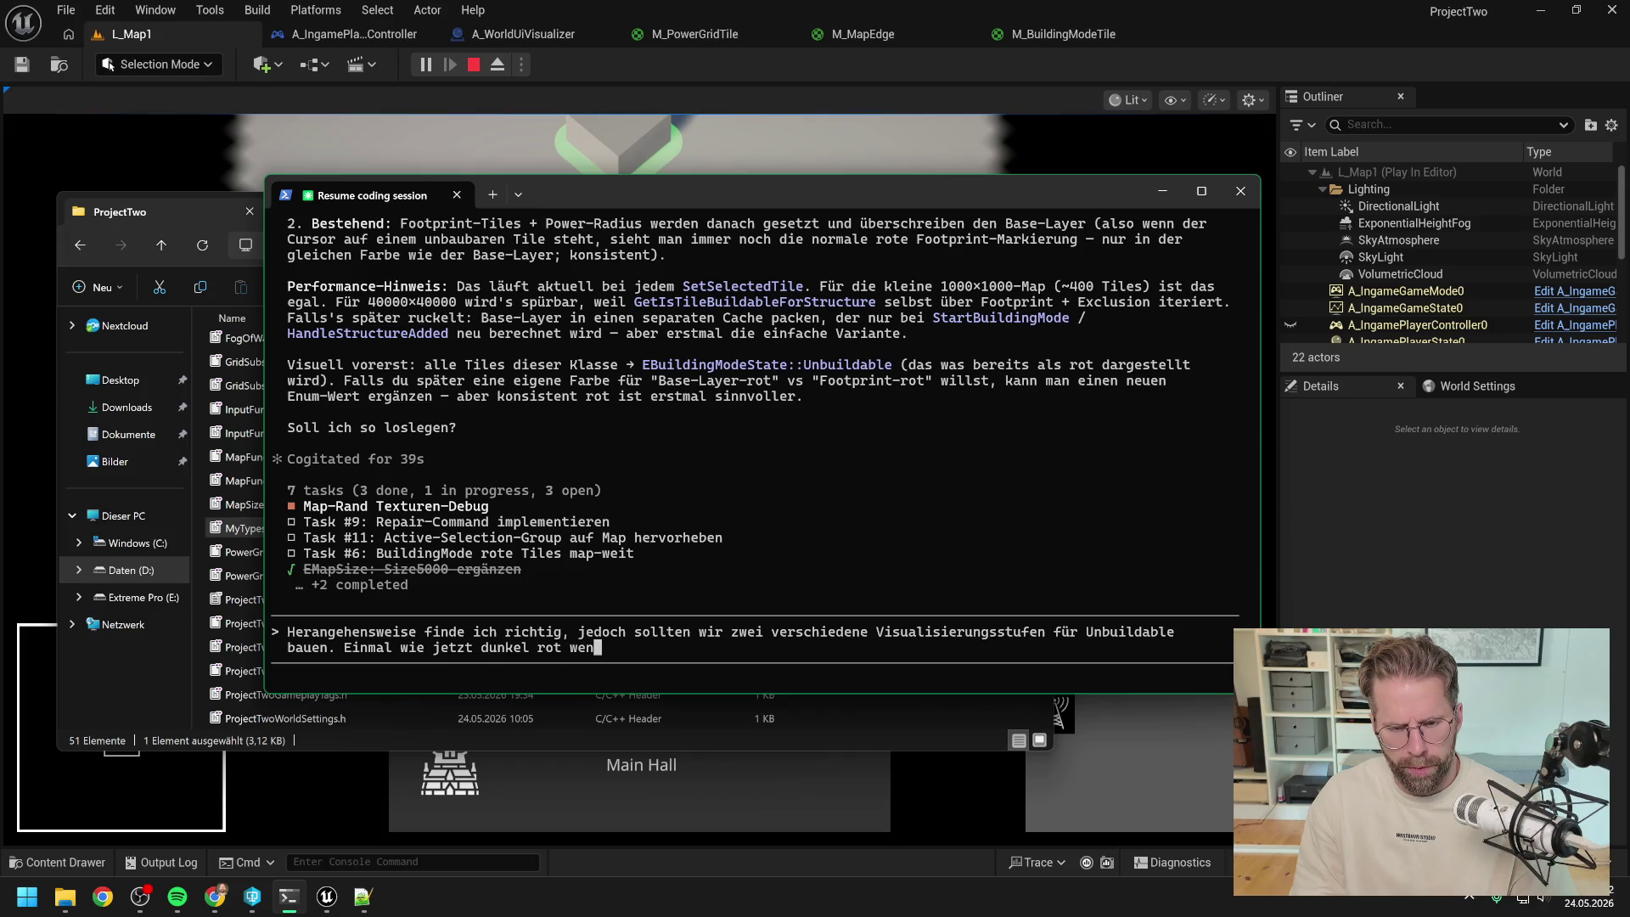
text(u)
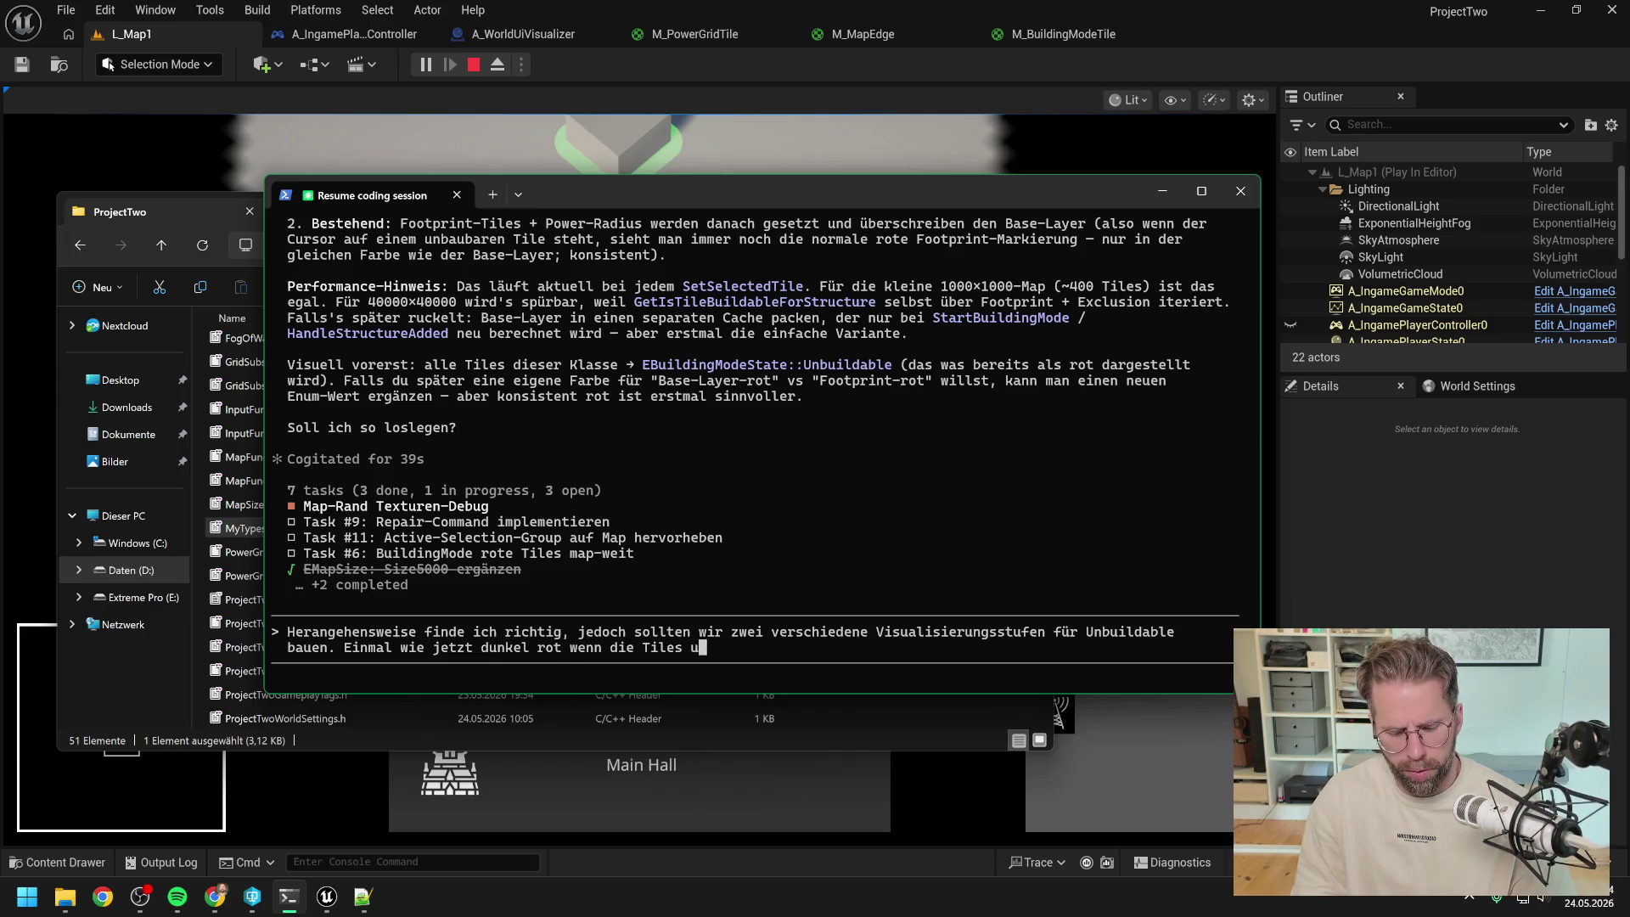
text(nserer Struct)
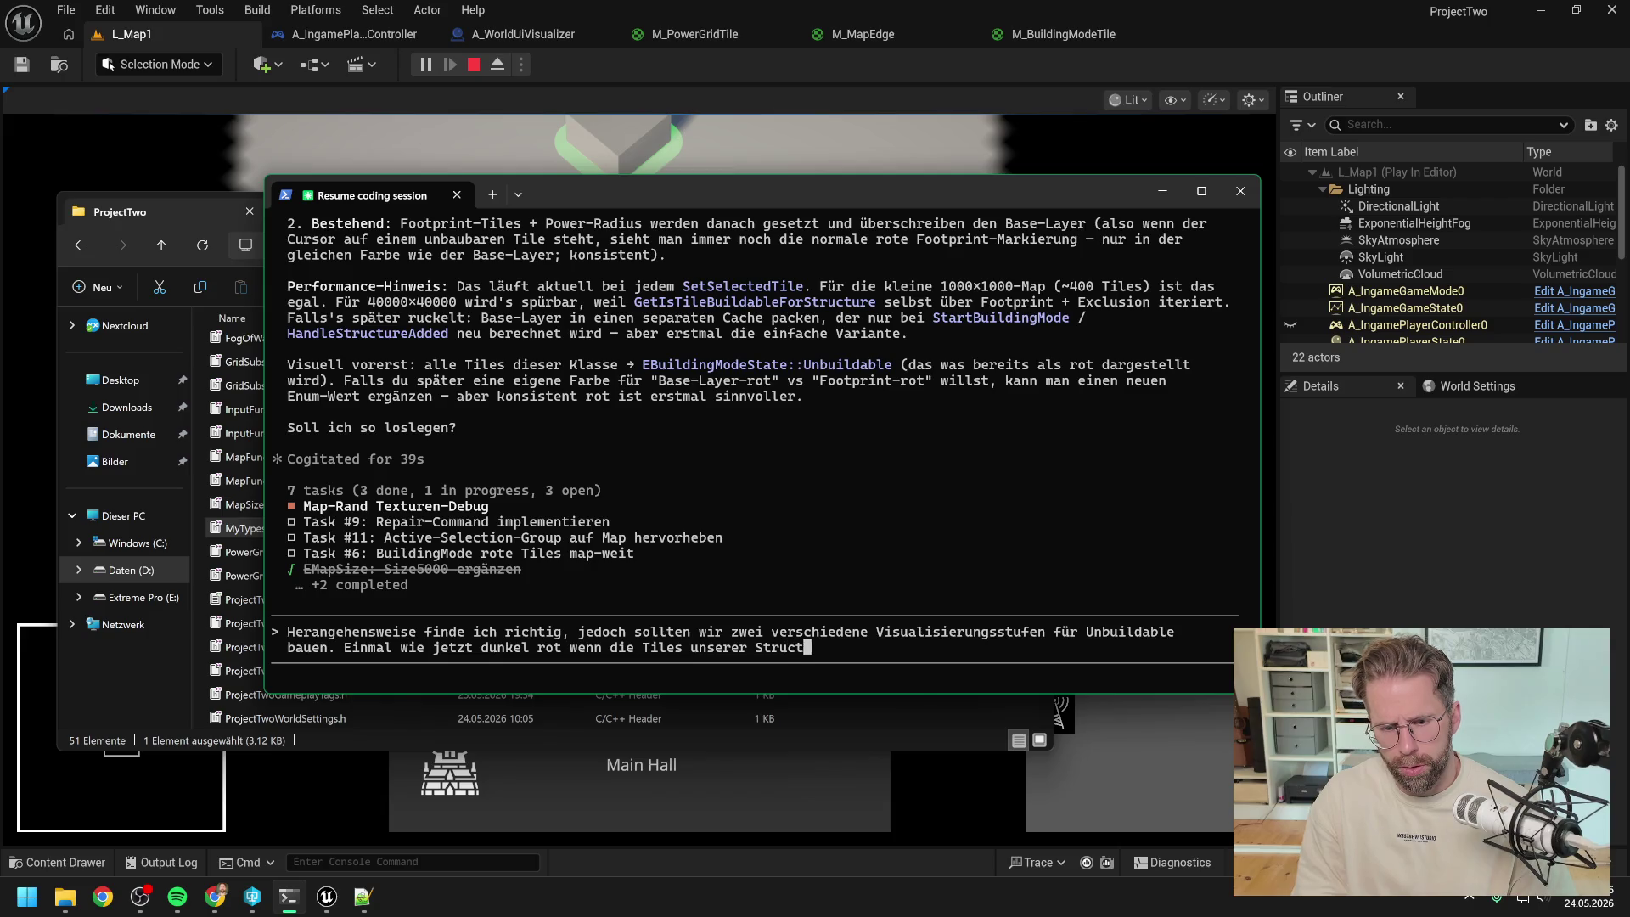
text(ure nicht gebau w)
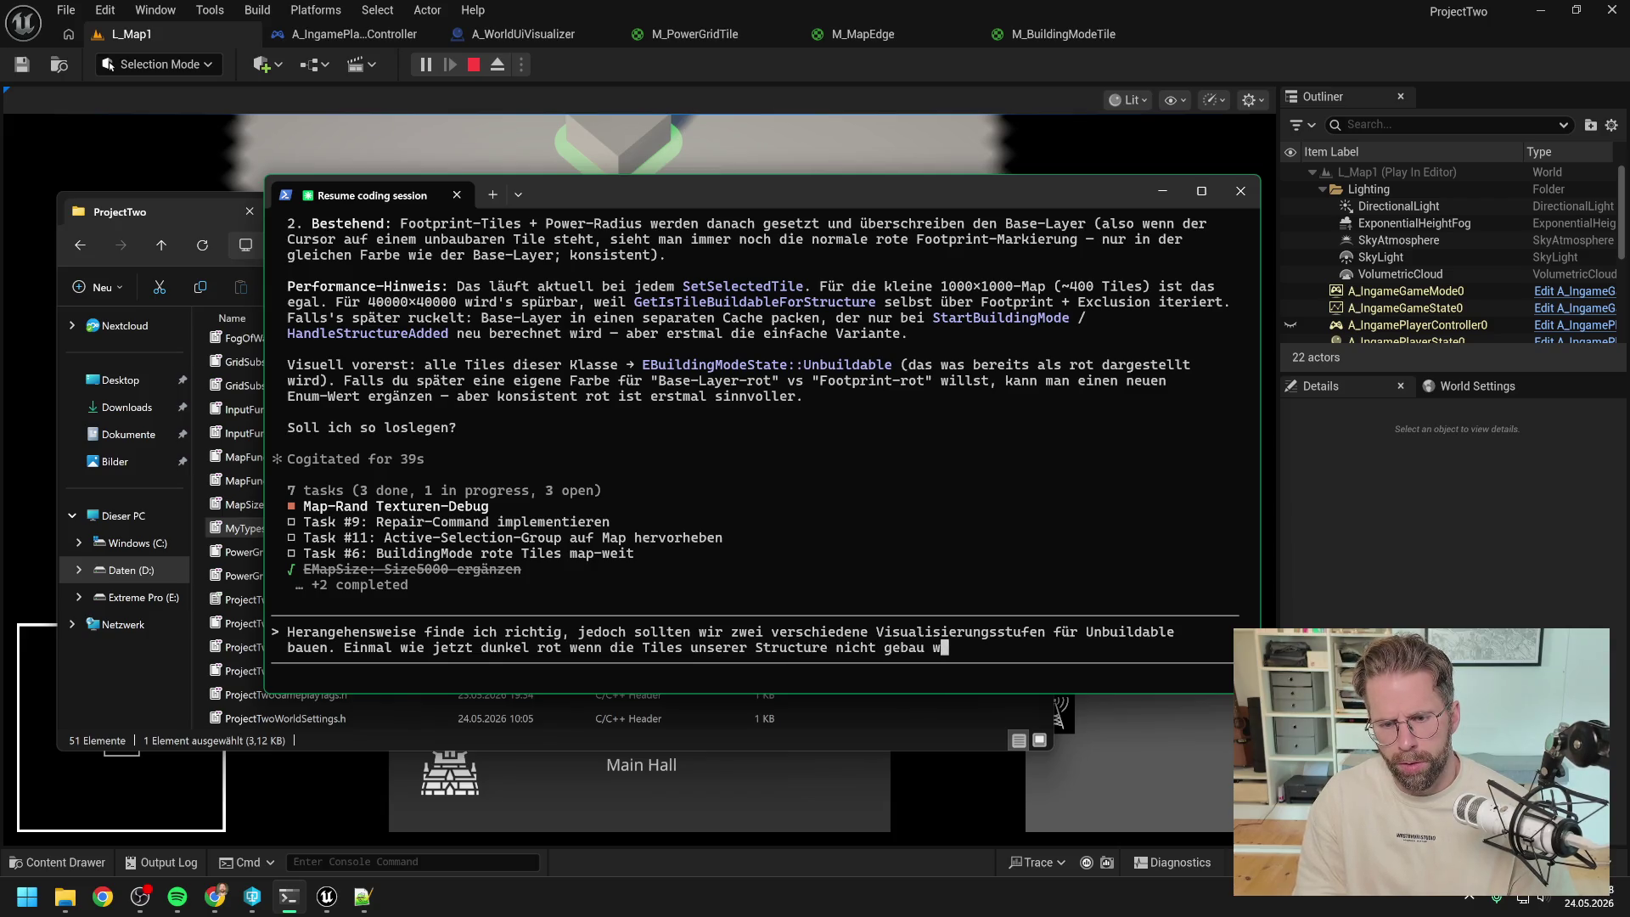
text(erden können. )
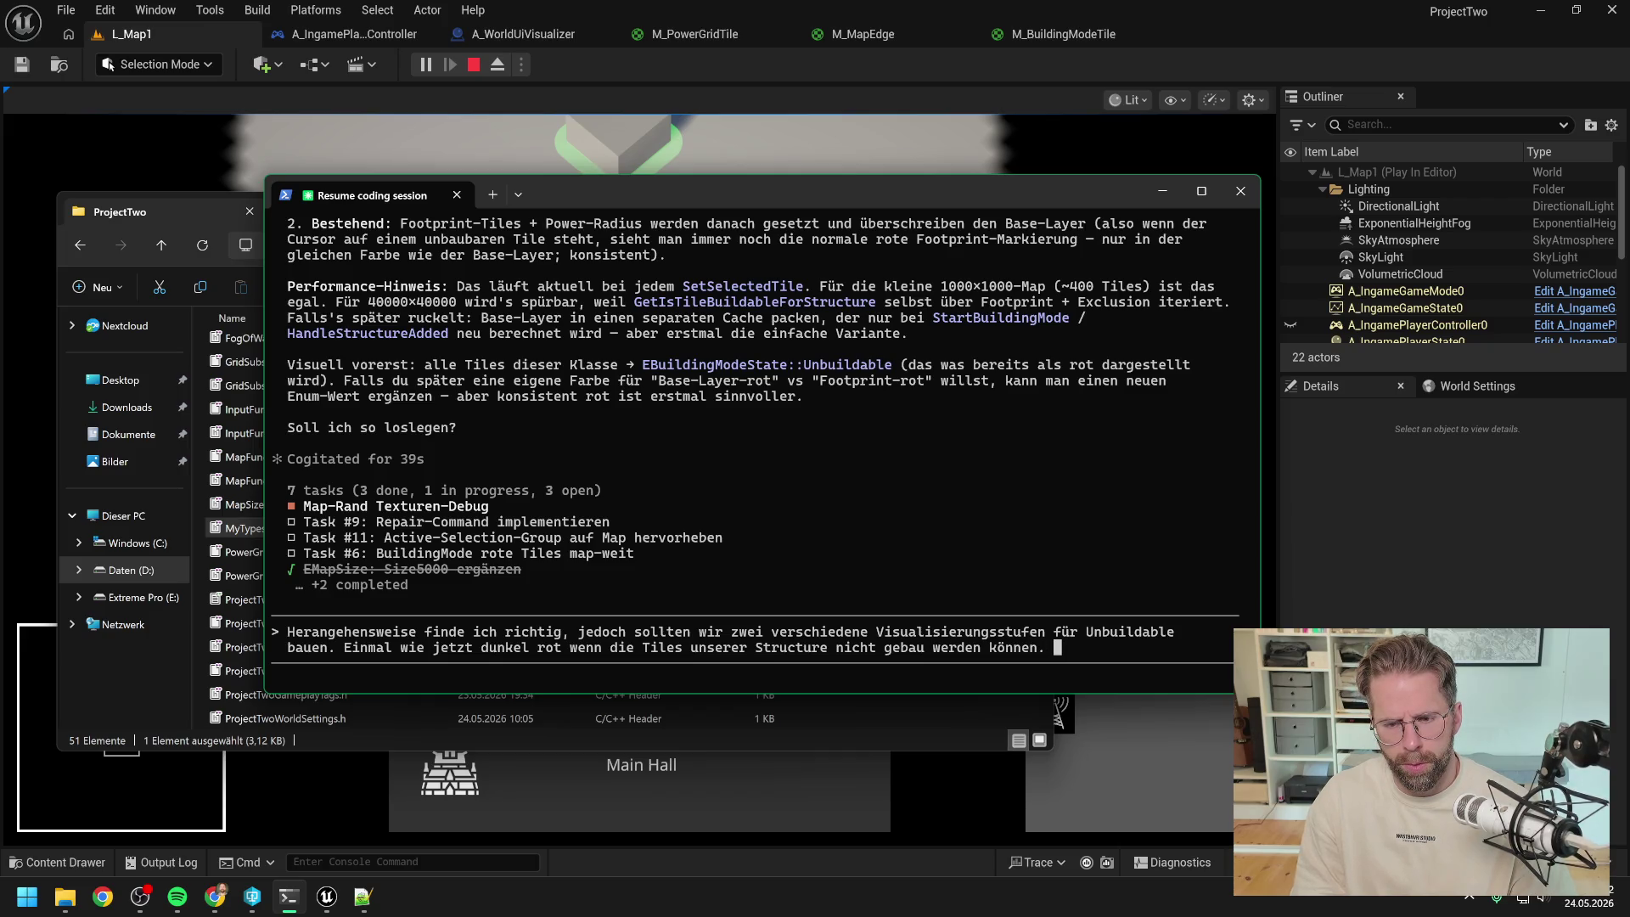
text(D)
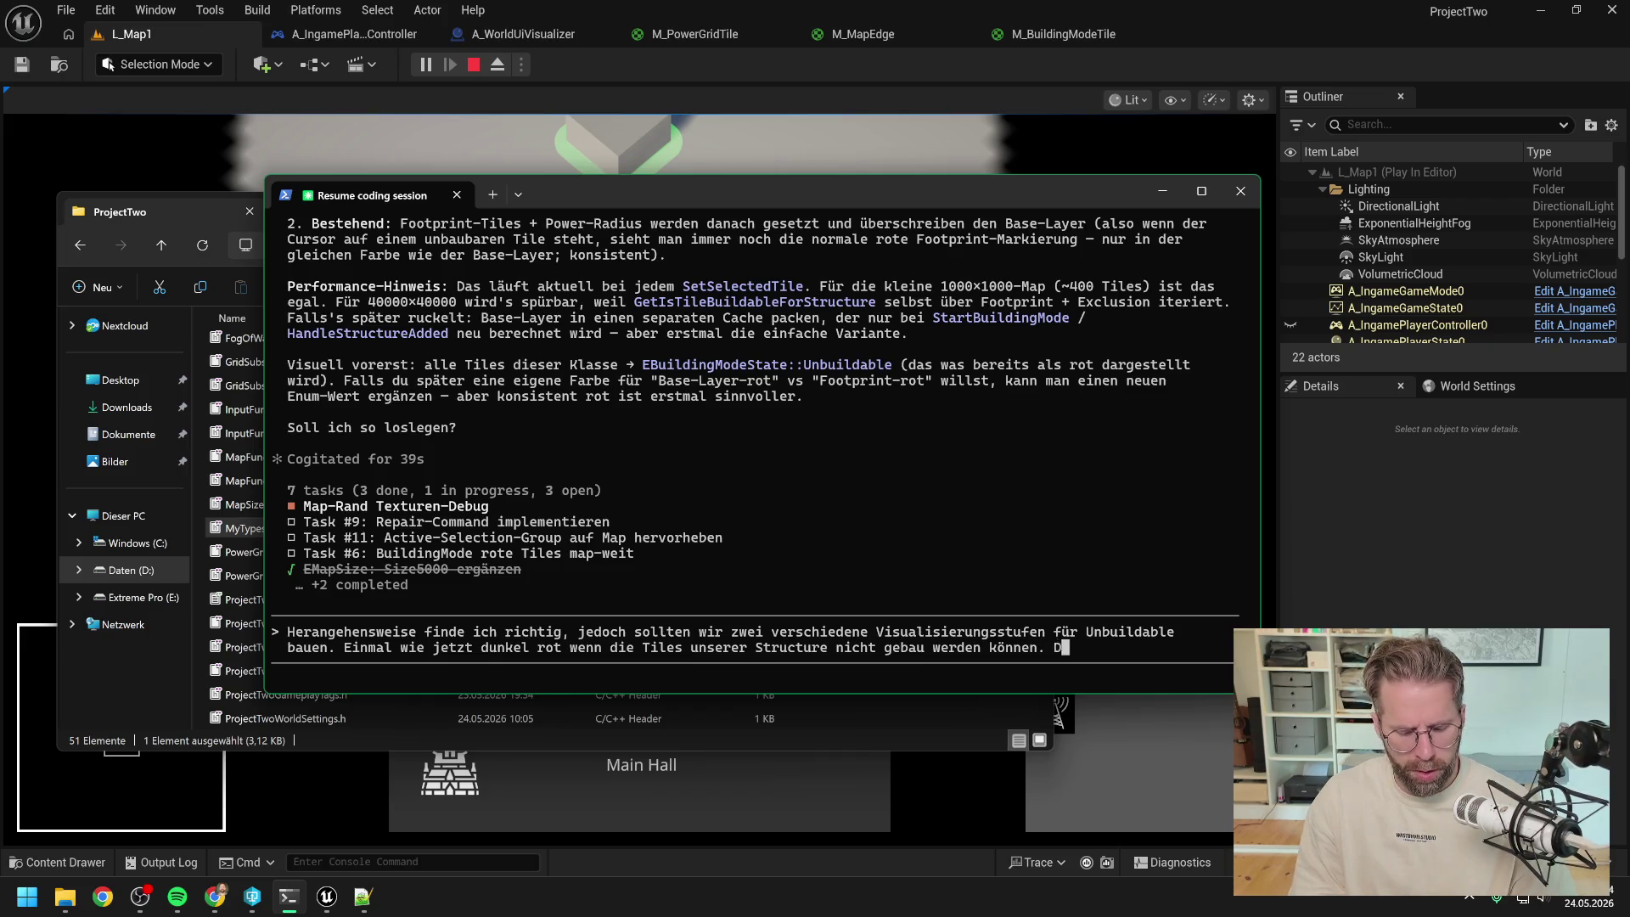
text(ann für d)
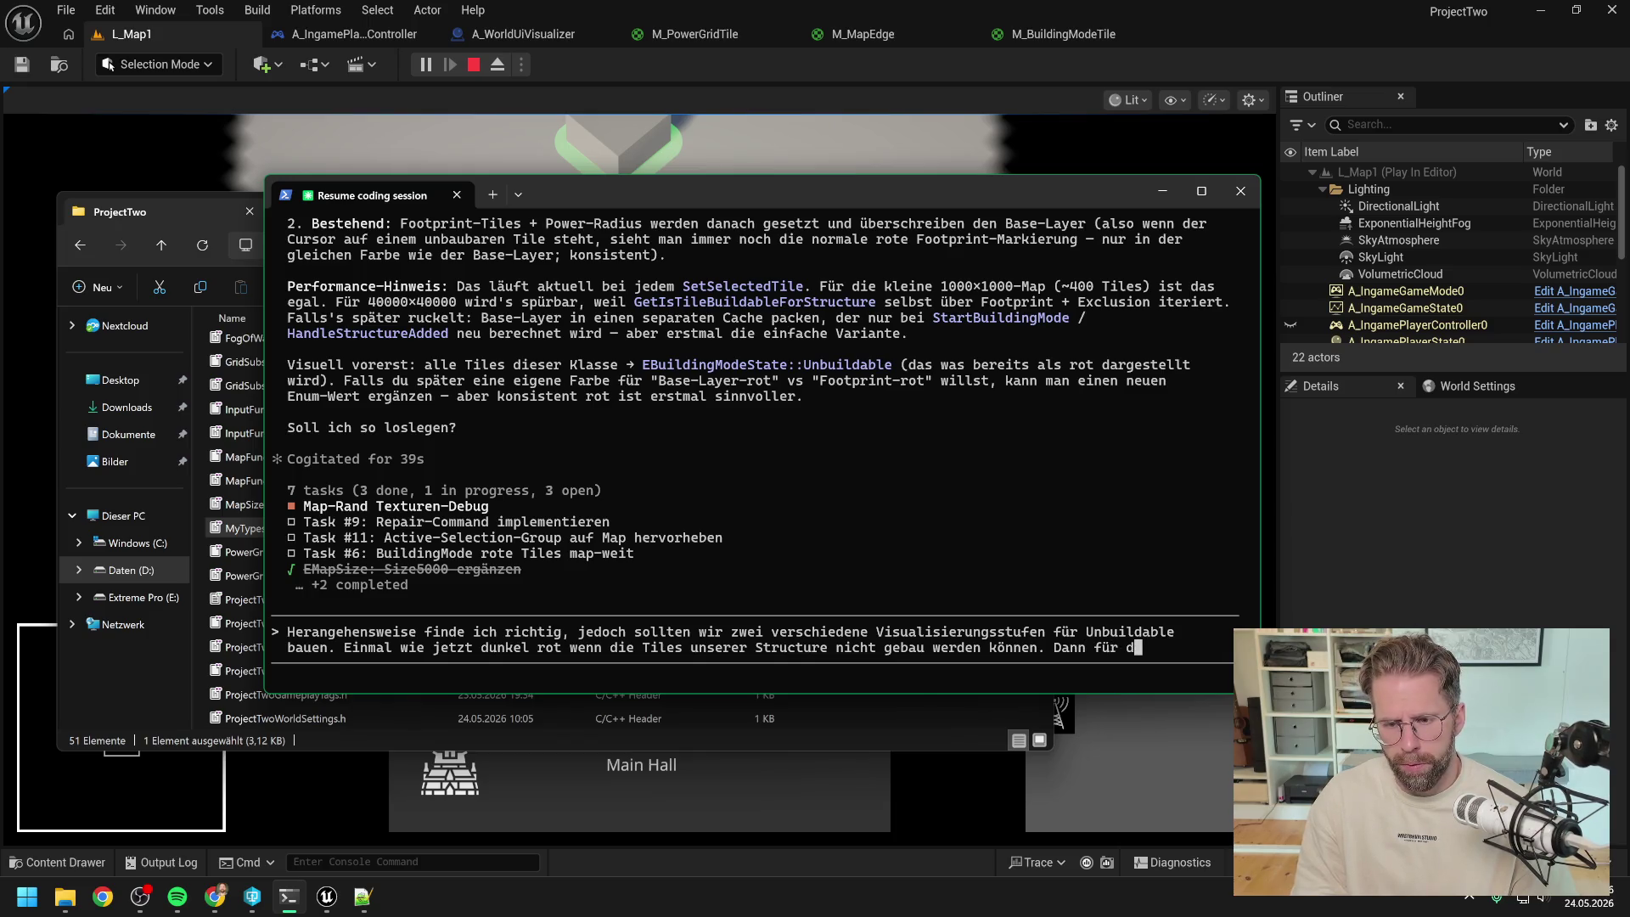
text(en neuen Zus)
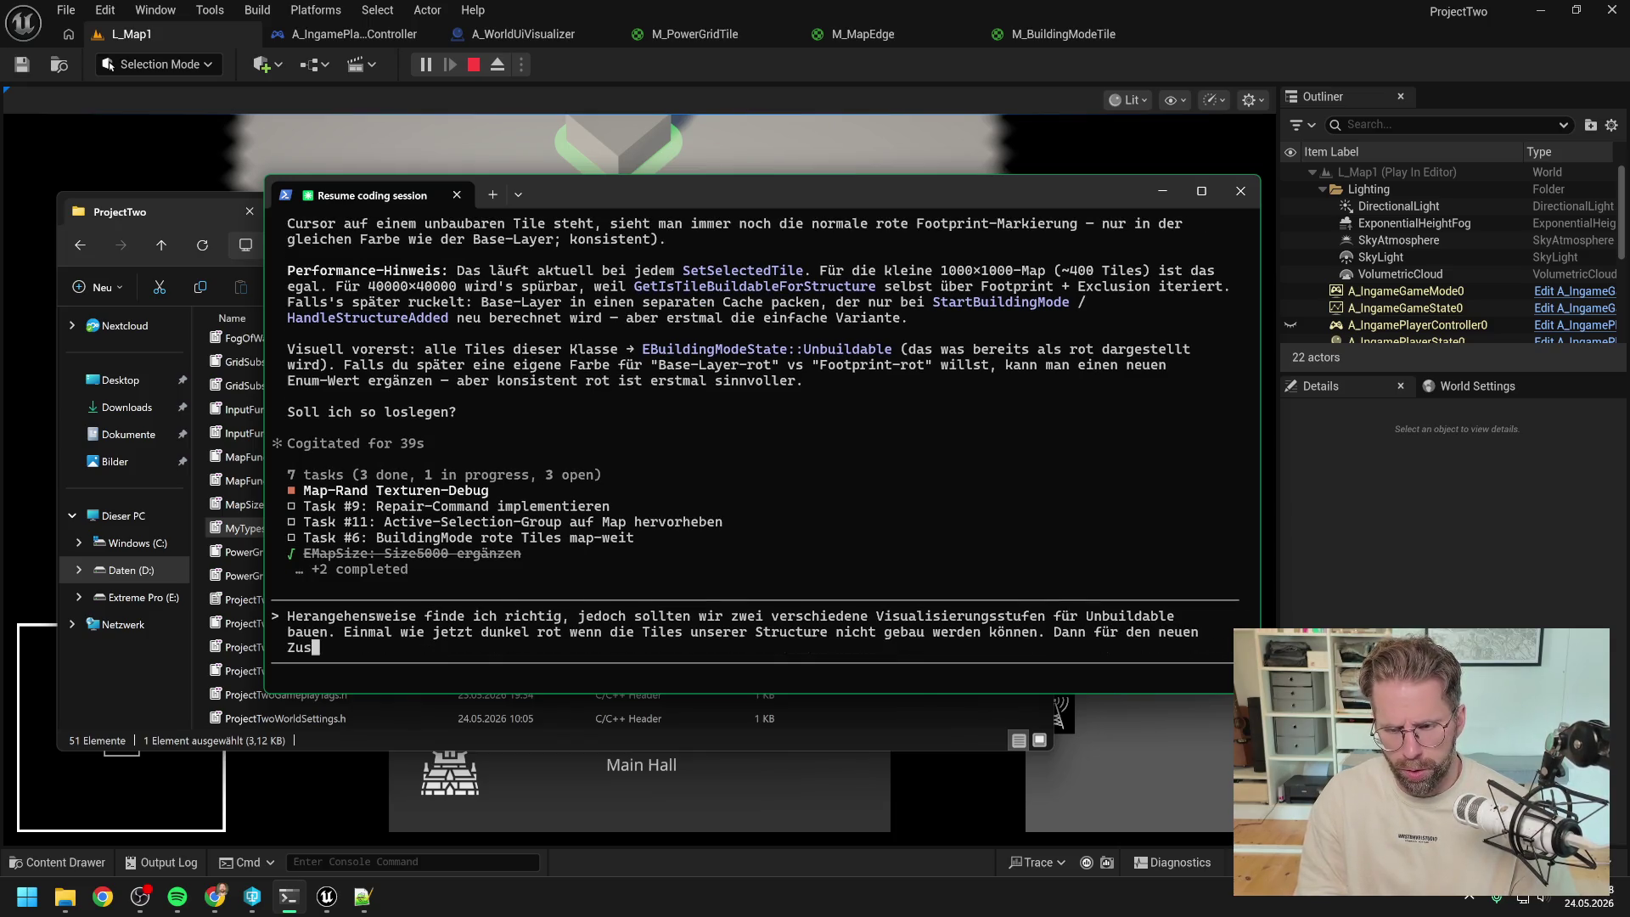
text(tand, wir si)
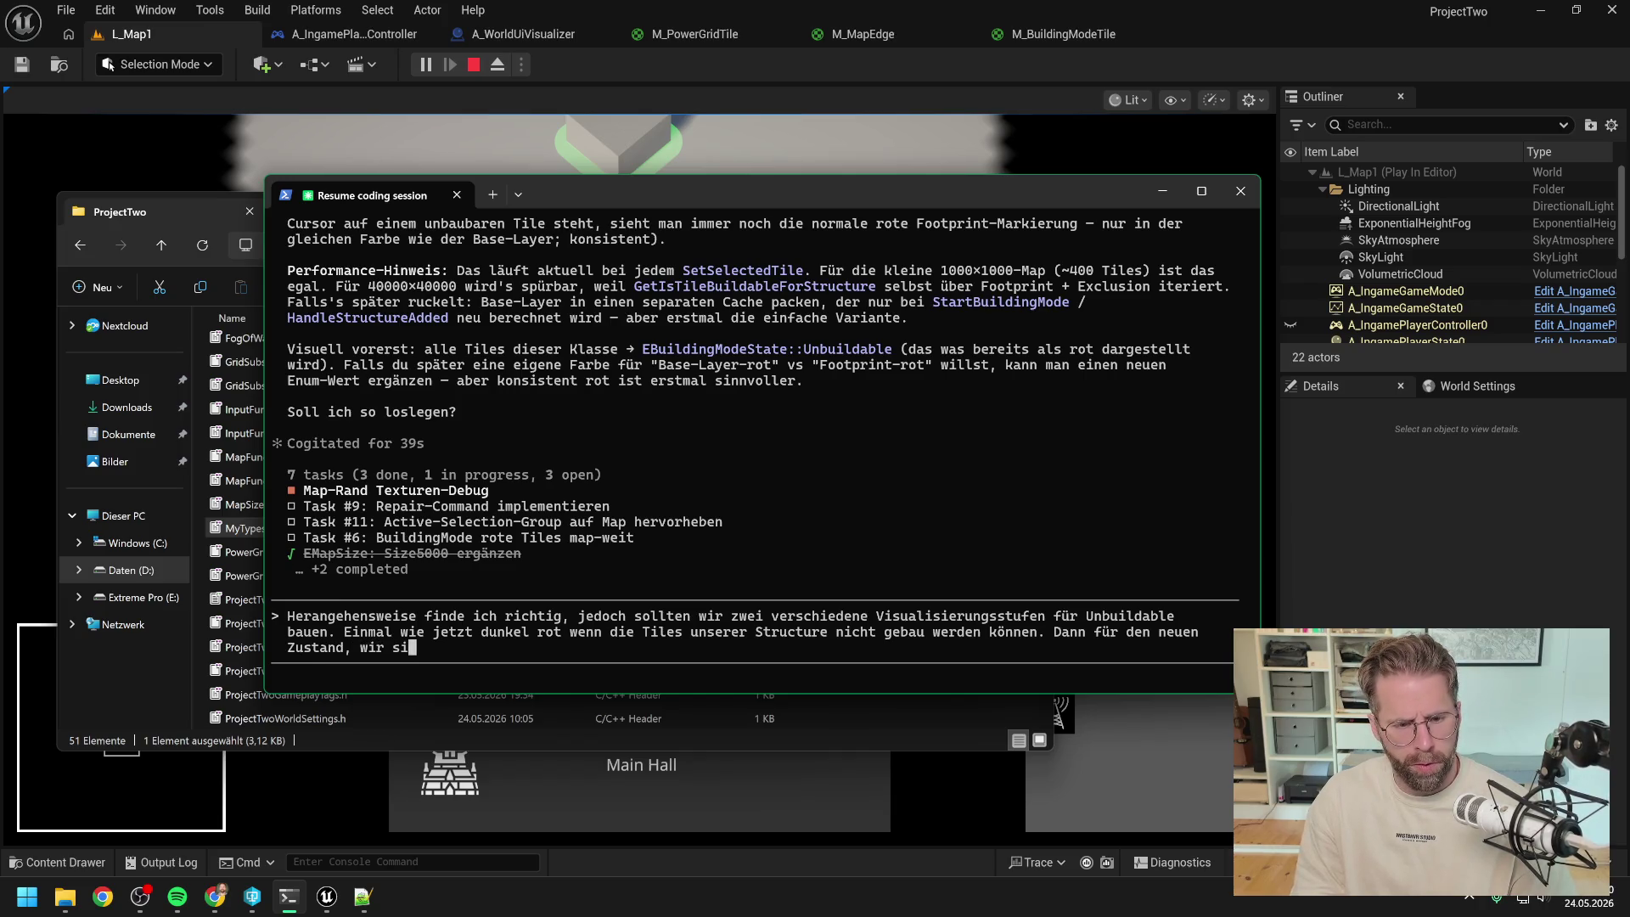
text(nd gerade nicht mit)
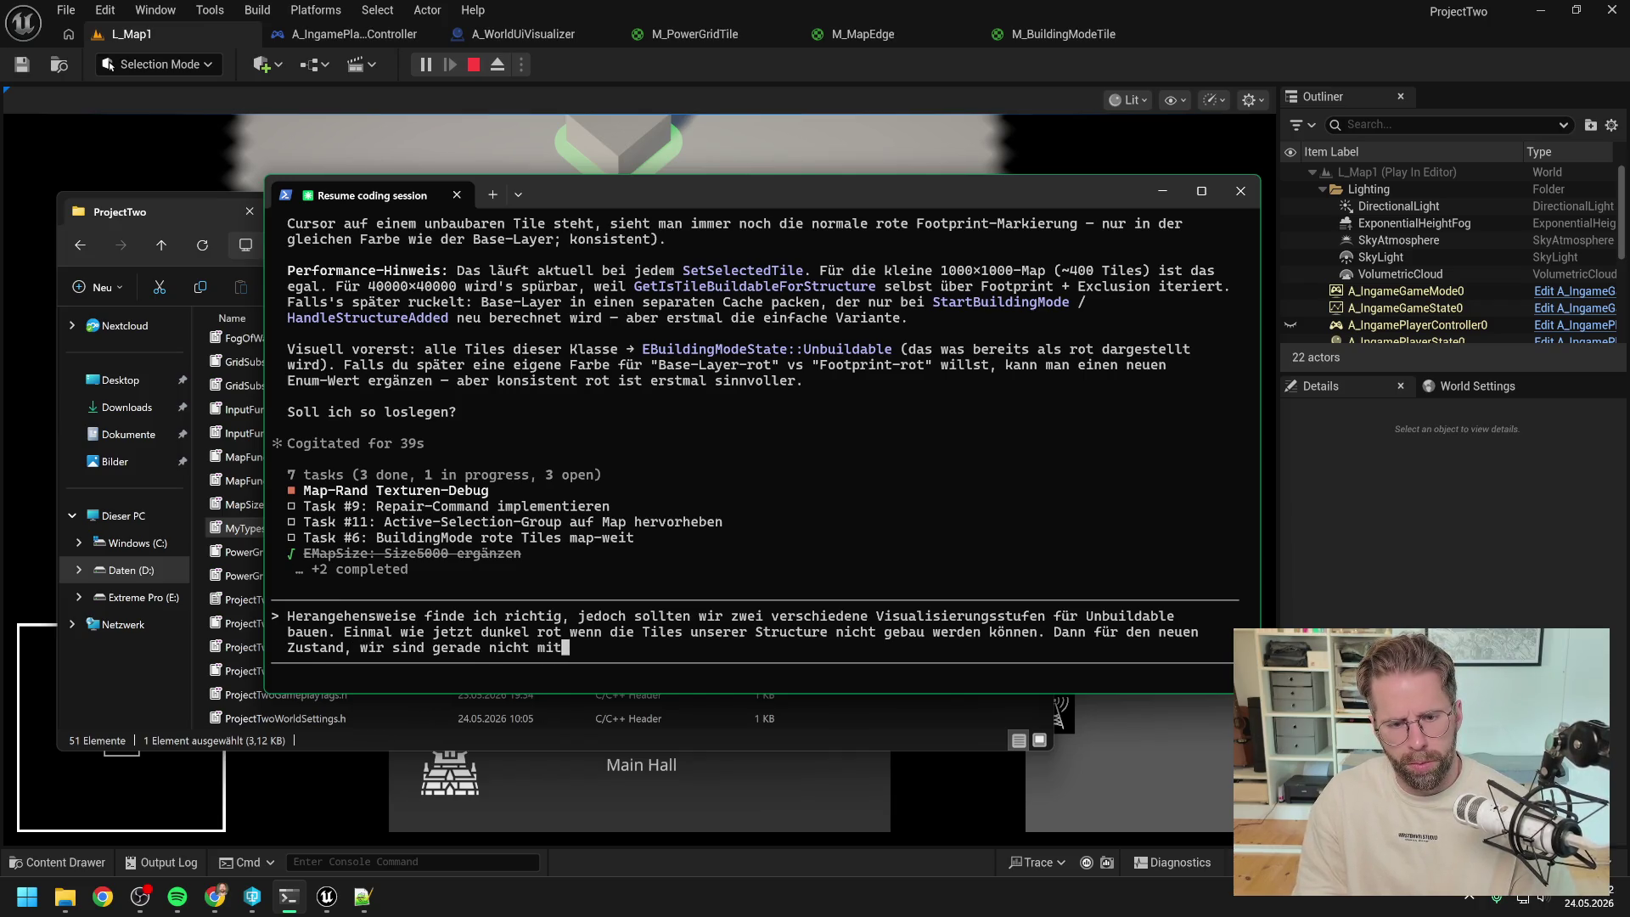
text( einem Tile unserer Structure auf dem T)
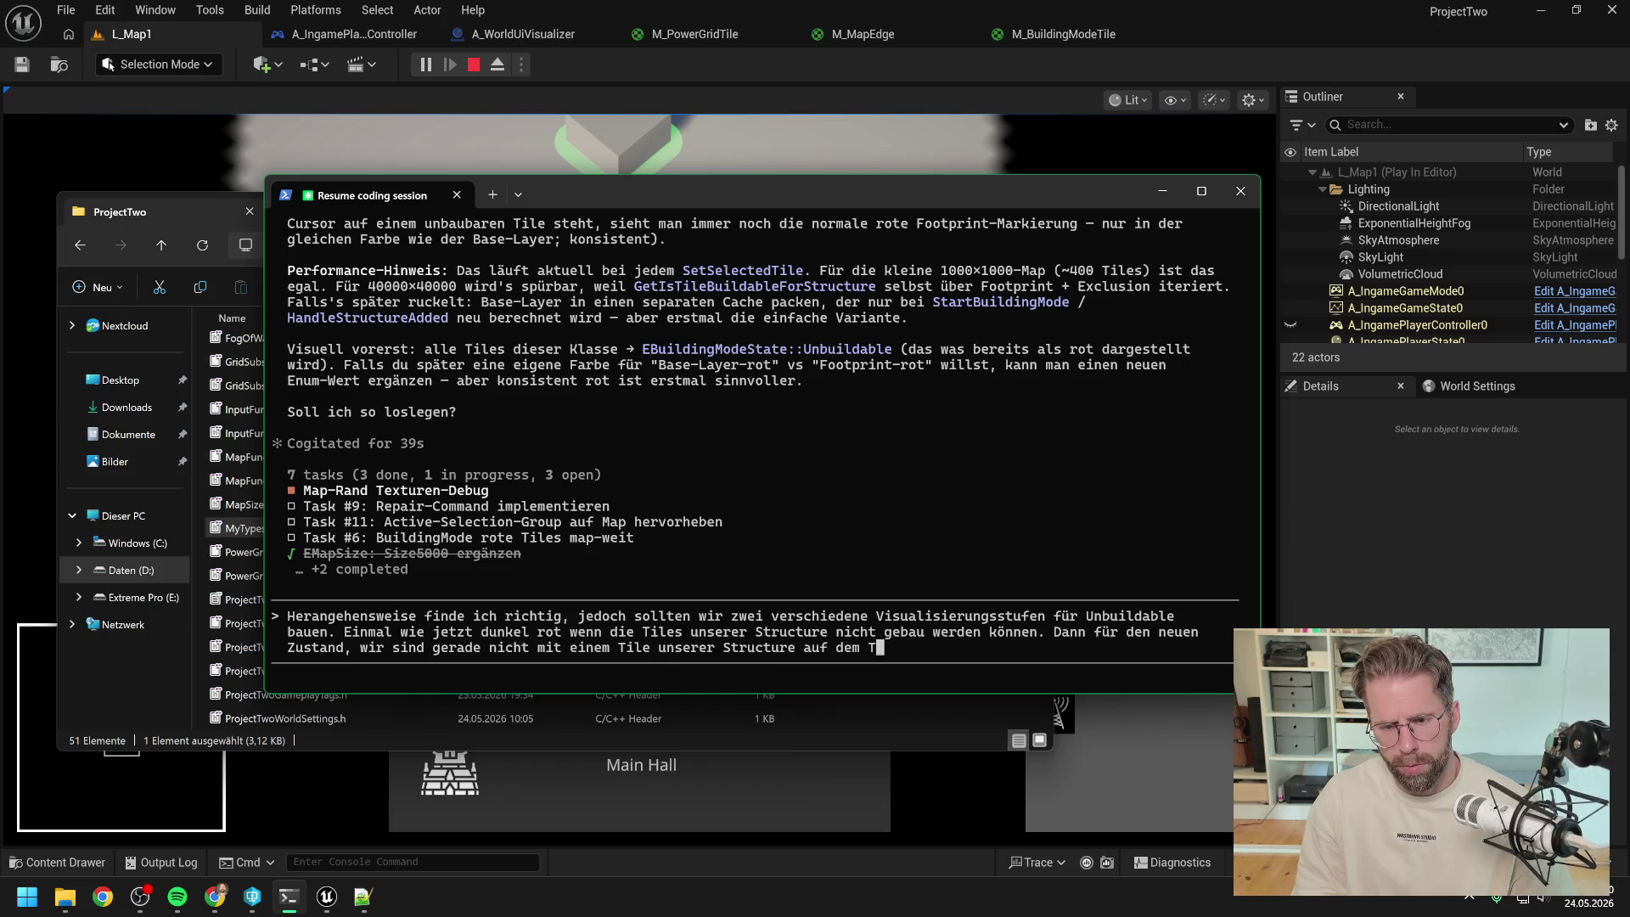
text(ile)
text(, wo w)
text(ir nicht bauen könne)
text(n. )
text(Das)
- Make the new state light red, ask how Claude would build it, and send
key(BackSpace)
key(BackSpace)
key(BackSpace)
text(-)
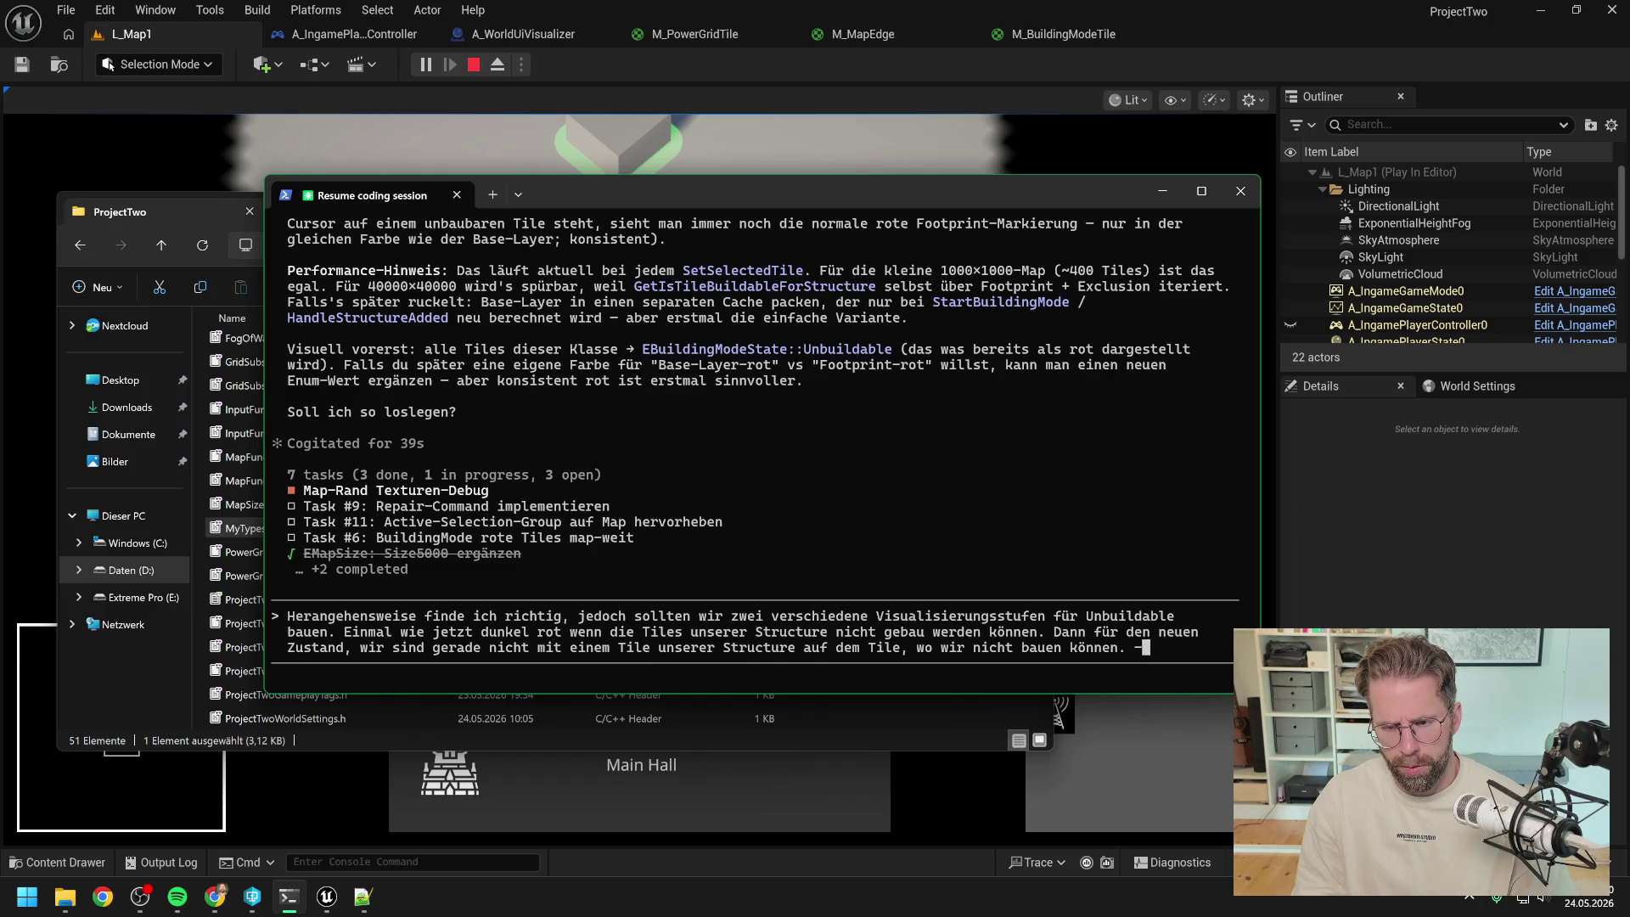
text(> hell rot)
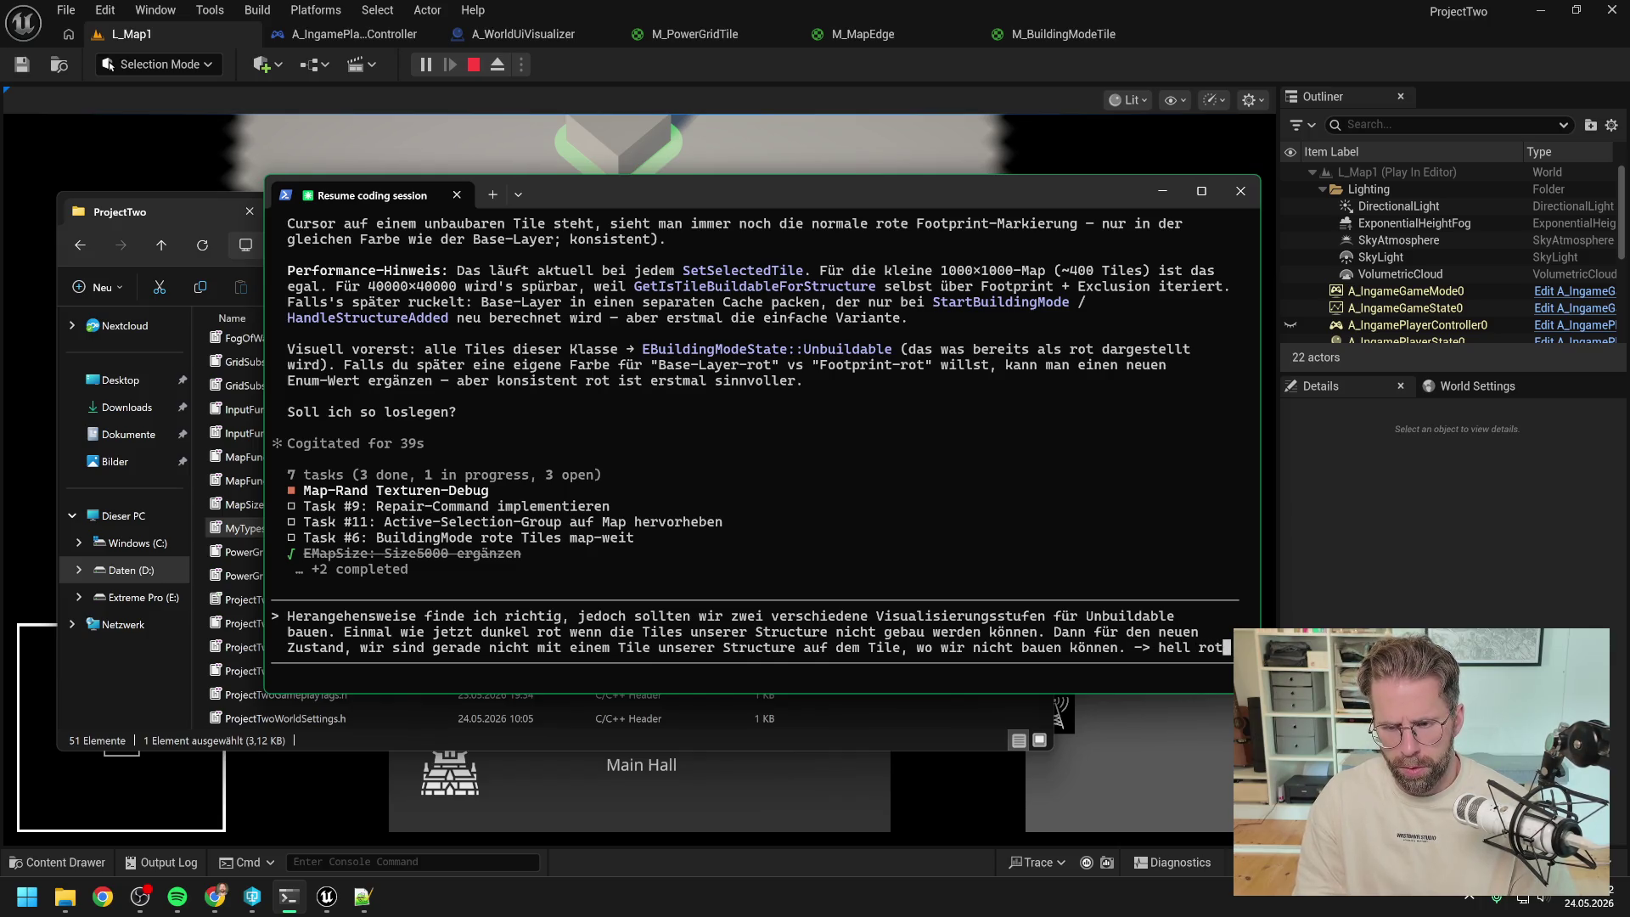
key(BackSpace)
key(BackSpace)
key(BackSpace)
key(BackSpace)
text(rot.)
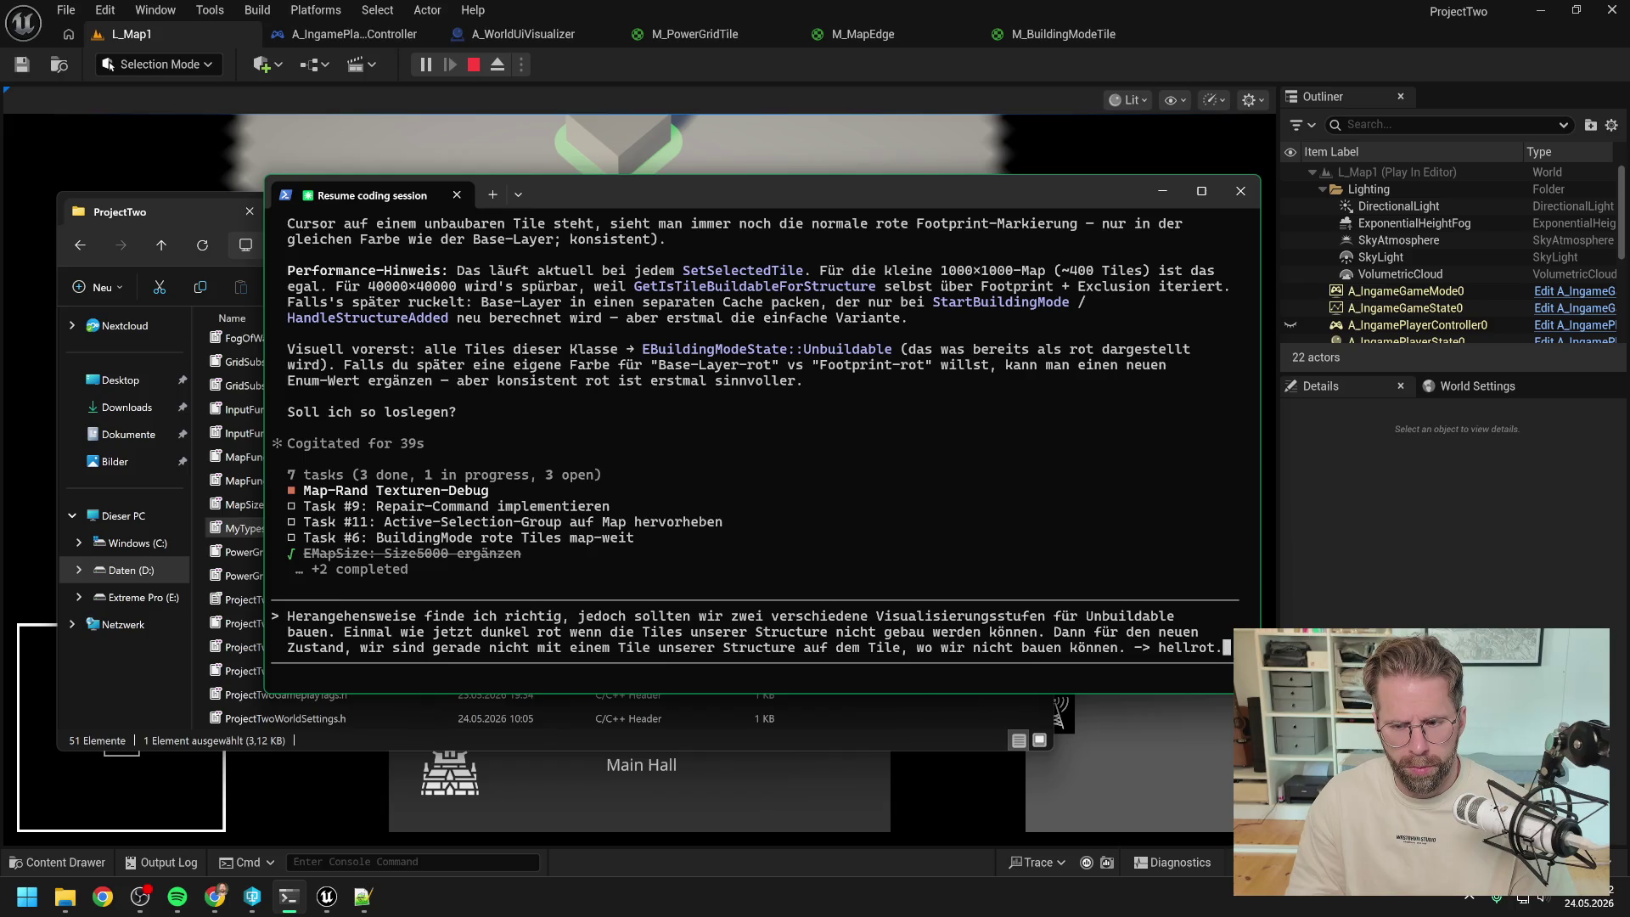
key(shift+Return)
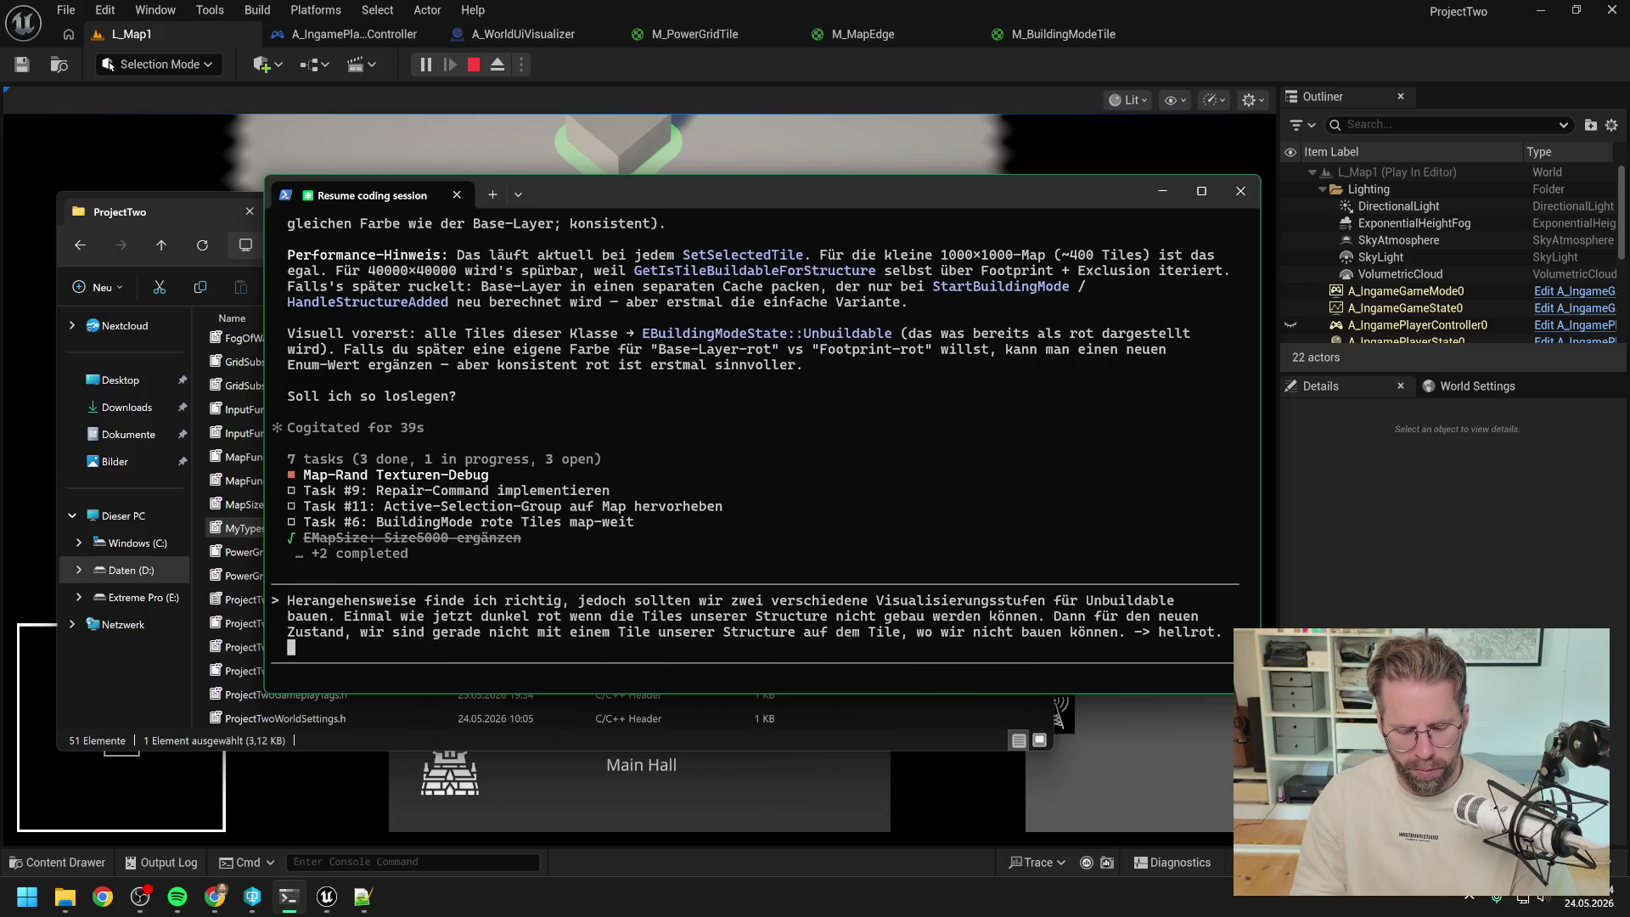
text(Muss also ein neuer State her)
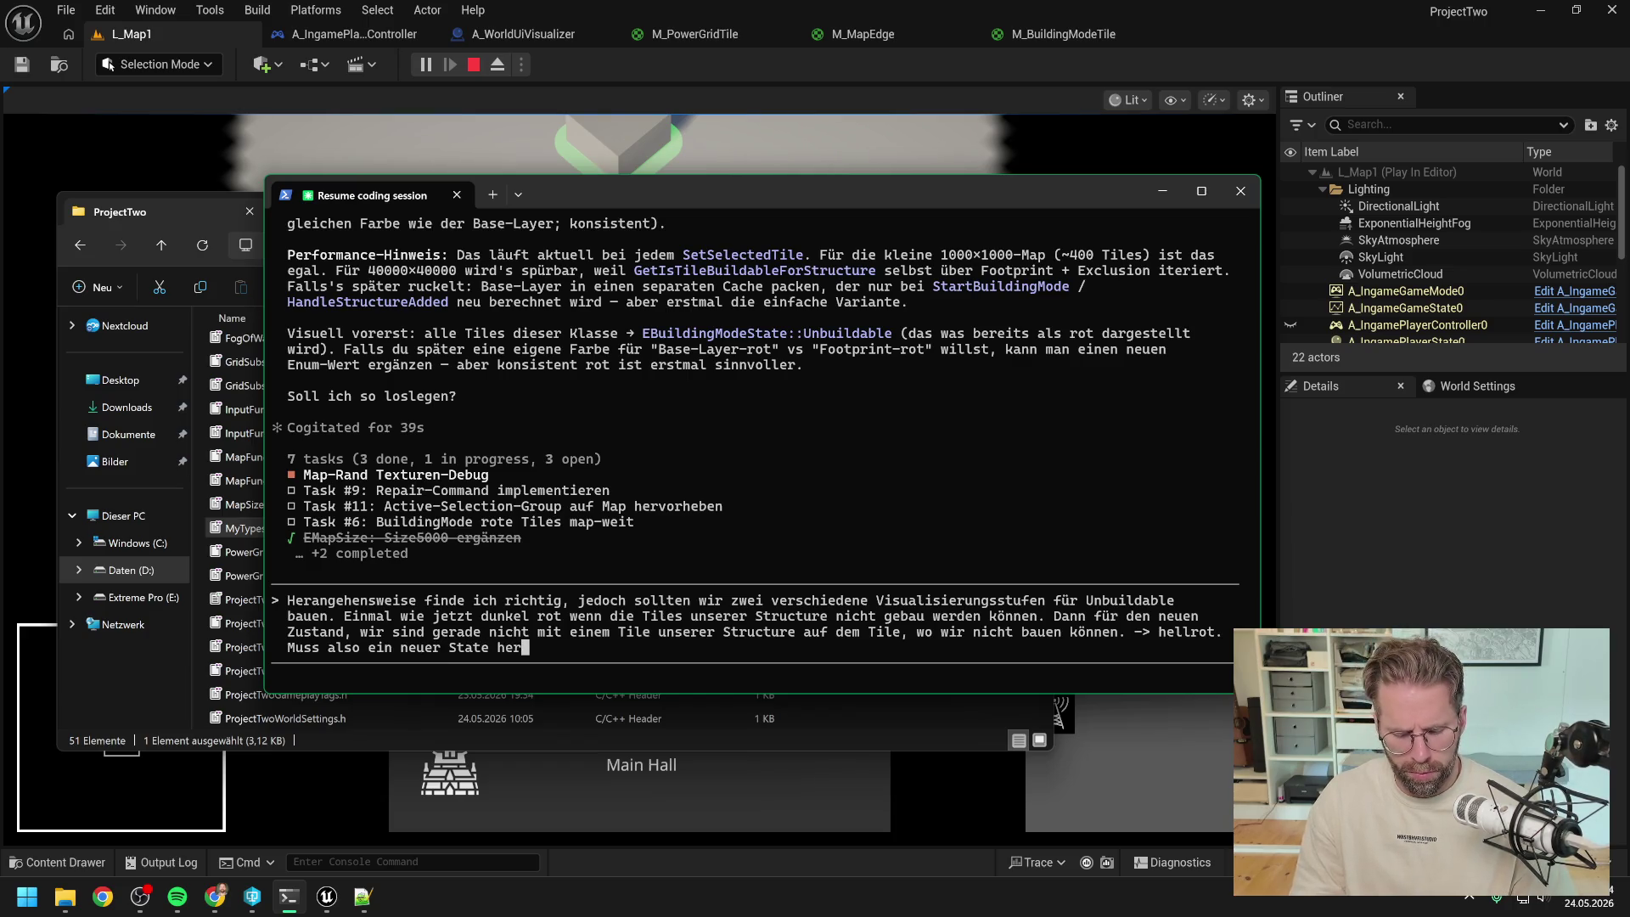
text(. Wie w)
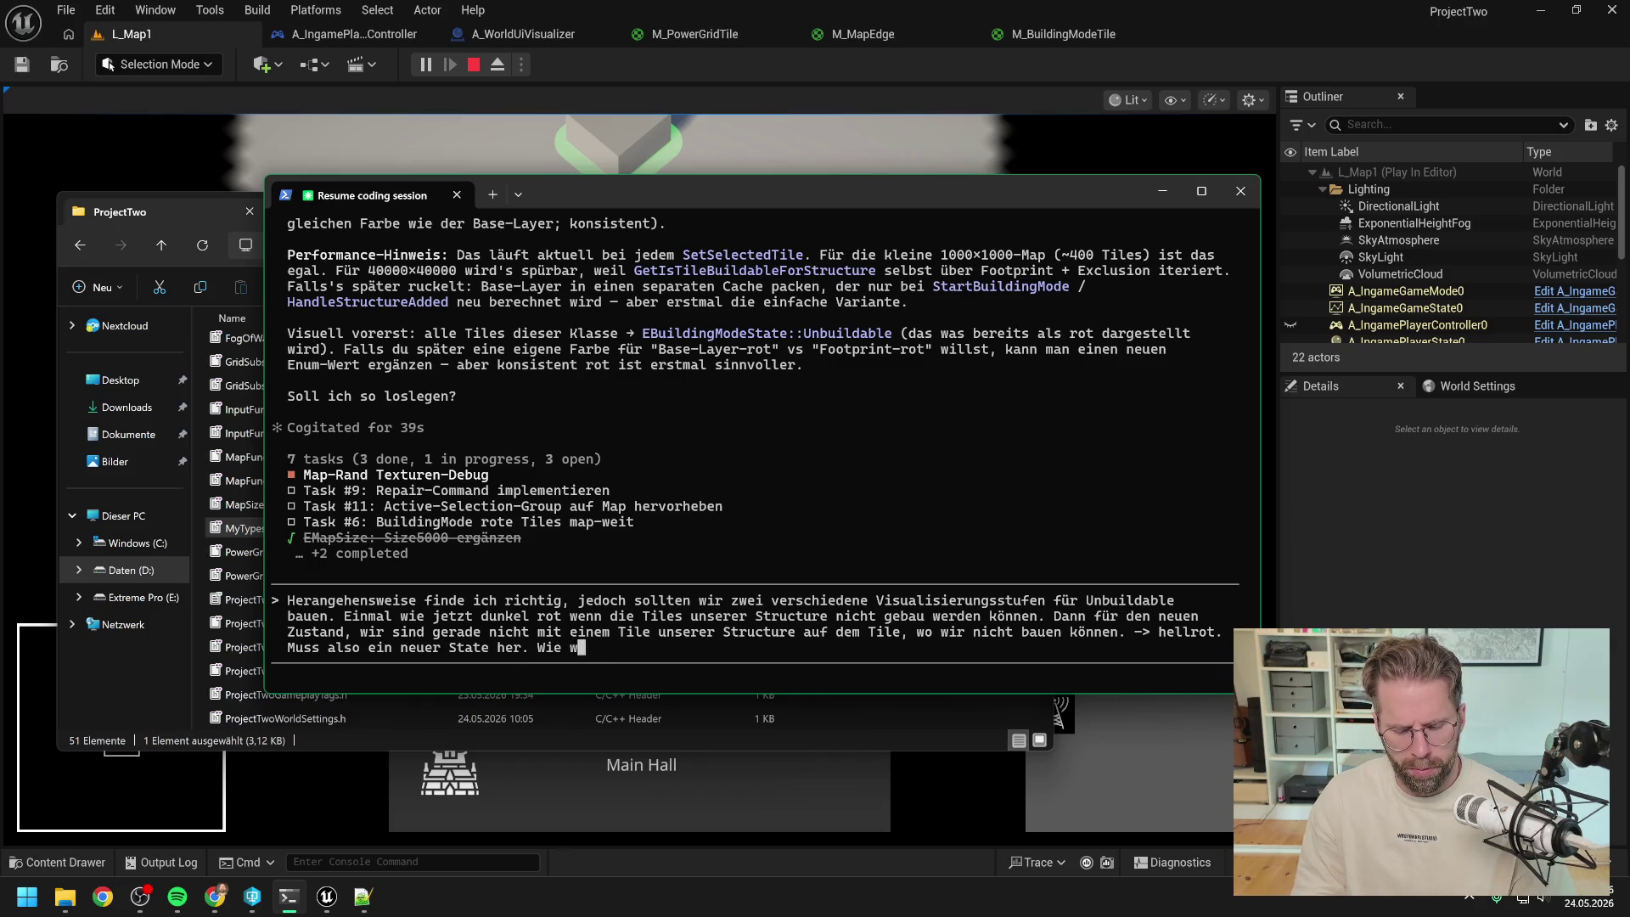
text(ürdest du das bauen?)
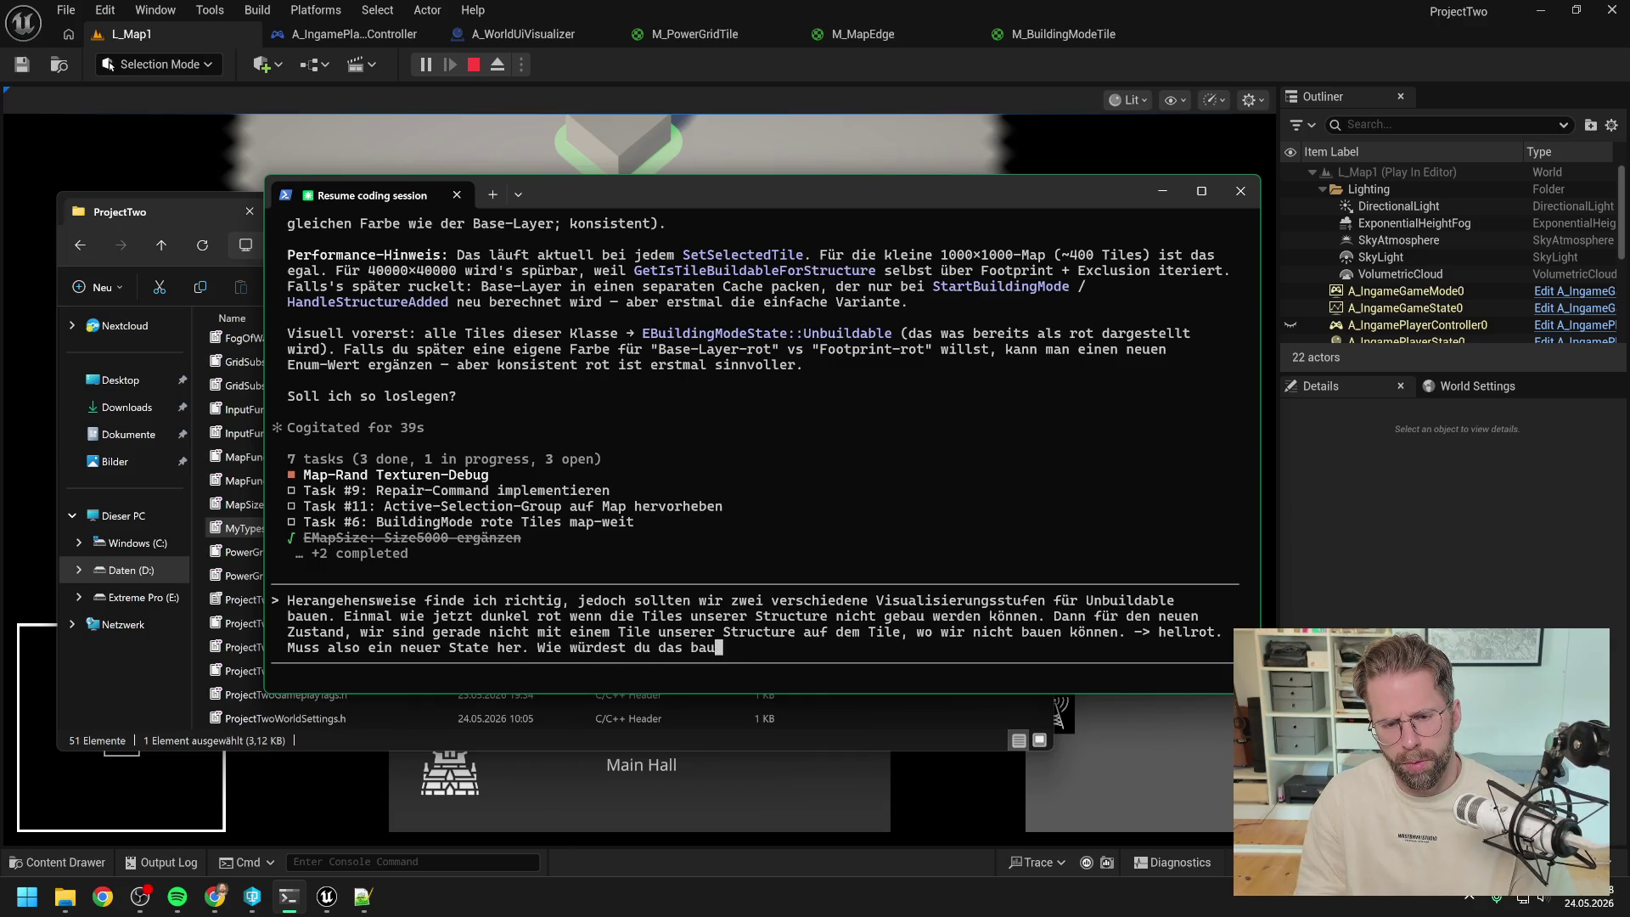
key(Return)
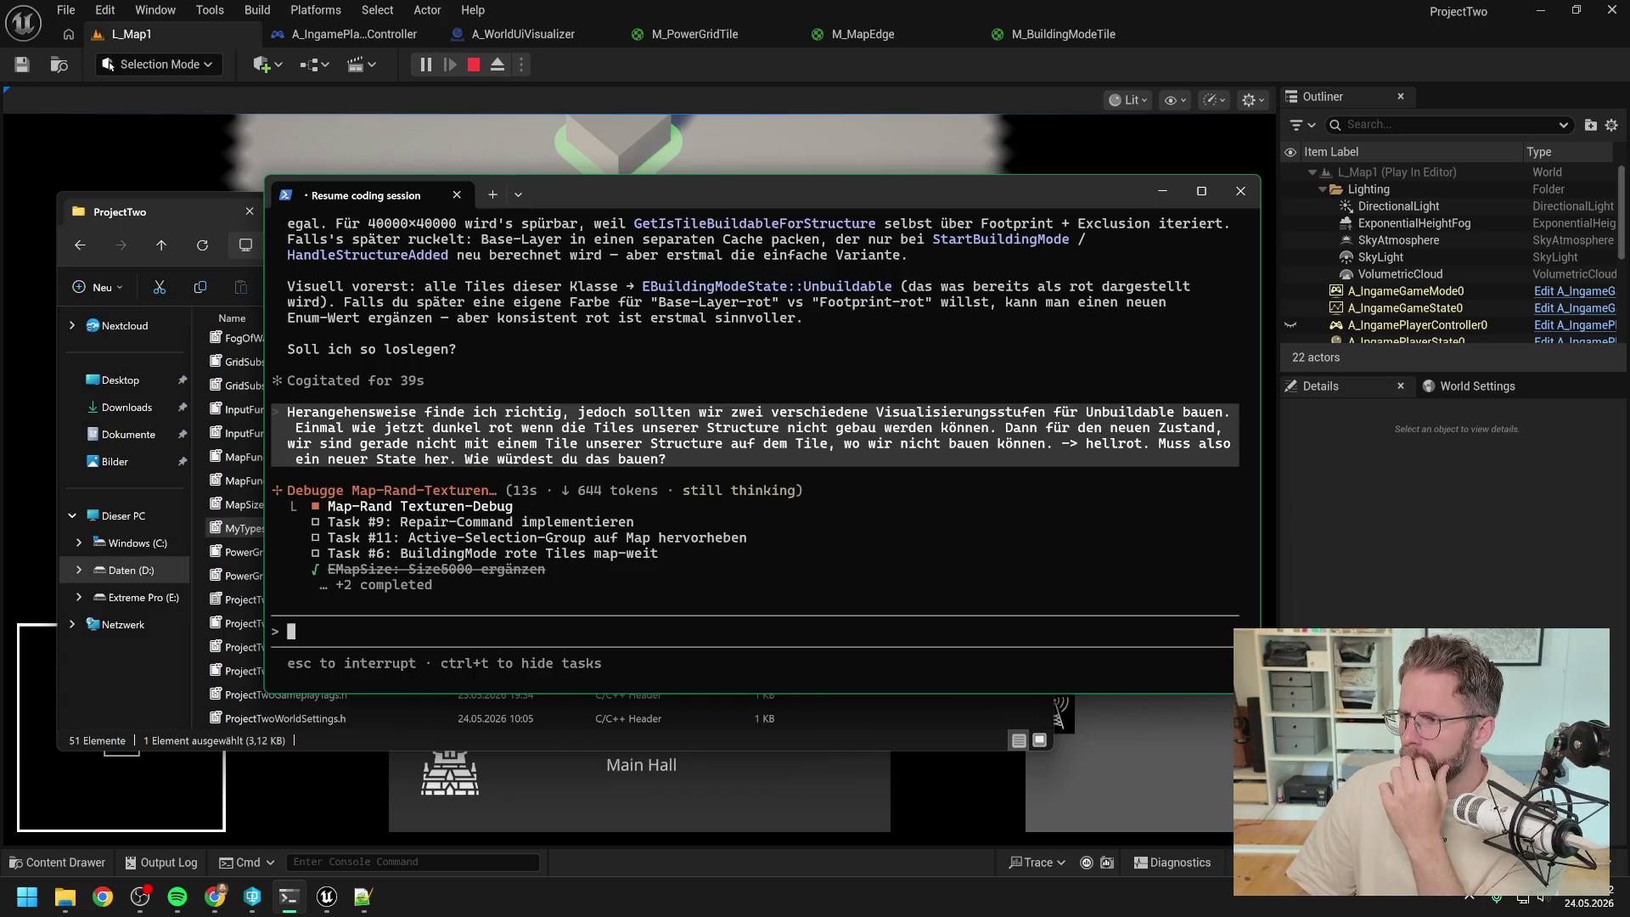
key(alt+Tab)
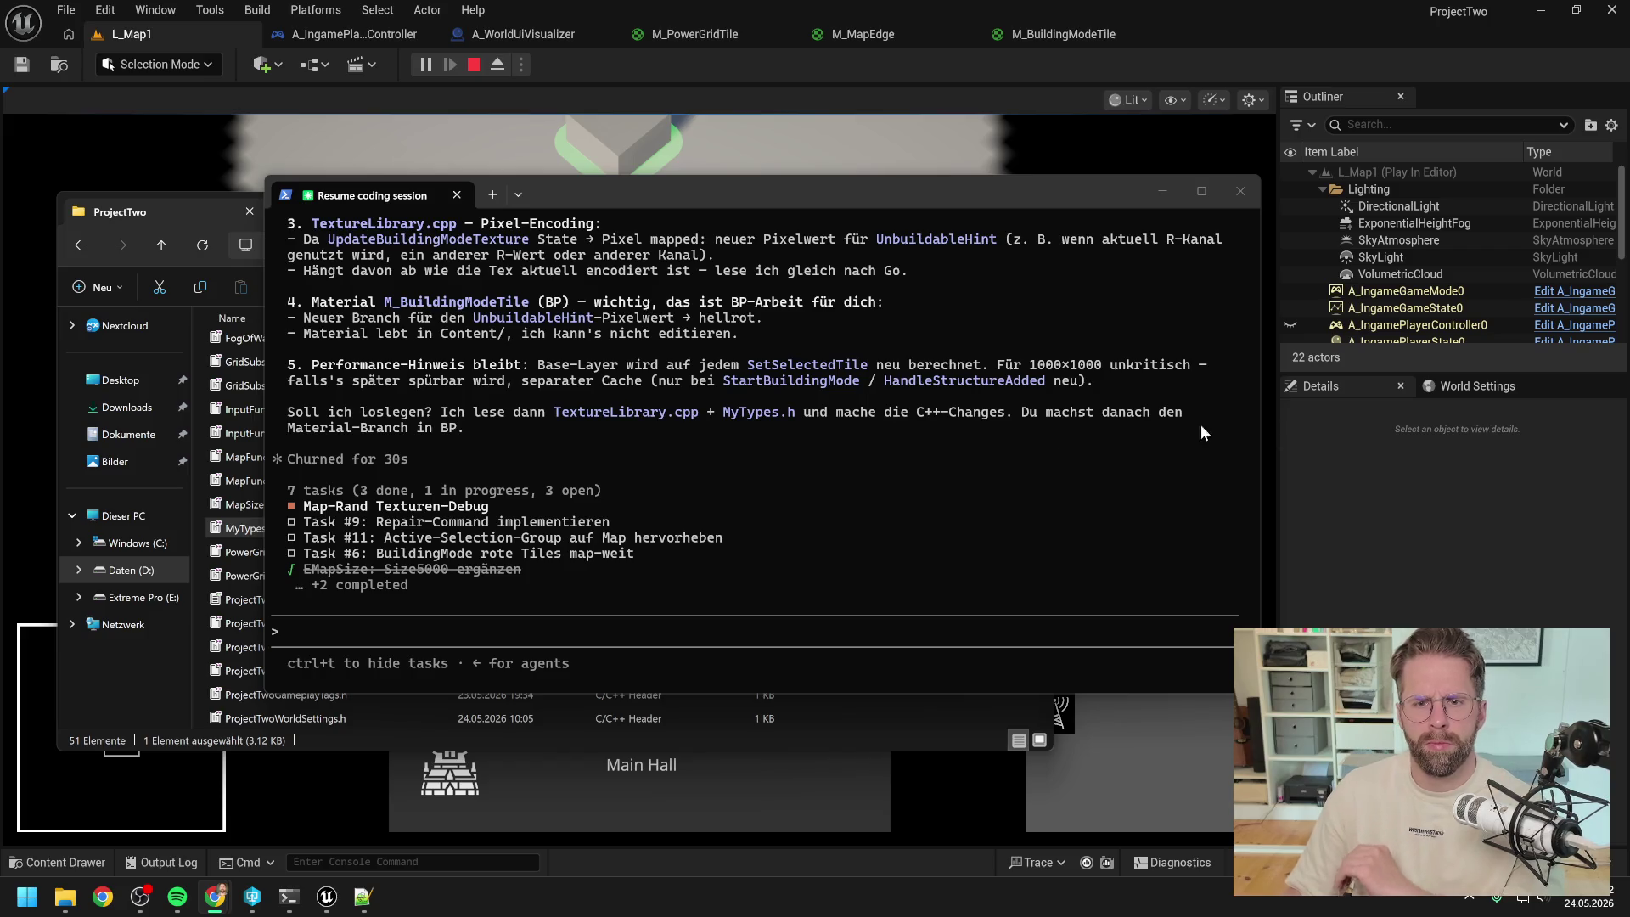
- Scroll through Claude's five-point UnbuildableHint plan to read it in full
scroll(936, 467, up, 6)
scroll(914, 500, up, 4)
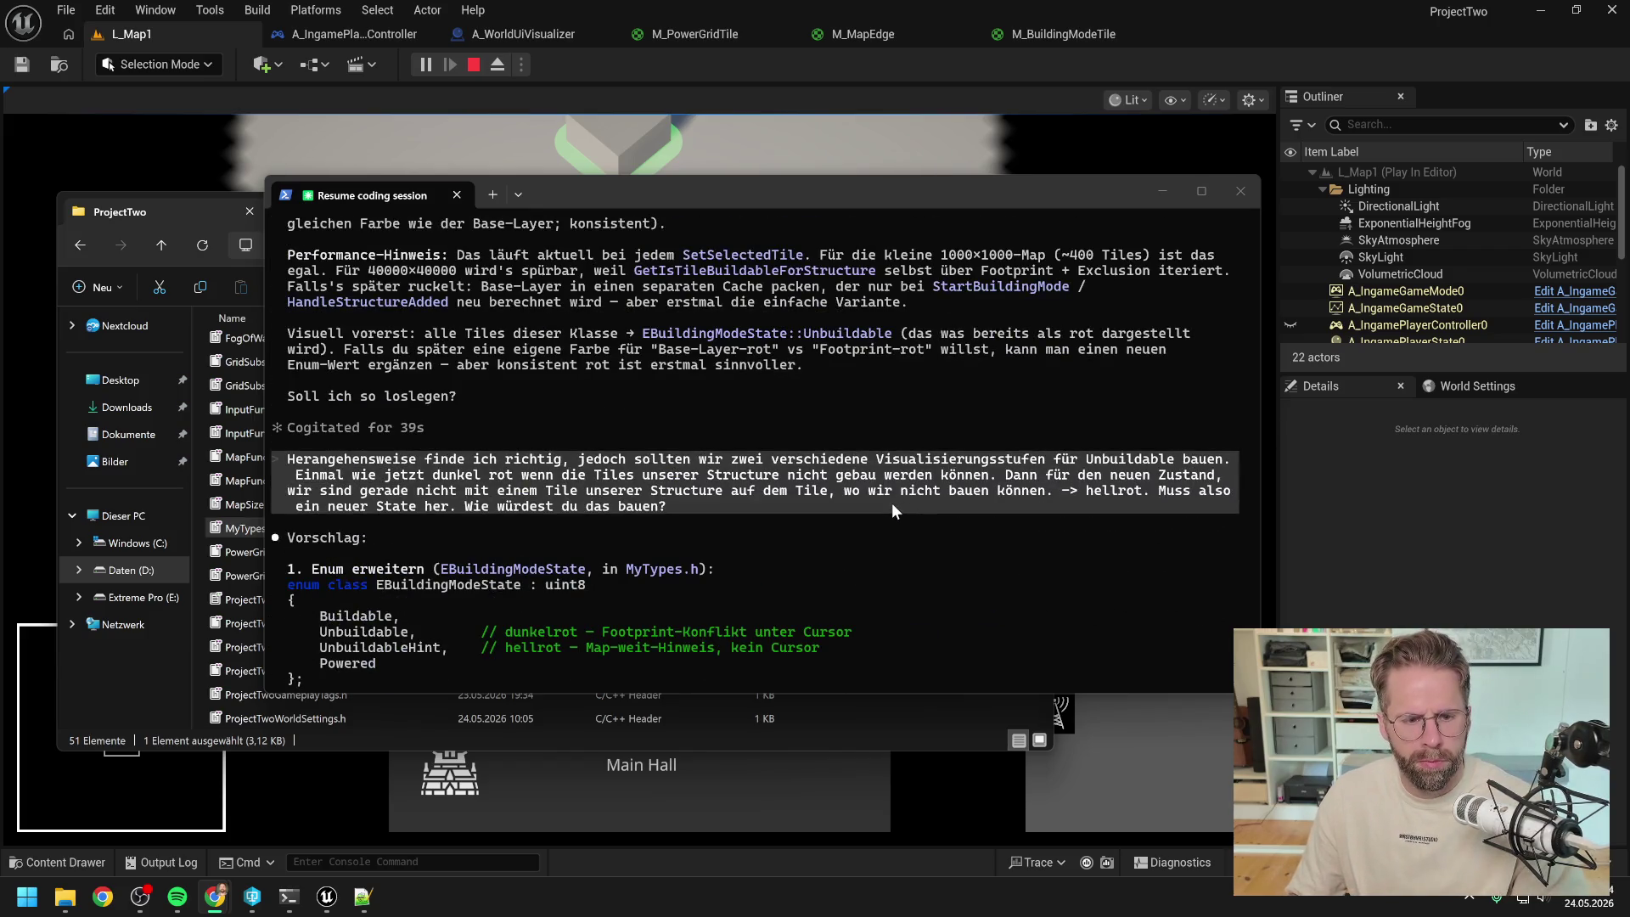
scroll(891, 505, up, 1)
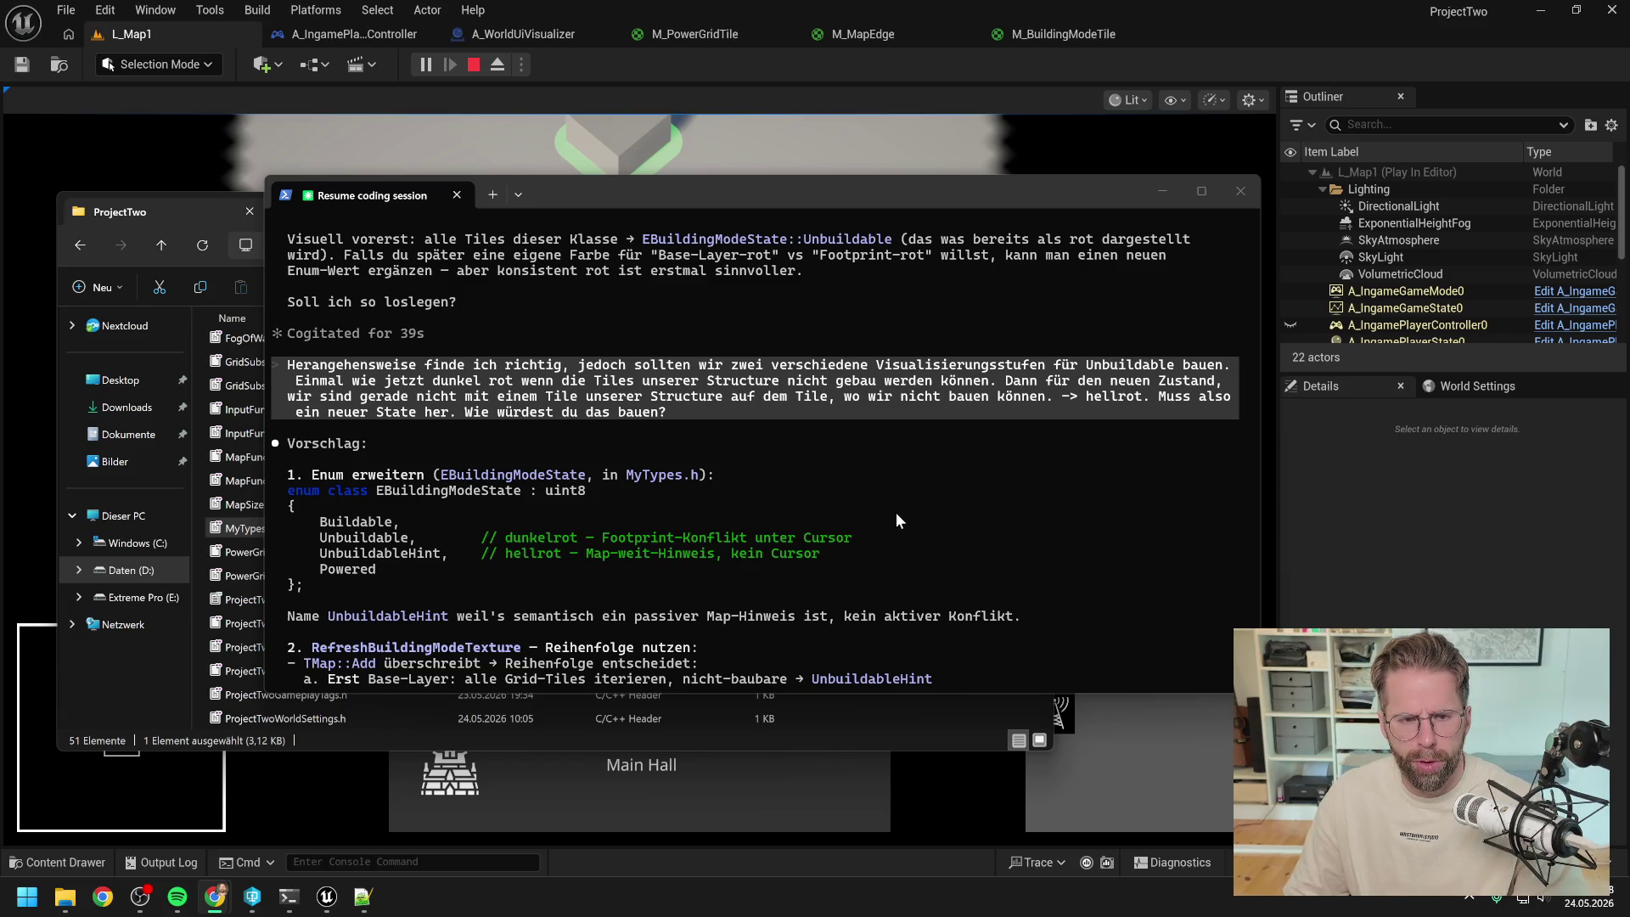
scroll(895, 520, up, 2)
scroll(888, 526, up, 3)
scroll(881, 531, down, 3)
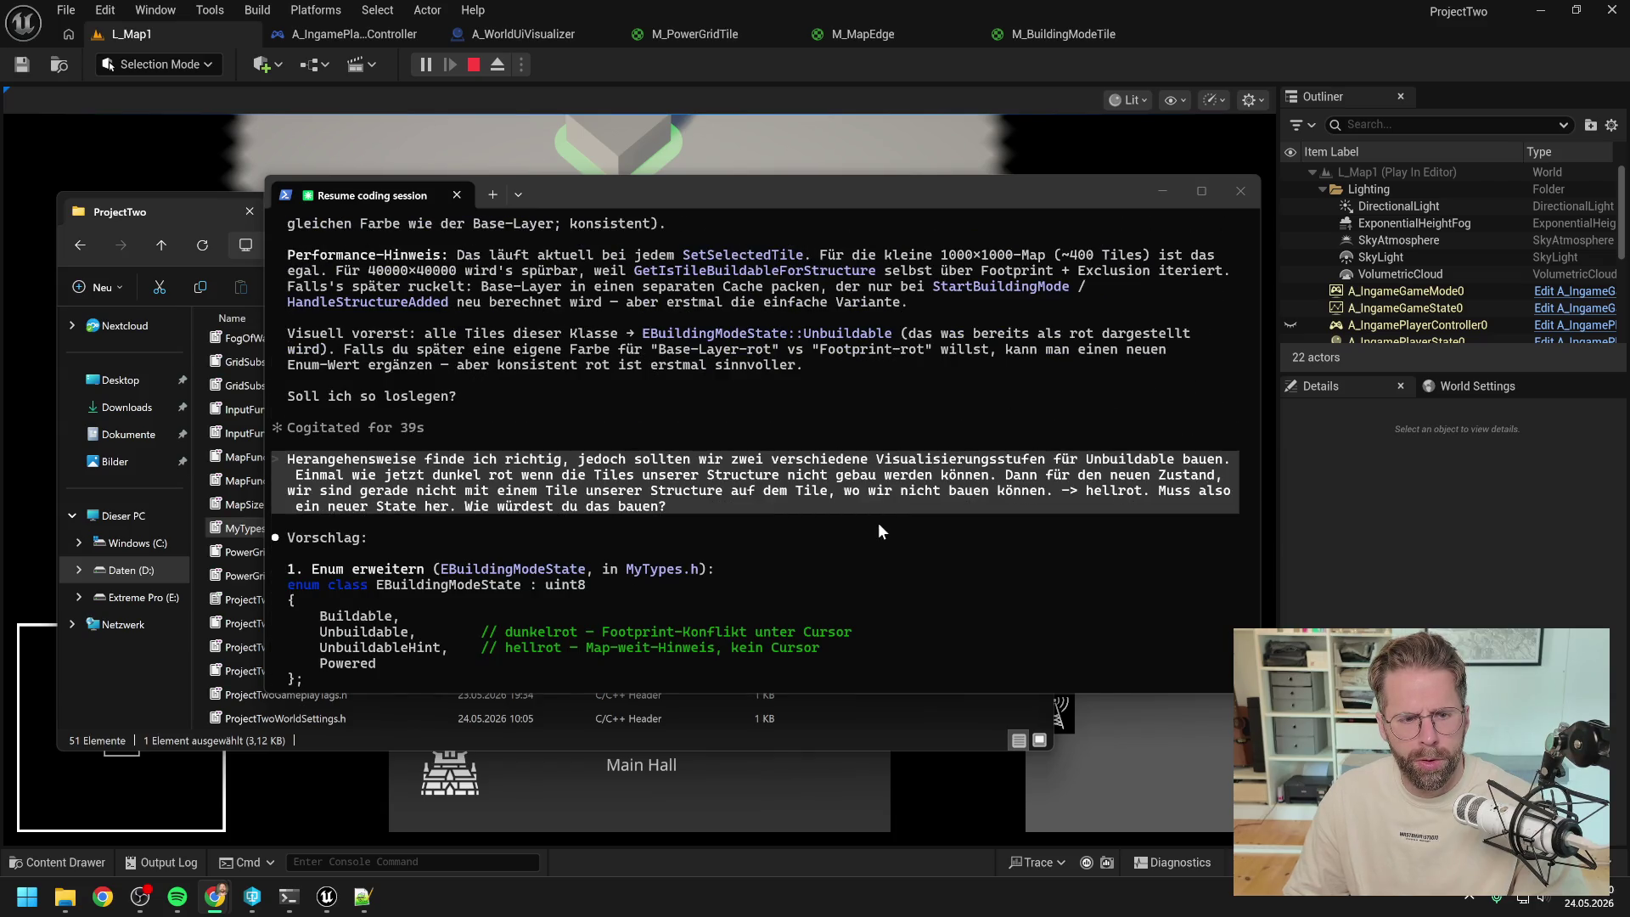
scroll(879, 524, down, 2)
scroll(912, 501, down, 2)
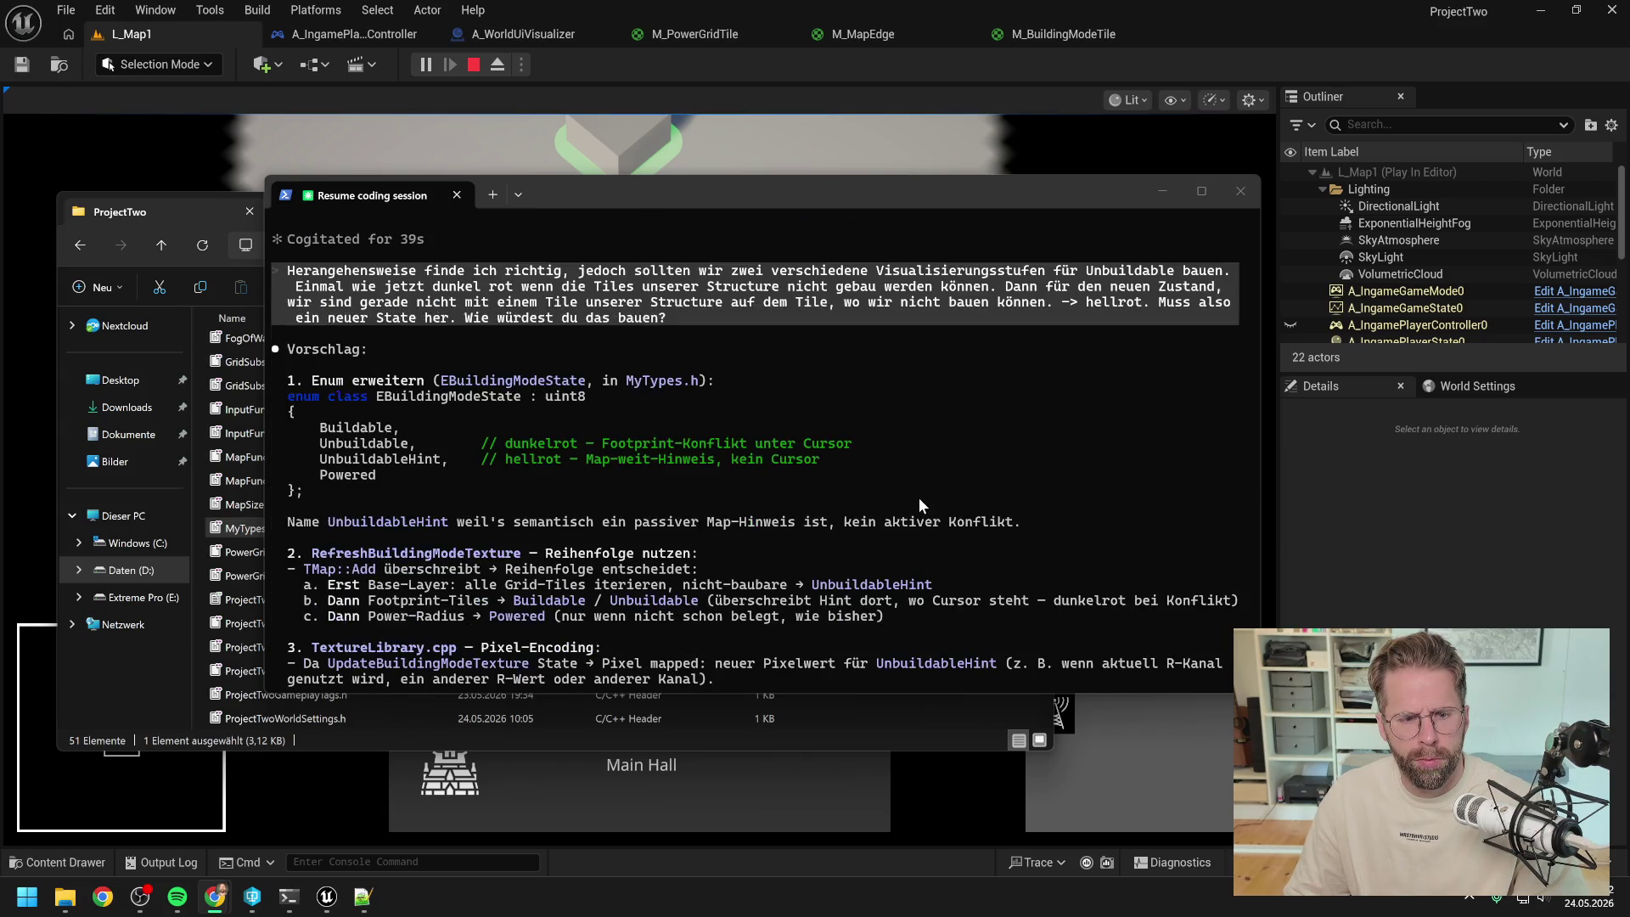
scroll(919, 501, down, 1)
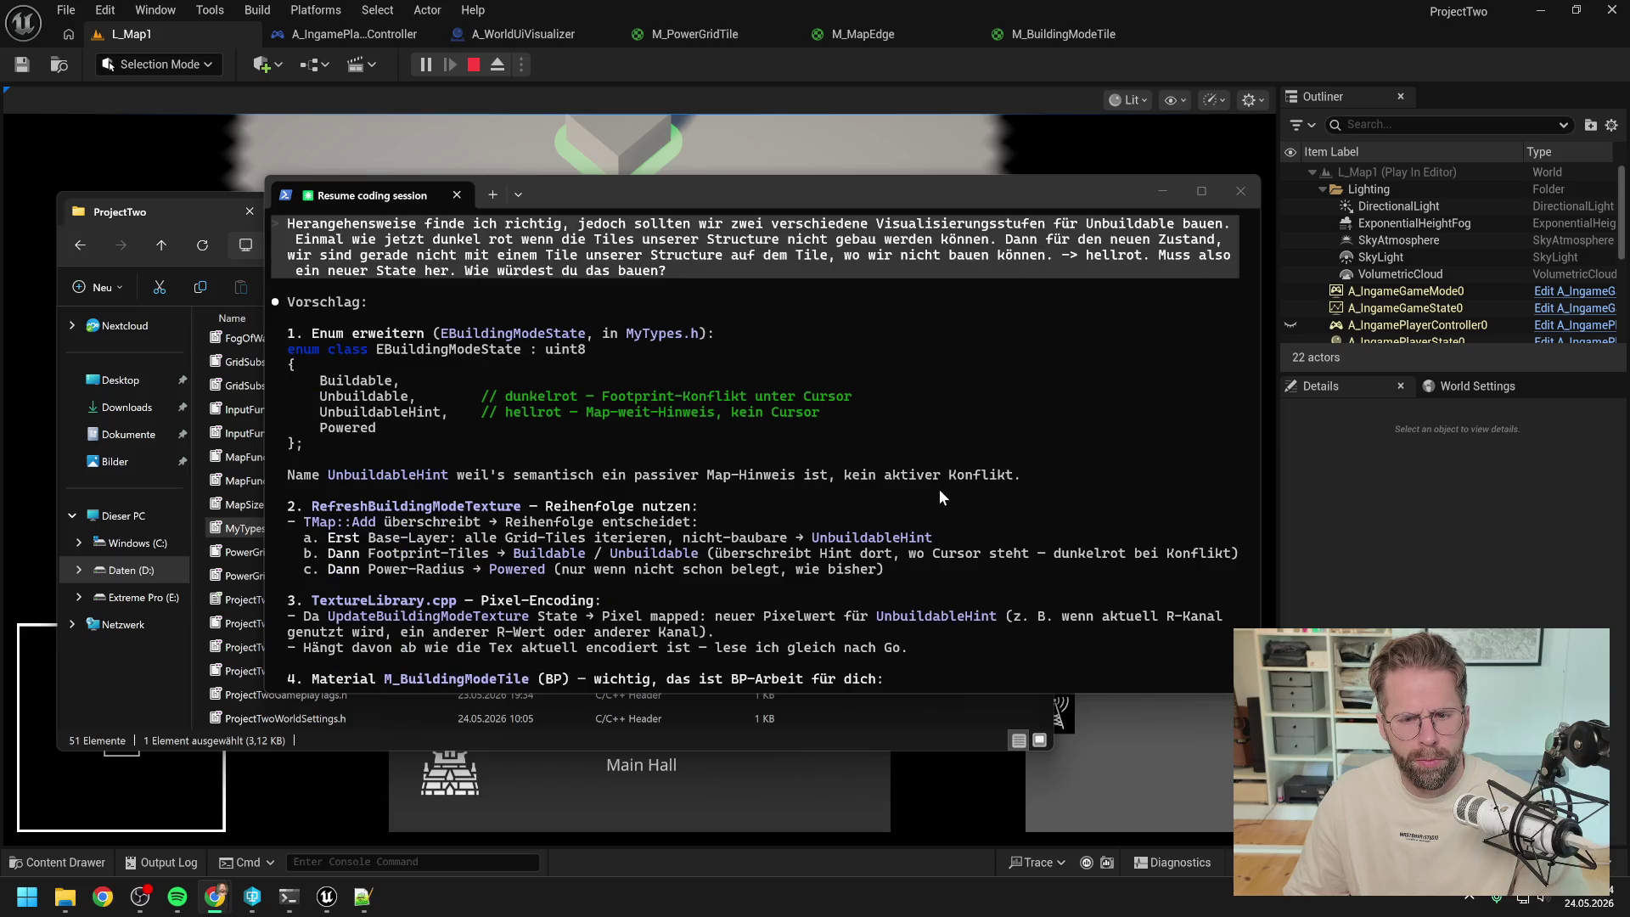
scroll(951, 505, down, 1)
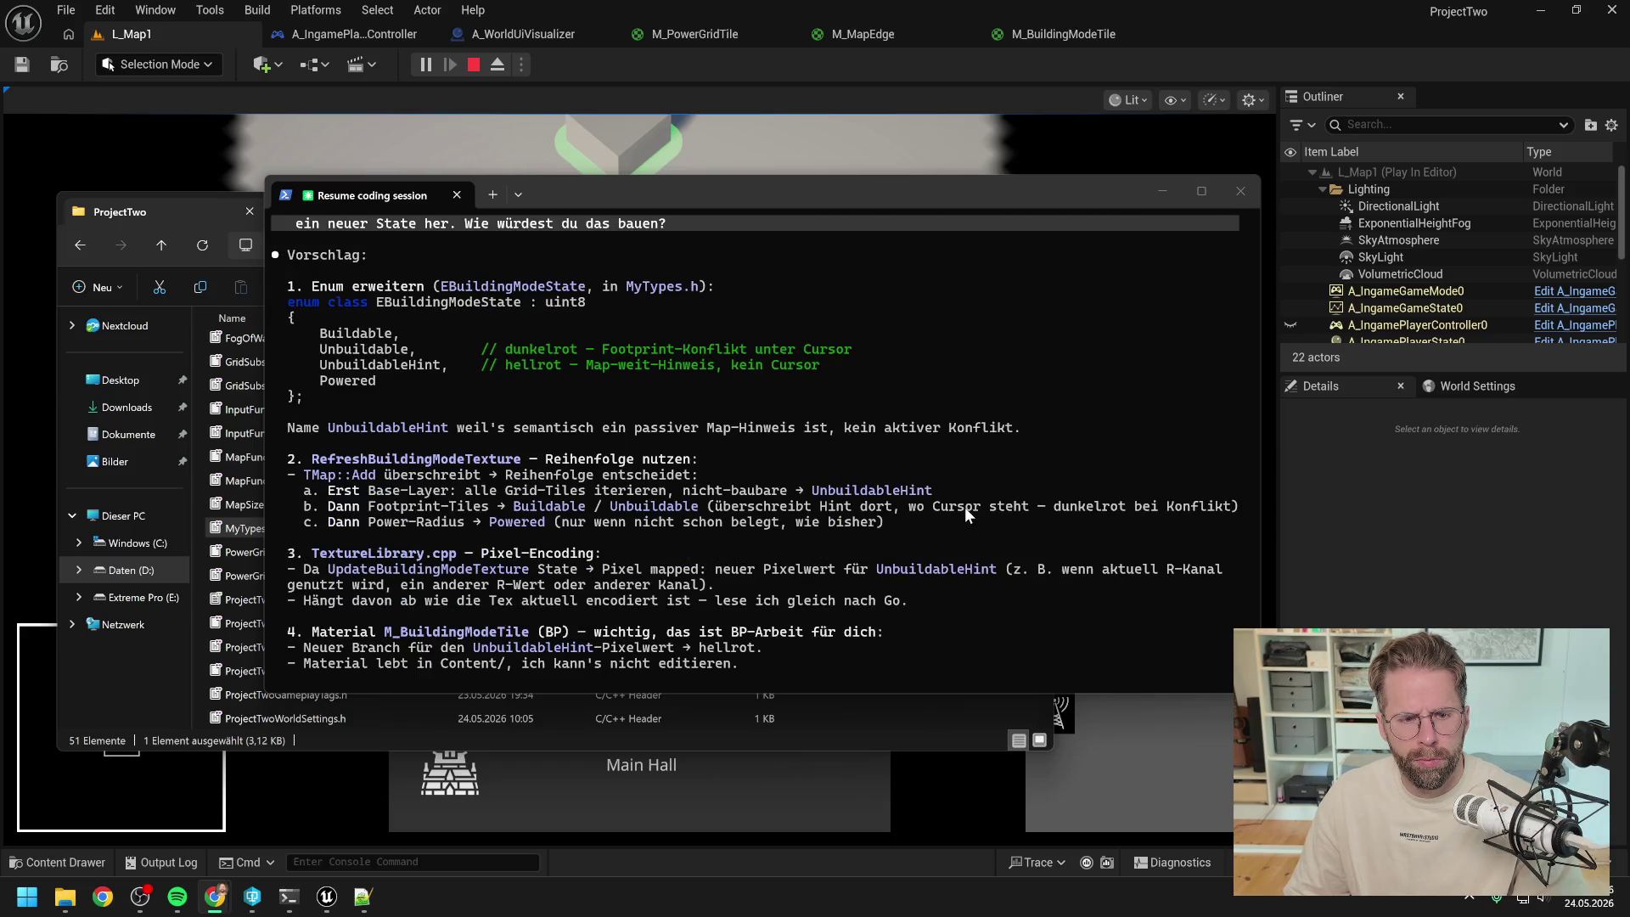
scroll(964, 505, down, 3)
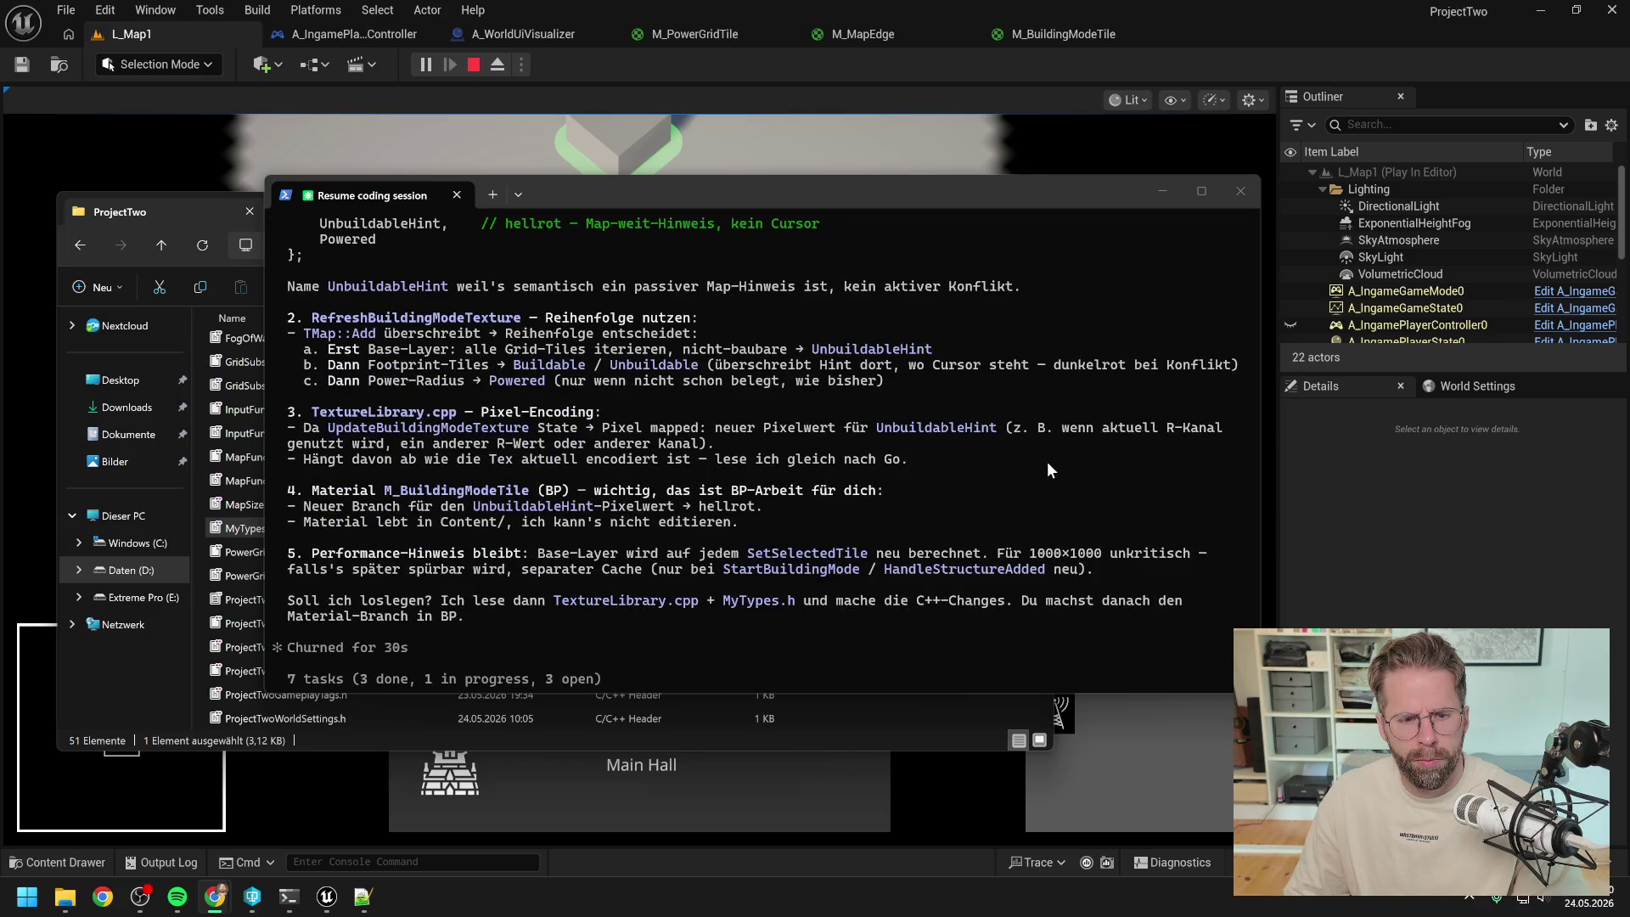
scroll(1045, 462, down, 2)
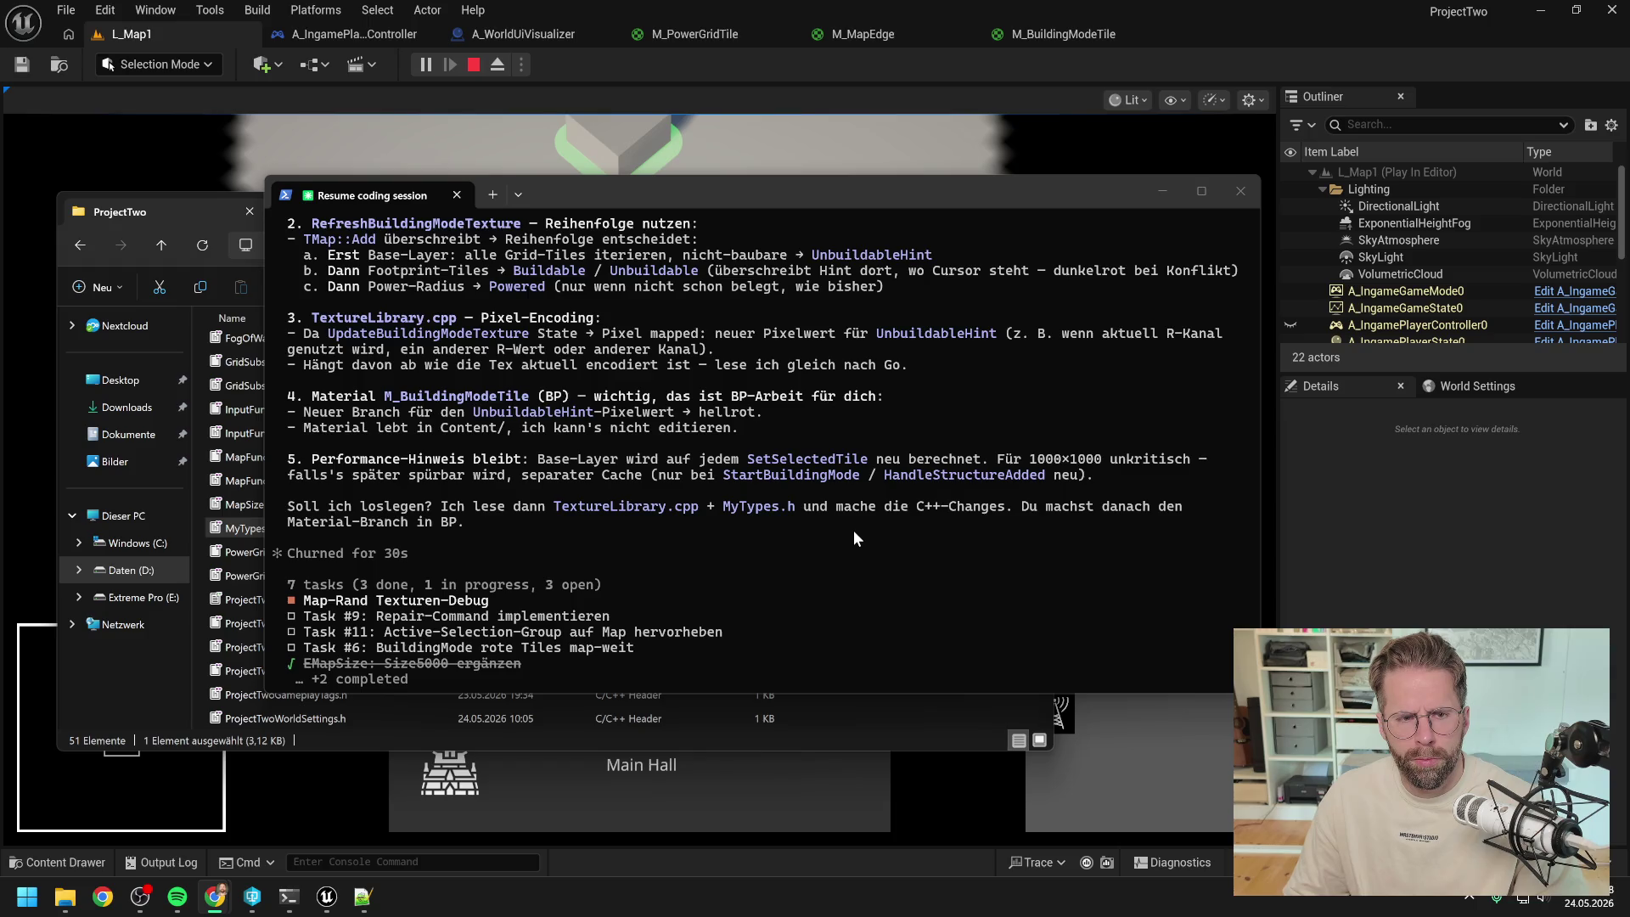
scroll(853, 528, up, 1)
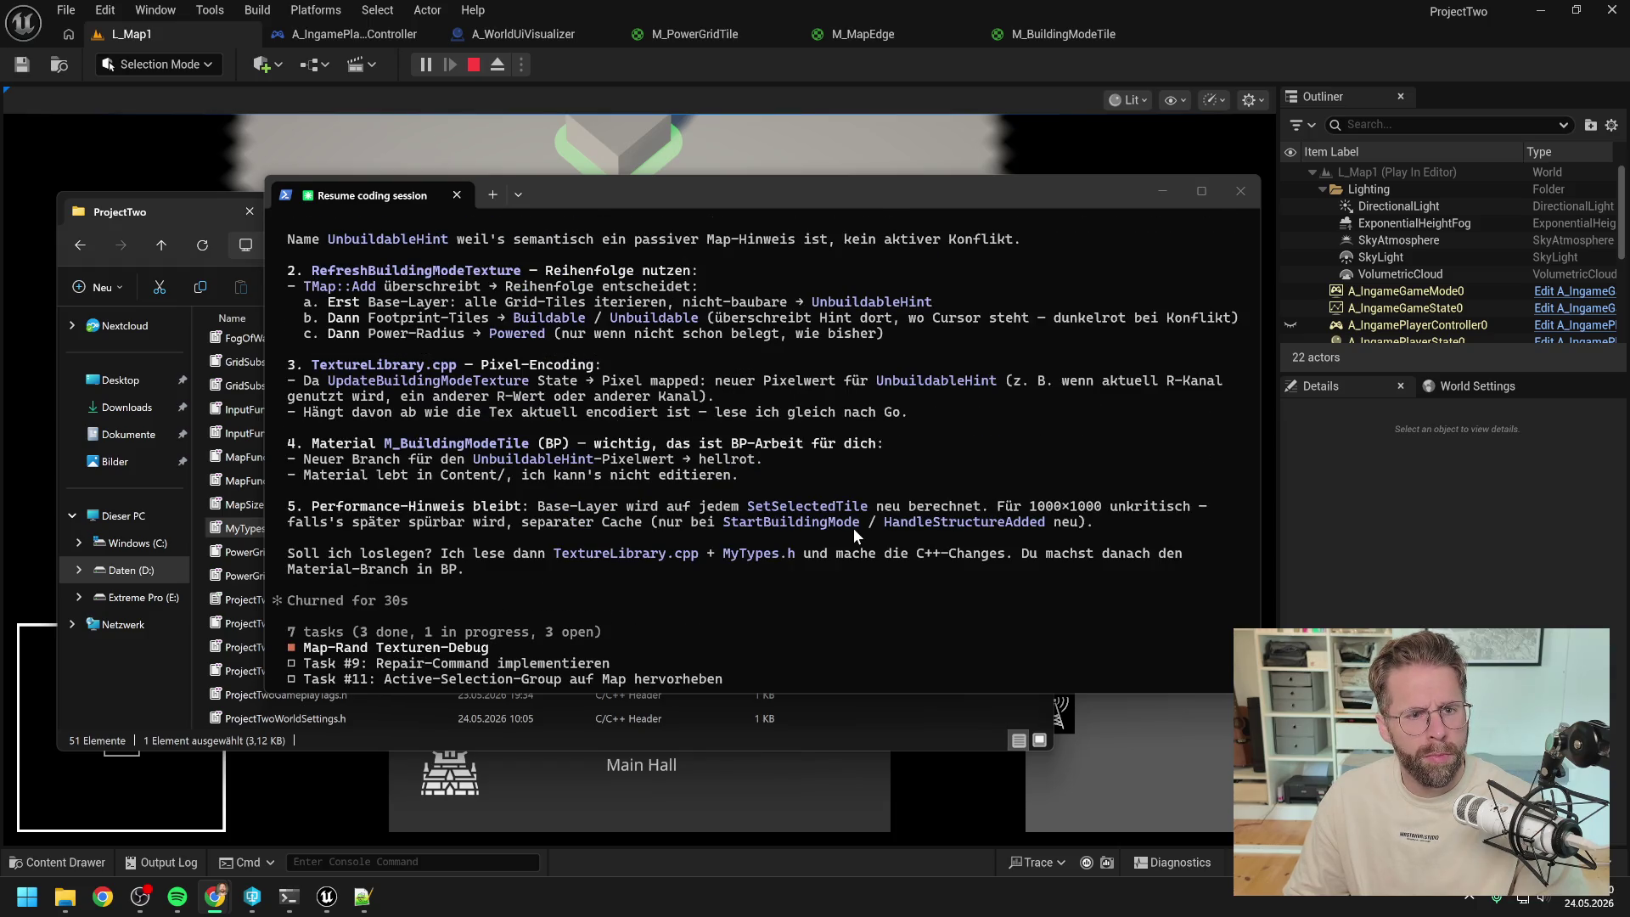
scroll(853, 528, up, 2)
scroll(854, 527, down, 5)
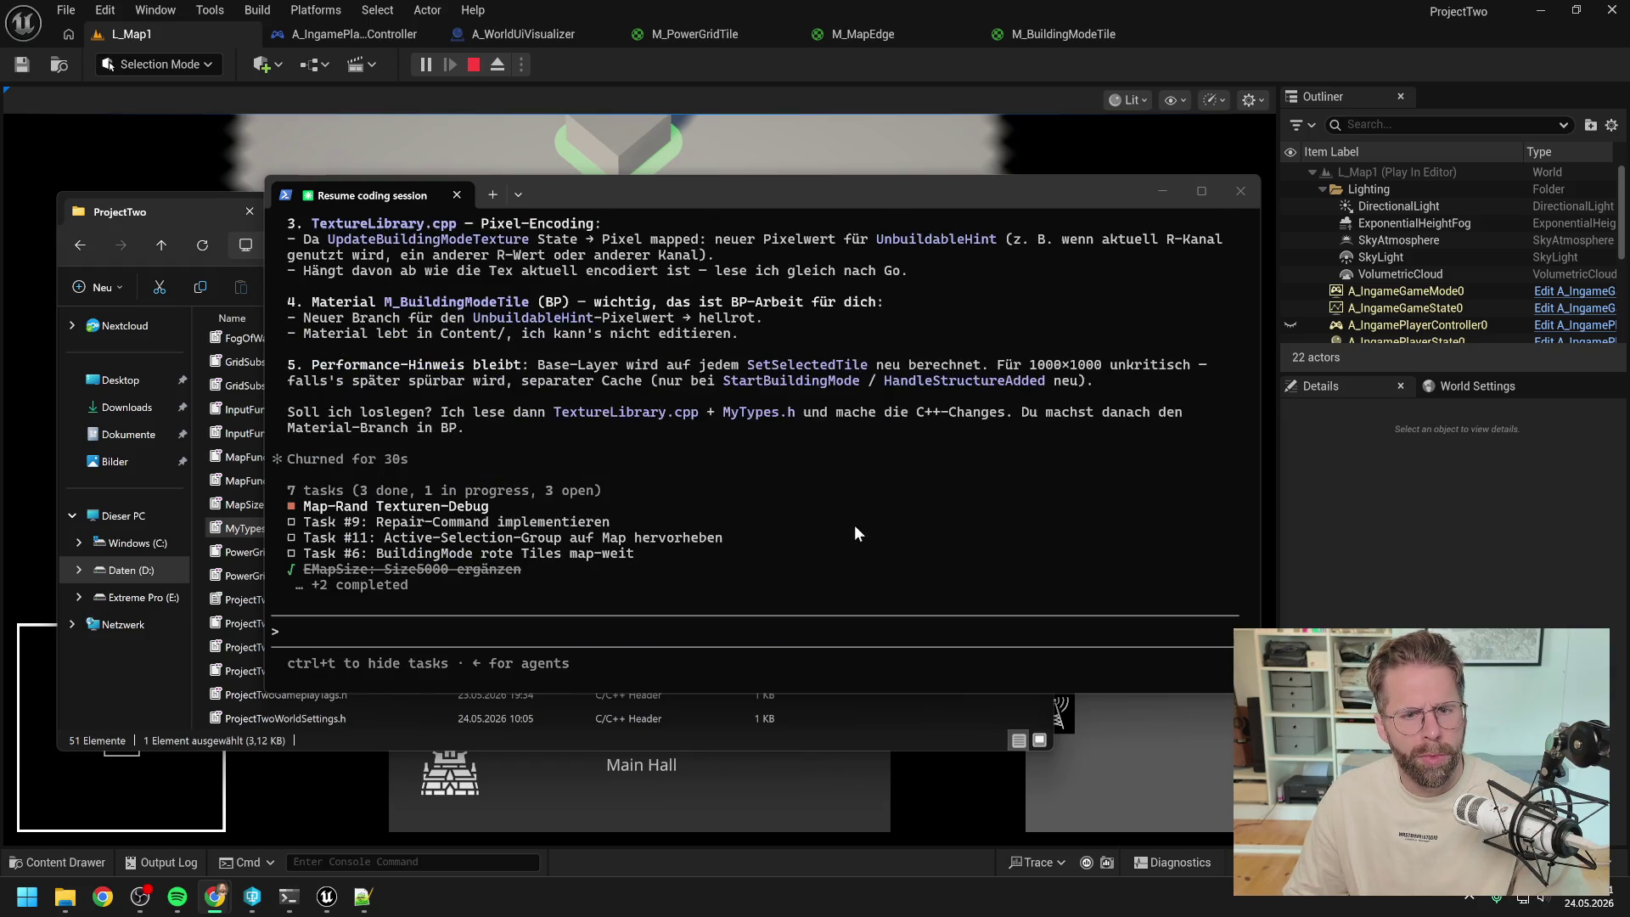
- Draft 'machst du das gerade im Tick?' at the prompt, then bring up A_IngamePlayerController
click(705, 629)
text(machst du das g)
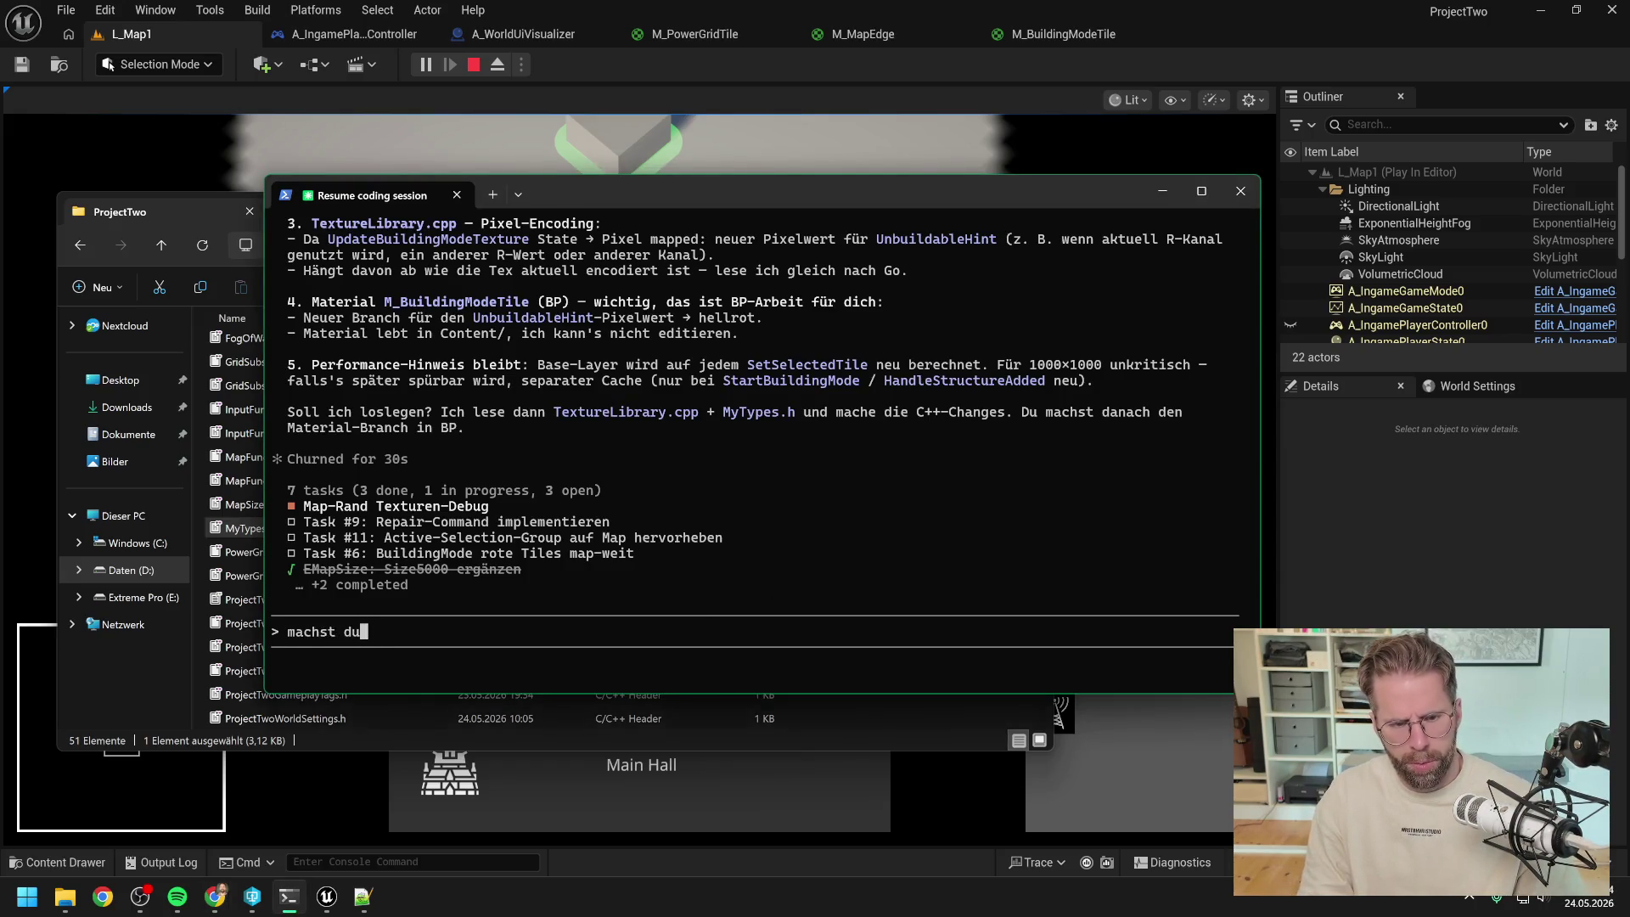
text(erade im Tick?)
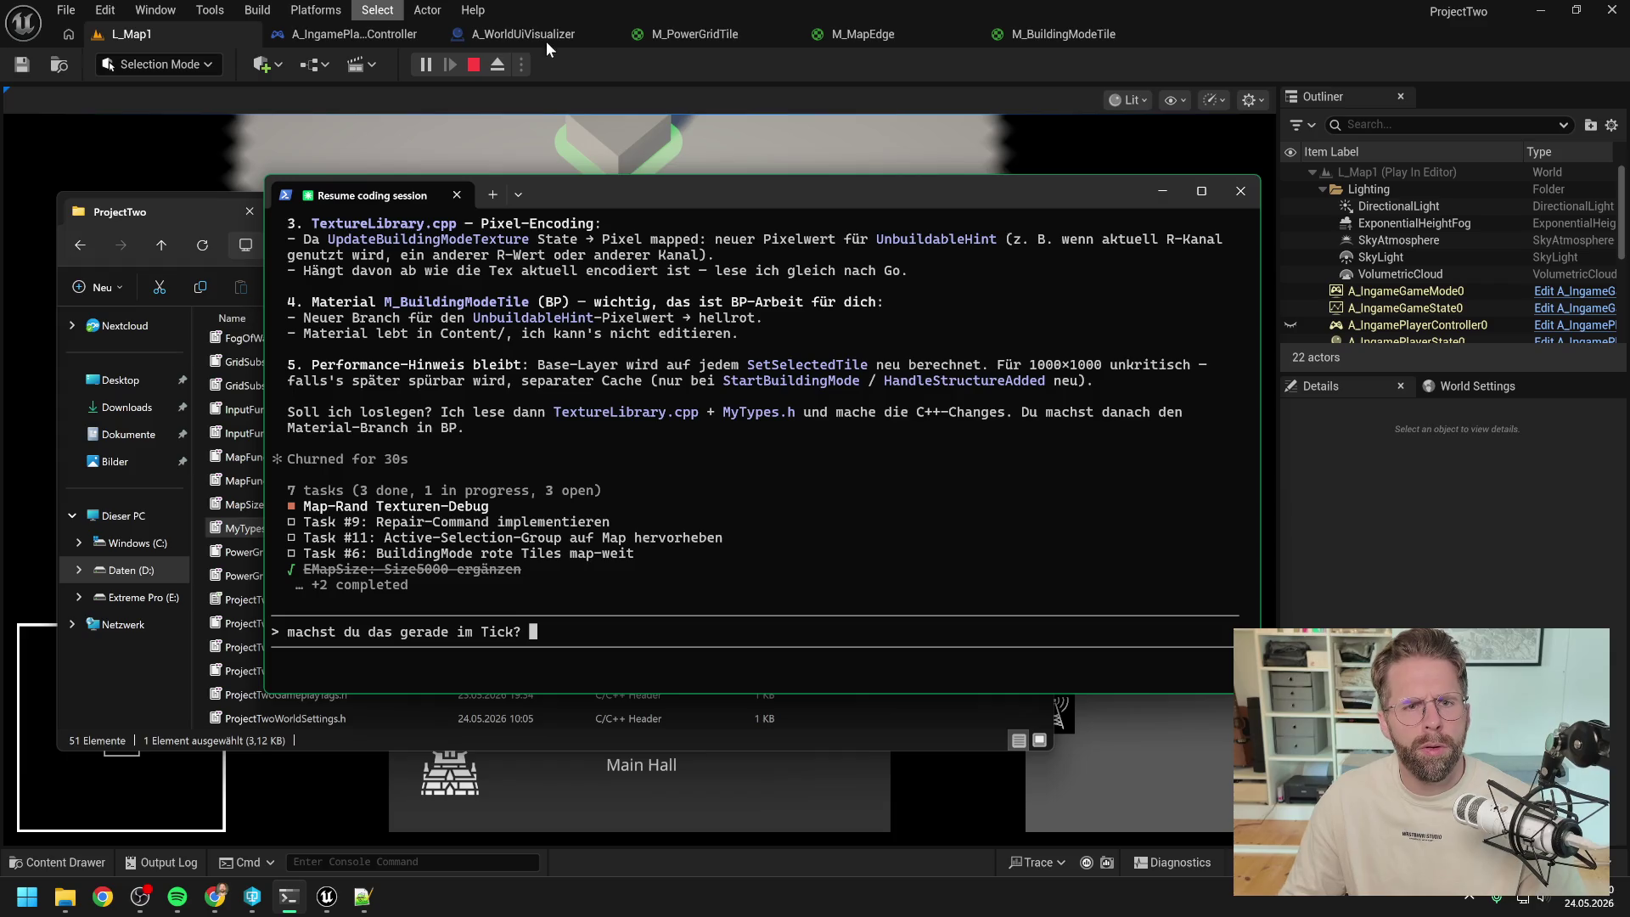
click(343, 34)
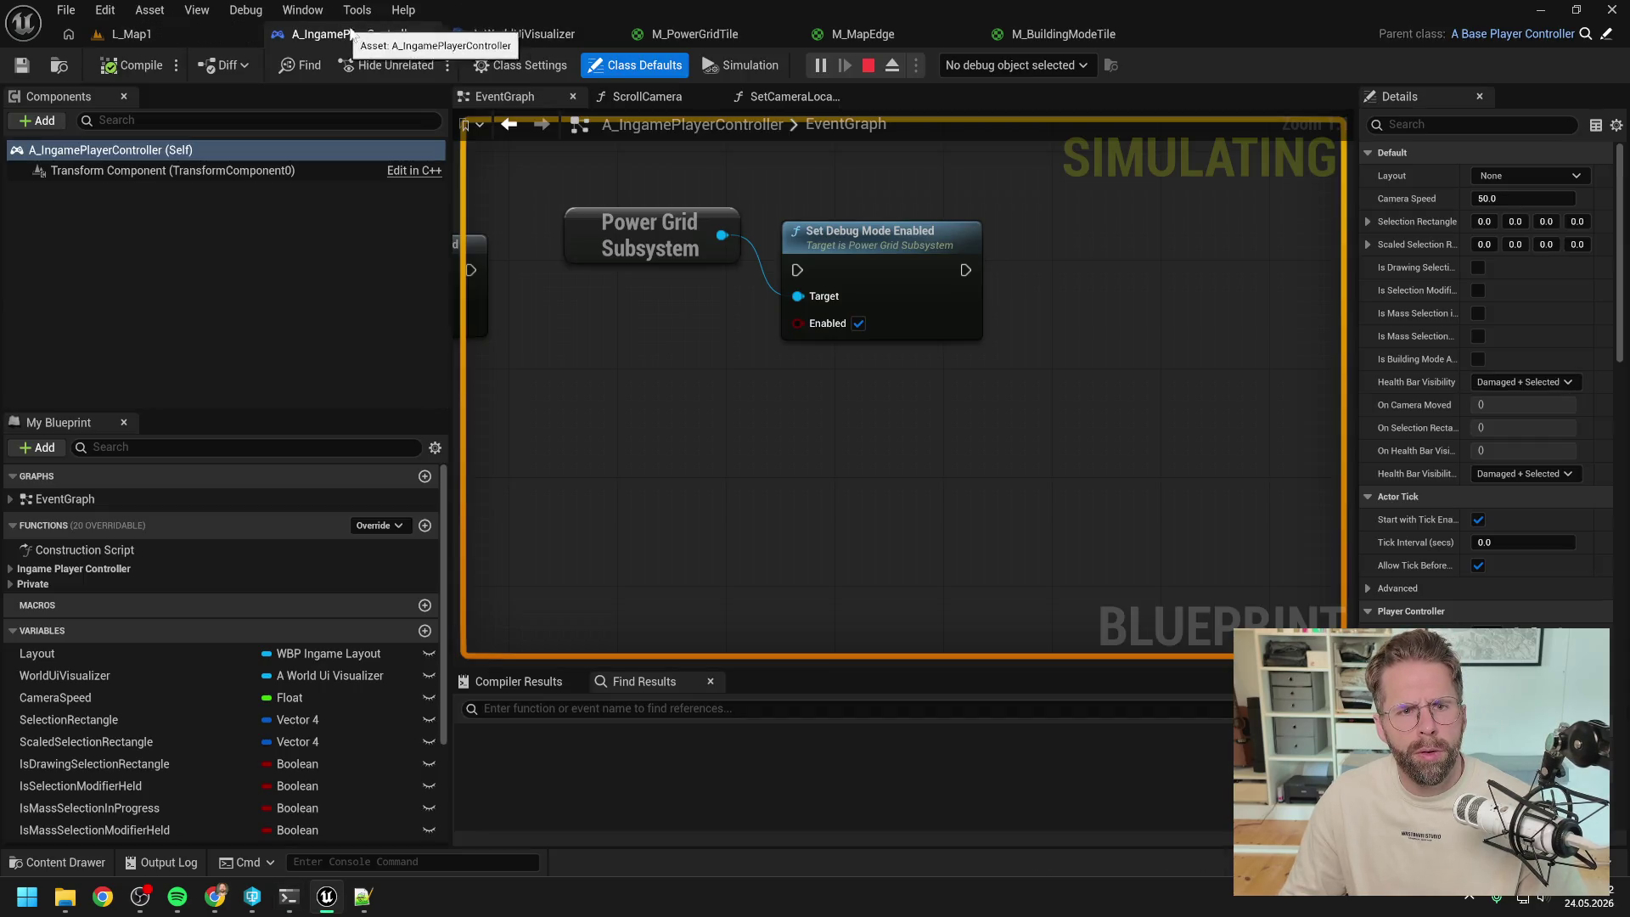
- Stop the simulation and pan the event graph to the building-mode nodes
click(868, 67)
scroll(776, 256, down, 5)
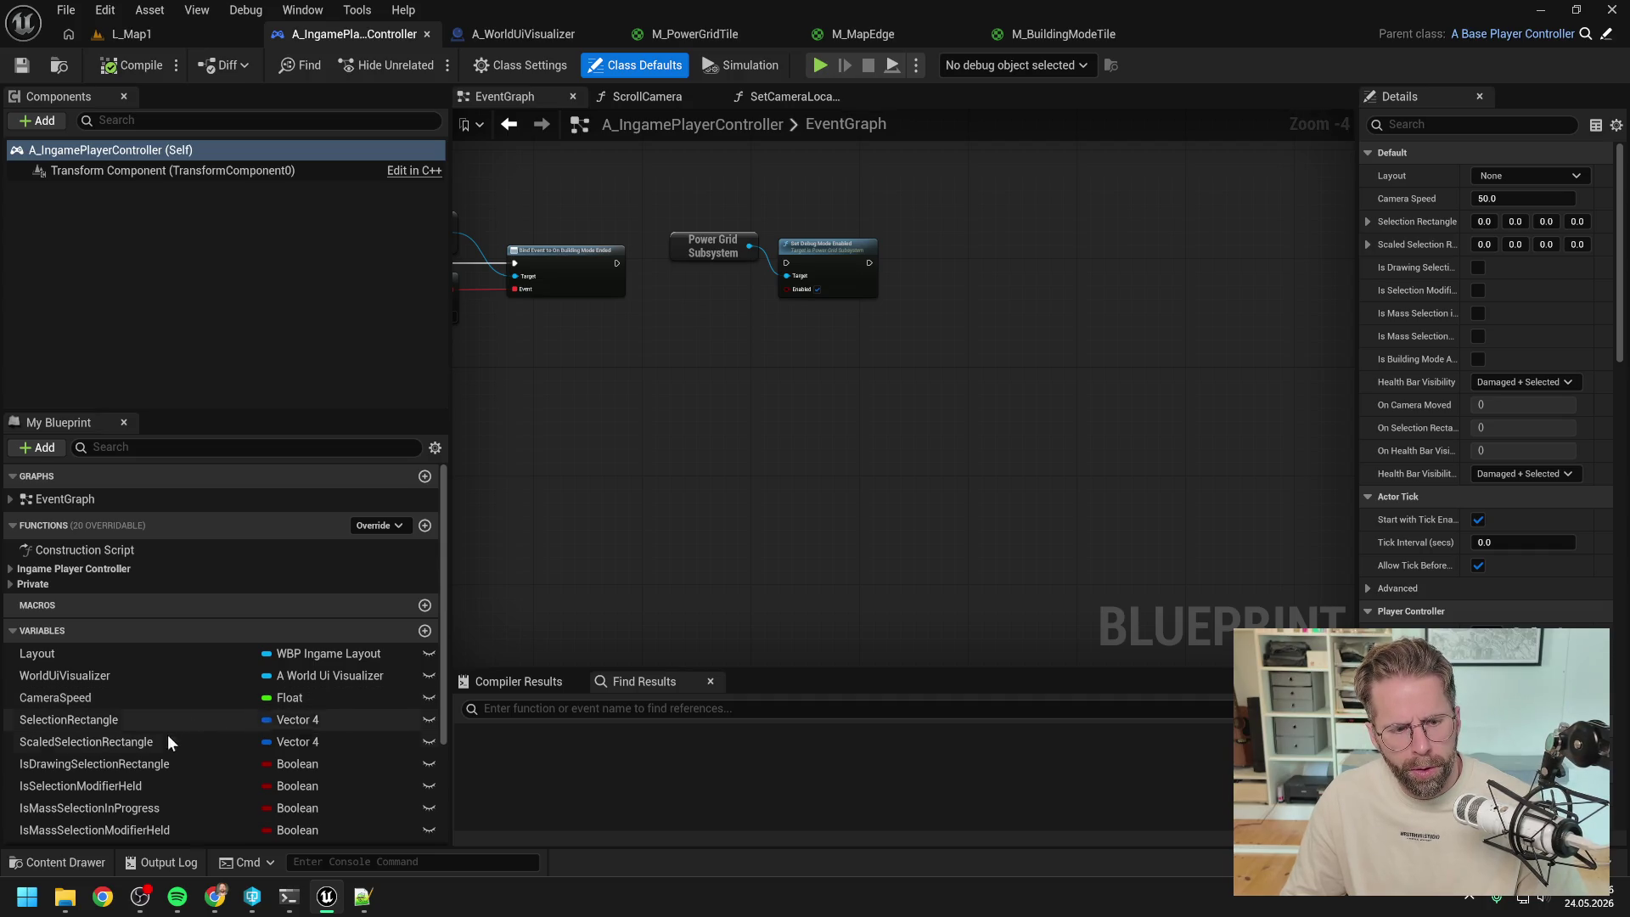
scroll(158, 738, down, 3)
drag(709, 555, 901, 577)
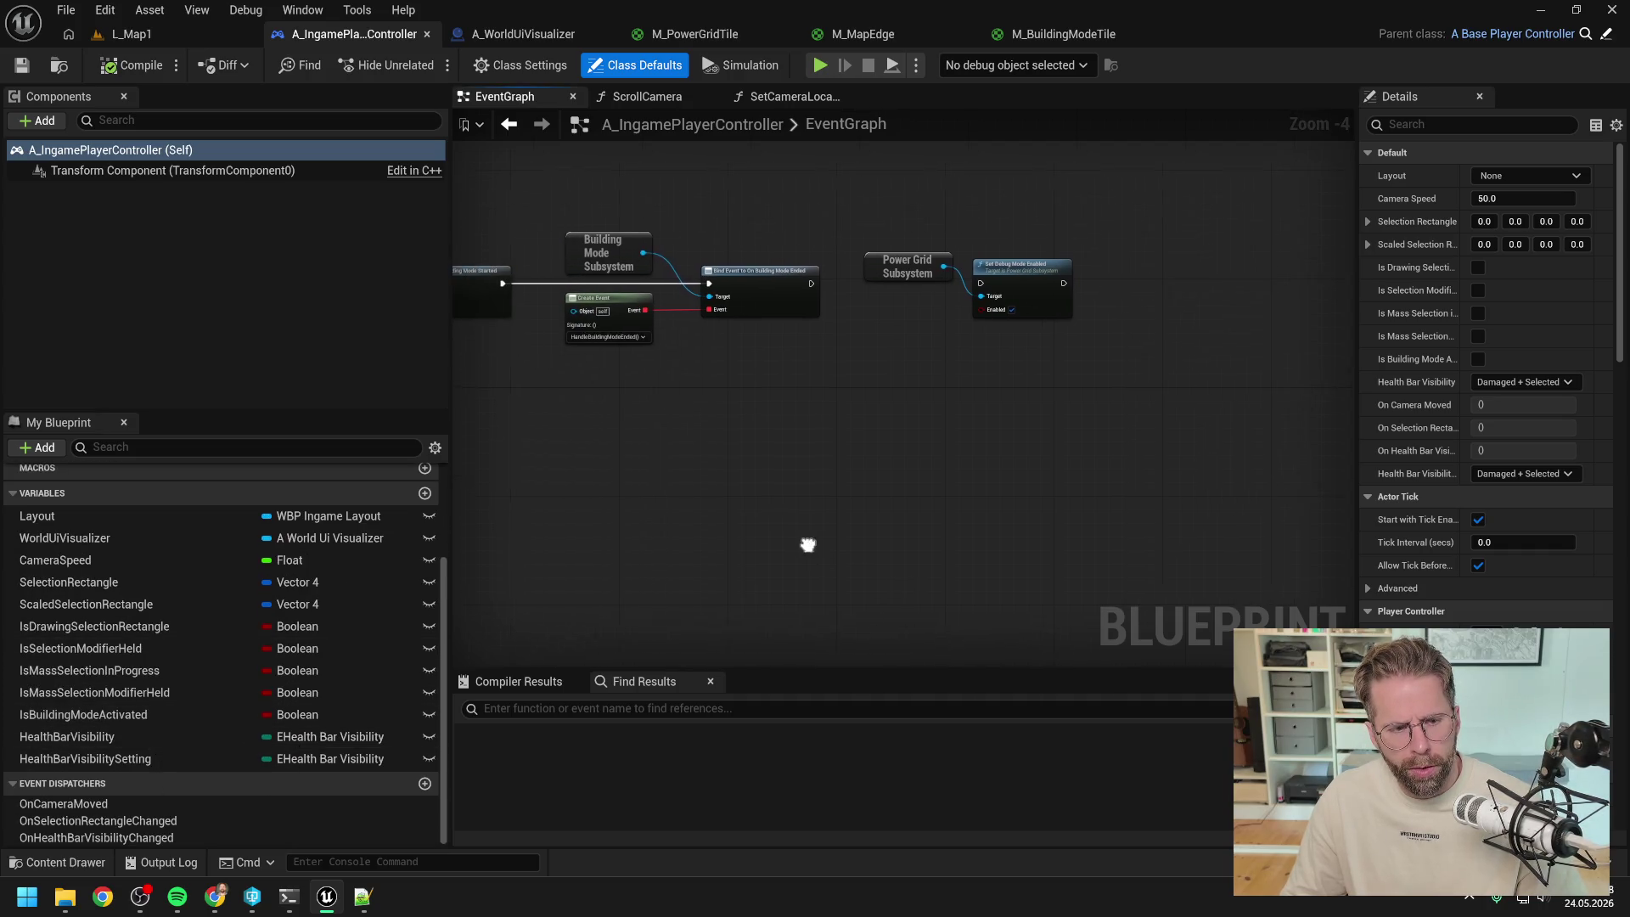
scroll(339, 599, up, 3)
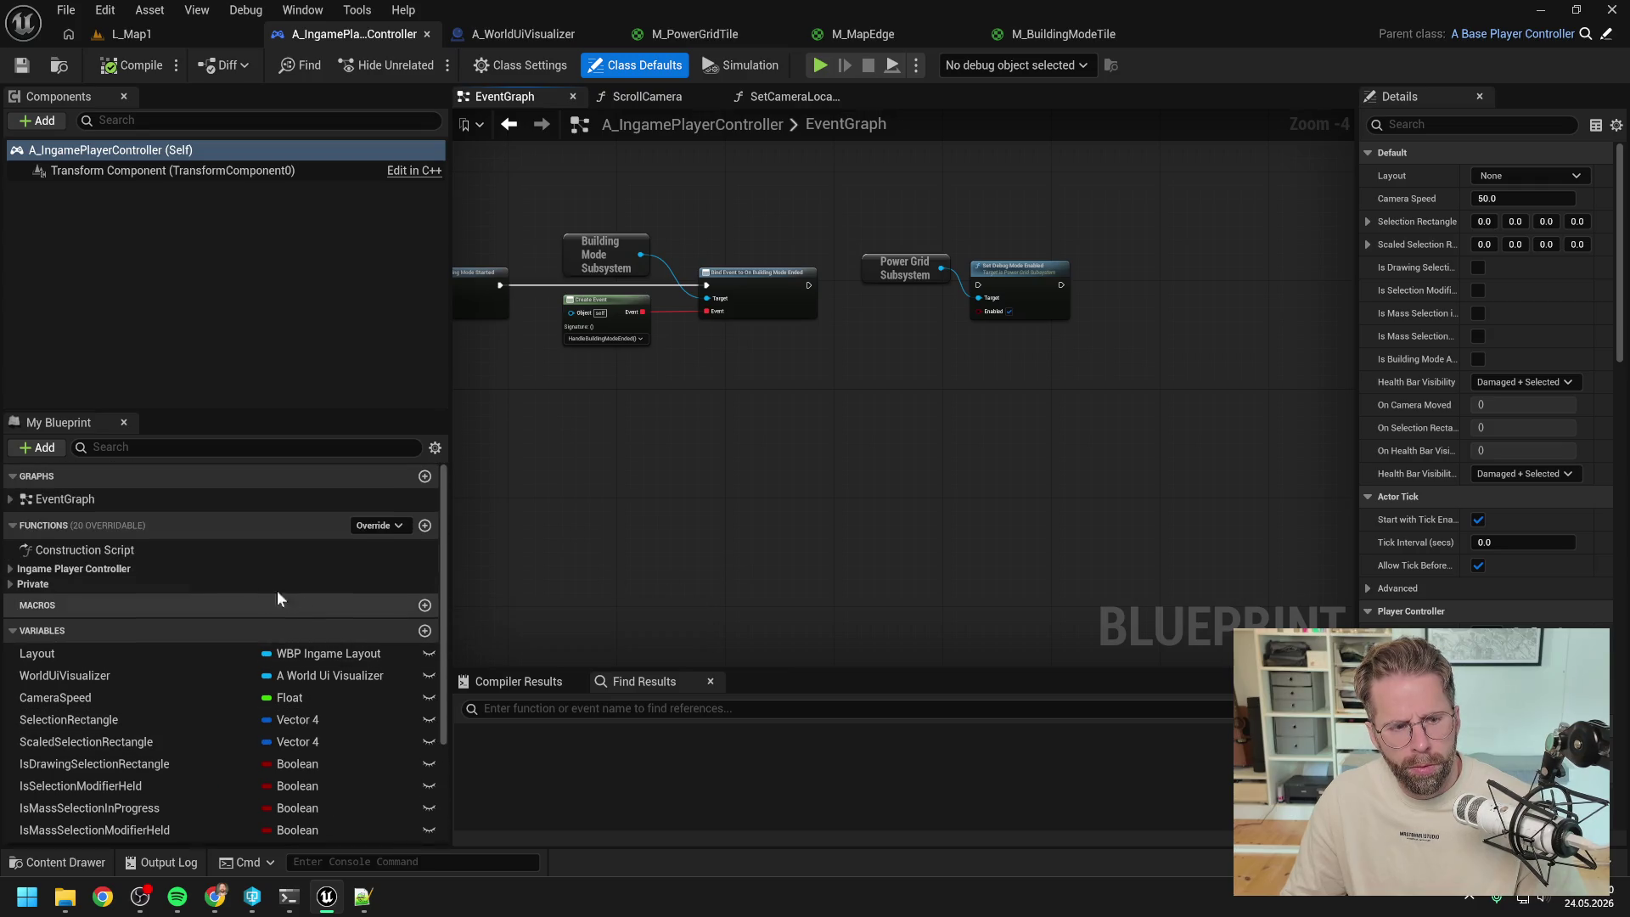
- Expand the Ingame Player Controller and Private function groups and open the UpdateHoveredTiles graph
click(12, 569)
click(10, 672)
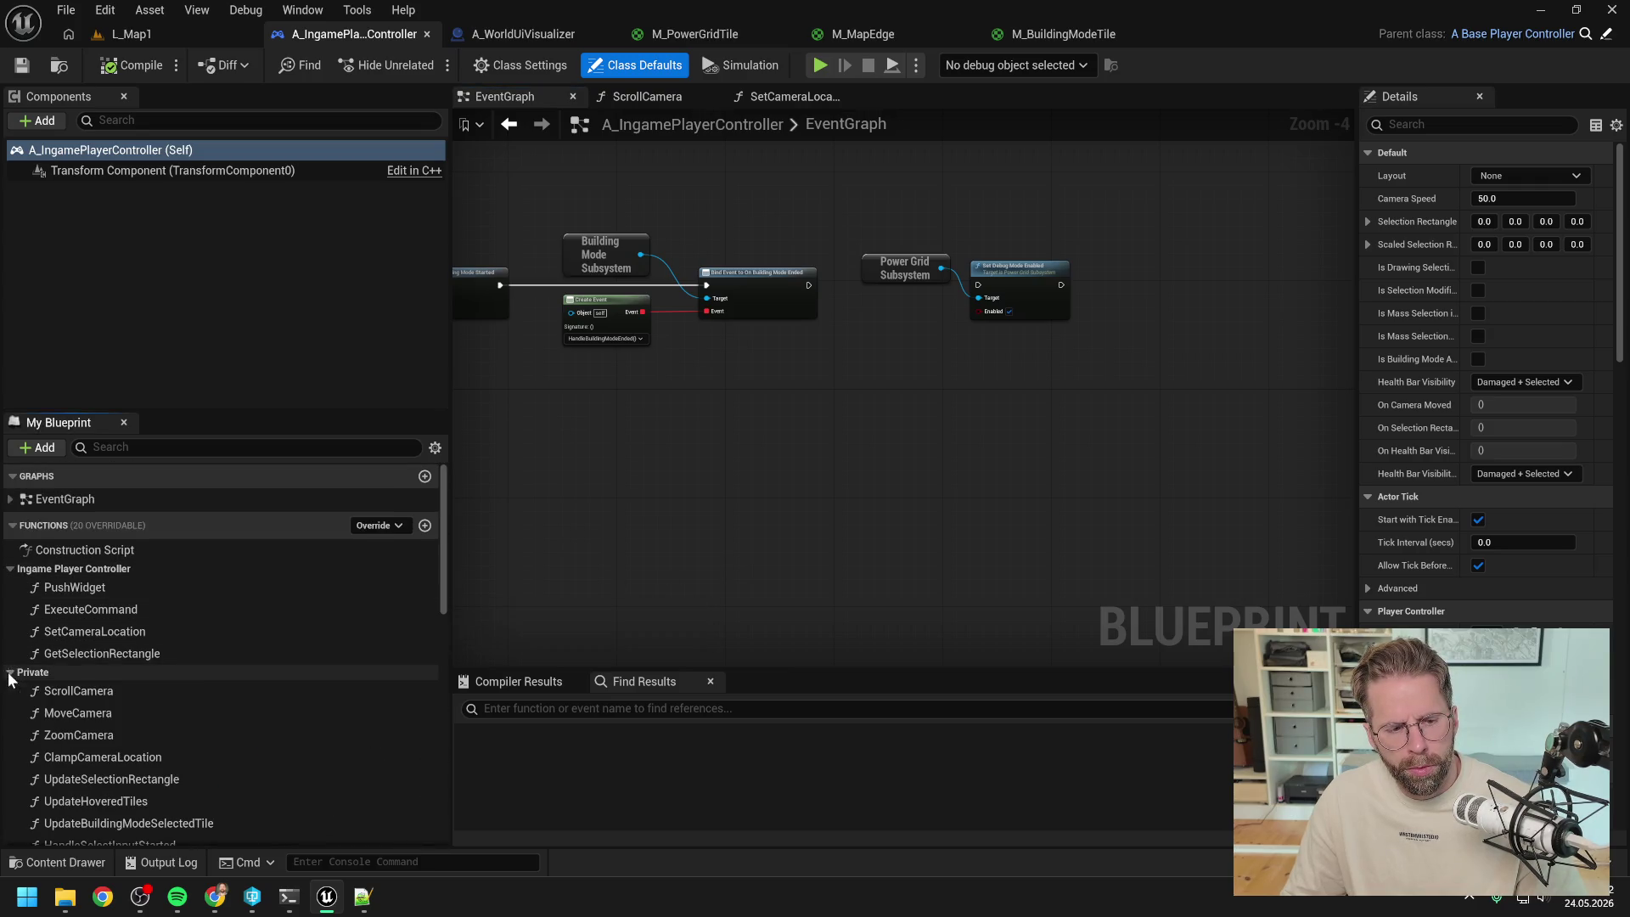
scroll(217, 679, down, 2)
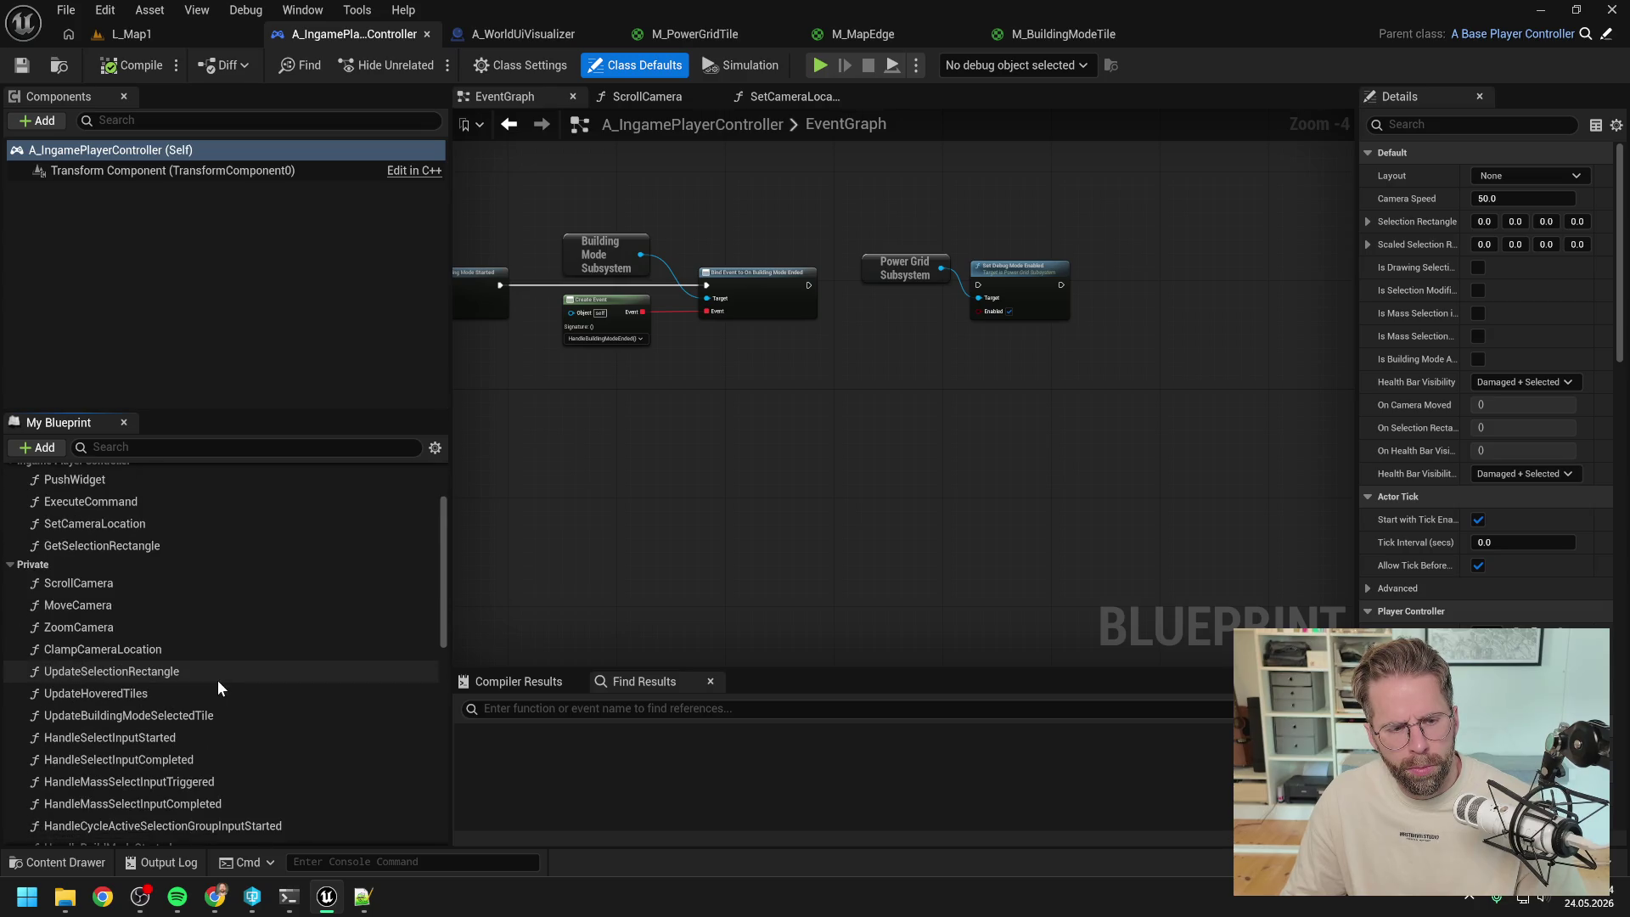
scroll(217, 680, down, 1)
double_click(154, 640)
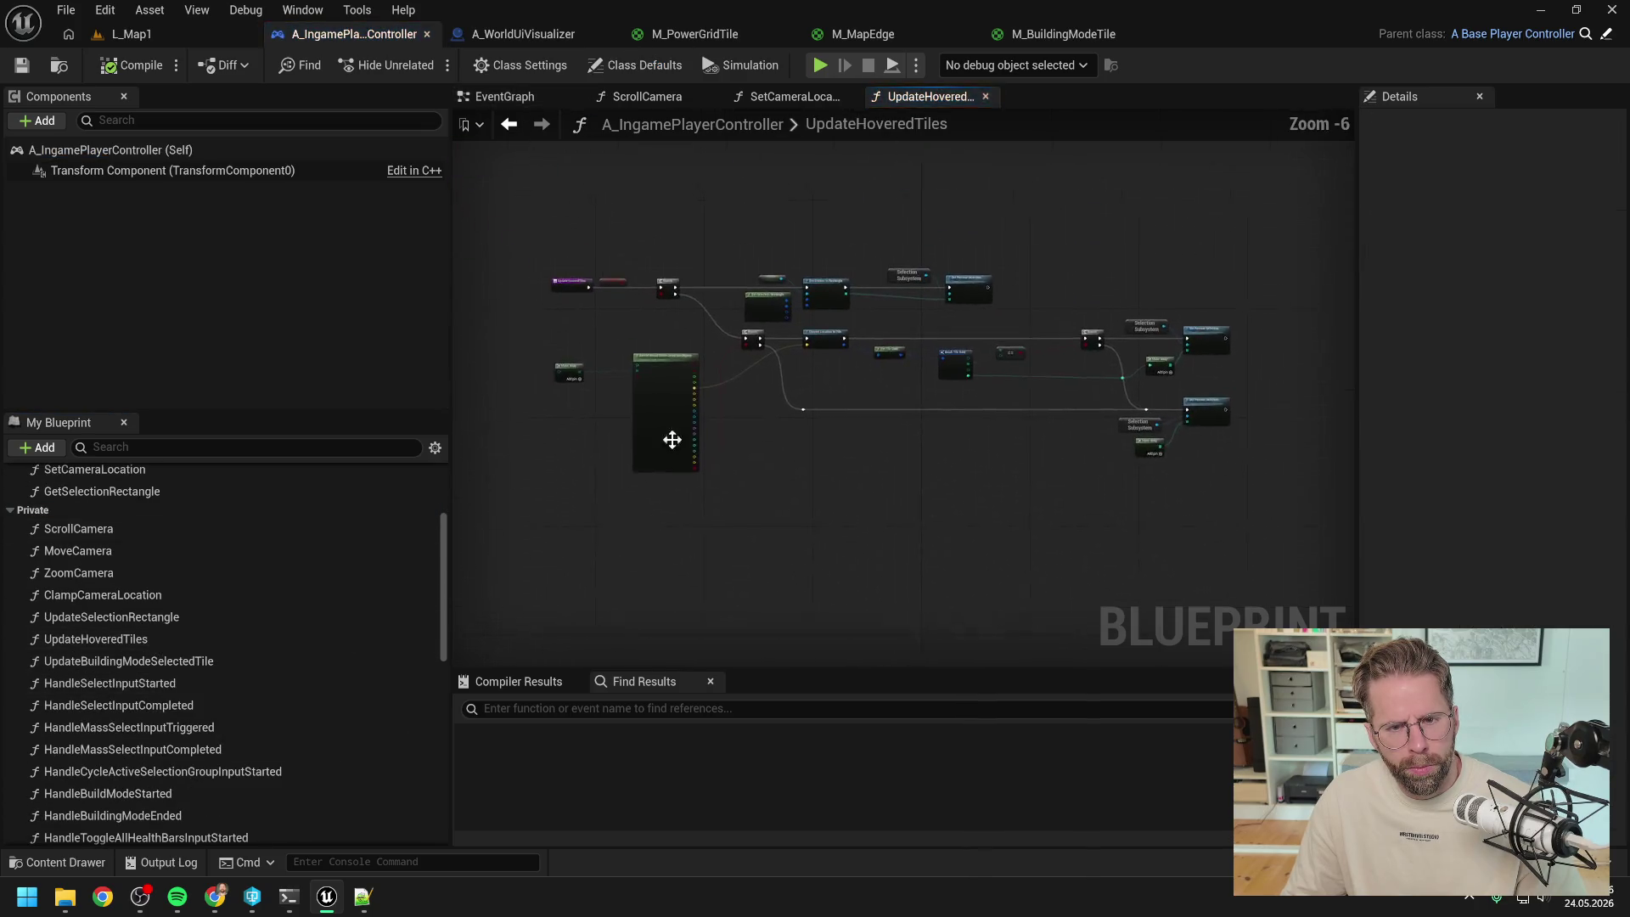
scroll(951, 364, up, 4)
scroll(820, 440, down, 3)
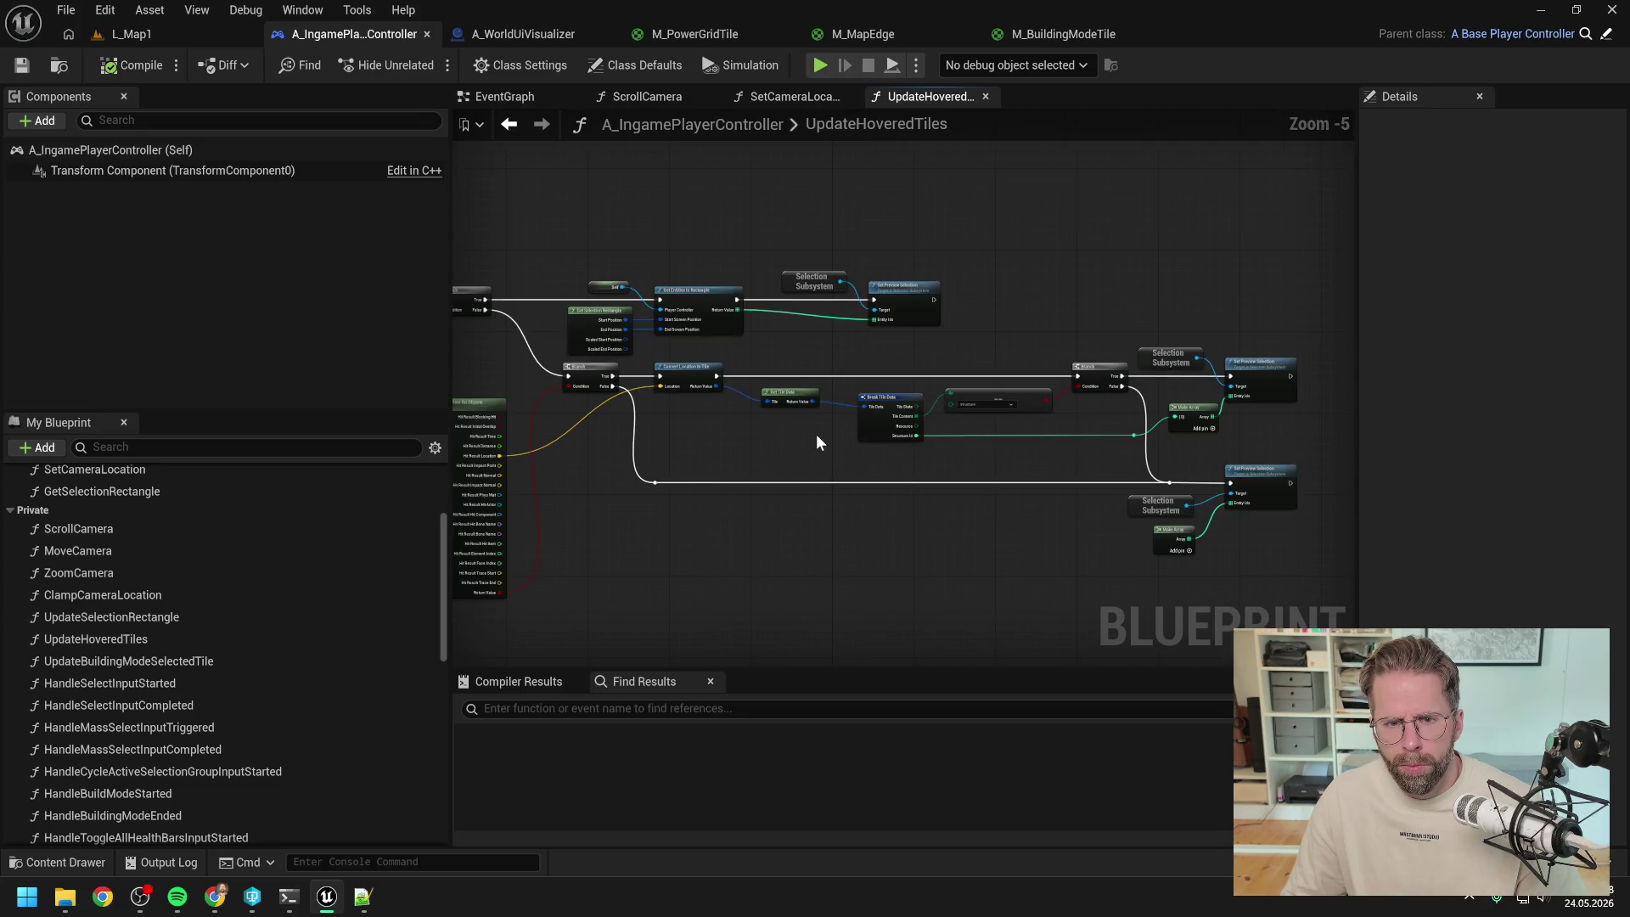
drag(817, 434, 1014, 452)
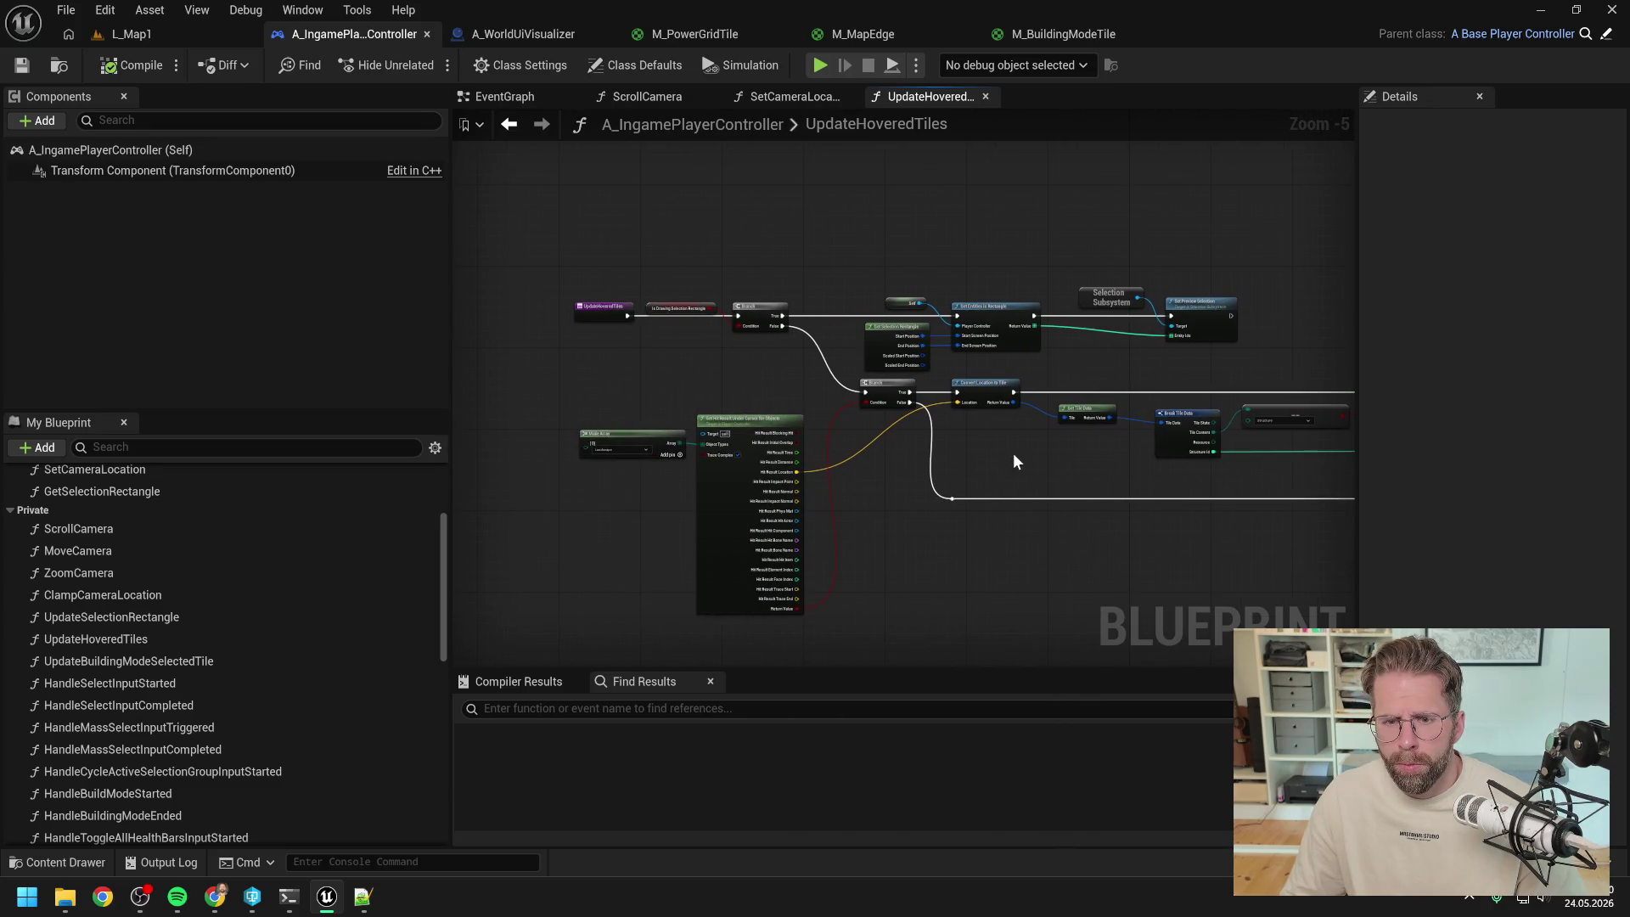
- Open UpdateBuildingModeSelectedTile from the EventGraph's Event Tick chain, then bring Claude Code forward
click(504, 96)
mouse_move(680, 237)
mouse_down()
mouse_move(1103, 310)
mouse_move(932, 291)
mouse_move(1156, 291)
mouse_up()
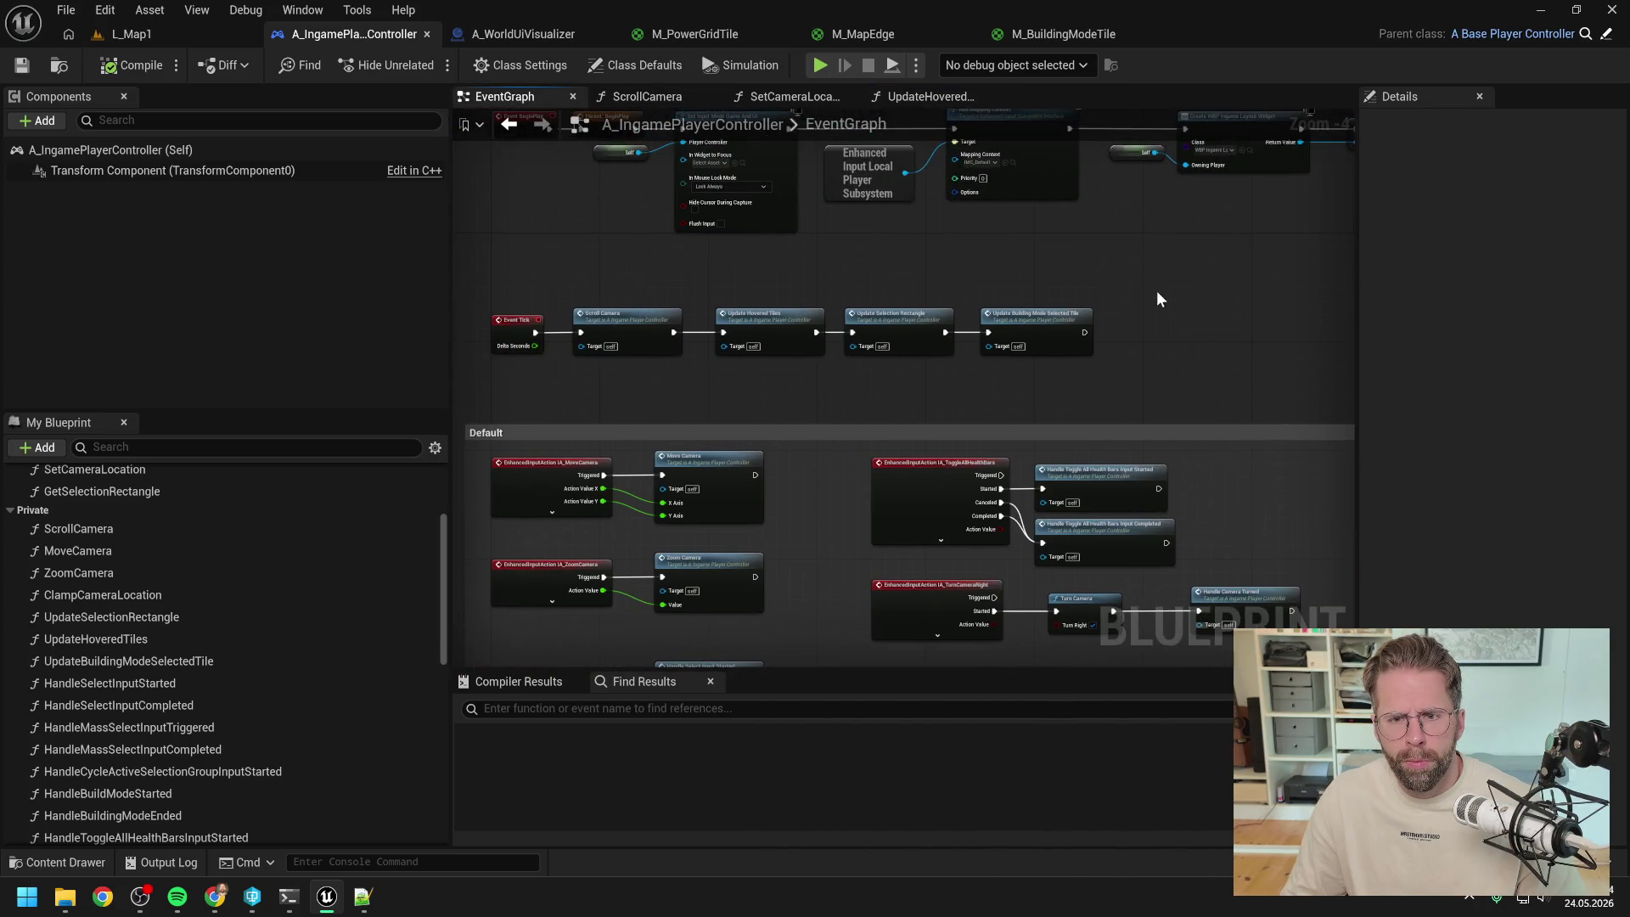
scroll(1127, 293, up, 2)
double_click(1029, 328)
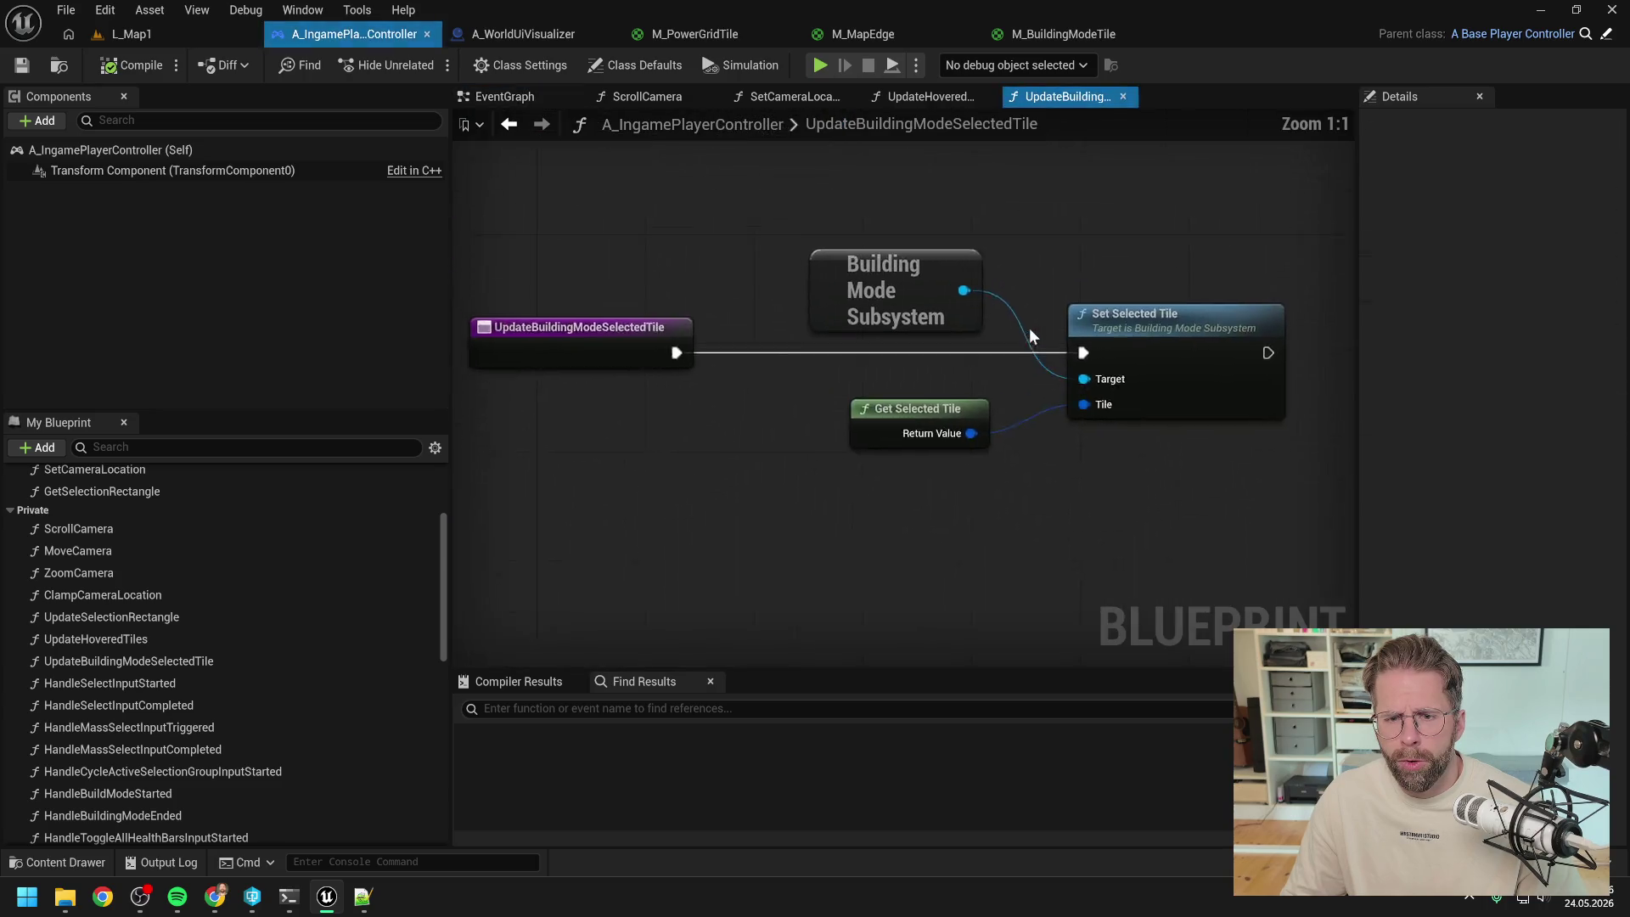
scroll(969, 282, down, 1)
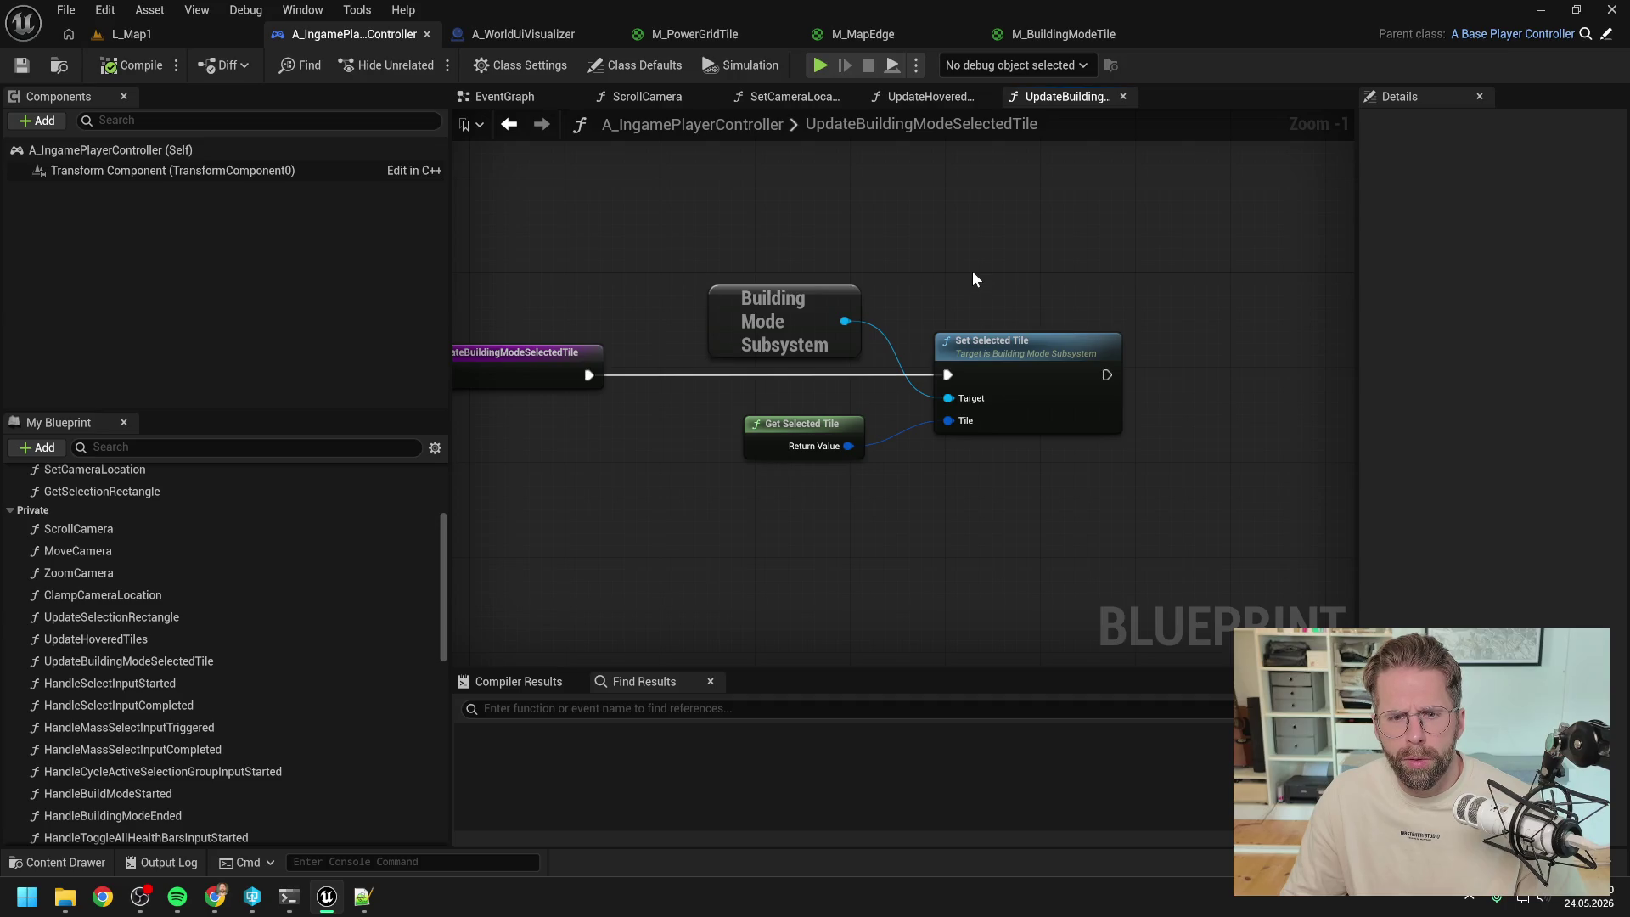
scroll(973, 274, down, 1)
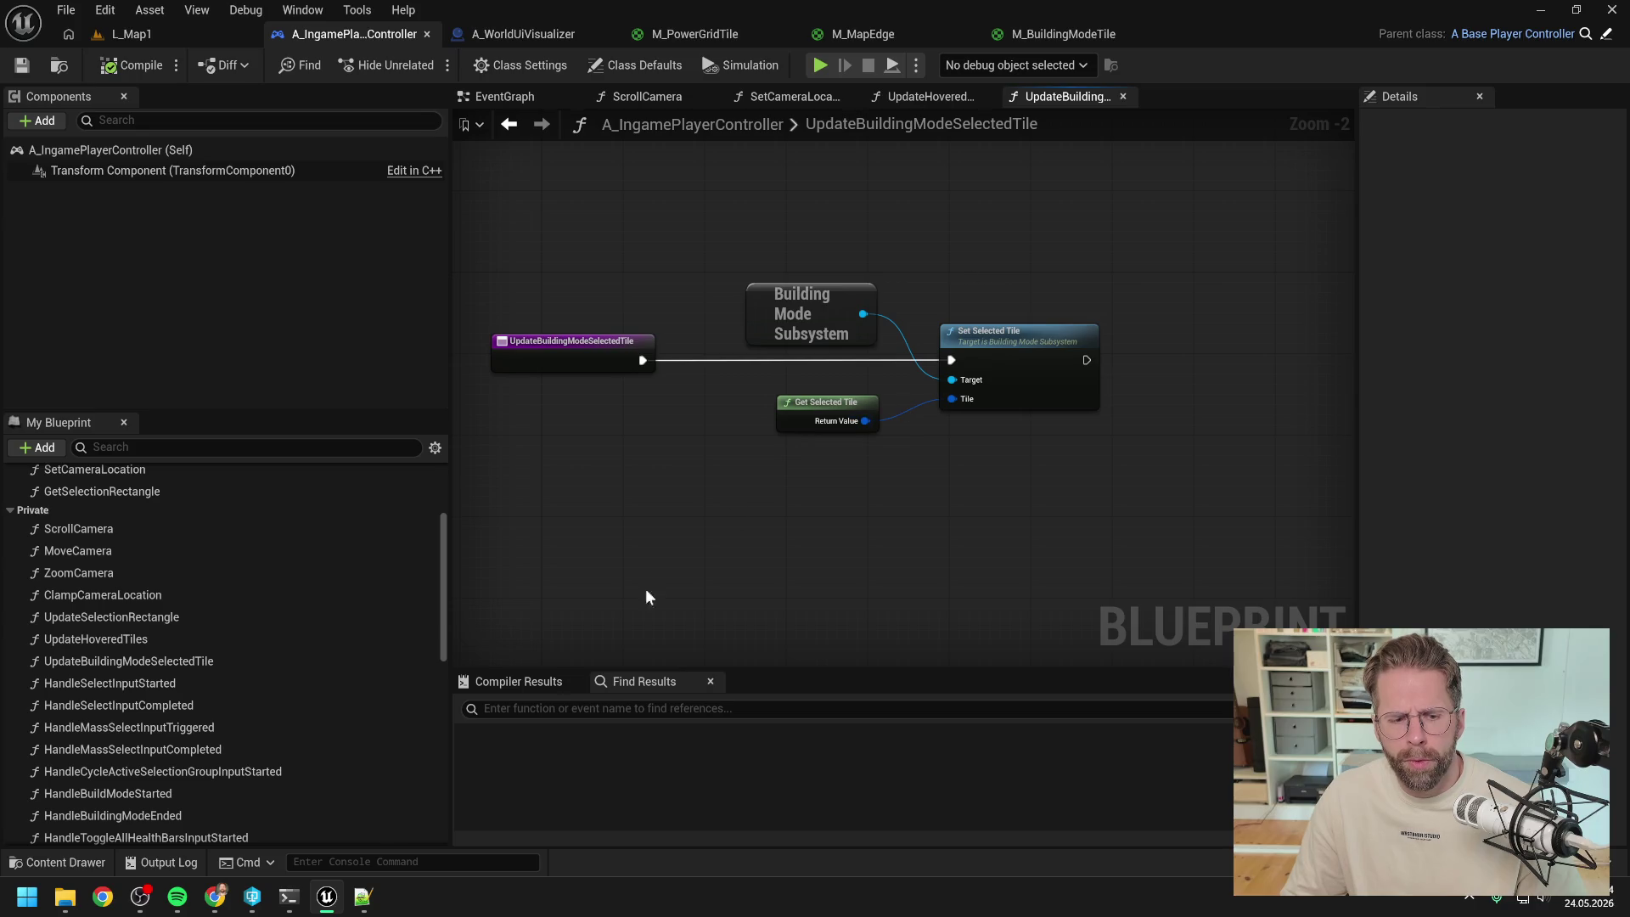
click(288, 896)
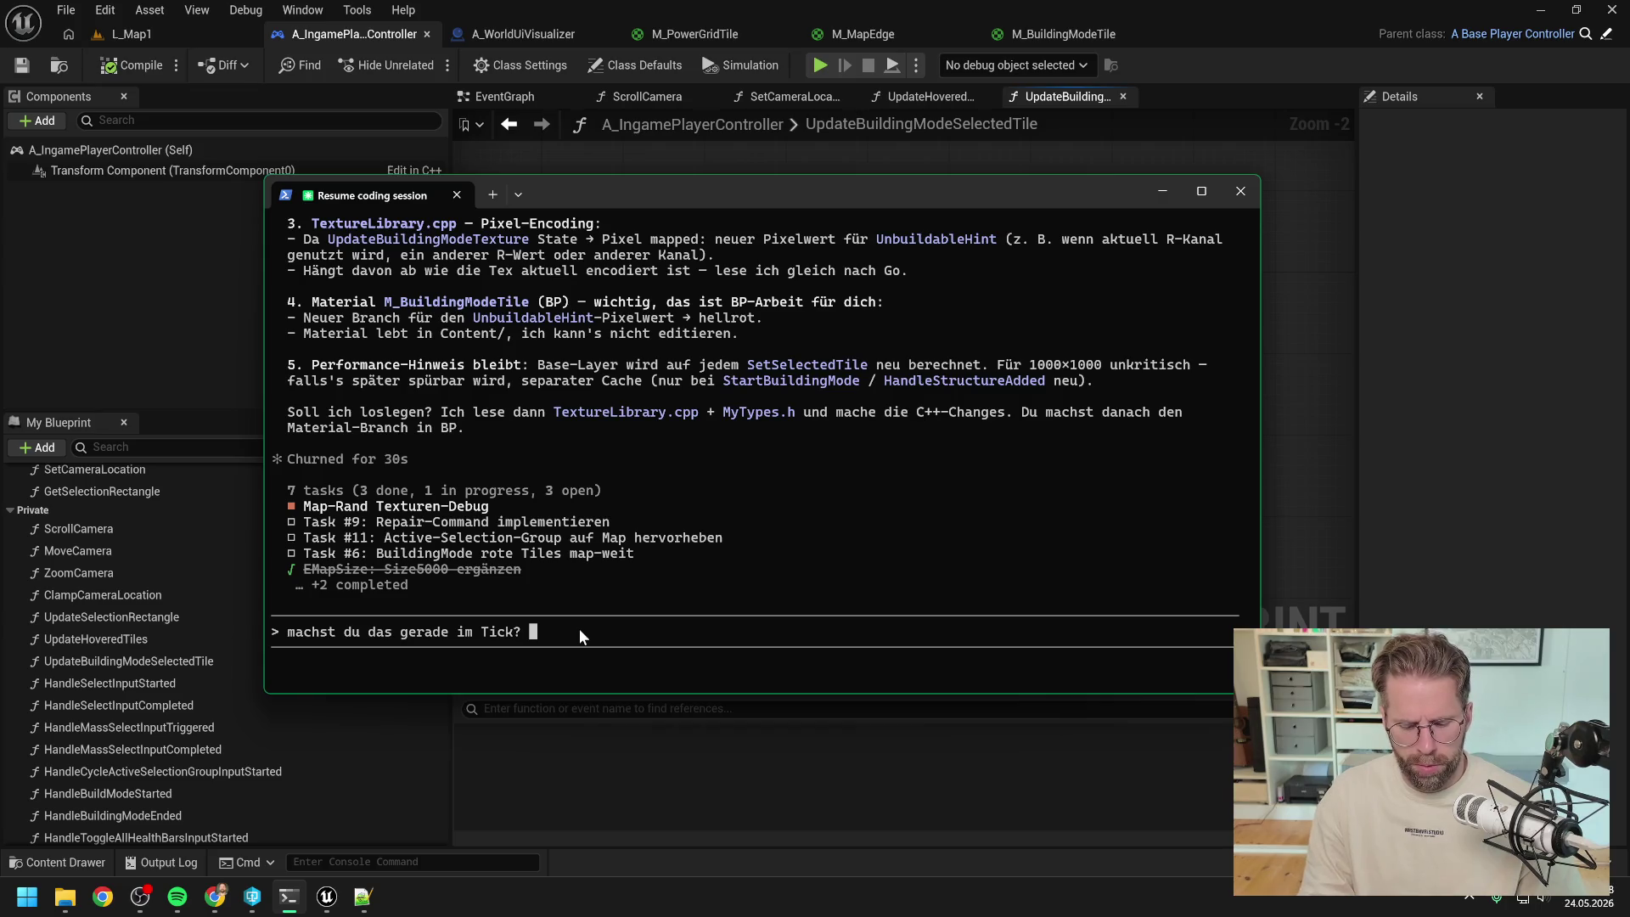
- Ask Claude (in German) whether SetSelectedTile already checks the tile changed, since refresh is only needed on change
mouse_move(674, 208)
mouse_down()
mouse_move(786, 302)
mouse_move(1087, 404)
mouse_move(958, 506)
mouse_up()
mouse_move(956, 502)
mouse_down()
mouse_move(755, 251)
mouse_move(522, 405)
mouse_move(674, 428)
mouse_move(751, 414)
mouse_up()
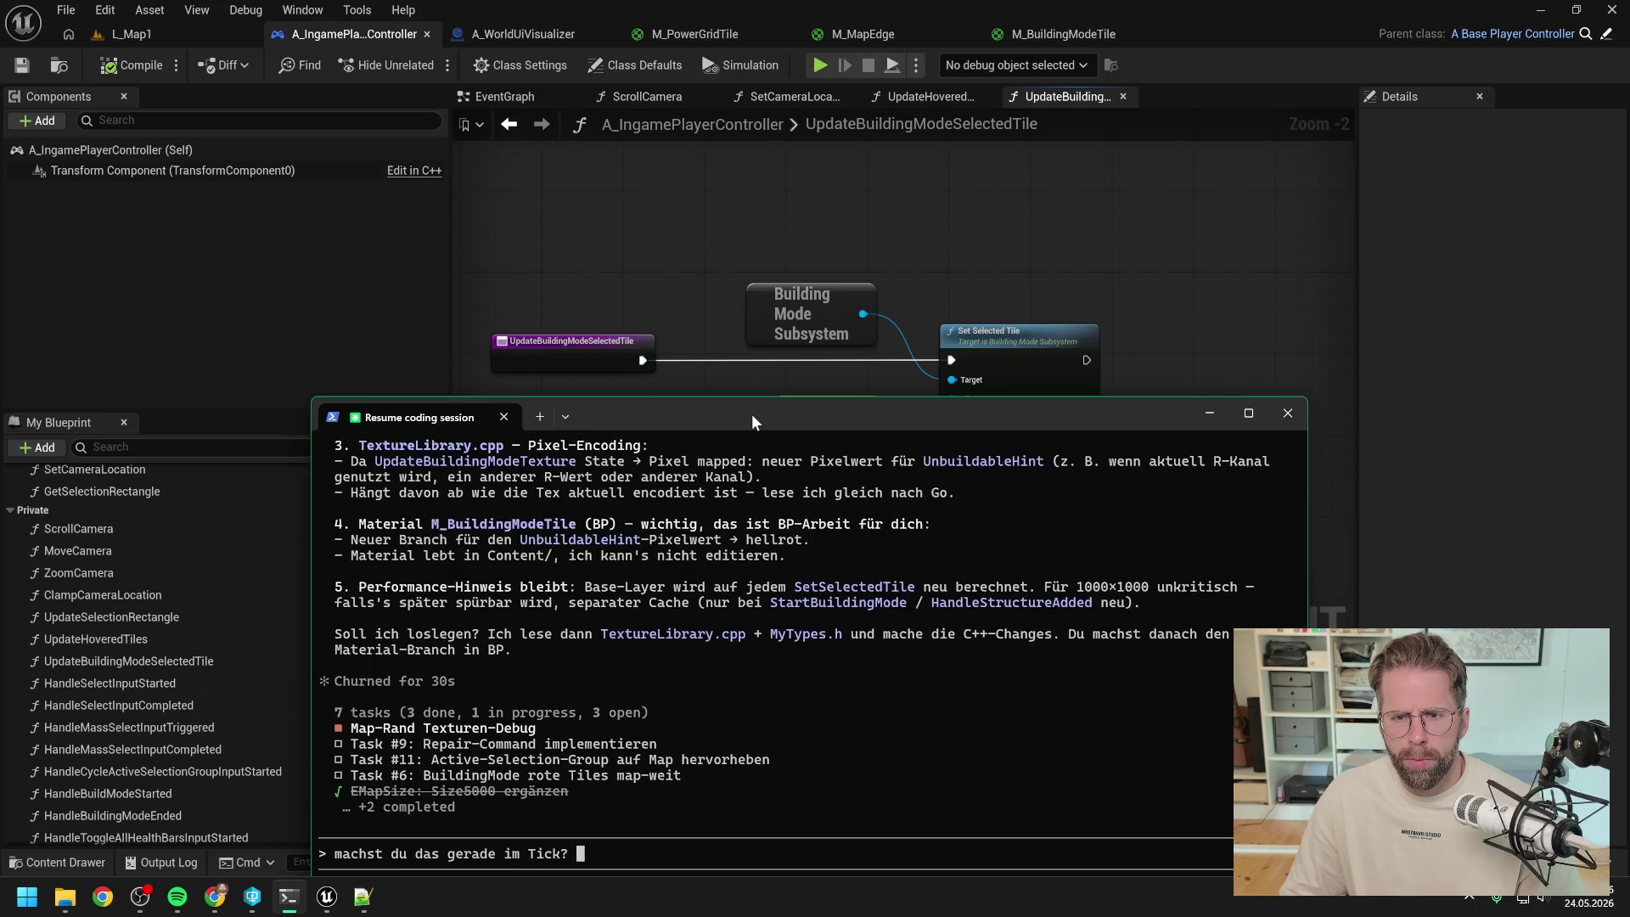
text(Oder auf Selected)
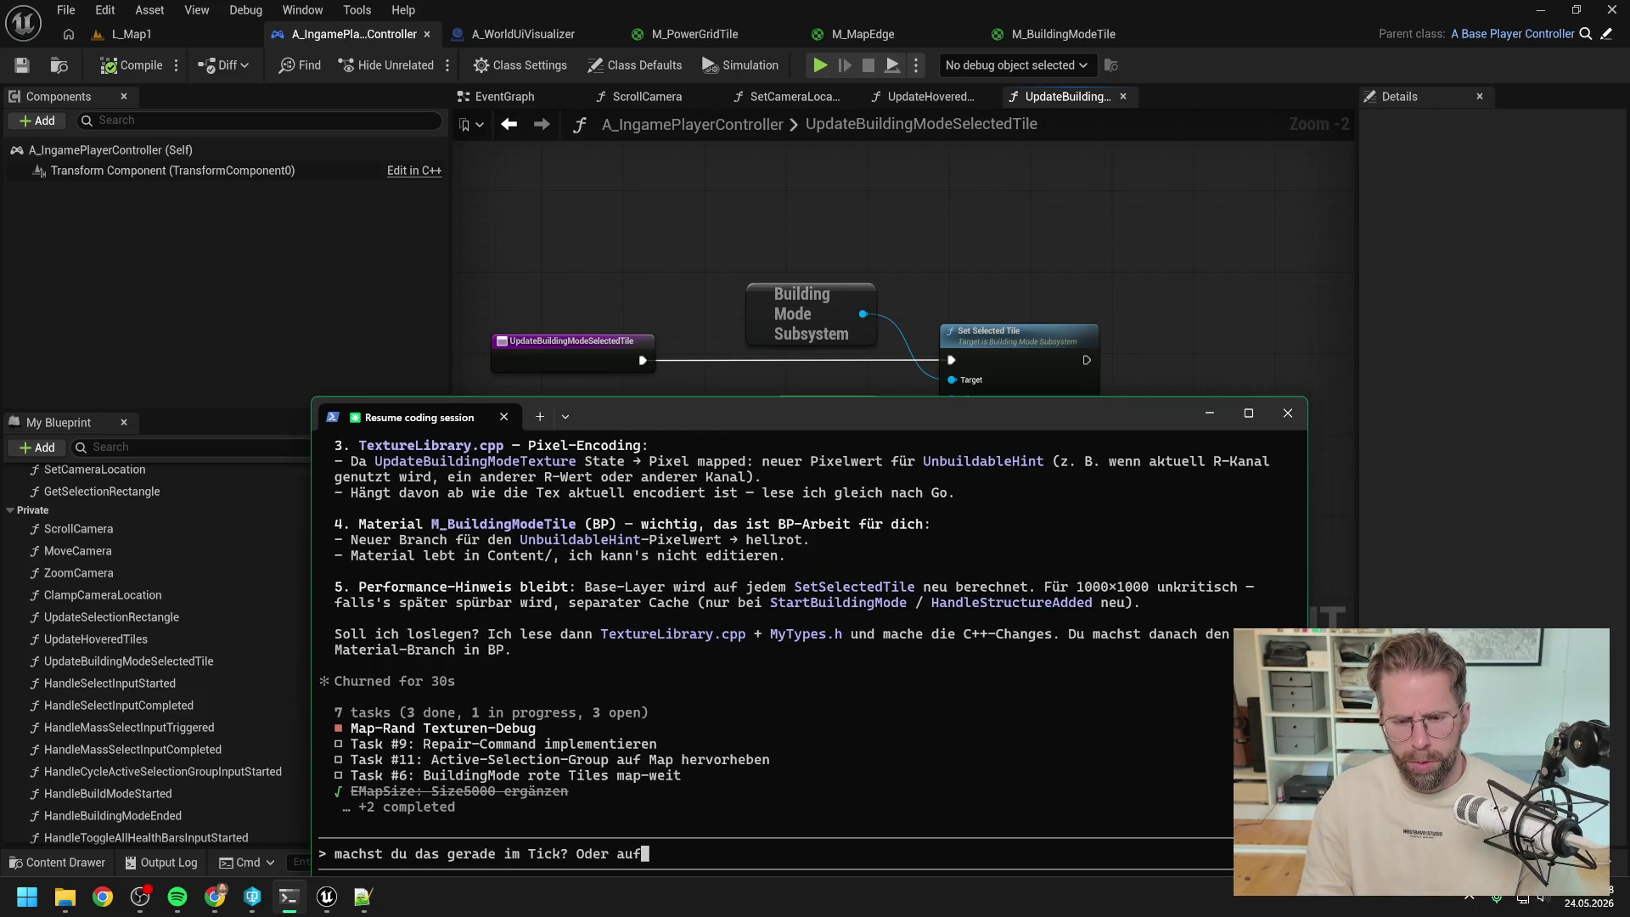
text(Til)
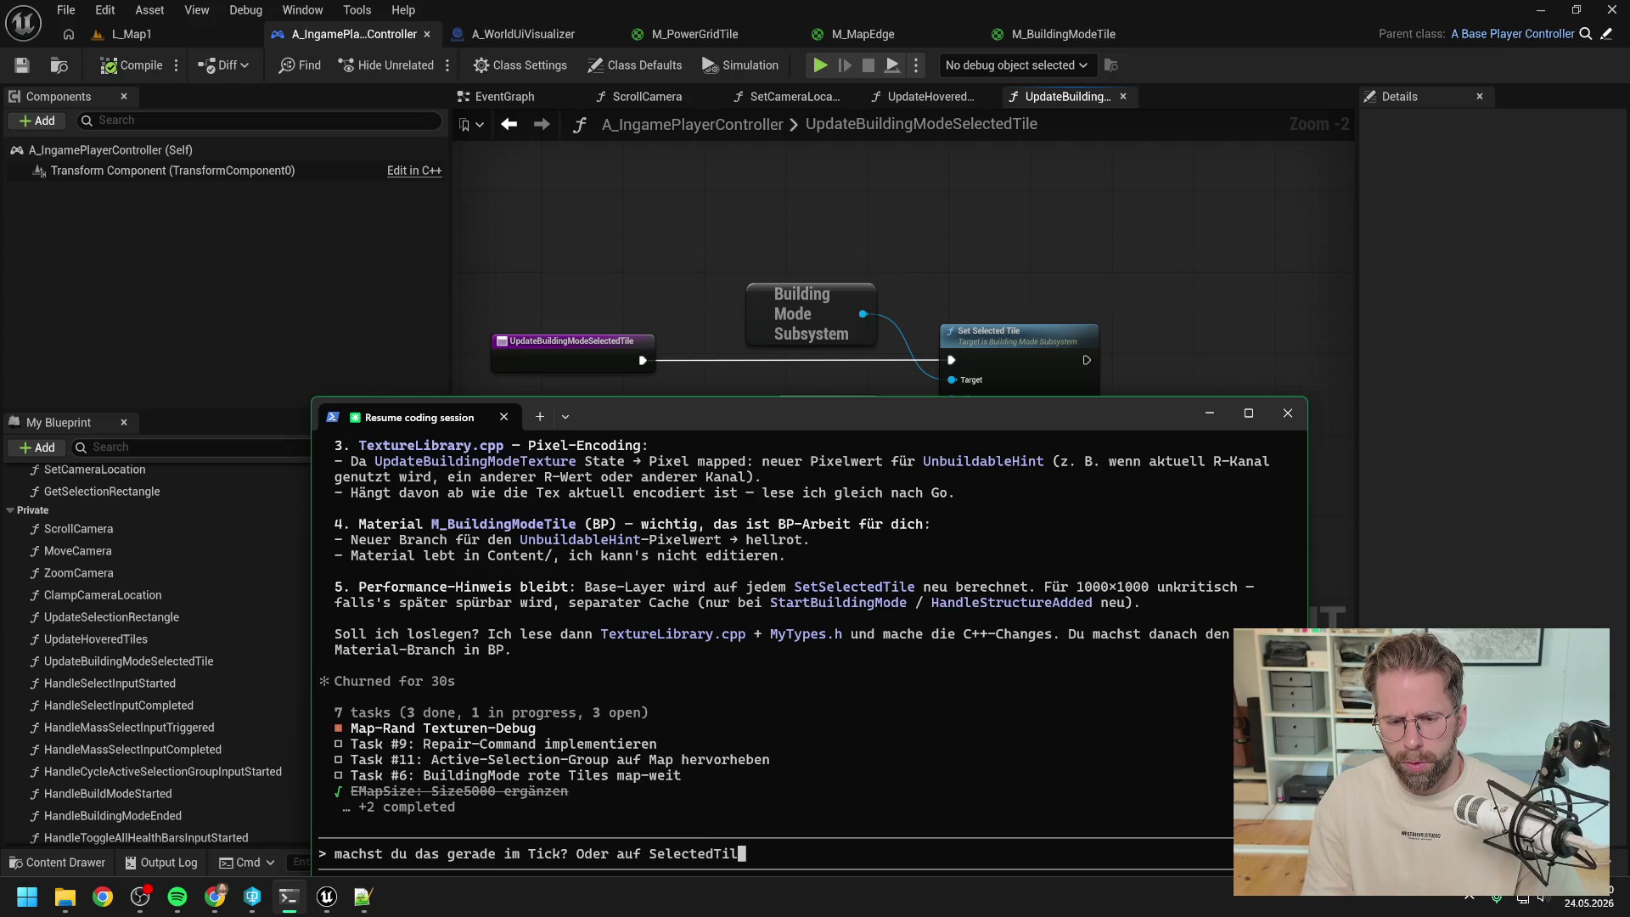
text(eChanged?)
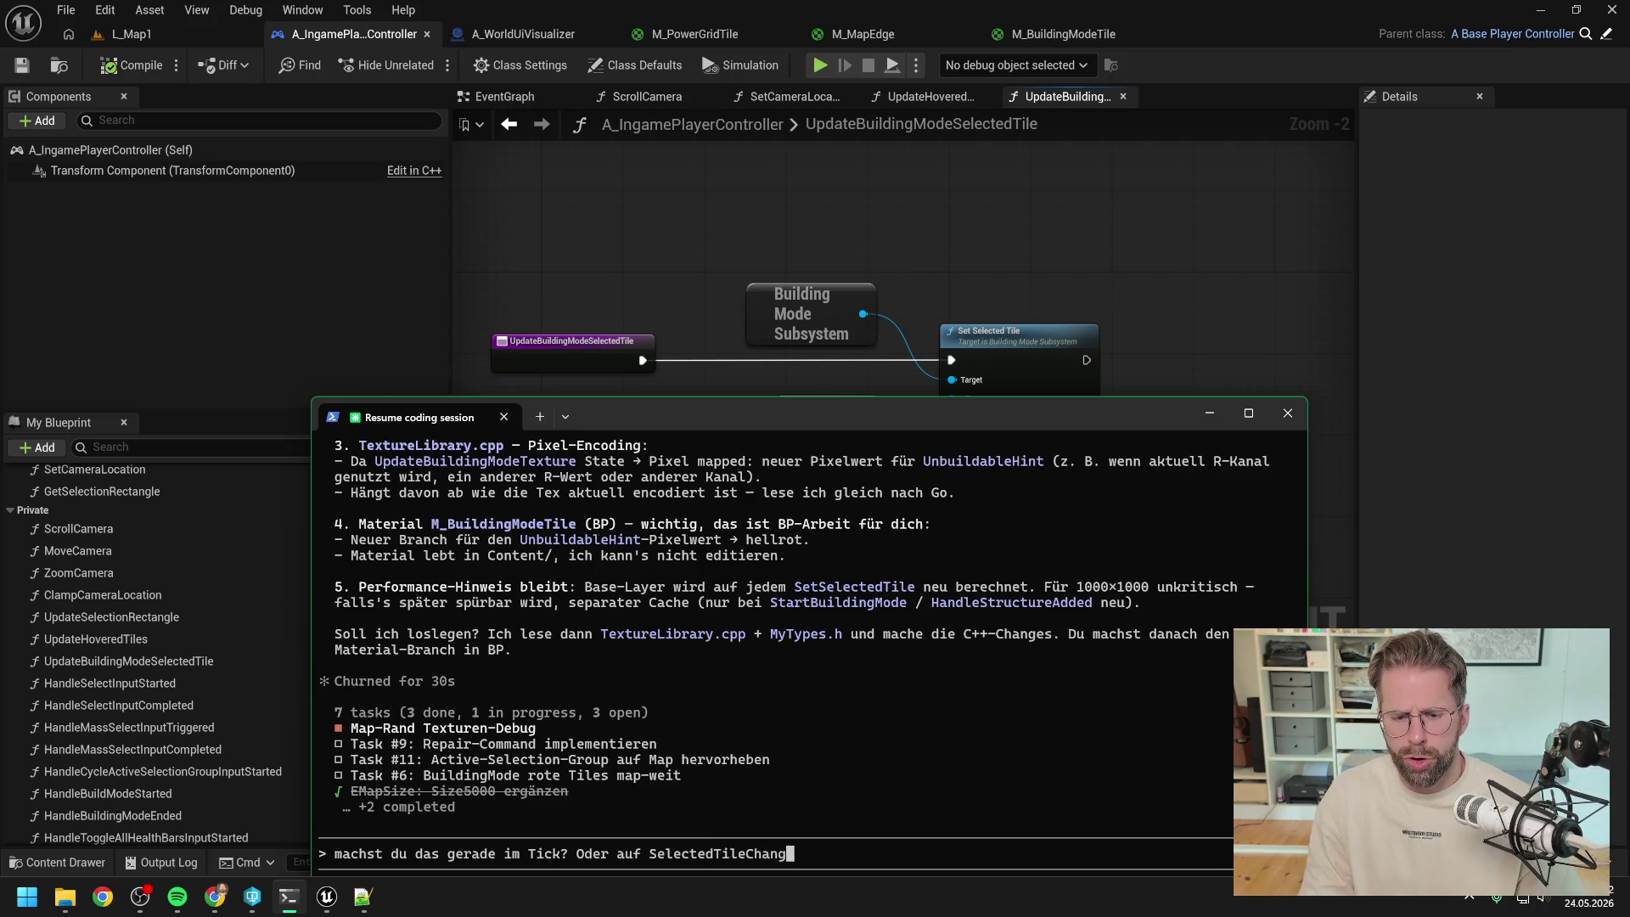
mouse_move(751, 412)
mouse_down()
mouse_move(726, 511)
mouse_move(728, 426)
mouse_move(871, 278)
mouse_move(760, 297)
mouse_up()
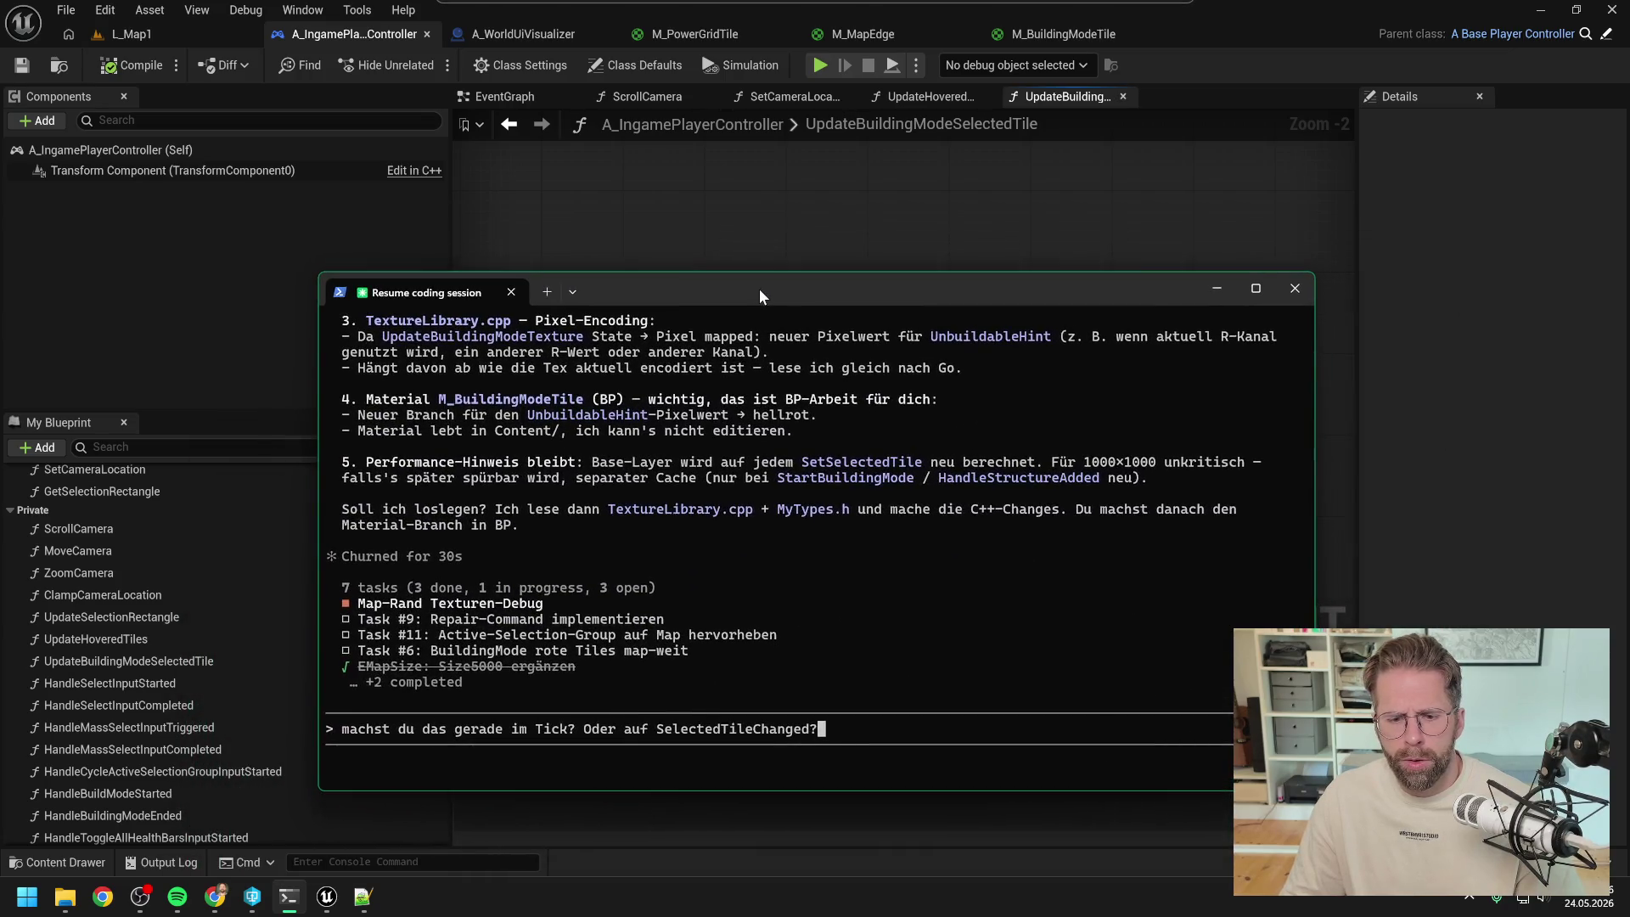
text(Überprüfst)
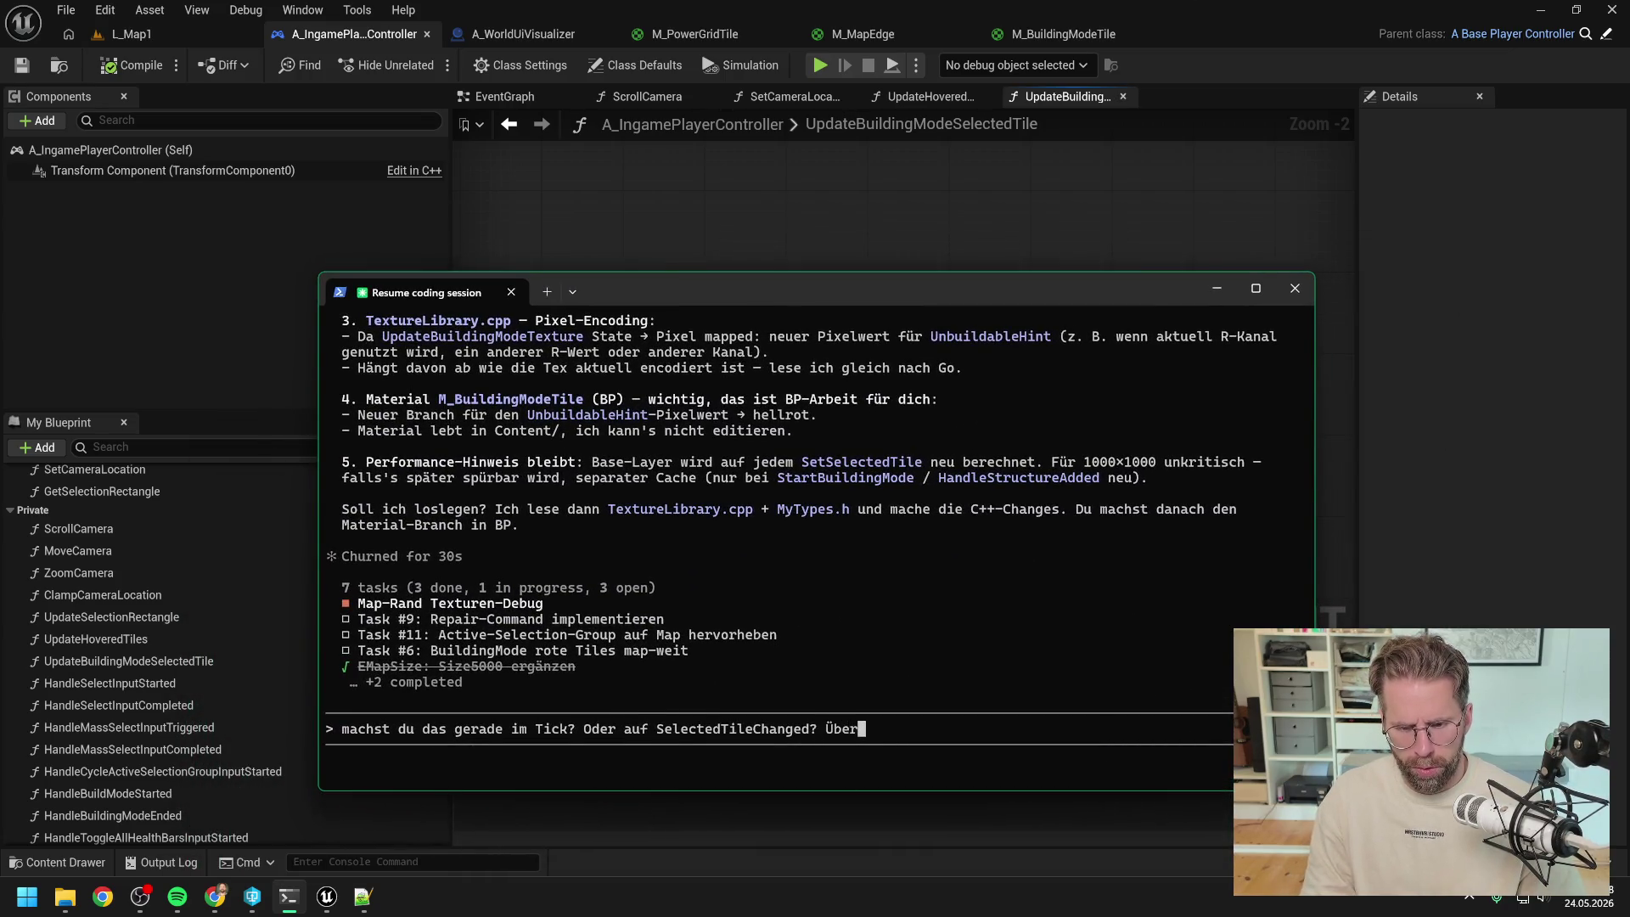
text( du bereits in)
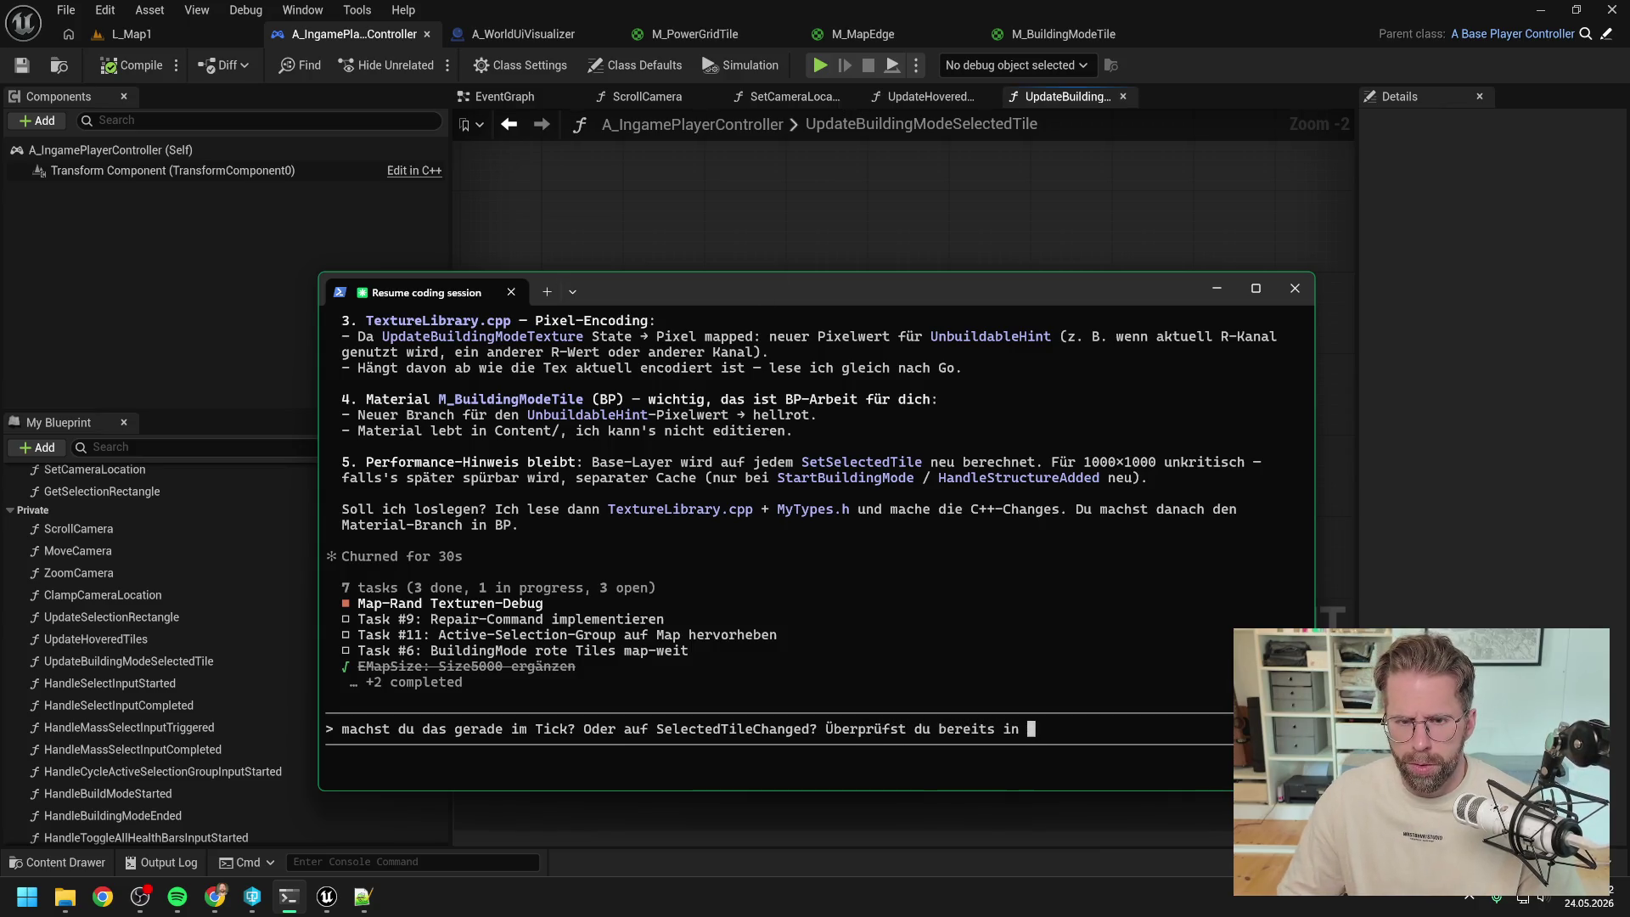
mouse_move(820, 286)
mouse_down()
mouse_move(822, 432)
mouse_move(654, 431)
mouse_move(670, 402)
mouse_up()
text(SetSelectedTile)
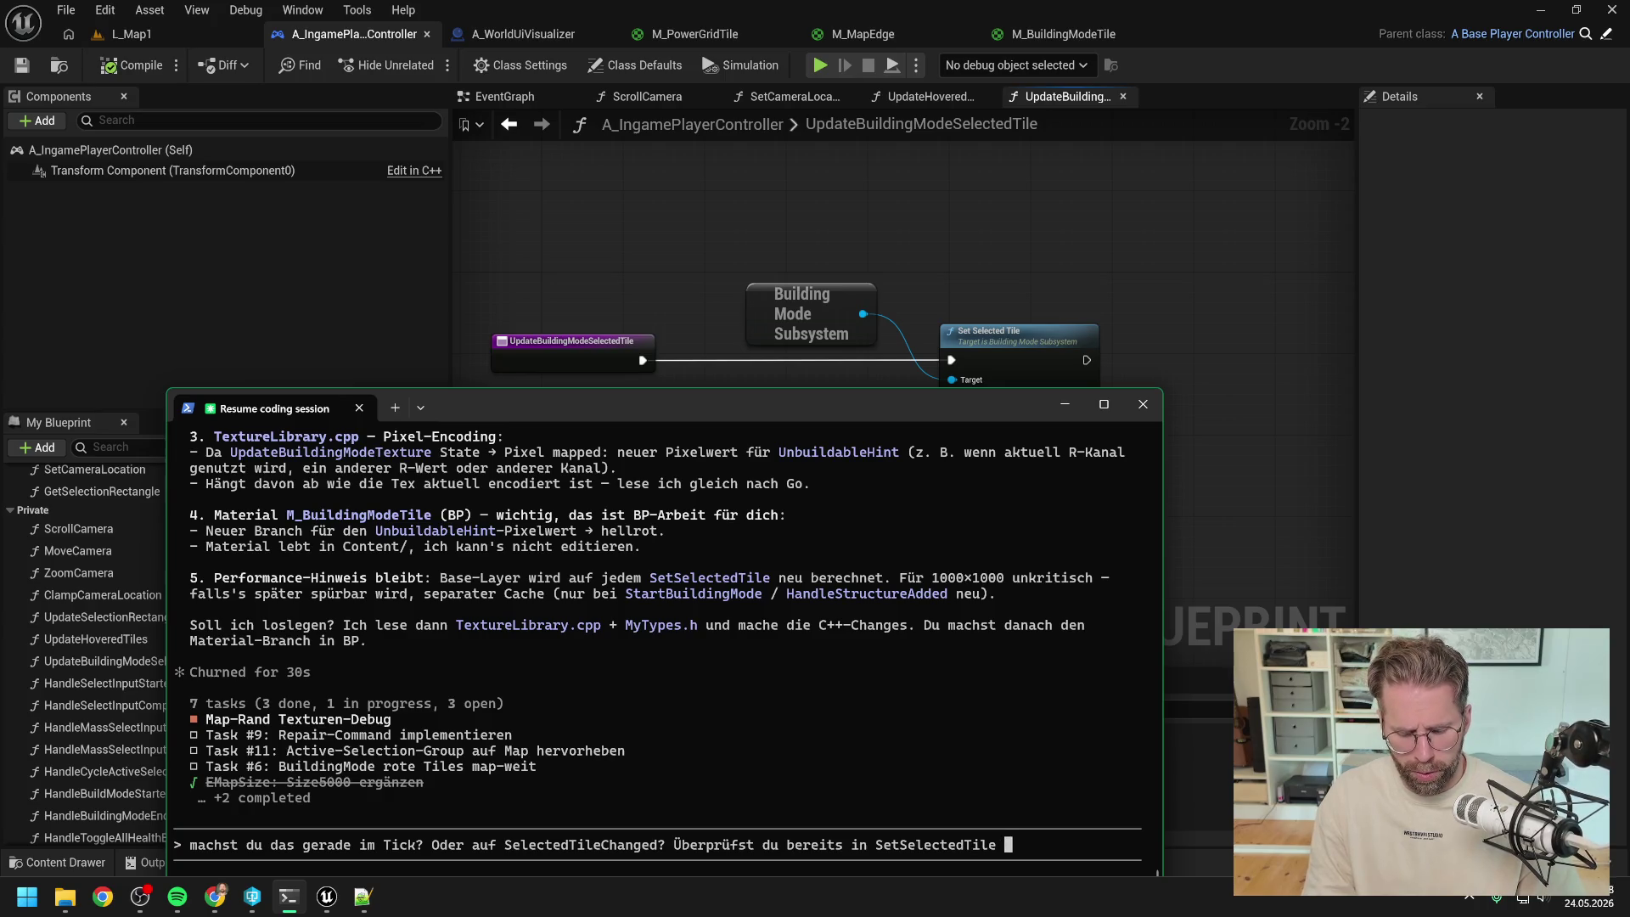
key(BackSpace)
text(, ob sich d)
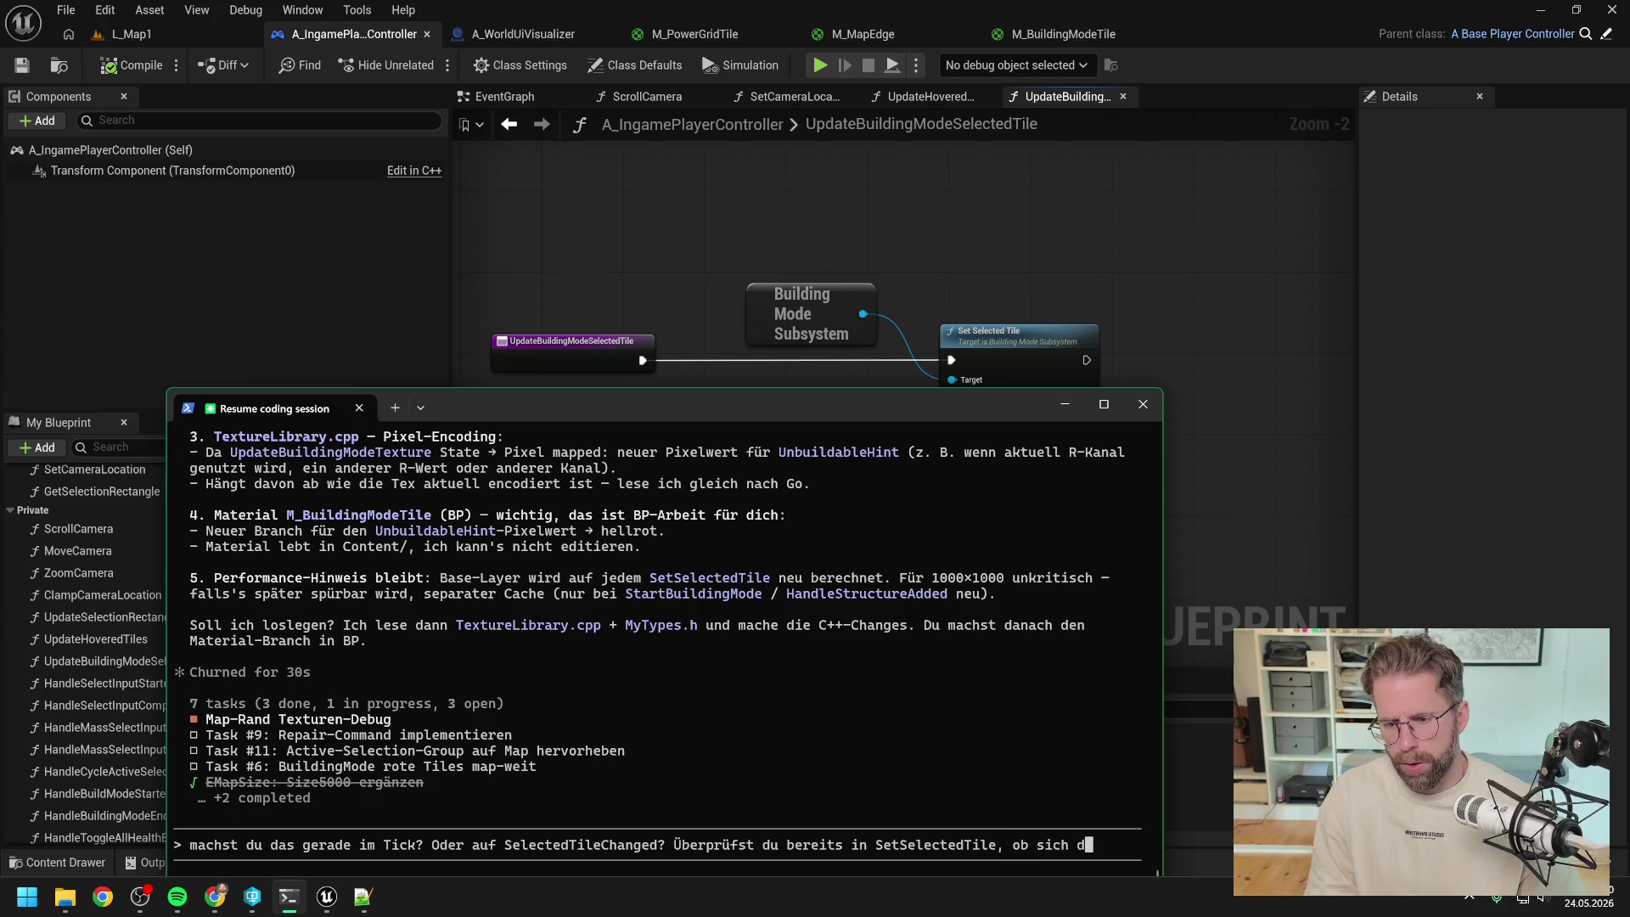
text(as Tile überh)
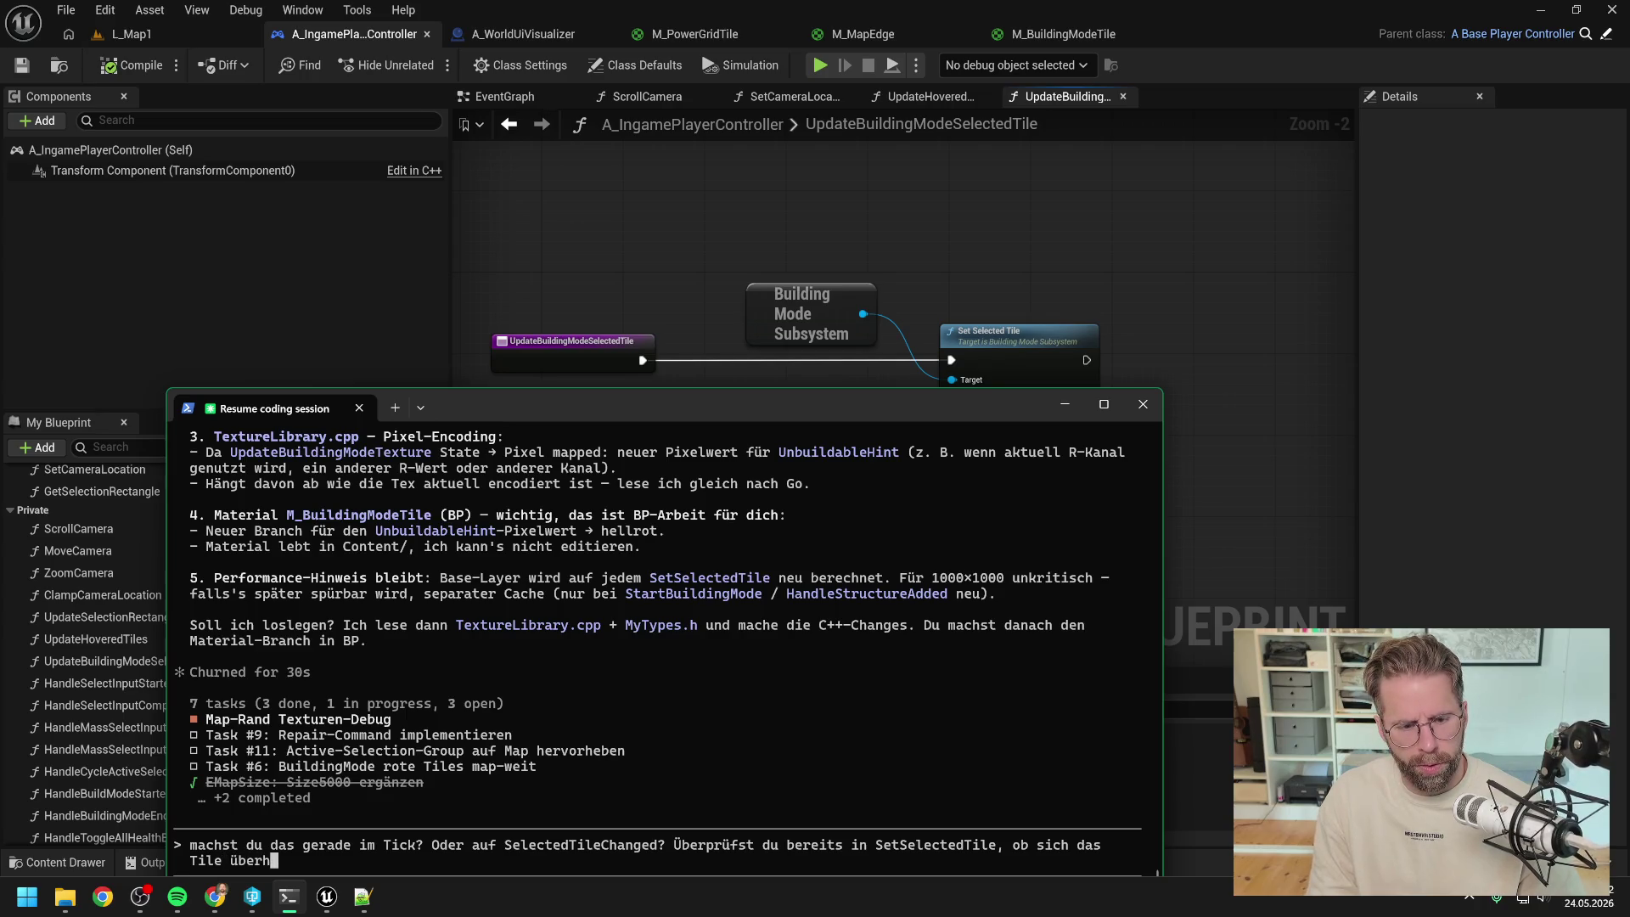
text(aupt verändert? )
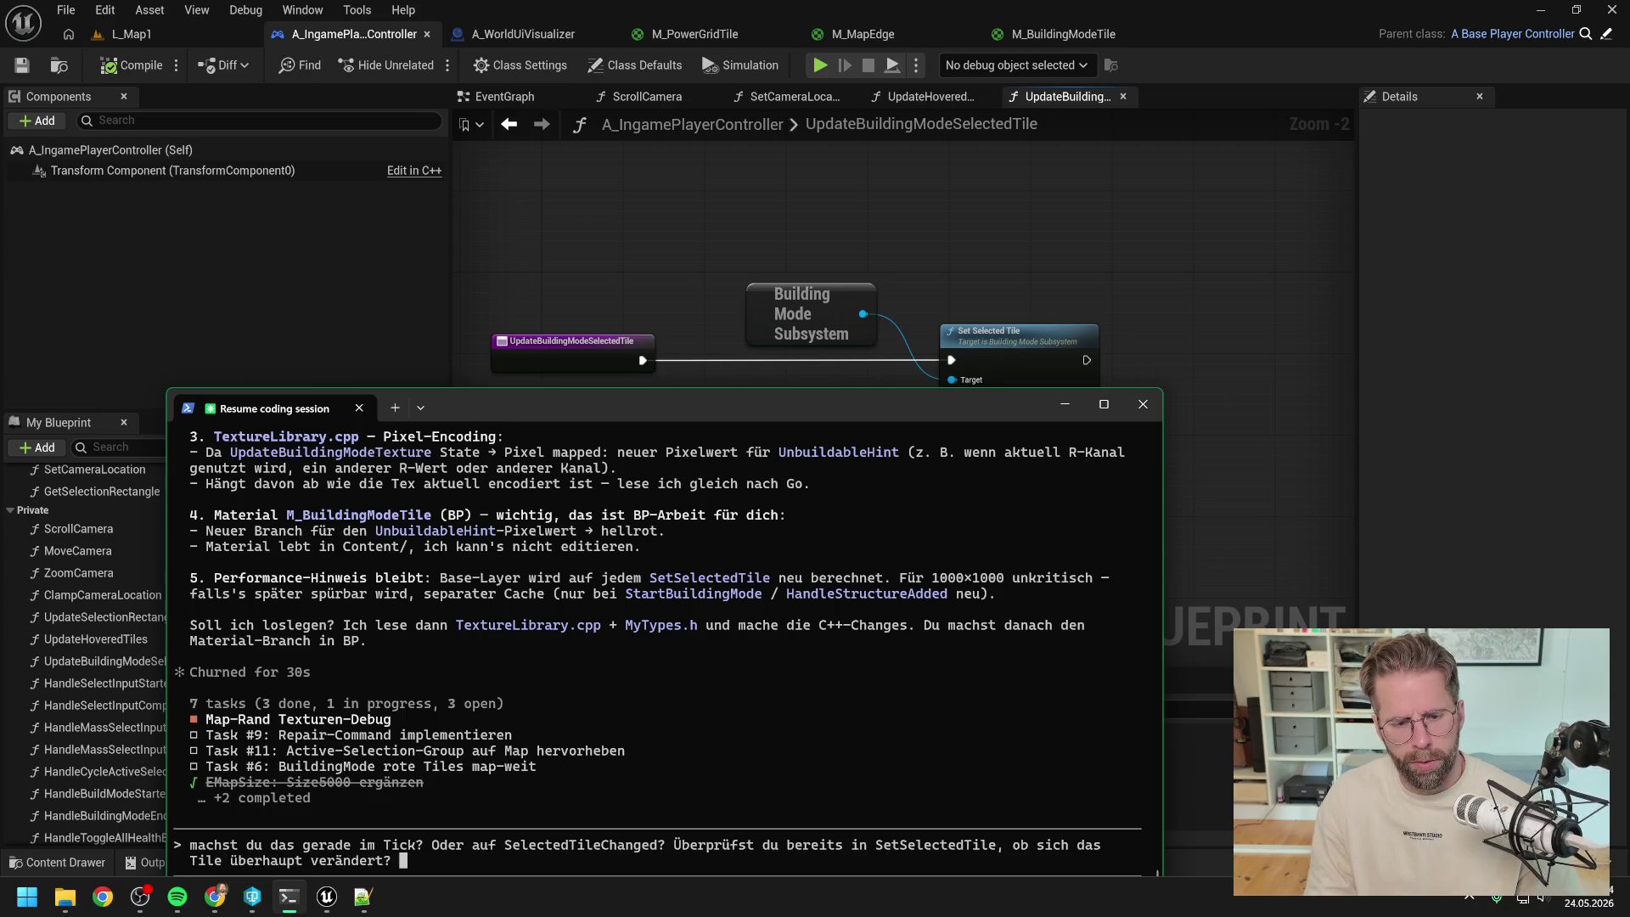
text(Wir müssen ja nu)
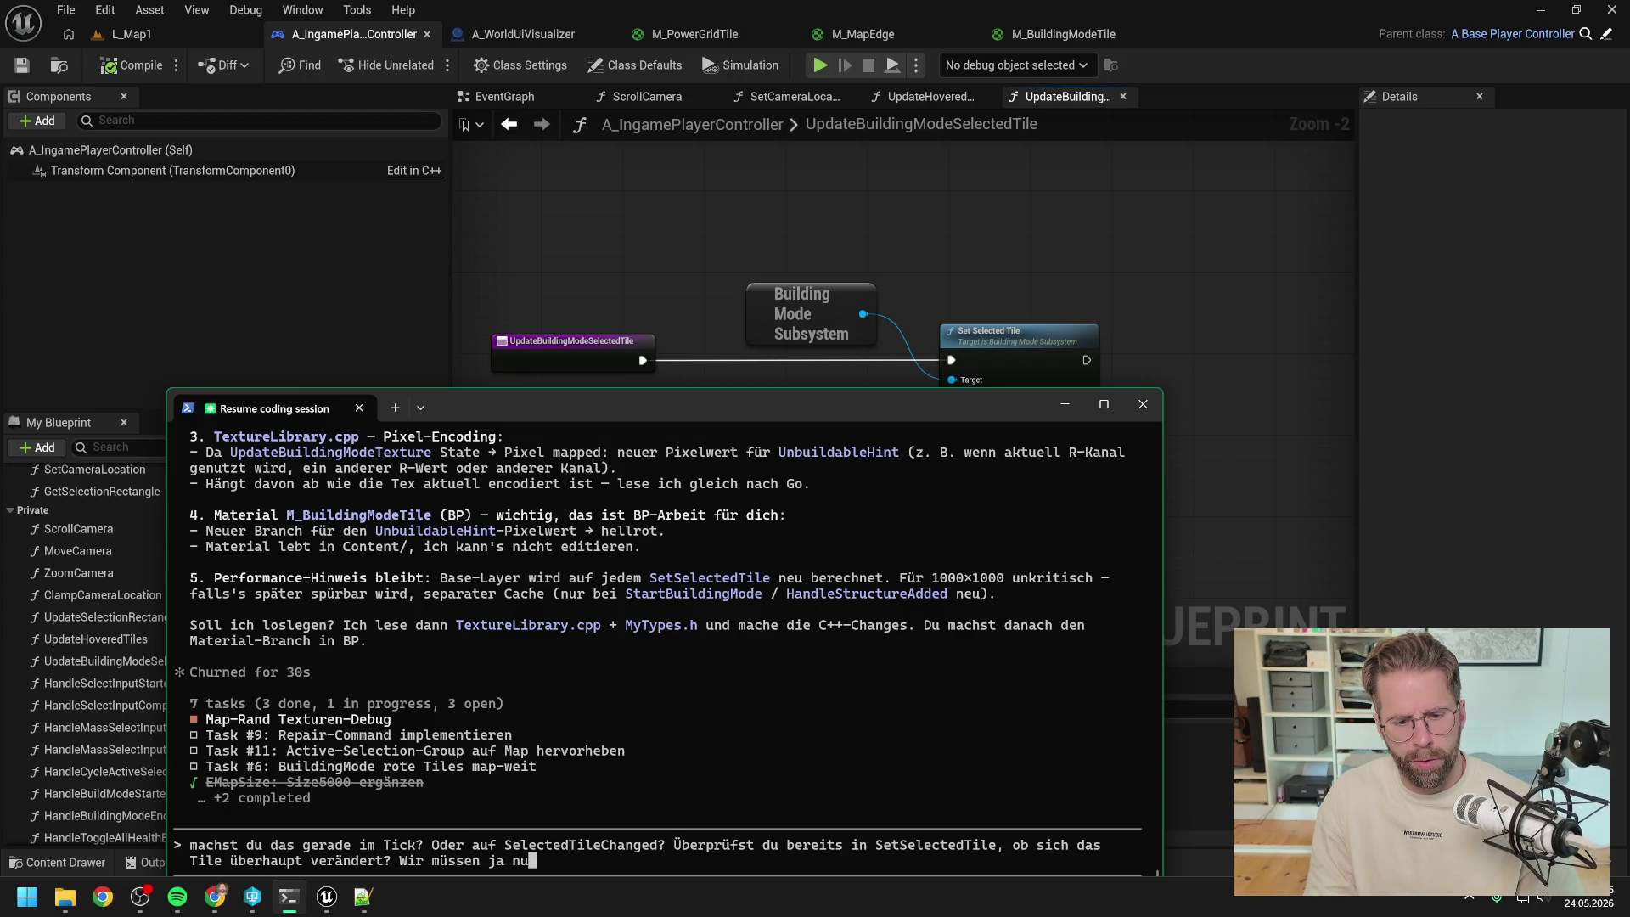
text(r bei Änderung r)
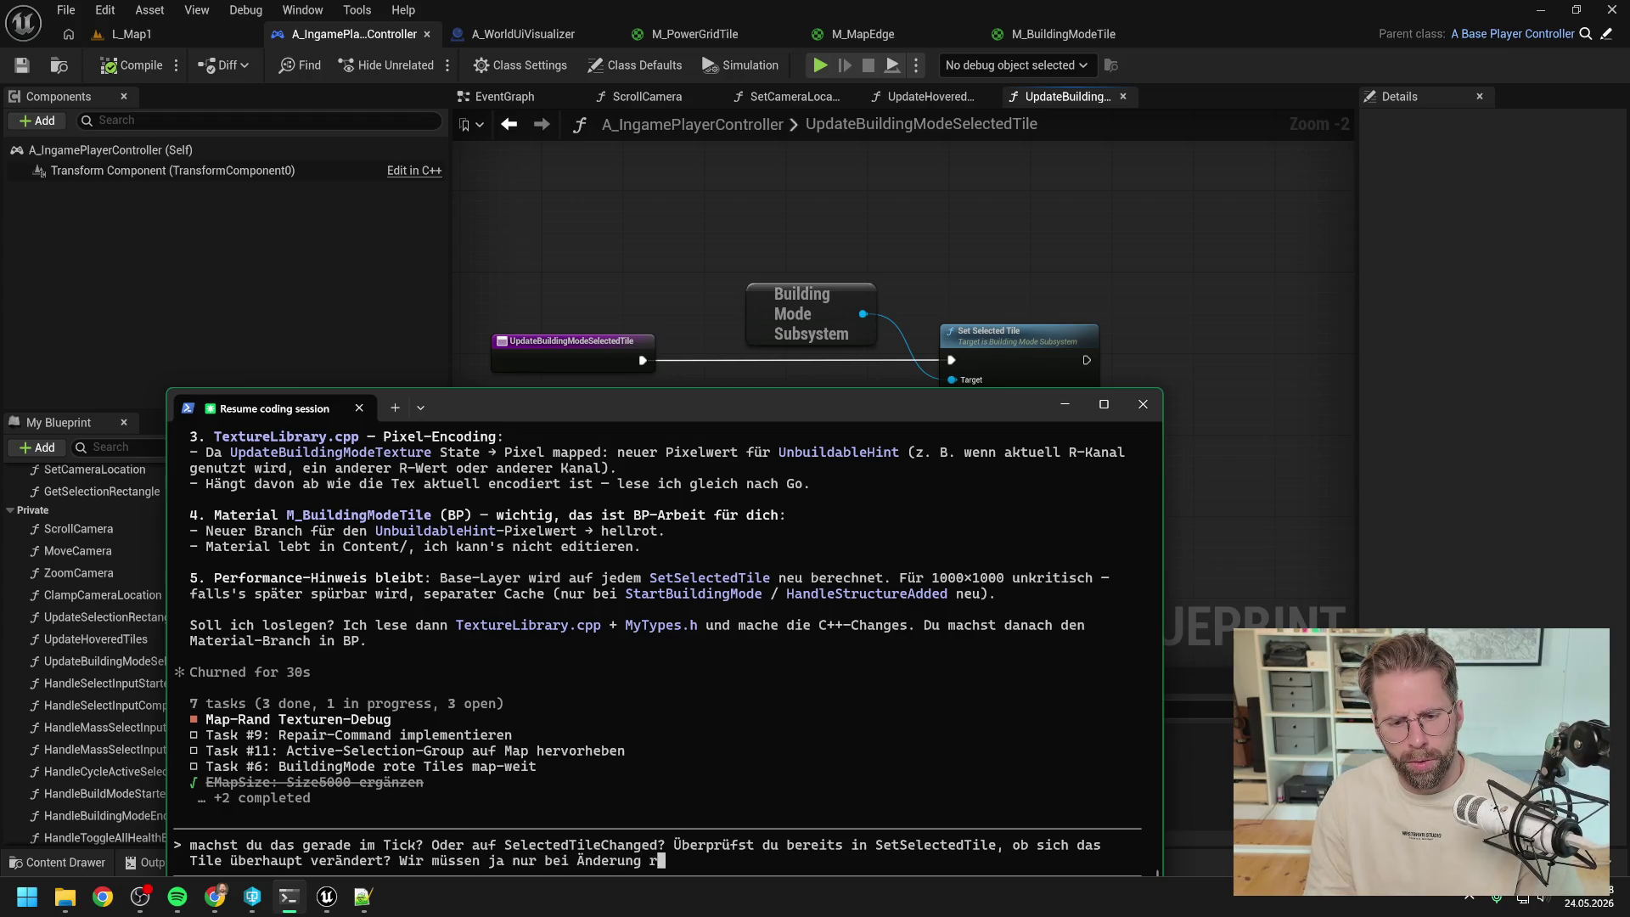
text(eagieren)
key(Return)
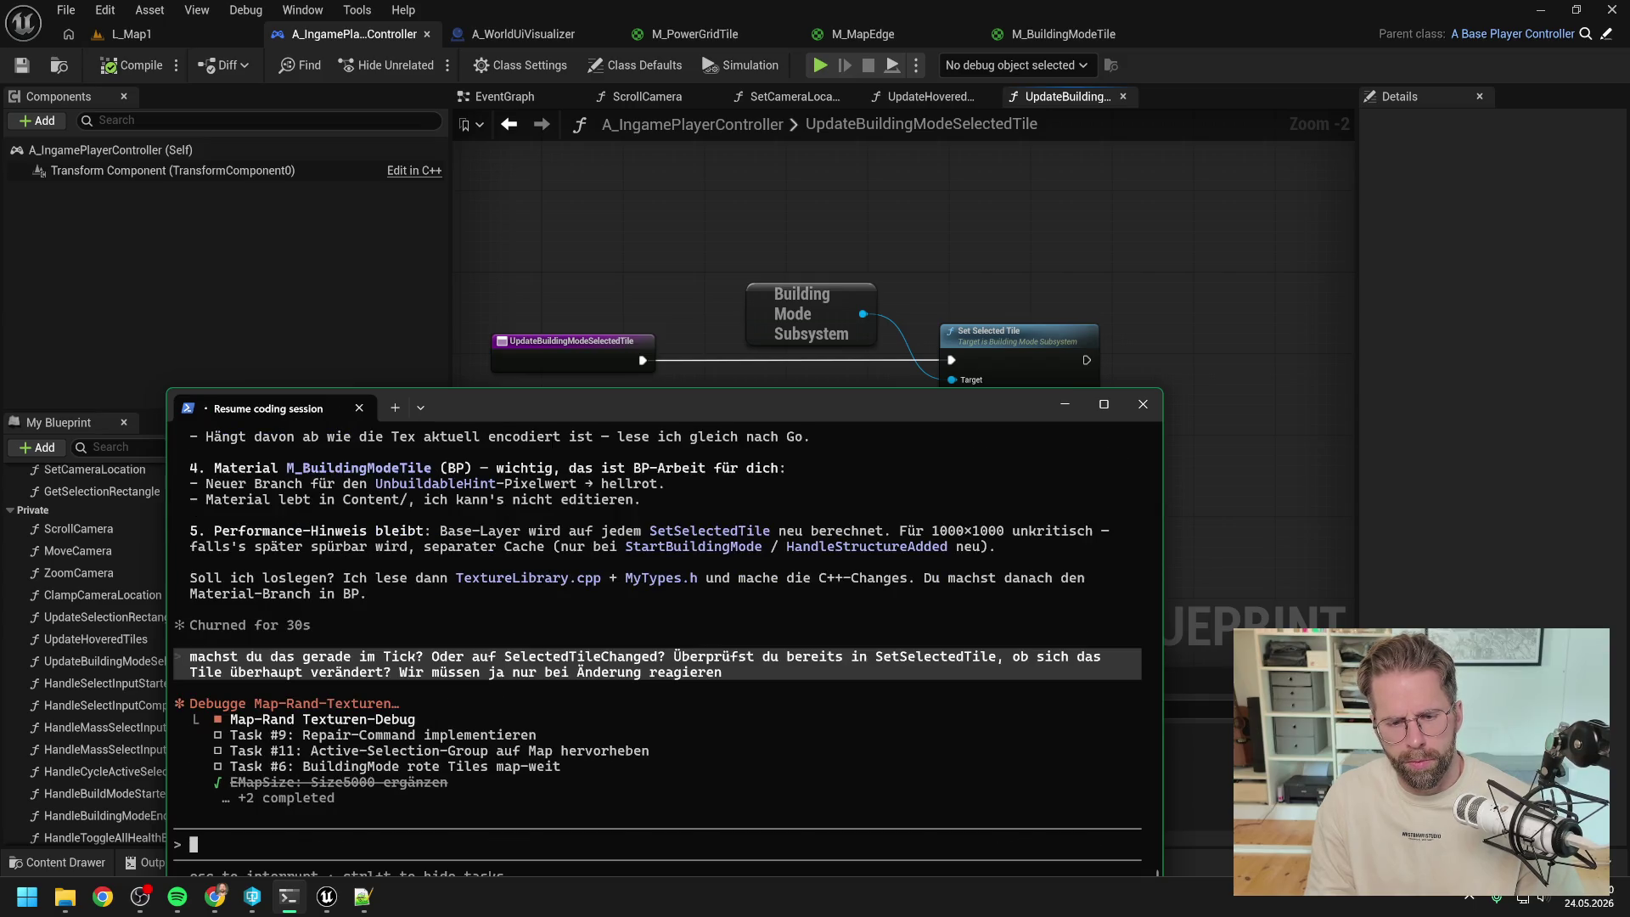
- Read Claude's answer confirming SetSelectedTile's early return, then reply 'gogo' to start implementing
mouse_move(657, 408)
mouse_down()
mouse_move(838, 203)
mouse_move(832, 218)
mouse_up()
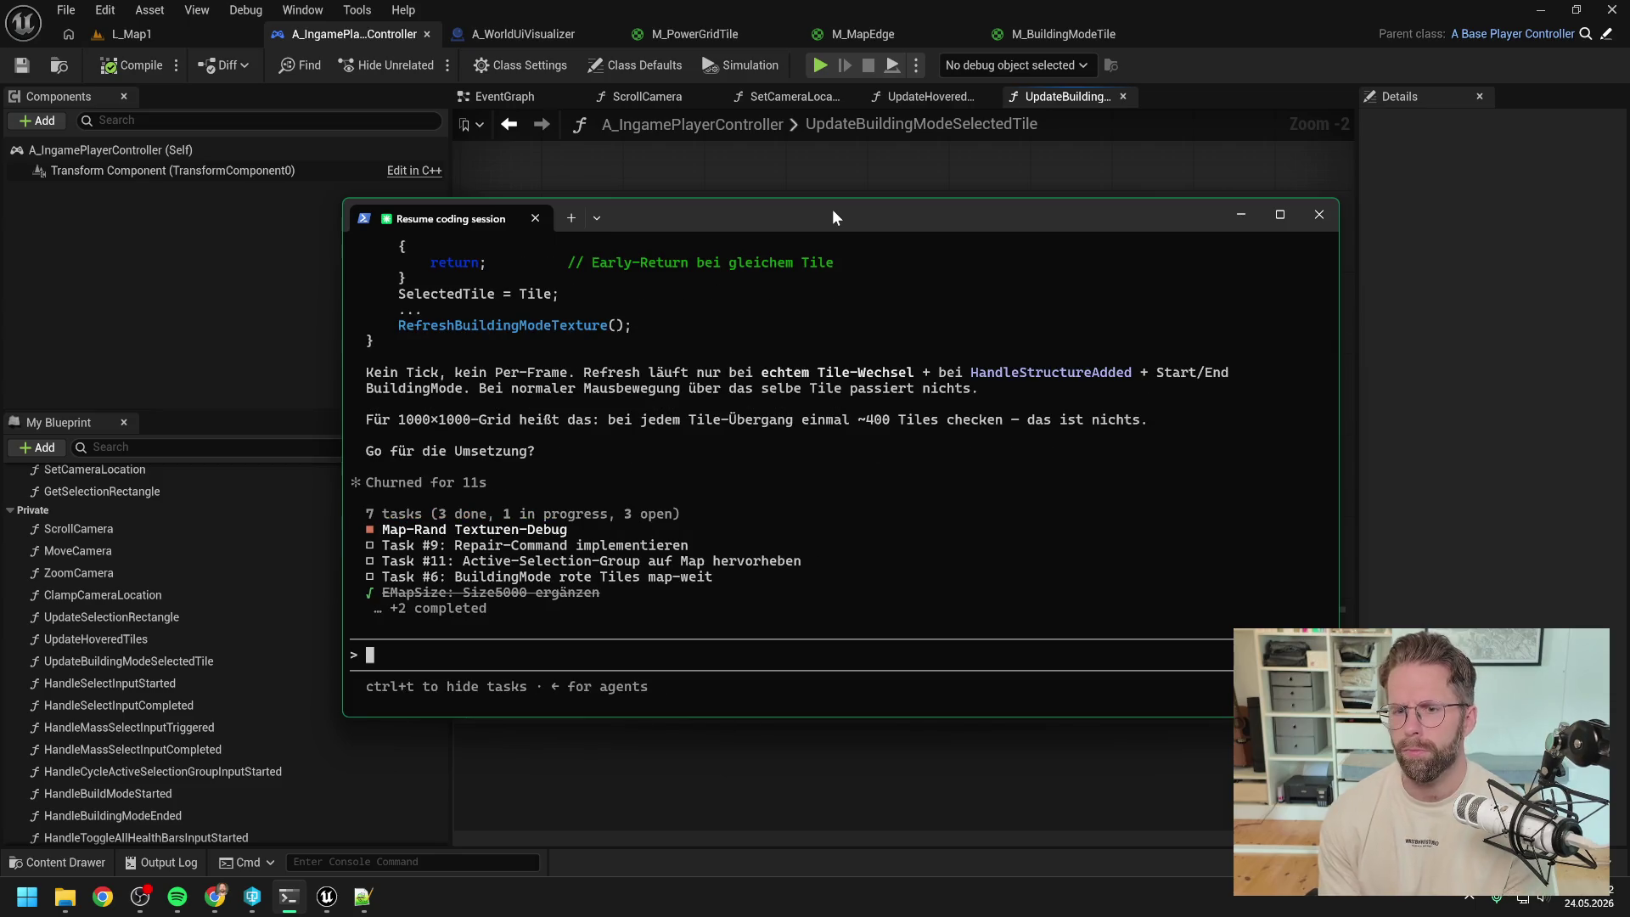
scroll(820, 439, up, 6)
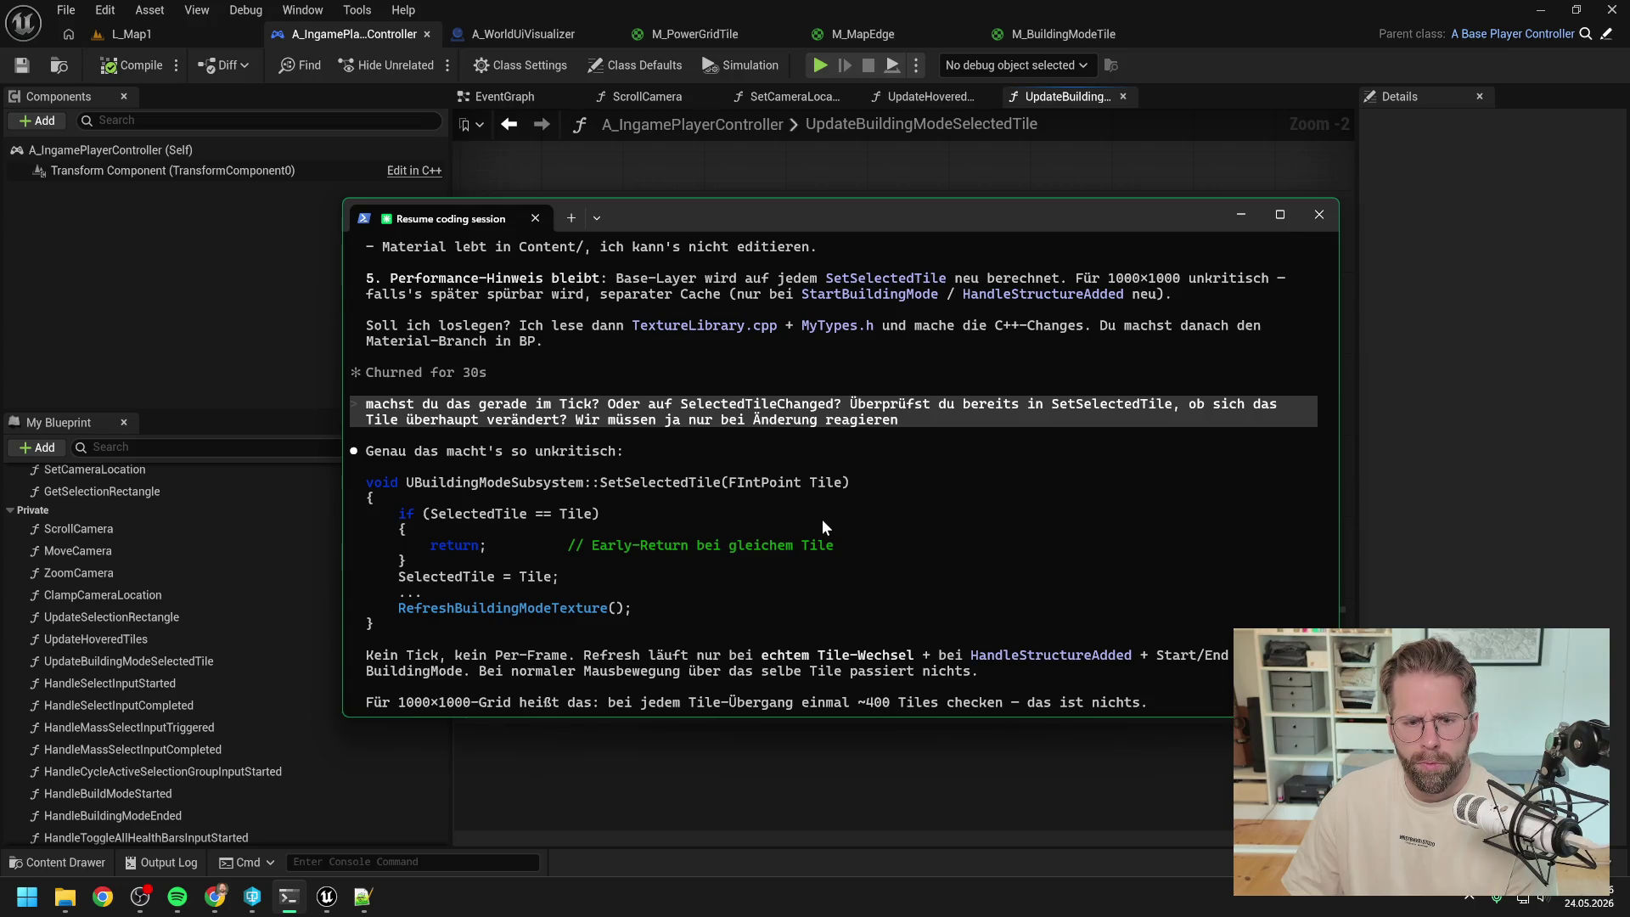
scroll(918, 498, down, 3)
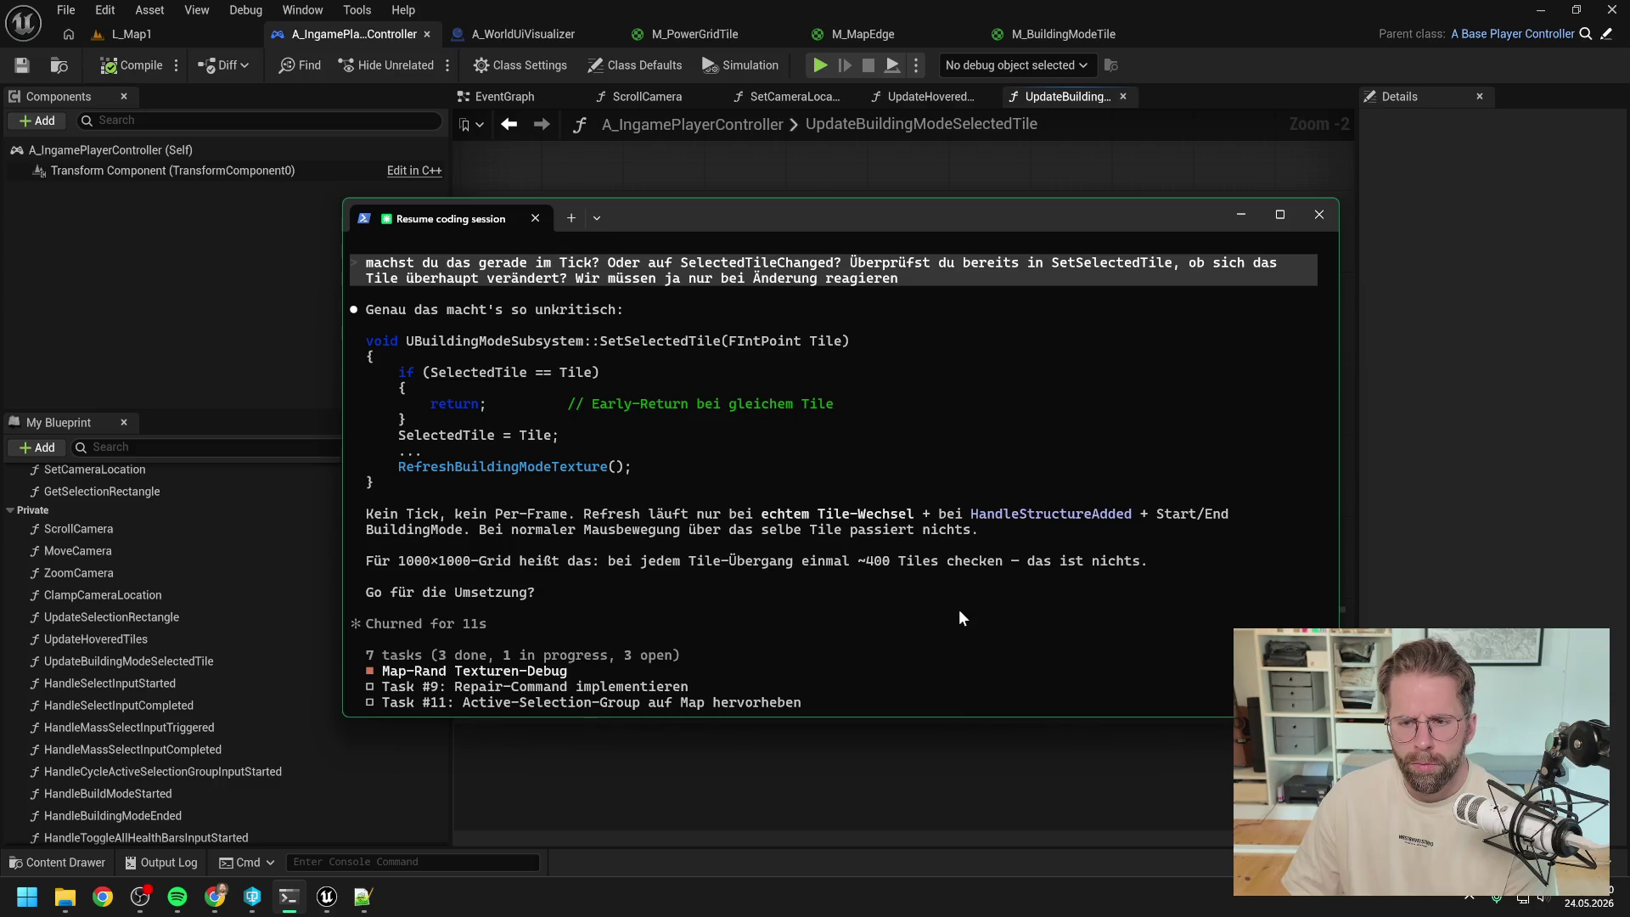
scroll(931, 599, down, 3)
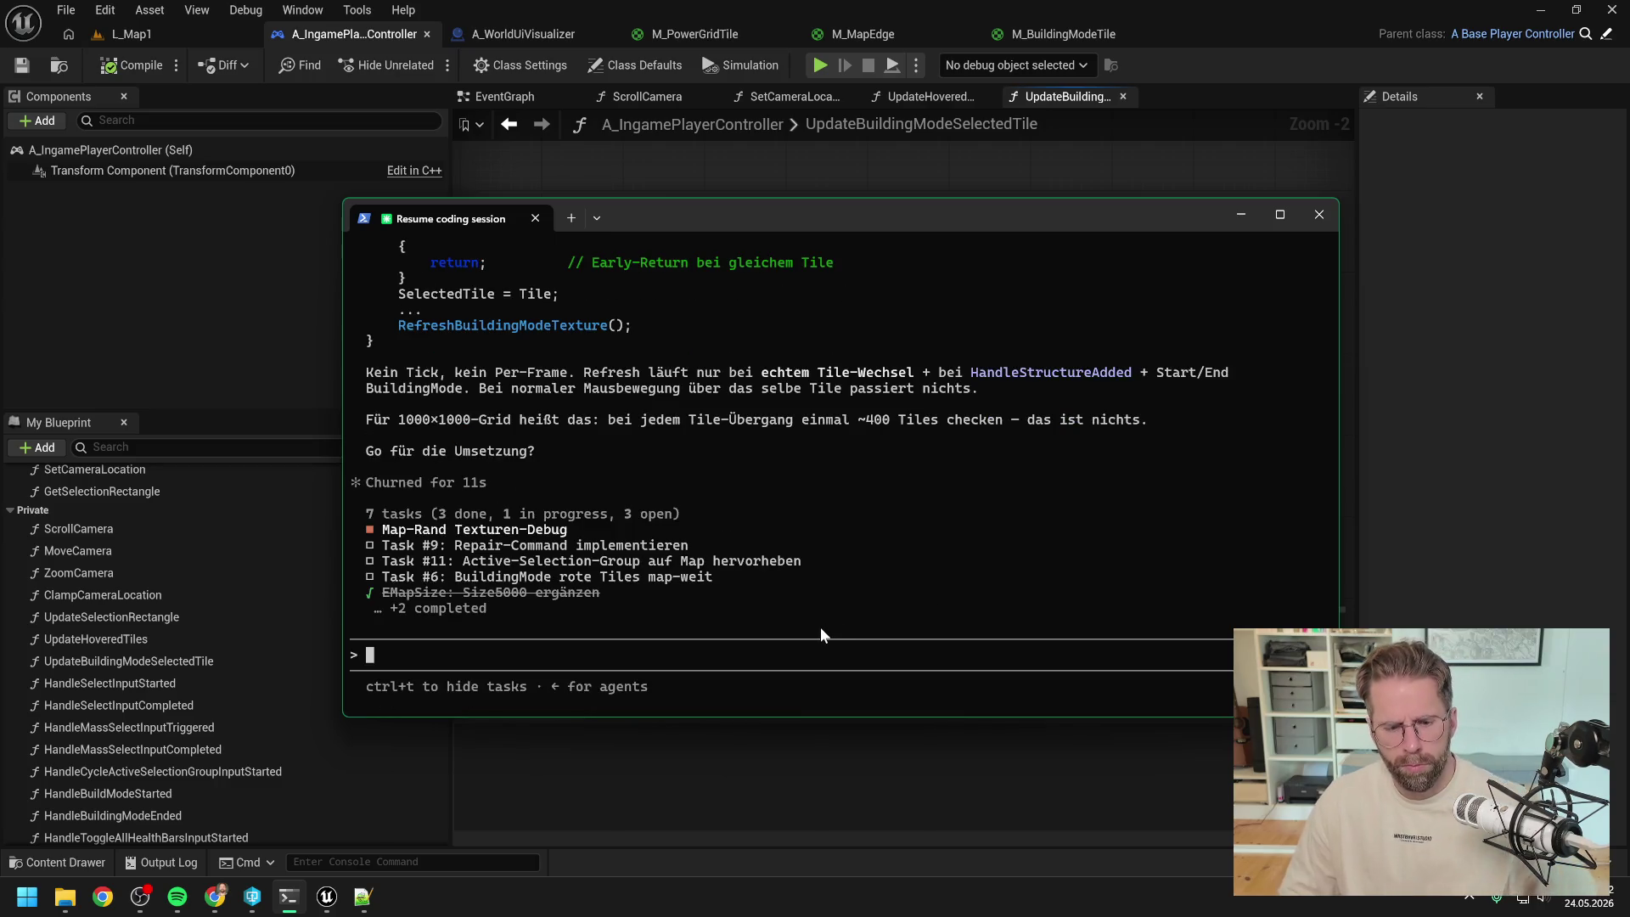
text(gogo)
key(Return)
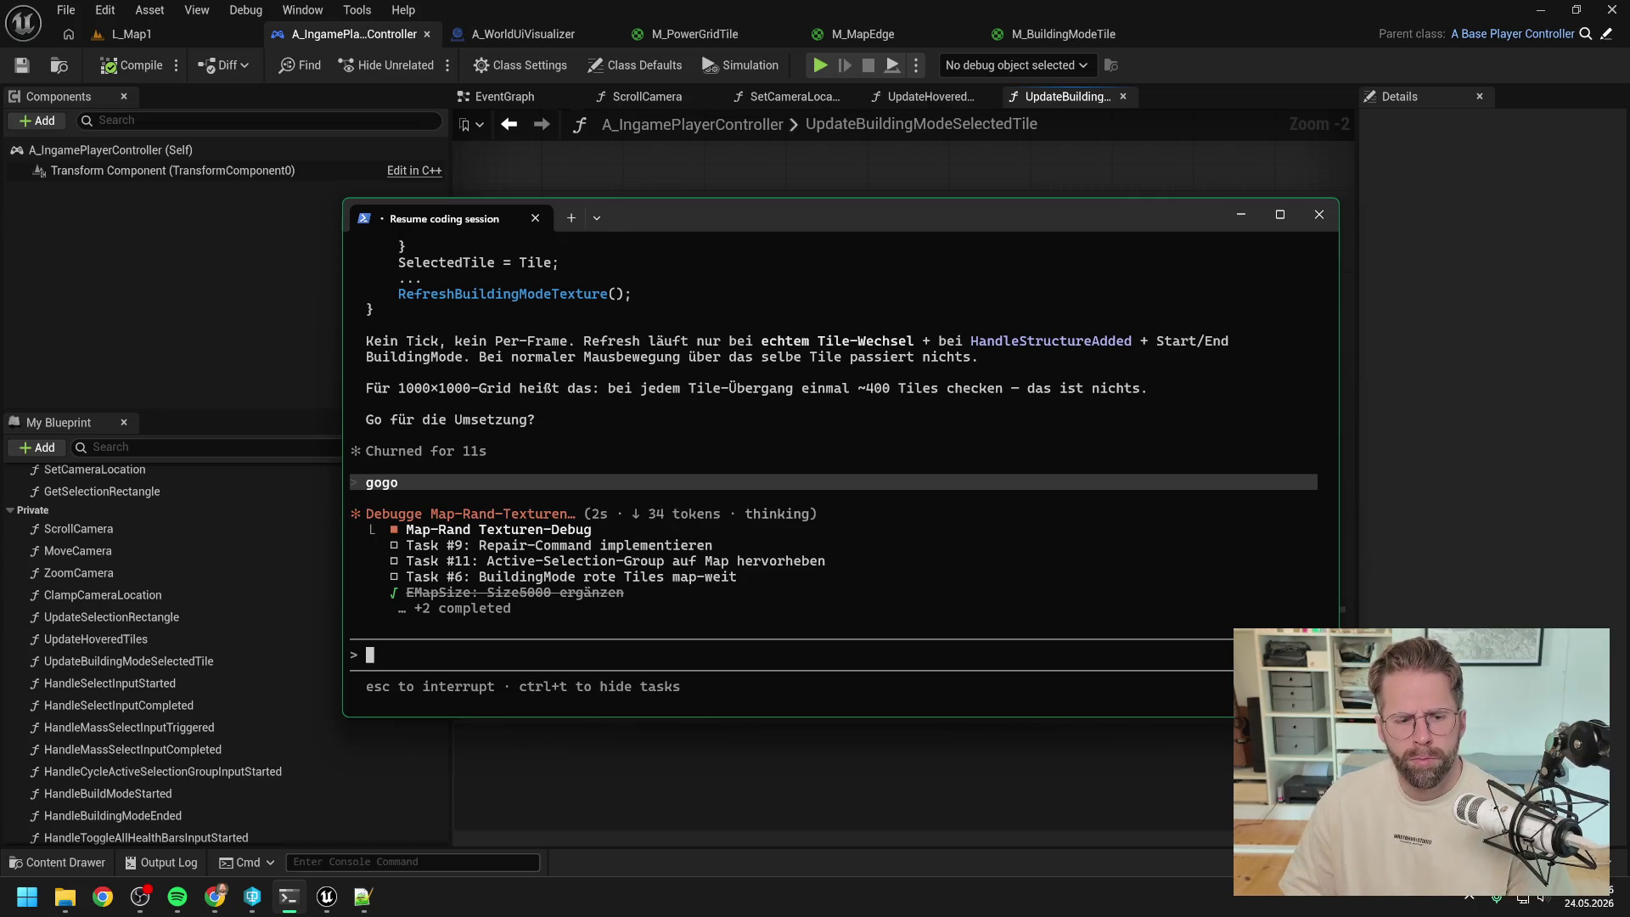
click(253, 896)
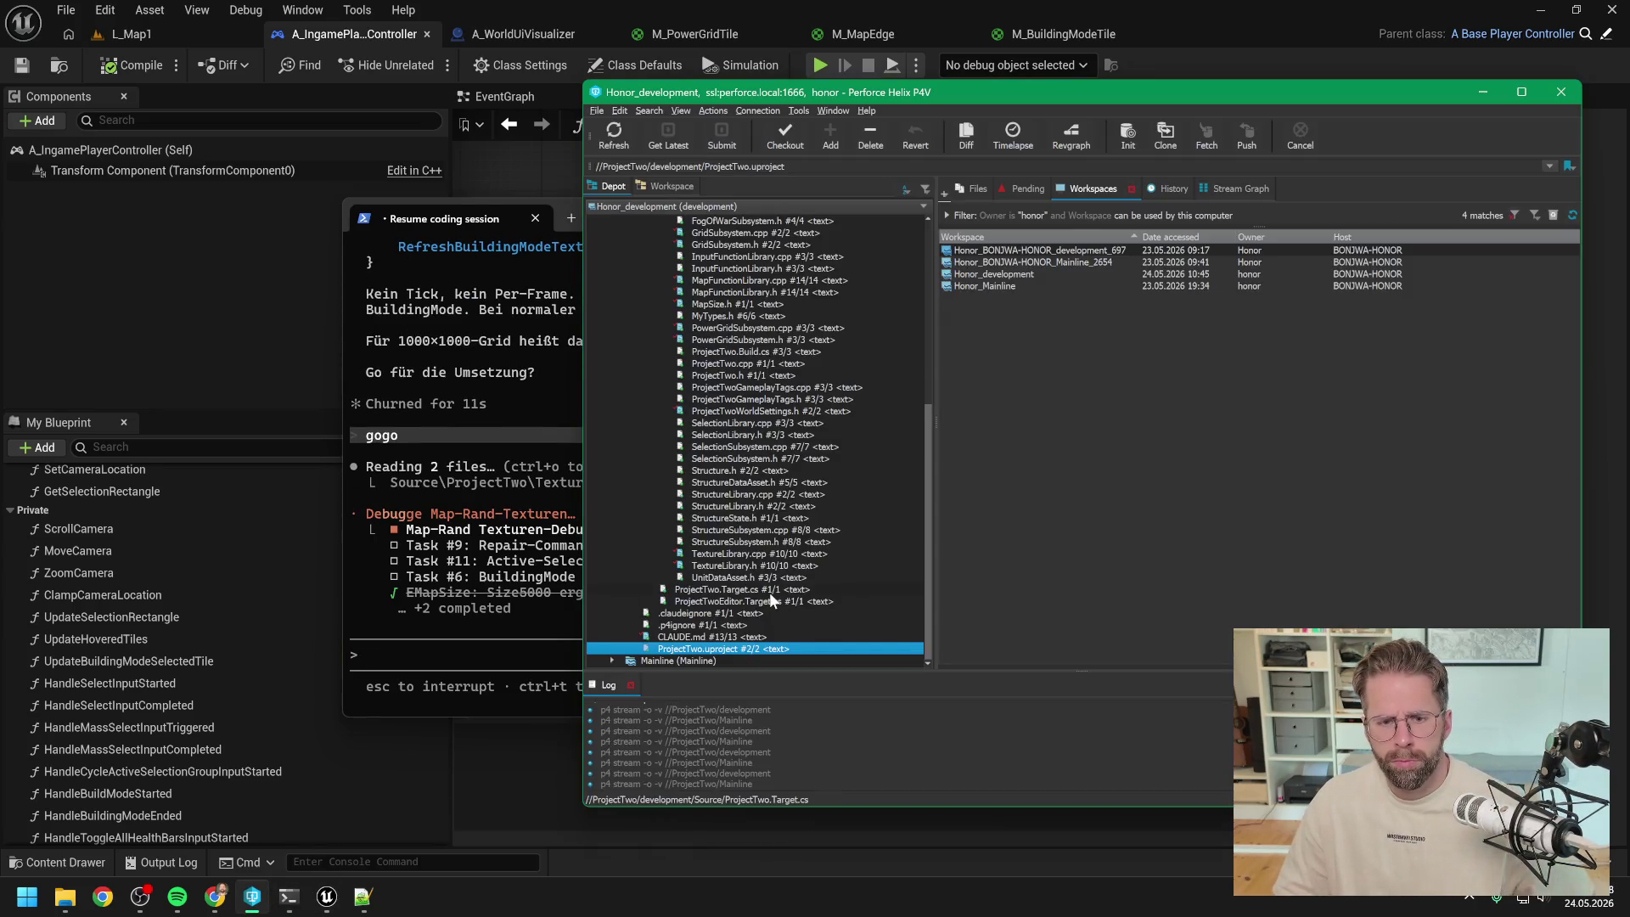
- Check out MyTypes.h in P4V, then return to Claude's UnbuildableHint proposal
scroll(773, 425, up, 1)
click(748, 350)
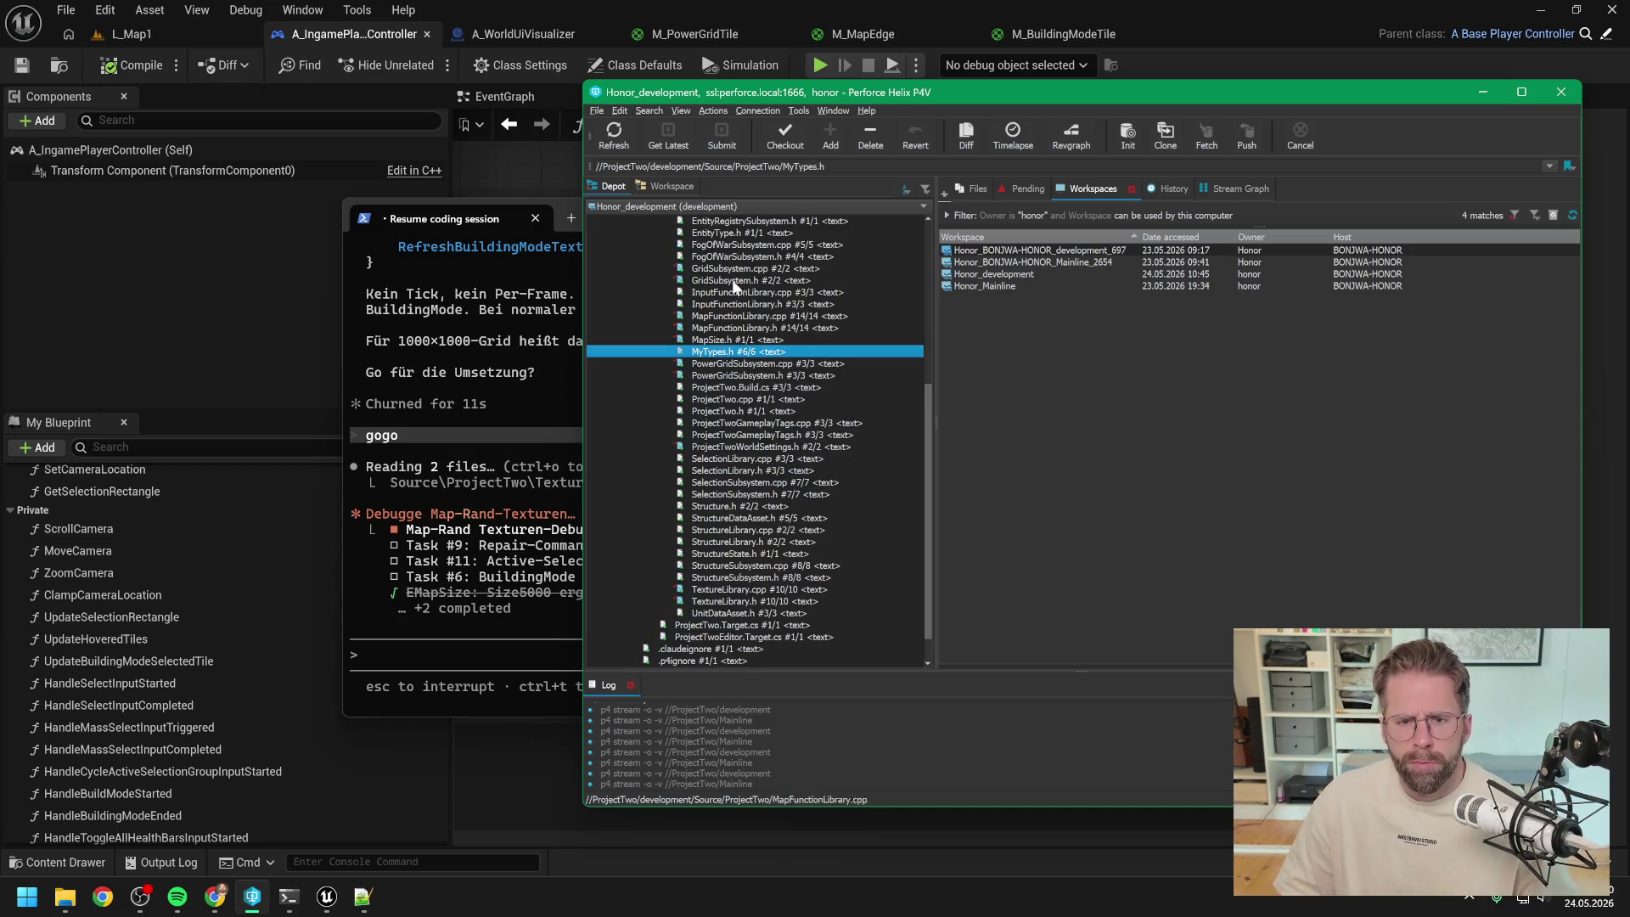
click(779, 137)
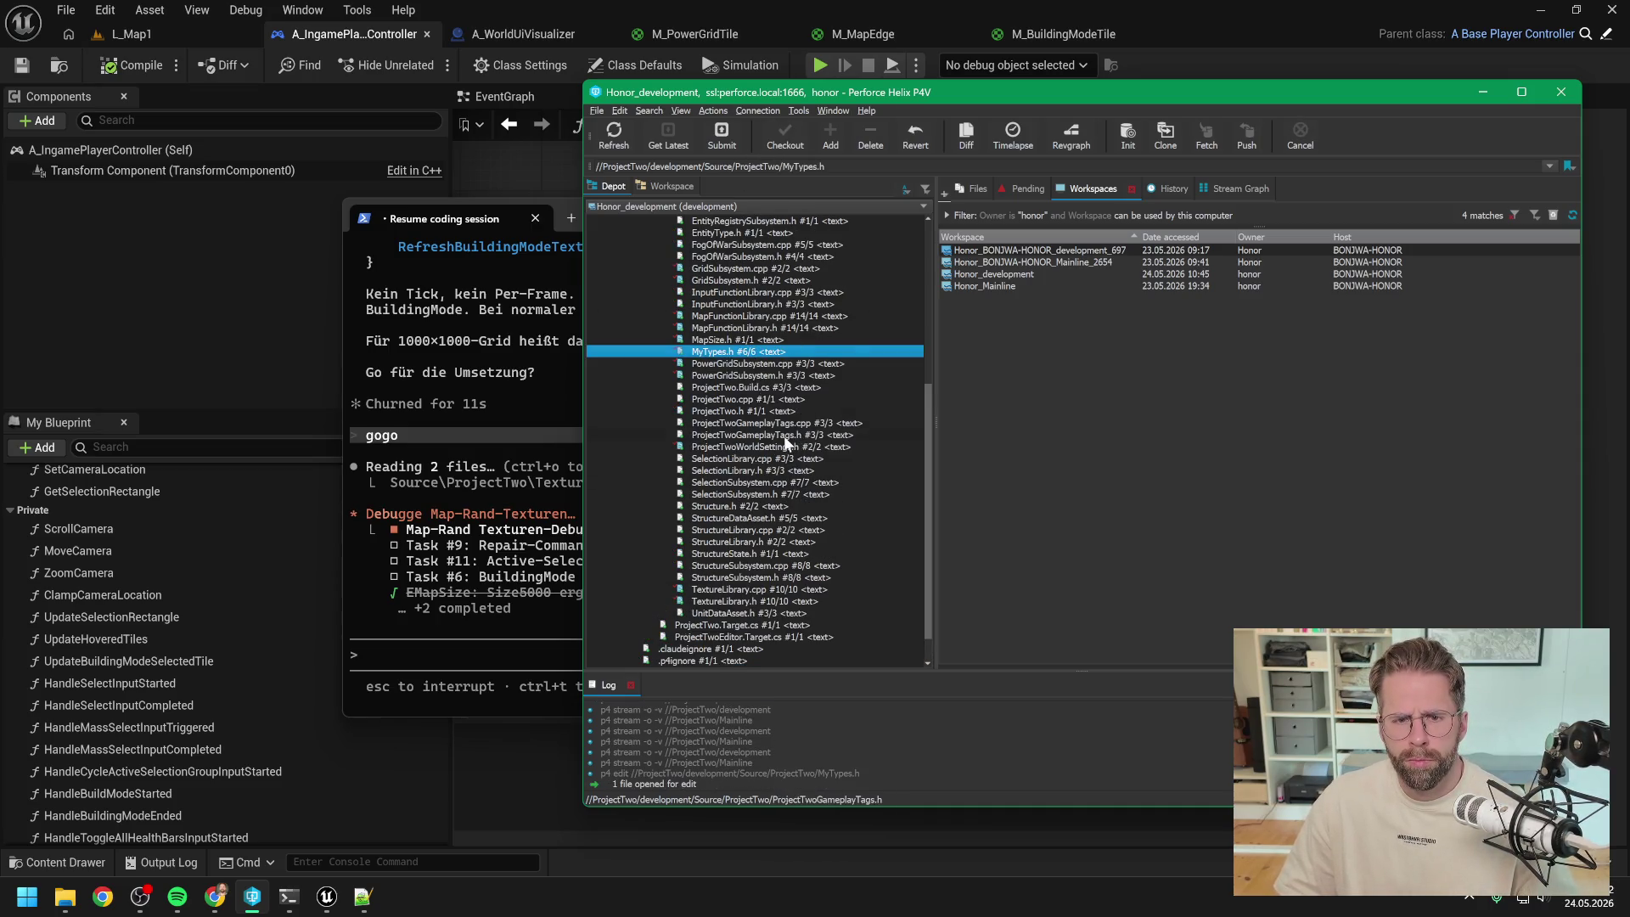
scroll(786, 442, up, 6)
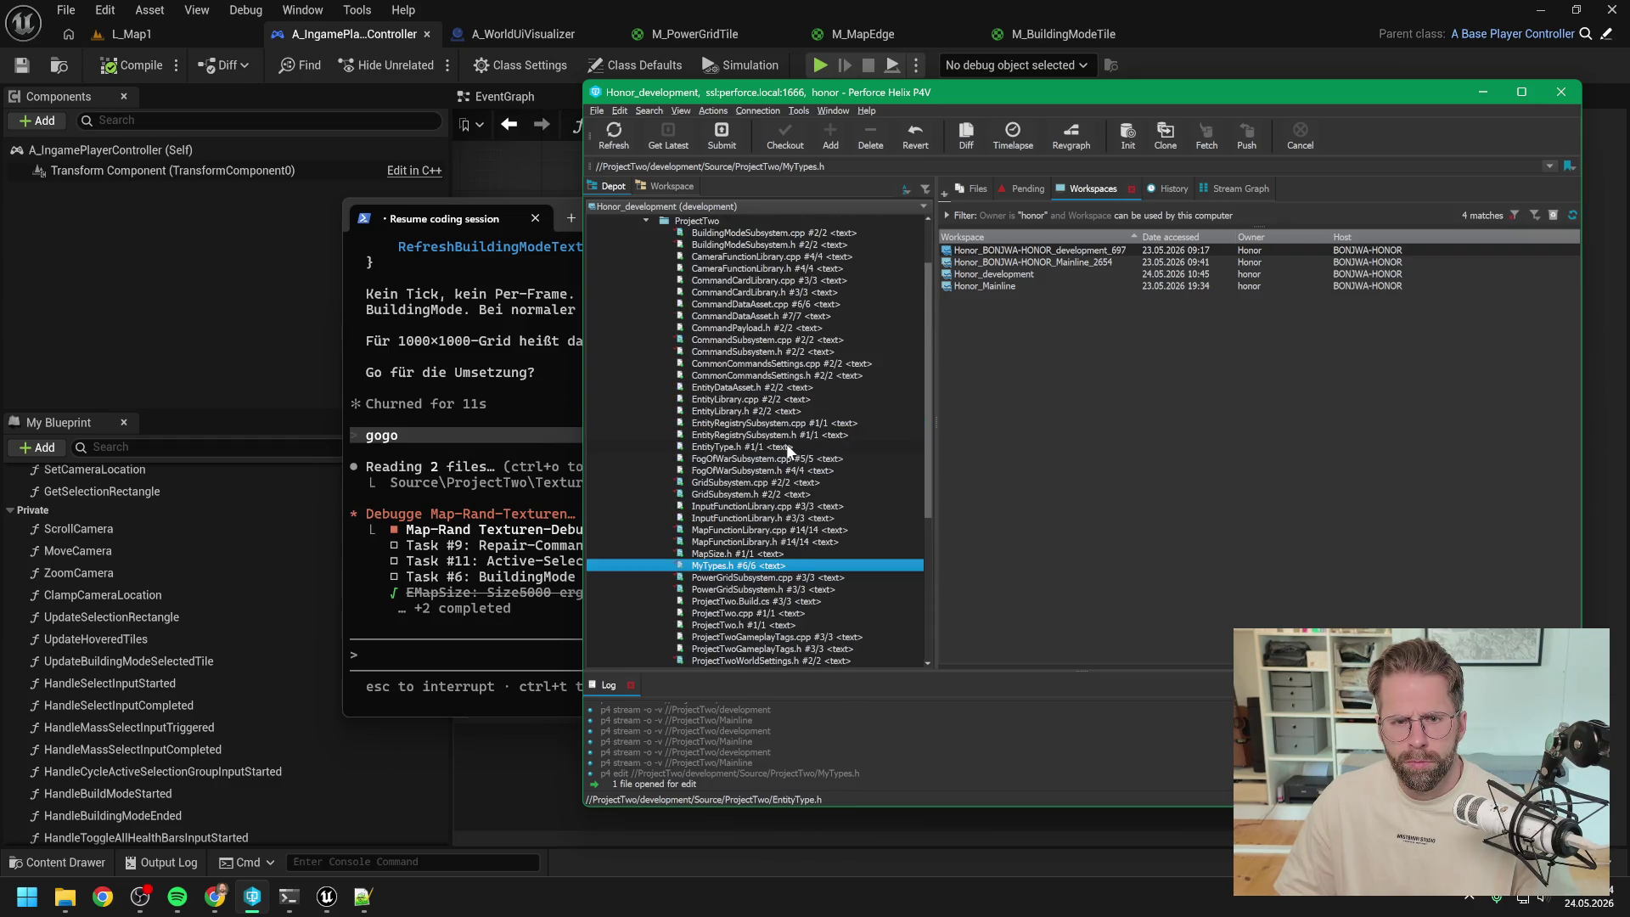
scroll(786, 443, down, 1)
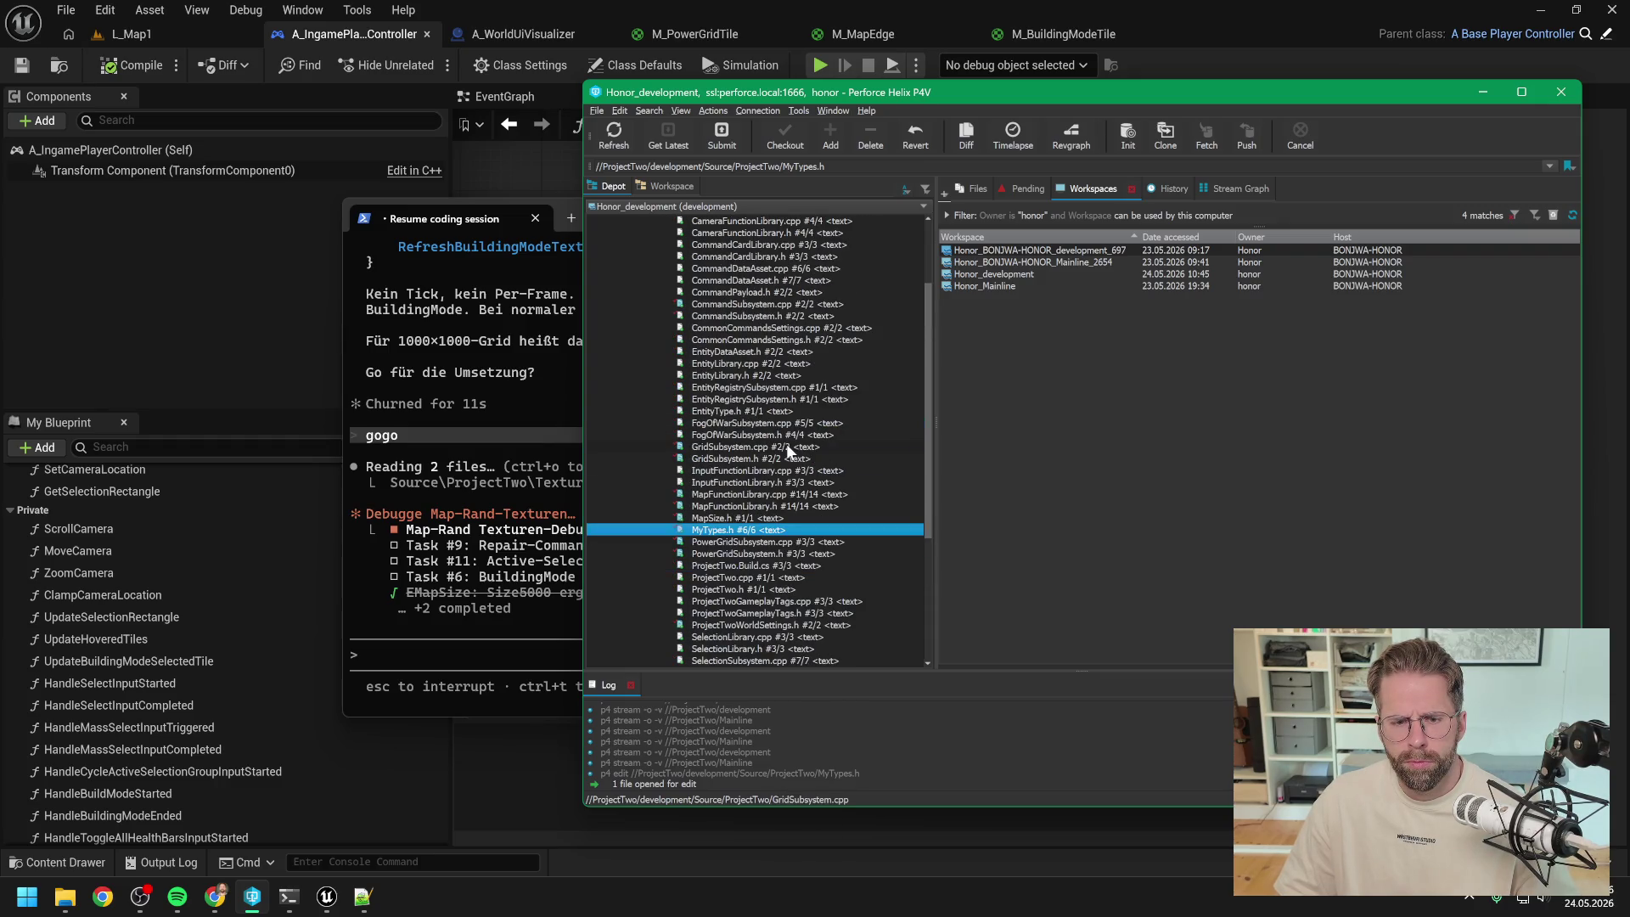
scroll(787, 444, down, 2)
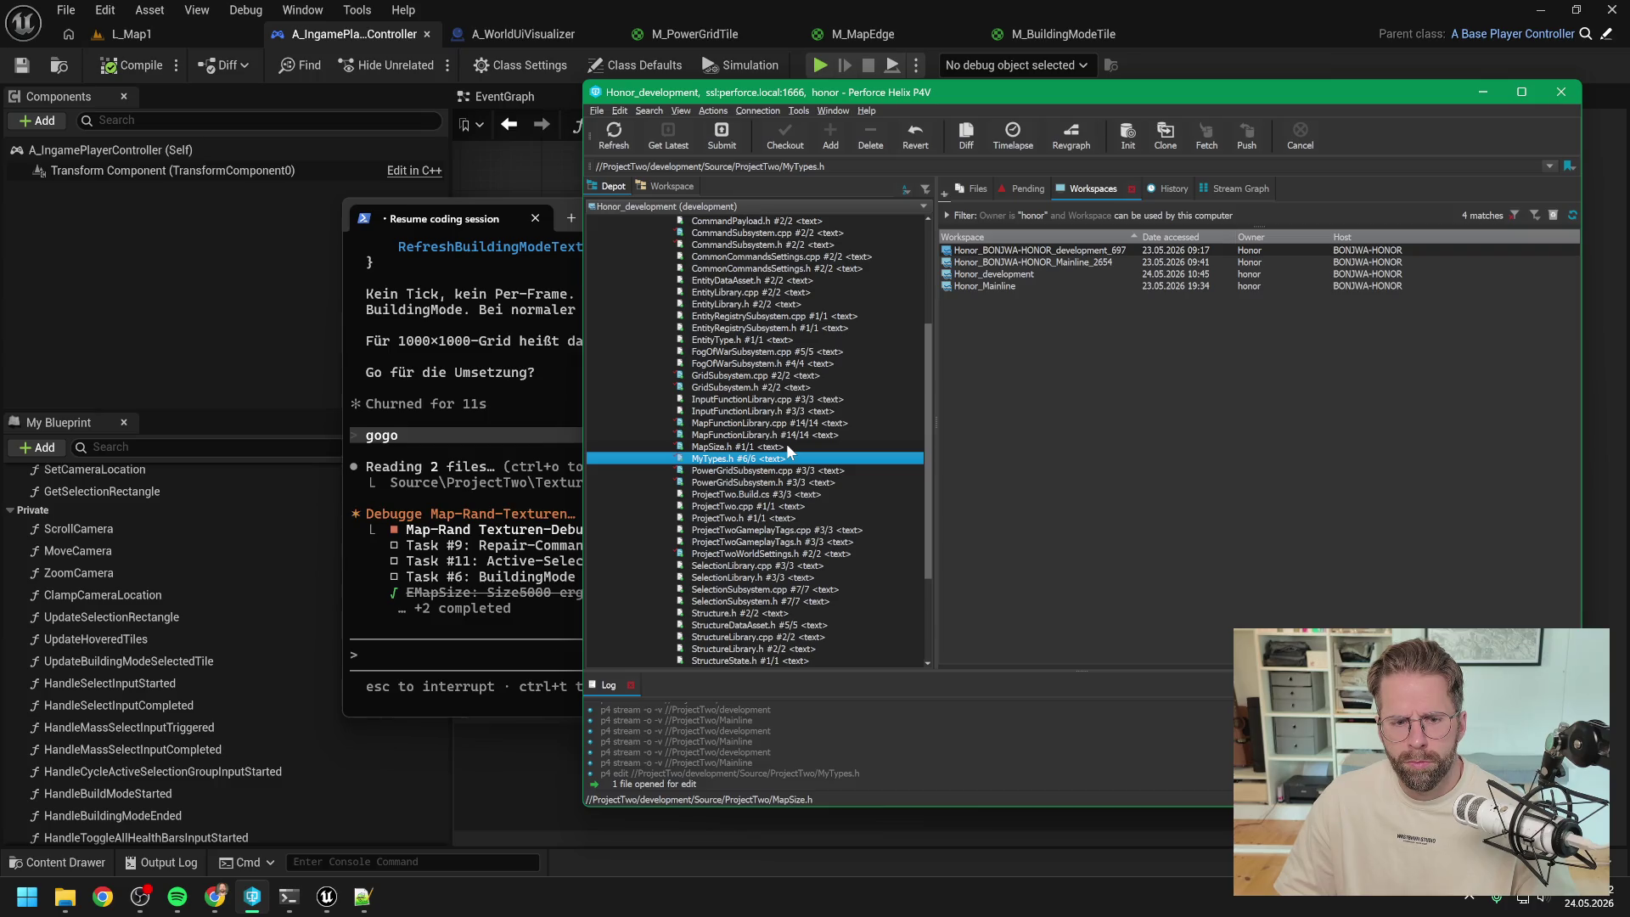
click(523, 588)
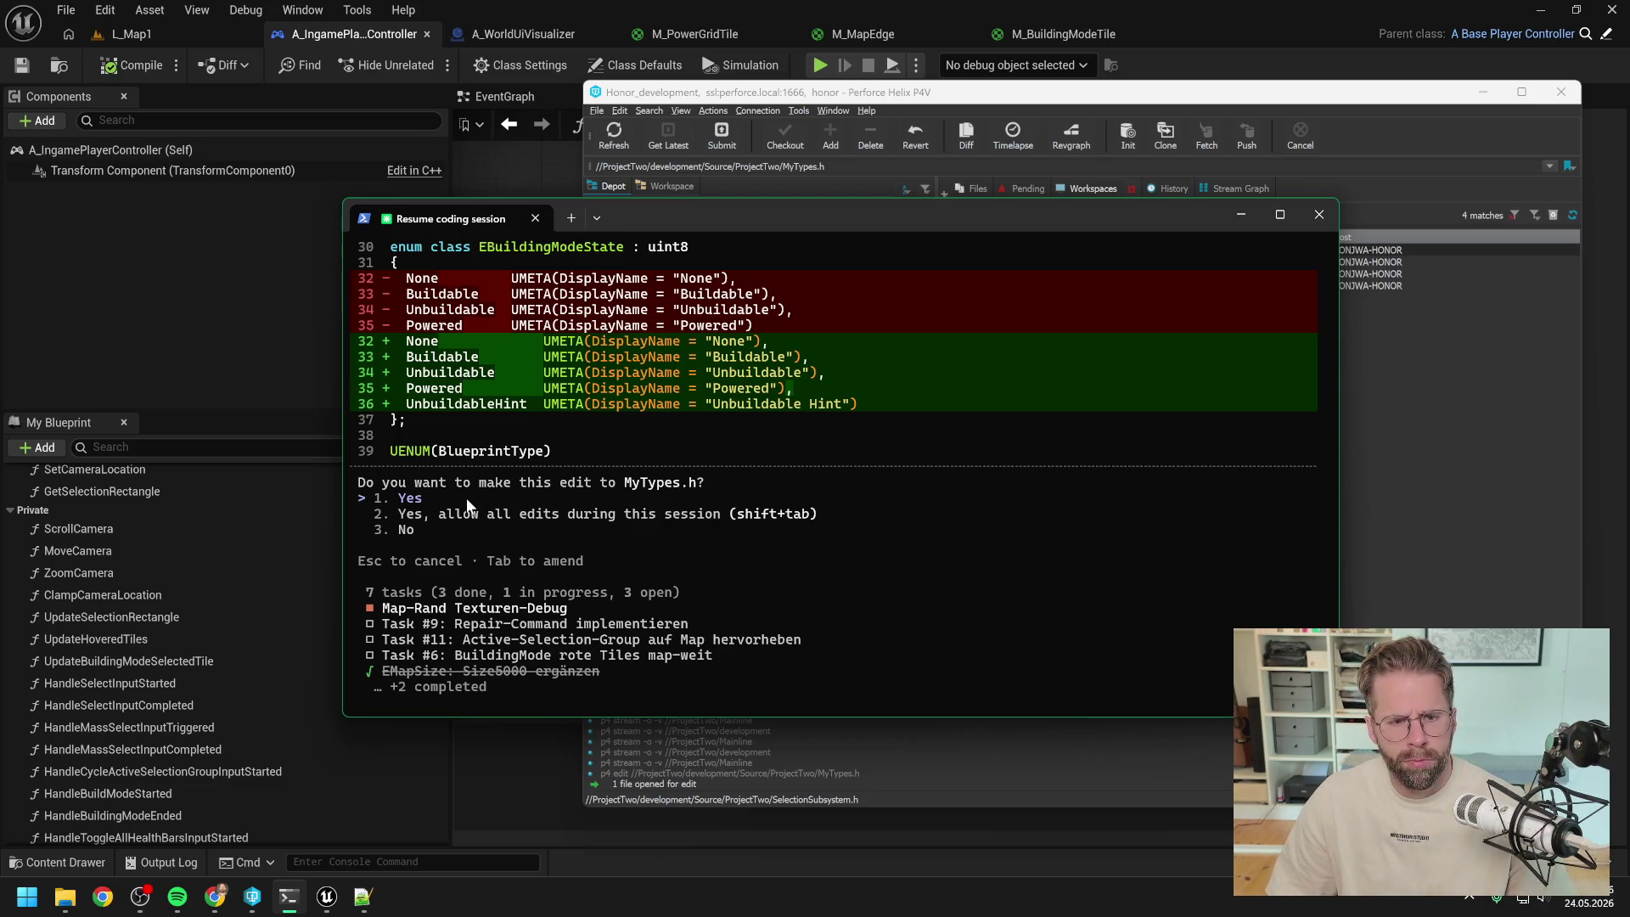
- Approve Claude's UnbuildableHint edits to MyTypes.h and BuildingModeSubsystem.cpp, then close Unreal Editor
key(Return)
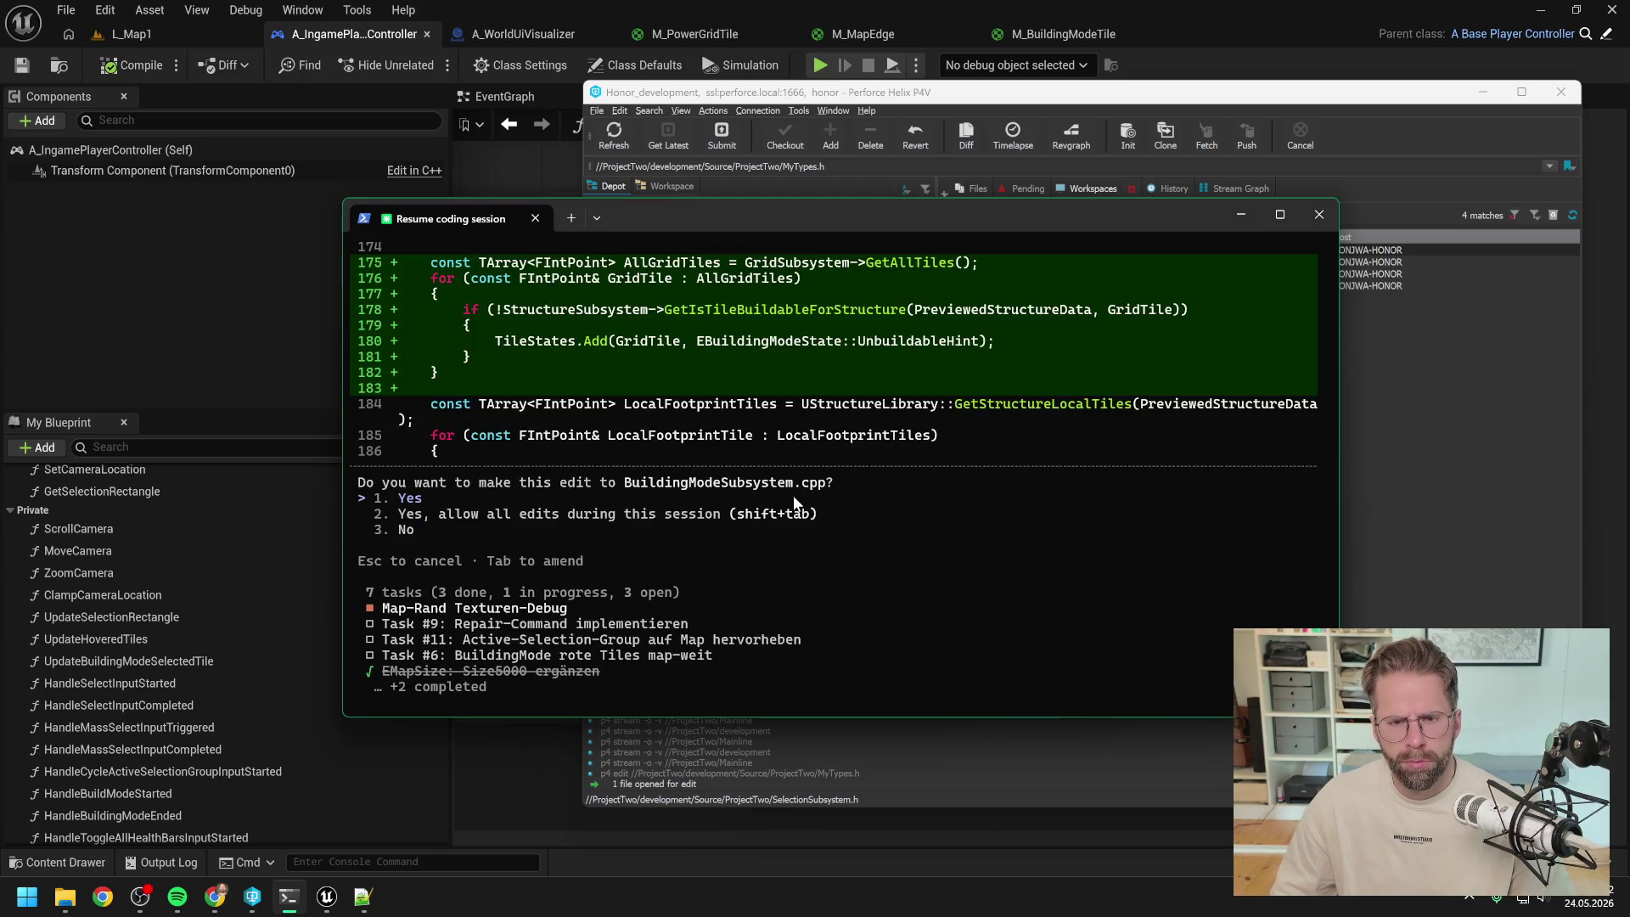
scroll(836, 445, up, 3)
scroll(837, 445, down, 2)
key(Return)
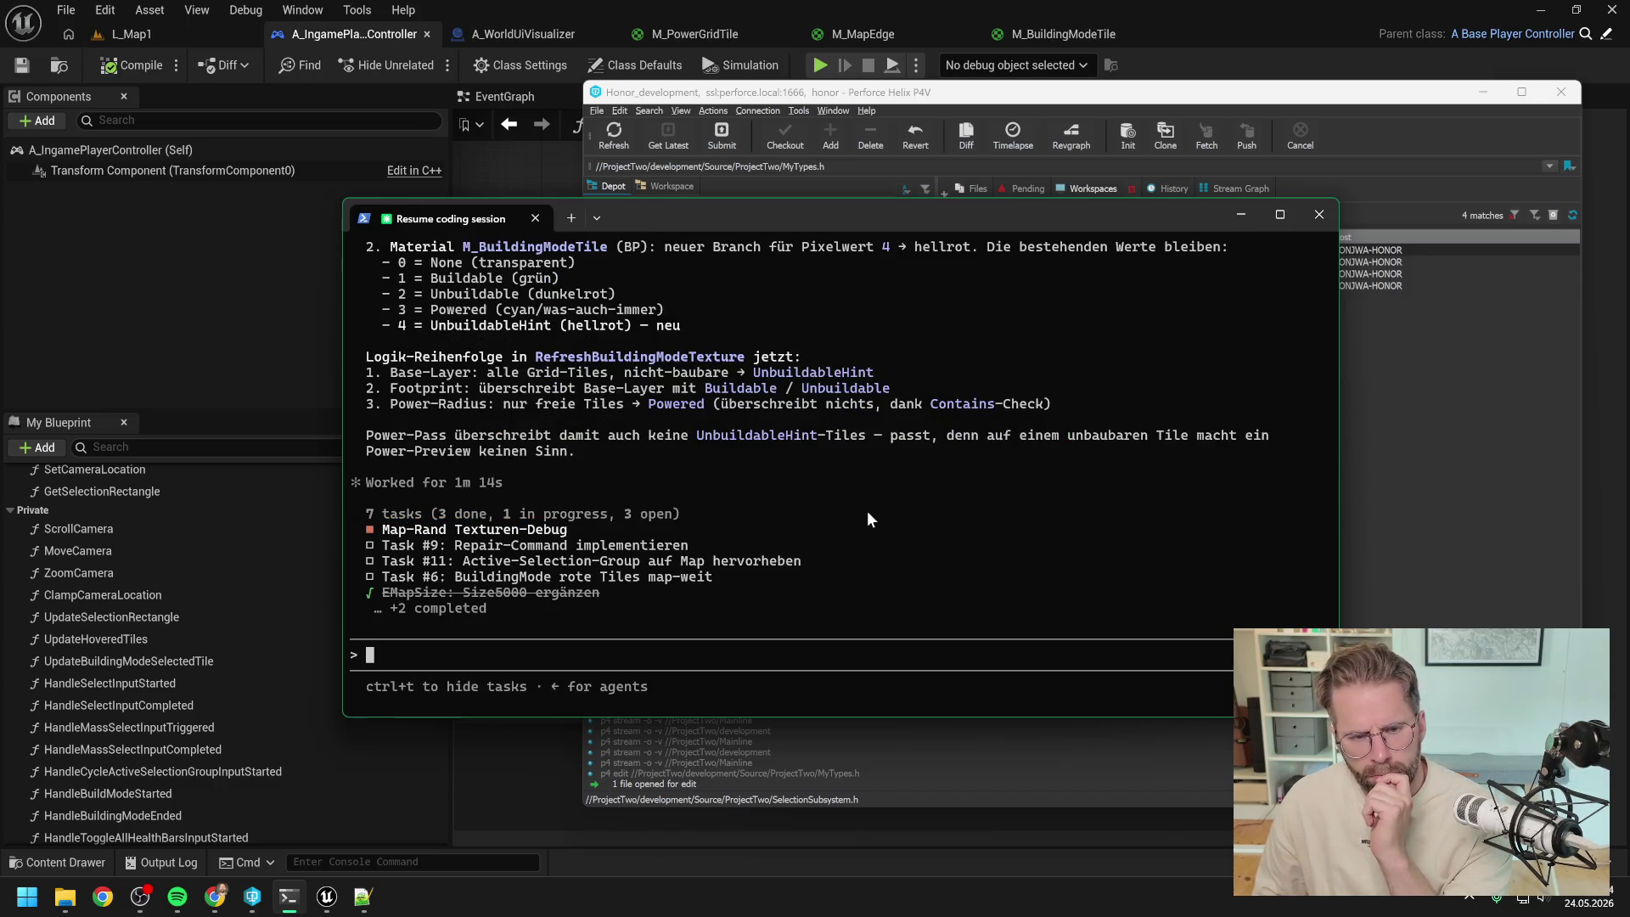
click(1612, 10)
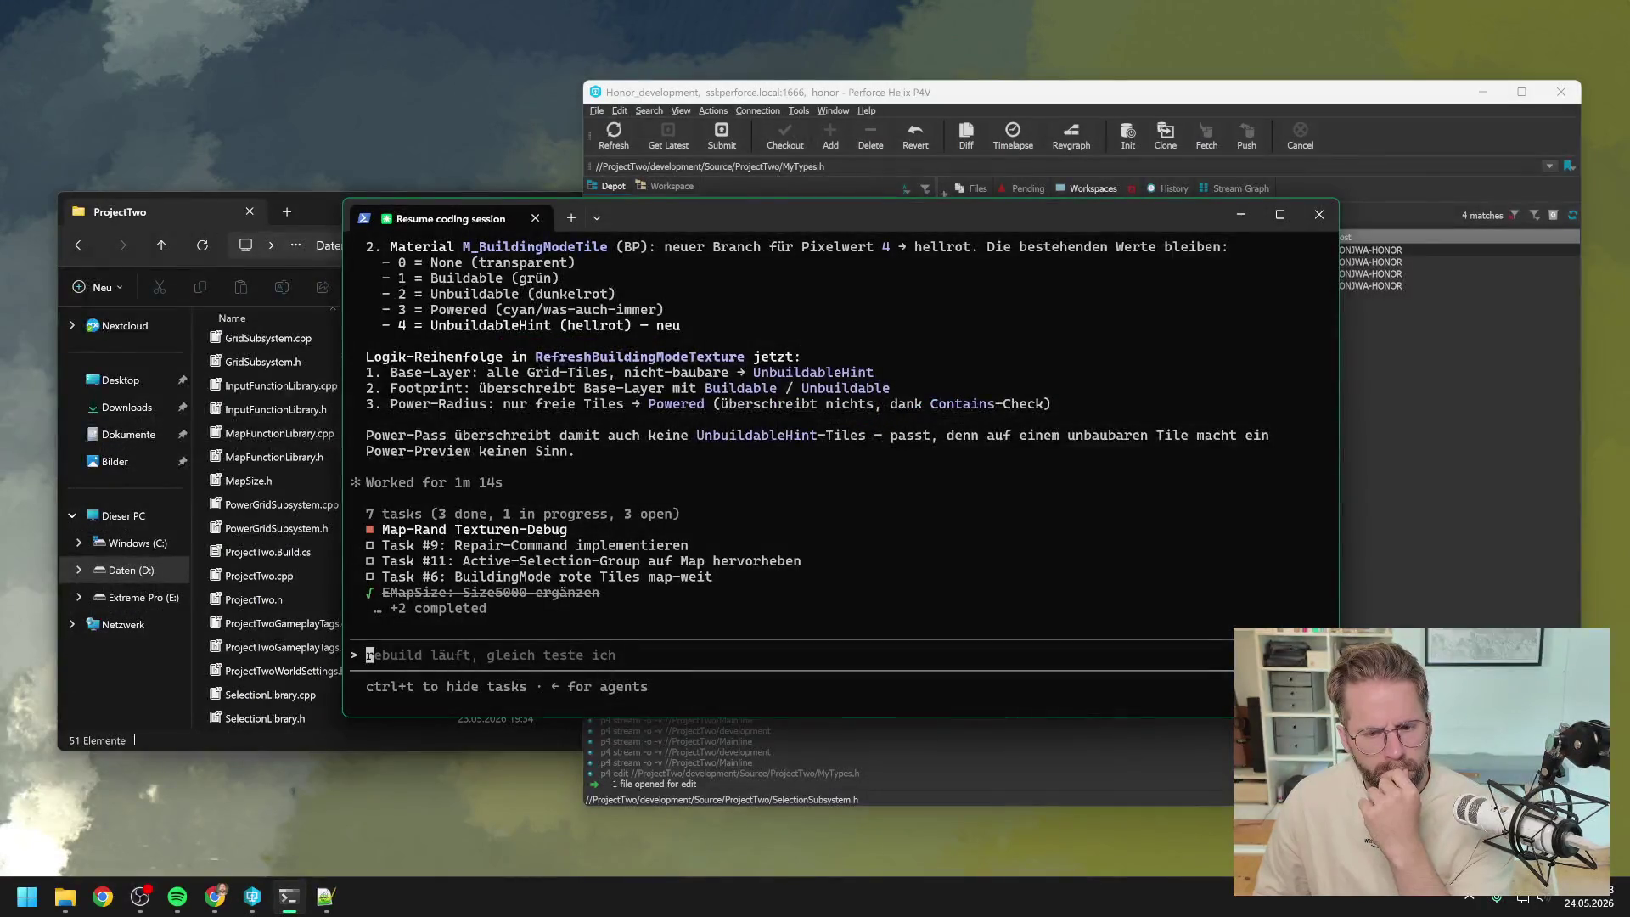
- Open ProjectTwo.sln from the Development folder in Visual Studio
click(309, 213)
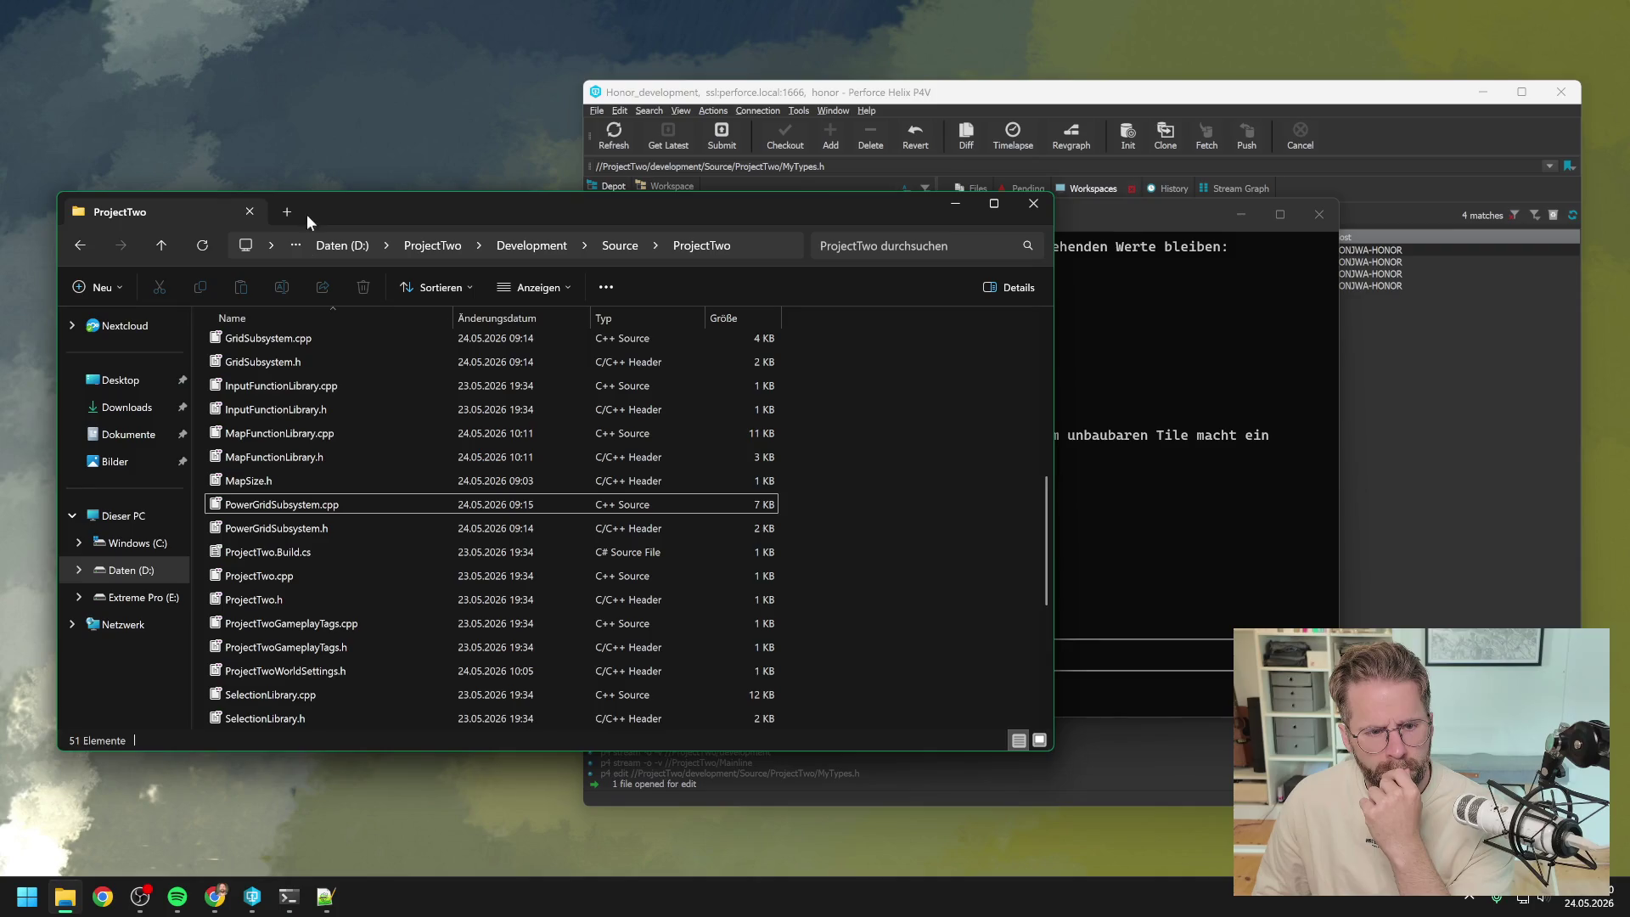
click(531, 245)
double_click(314, 651)
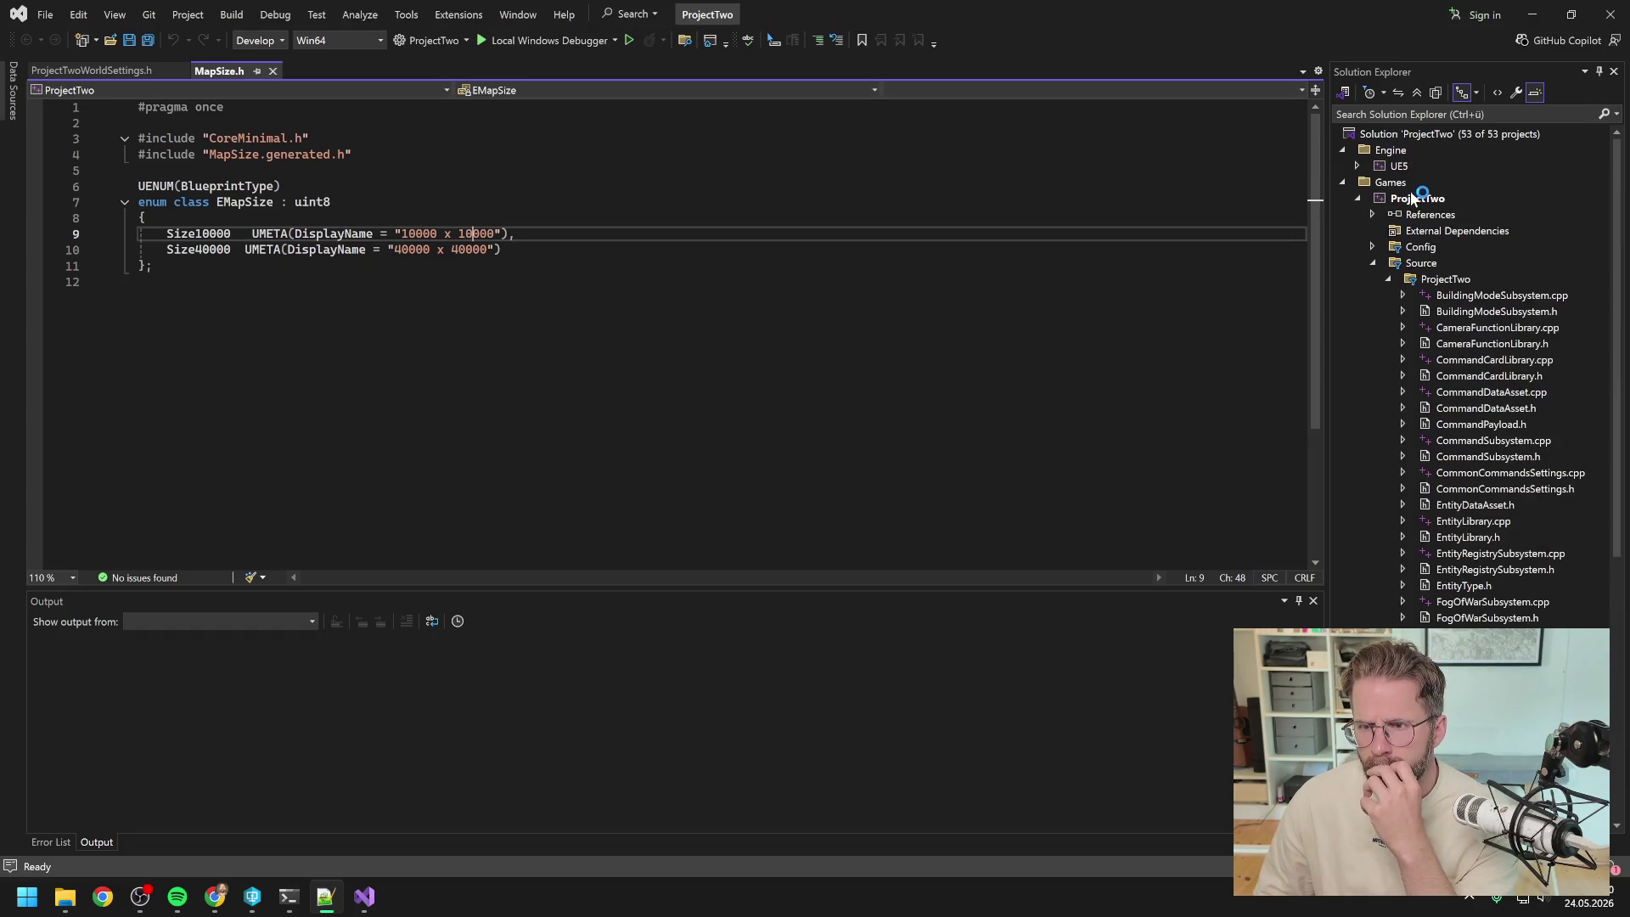
- Start a full Rebuild of the ProjectTwo project from Solution Explorer
right_click(1416, 202)
click(1392, 220)
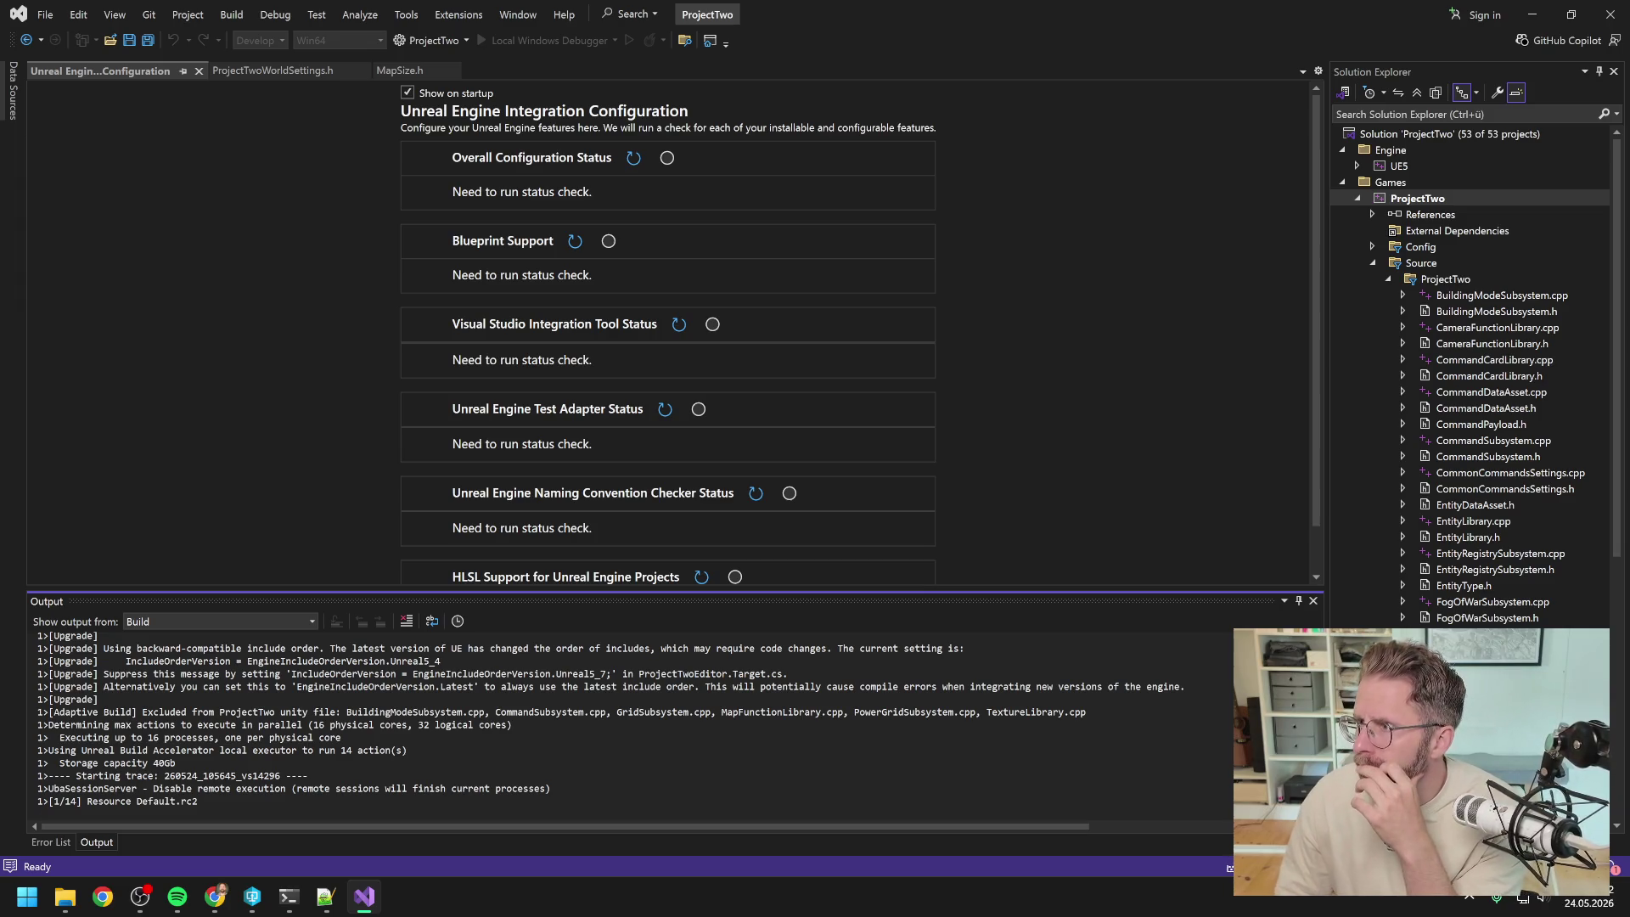
key(alt+Tab)
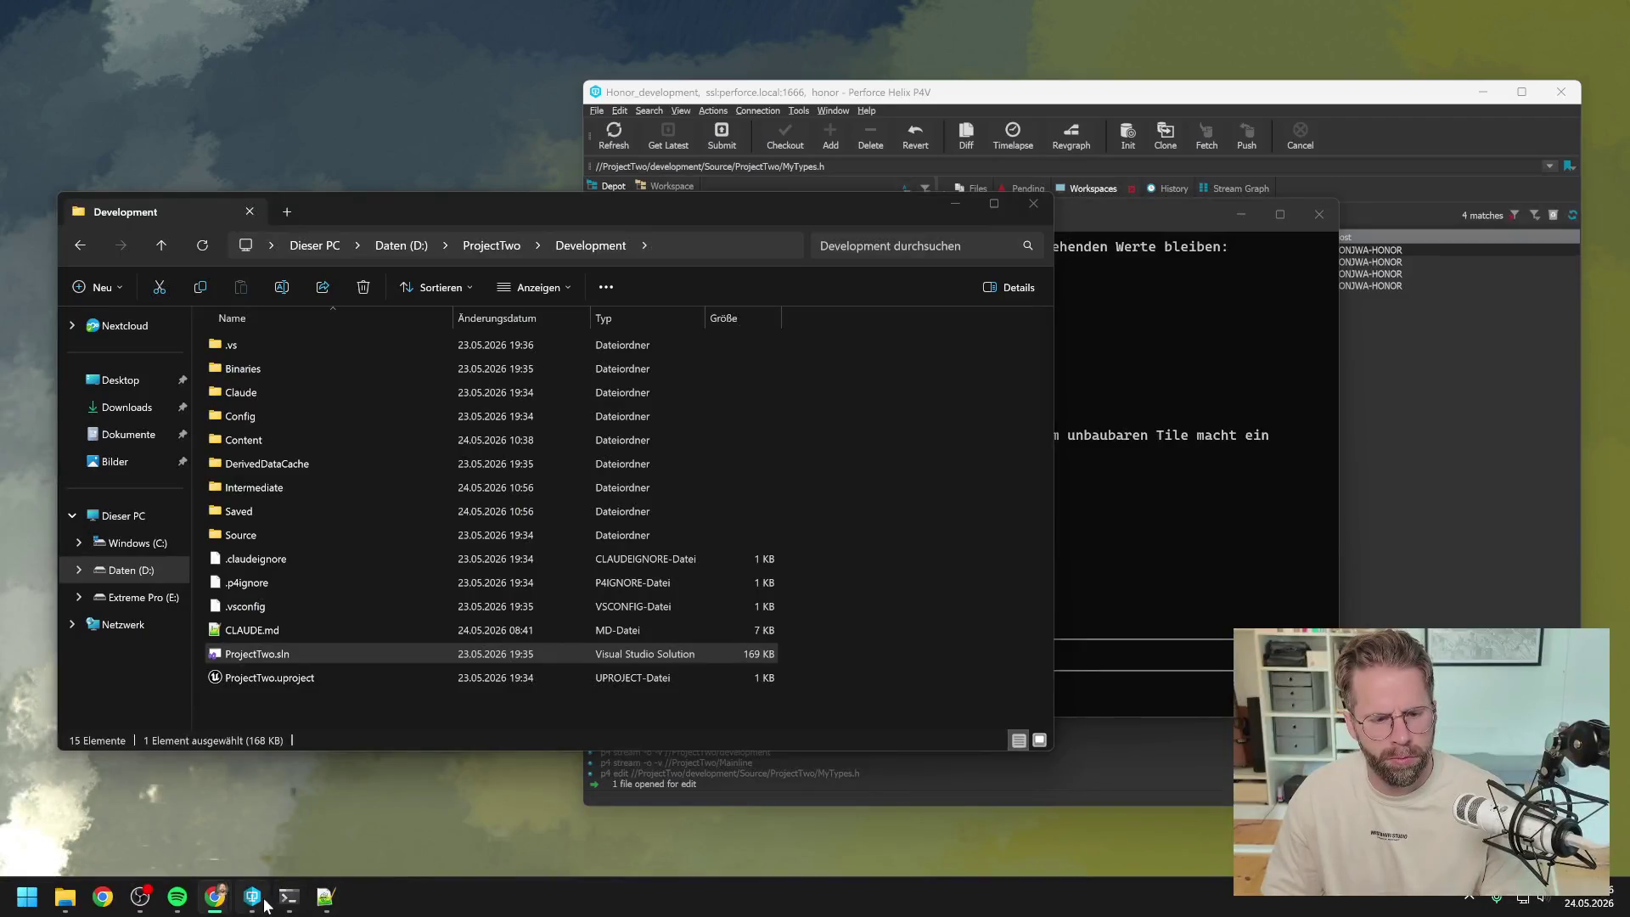
- Relaunch ProjectTwo.uproject from P4V and bring the Unreal Editor in front
click(255, 898)
scroll(640, 501, down, 4)
double_click(705, 650)
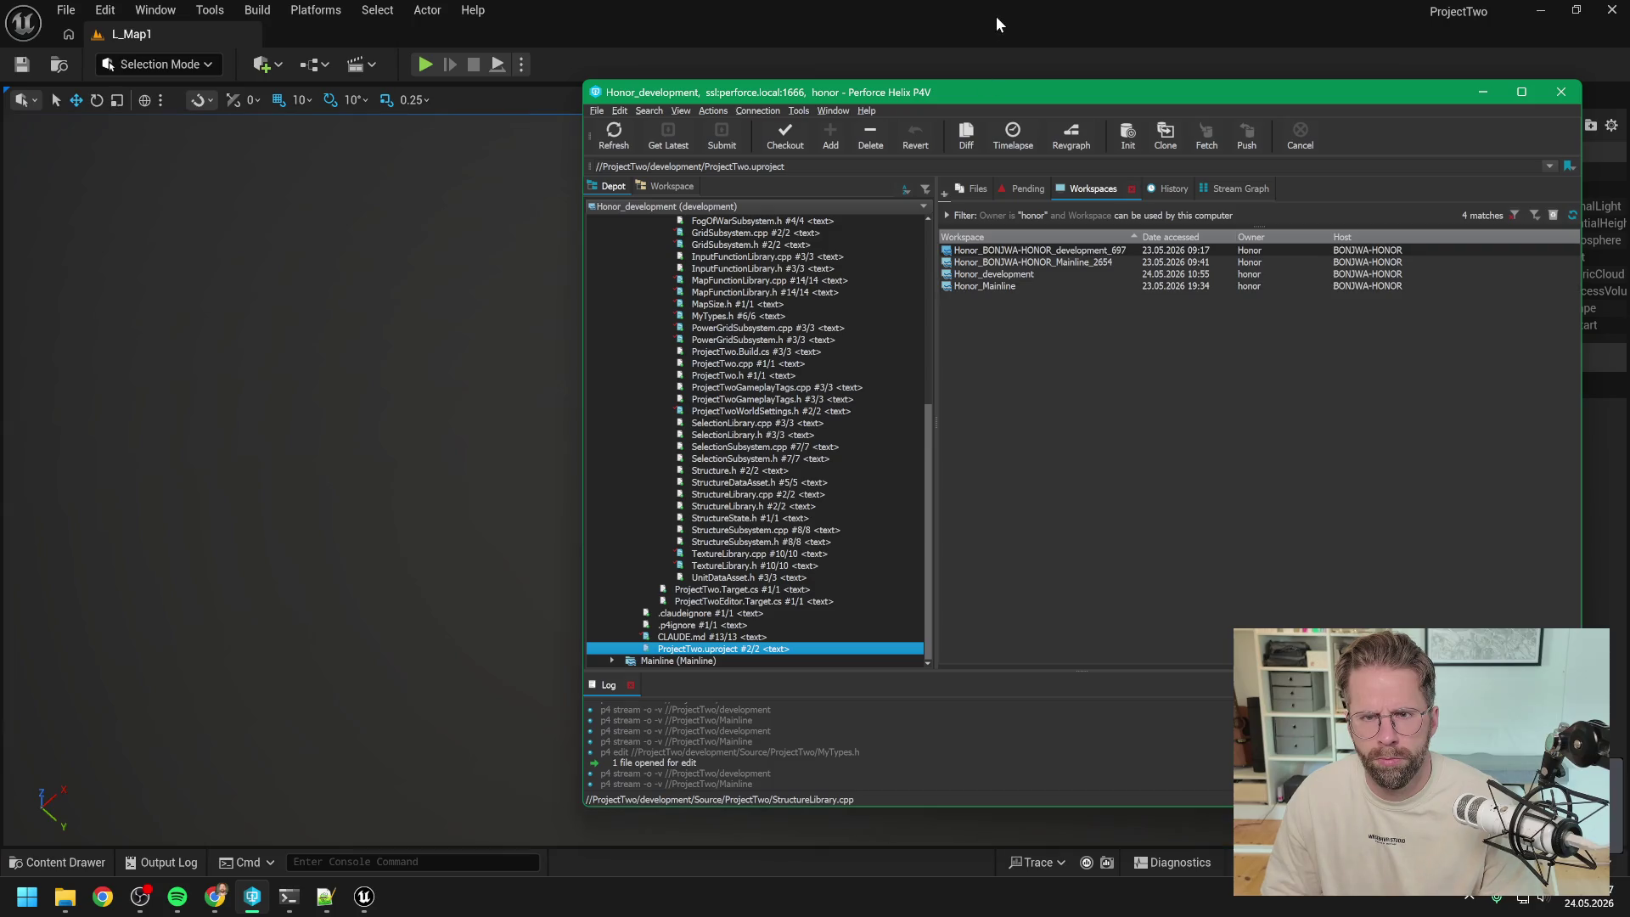
click(996, 17)
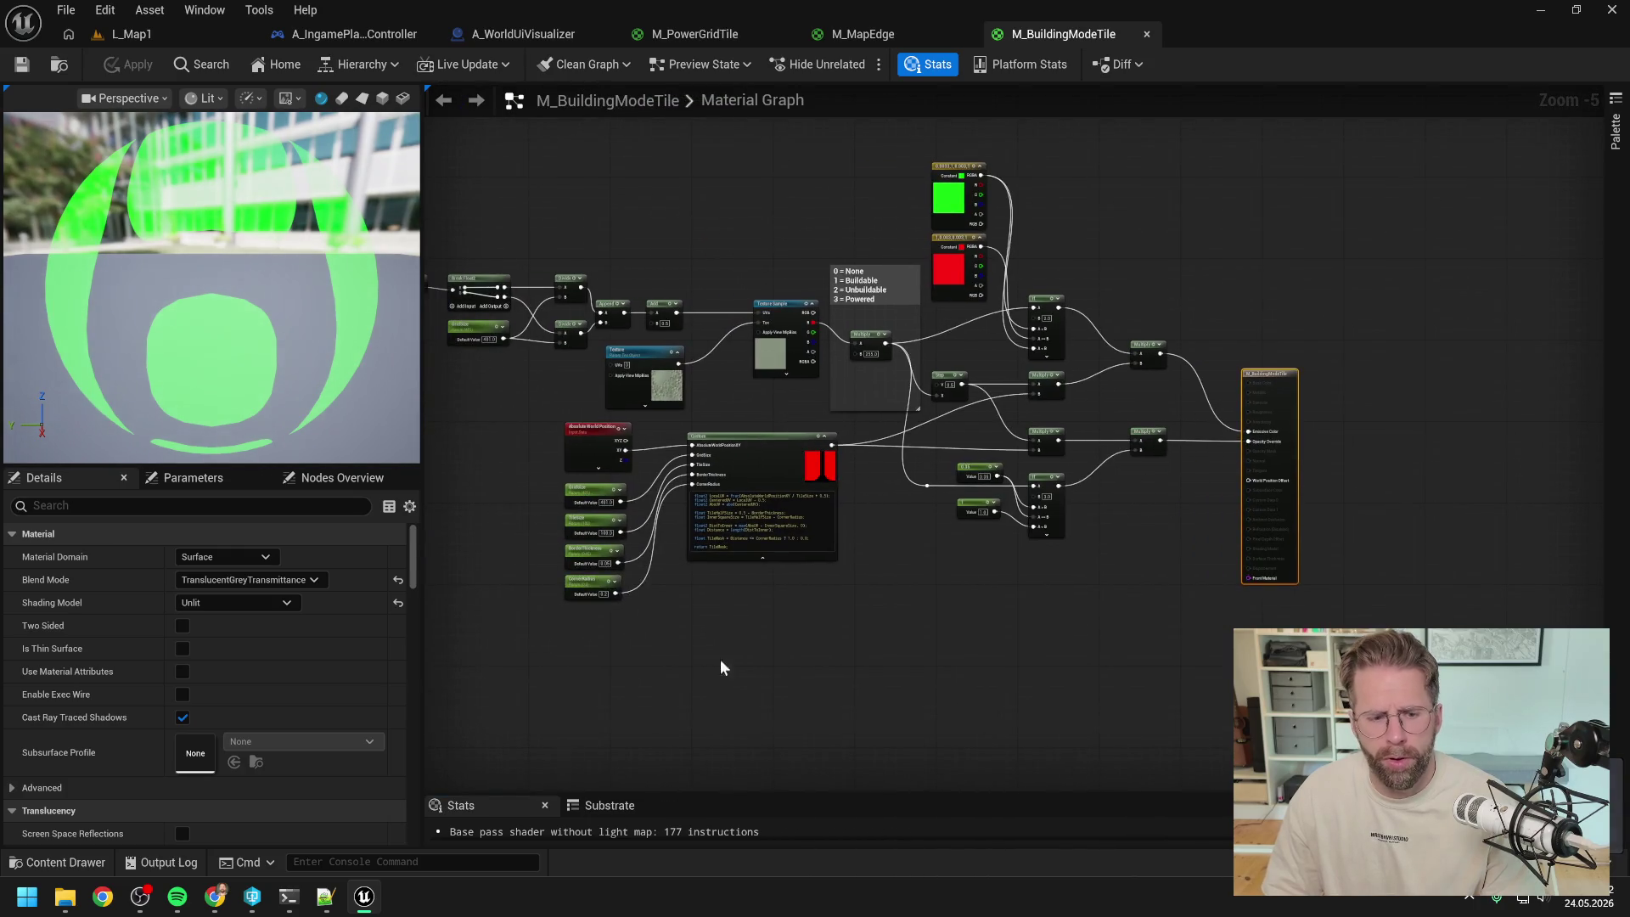
- Check Claude's terminal, then close the M_MapEdge and M_PowerGridTile material tabs
click(299, 902)
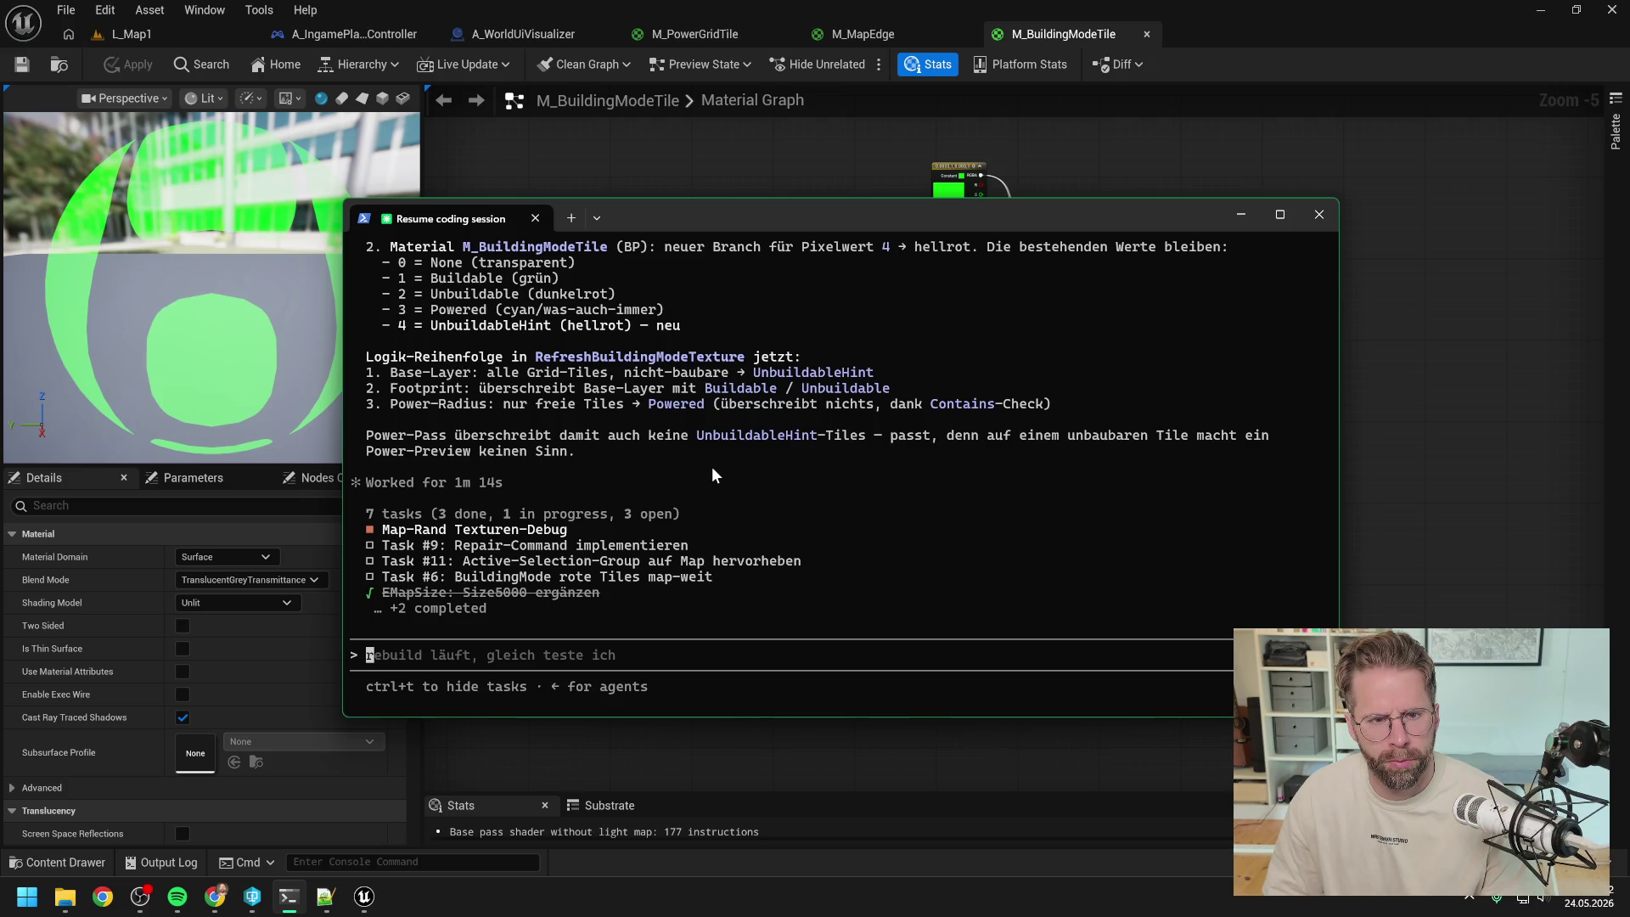
scroll(711, 466, up, 1)
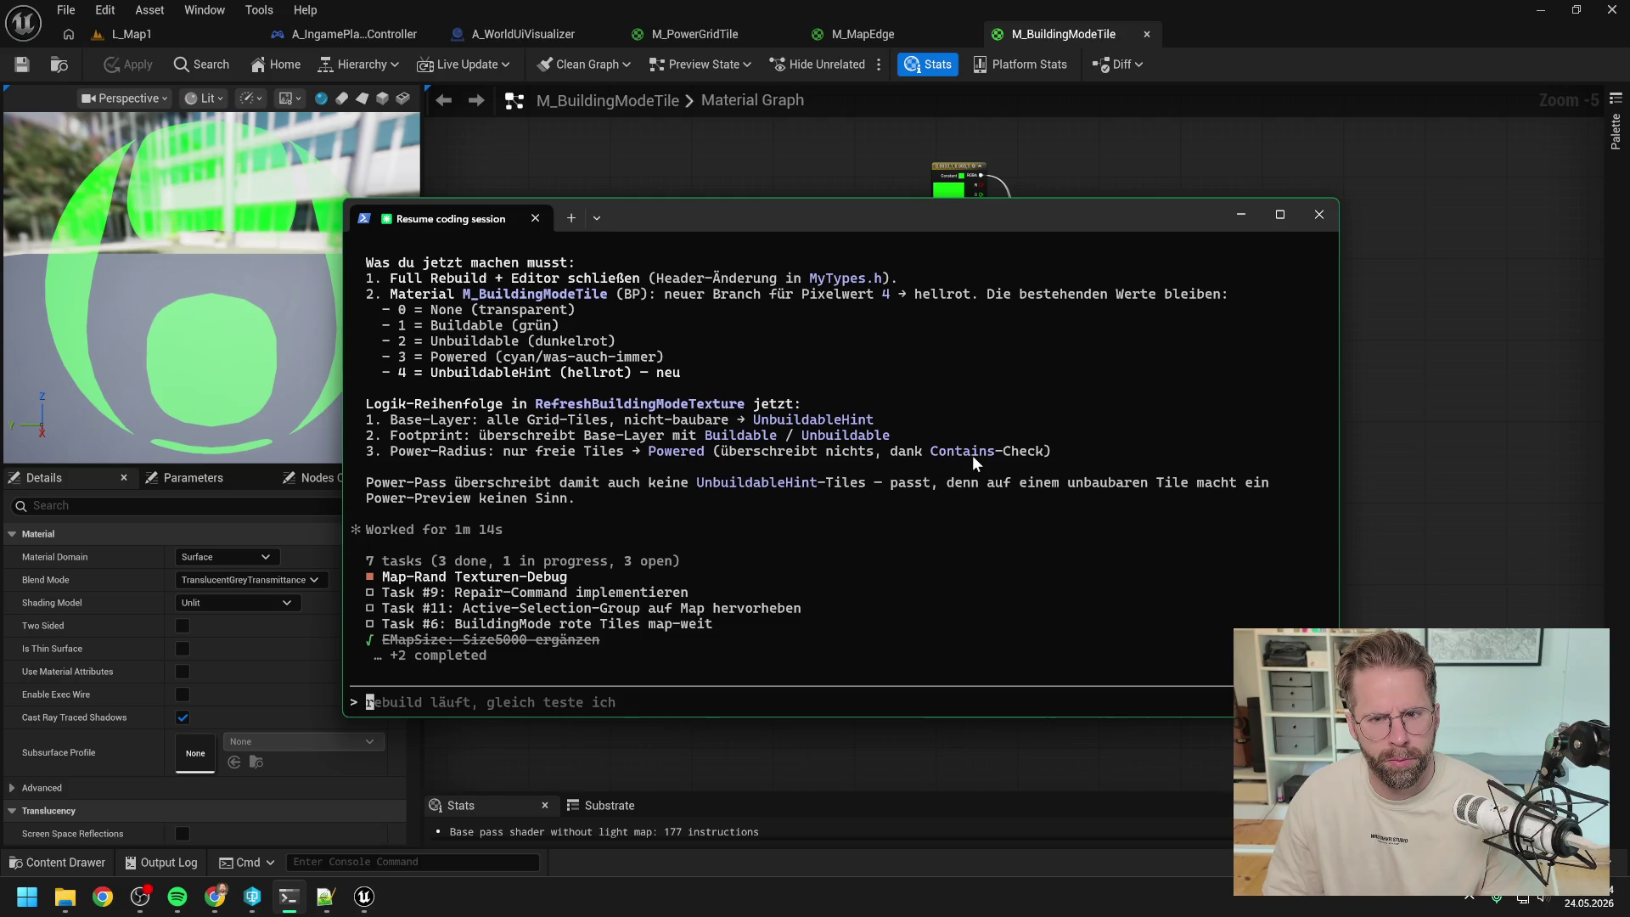
click(1418, 437)
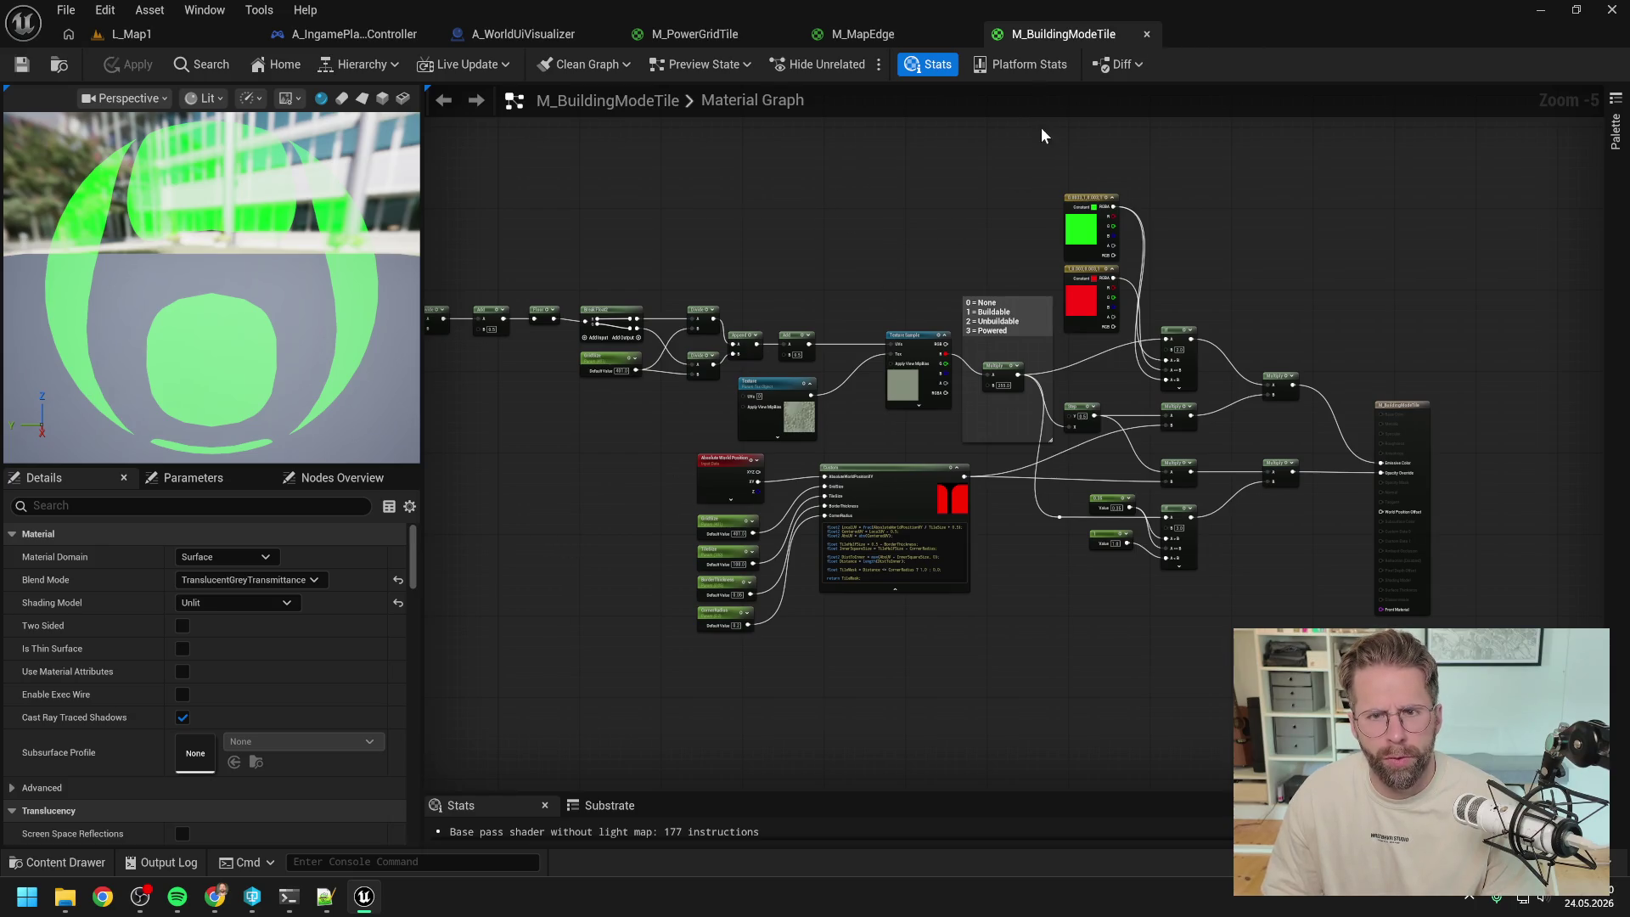
click(968, 33)
click(784, 34)
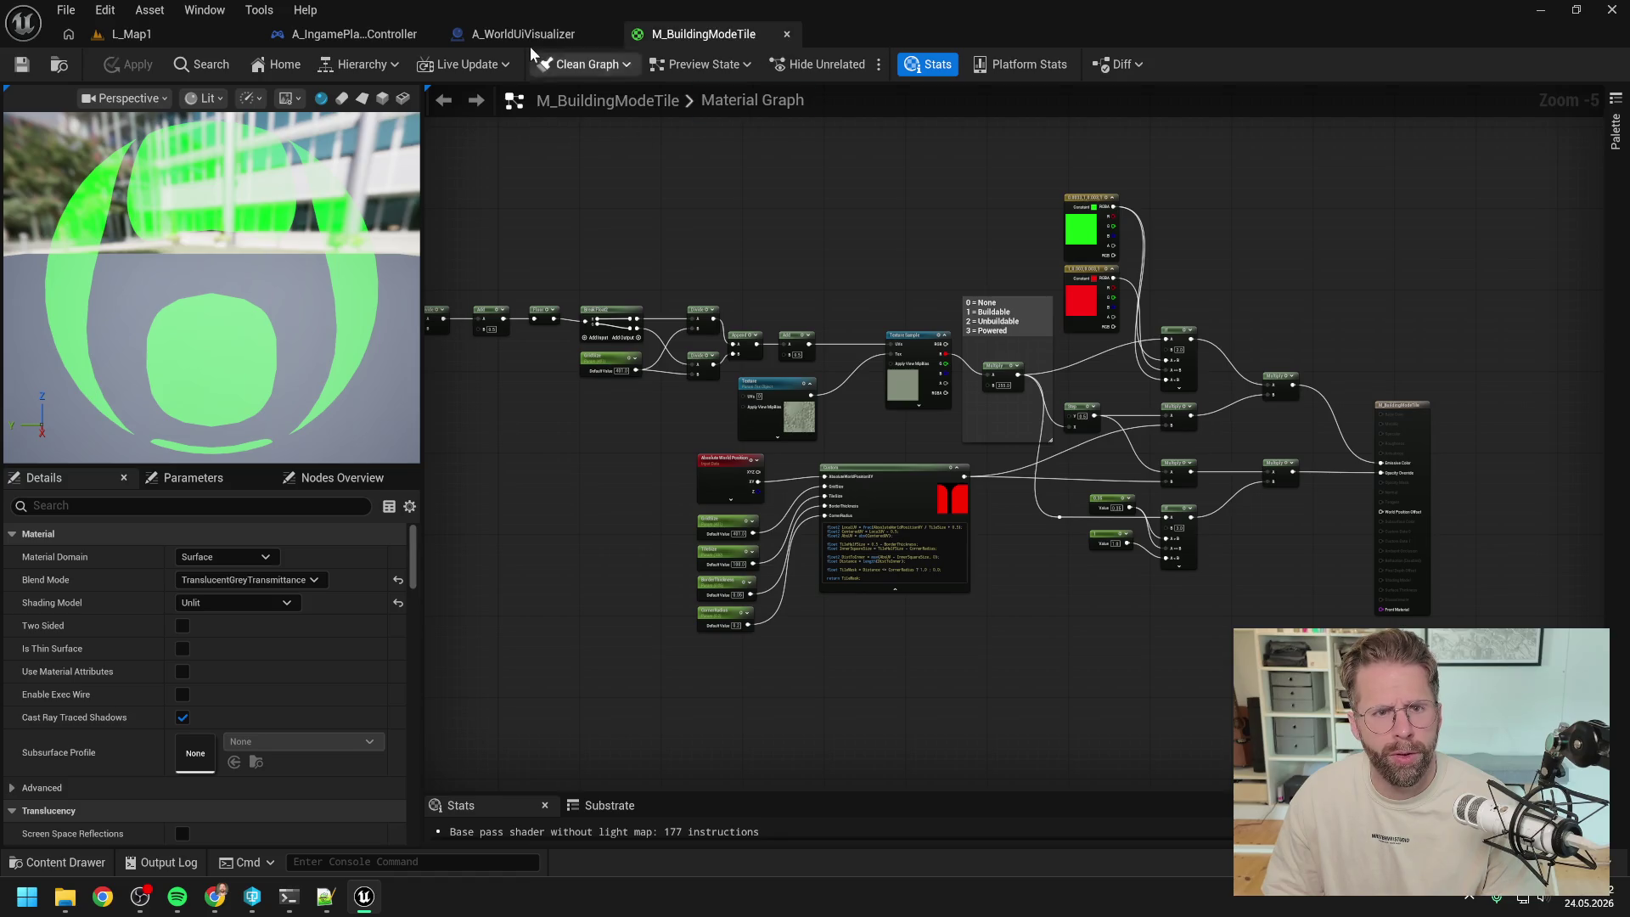
- Glance at A_WorldUiVisualizer's InitializePlanes, then frame M_BuildingModeTile's colour switch, output and state comment
click(526, 34)
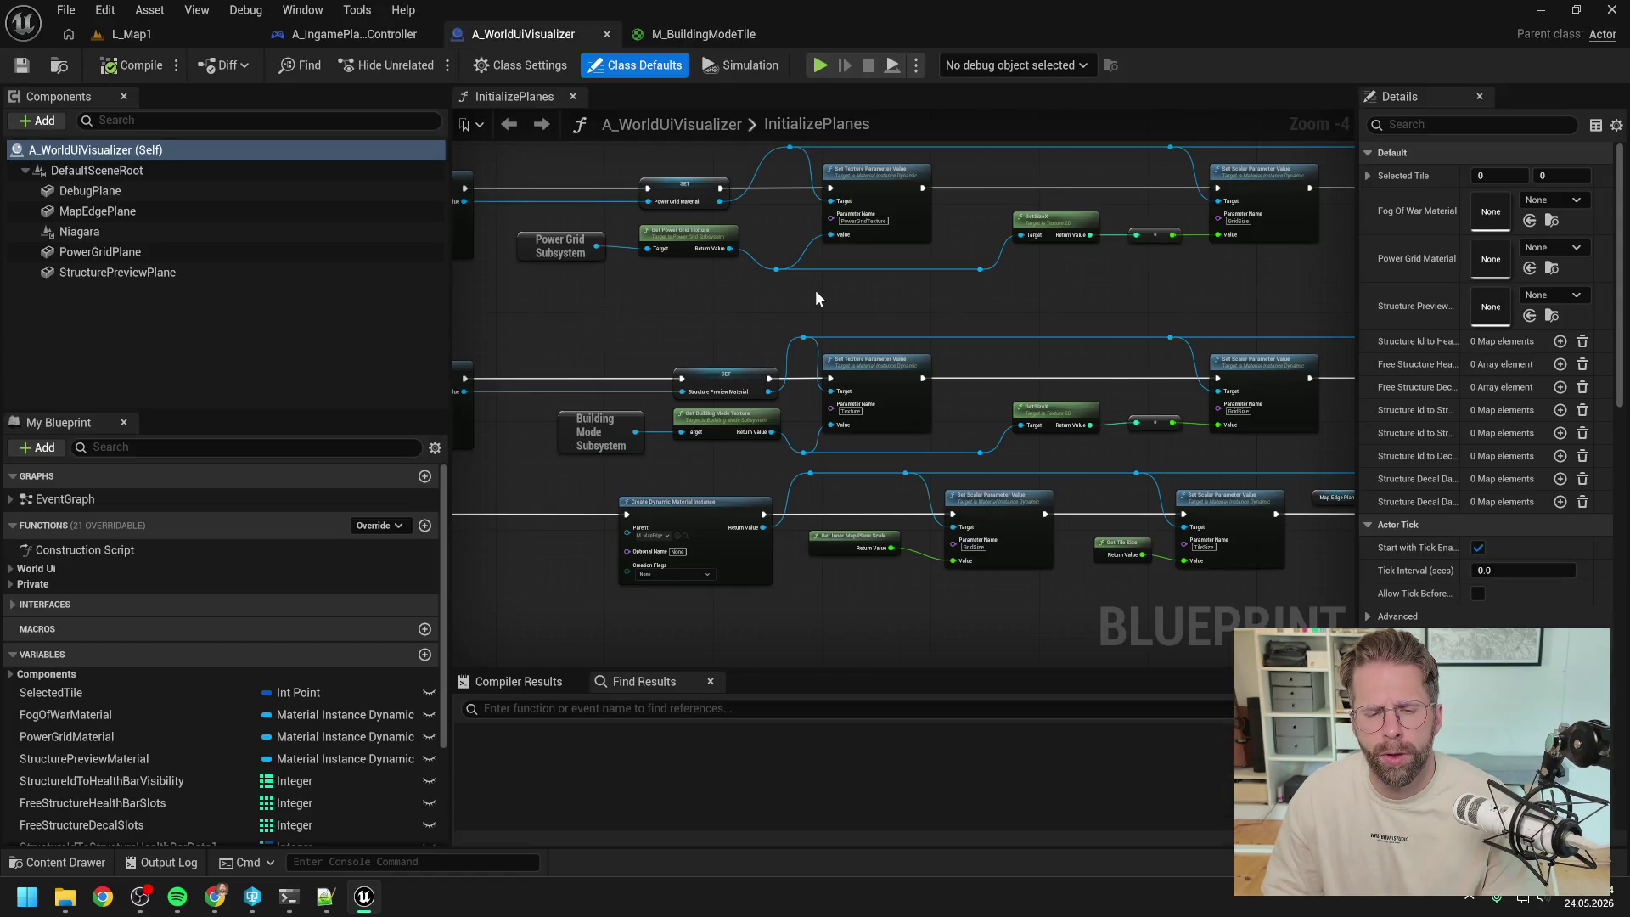
scroll(816, 291, down, 1)
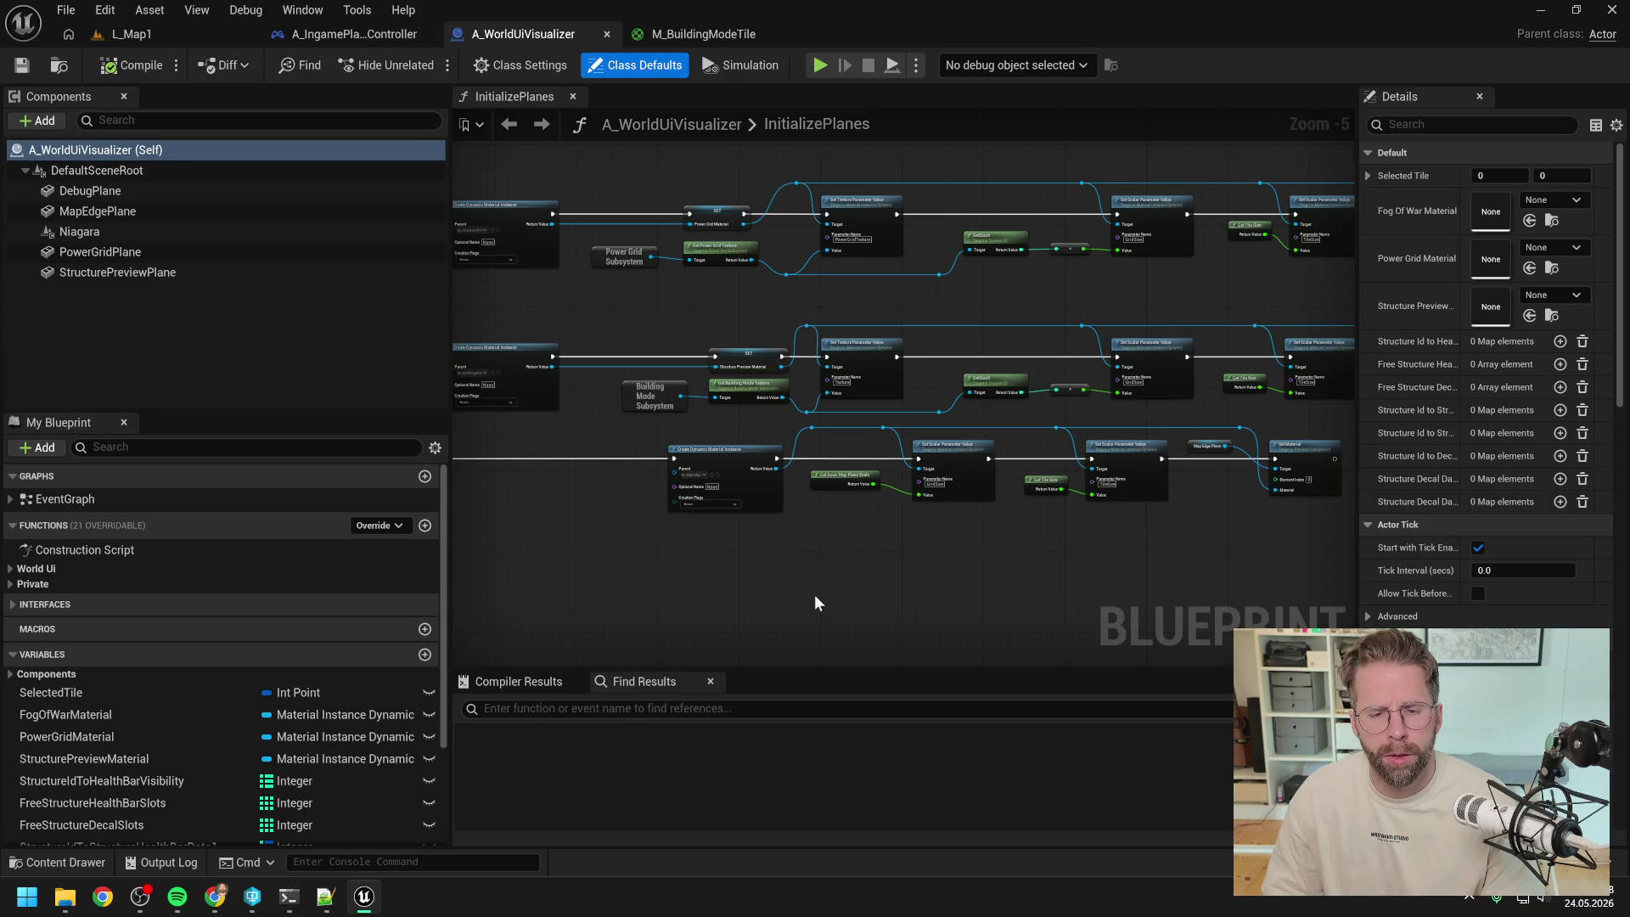
mouse_move(798, 583)
mouse_down()
mouse_move(1079, 569)
mouse_move(898, 520)
mouse_up()
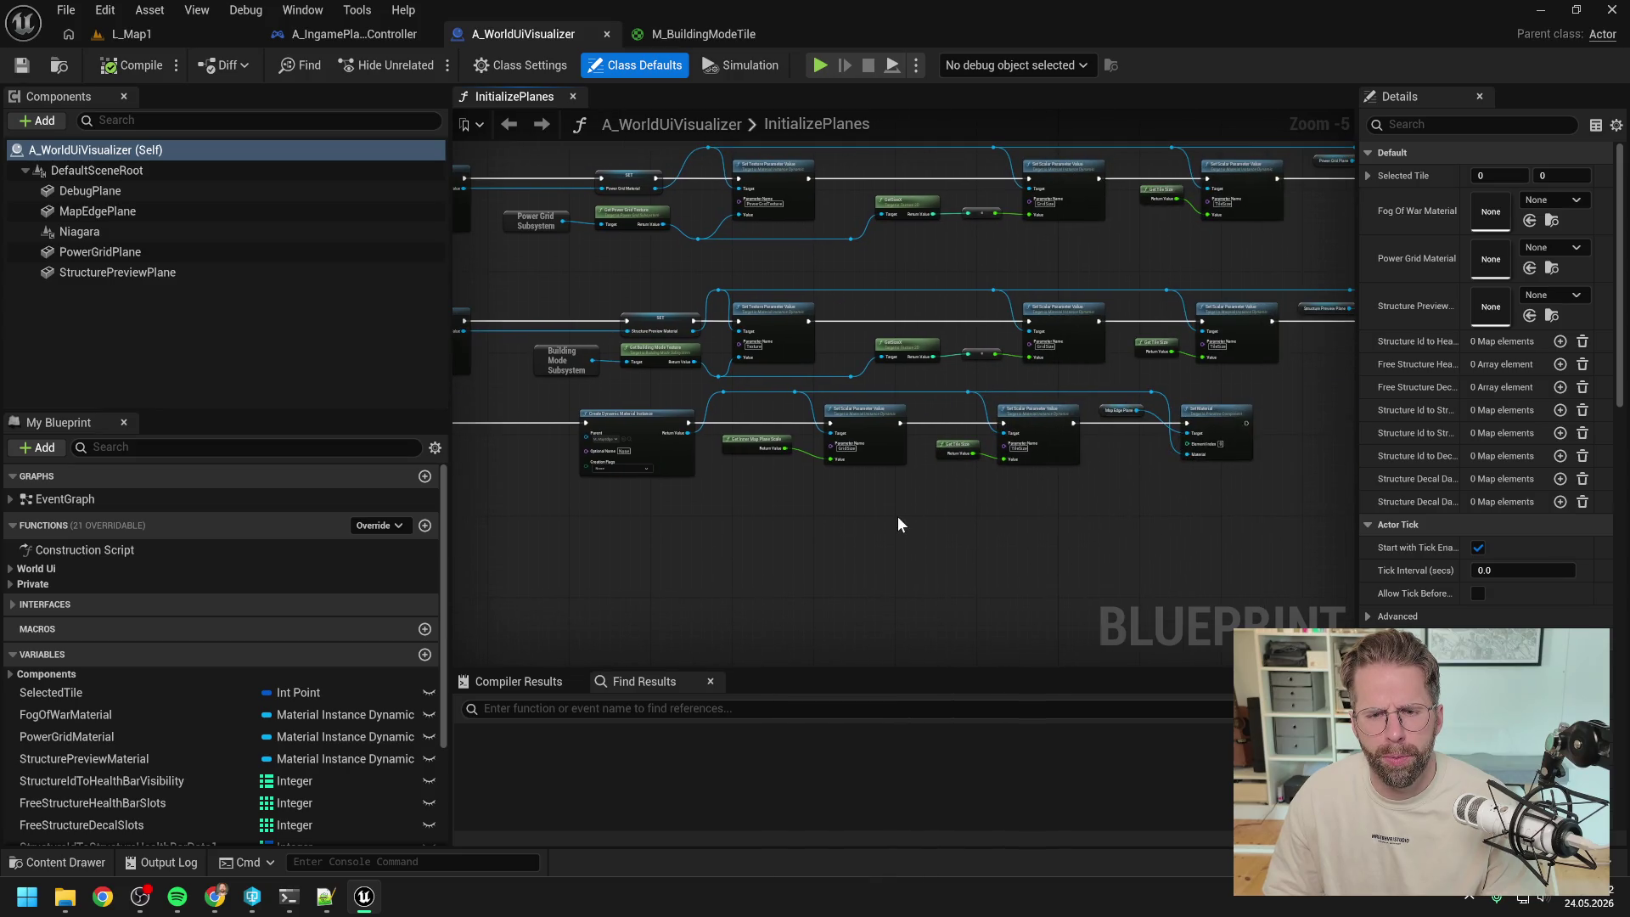
click(676, 36)
scroll(957, 329, up, 2)
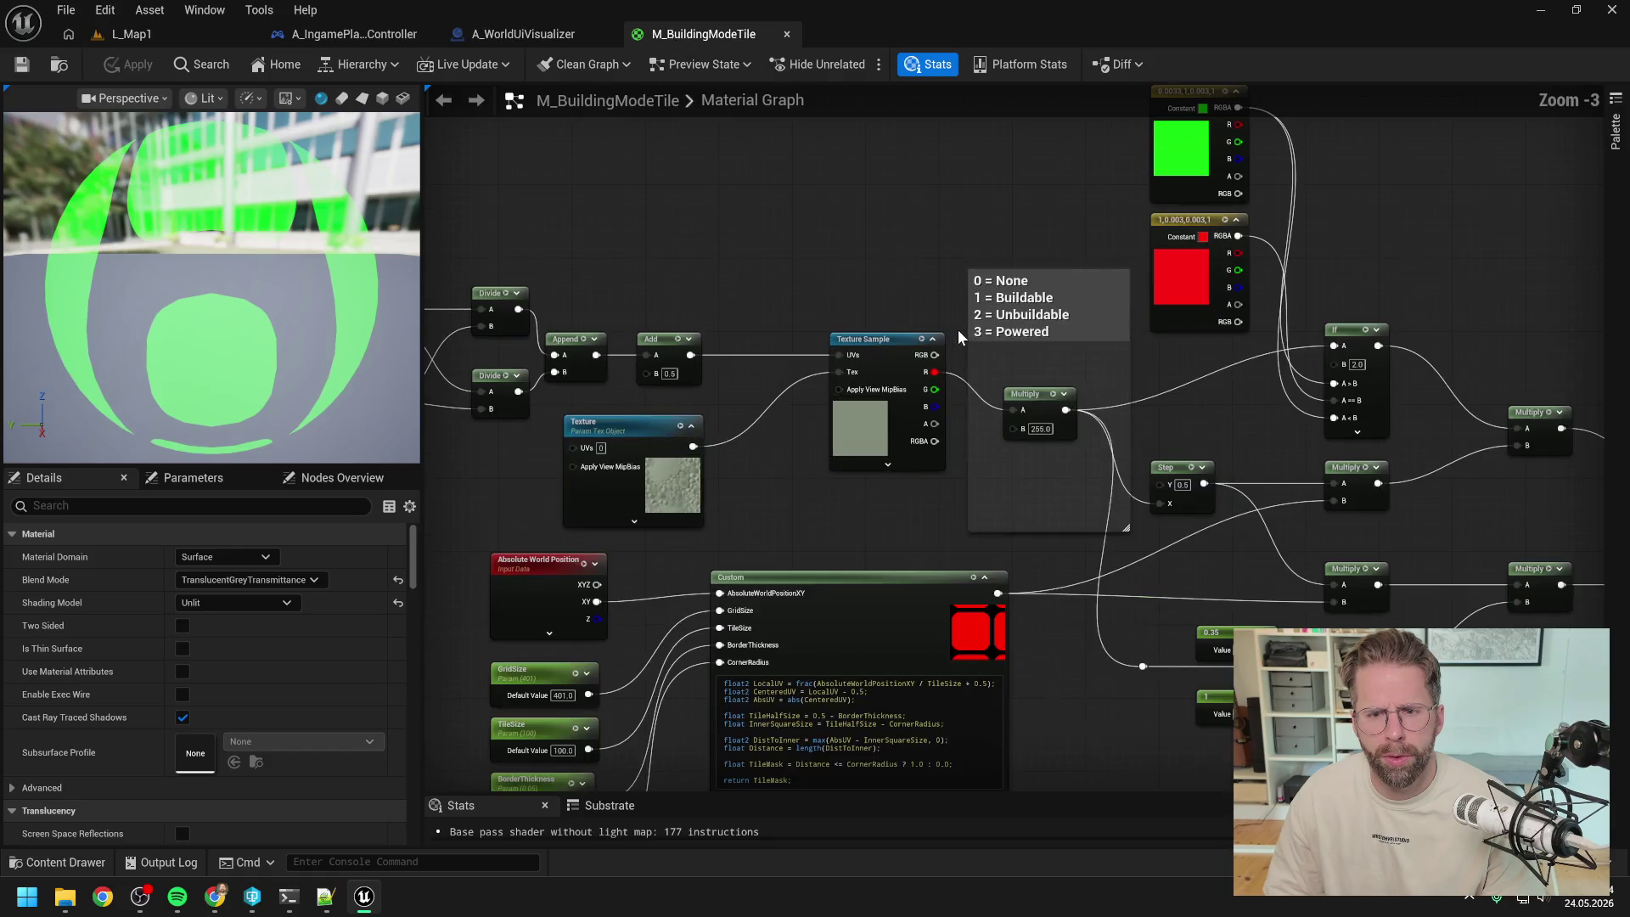
drag(1009, 212, 751, 211)
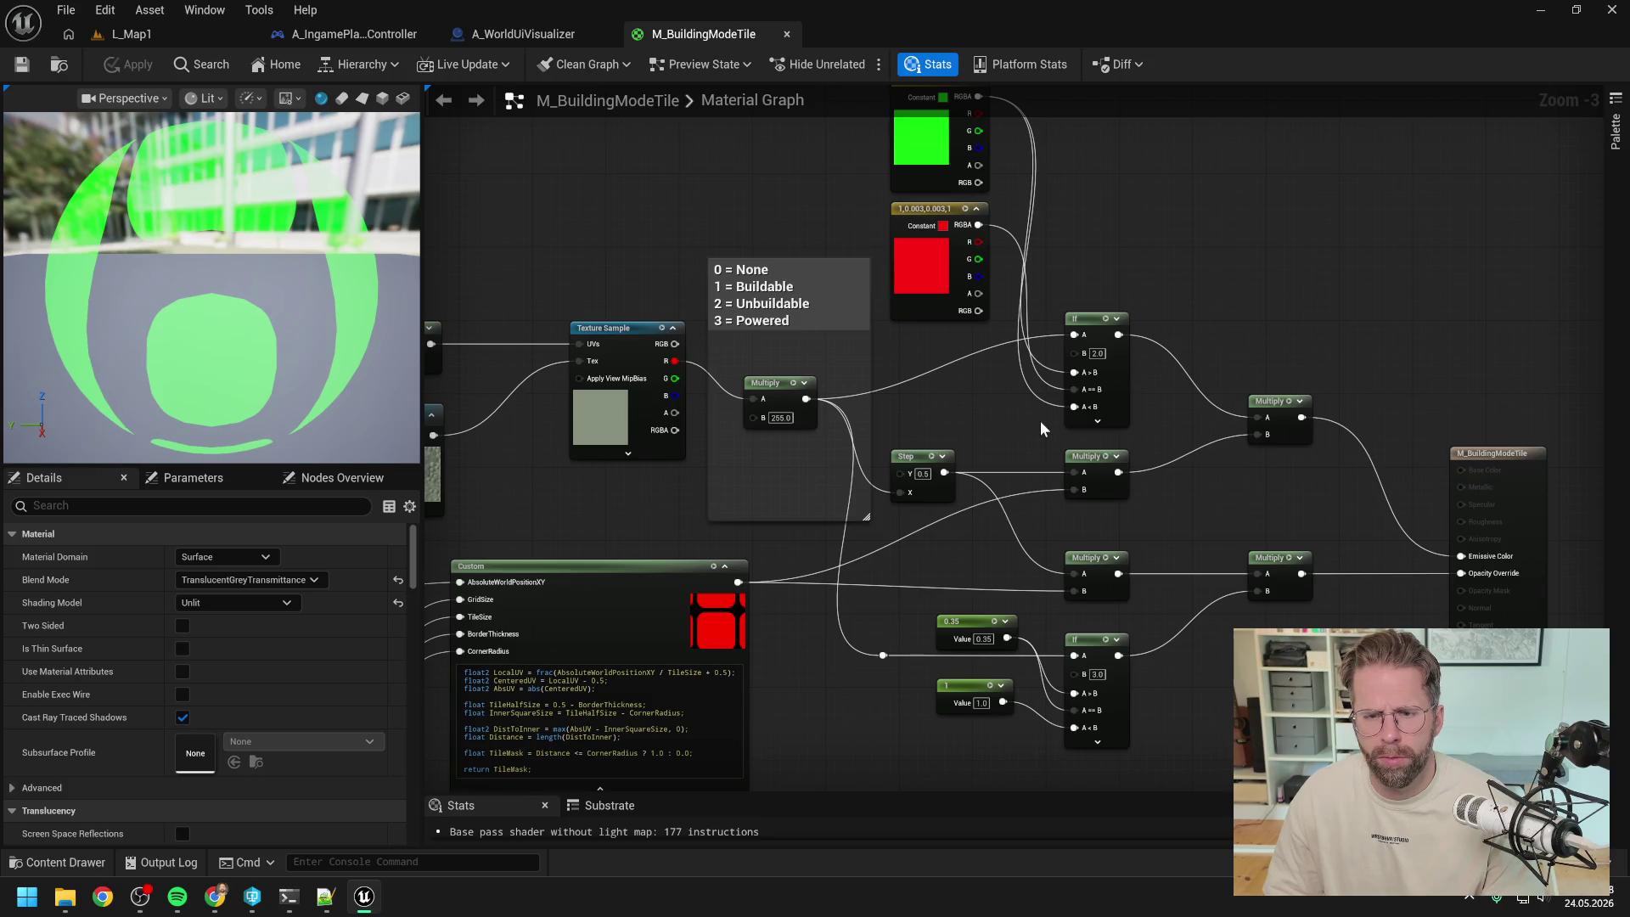
mouse_move(983, 410)
mouse_down()
mouse_move(1080, 403)
mouse_move(1050, 412)
mouse_move(1015, 461)
mouse_move(918, 421)
mouse_up()
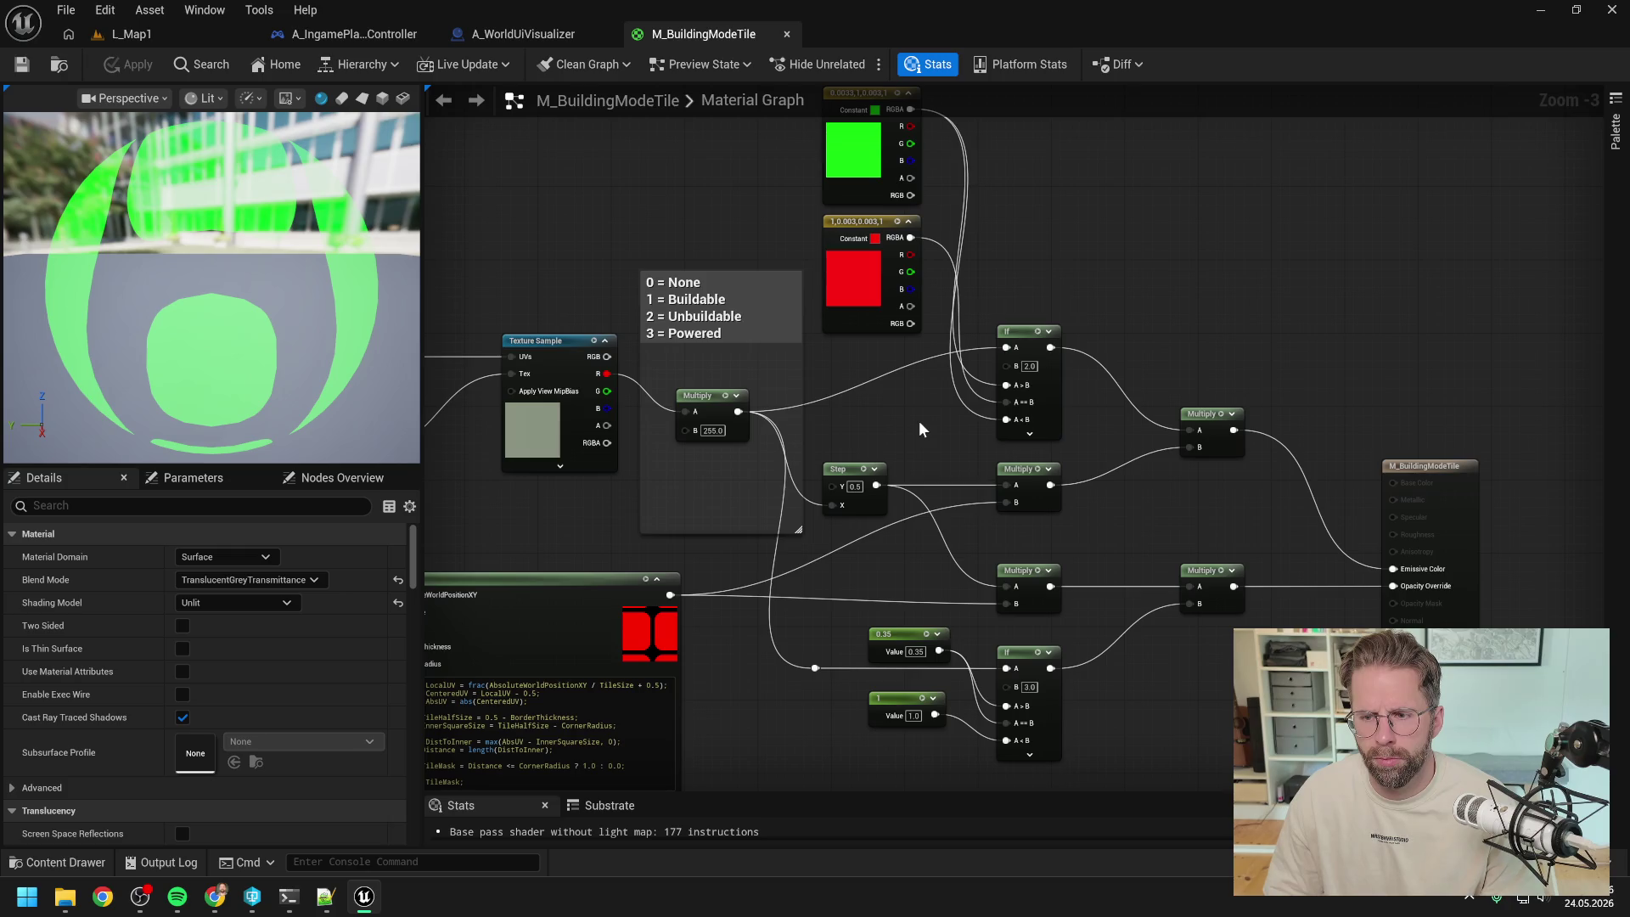
mouse_move(1146, 548)
mouse_down()
mouse_move(1163, 483)
mouse_move(1230, 400)
mouse_move(1163, 432)
mouse_move(1140, 489)
mouse_up()
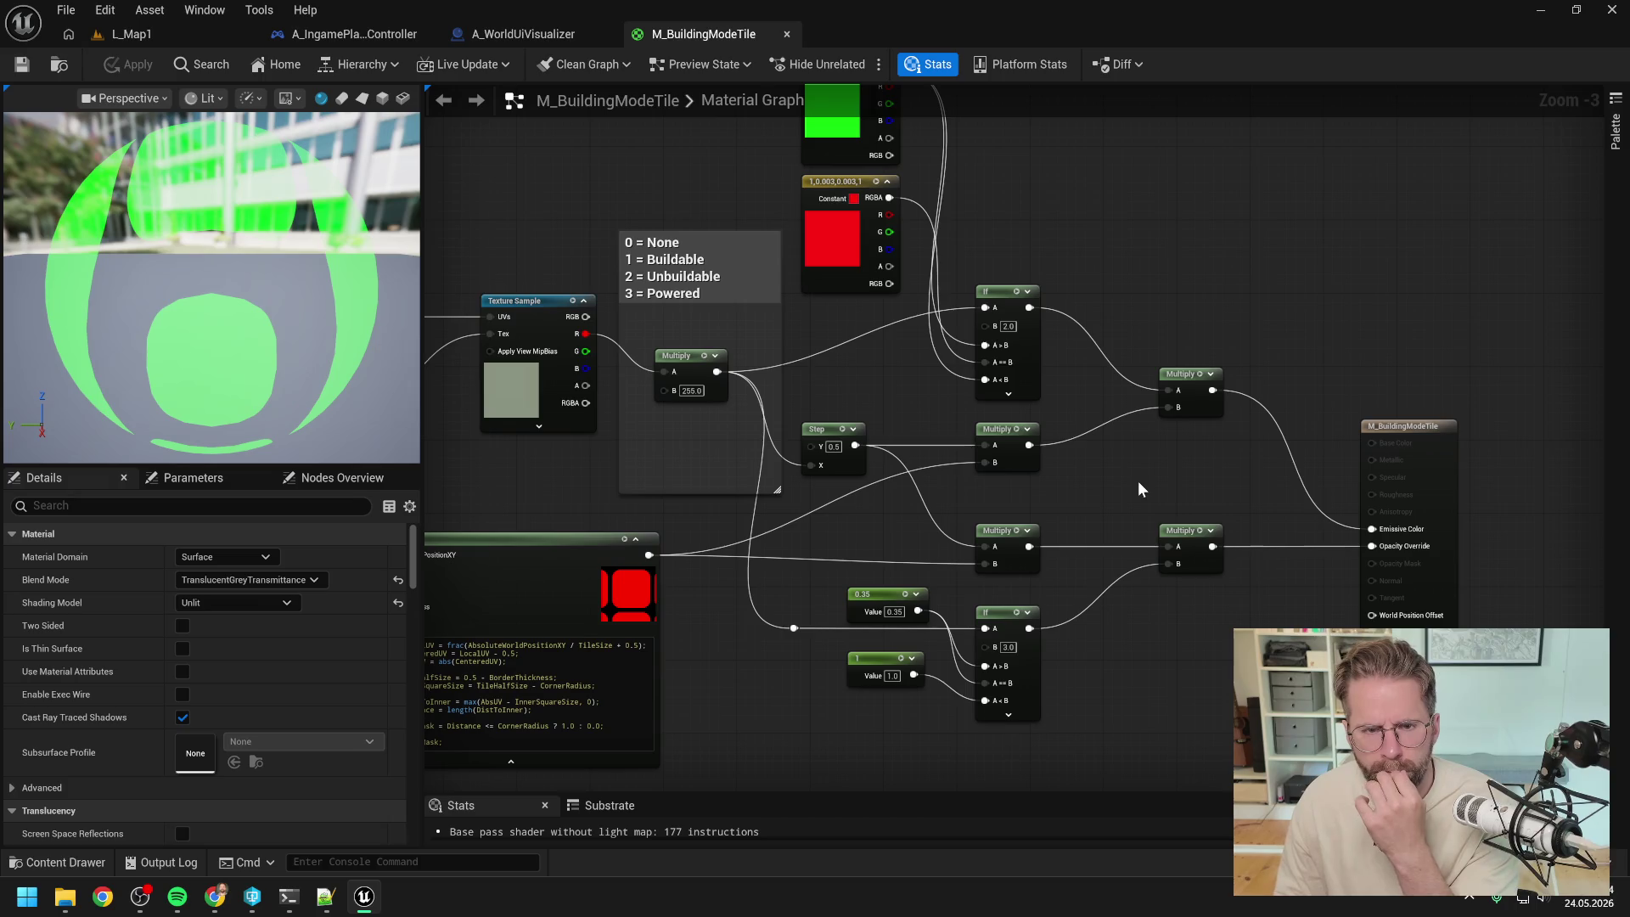
scroll(1035, 400, up, 2)
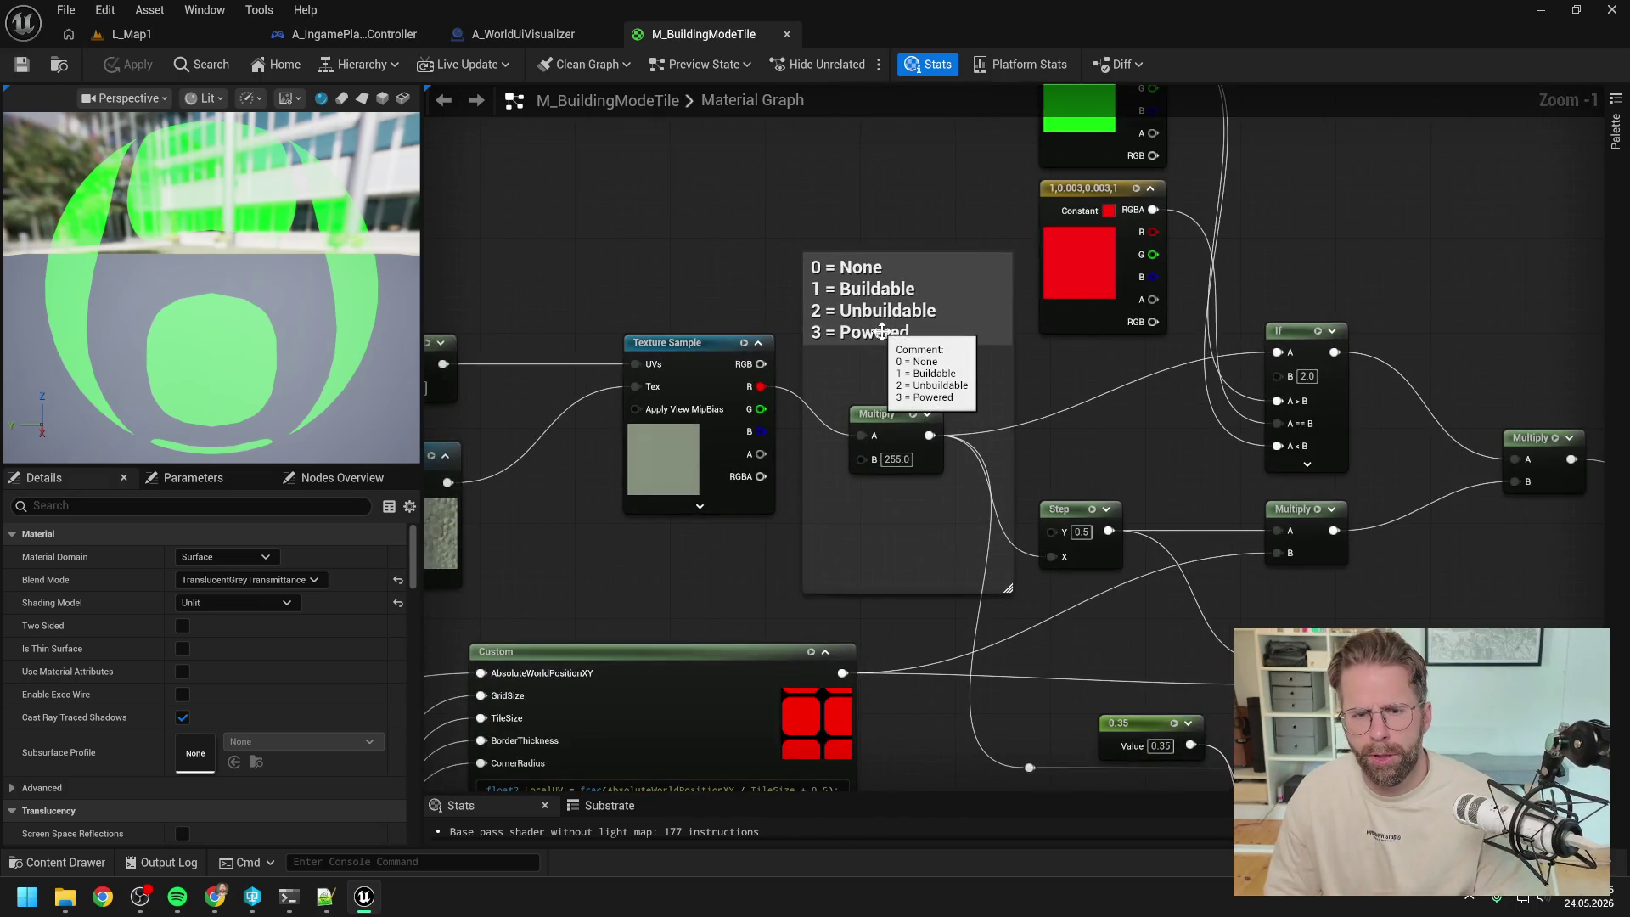
- Add the line '4 = UnbuildableHint' to the tile-state comment
double_click(882, 331)
key(End)
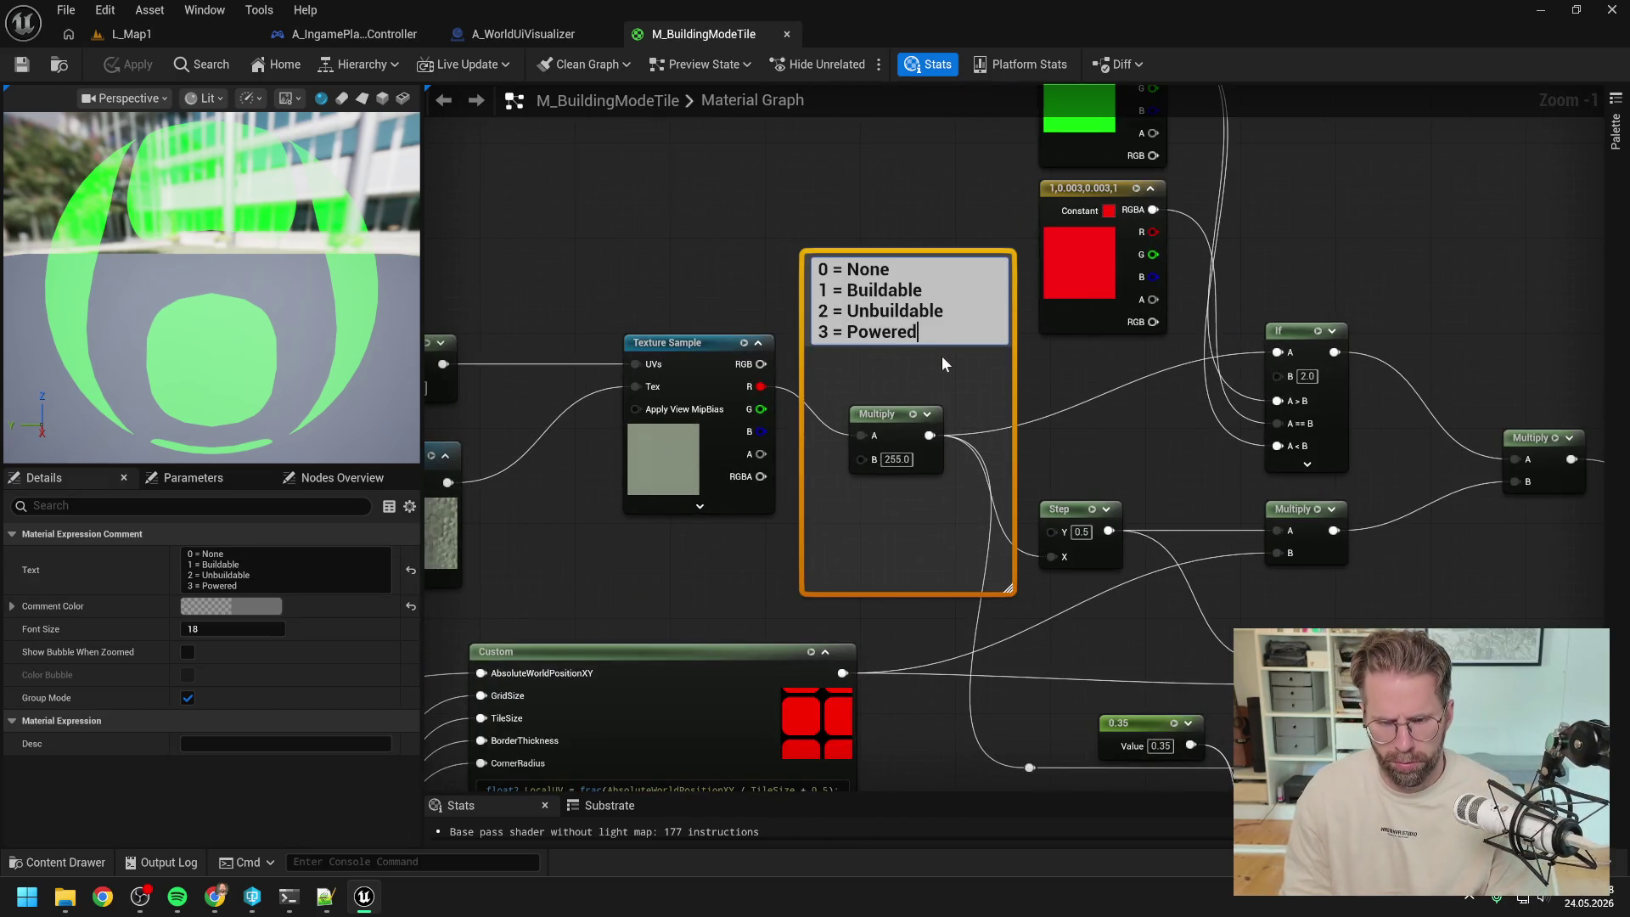
key(shift+Return)
text(4 = UnbuildableHint)
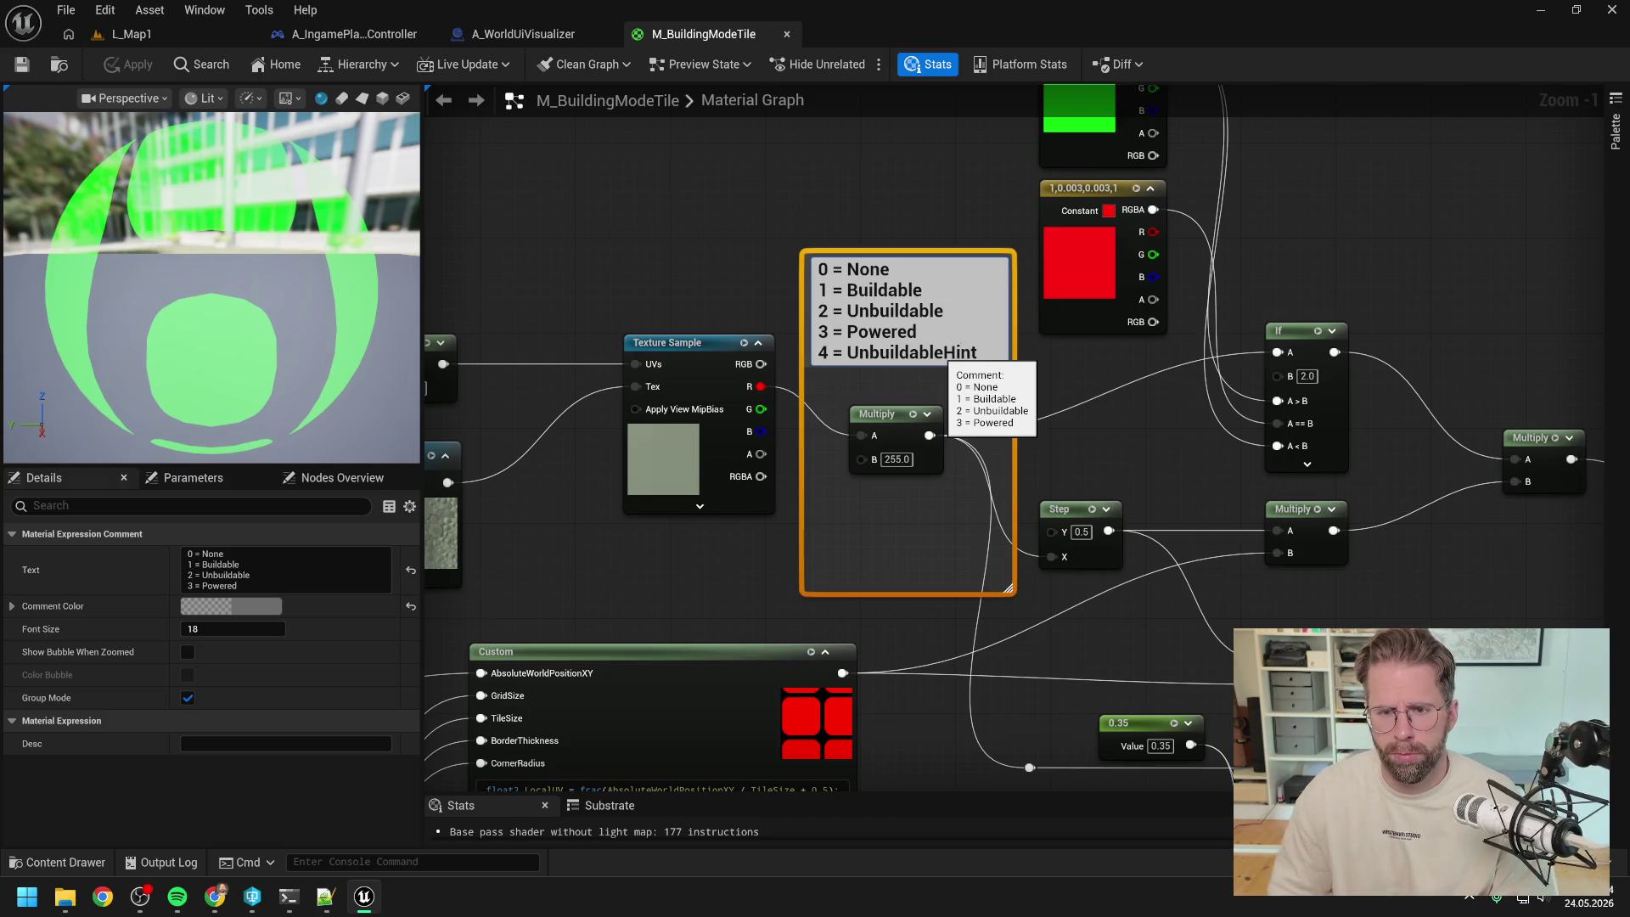
click(1144, 459)
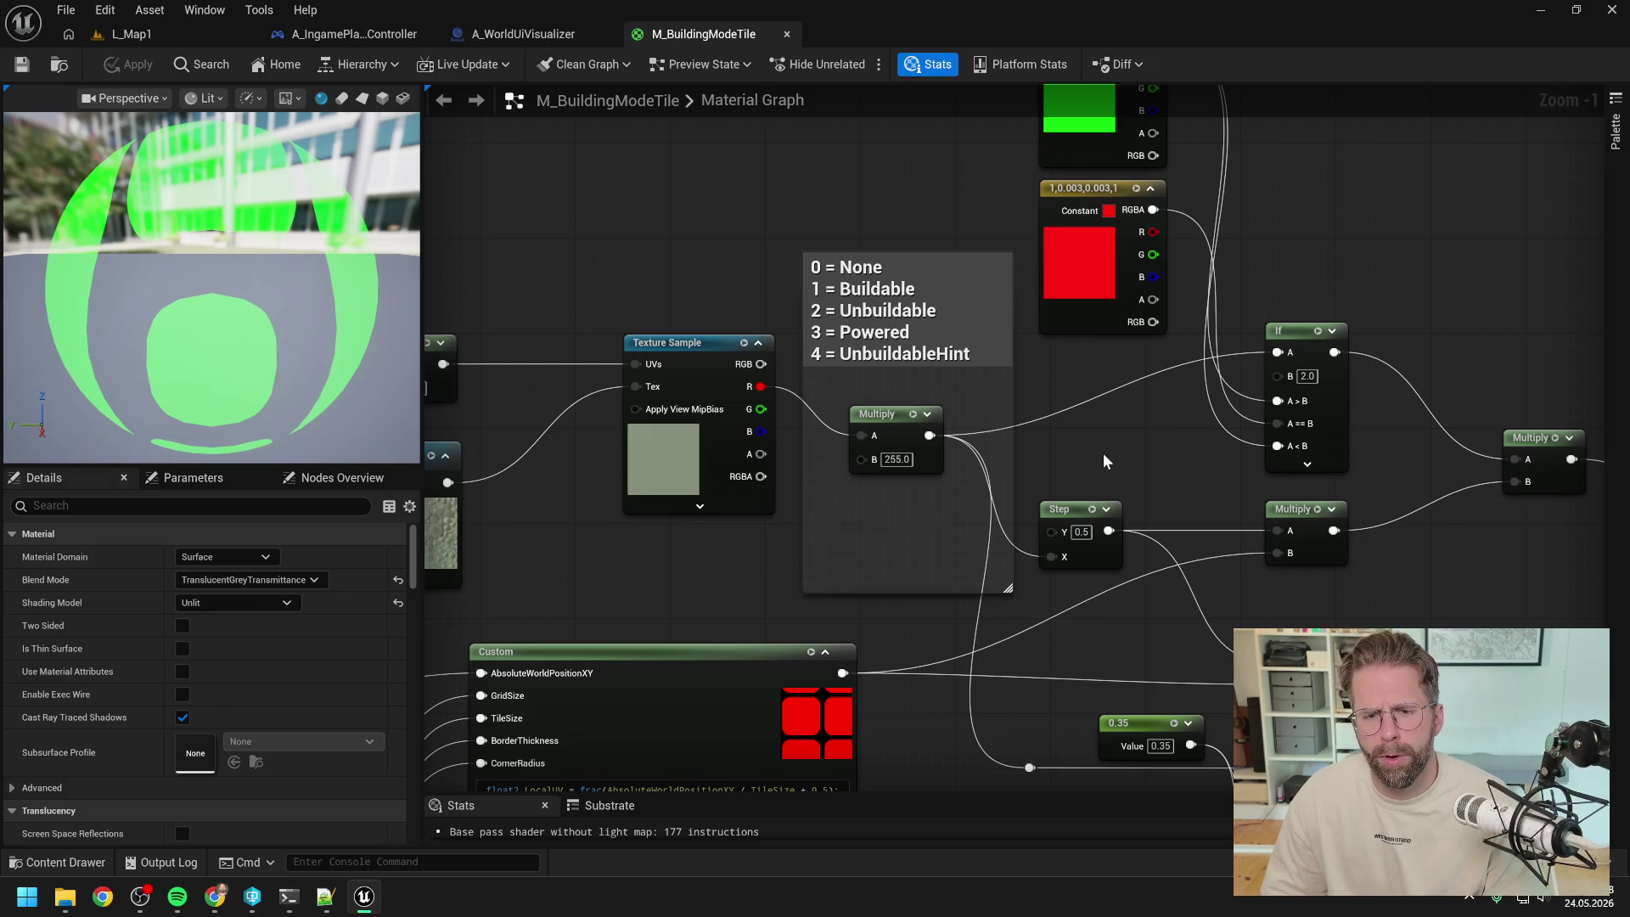
- Save and check out M_BuildingModeTile, then place the If node beside the red and green constants
scroll(1107, 456, down, 1)
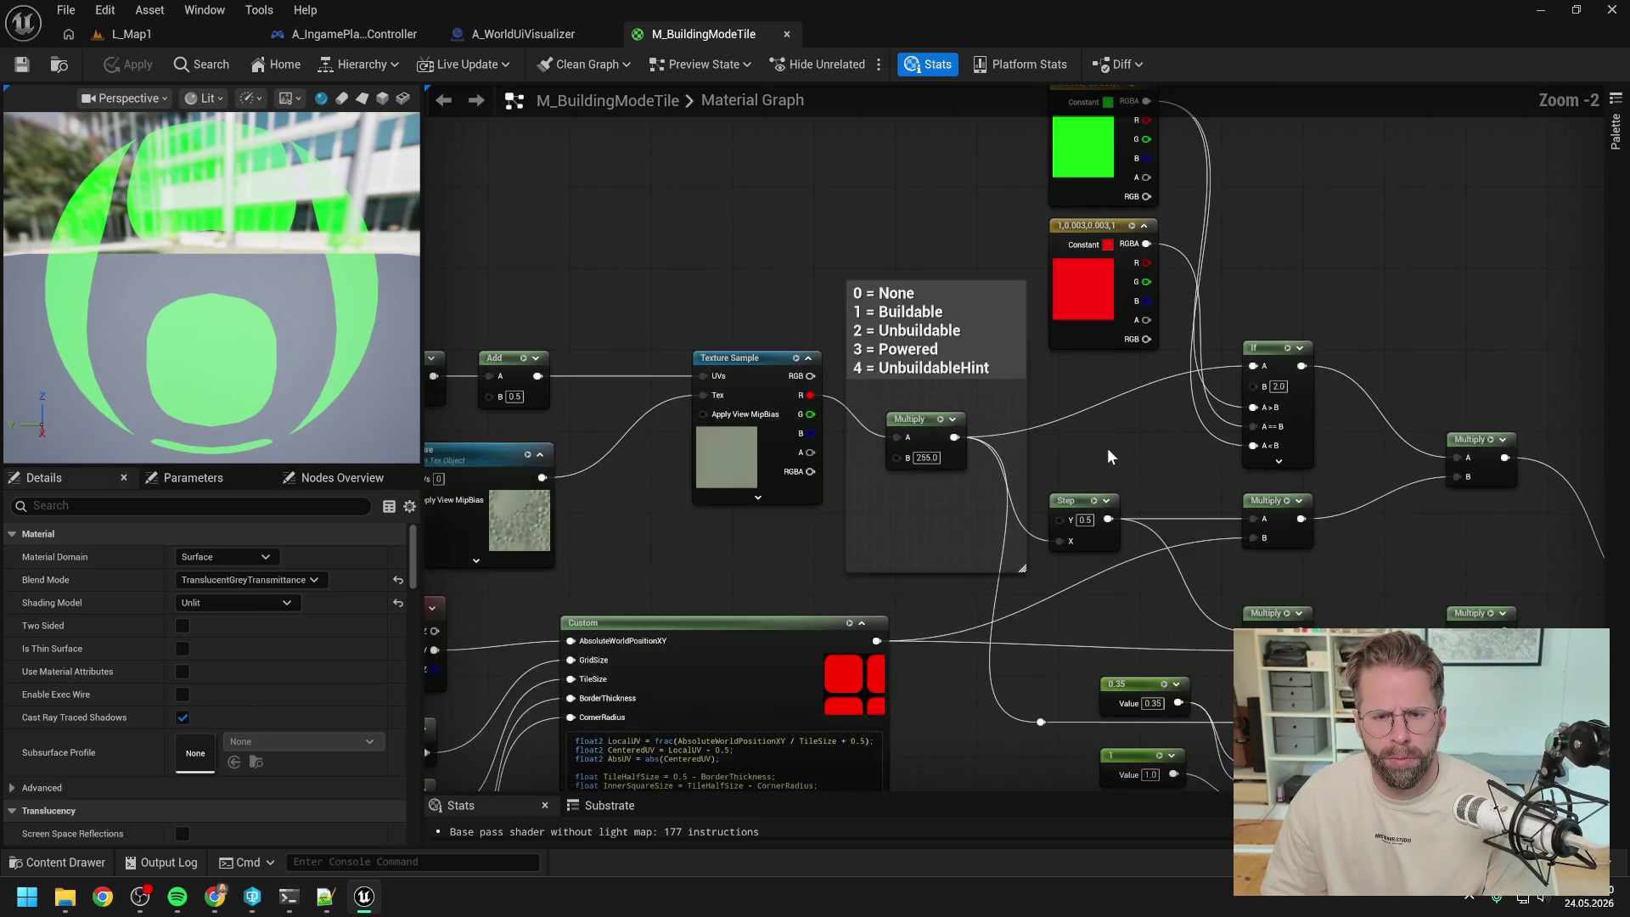
click(22, 64)
click(832, 637)
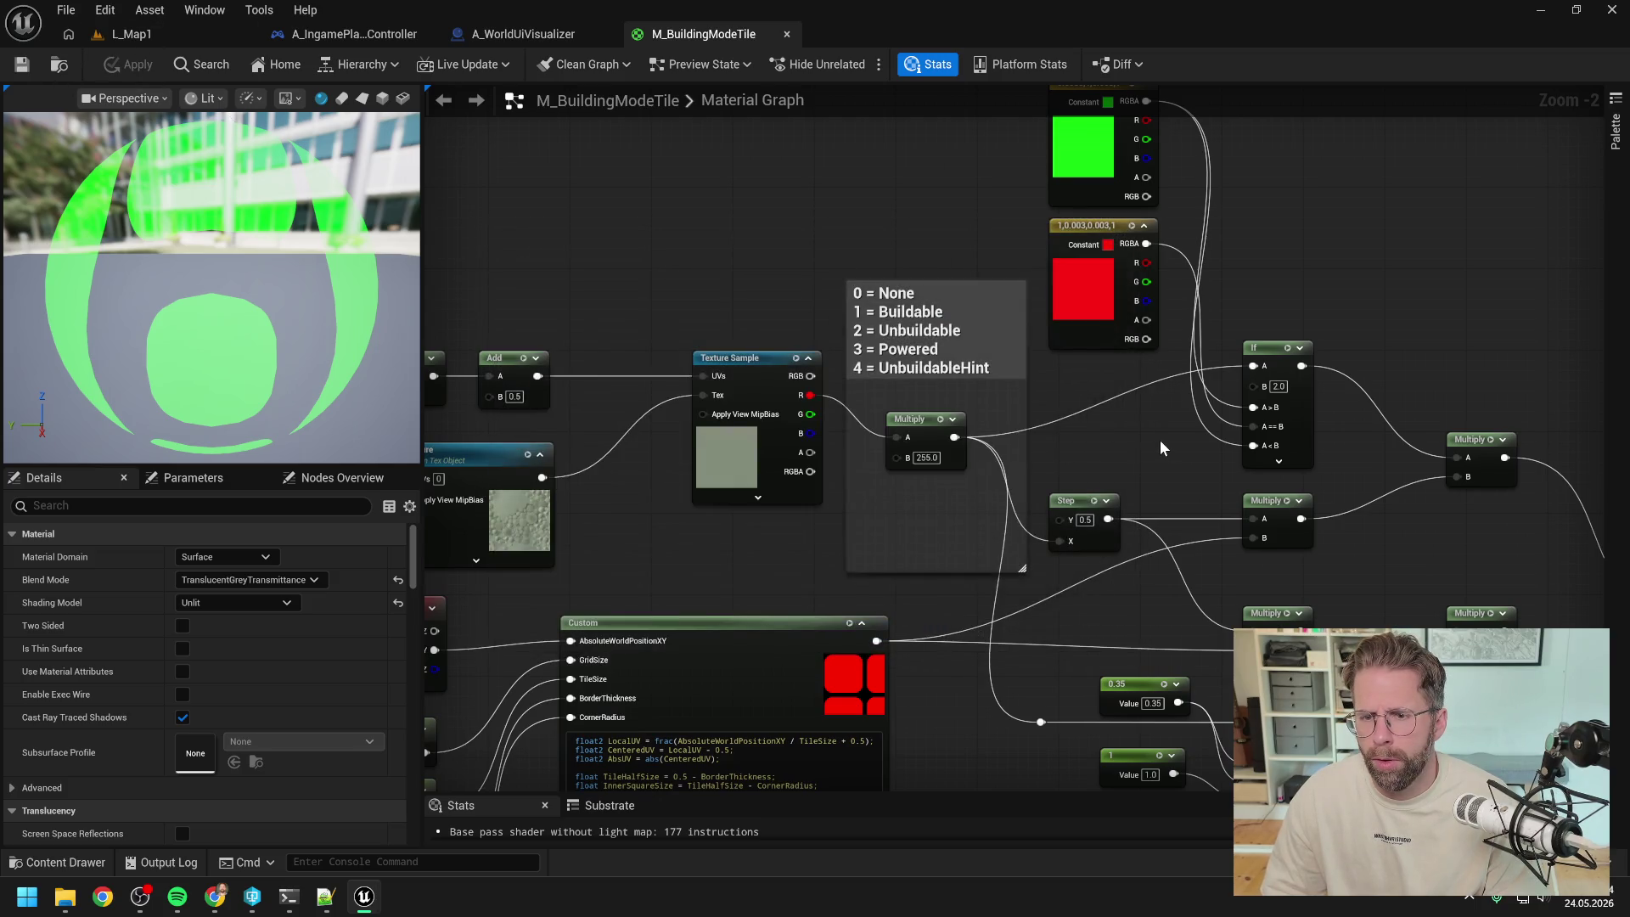
drag(1171, 438, 1006, 467)
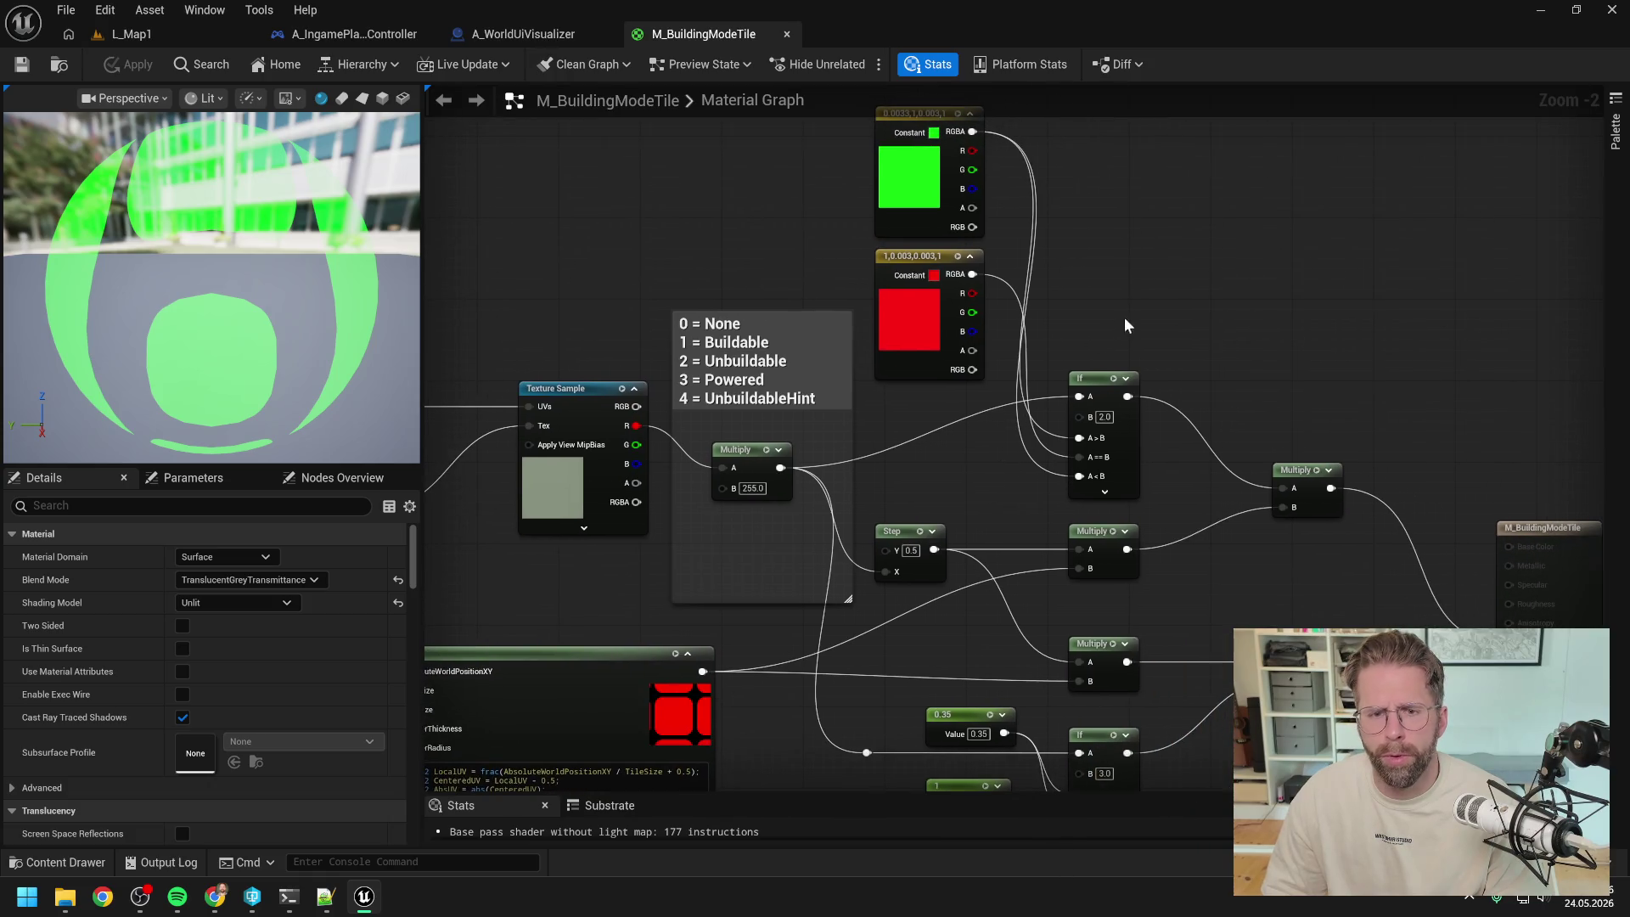
drag(1155, 287, 1118, 329)
mouse_move(1065, 436)
mouse_down()
mouse_move(1084, 294)
mouse_move(1168, 296)
mouse_move(1061, 362)
mouse_move(1054, 328)
mouse_up()
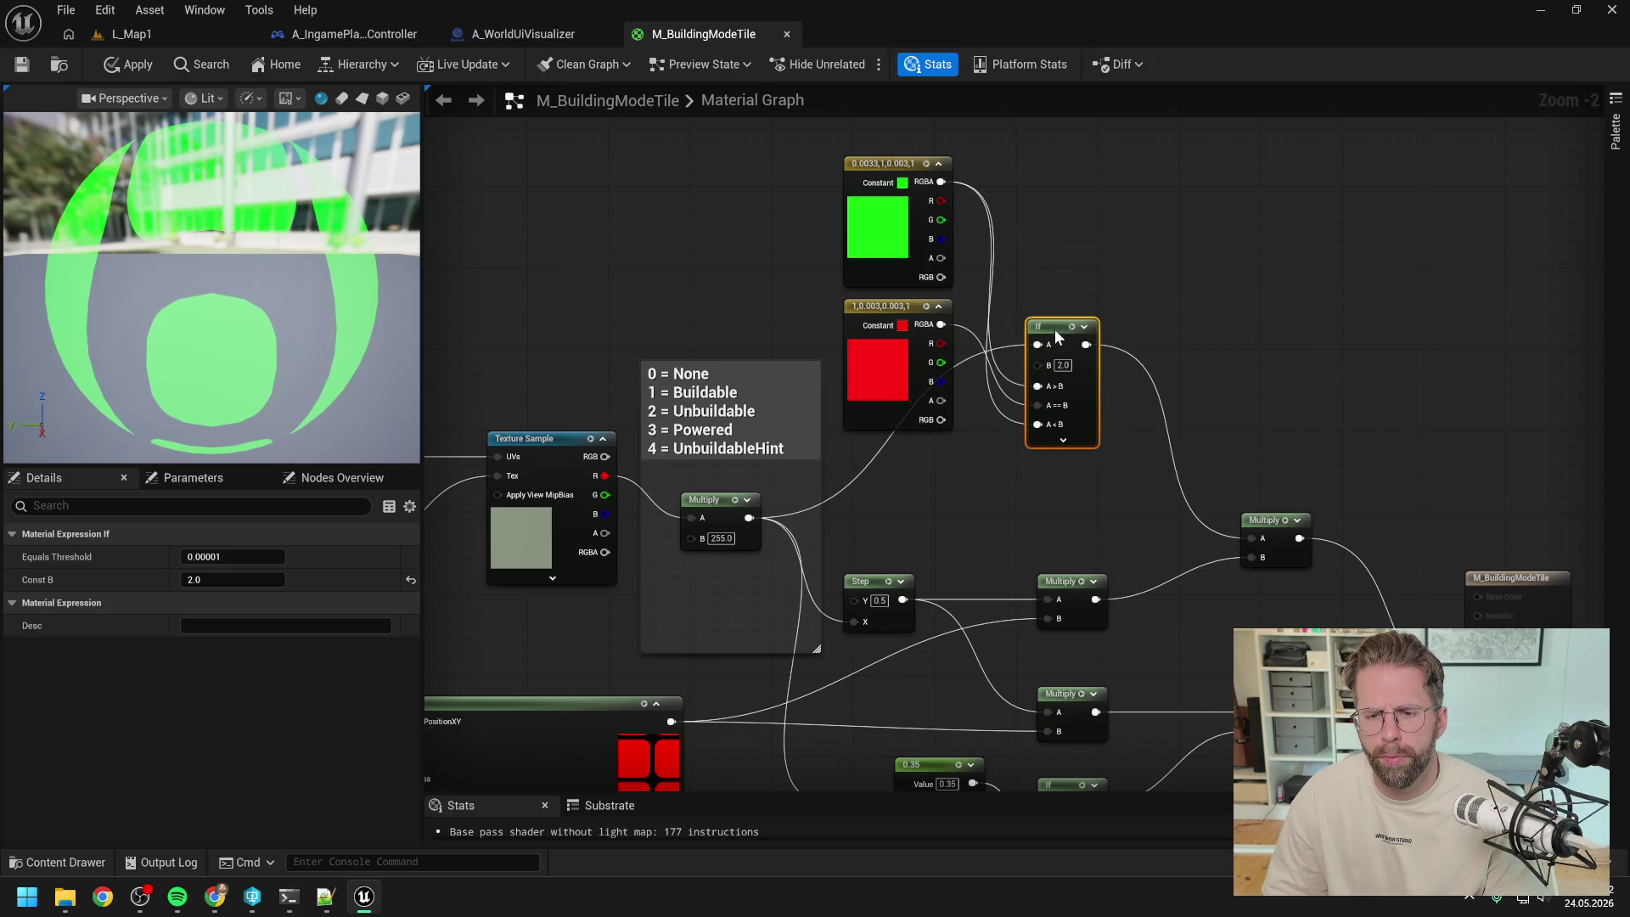
click(1152, 279)
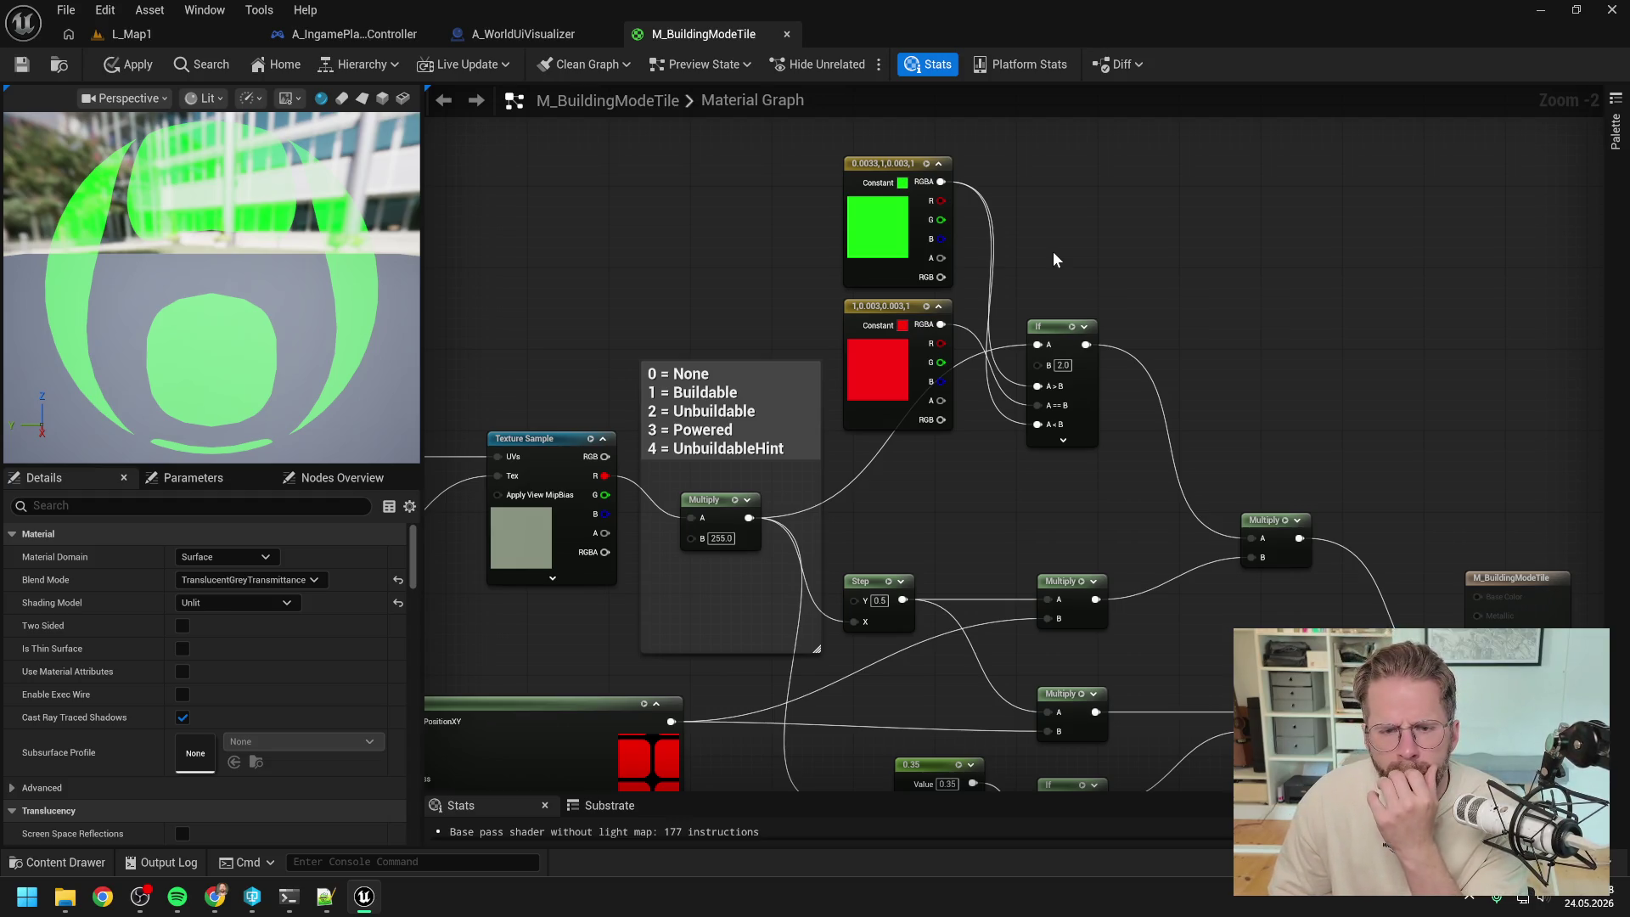
mouse_move(893, 318)
mouse_down()
mouse_move(913, 439)
mouse_move(896, 384)
mouse_up()
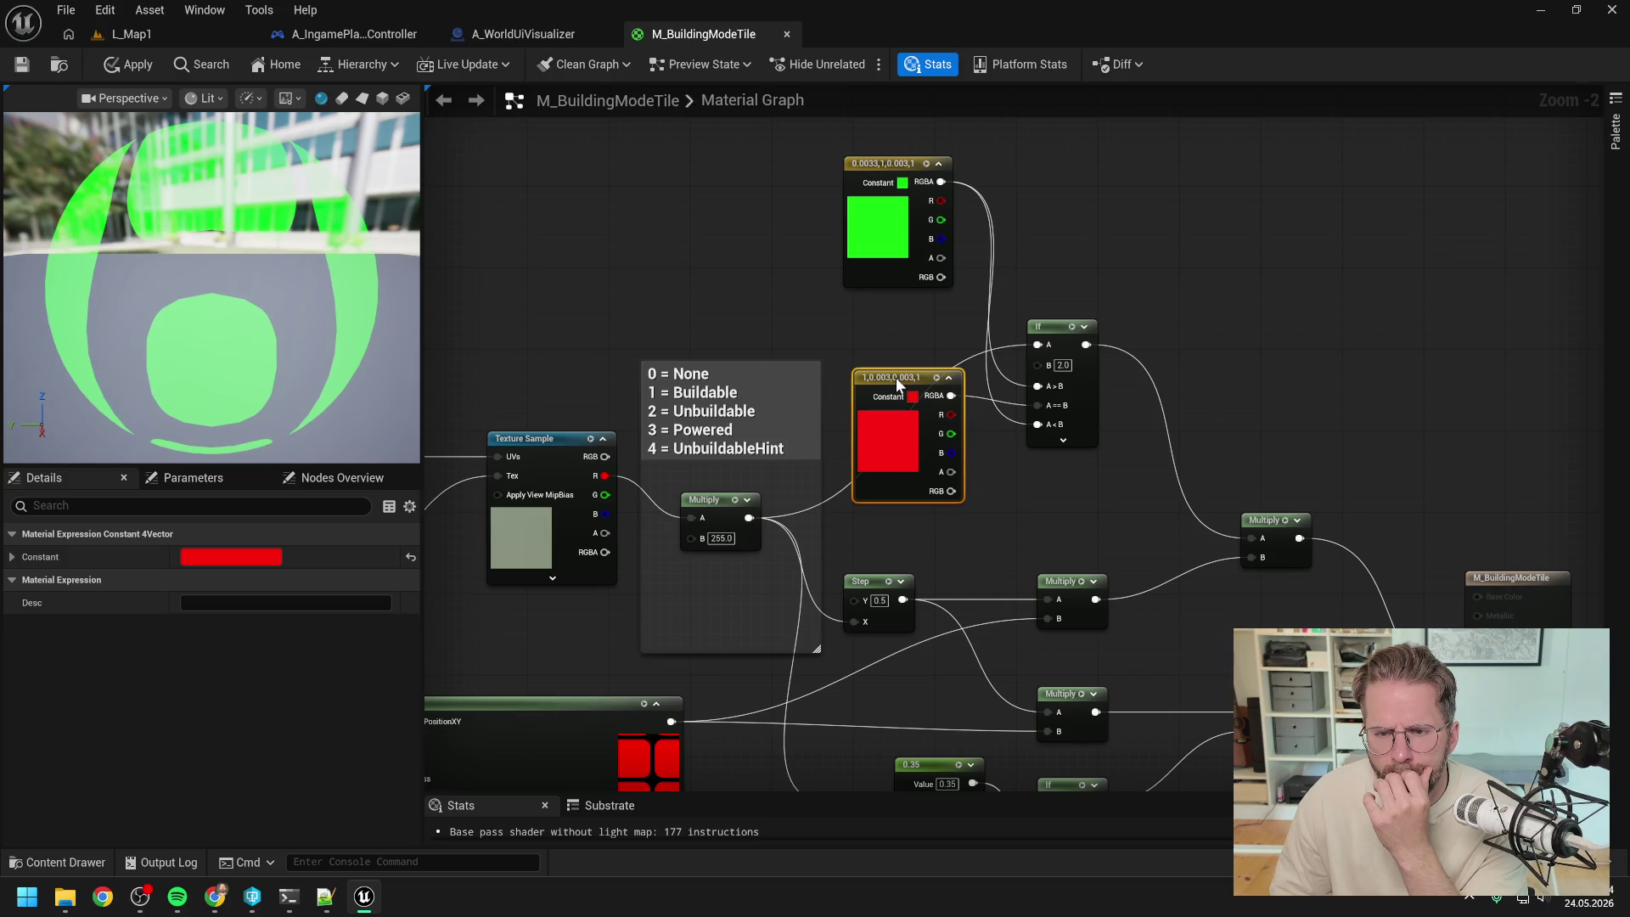
drag(895, 379, 886, 311)
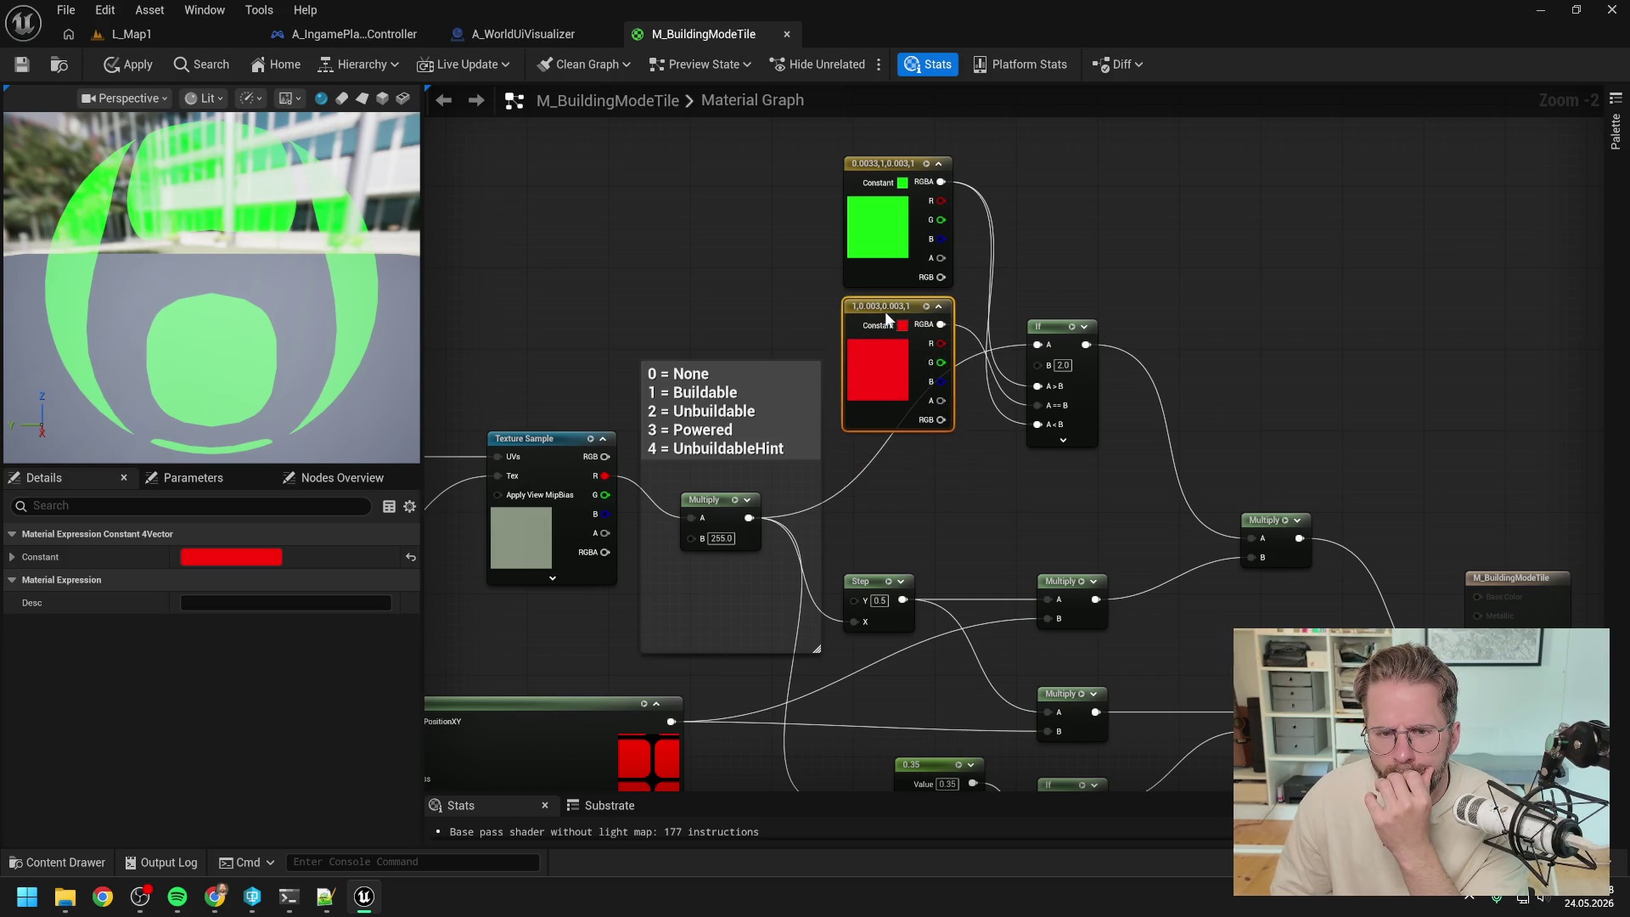
drag(927, 453, 932, 325)
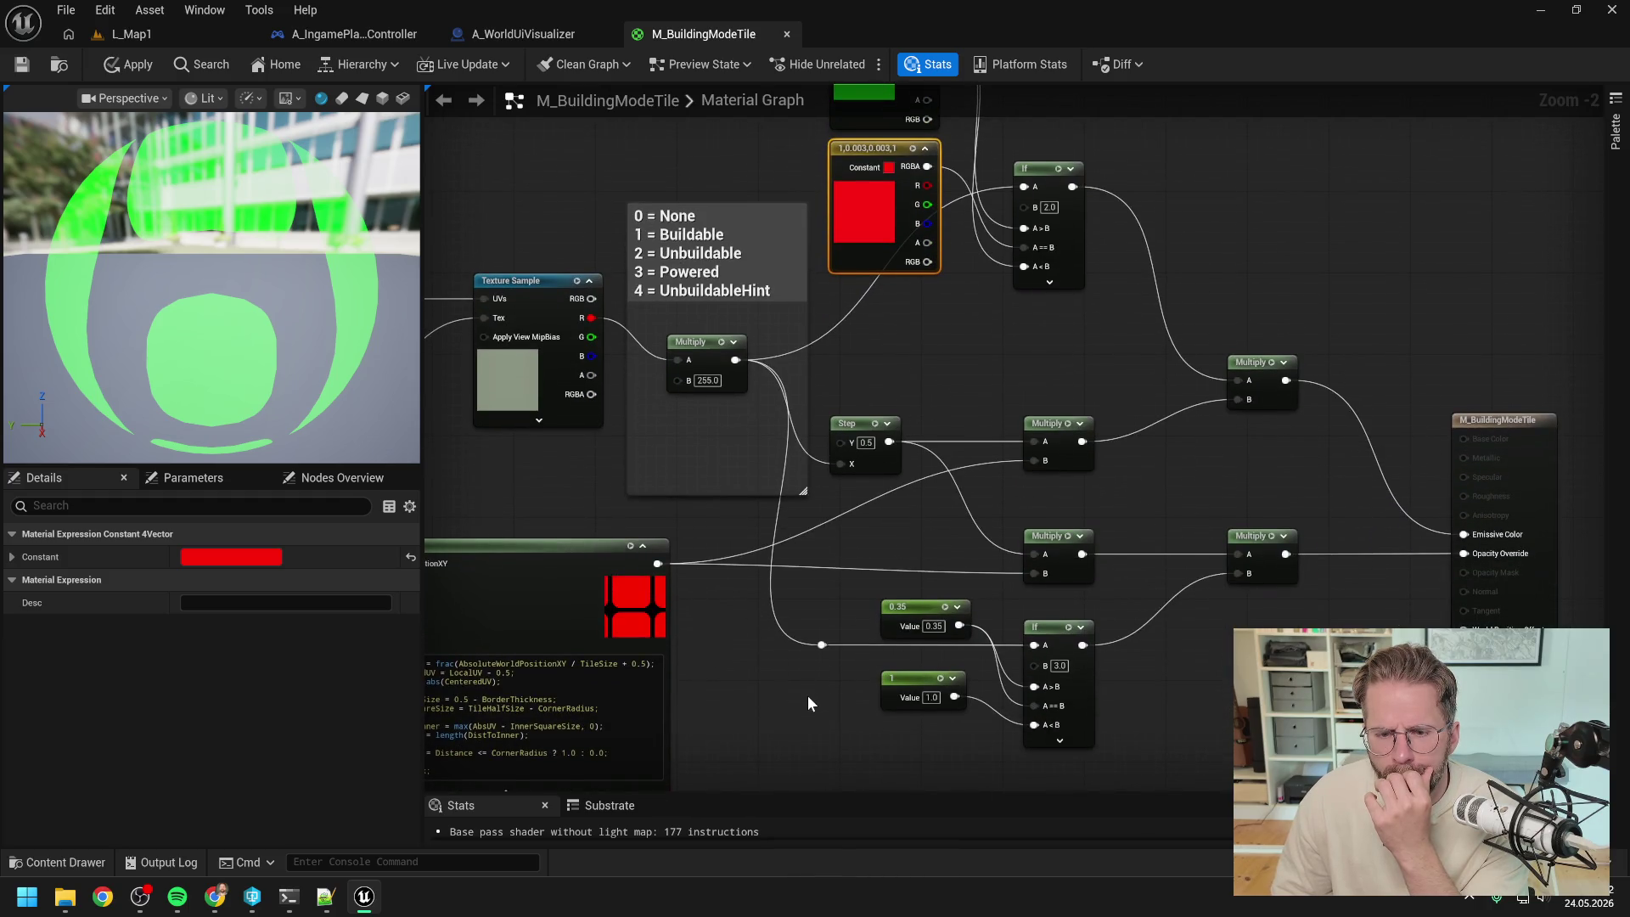
drag(808, 697, 808, 619)
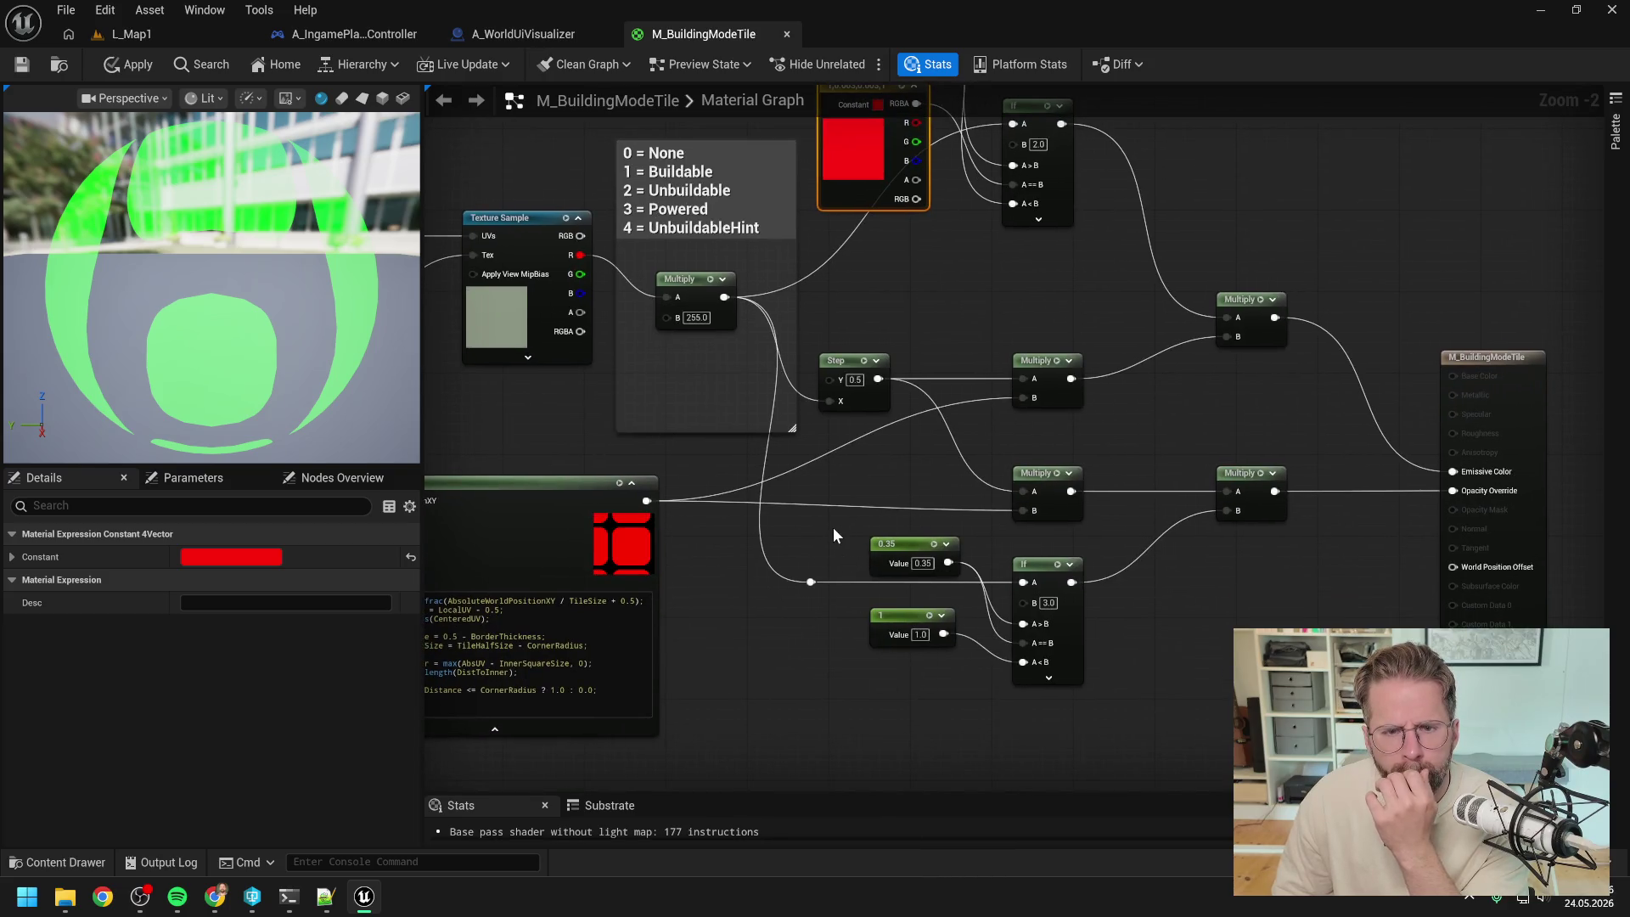
drag(843, 531, 926, 598)
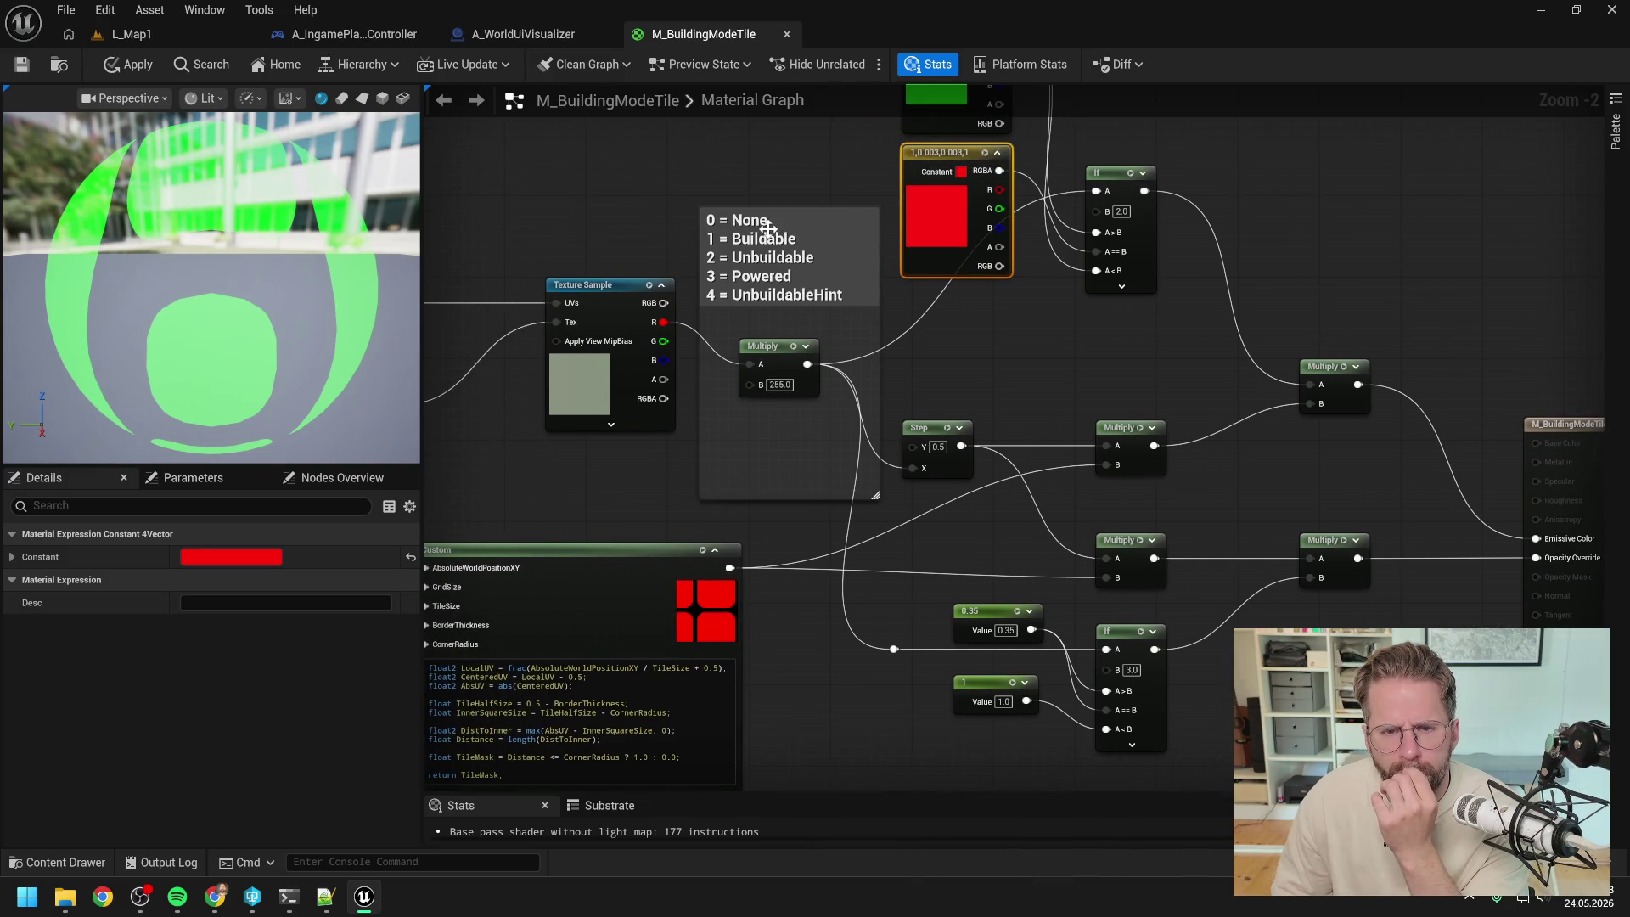
drag(1045, 394, 970, 367)
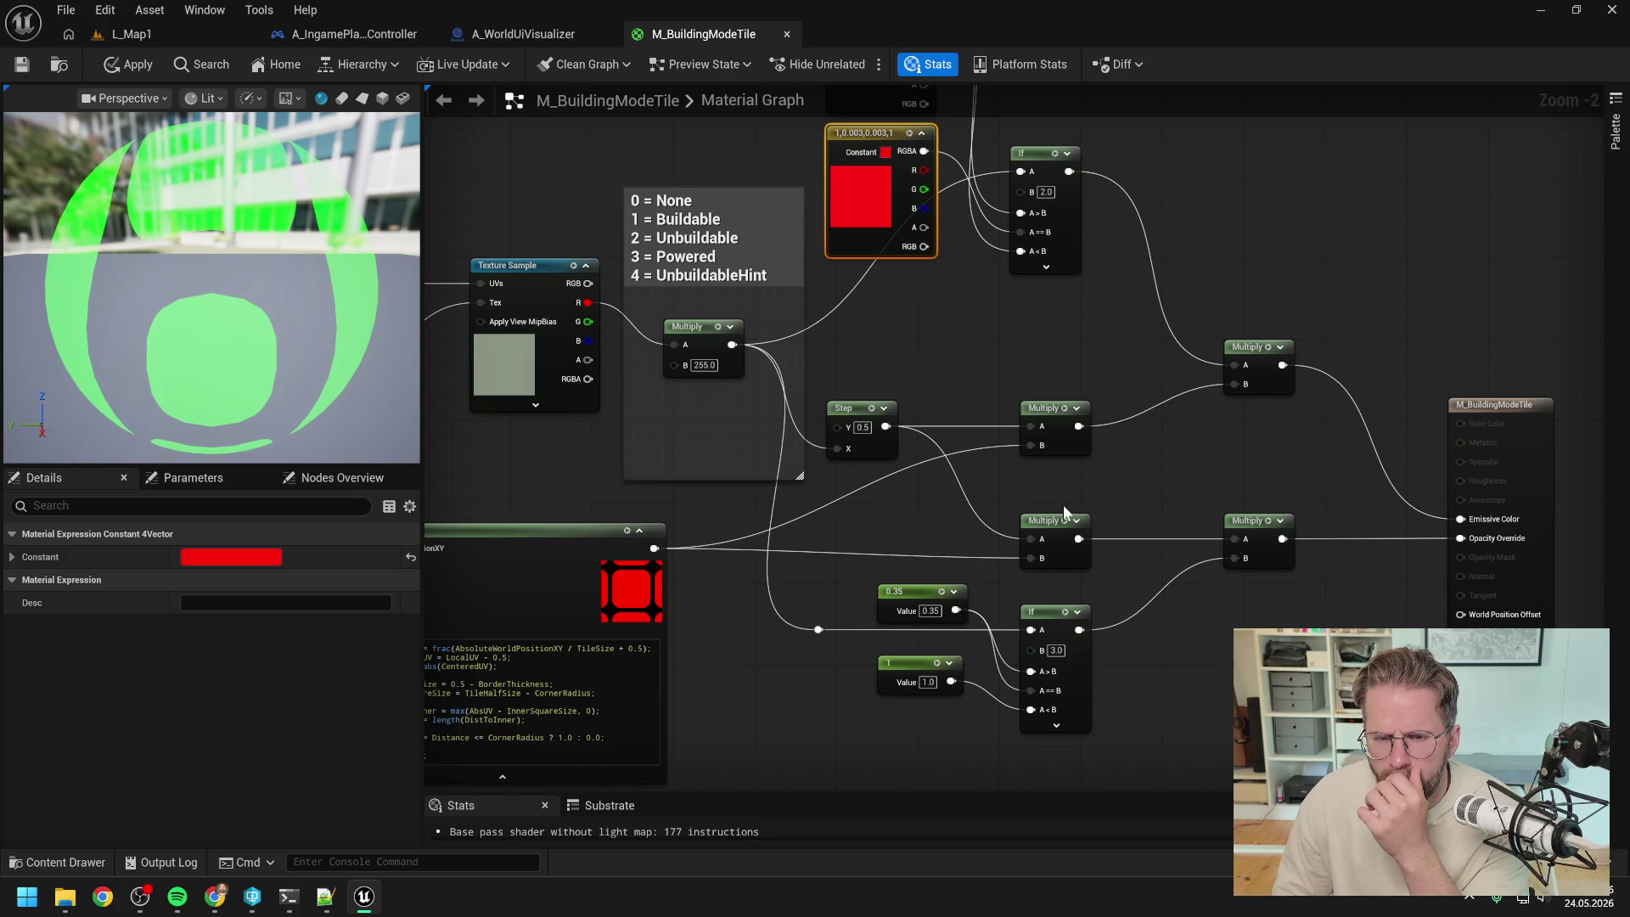
drag(1063, 505, 1108, 659)
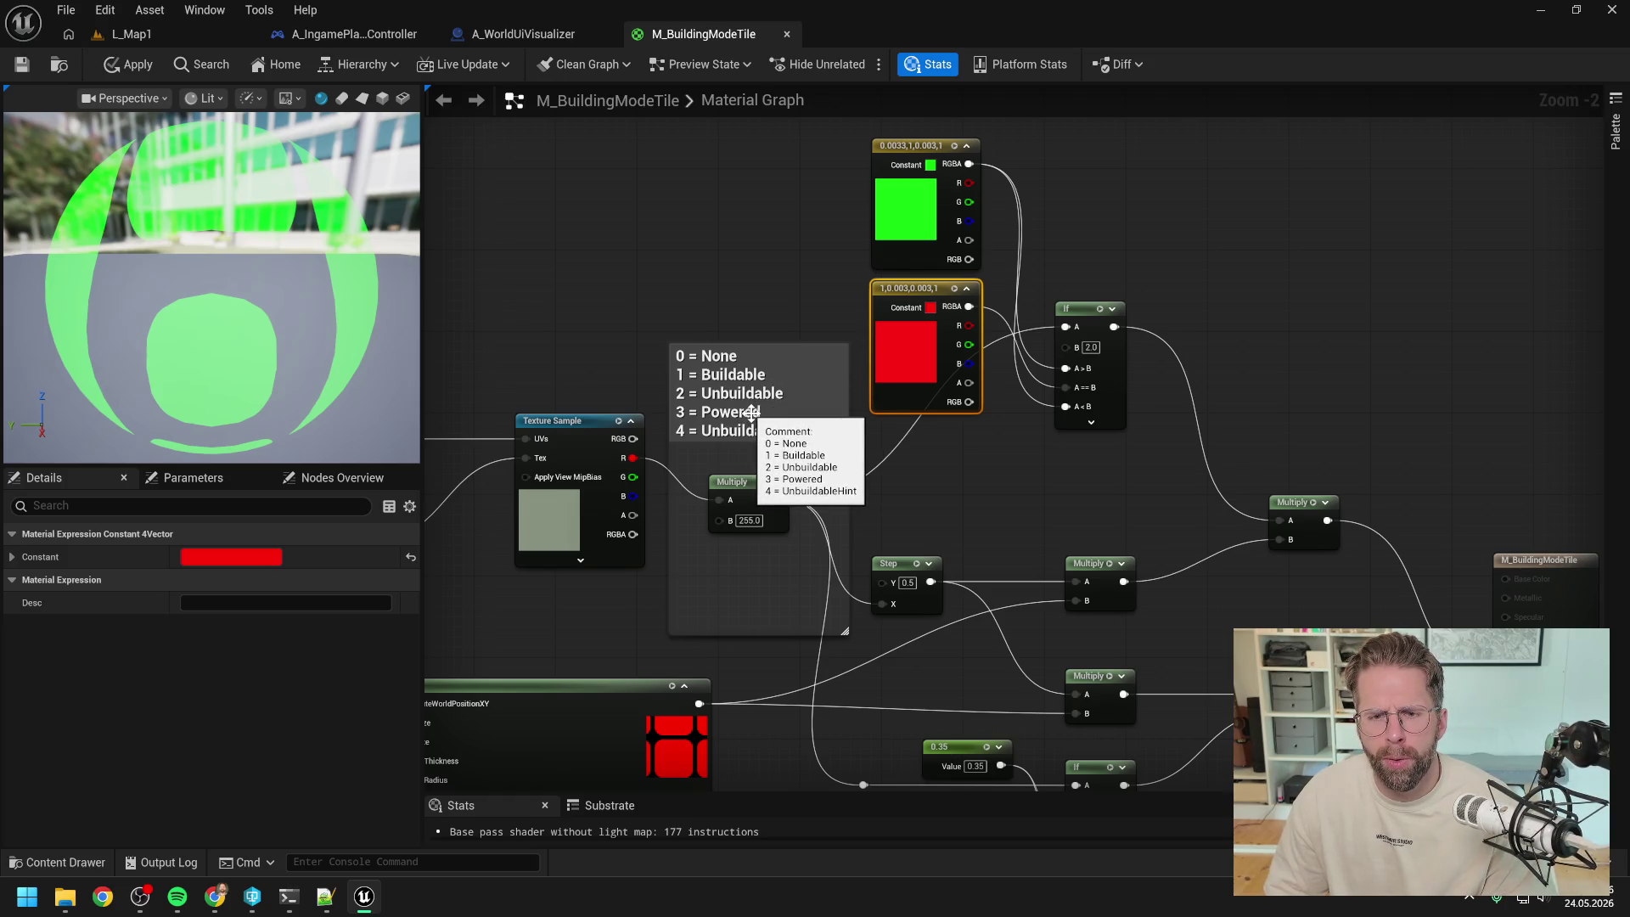
drag(1000, 453, 998, 340)
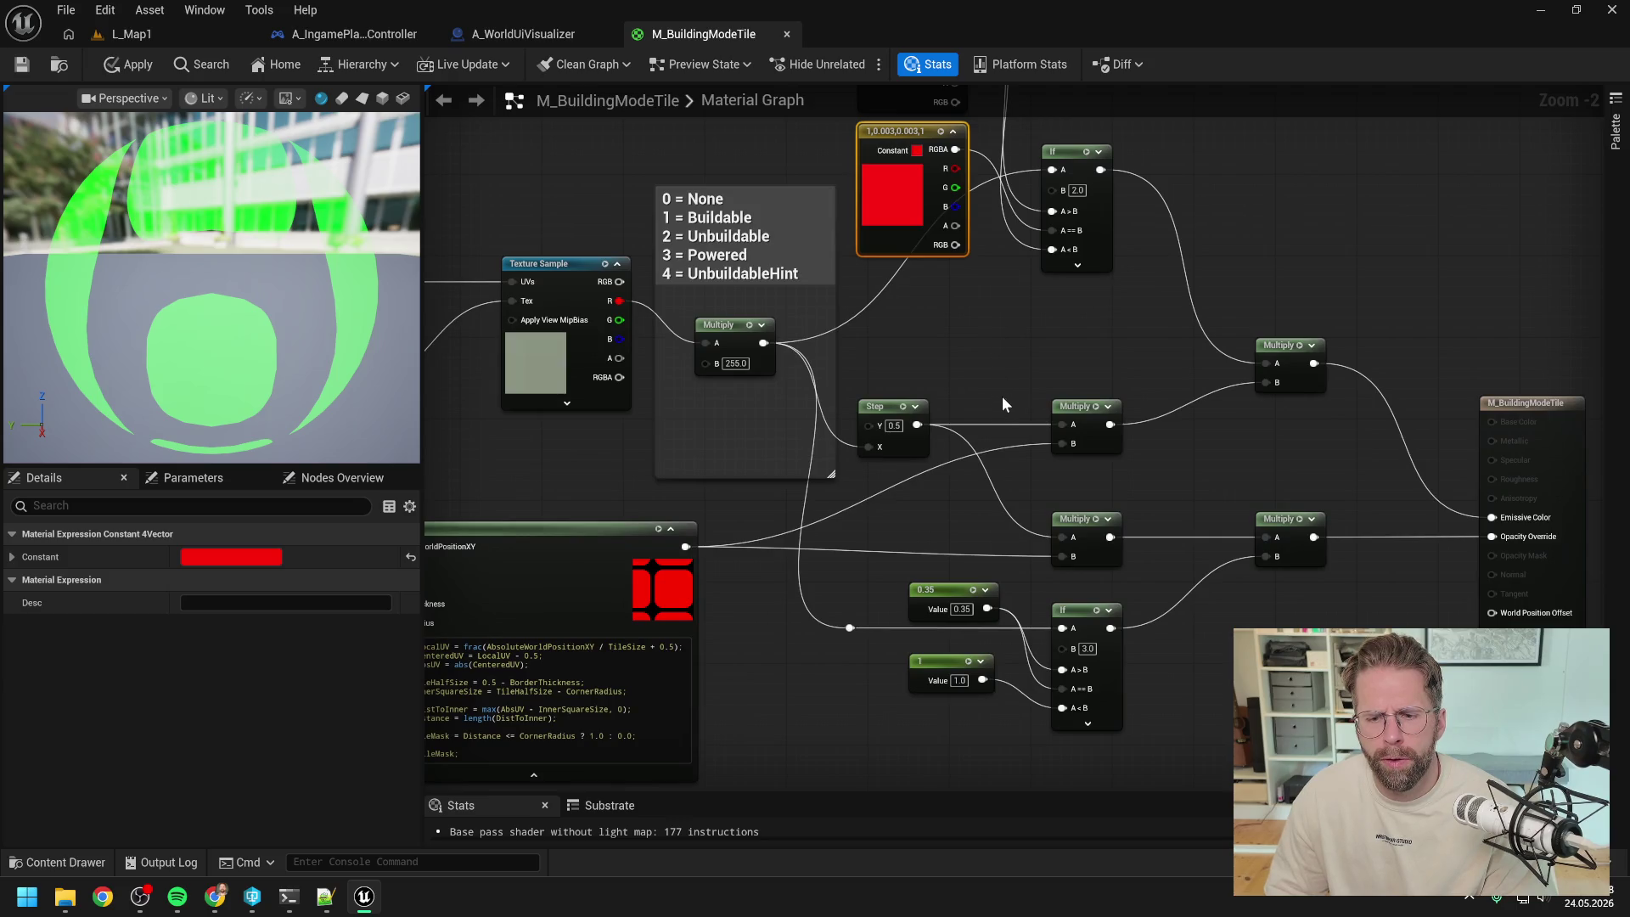
- Duplicate the red colour constant and change the copy to blue (0, 0.2, 1)
drag(1156, 695, 1164, 609)
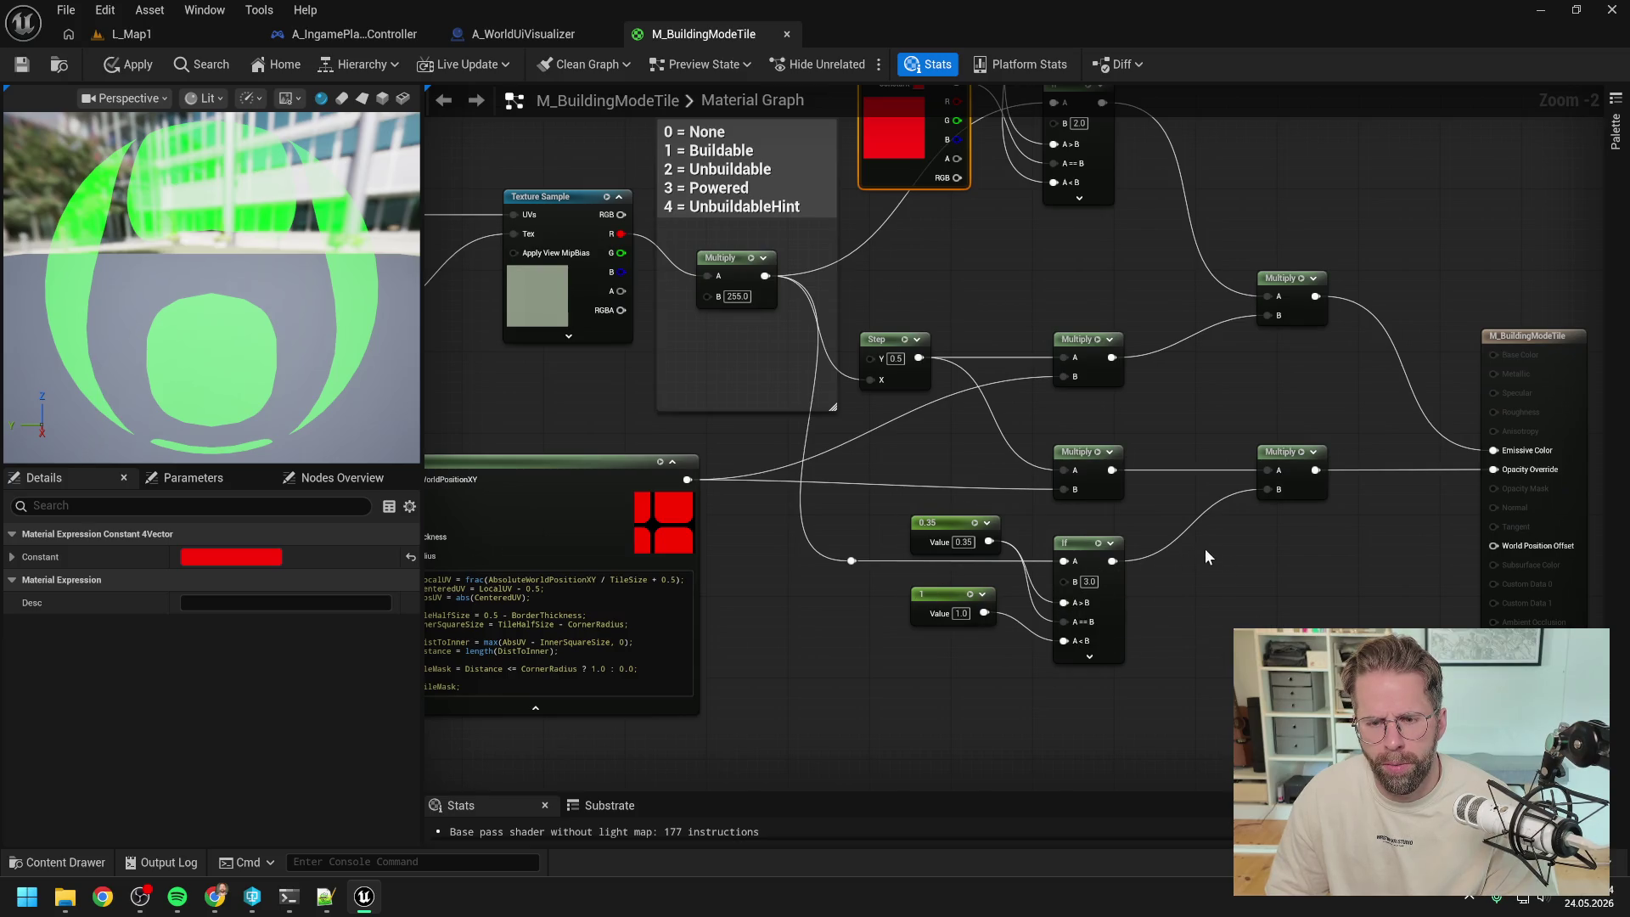
drag(1174, 407, 1194, 559)
click(1034, 407)
click(917, 224)
key(ctrl+c)
key(ctrl+v)
double_click(951, 427)
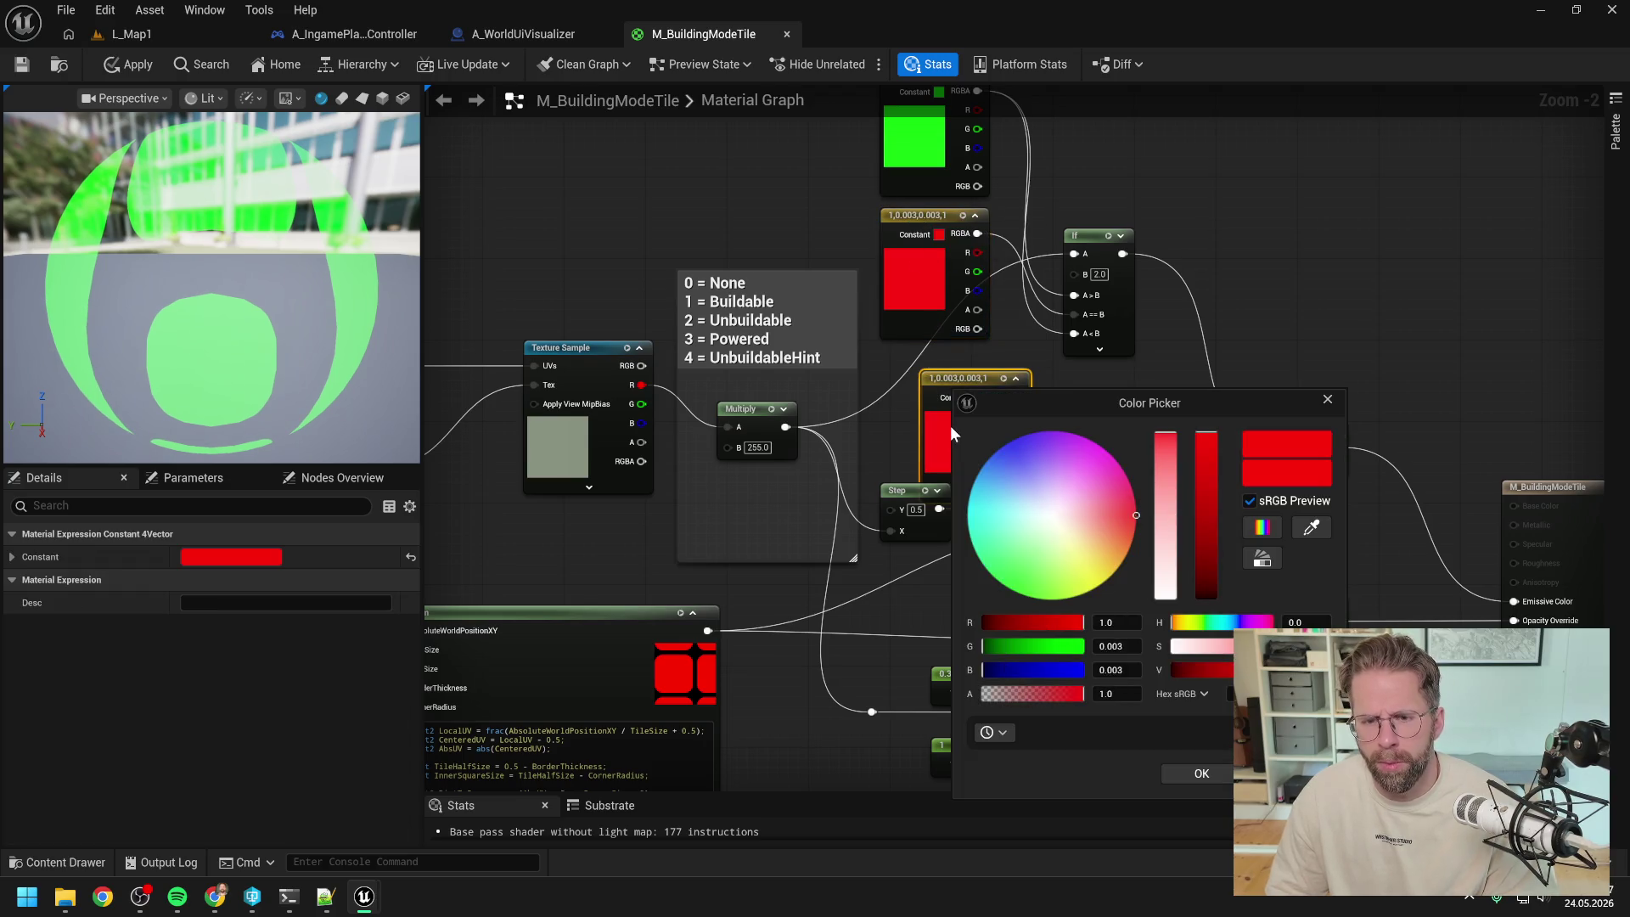
click(1068, 487)
click(1201, 774)
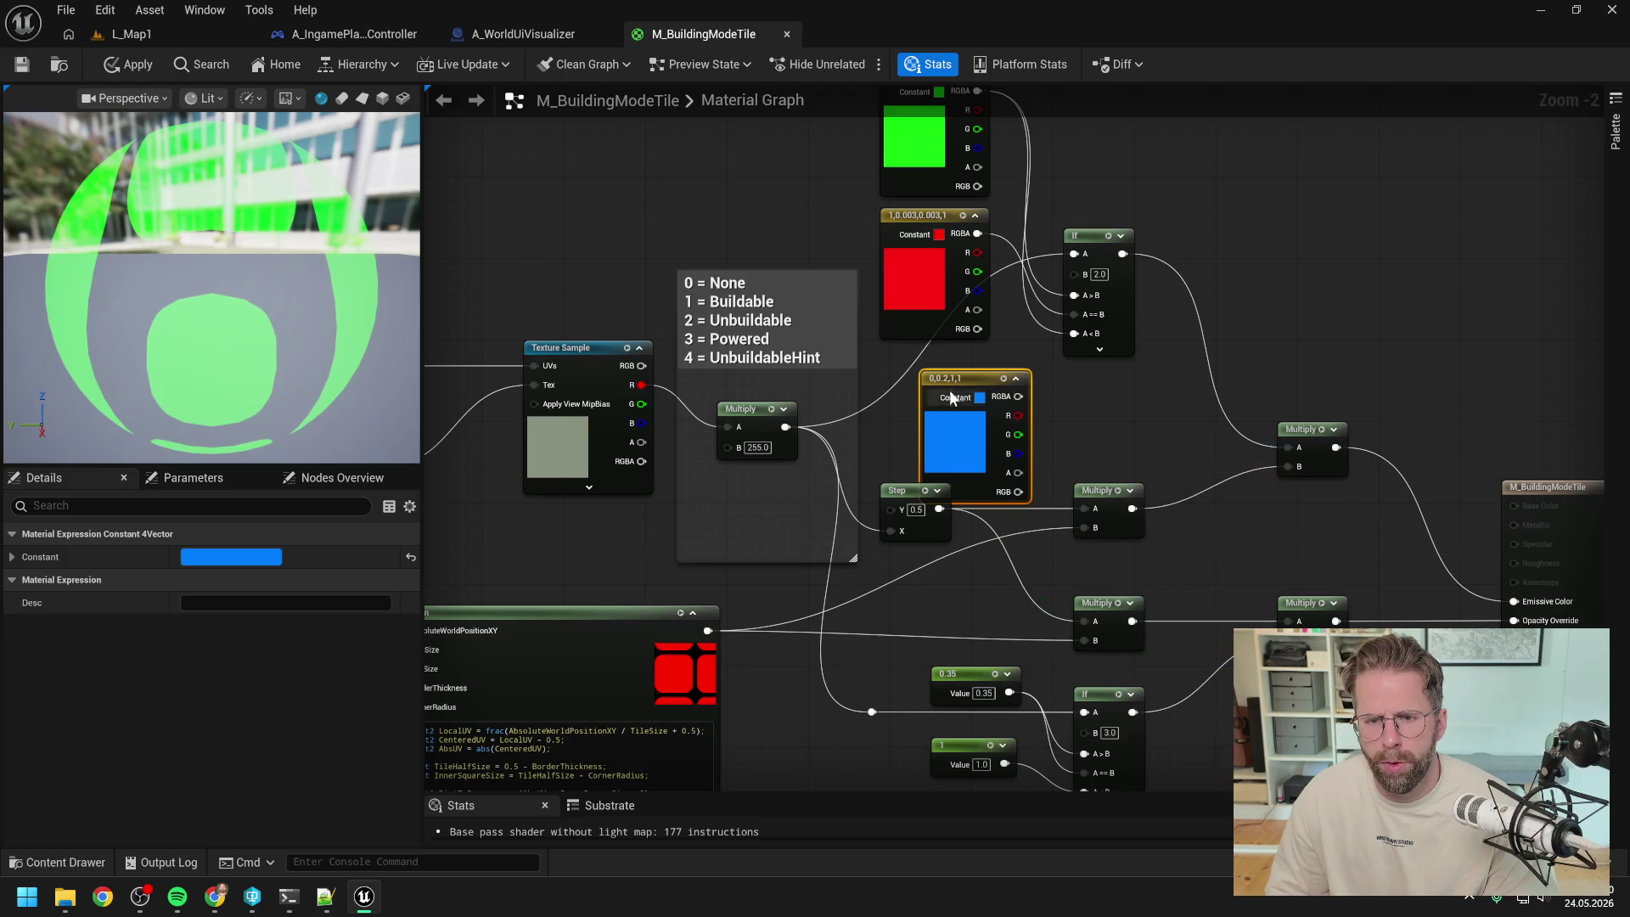
- Stack the green, red and blue constants in a column and move the If node up-right
drag(950, 396, 914, 355)
drag(911, 219, 901, 147)
drag(917, 368, 907, 296)
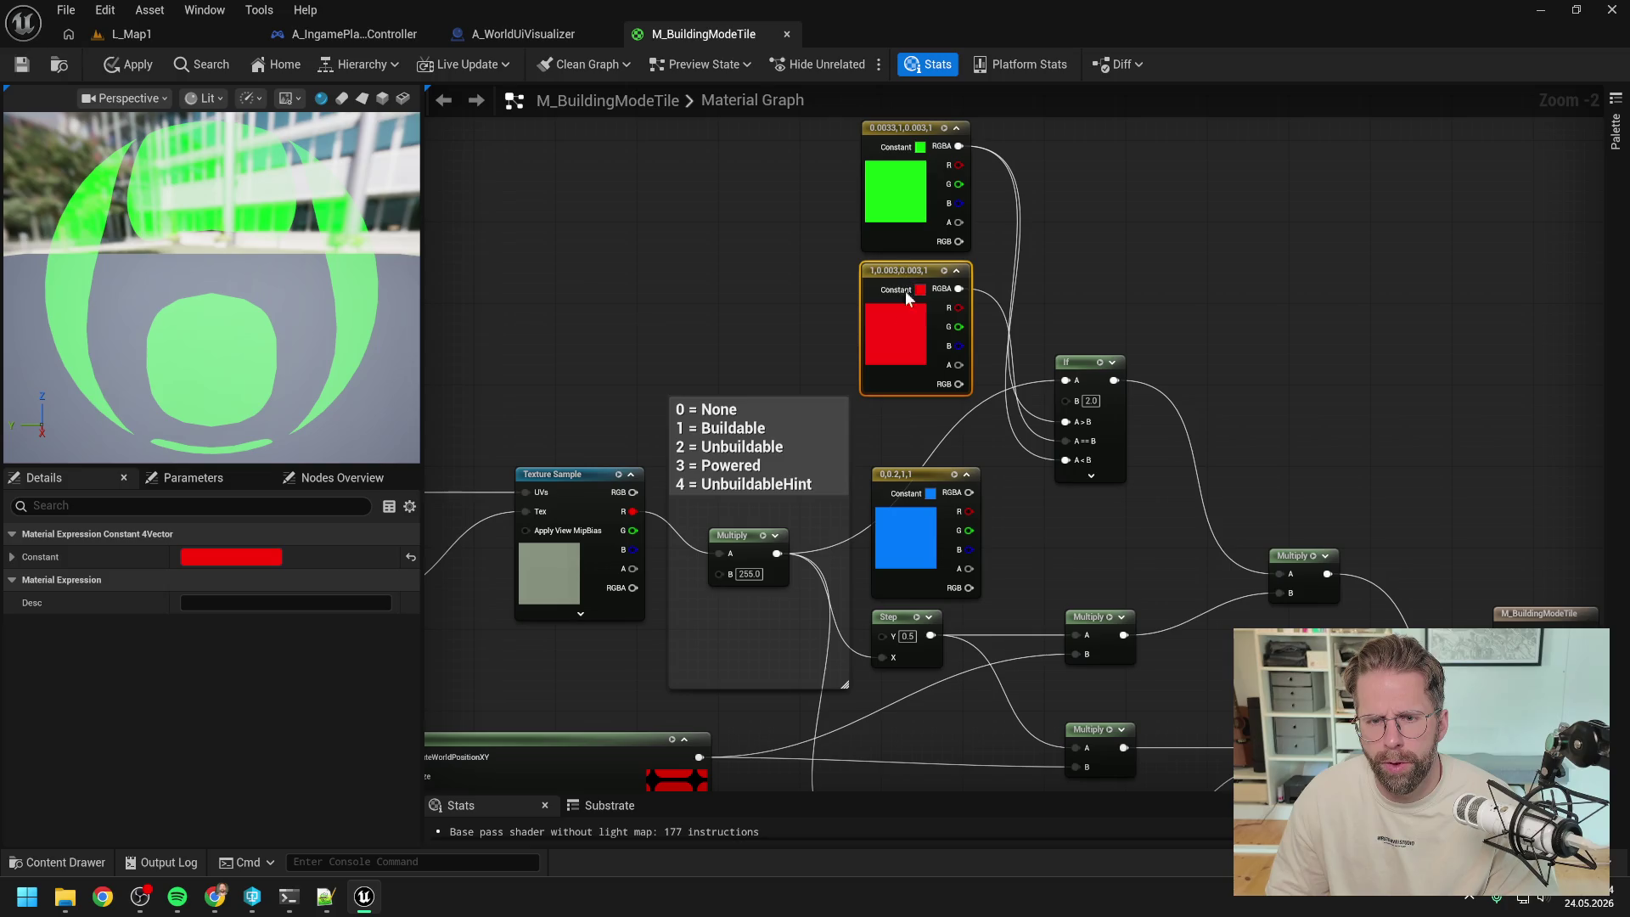
drag(916, 477, 905, 416)
click(1088, 293)
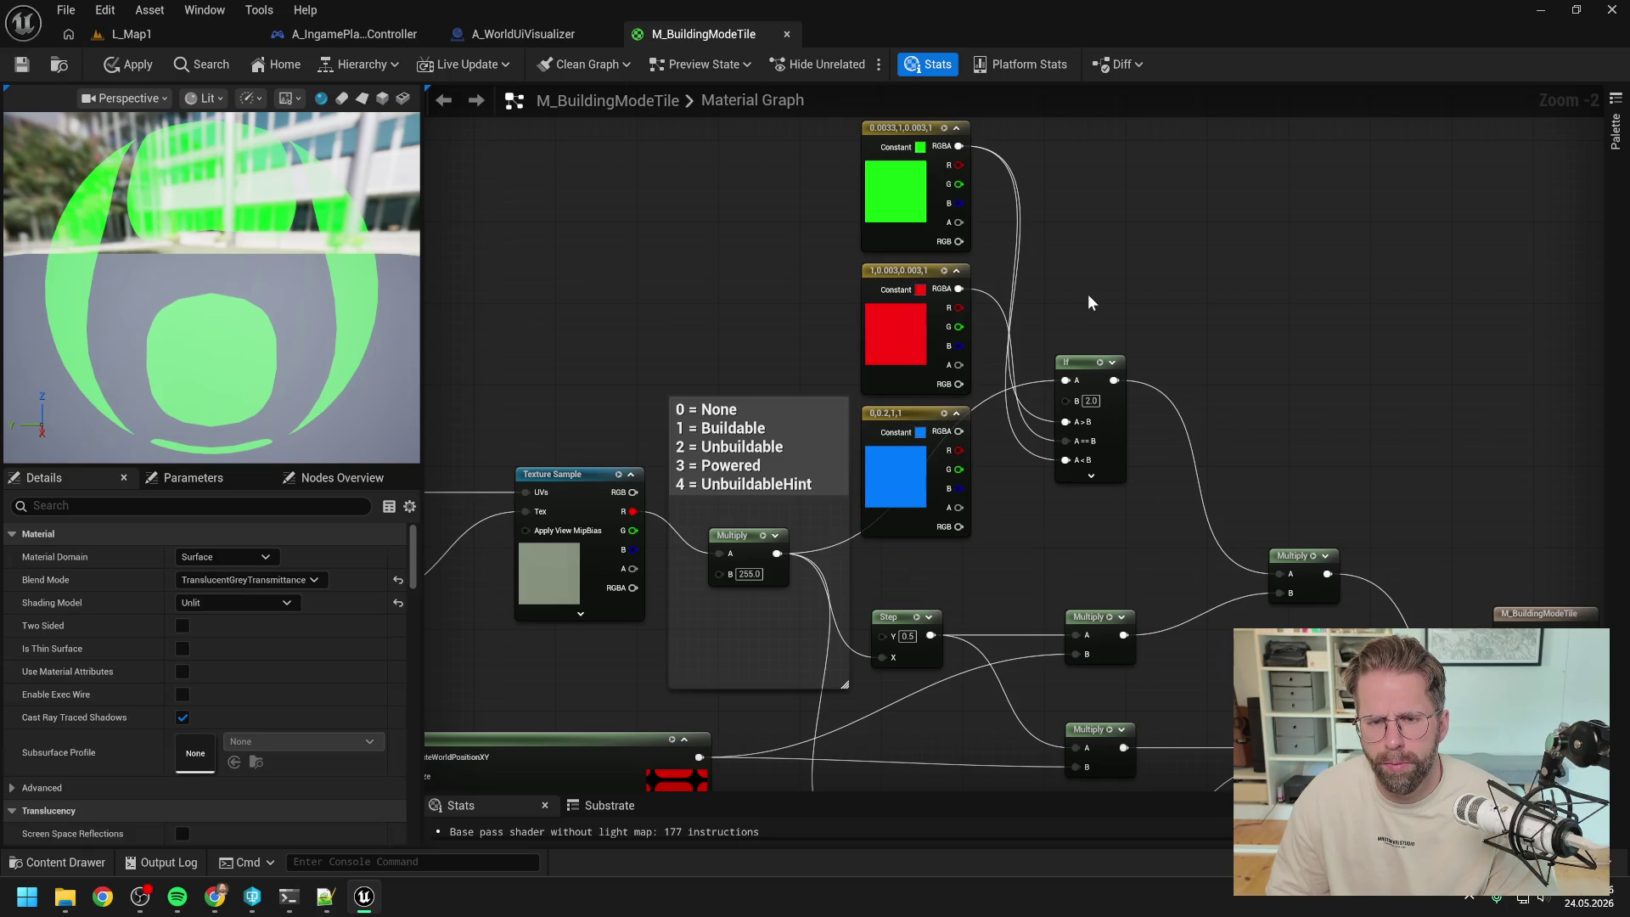
mouse_move(1072, 370)
mouse_down()
mouse_move(1178, 274)
mouse_move(1157, 279)
mouse_move(1084, 212)
mouse_up()
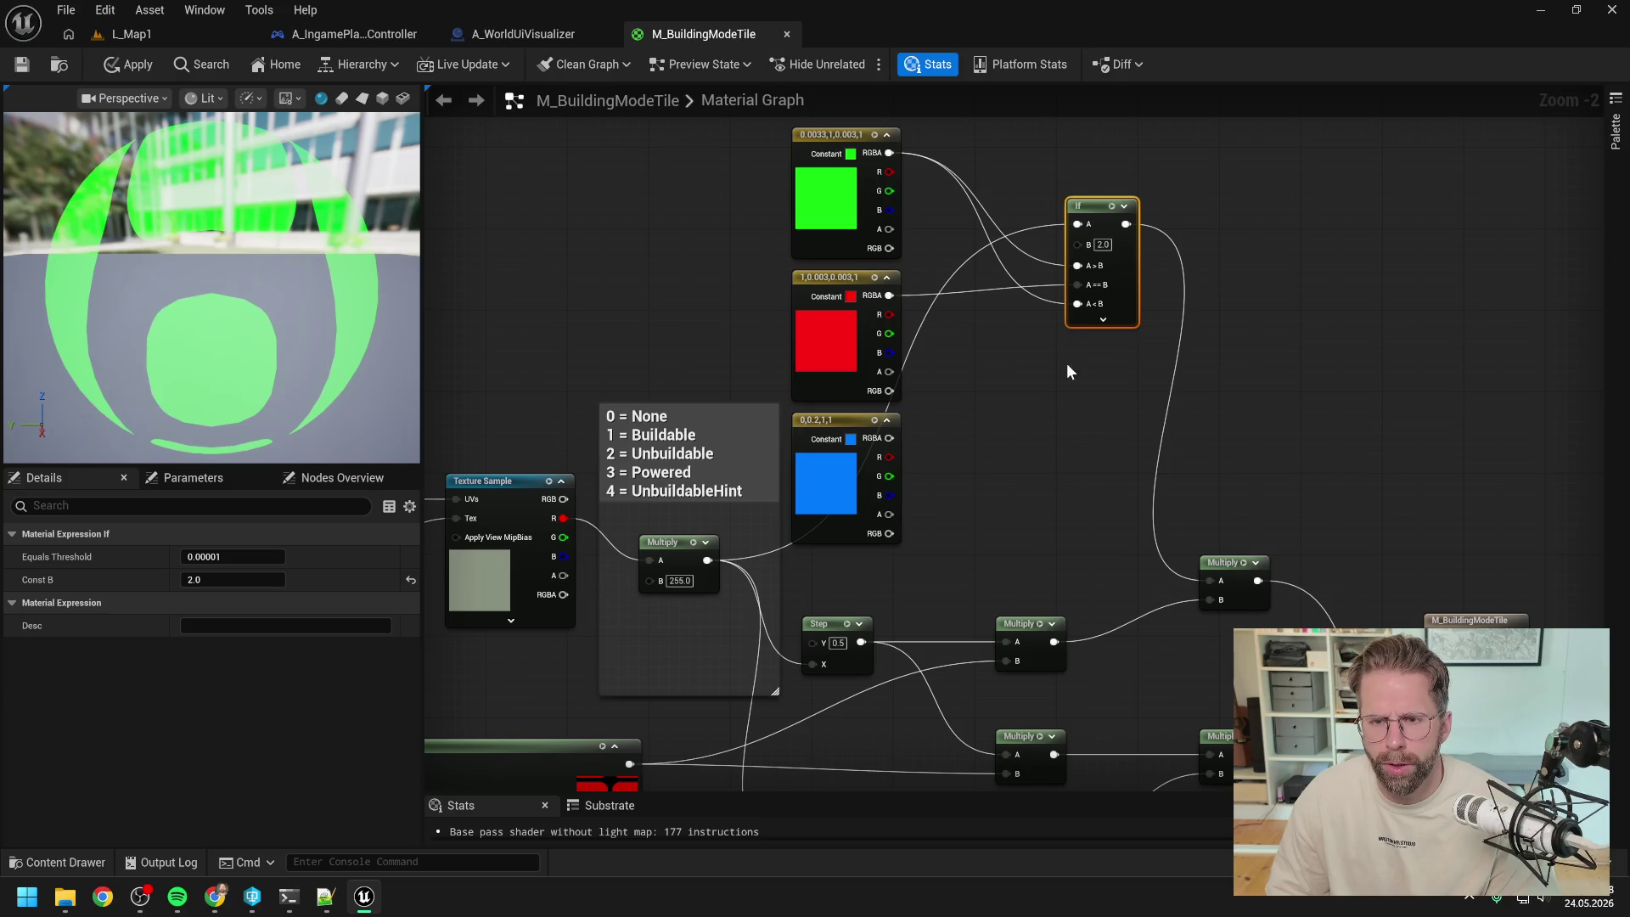
- Duplicate the If node comparing against 2.0 below the original, then pan and zoom out
key(ctrl+c)
key(ctrl+v)
click(990, 458)
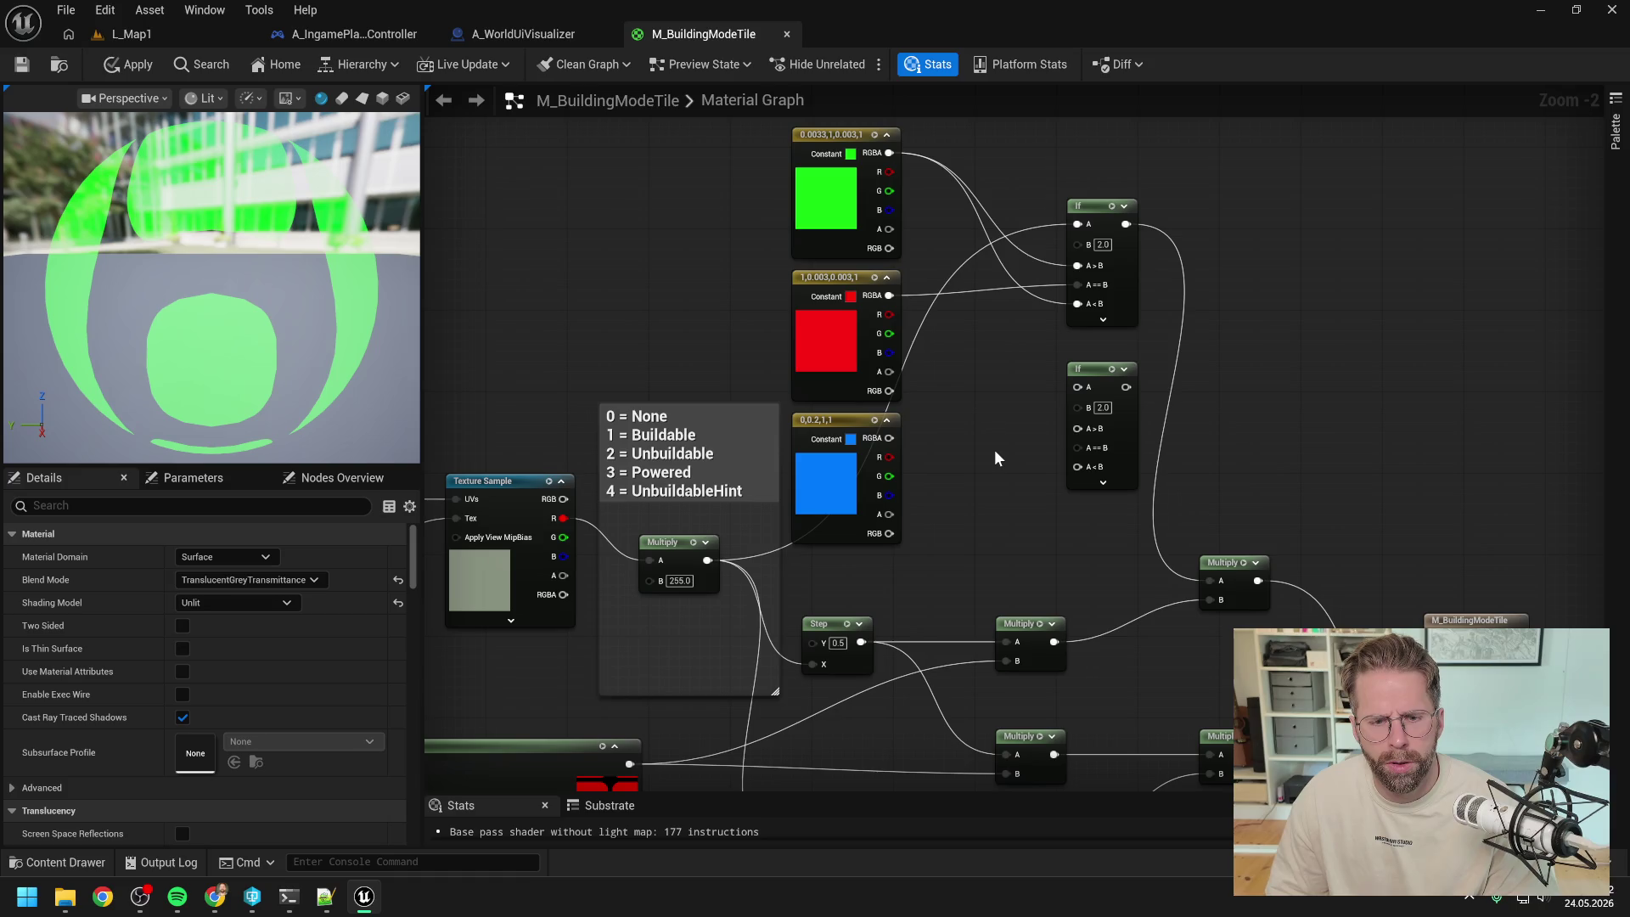
mouse_move(997, 470)
mouse_down()
mouse_move(986, 400)
mouse_move(1036, 427)
mouse_move(1127, 333)
mouse_up()
scroll(1040, 426, down, 1)
mouse_move(1091, 464)
mouse_down()
mouse_move(990, 437)
mouse_move(1114, 309)
mouse_move(1001, 444)
mouse_move(1024, 420)
mouse_move(1016, 478)
mouse_up()
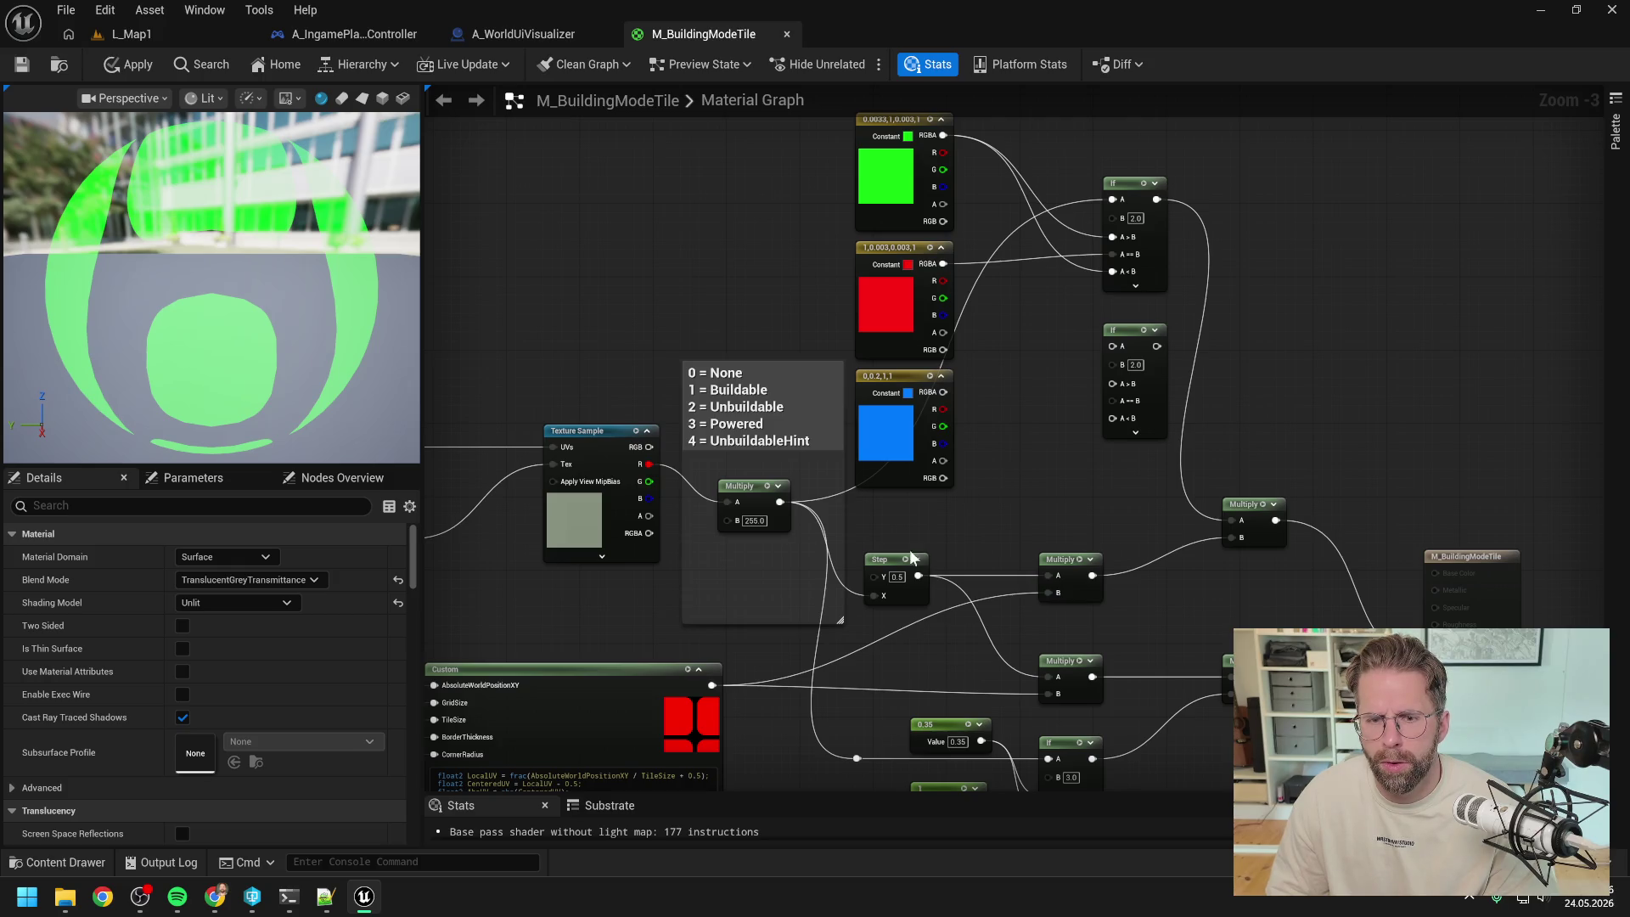
mouse_move(291, 899)
drag(860, 549, 973, 504)
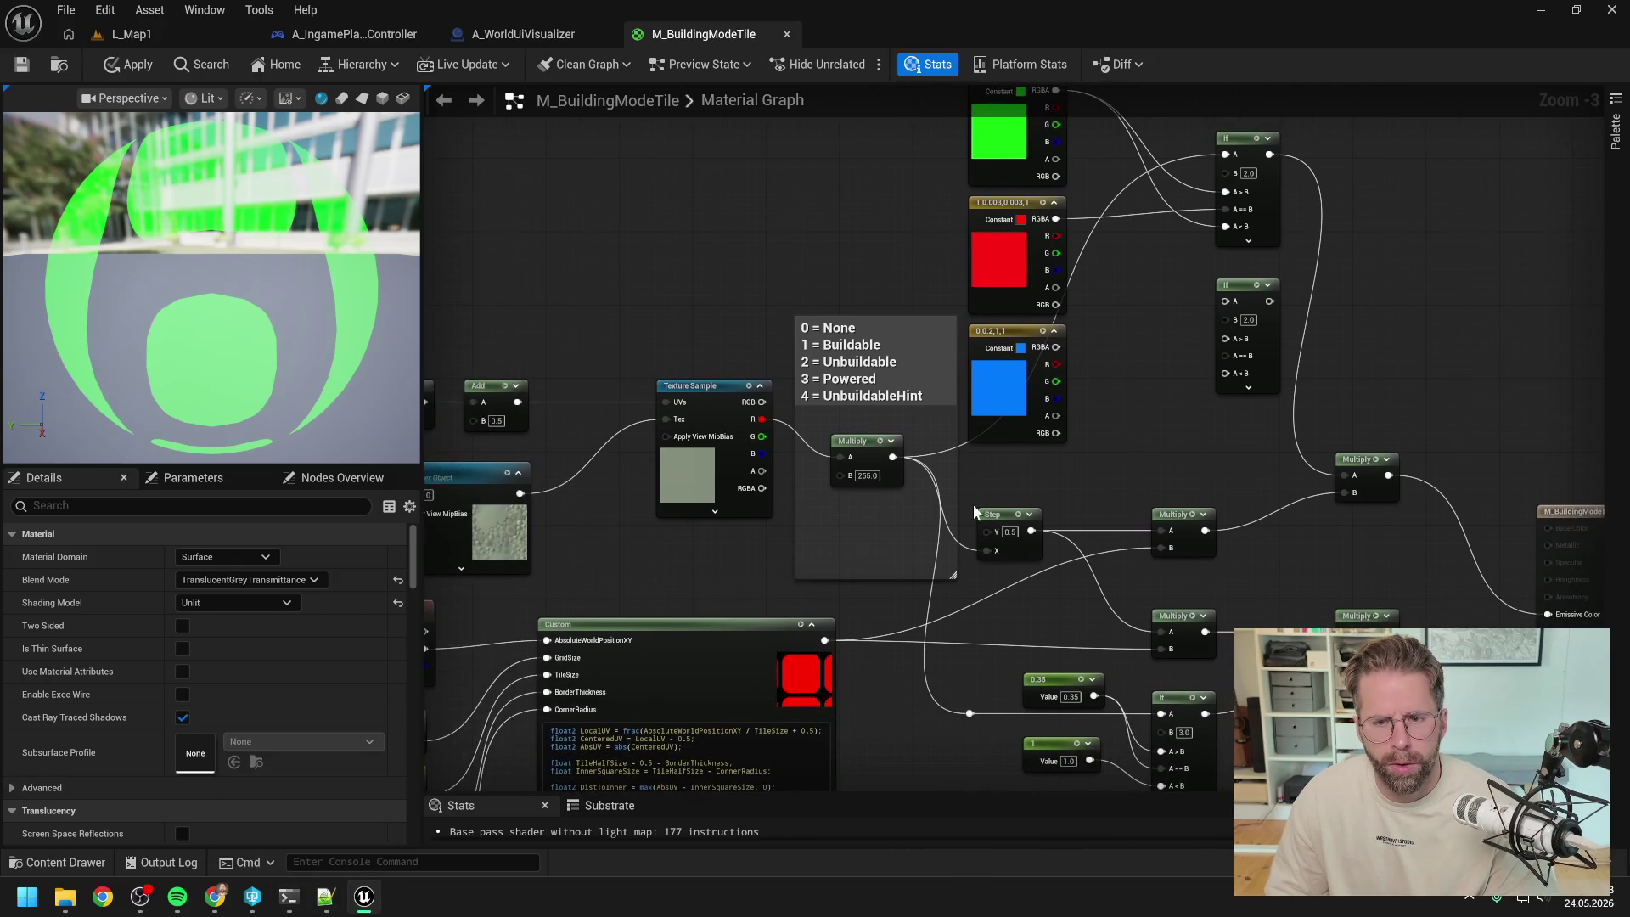
- Add a Custom expression node via the 'custom' search and place it beside the colour constants
right_click(1090, 456)
text(cust)
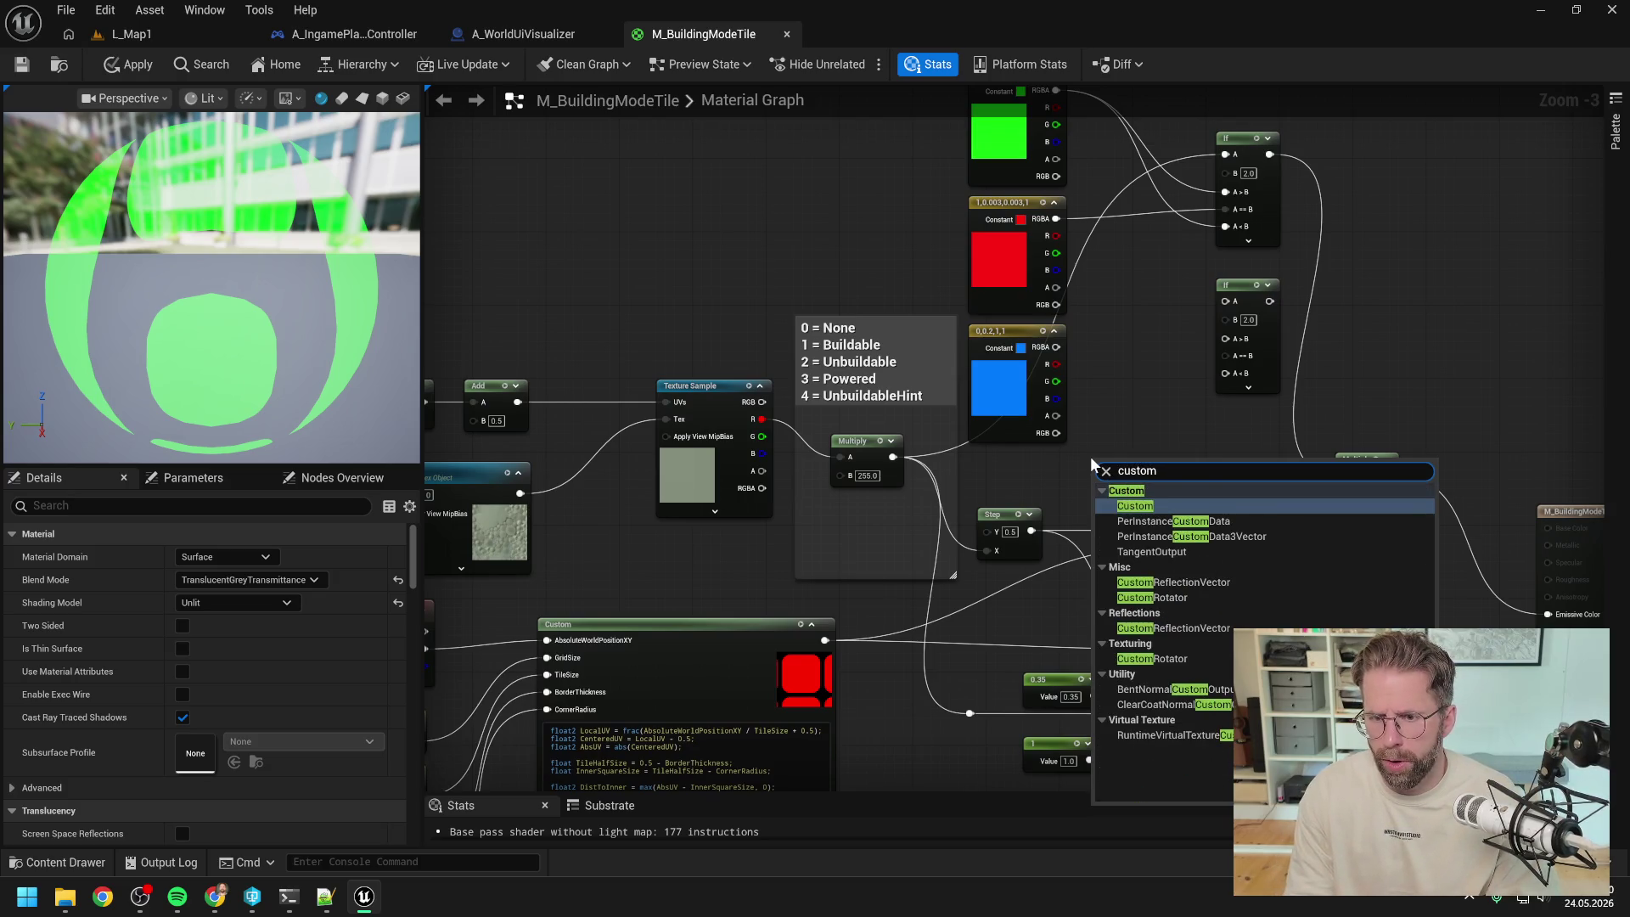
text(om)
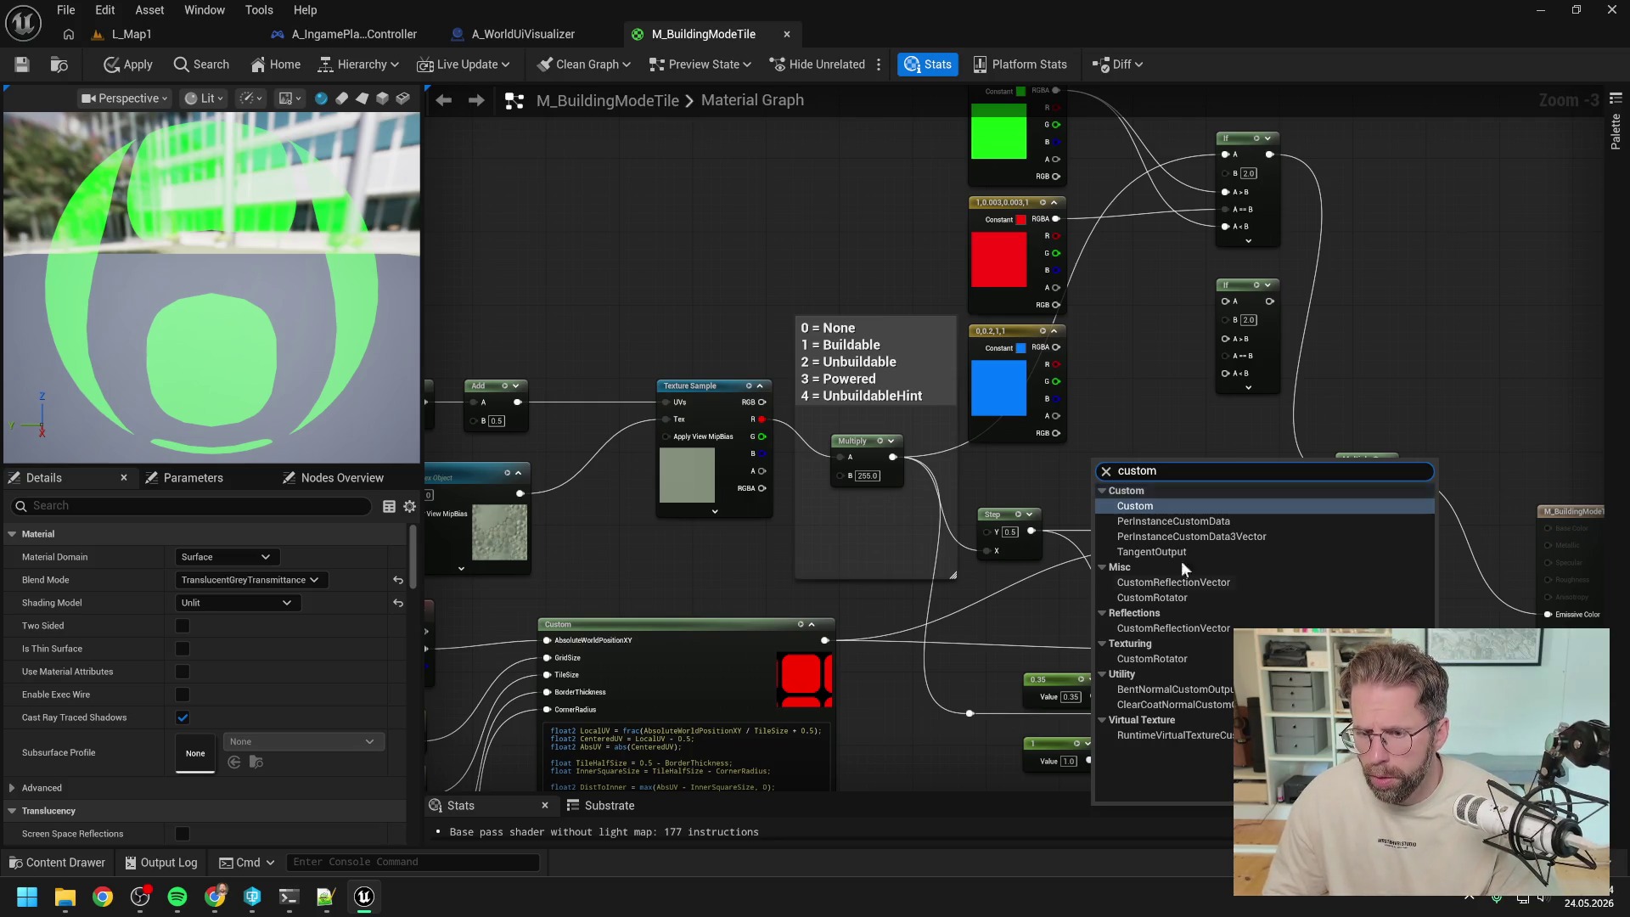
click(1171, 506)
mouse_move(1174, 455)
mouse_down()
mouse_move(1149, 364)
mouse_move(1181, 411)
mouse_up()
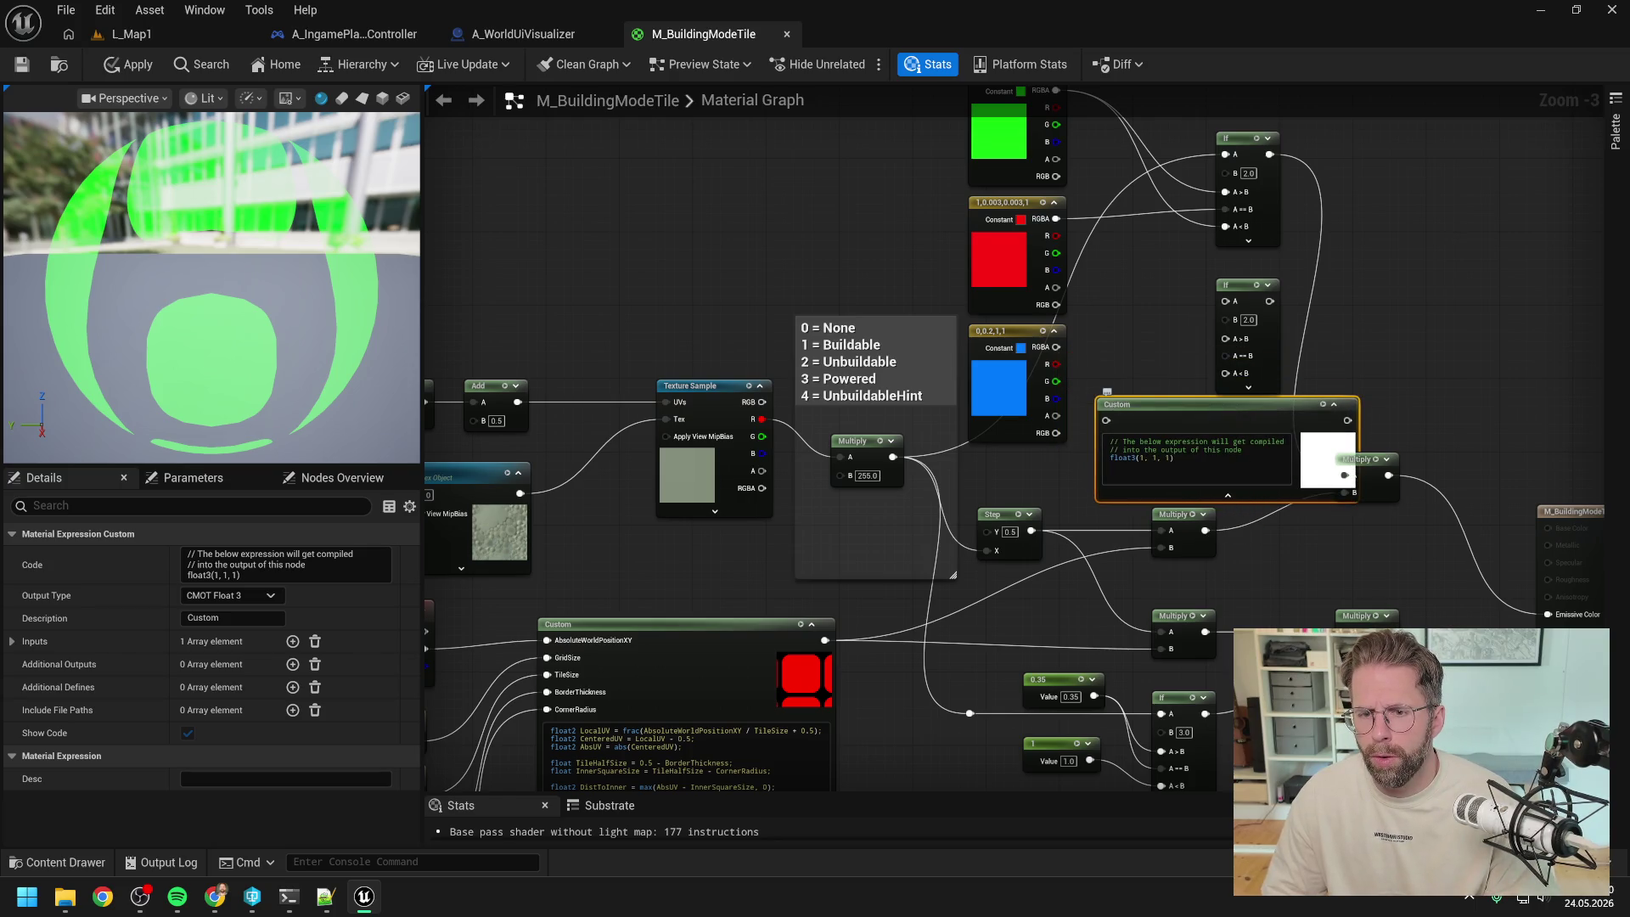
click(1139, 355)
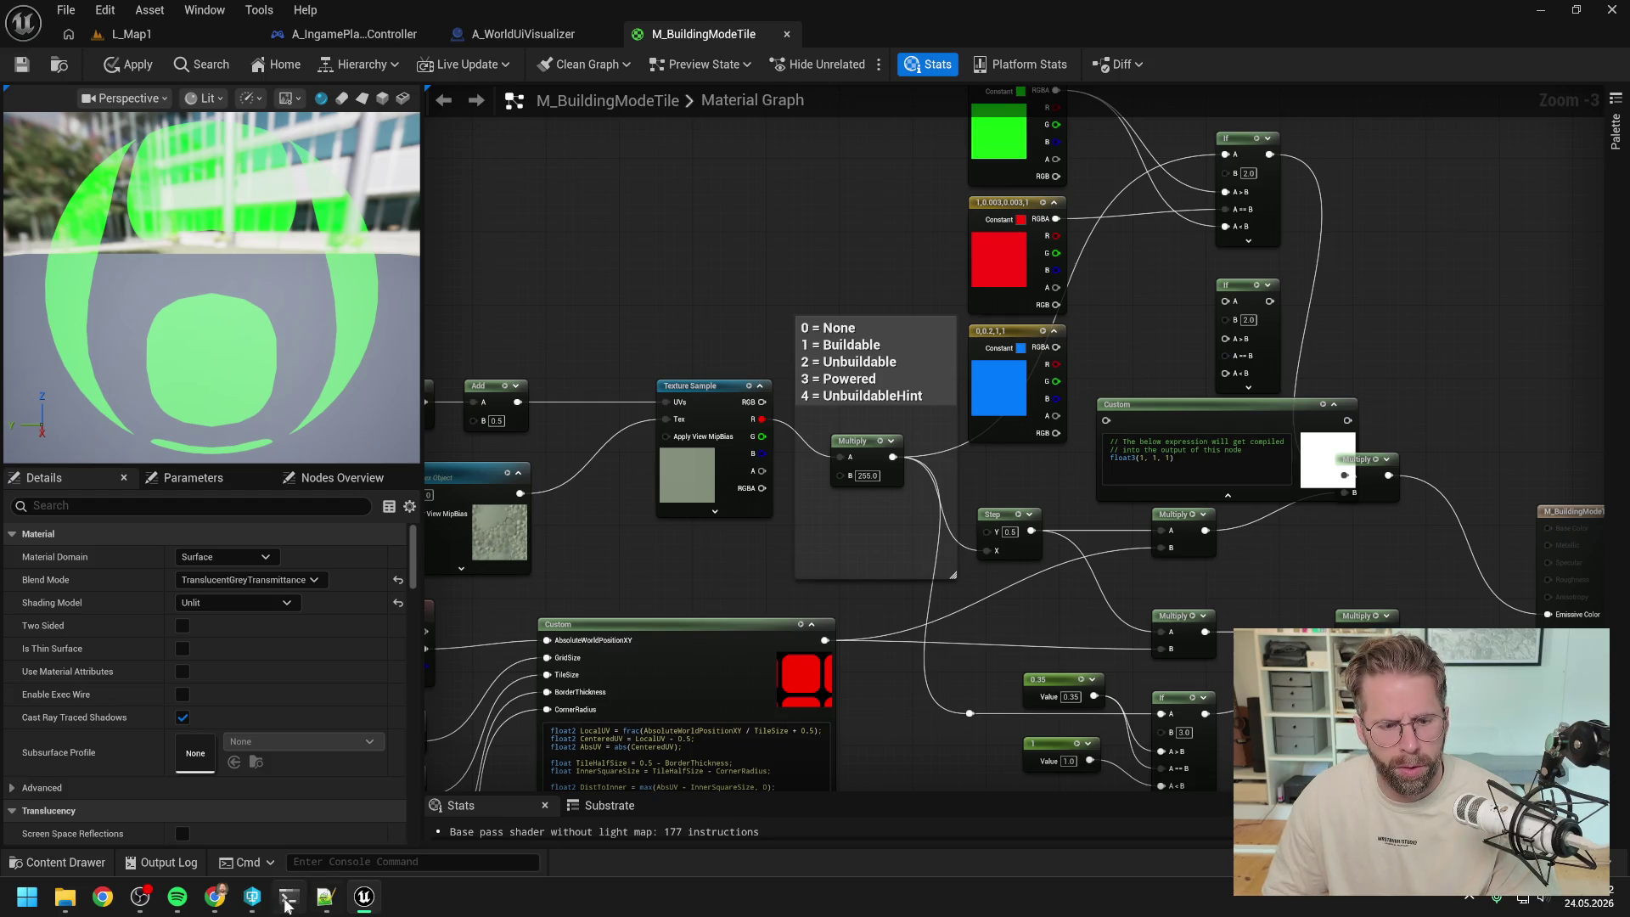
- Ask Claude Code for an HLSL switch: integer 0–4 giving white, green, red, green, blue
click(289, 895)
scroll(699, 639, down, 2)
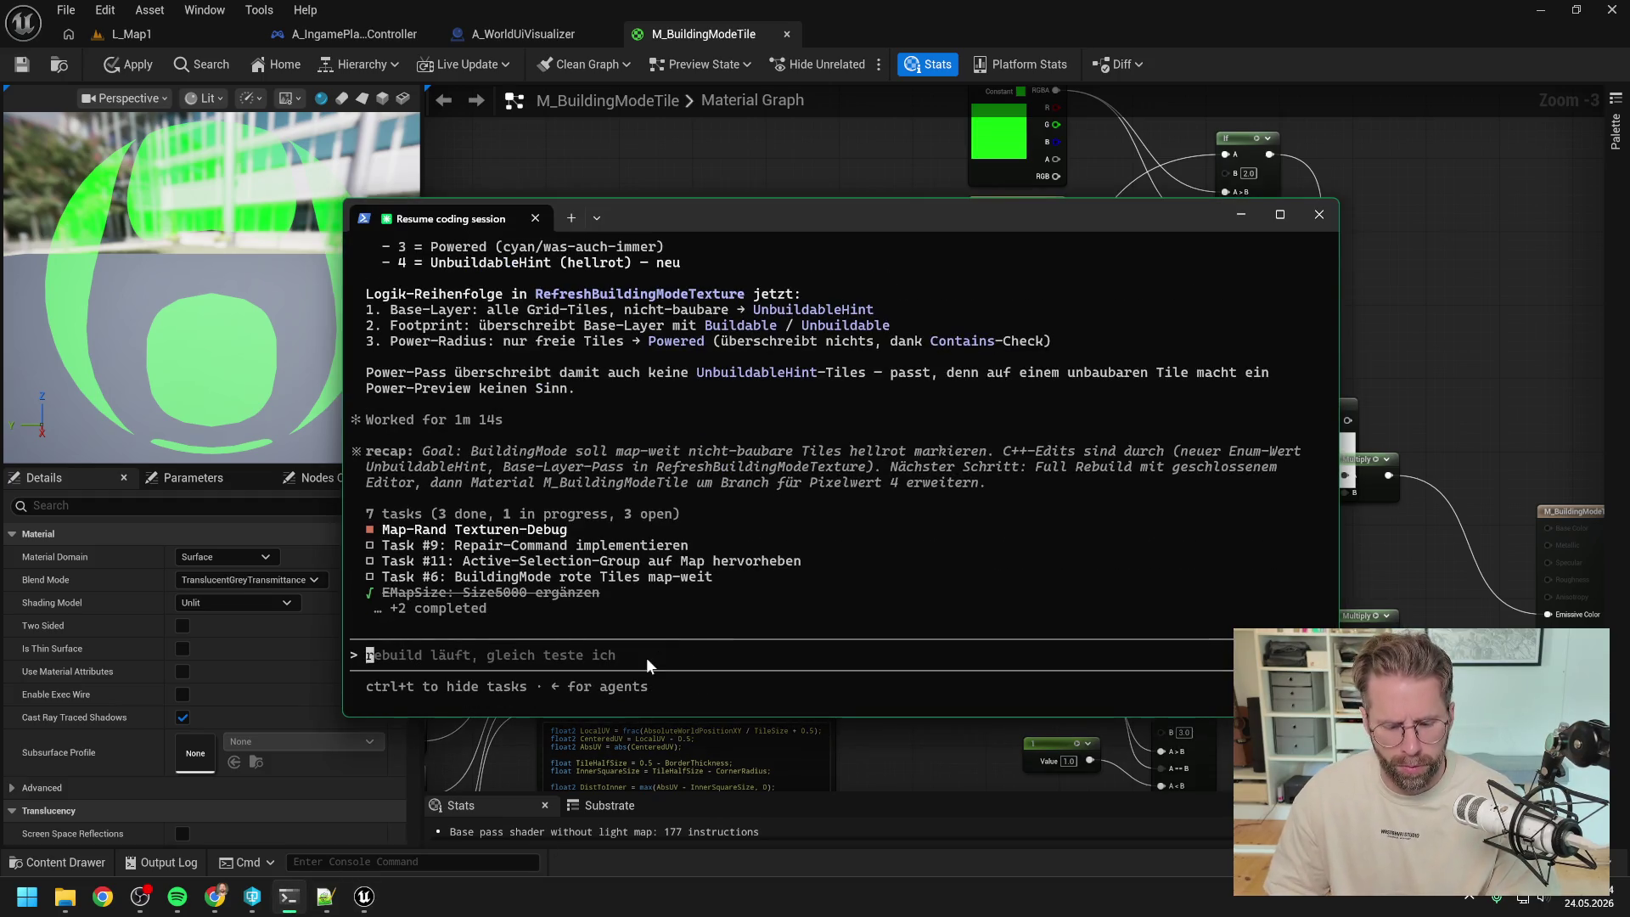
text(hast du mal einen custom)
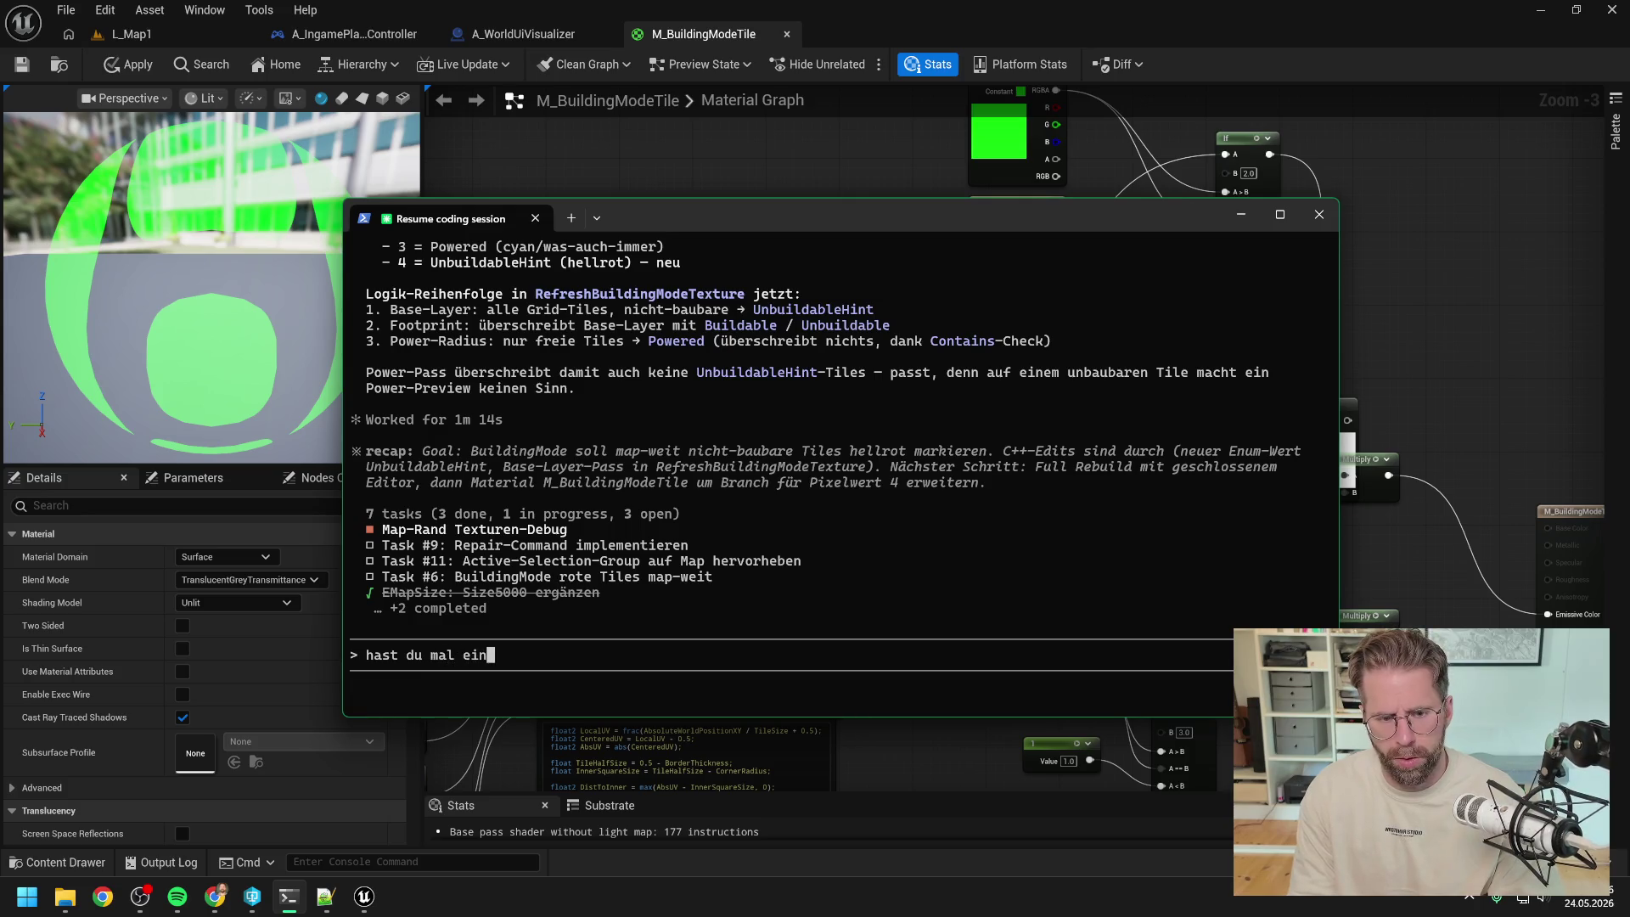
text( hlsl)
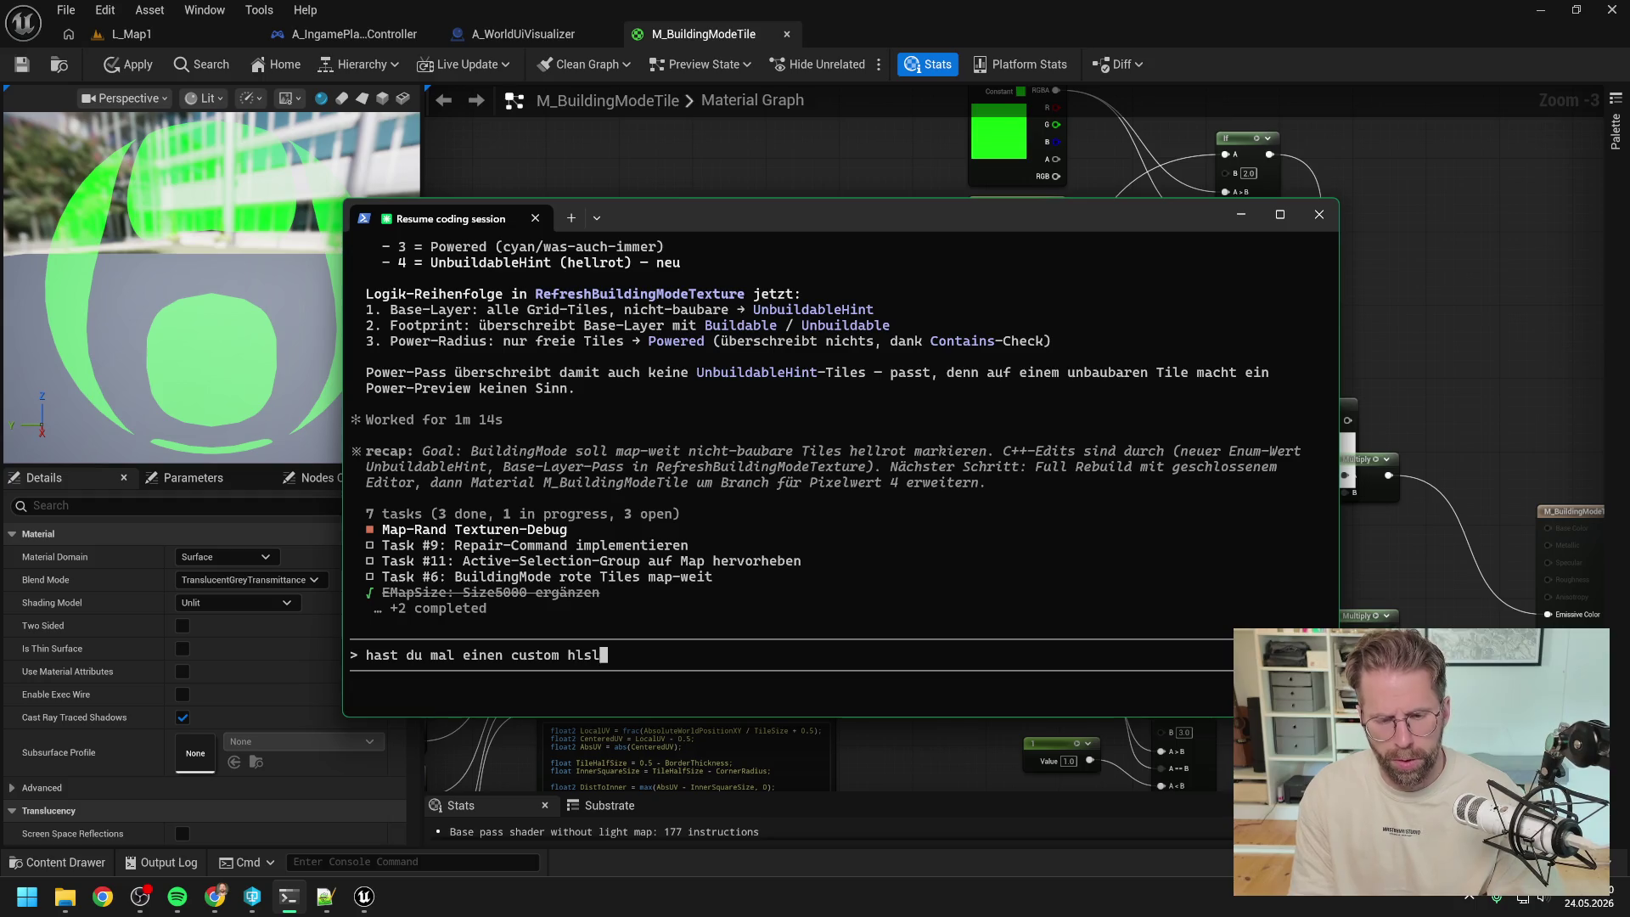
text( switch)
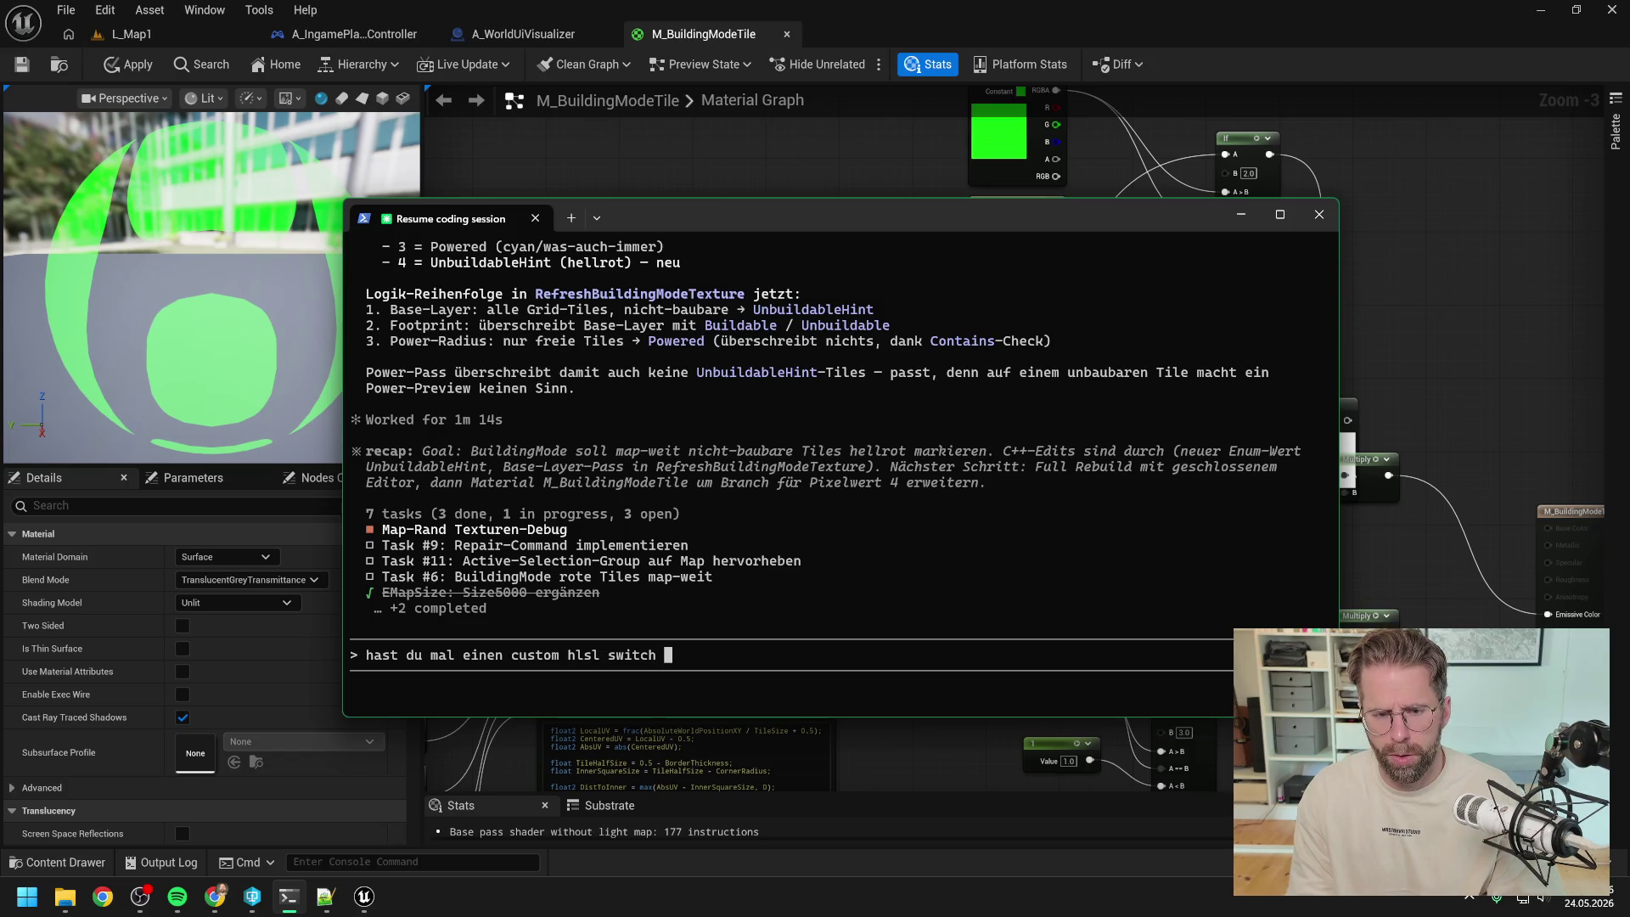
text( für m)
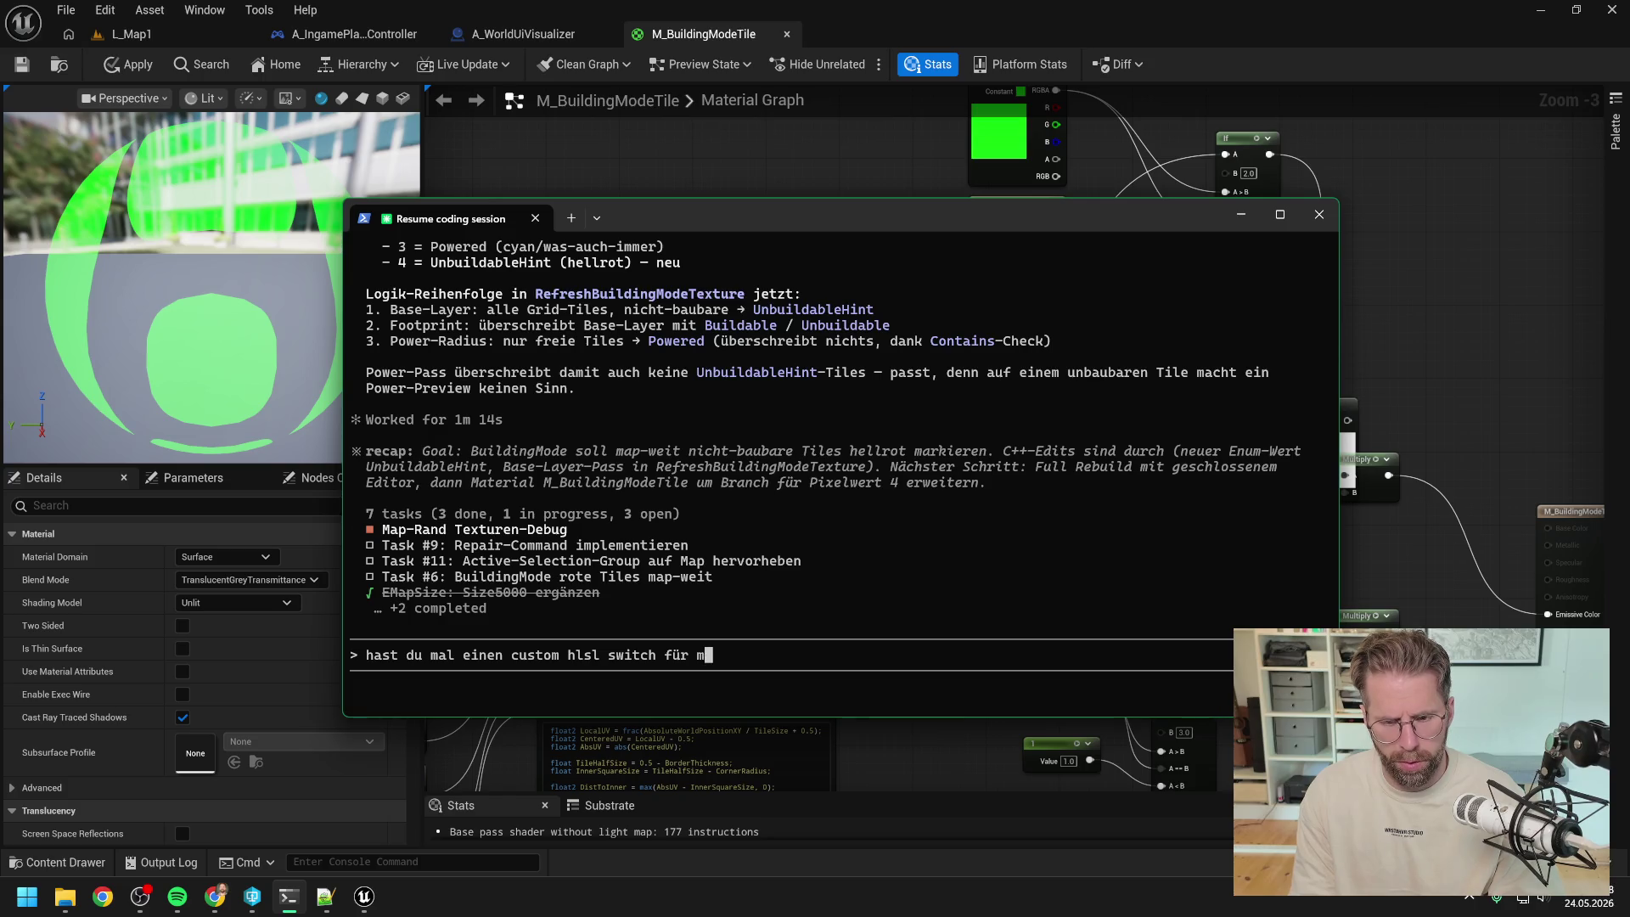
key(BackSpace)
text(den material)
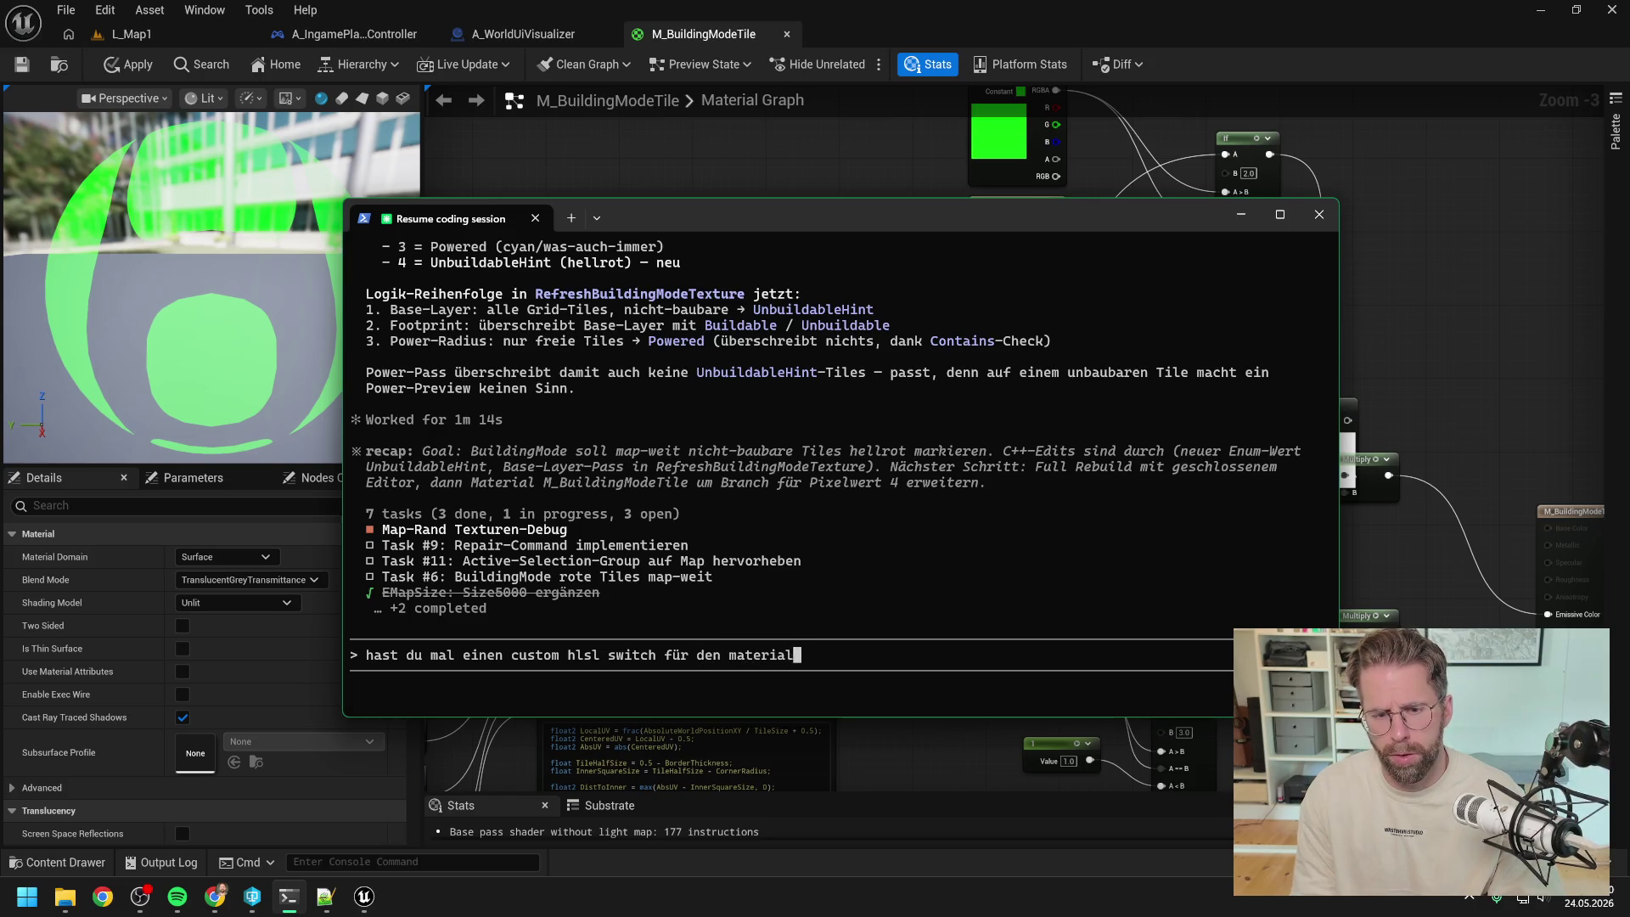
text( node für mich? Input)
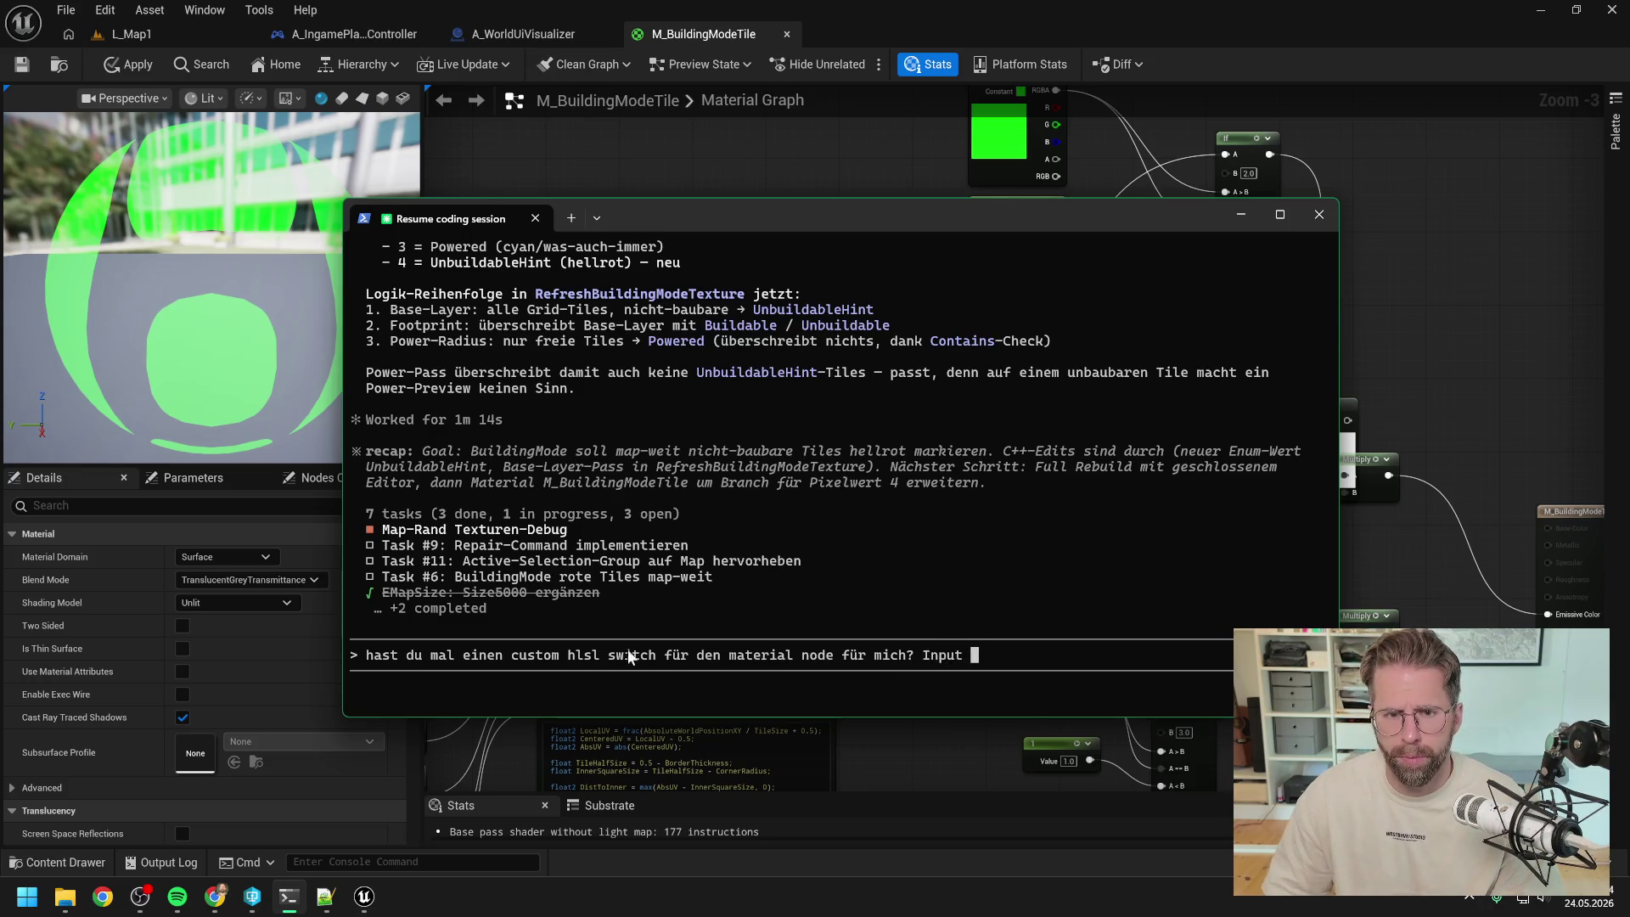
mouse_move(731, 216)
mouse_down()
mouse_move(931, 475)
mouse_move(793, 491)
mouse_move(525, 437)
mouse_move(558, 451)
mouse_move(790, 425)
mouse_move(808, 567)
mouse_move(662, 367)
mouse_move(705, 351)
mouse_move(657, 408)
mouse_move(626, 401)
mouse_up()
text(Integer. Optionen sin)
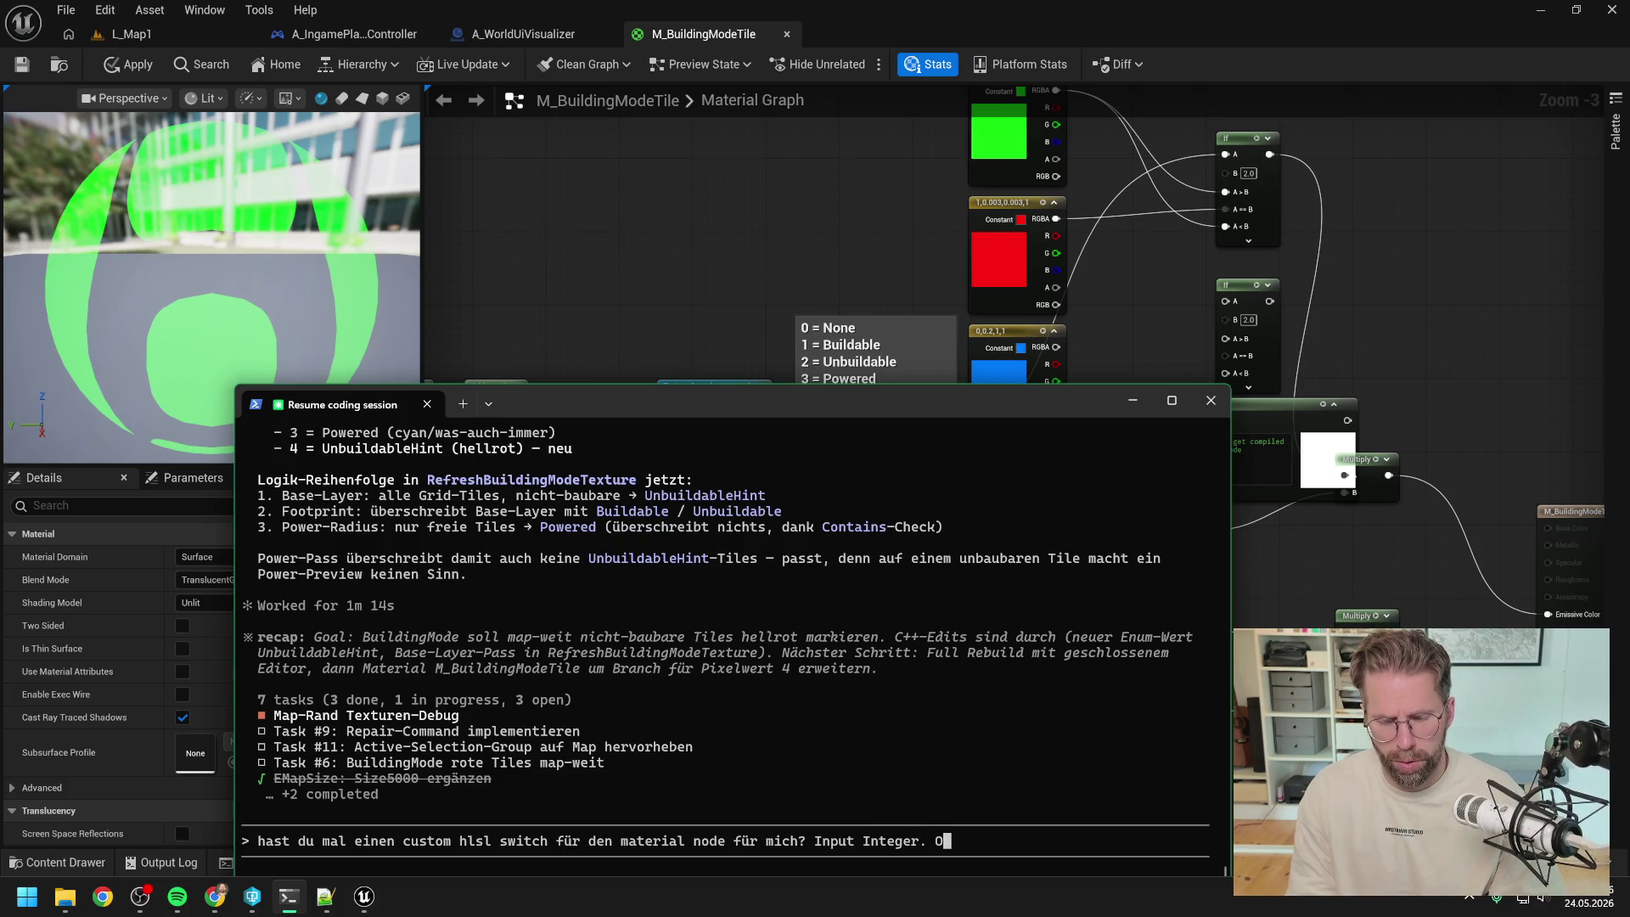
text(d )
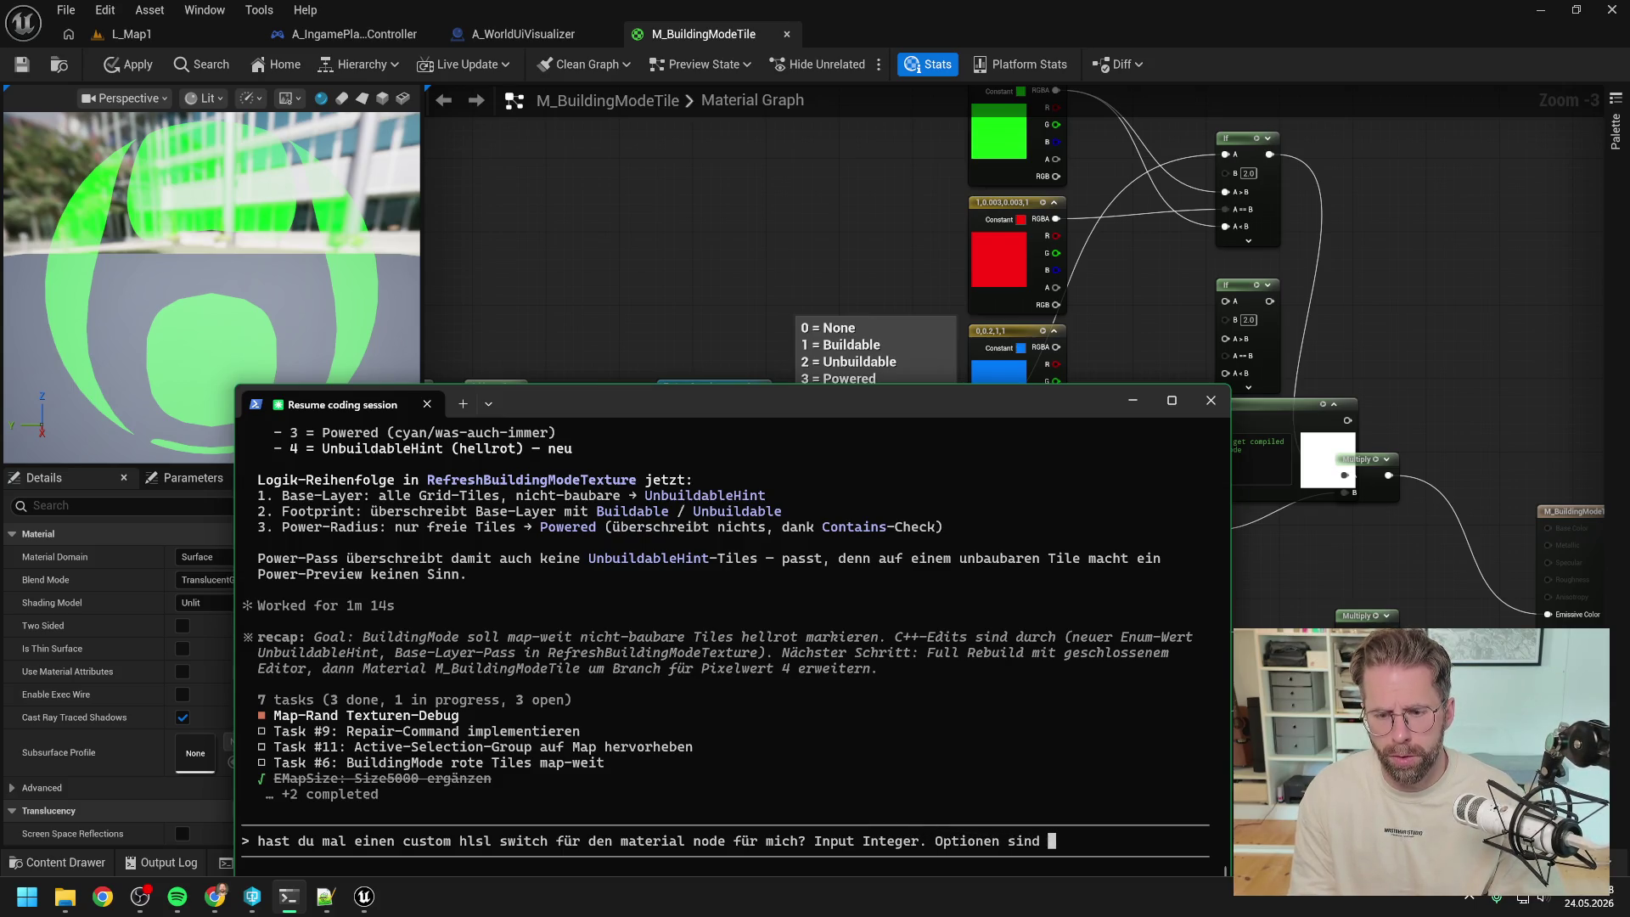
text(0)
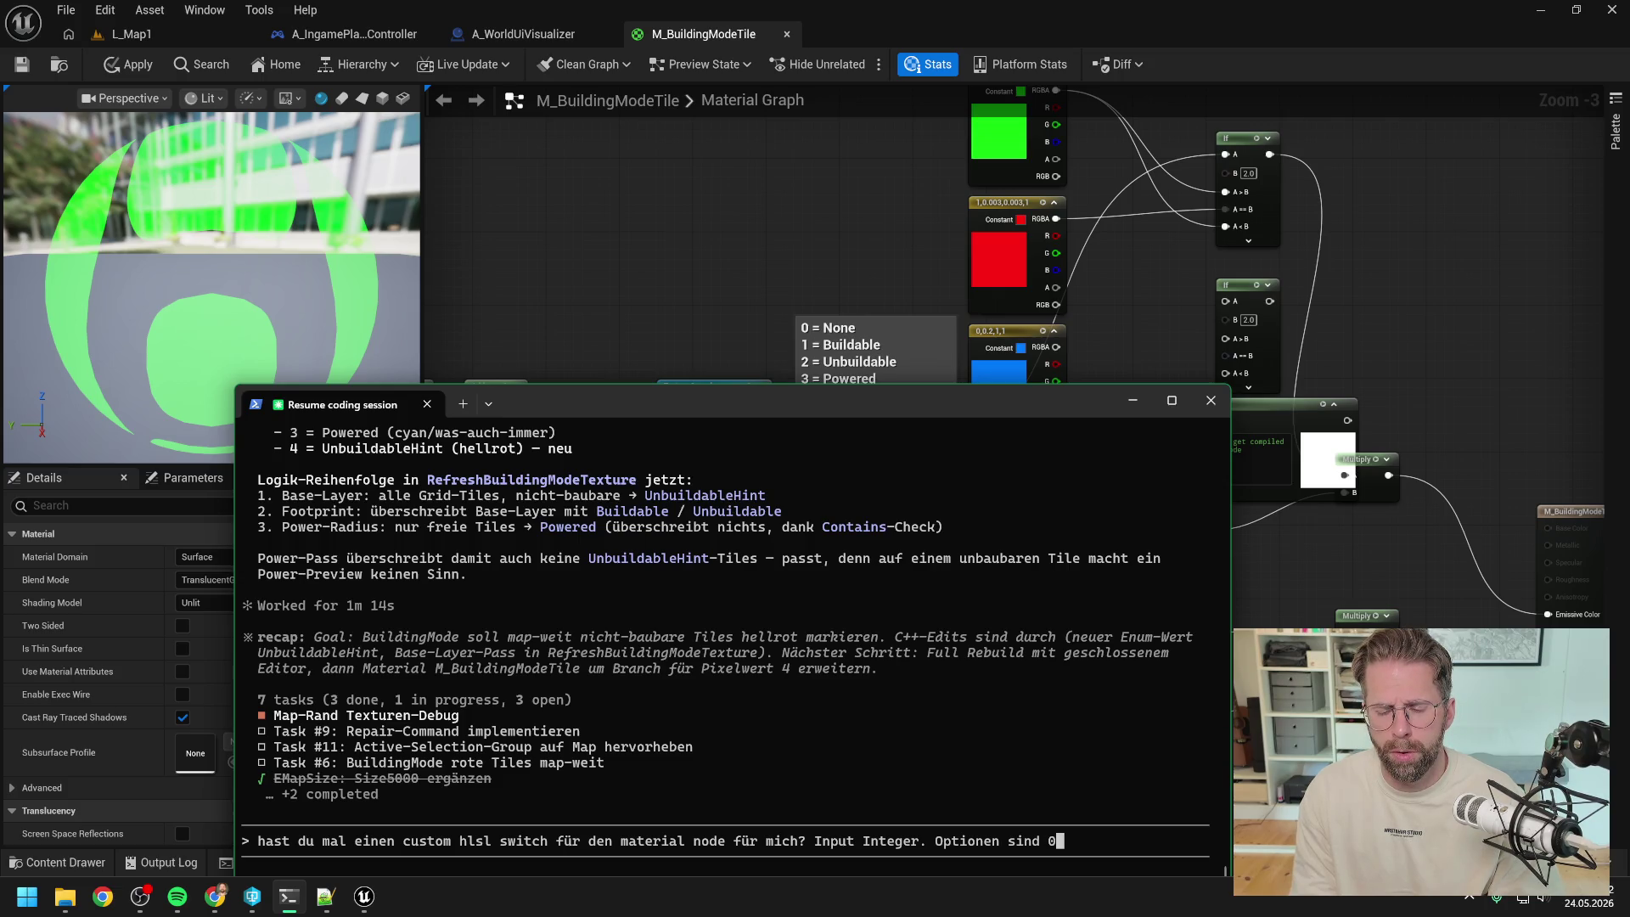
text( 1)
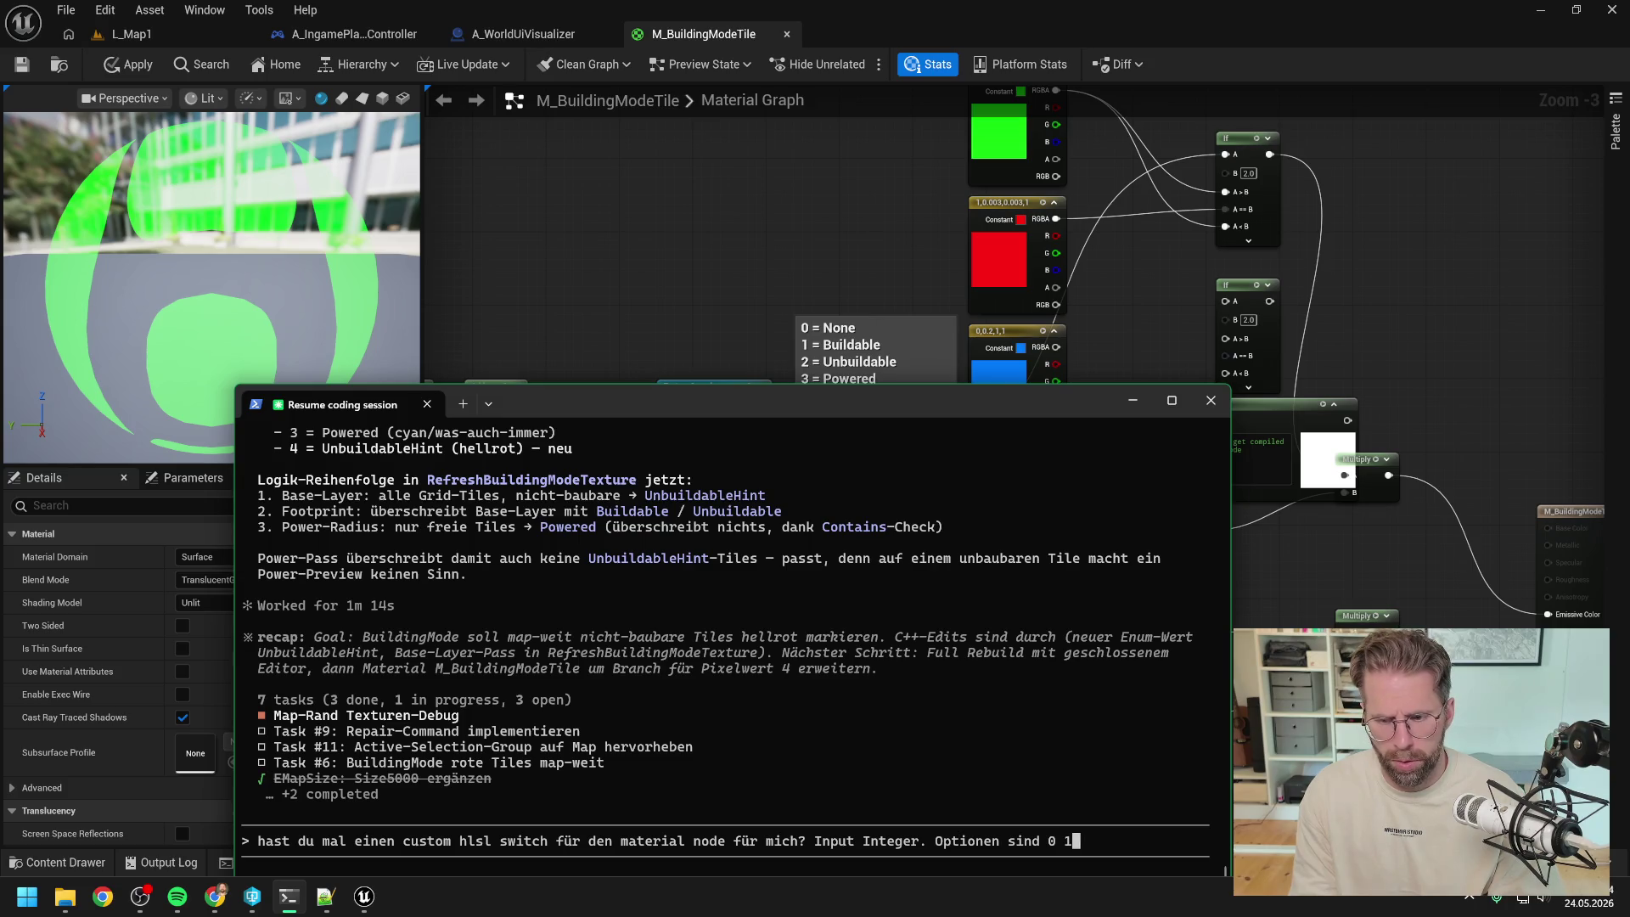
text( 2 3 4)
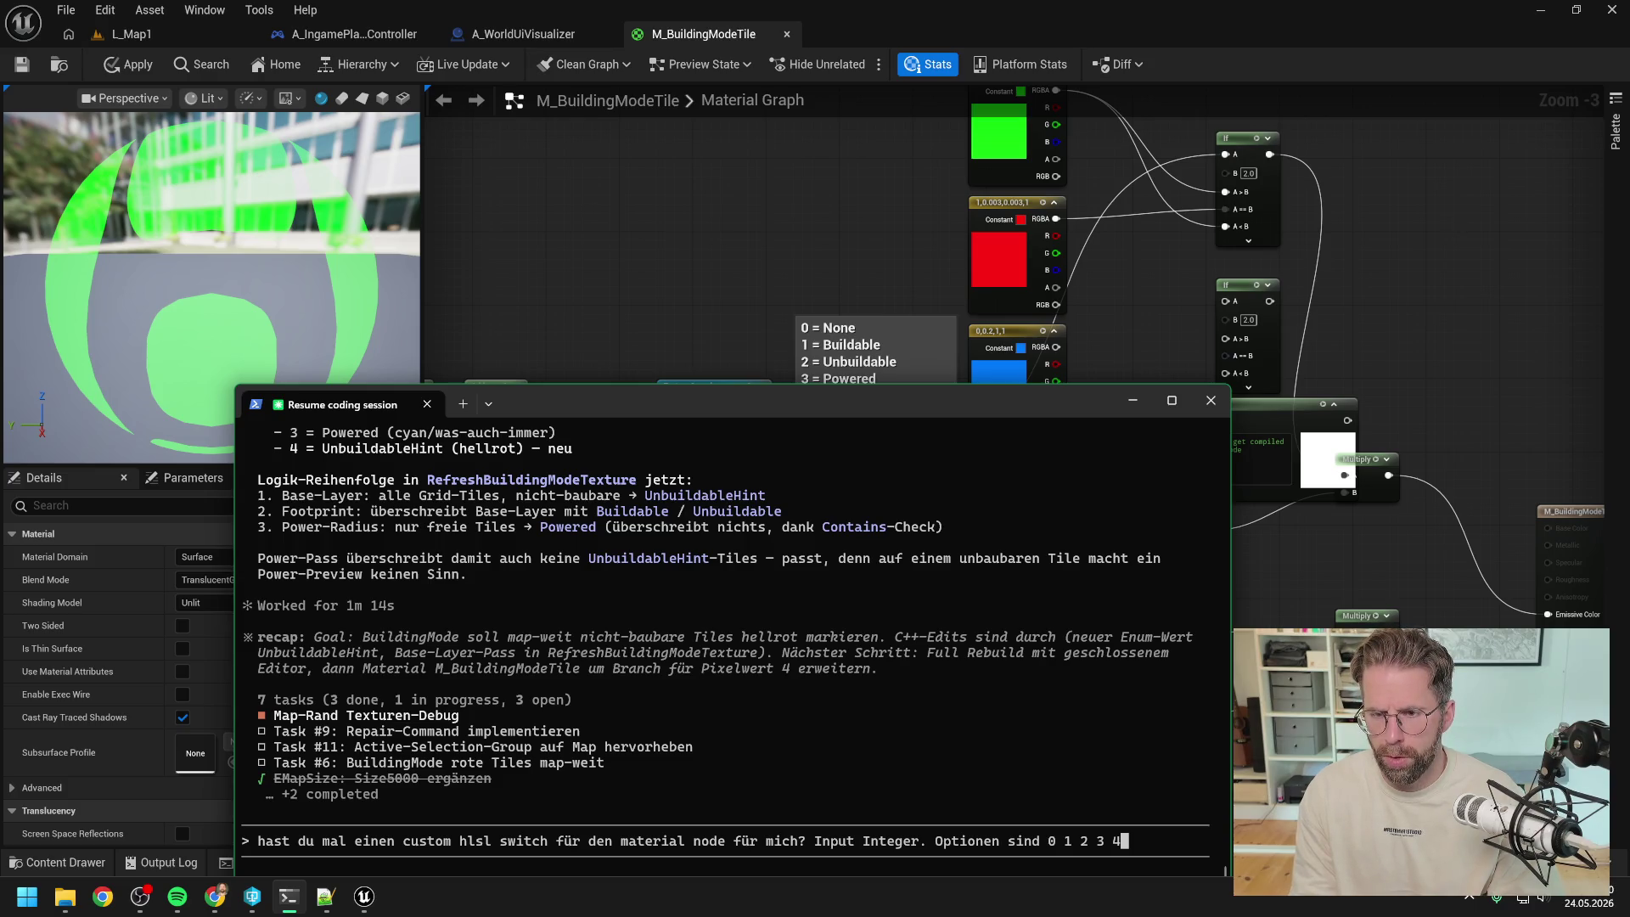
text(. Bei 0 )
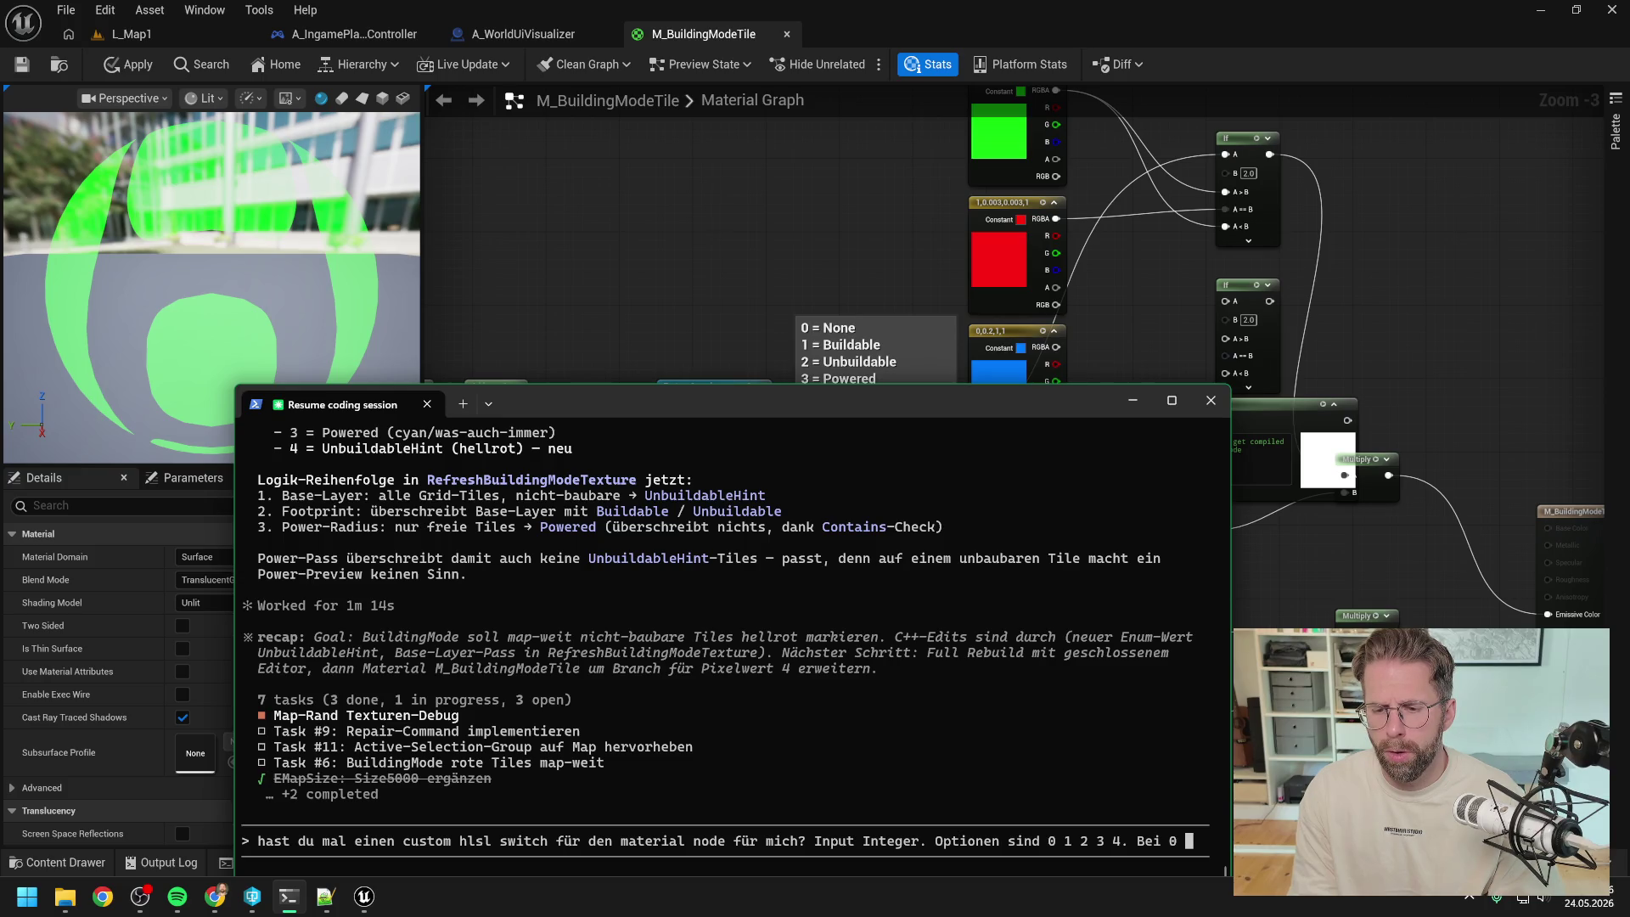
text(W)
key(BackSpace)
text(Weiß, bei 1 )
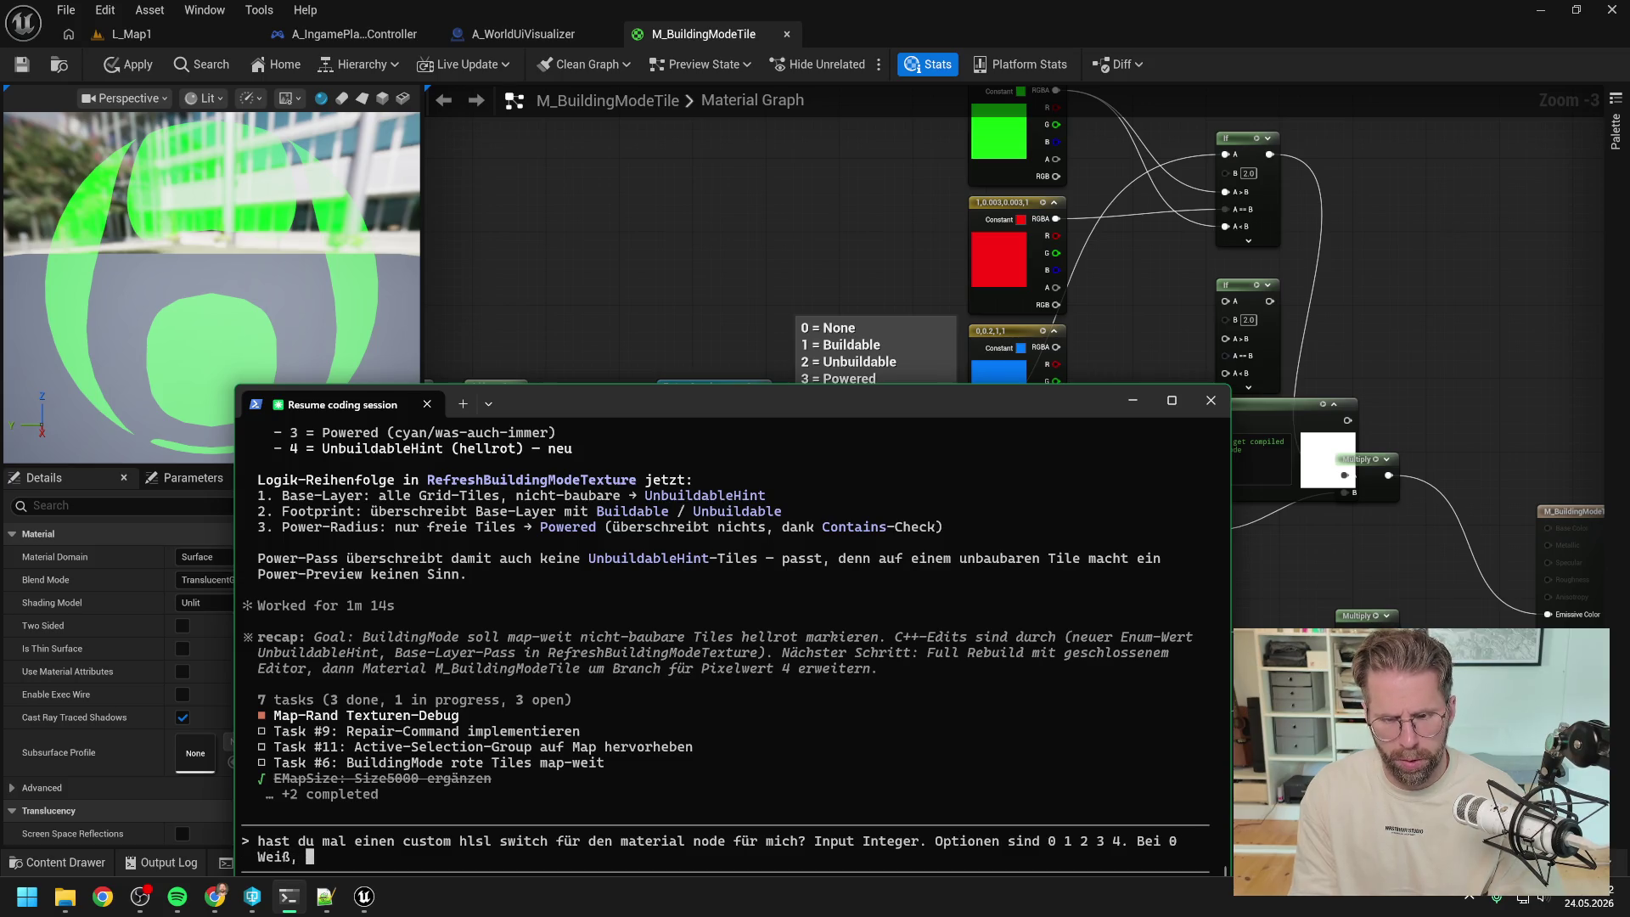
text(Grün, bei 2 Rot, bei)
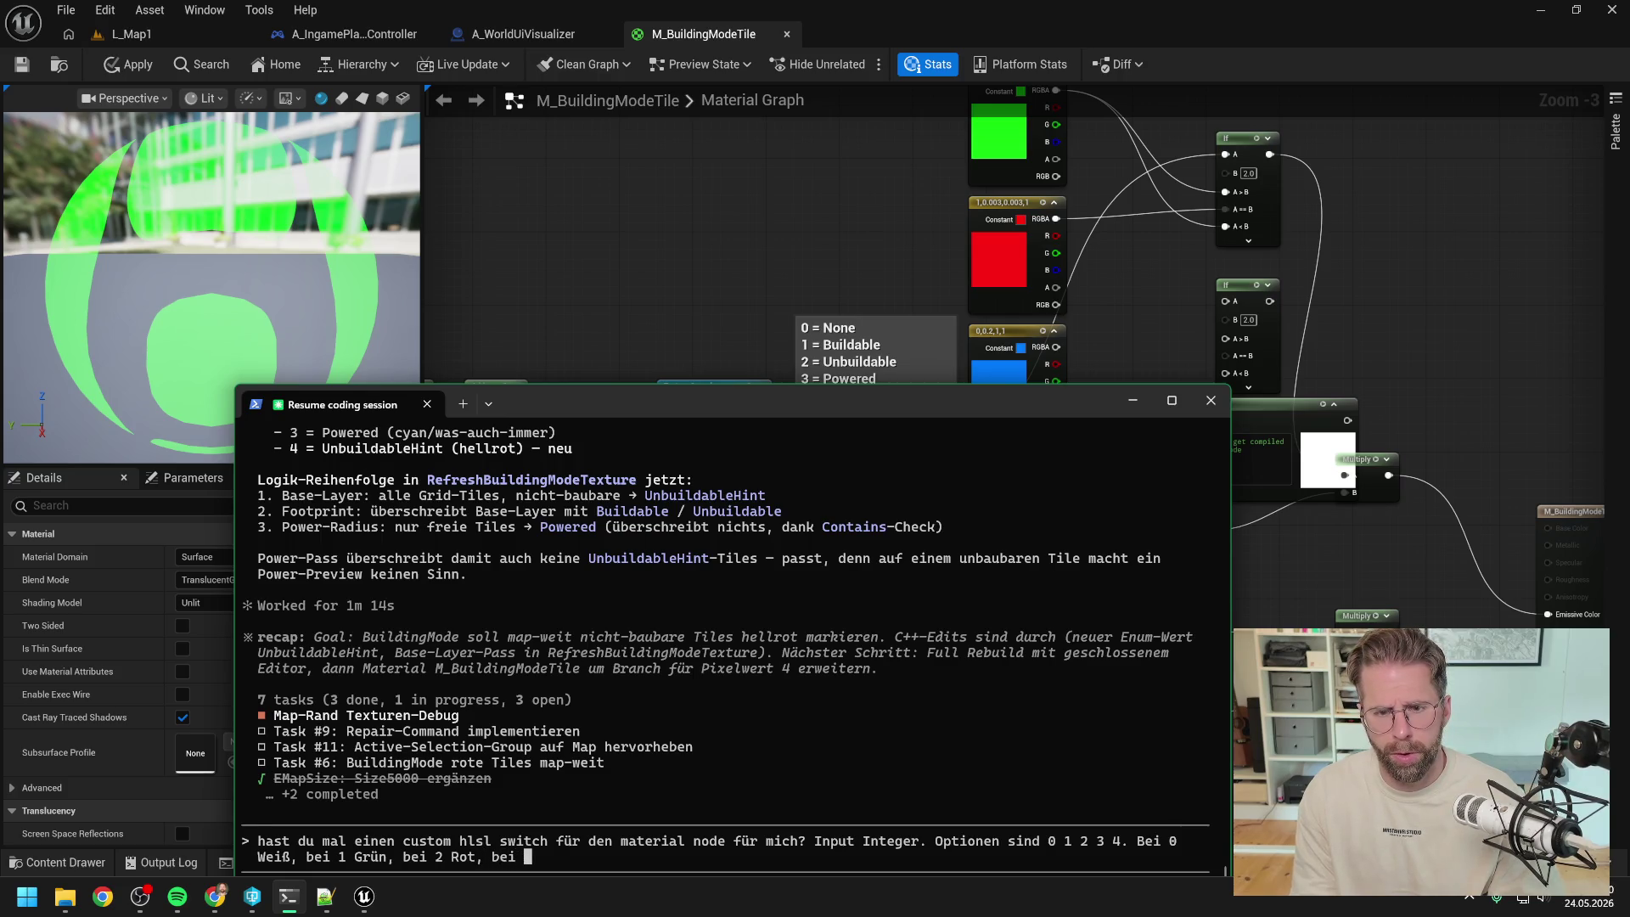
text( 3 Grün)
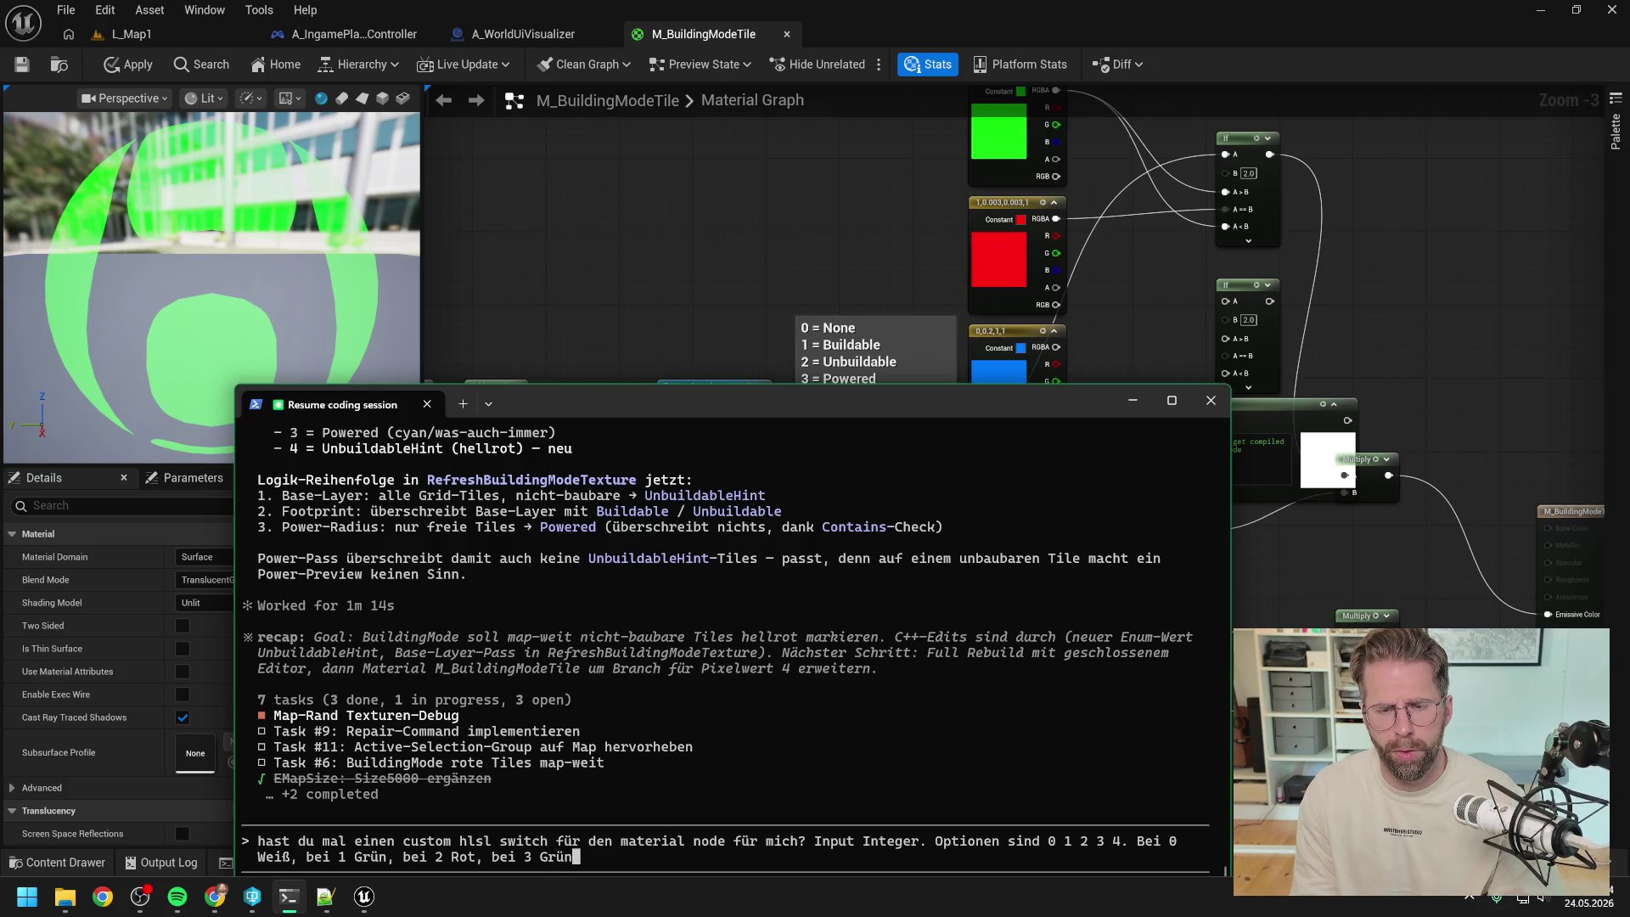
text(, bei)
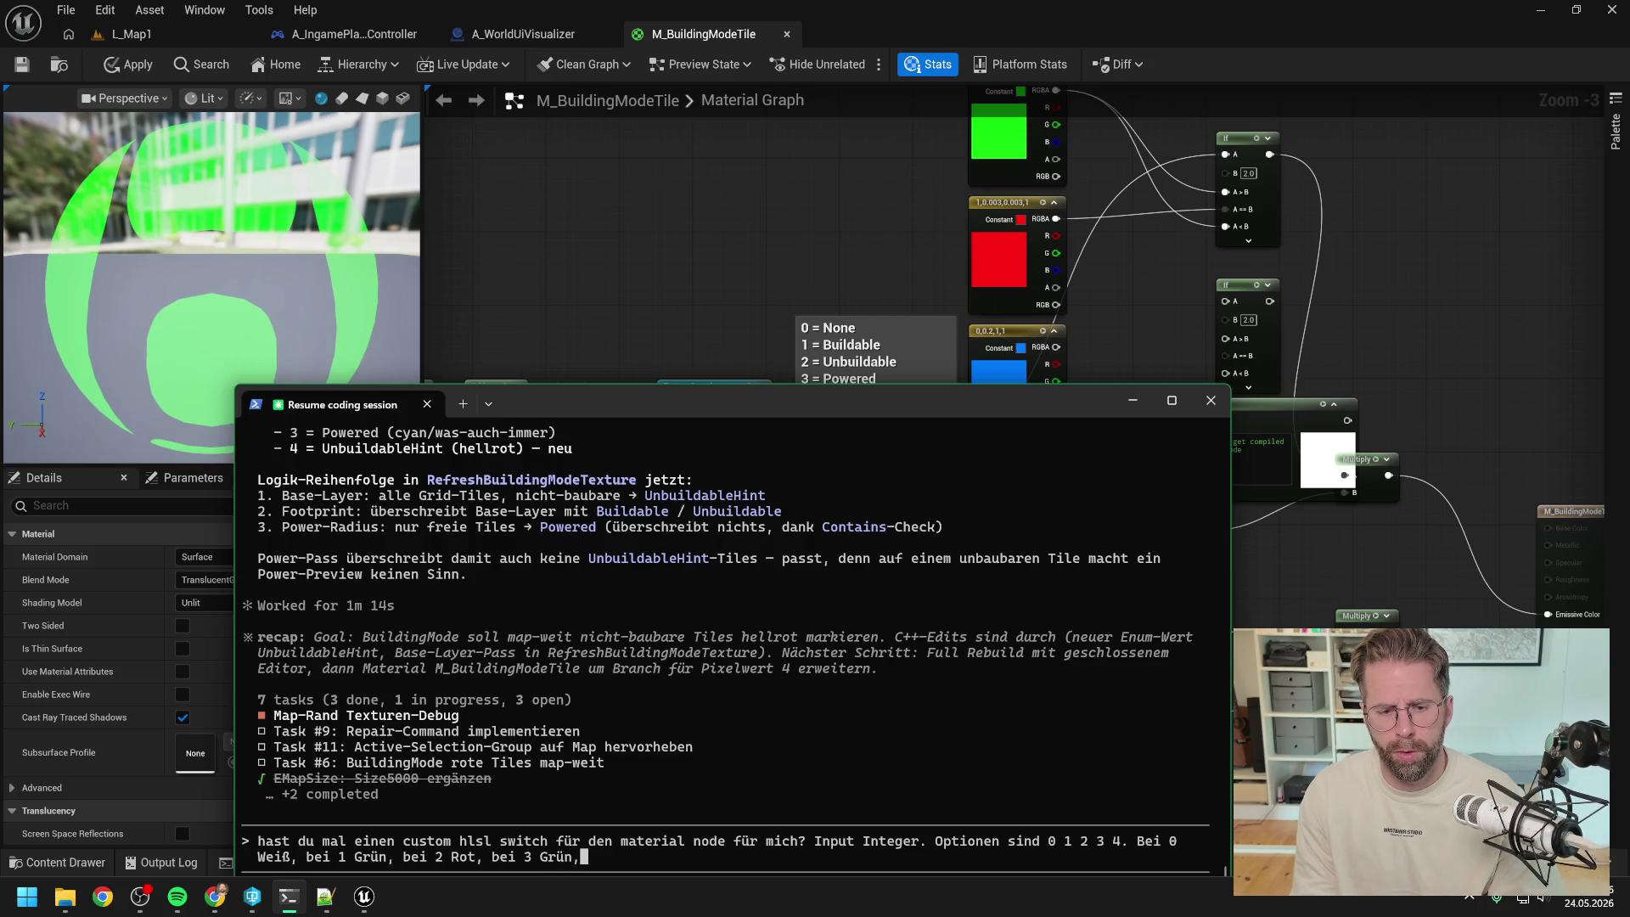
text( 4 Blau)
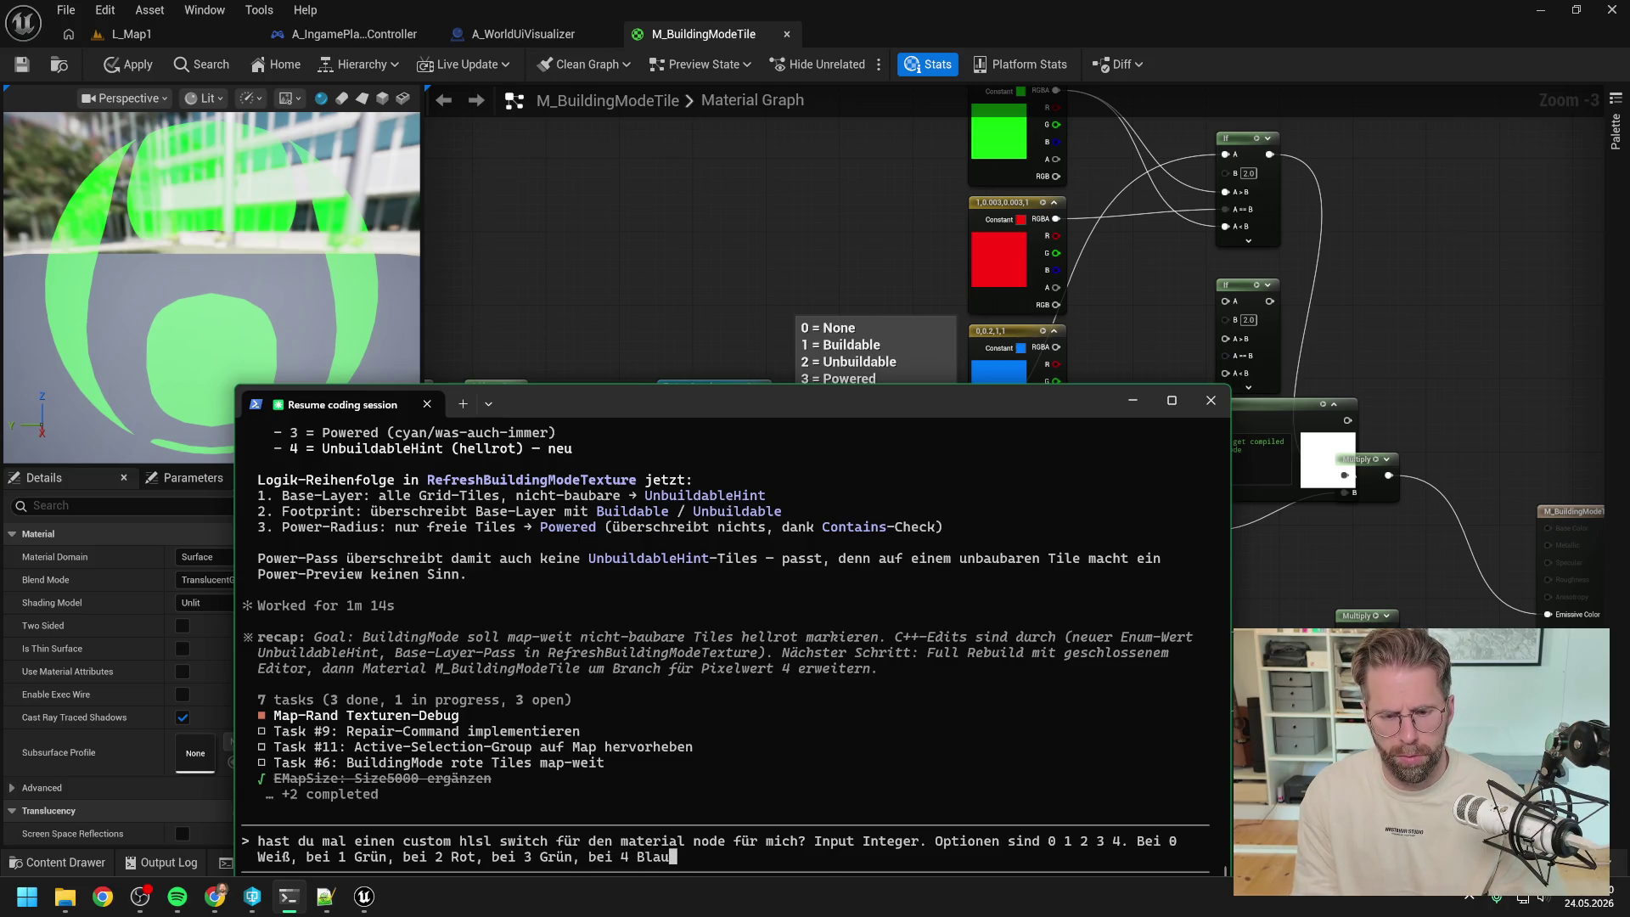
key(Return)
drag(706, 400, 488, 230)
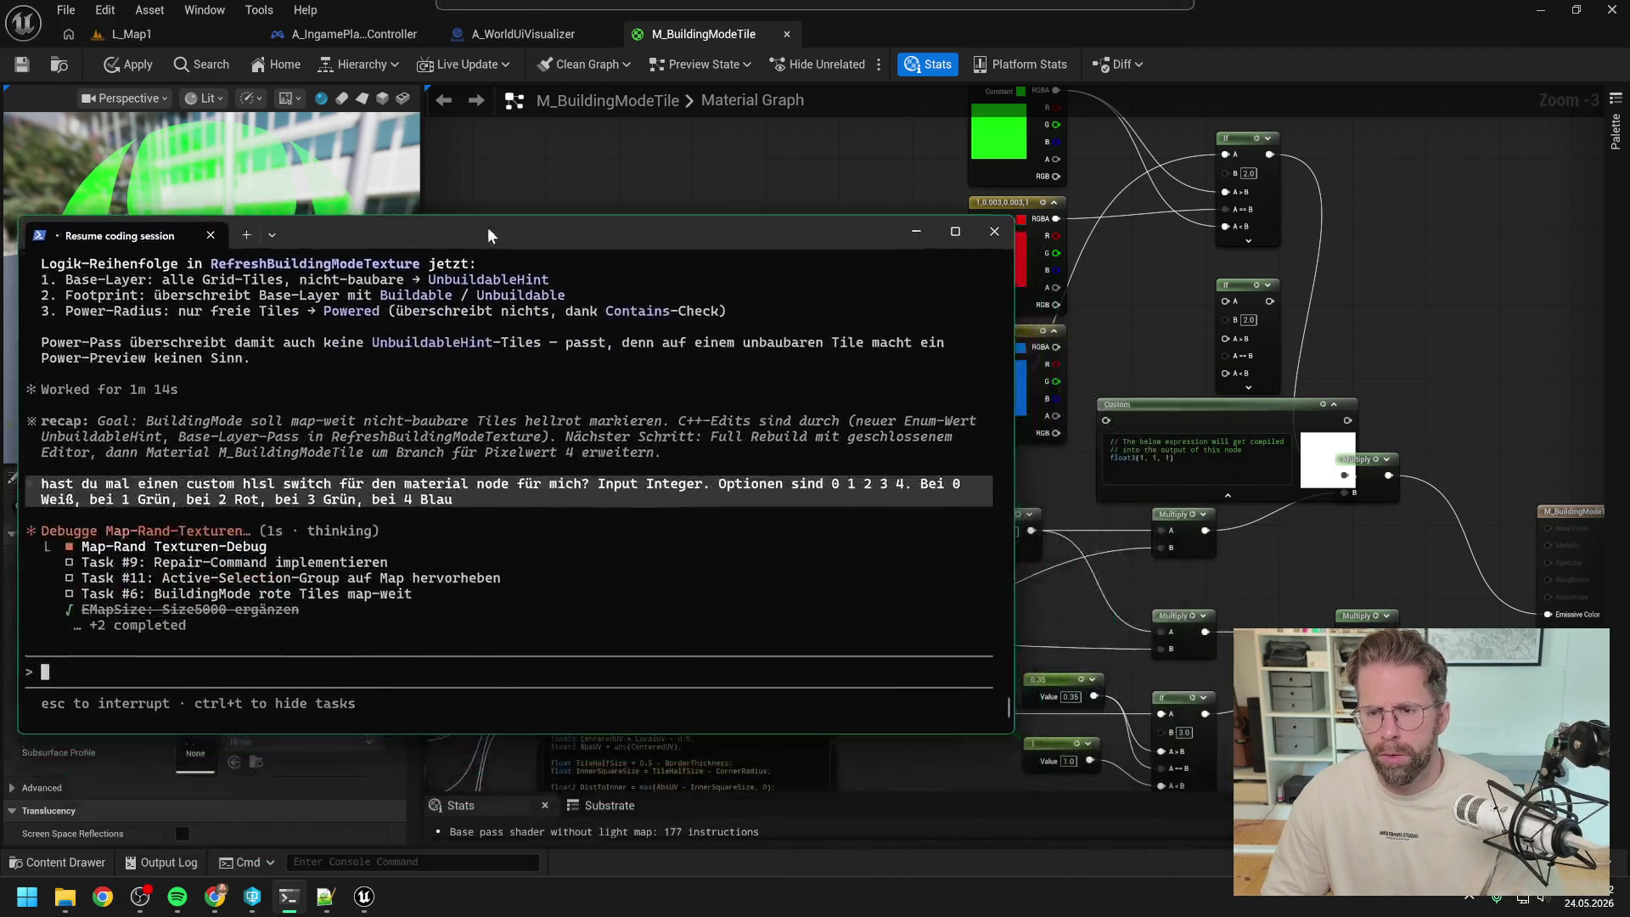
- Rearrange the Custom and If nodes in the material graph
drag(1172, 406, 1225, 350)
drag(1308, 279, 1169, 287)
mouse_move(1250, 349)
mouse_down()
mouse_move(1254, 325)
mouse_move(1317, 297)
mouse_up()
click(1171, 407)
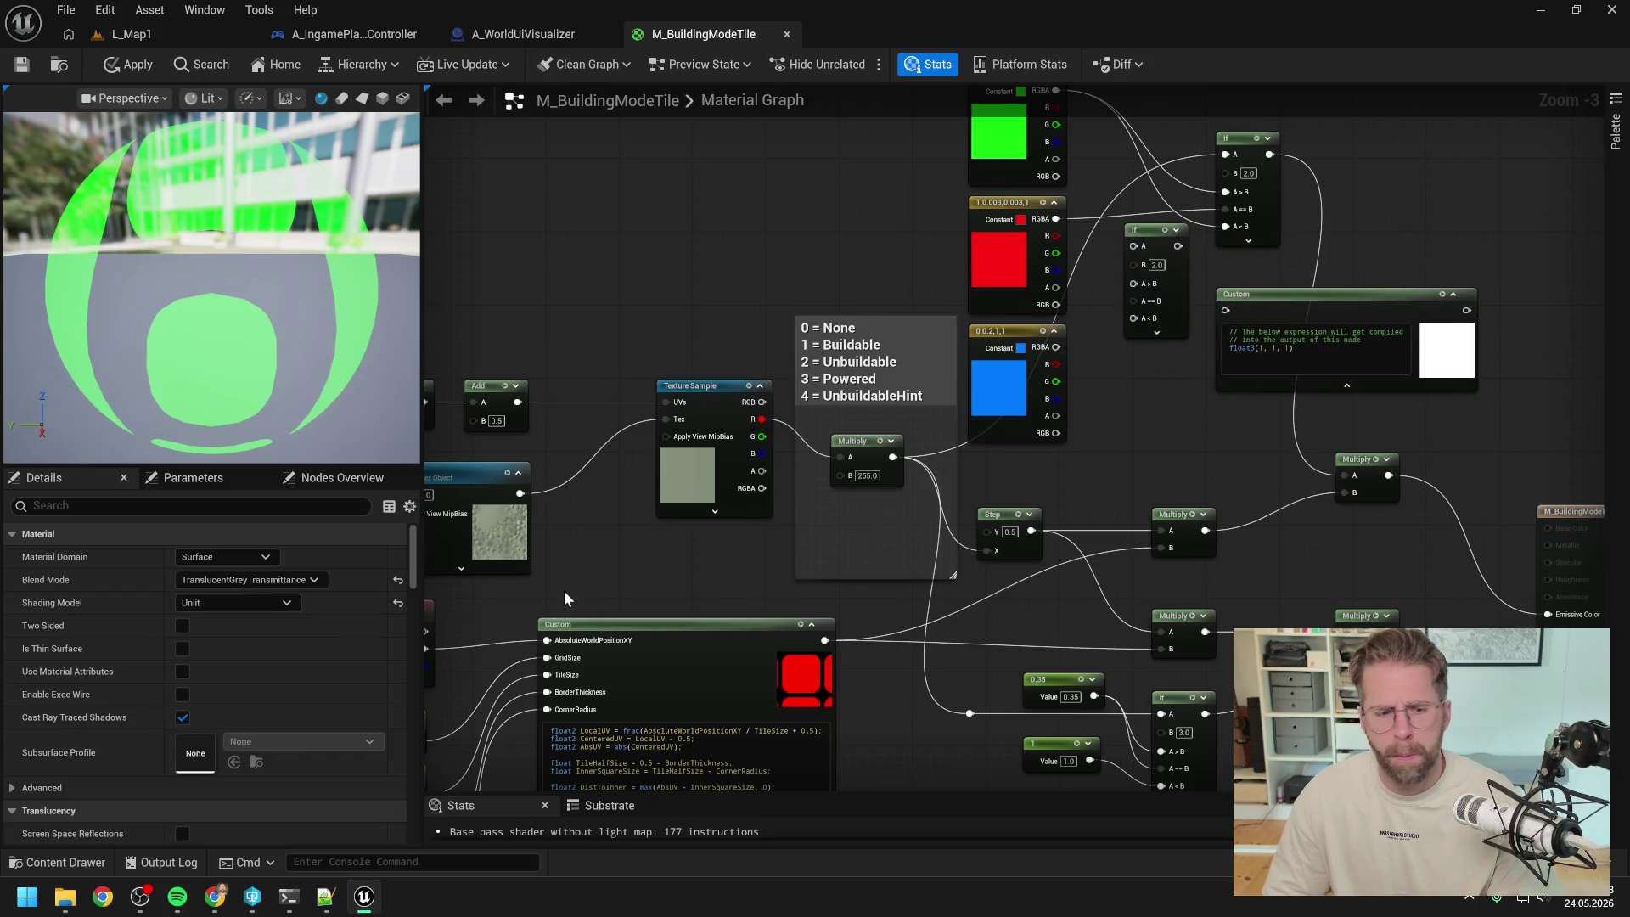
- Copy the HLSL switch on round(State) from Claude's reply
click(289, 895)
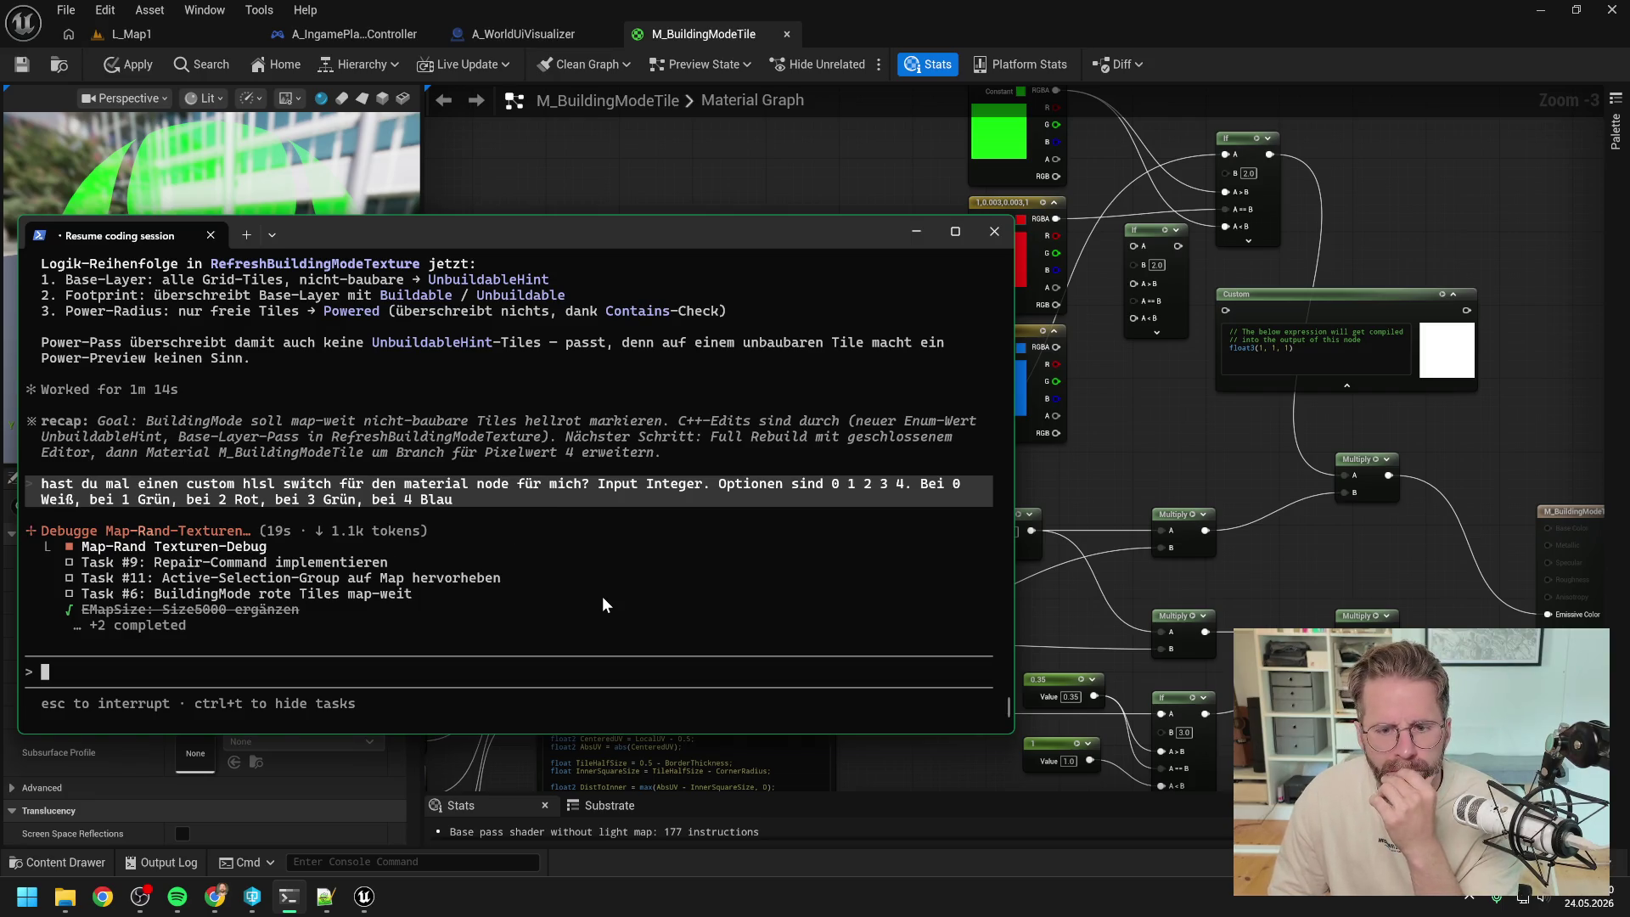
scroll(594, 556, up, 3)
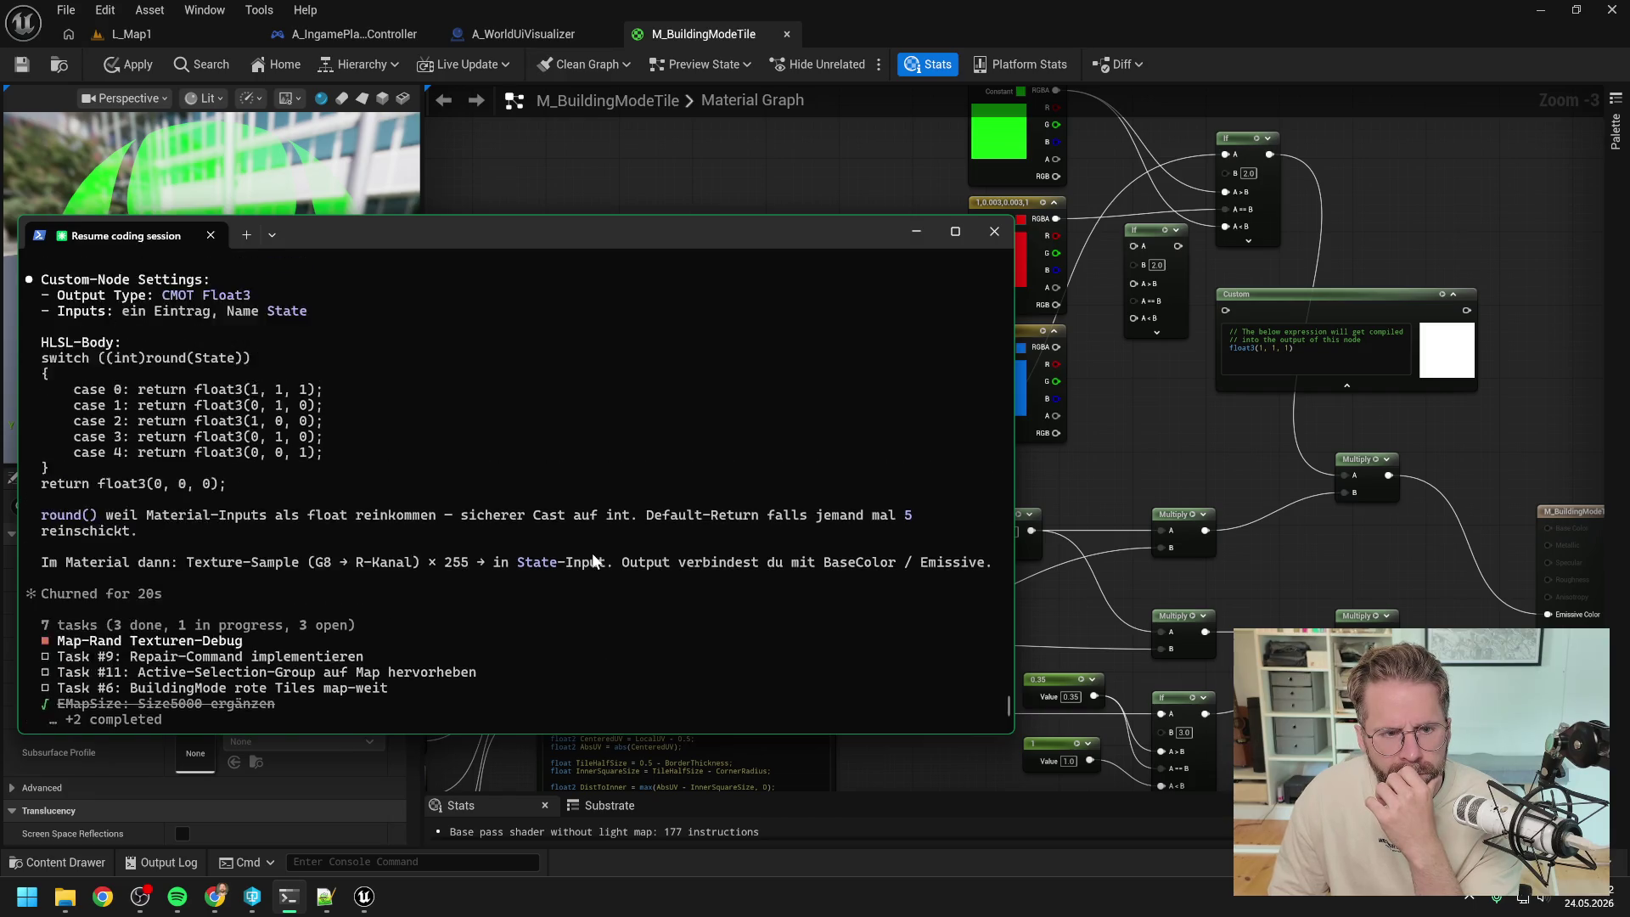
mouse_move(231, 530)
mouse_down()
mouse_move(195, 469)
mouse_move(44, 412)
mouse_up()
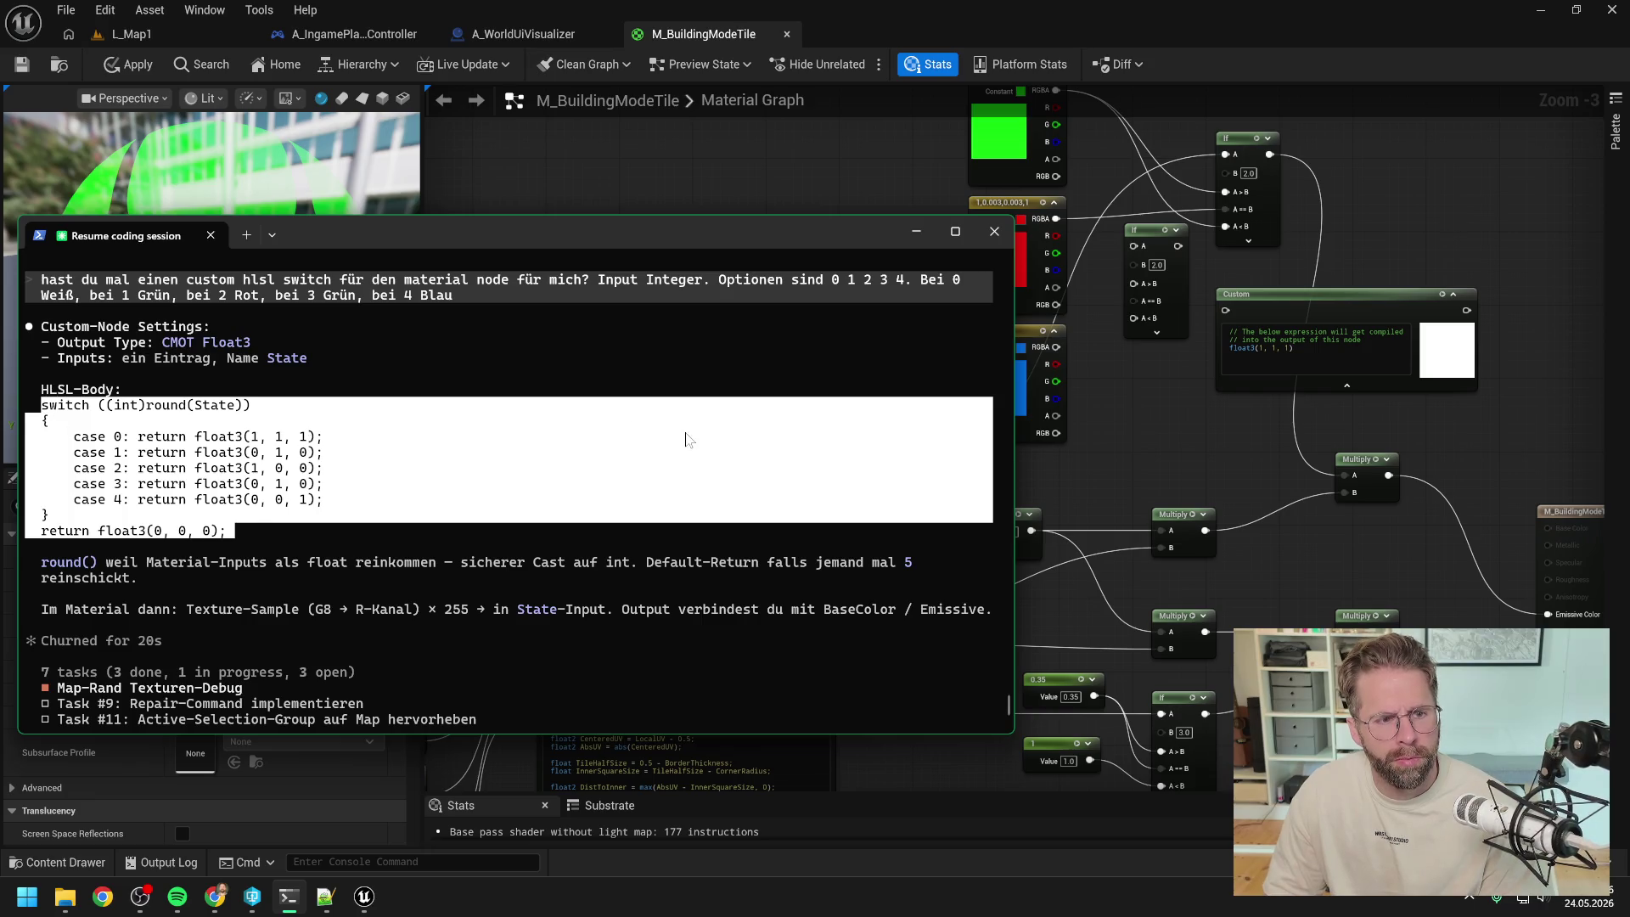
key(ctrl+c)
click(1340, 339)
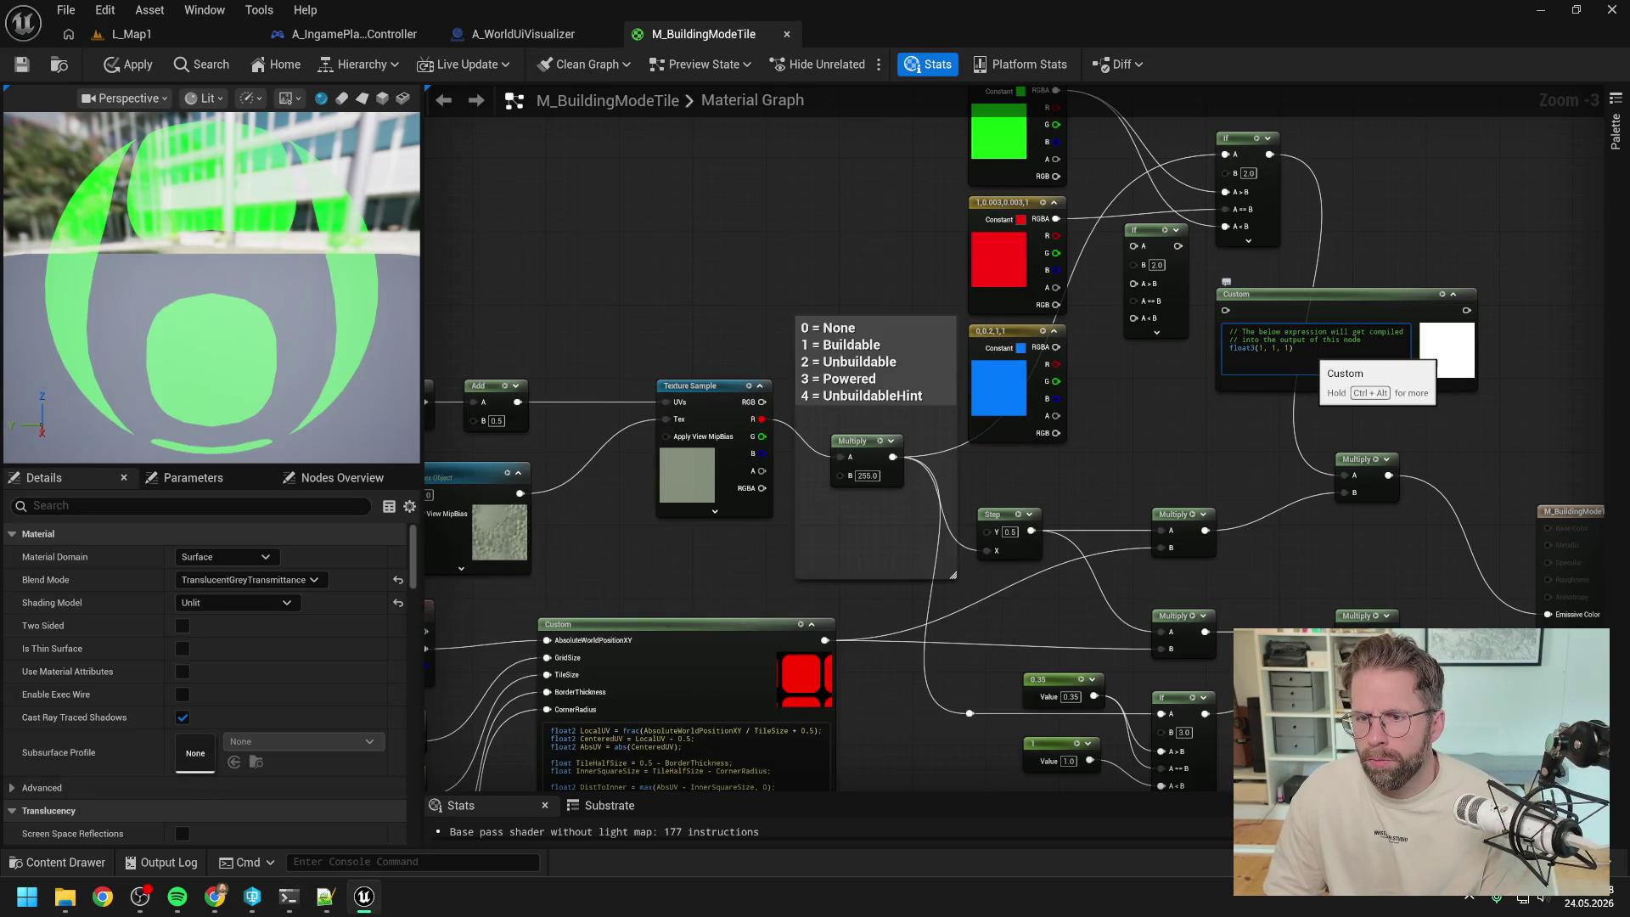
- Replace the Custom node's float3(1, 1, 1) placeholder with the pasted State switch code
key(ctrl+a)
key(ctrl+v)
click(1175, 390)
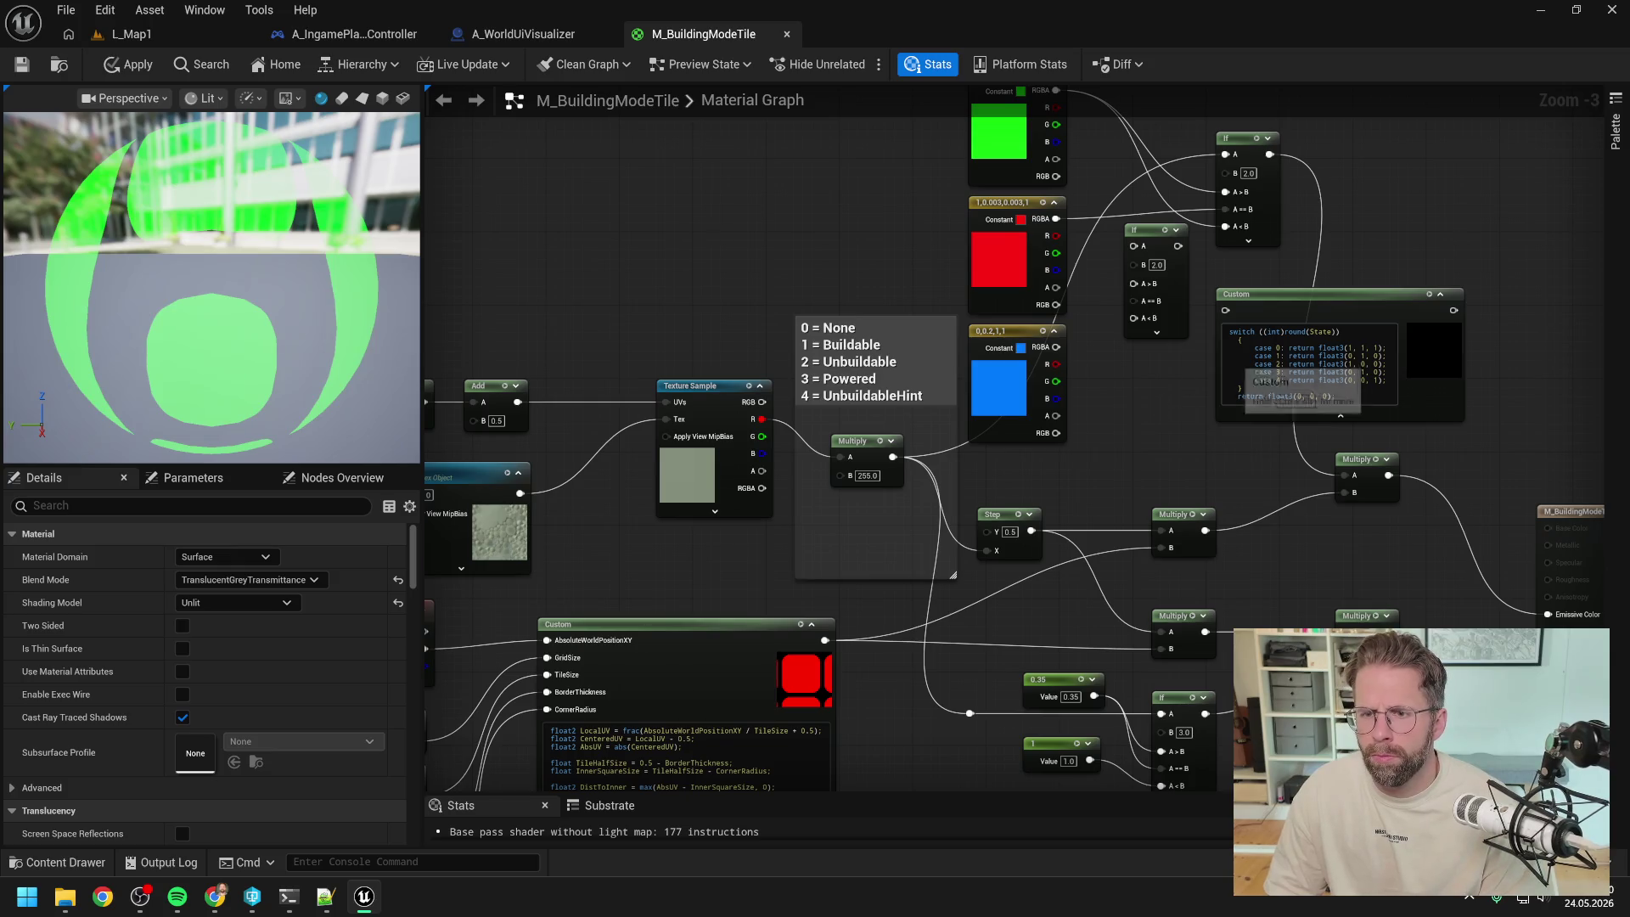
scroll(1123, 407, up, 2)
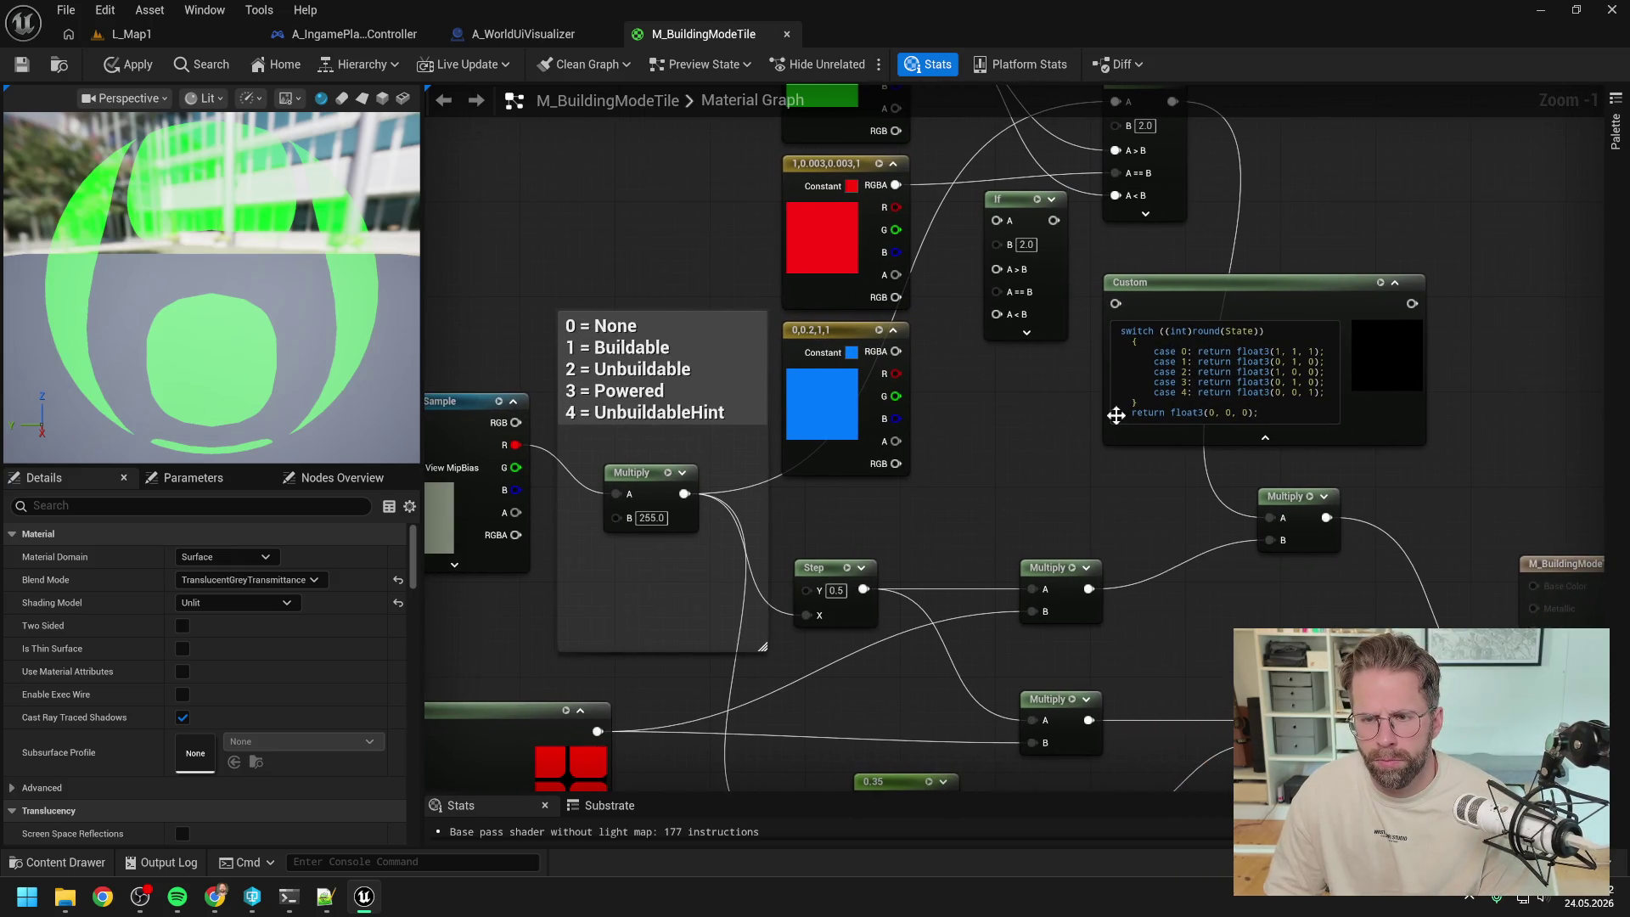
mouse_move(288, 905)
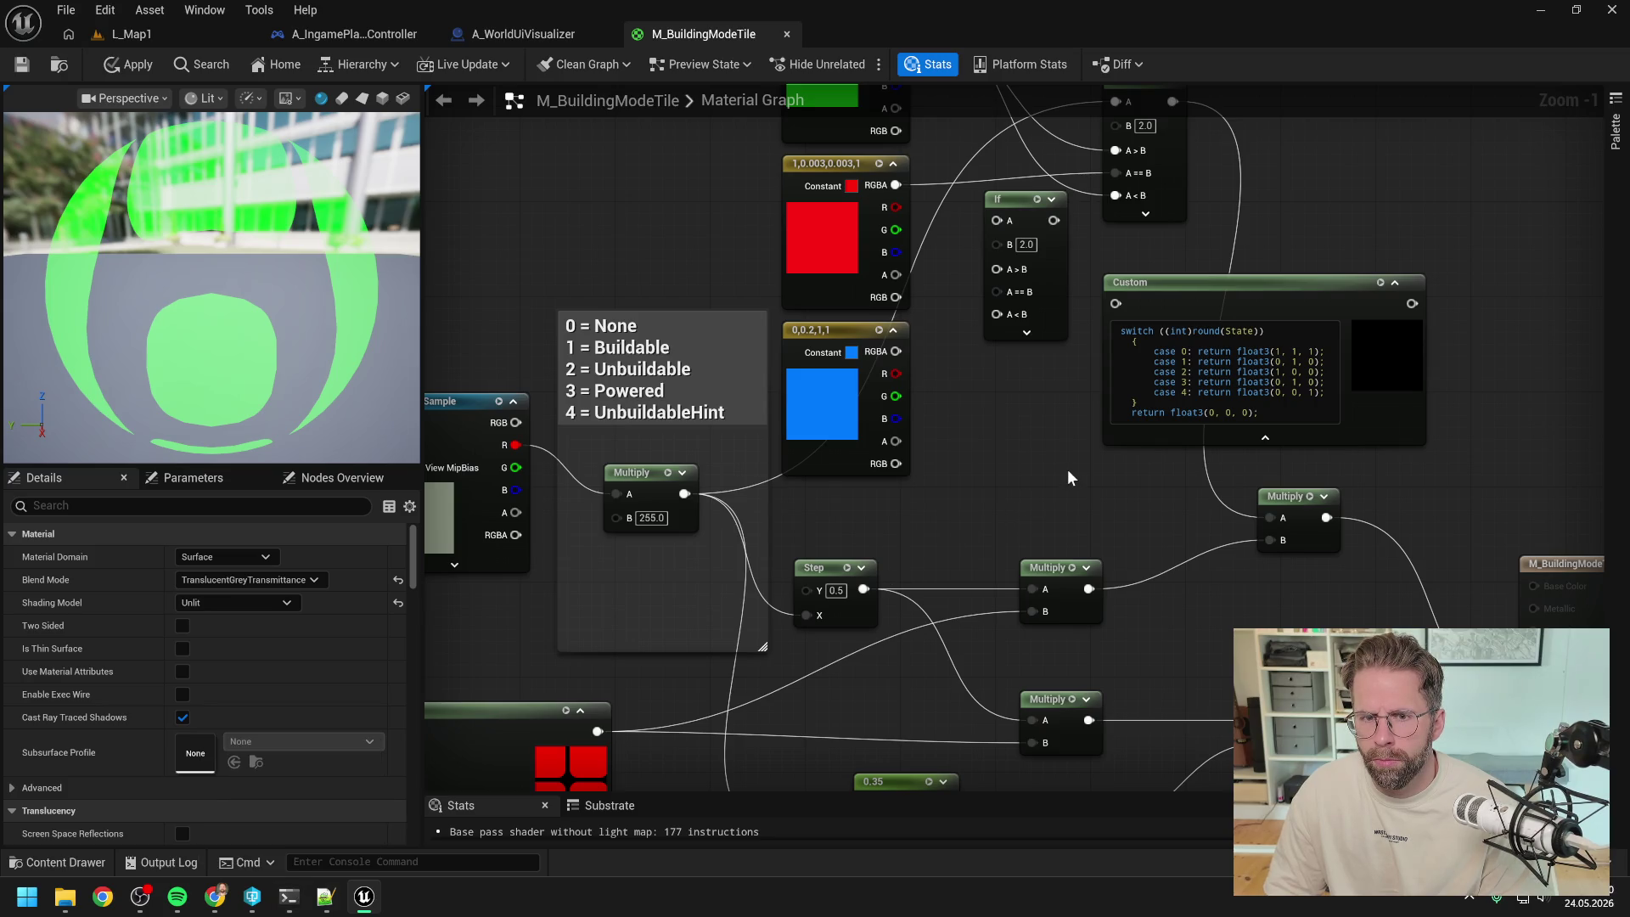
scroll(1067, 466, down, 1)
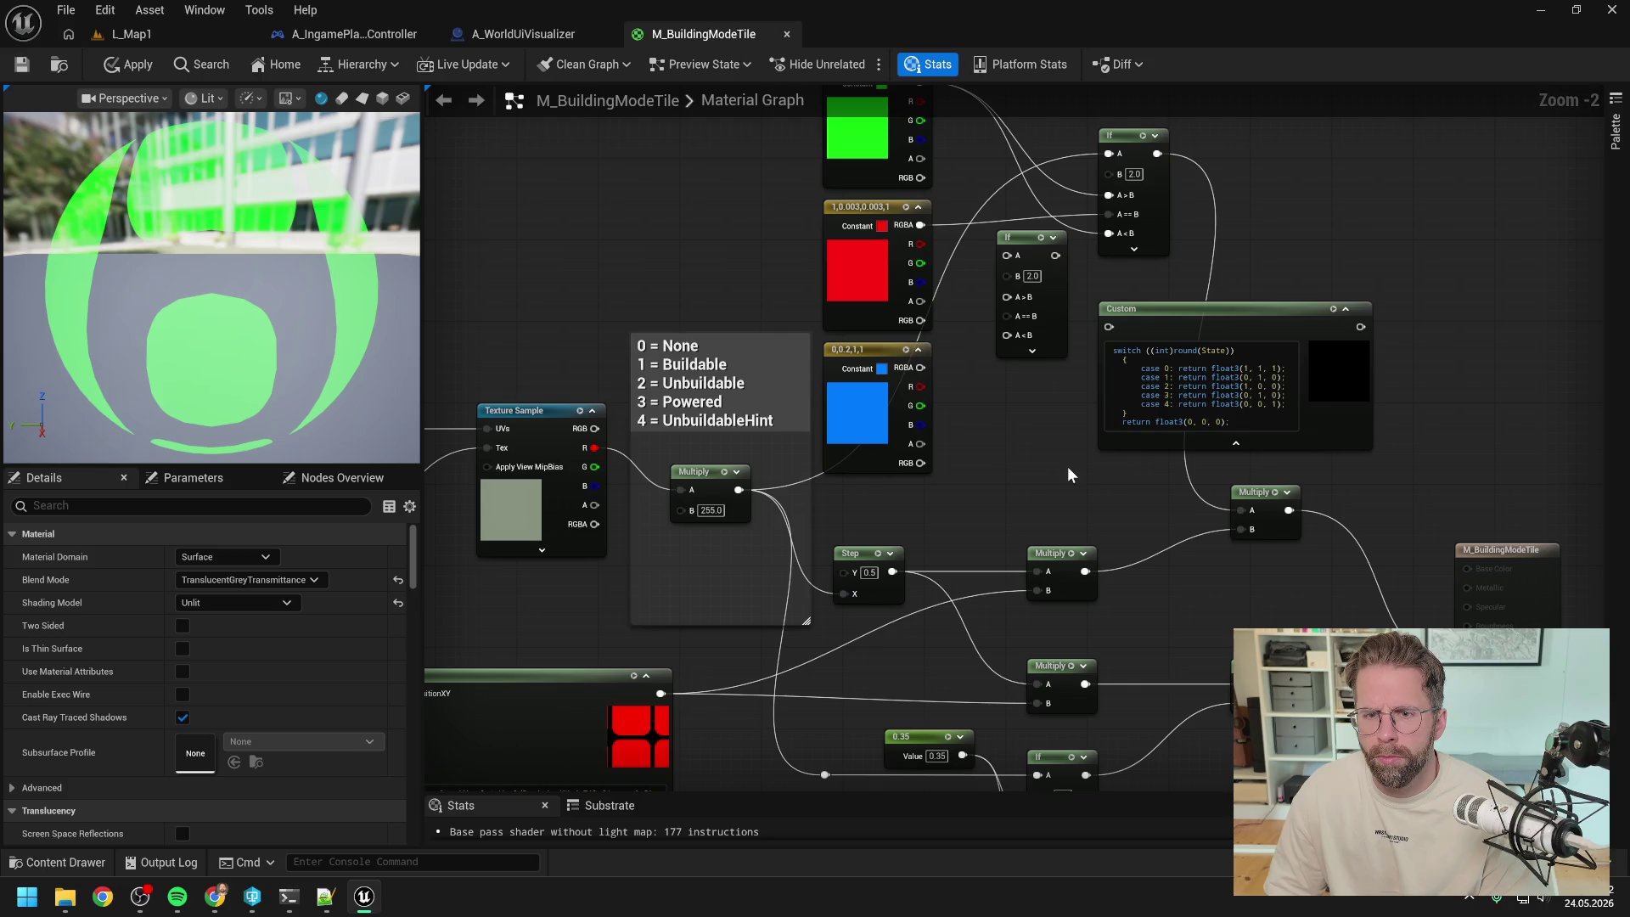
mouse_move(1067, 466)
mouse_down()
mouse_move(1018, 507)
mouse_move(995, 500)
mouse_up()
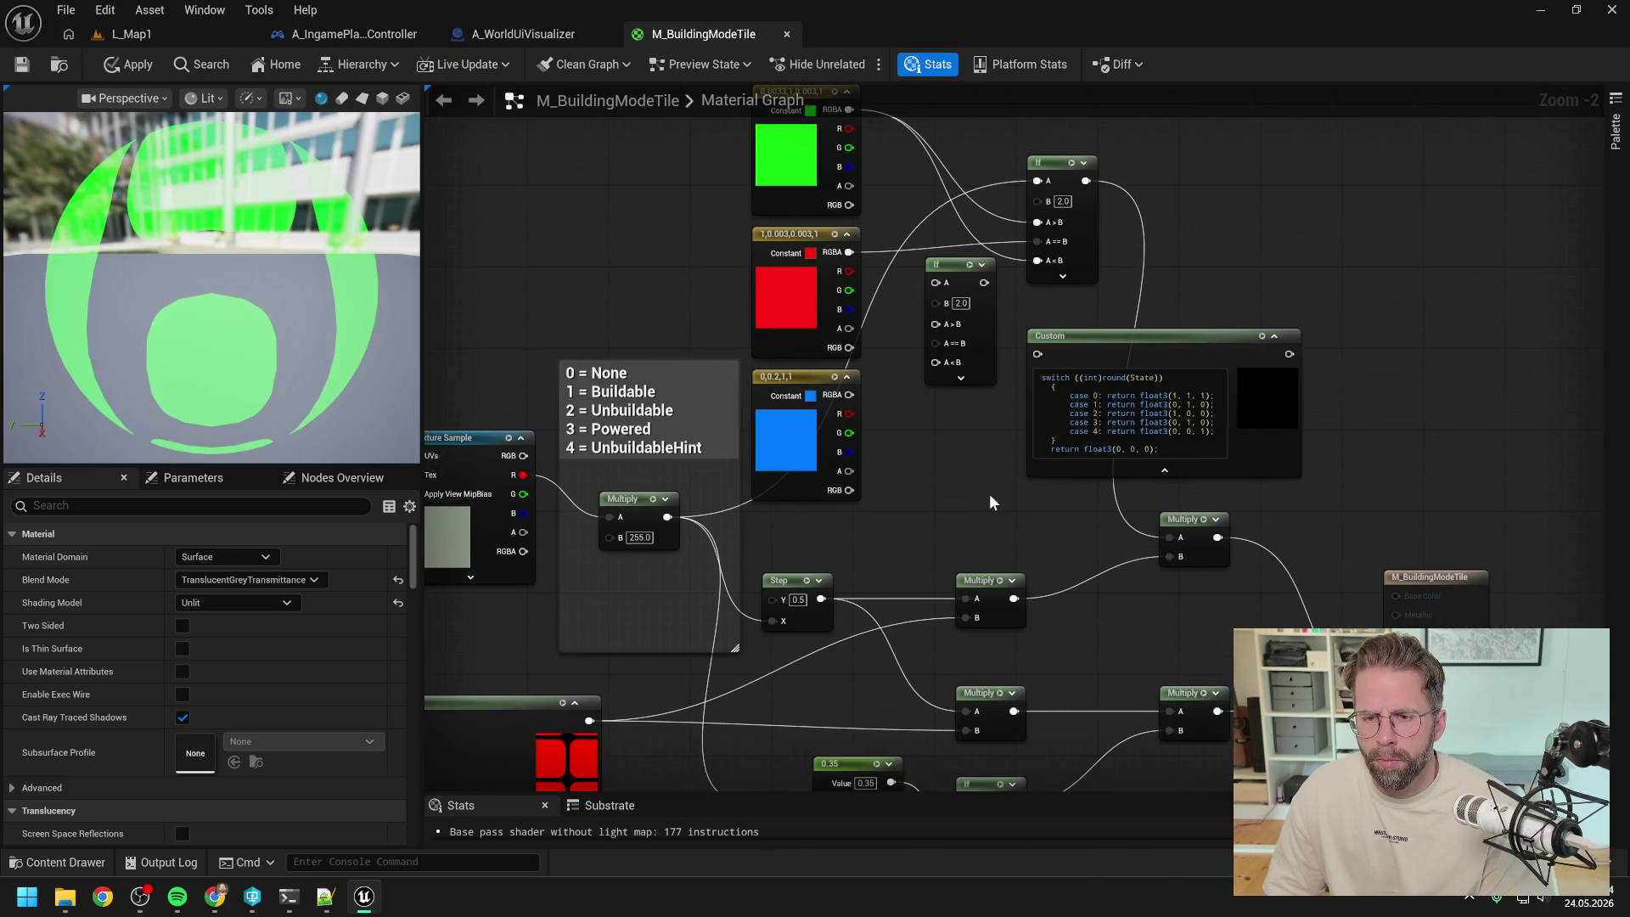
- Give the Custom node a first input named State
click(289, 897)
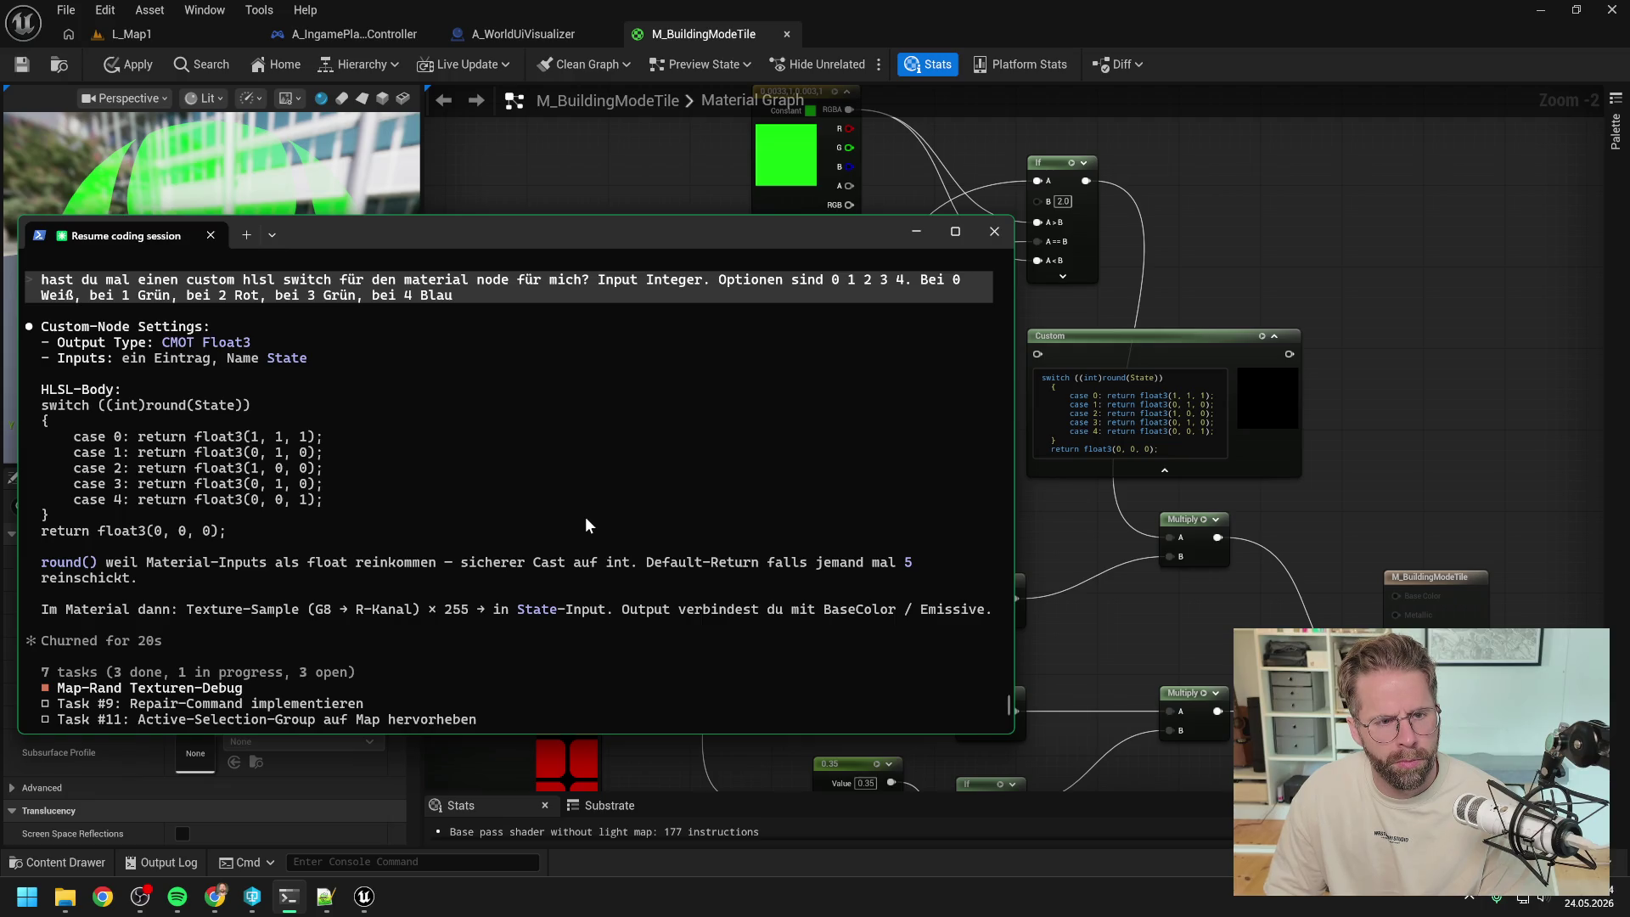
click(1084, 343)
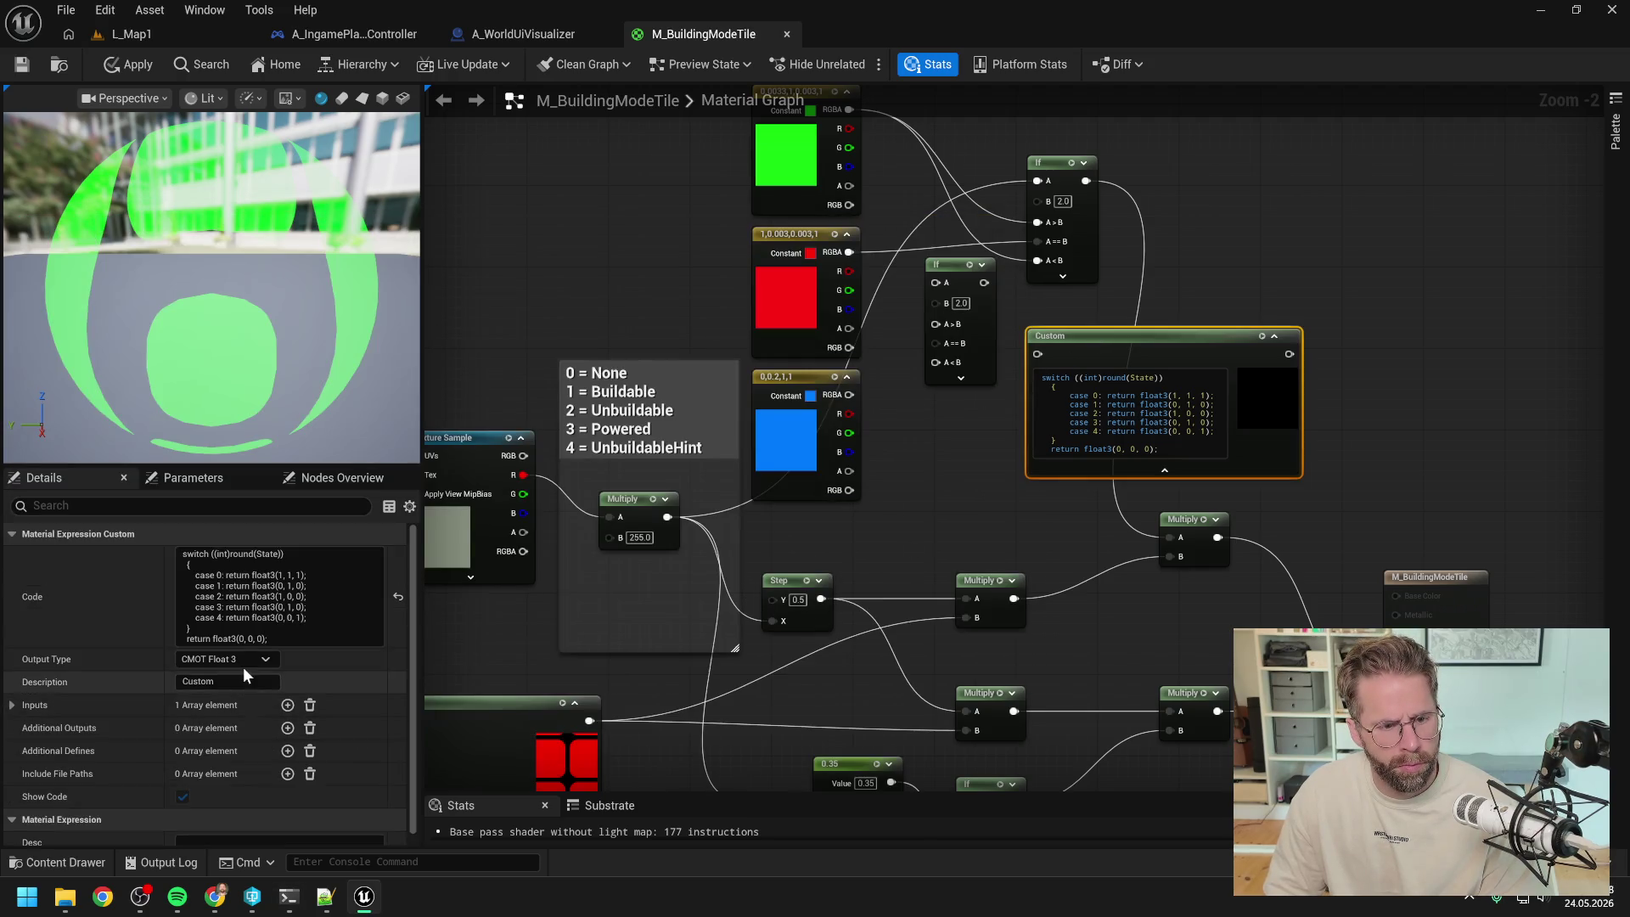
click(12, 704)
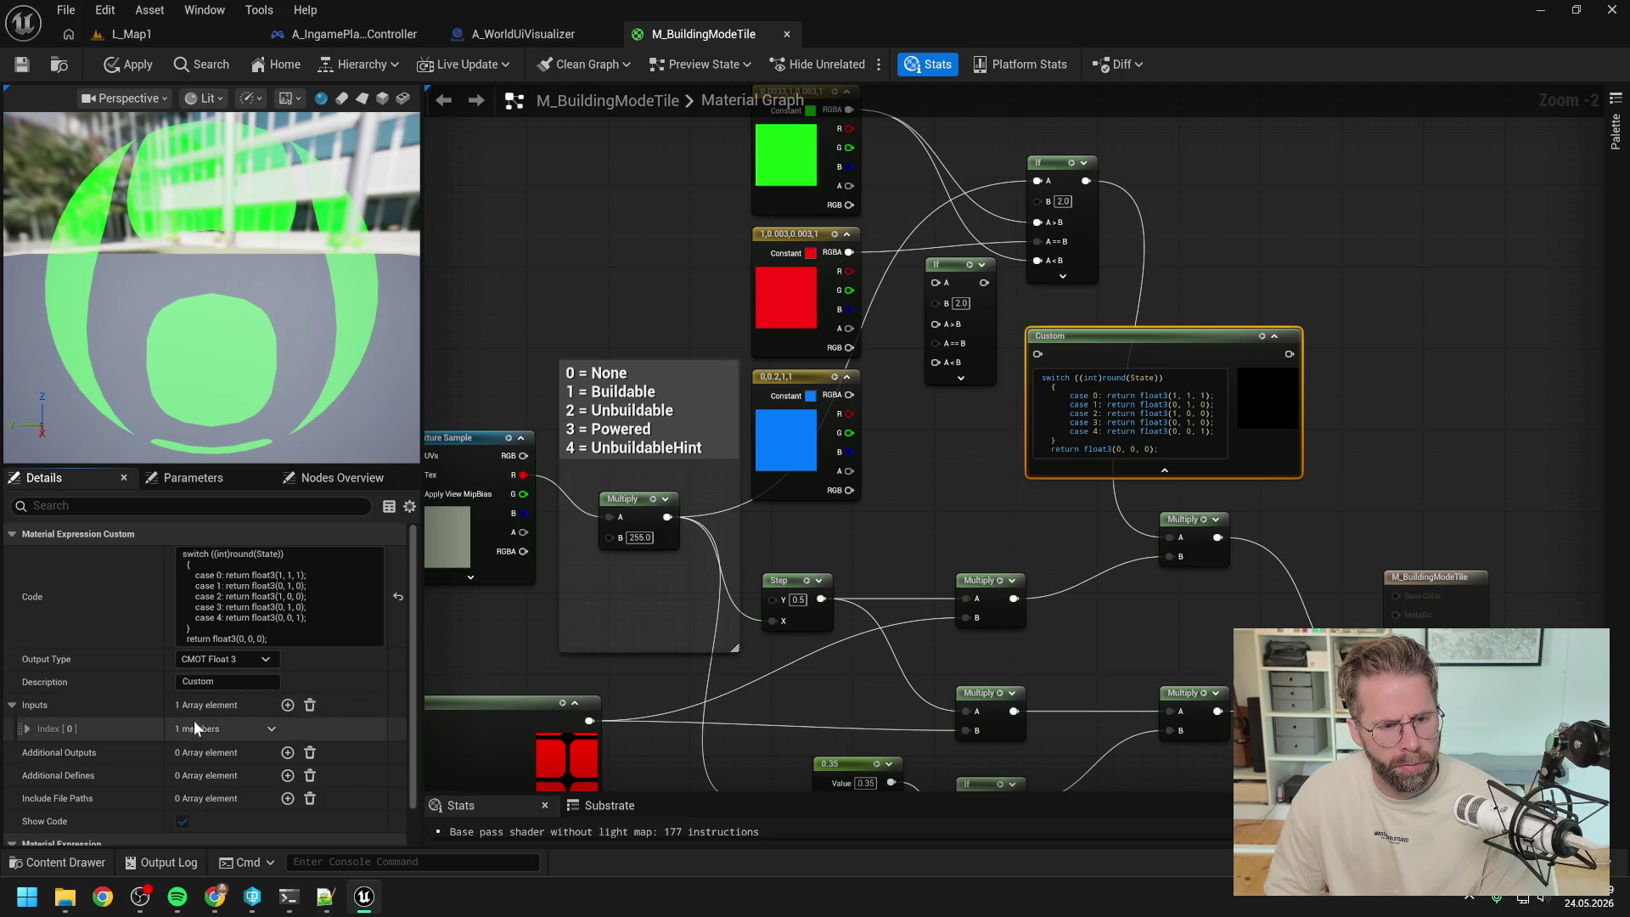
click(26, 727)
click(228, 752)
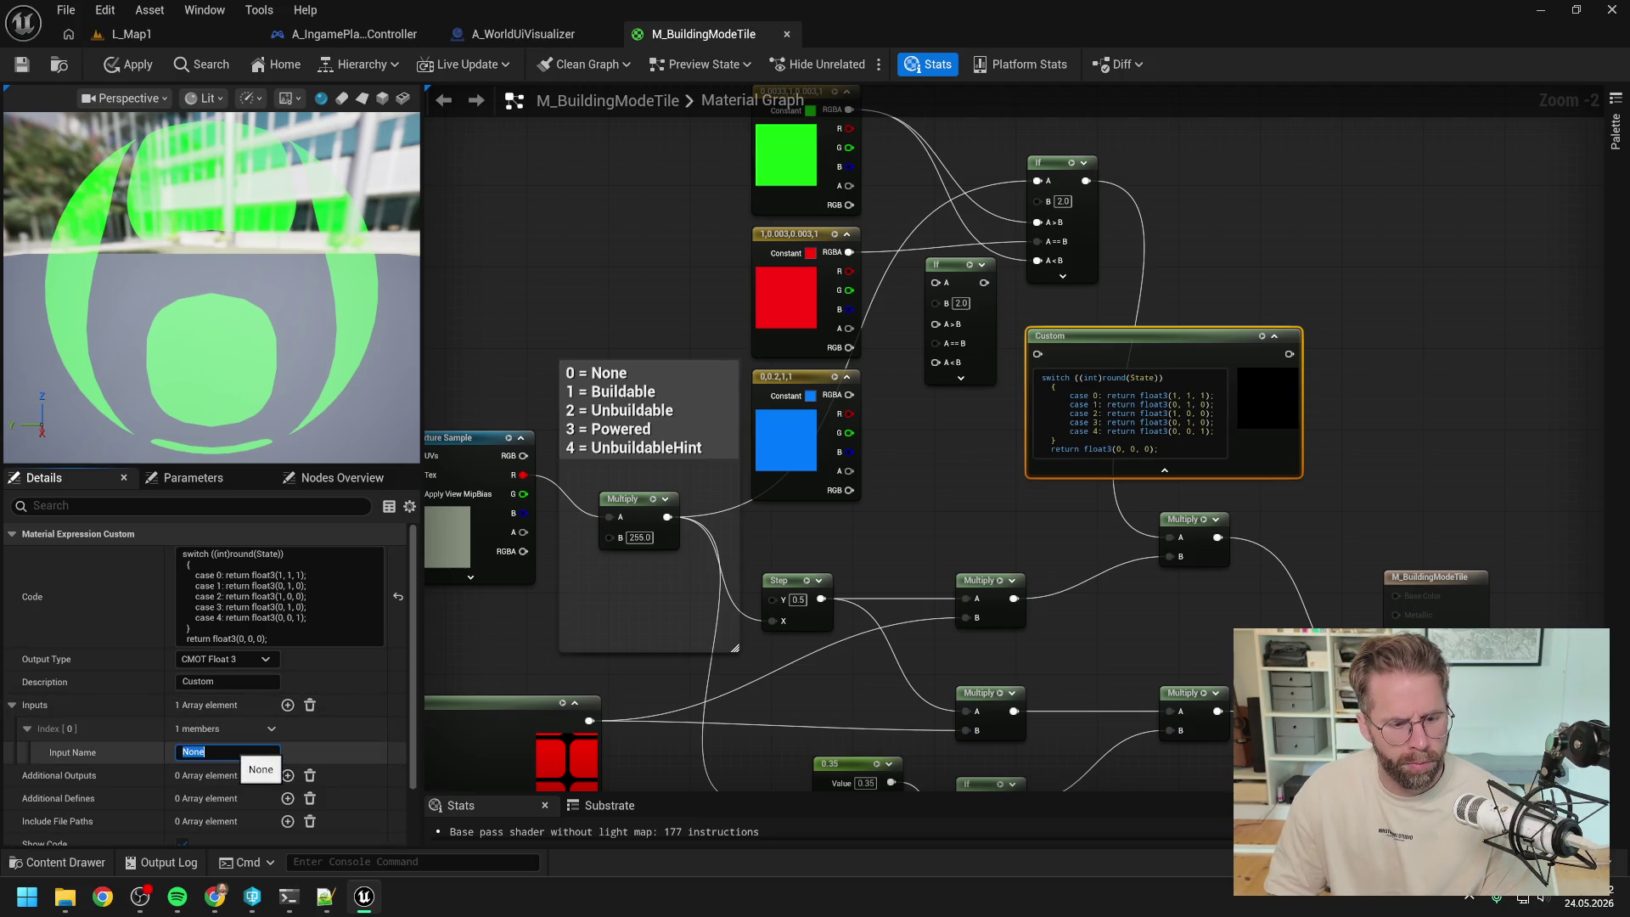
text(State)
key(Return)
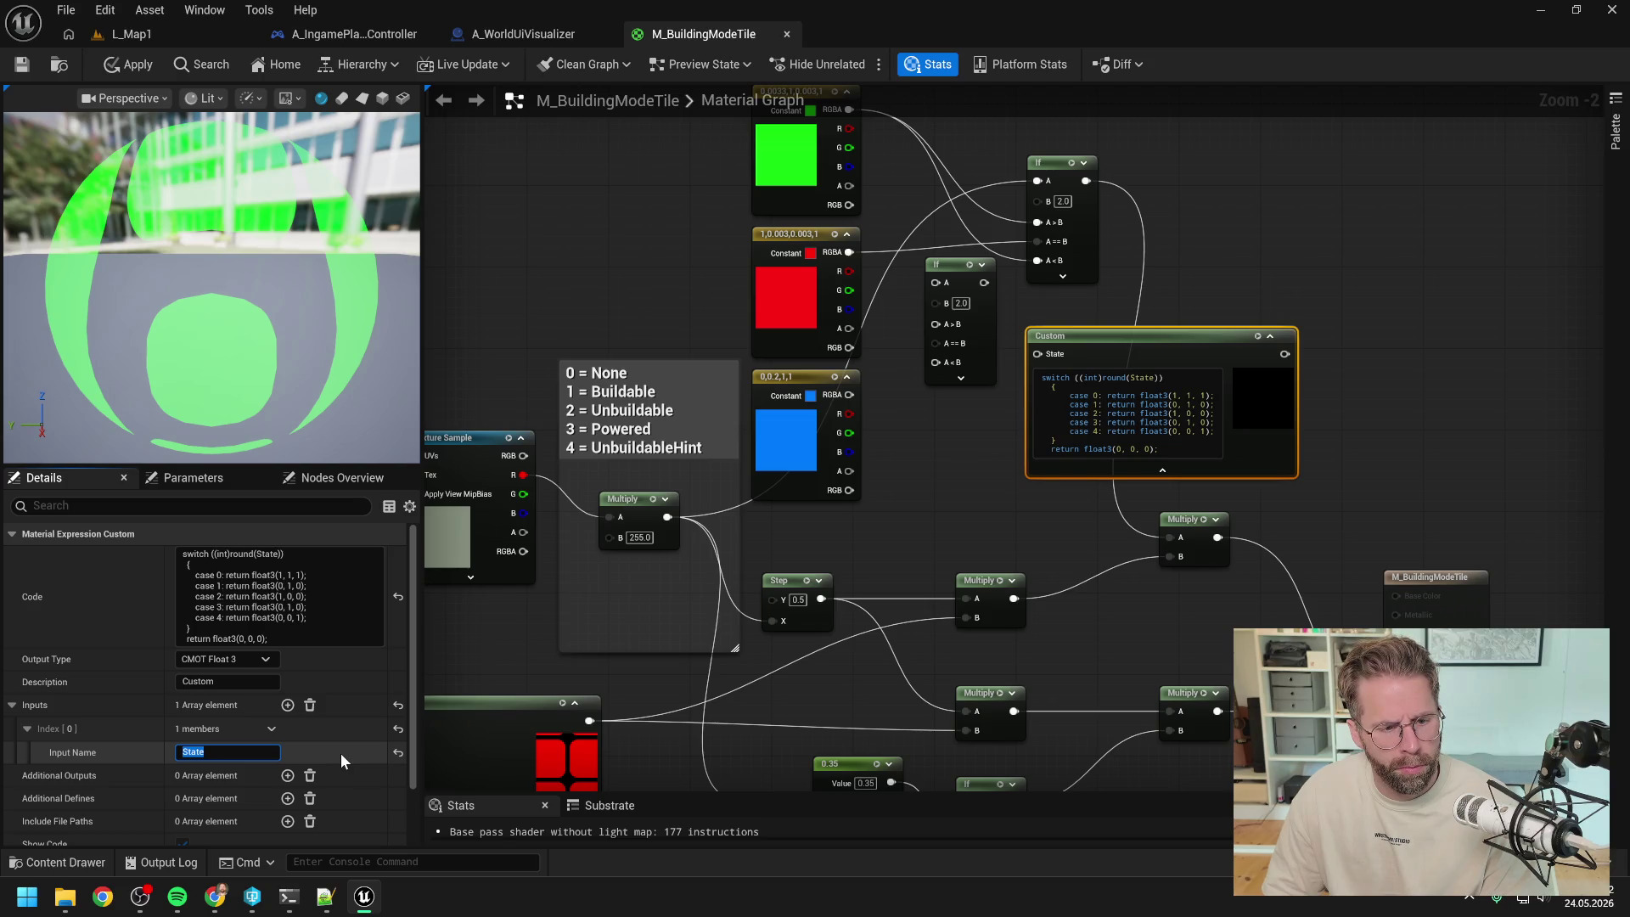
- Wire the ×255 Multiply output into the Custom node's State input
scroll(343, 758, down, 1)
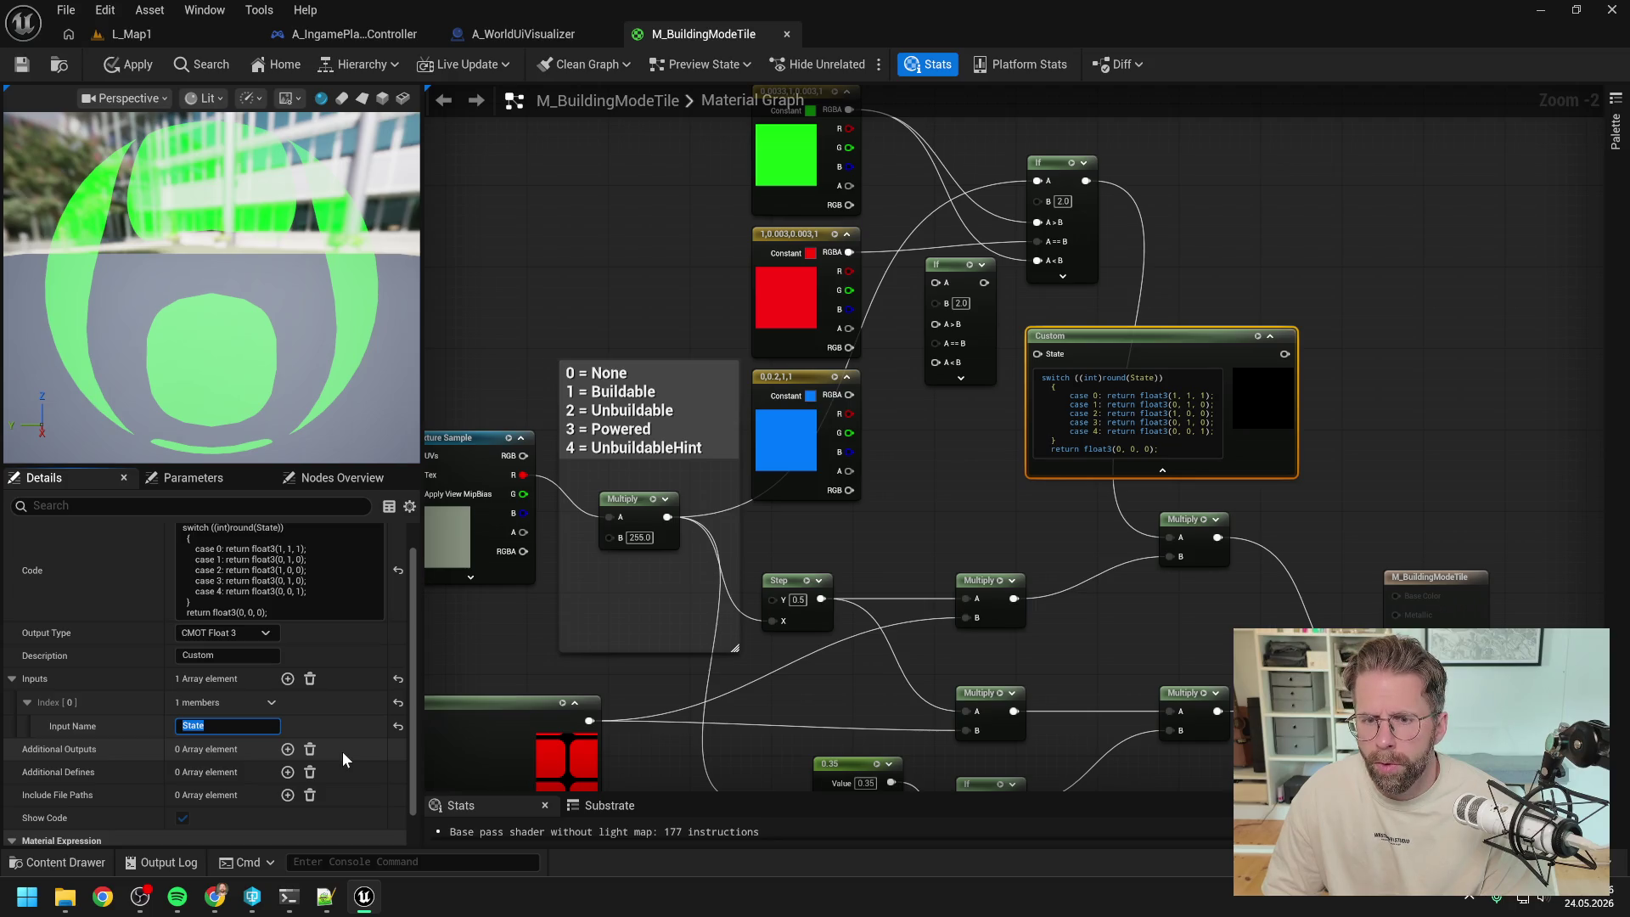
click(884, 531)
mouse_move(667, 516)
mouse_down()
mouse_move(1031, 374)
mouse_move(1038, 354)
mouse_up()
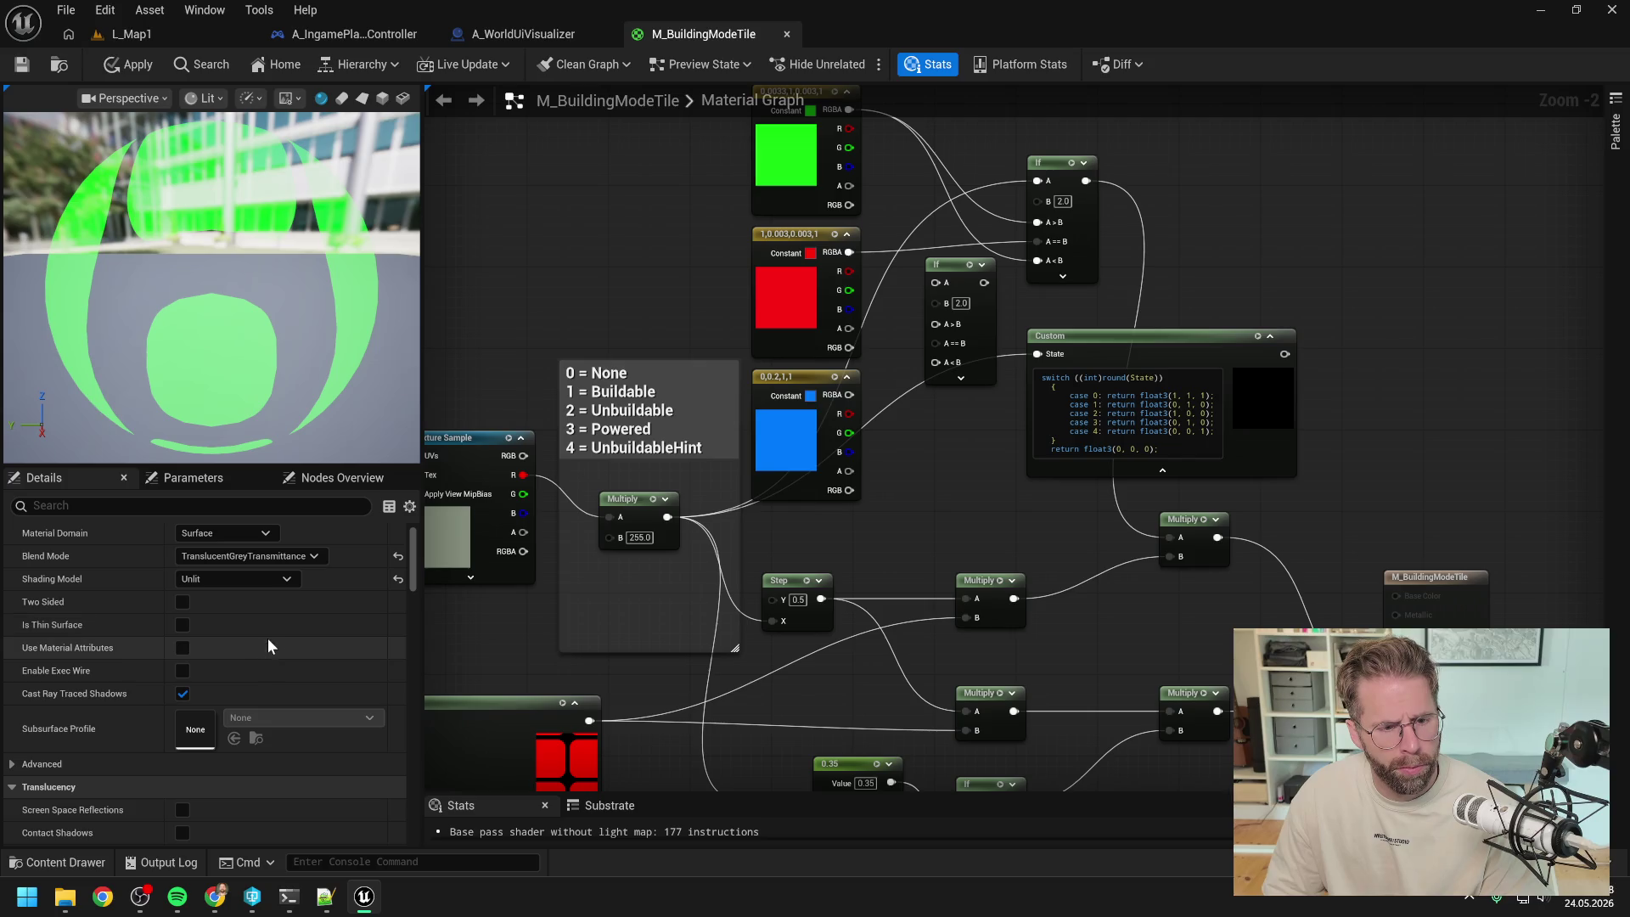
- Keep the Custom output as Float 3, wire it into Multiply A, and apply the material
click(1085, 337)
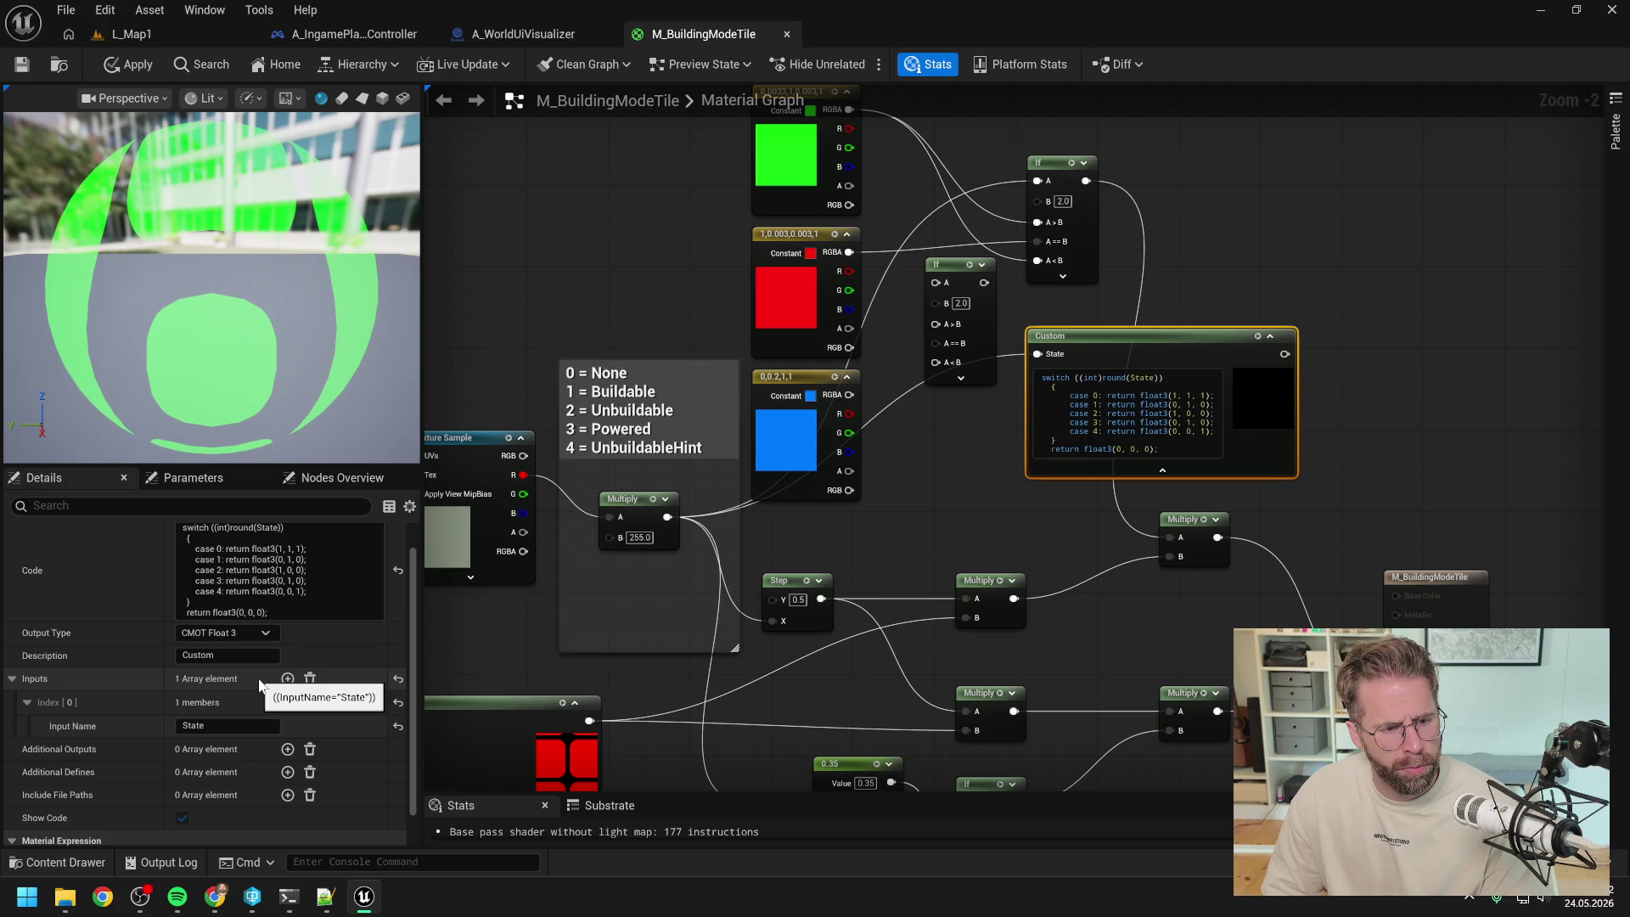
scroll(259, 680, down, 1)
scroll(163, 755, up, 2)
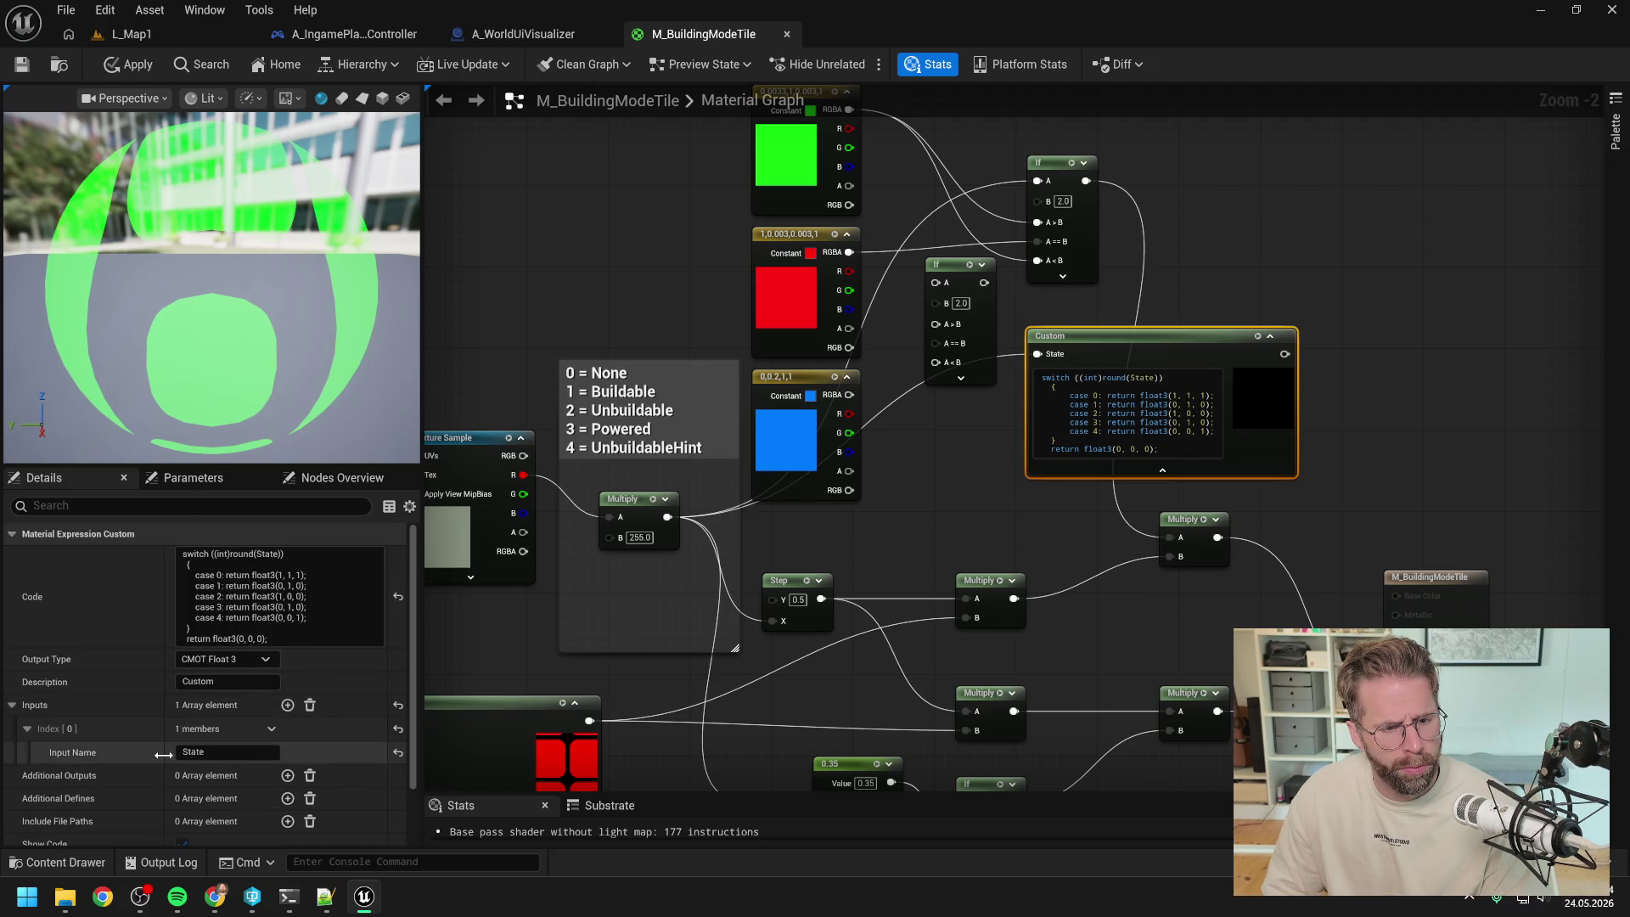
click(231, 658)
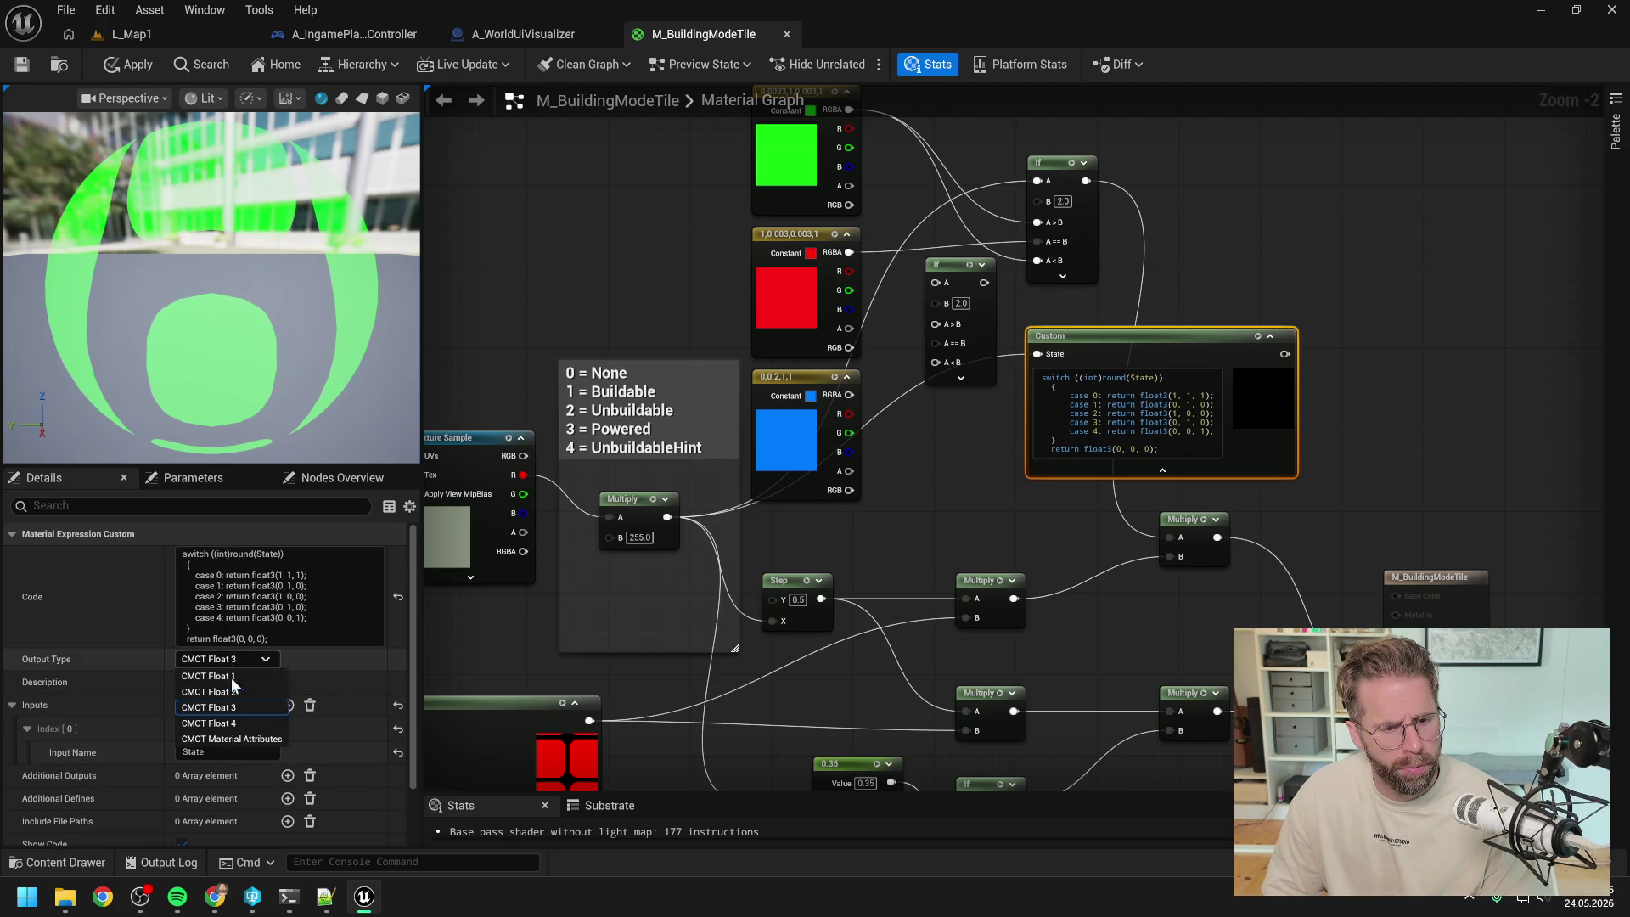
click(231, 706)
click(1031, 523)
drag(1284, 354, 1172, 537)
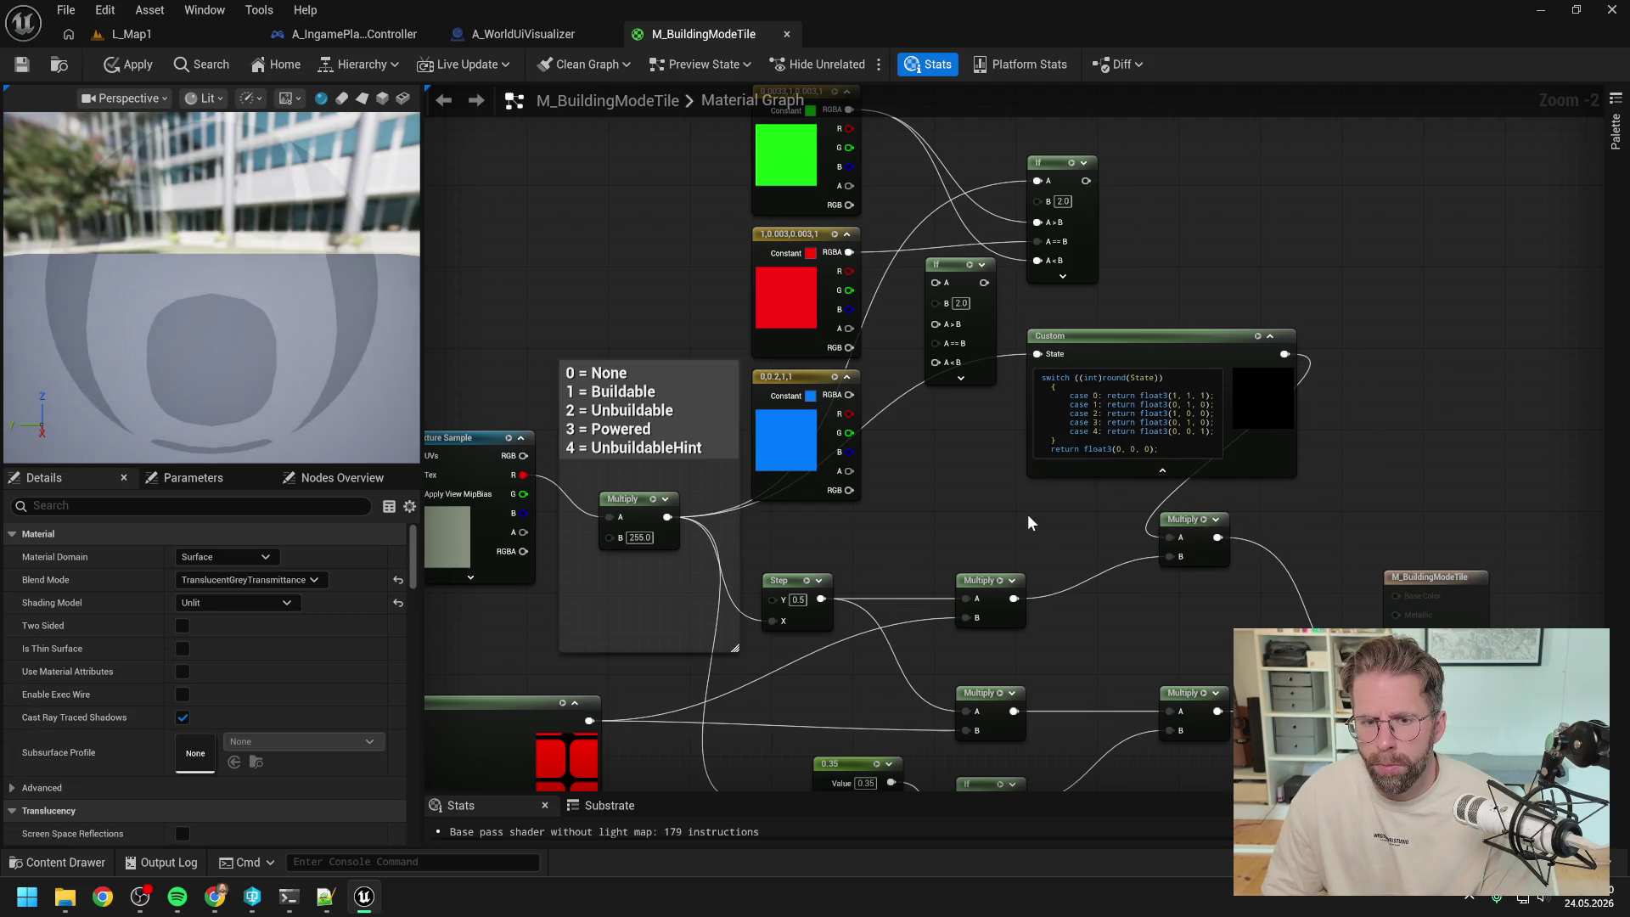
click(133, 65)
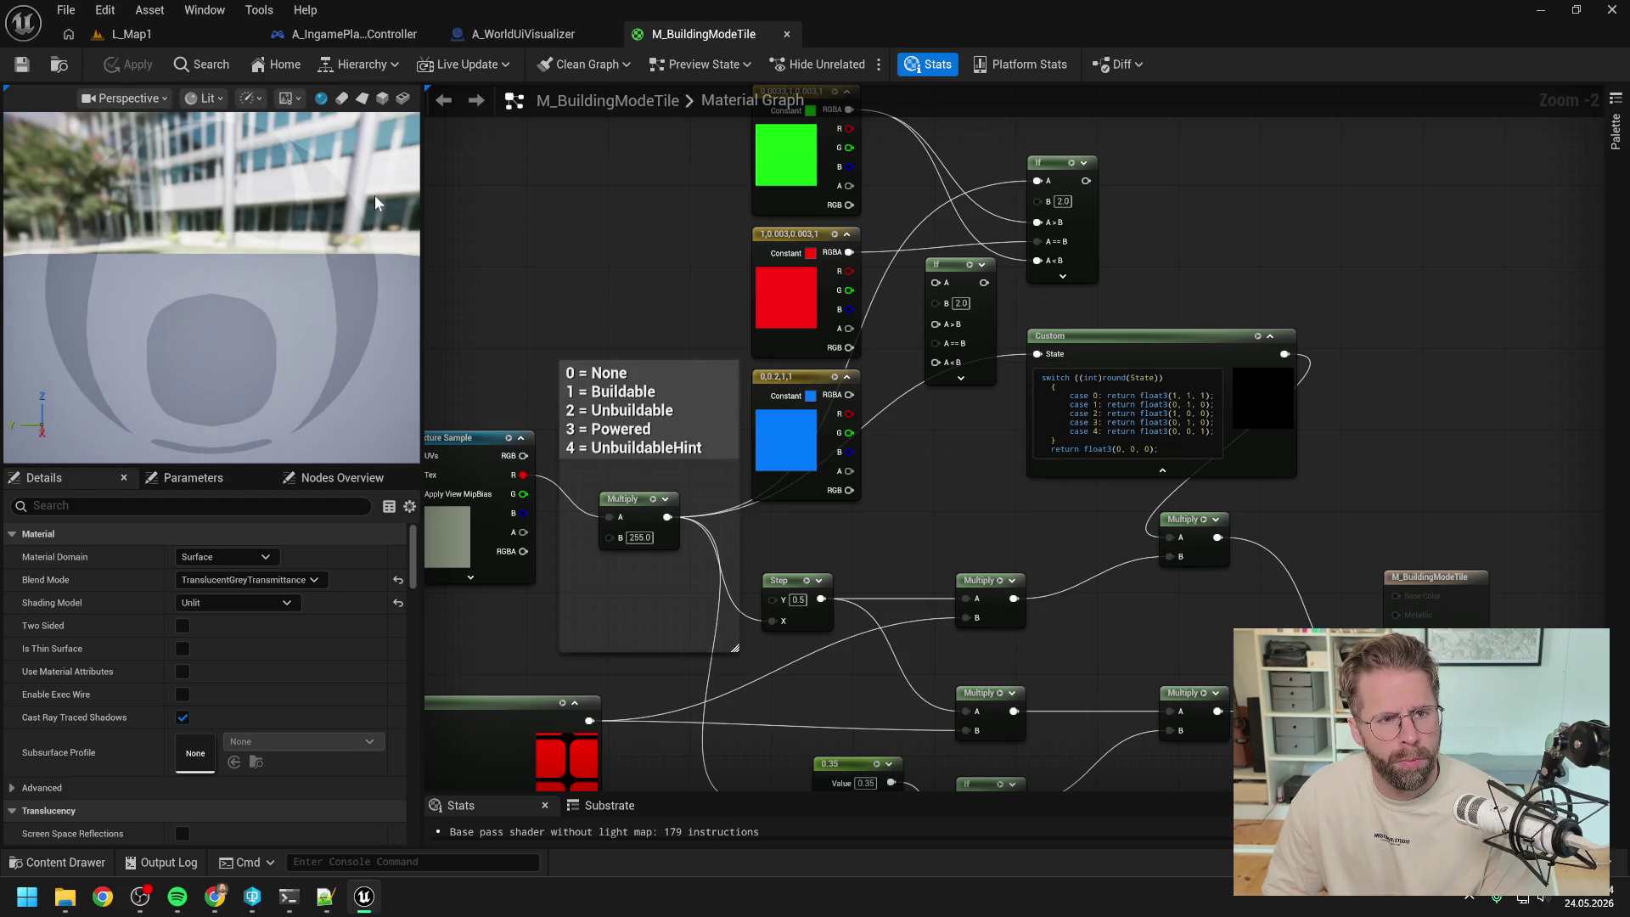
click(114, 37)
- Start a play-test and place power grid generator buildings on the coloured grid
click(426, 65)
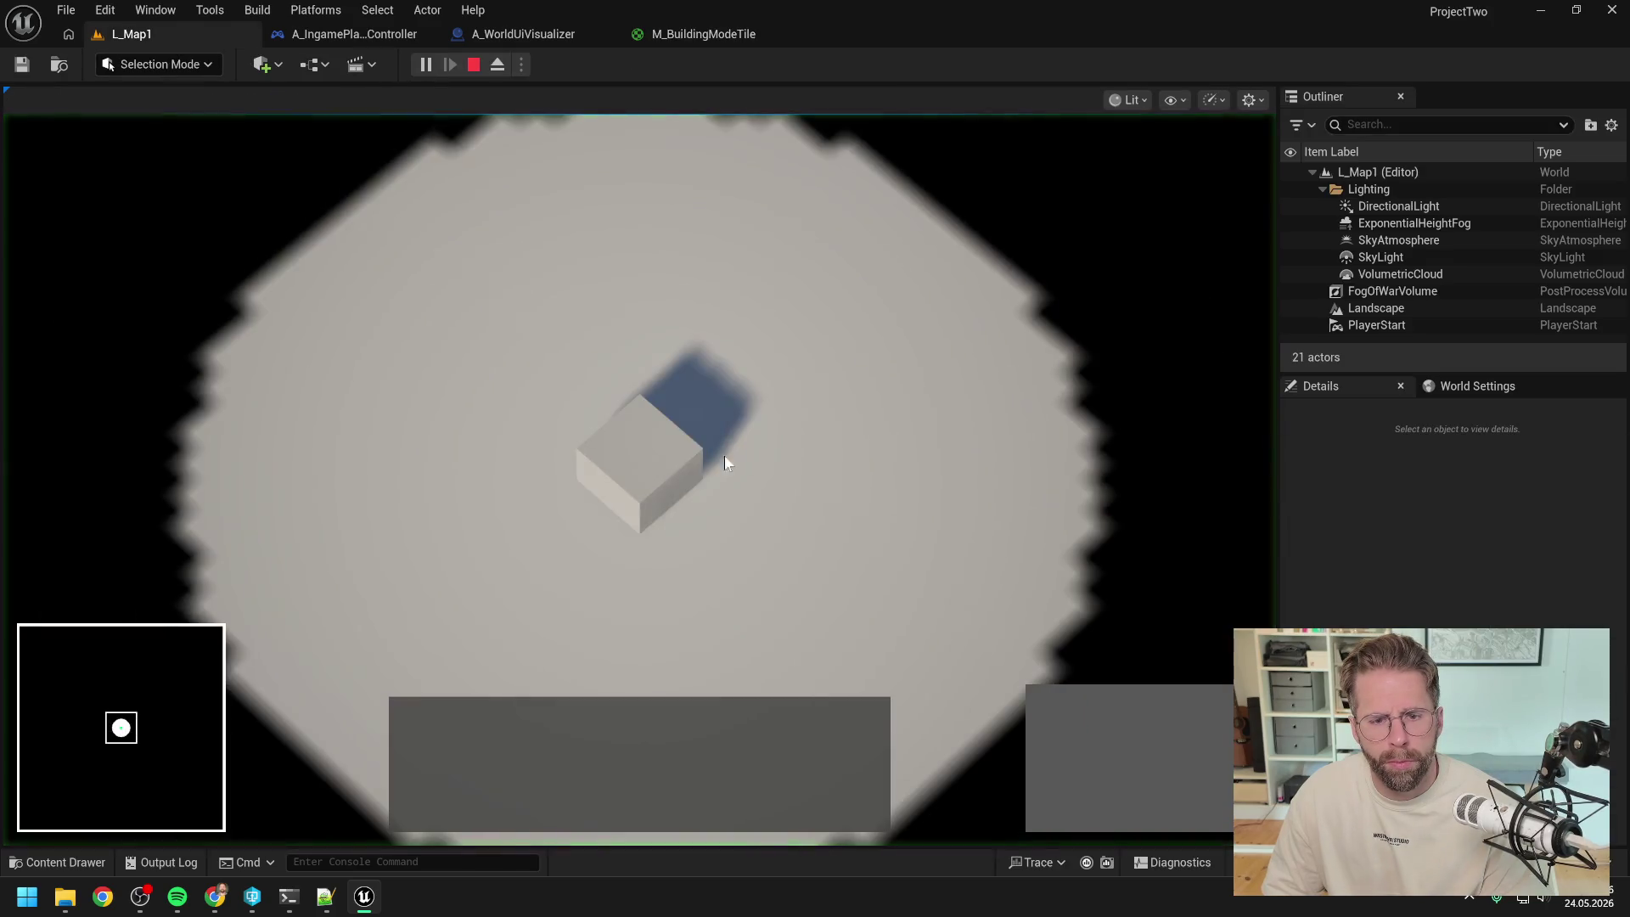
click(1054, 713)
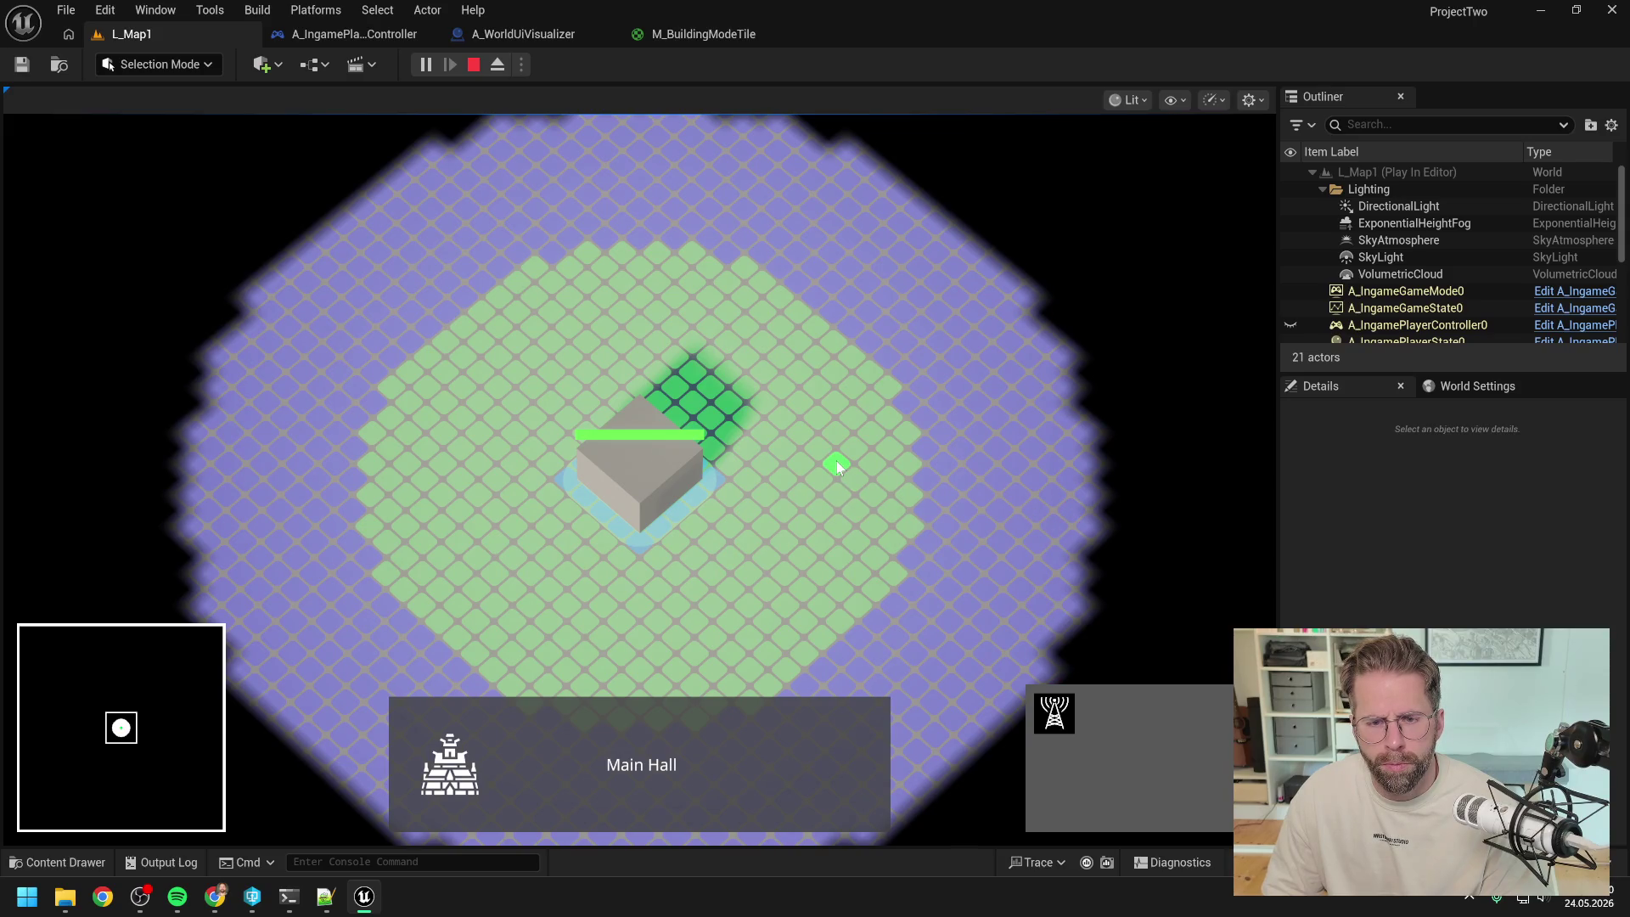
key(s)
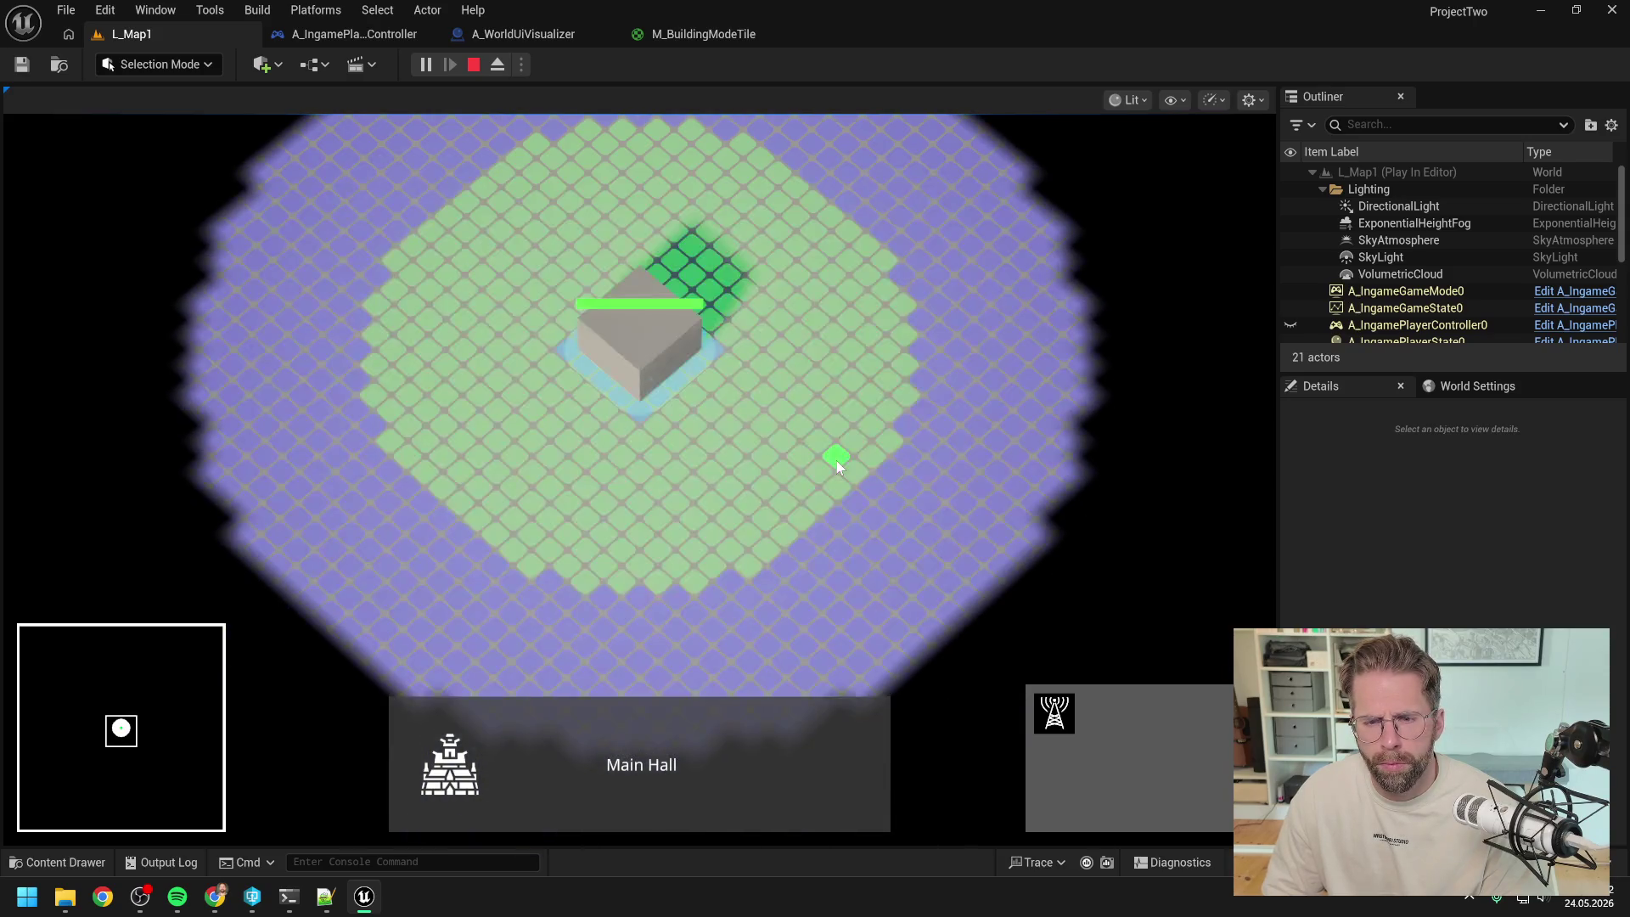
click(894, 445)
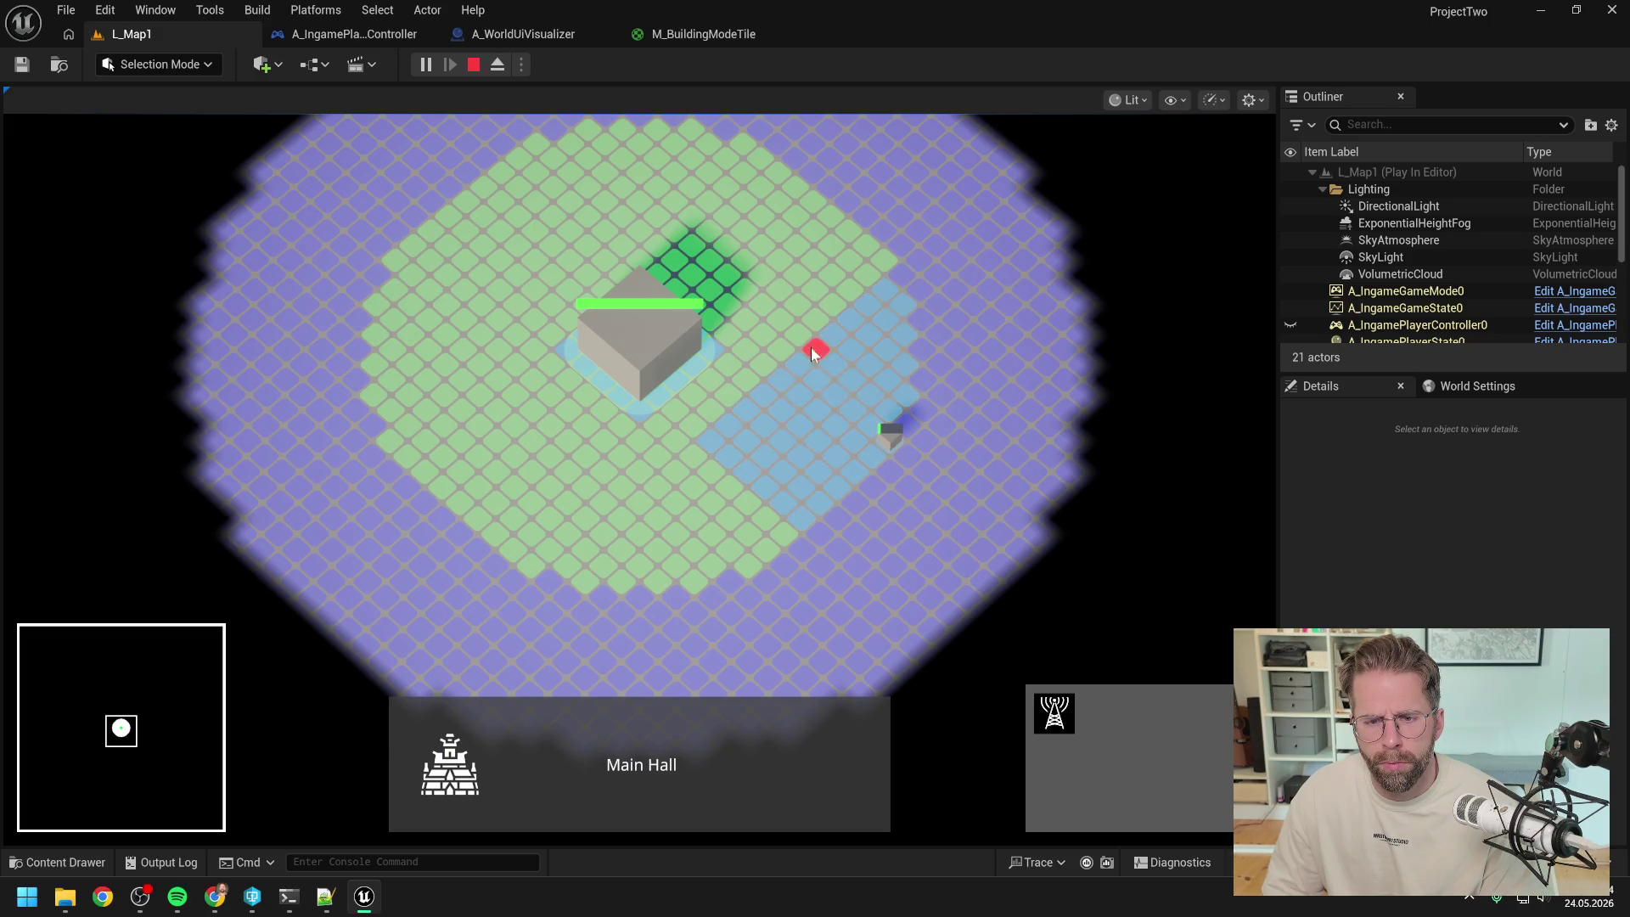
key(w)
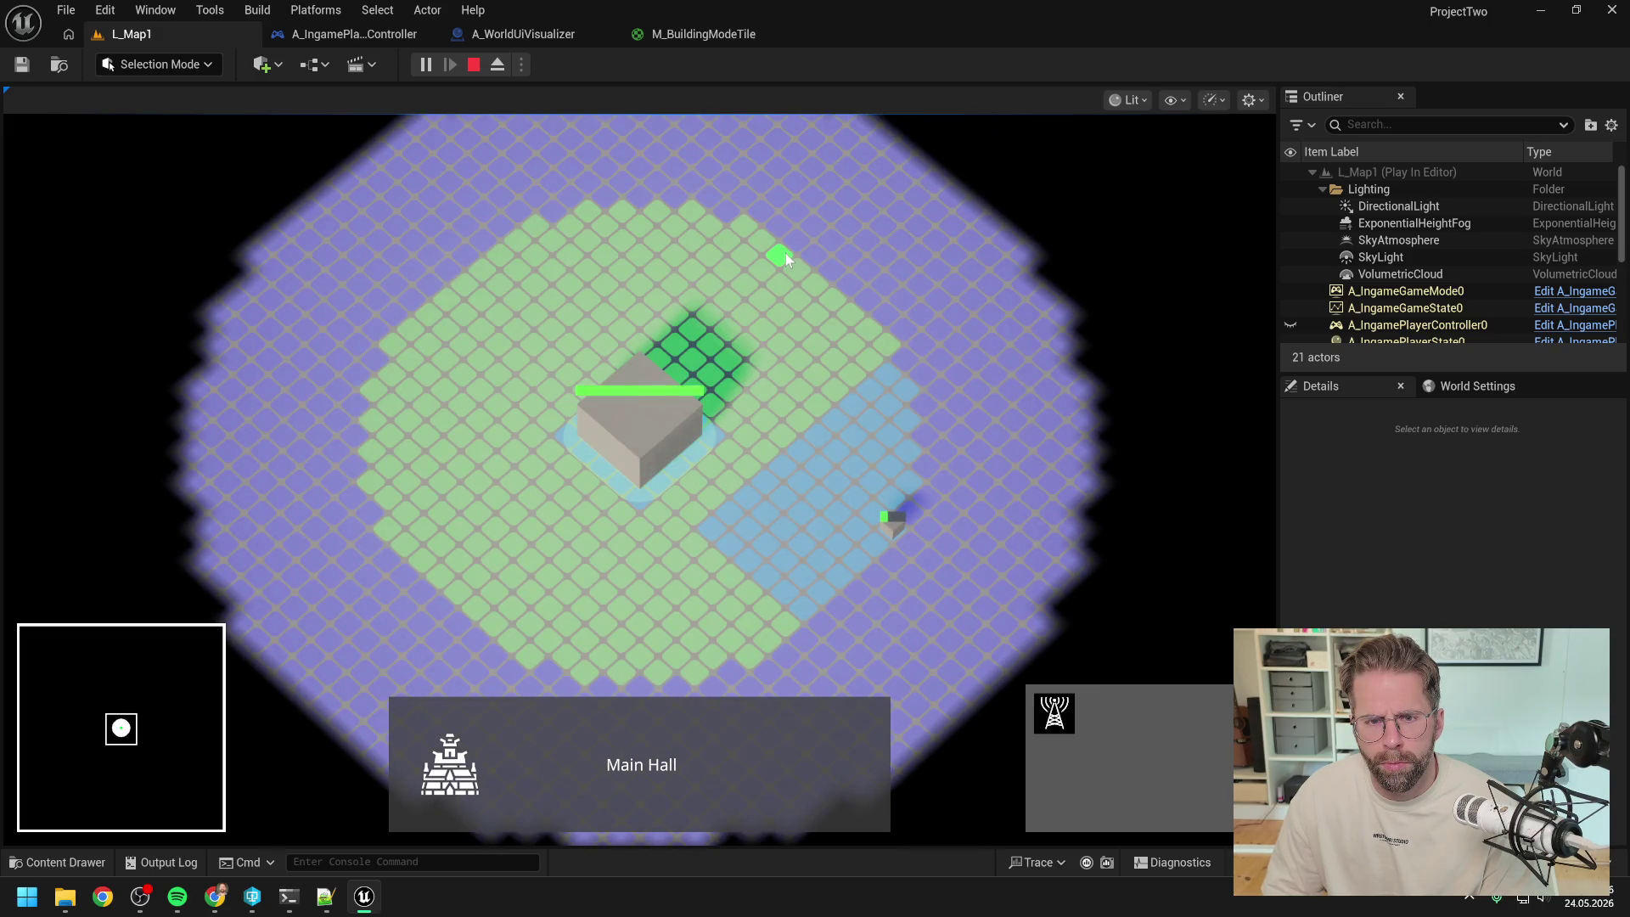
click(786, 251)
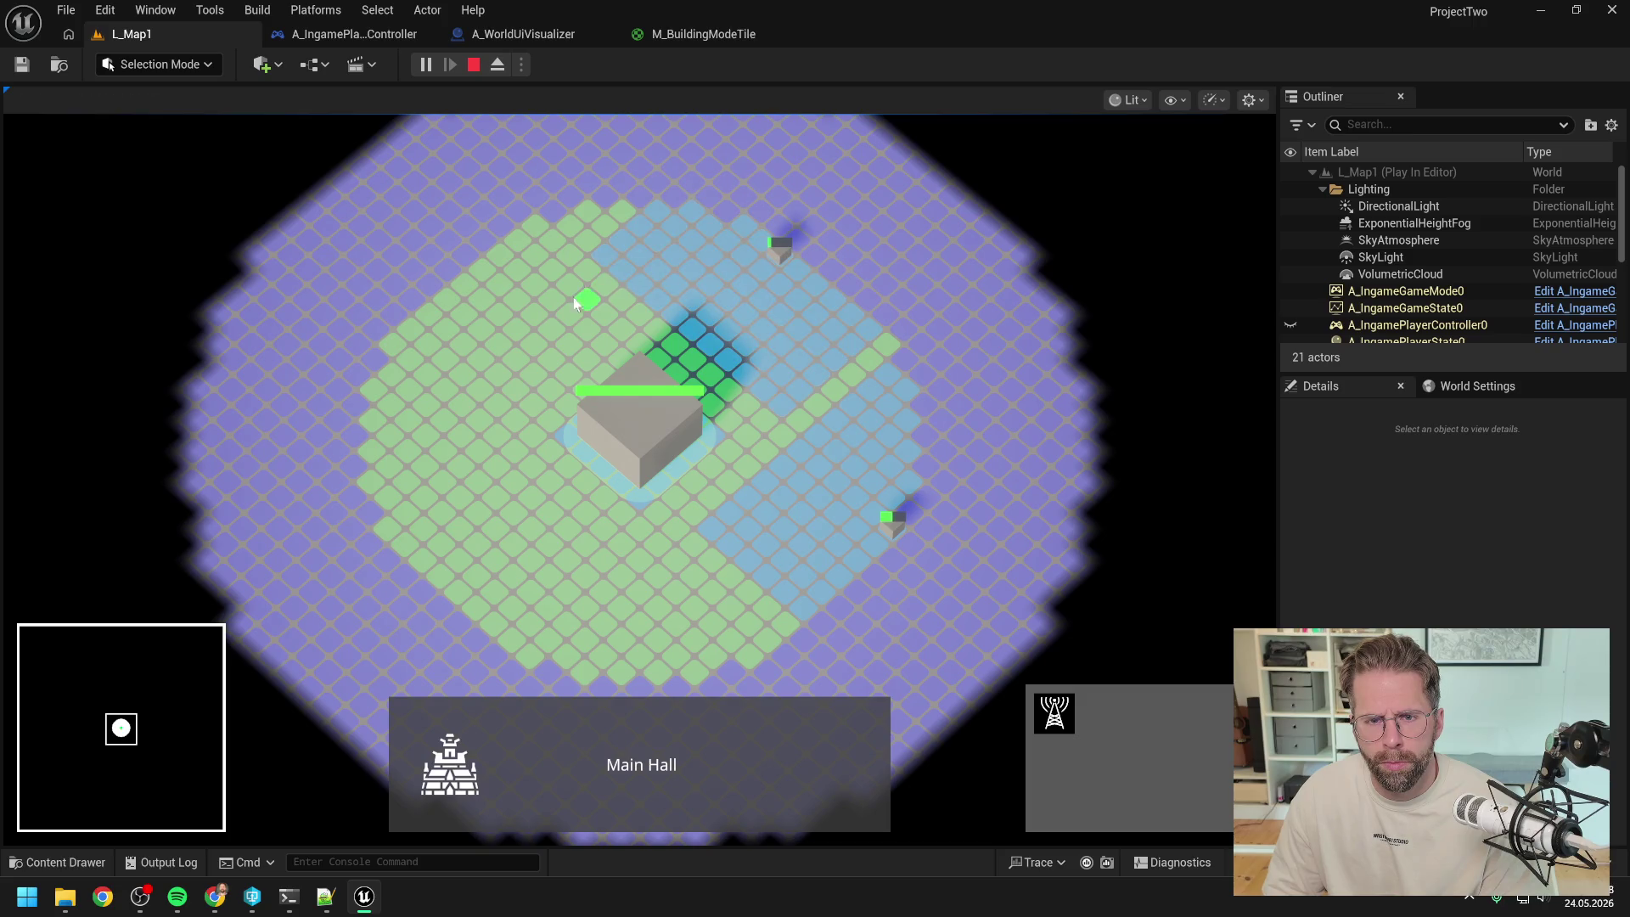
- Pan across the map and place more buildings, including one on the grid's upper-left edge
key(a)
scroll(544, 318, down, 2)
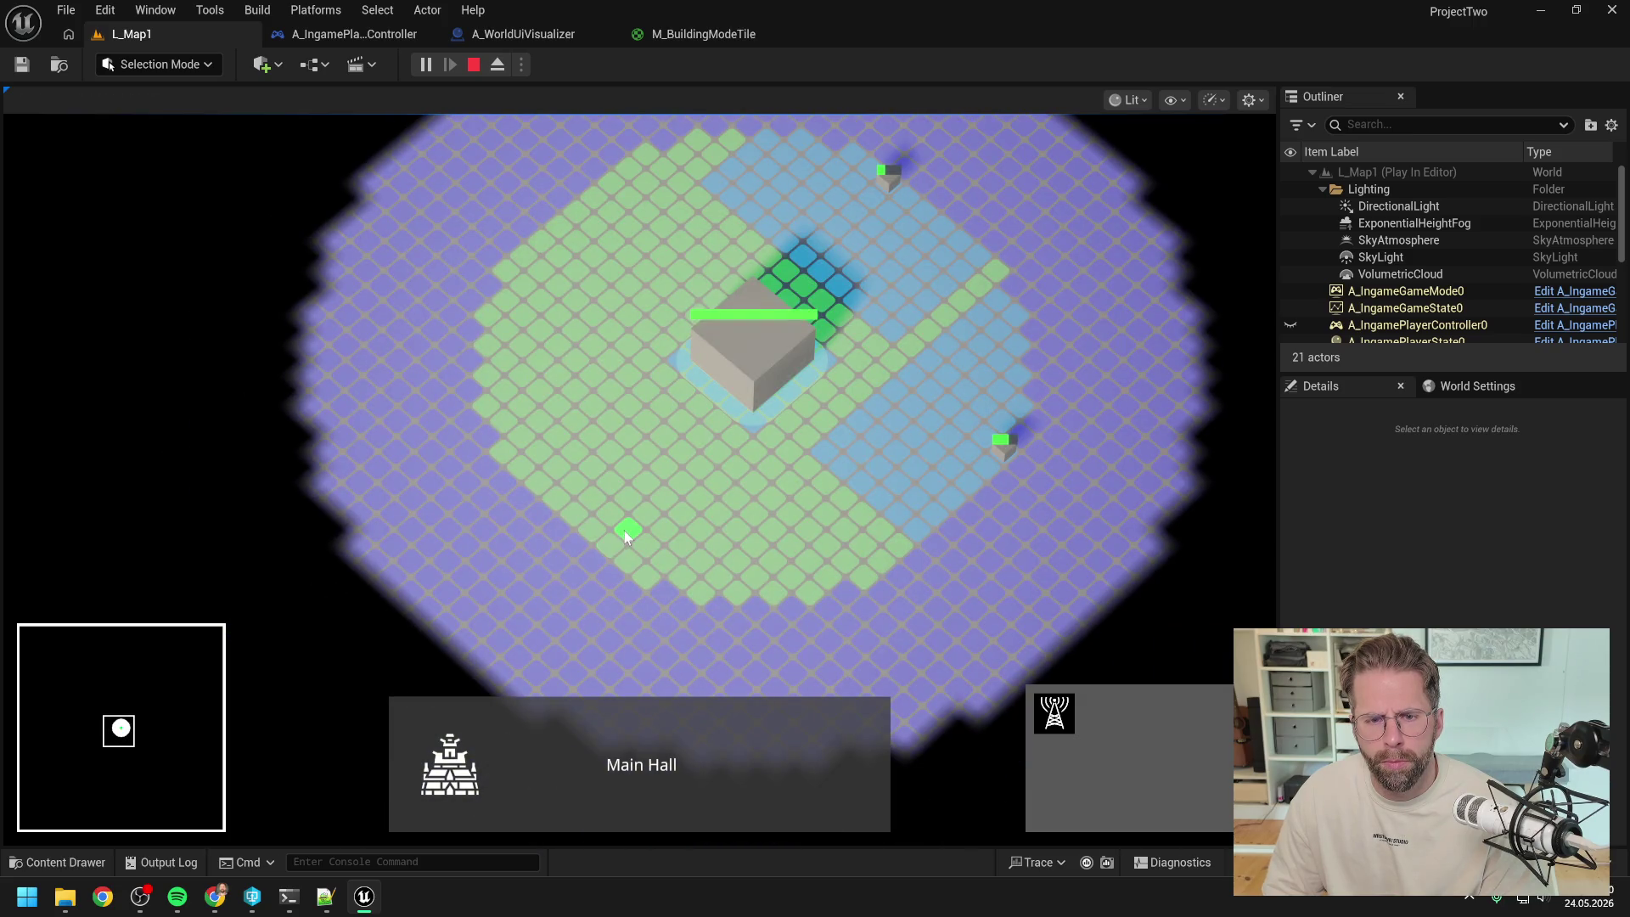
scroll(625, 531, down, 2)
click(687, 560)
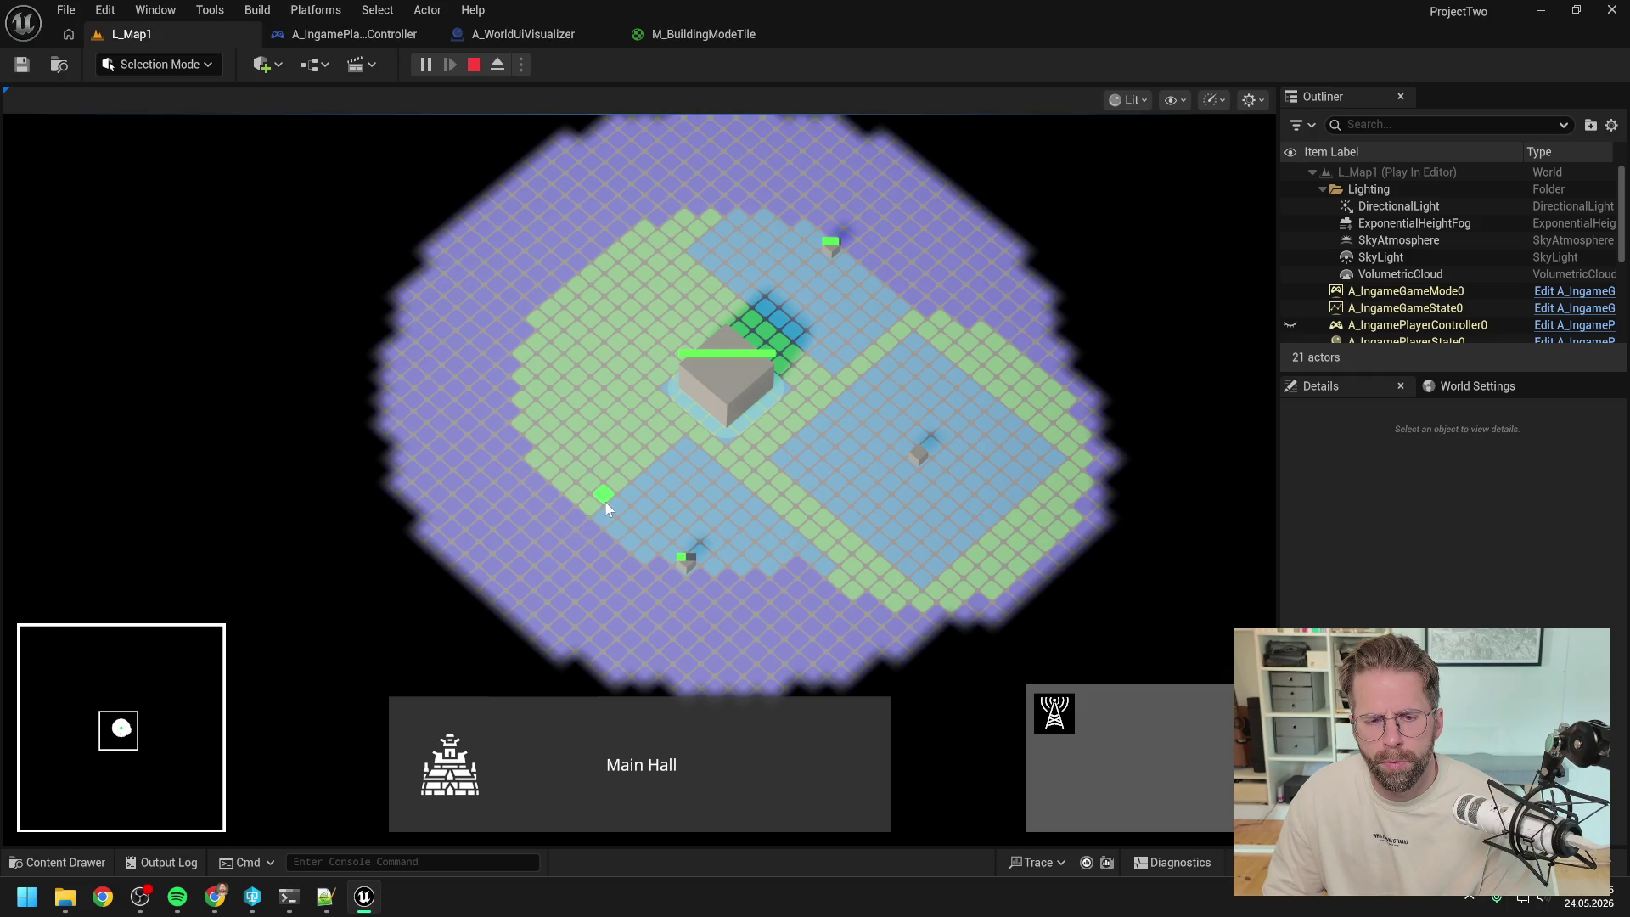
key(a)
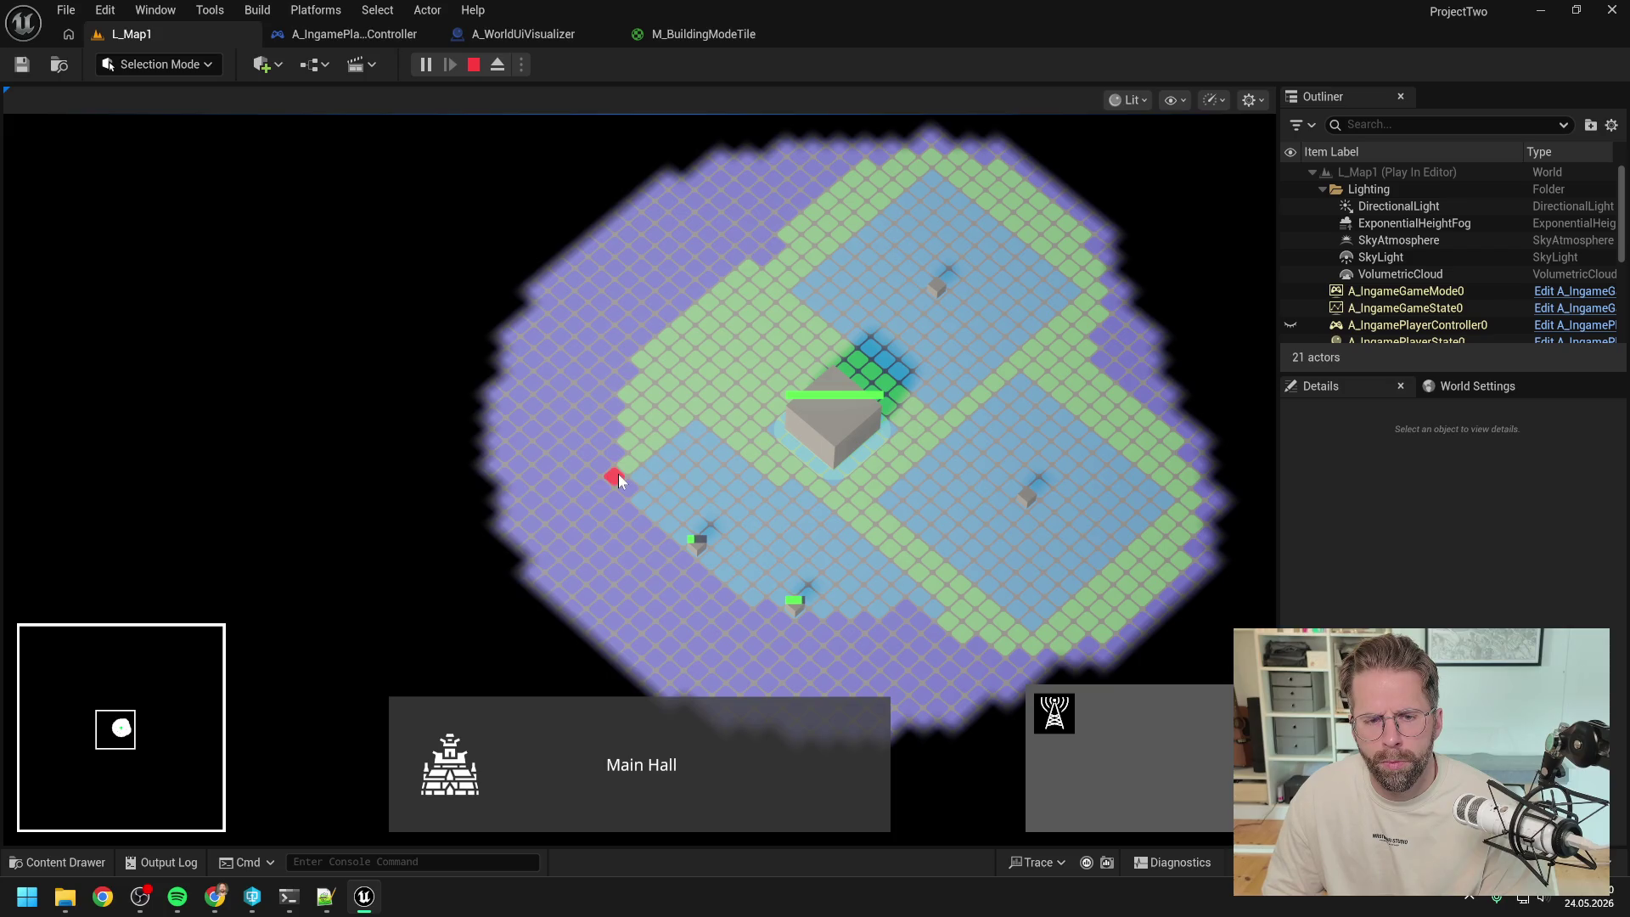
click(626, 467)
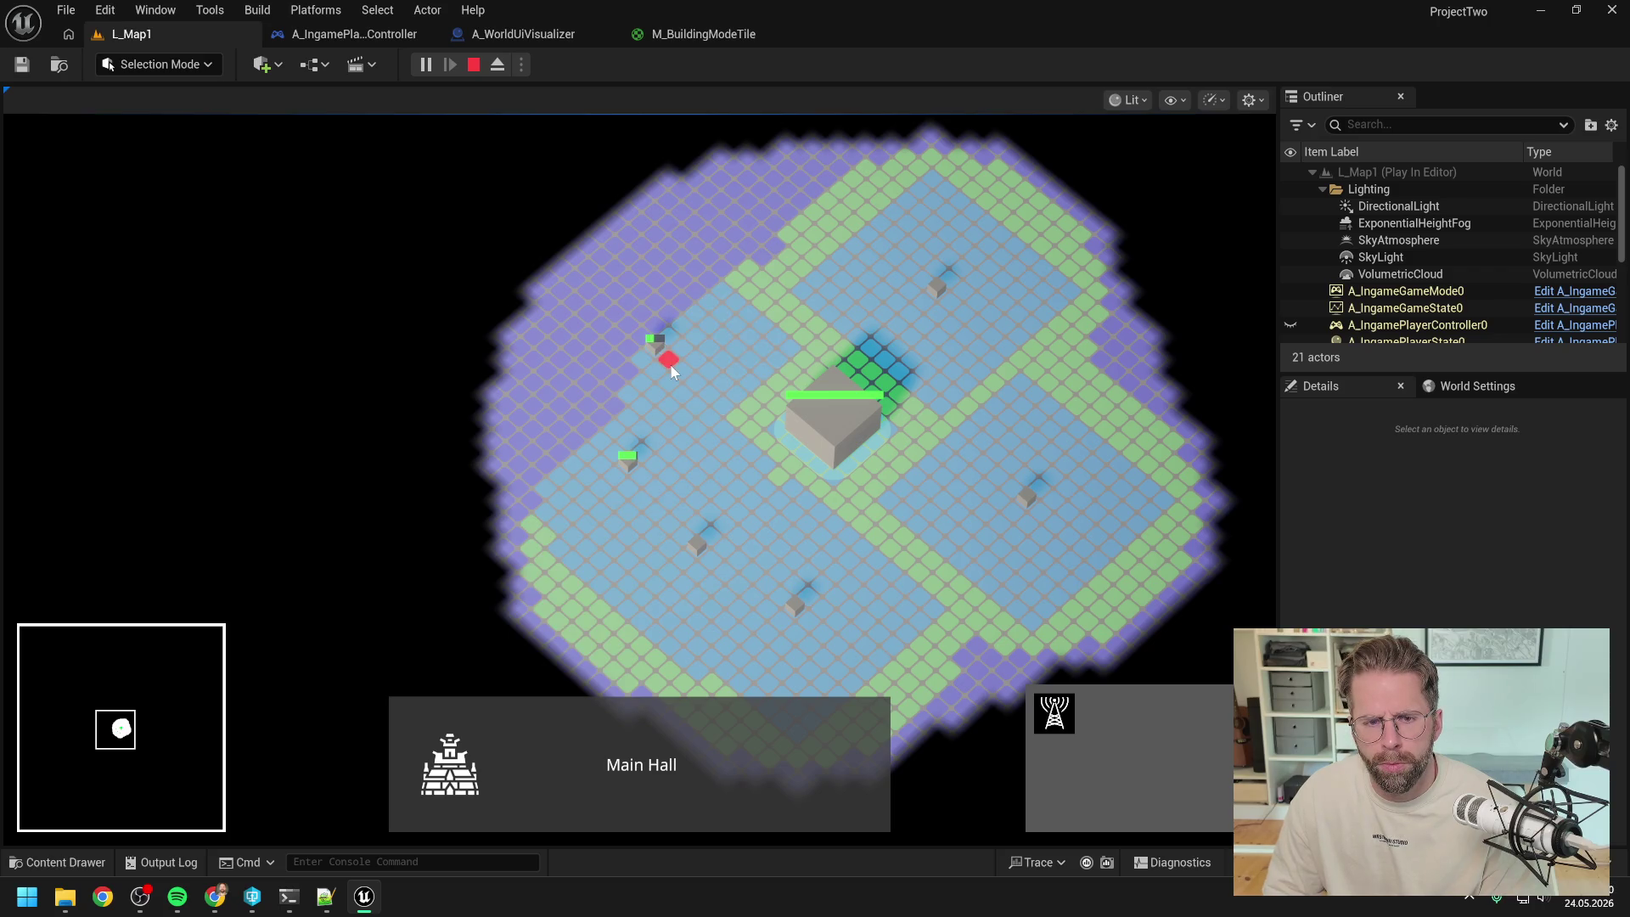
scroll(739, 391, down, 2)
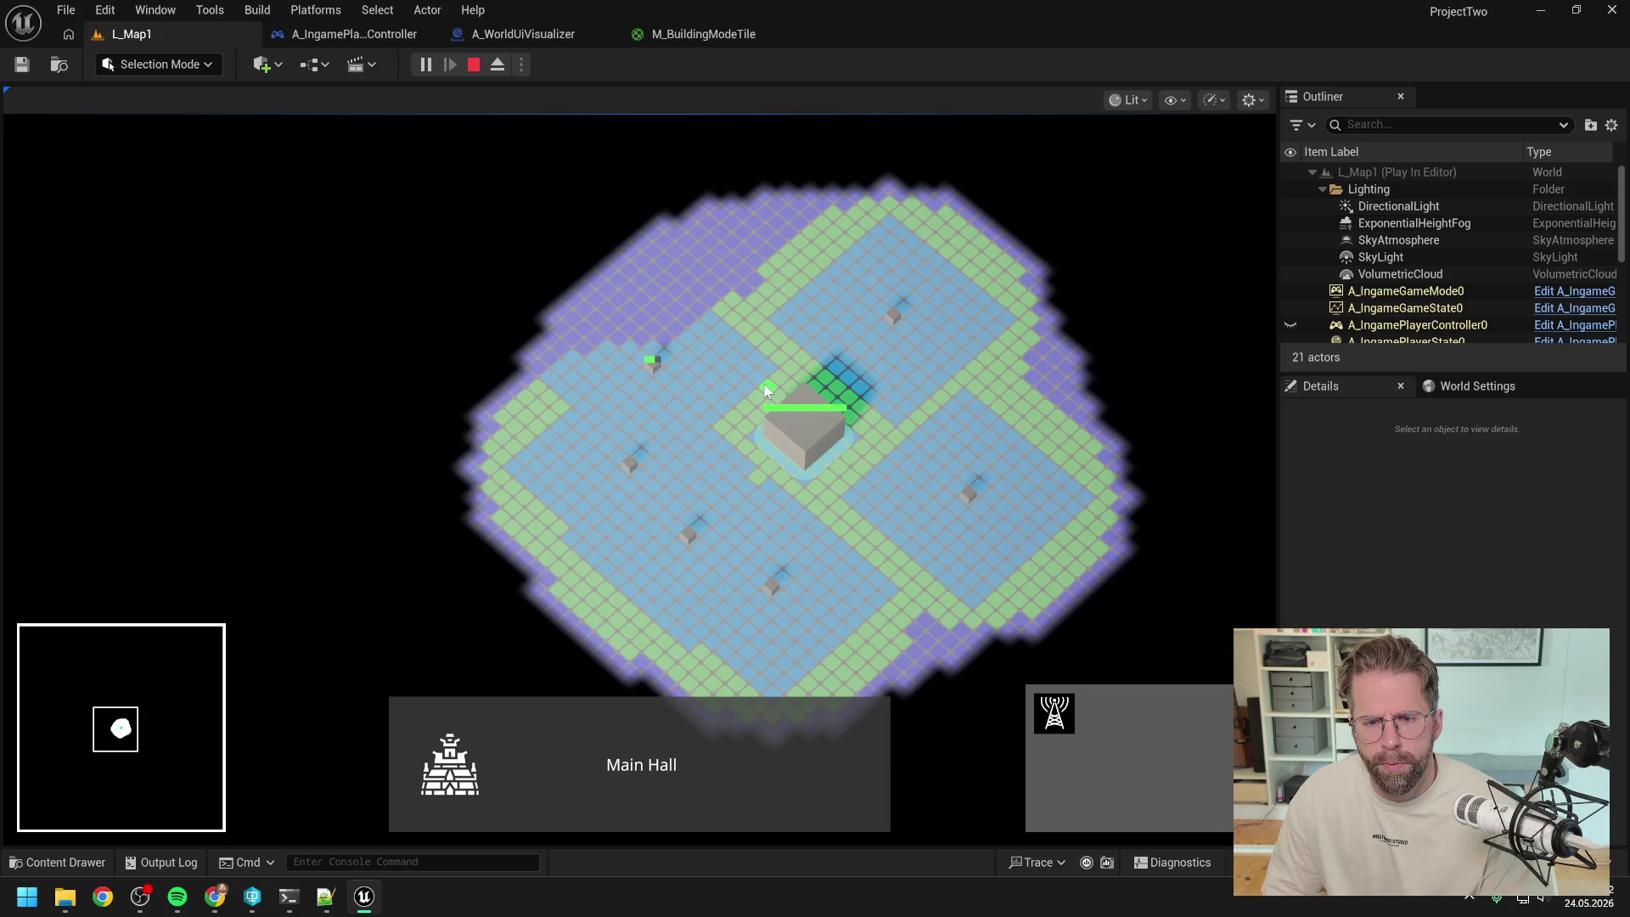
key(d)
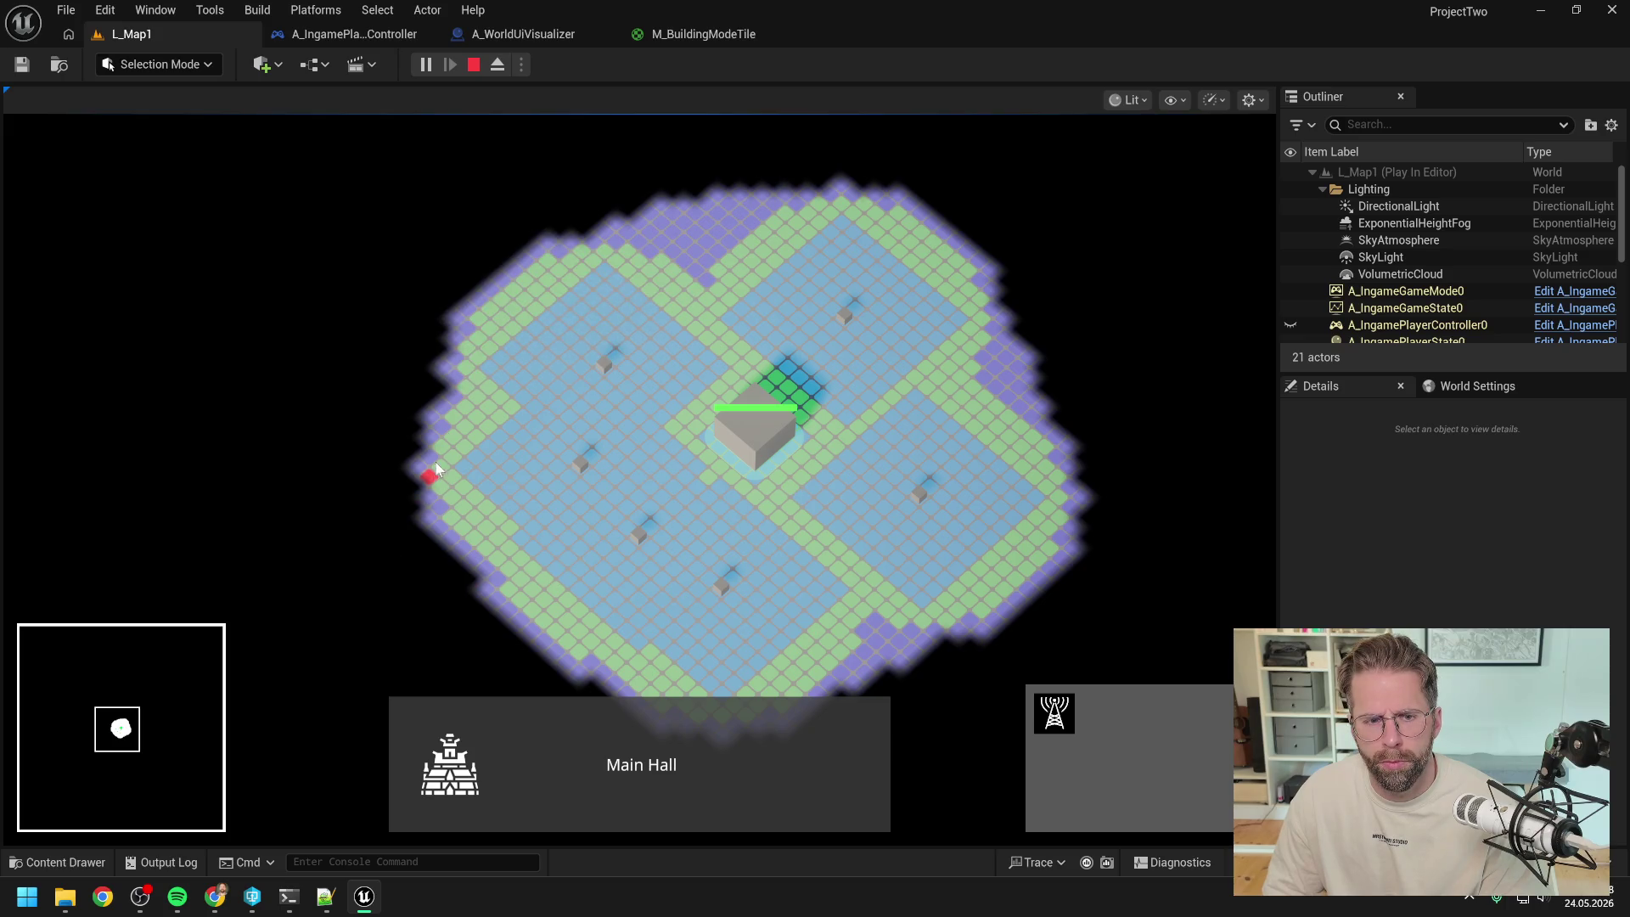
click(469, 364)
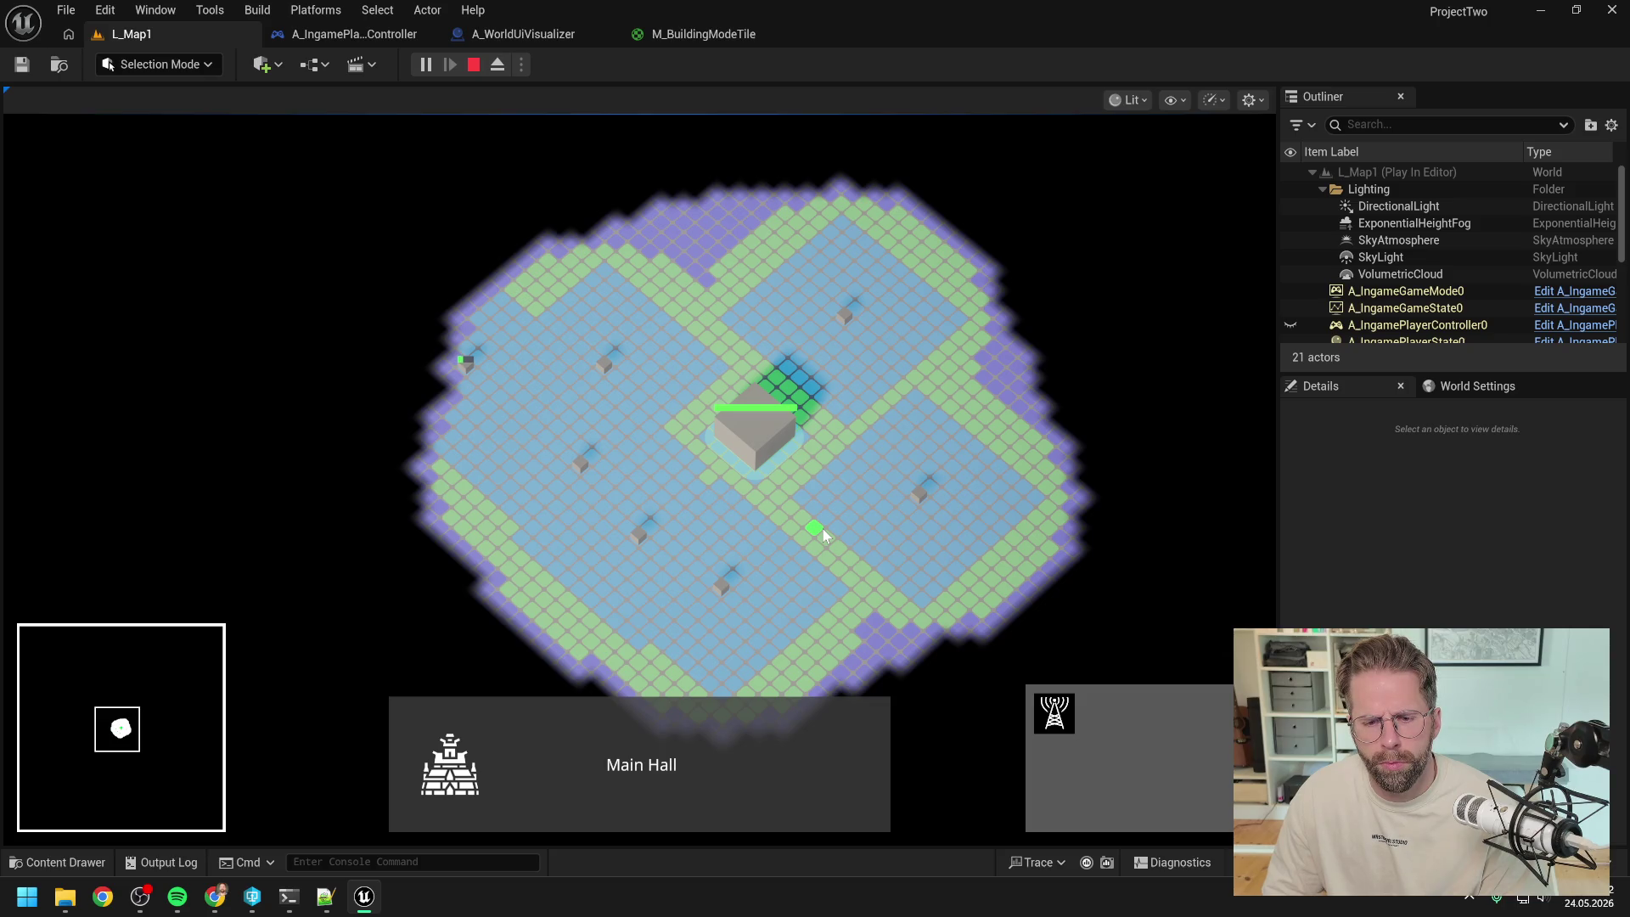
- Inspect the tinted tiles, stop the play-test and return to M_BuildingModeTile
key(s)
key(w)
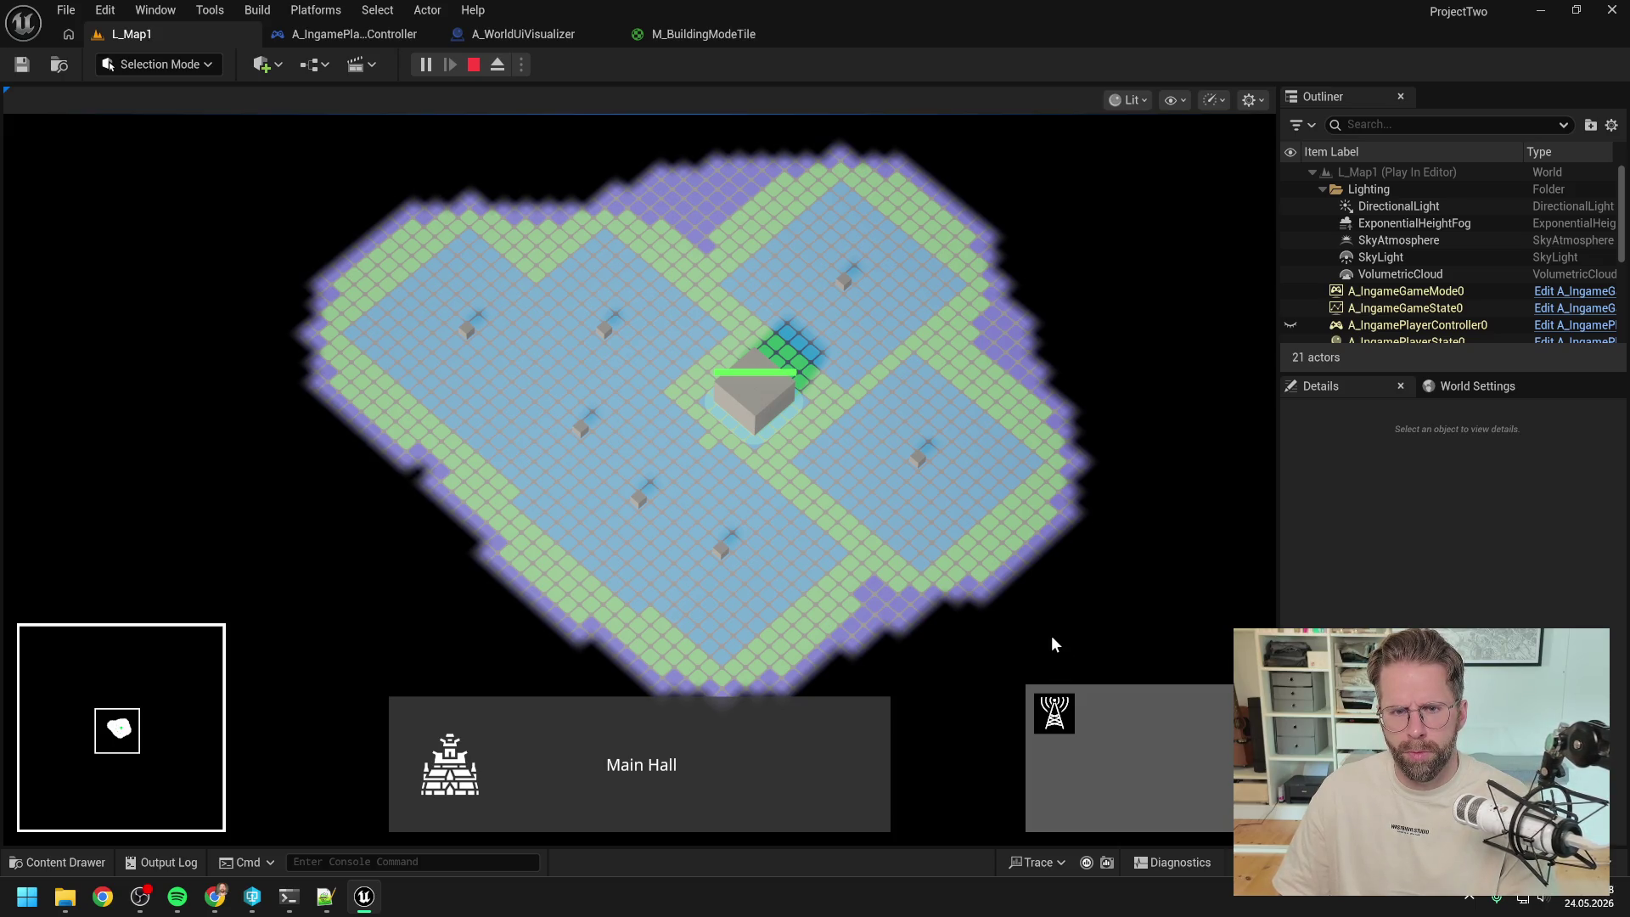
key(Escape)
click(696, 34)
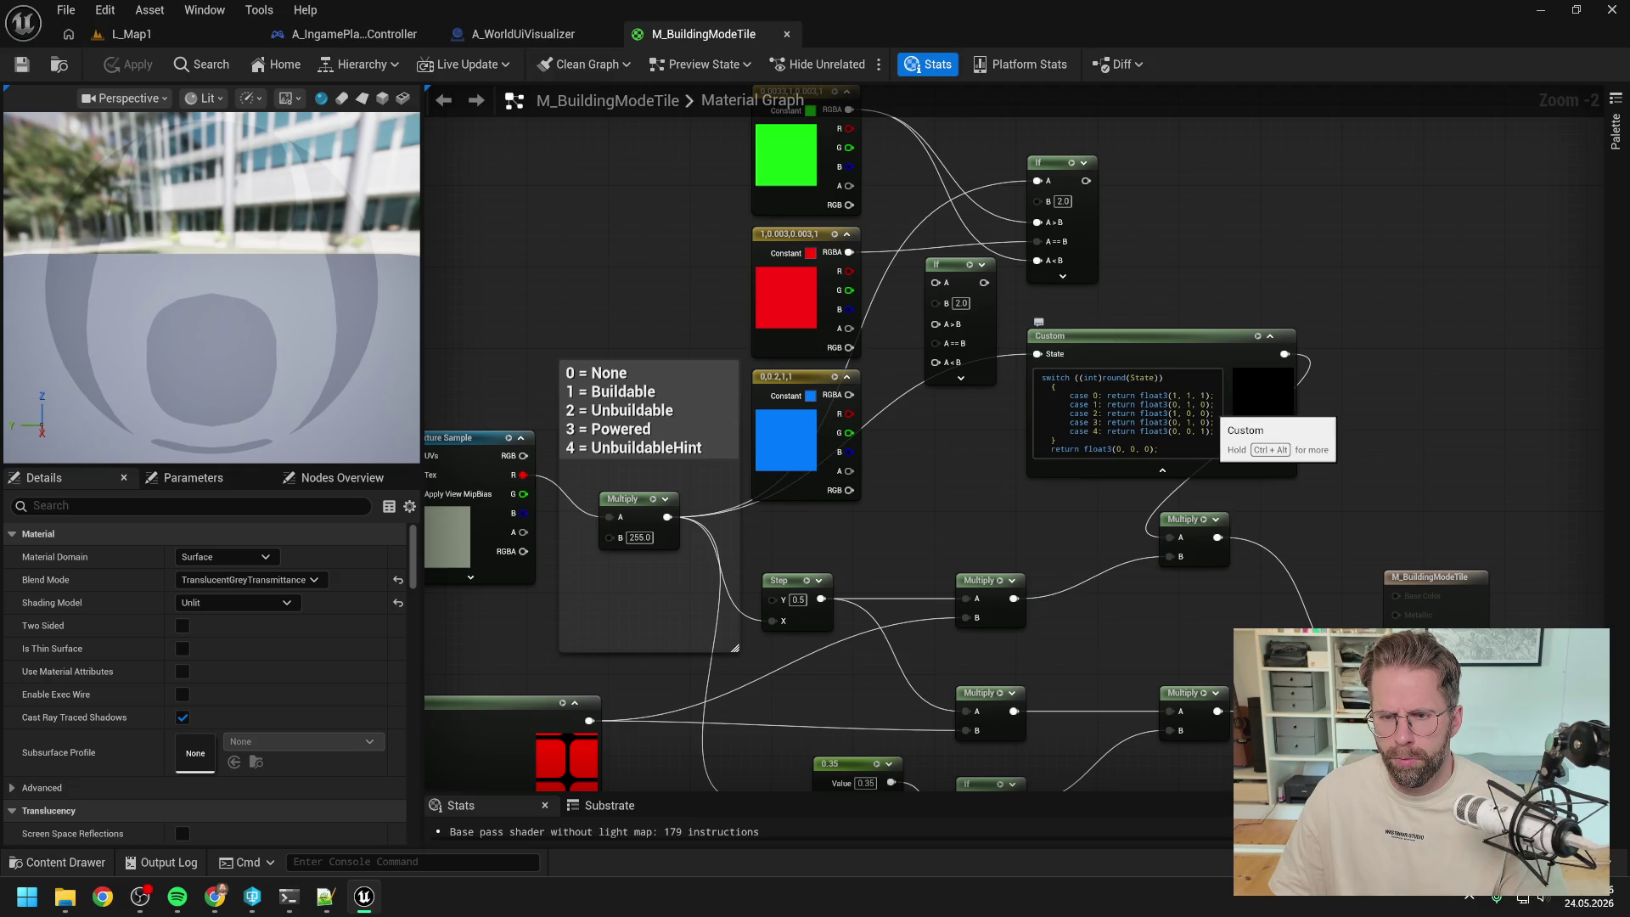
- Delete the green, red and blue constants and both If nodes, then apply the material
mouse_move(1182, 339)
mouse_down()
mouse_move(1108, 385)
mouse_move(987, 423)
mouse_move(1006, 303)
mouse_move(858, 378)
mouse_move(857, 358)
mouse_up()
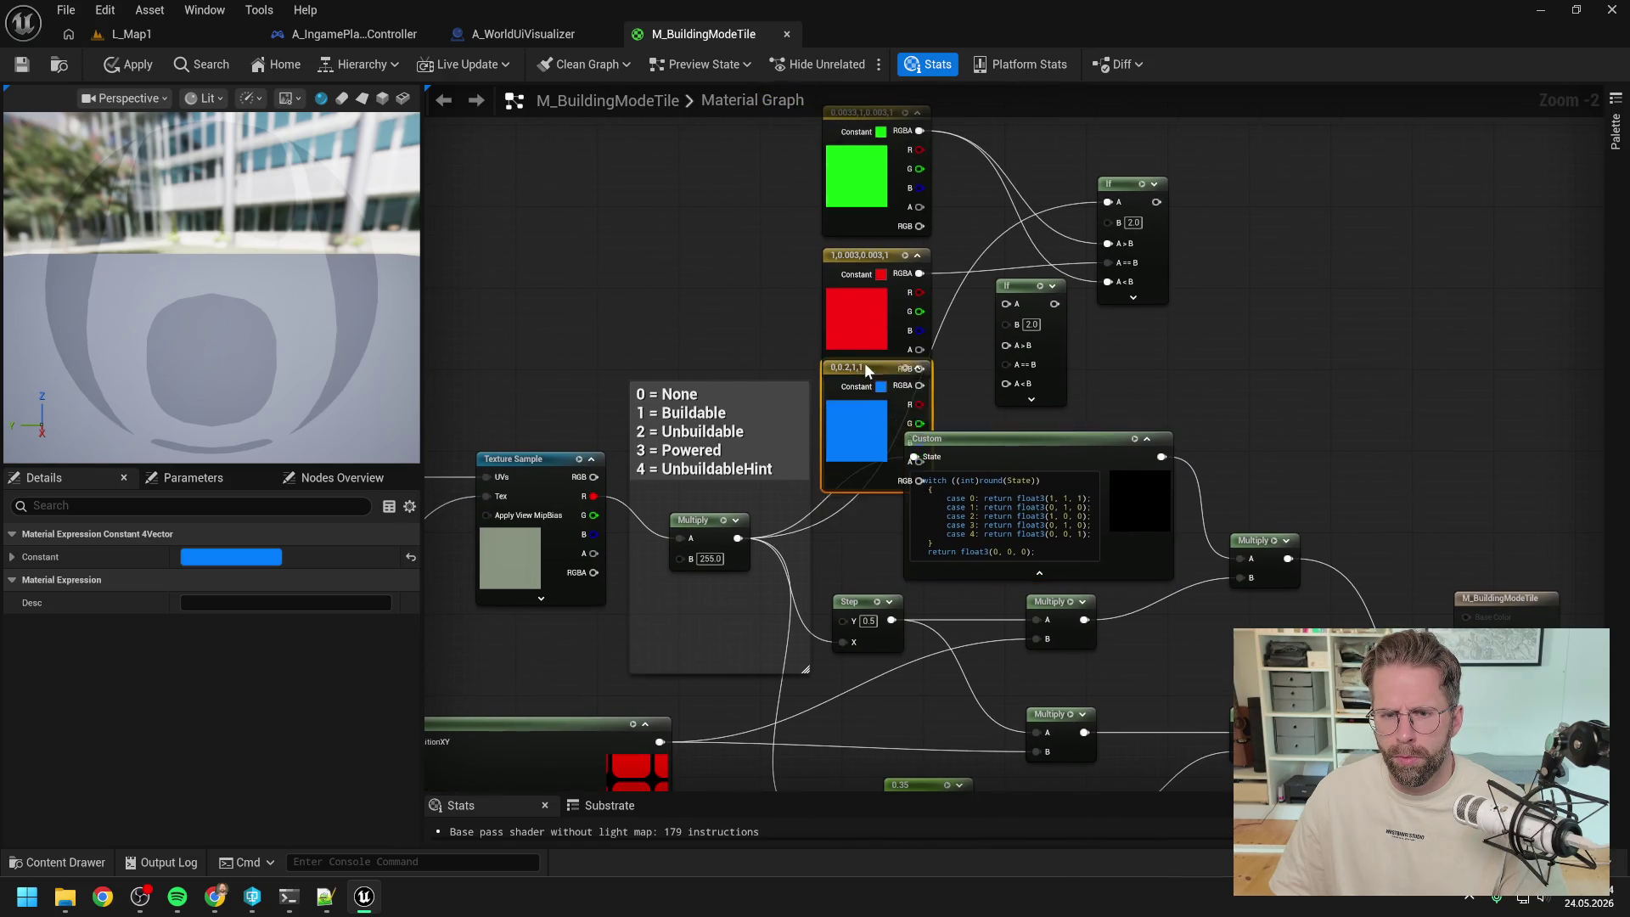
mouse_move(1168, 350)
mouse_down()
mouse_move(934, 127)
mouse_move(872, 241)
mouse_move(931, 153)
mouse_up()
key(Delete)
mouse_move(1046, 422)
mouse_down()
mouse_move(924, 350)
mouse_move(959, 351)
mouse_move(920, 219)
mouse_up()
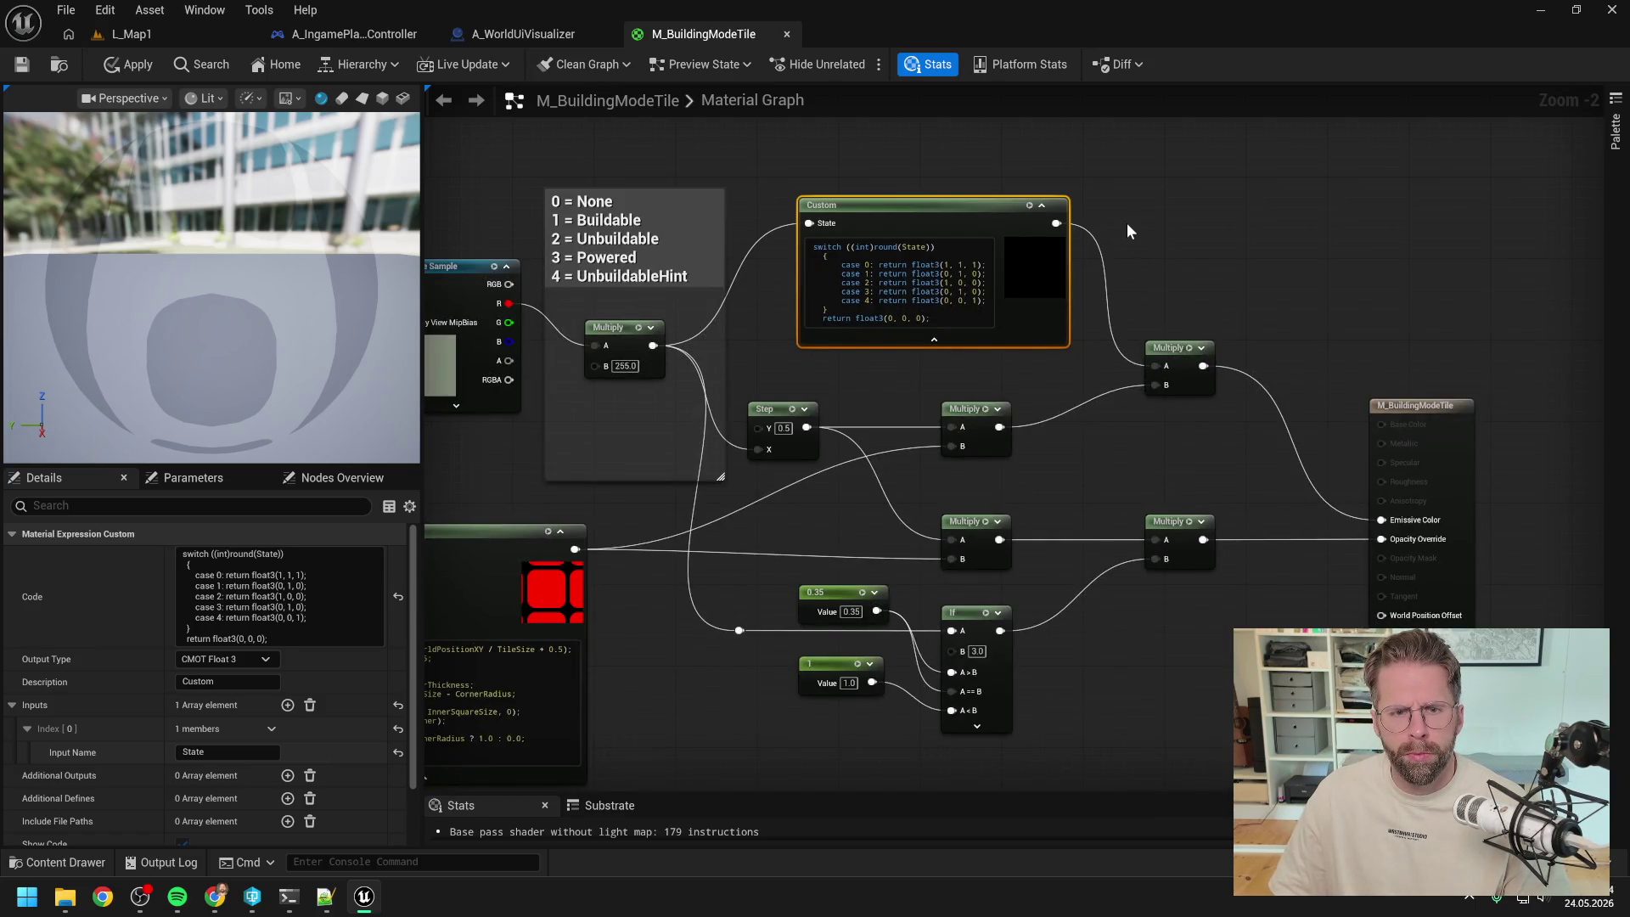
click(1127, 222)
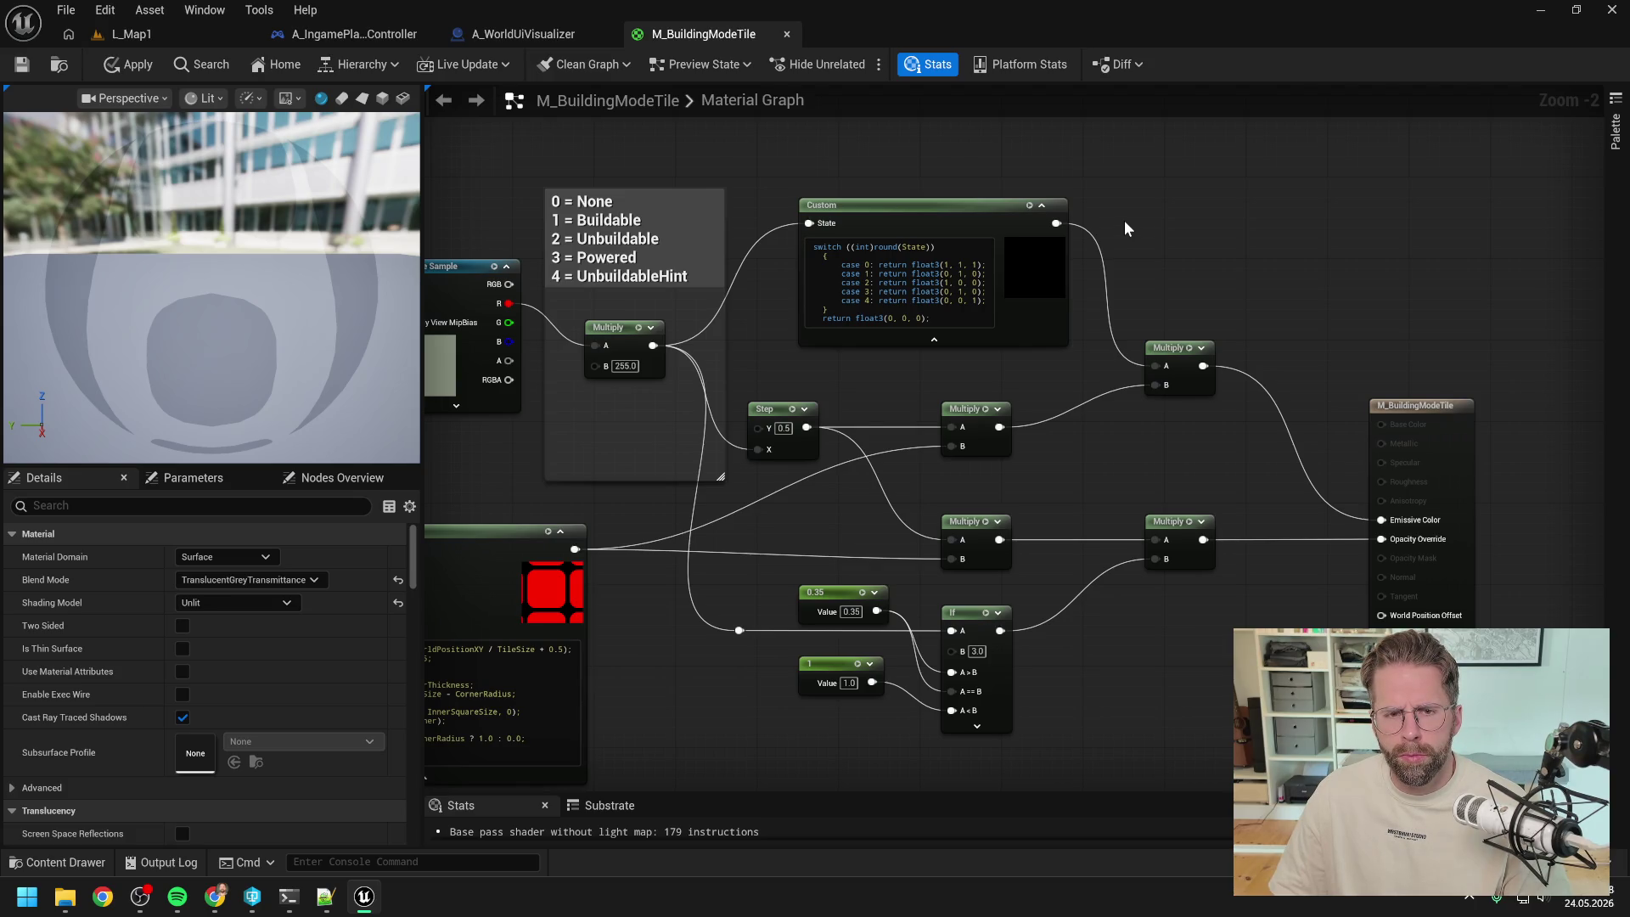
click(129, 65)
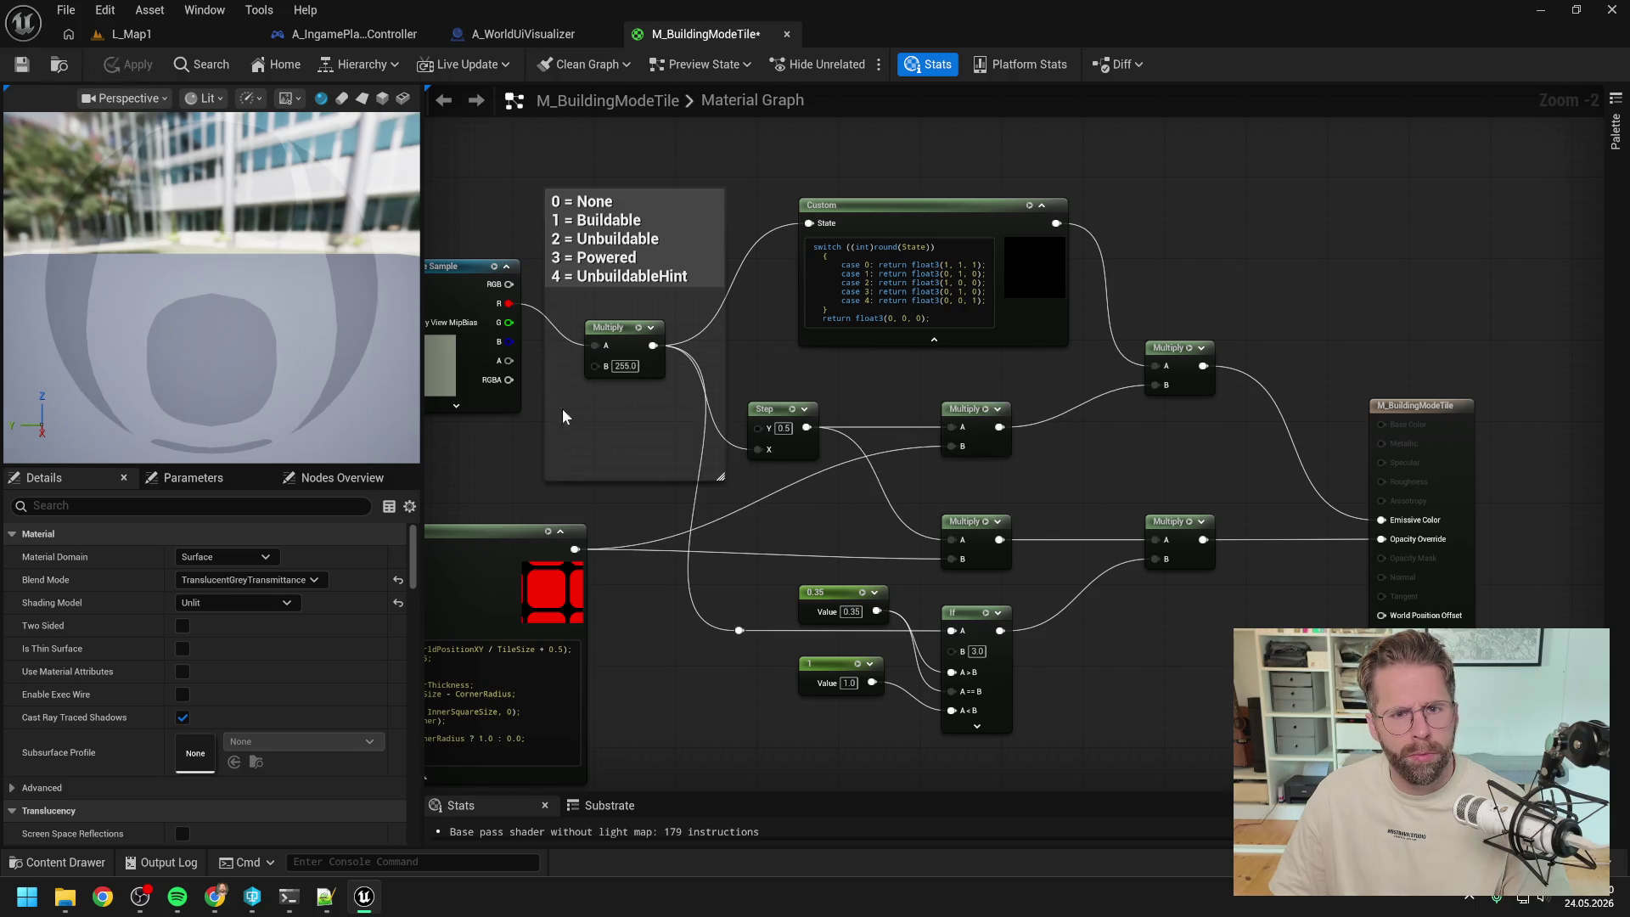
- Ask Claude whether tiles outside the PowerGrids are 0 = None or 2 = Unbuildable
click(288, 896)
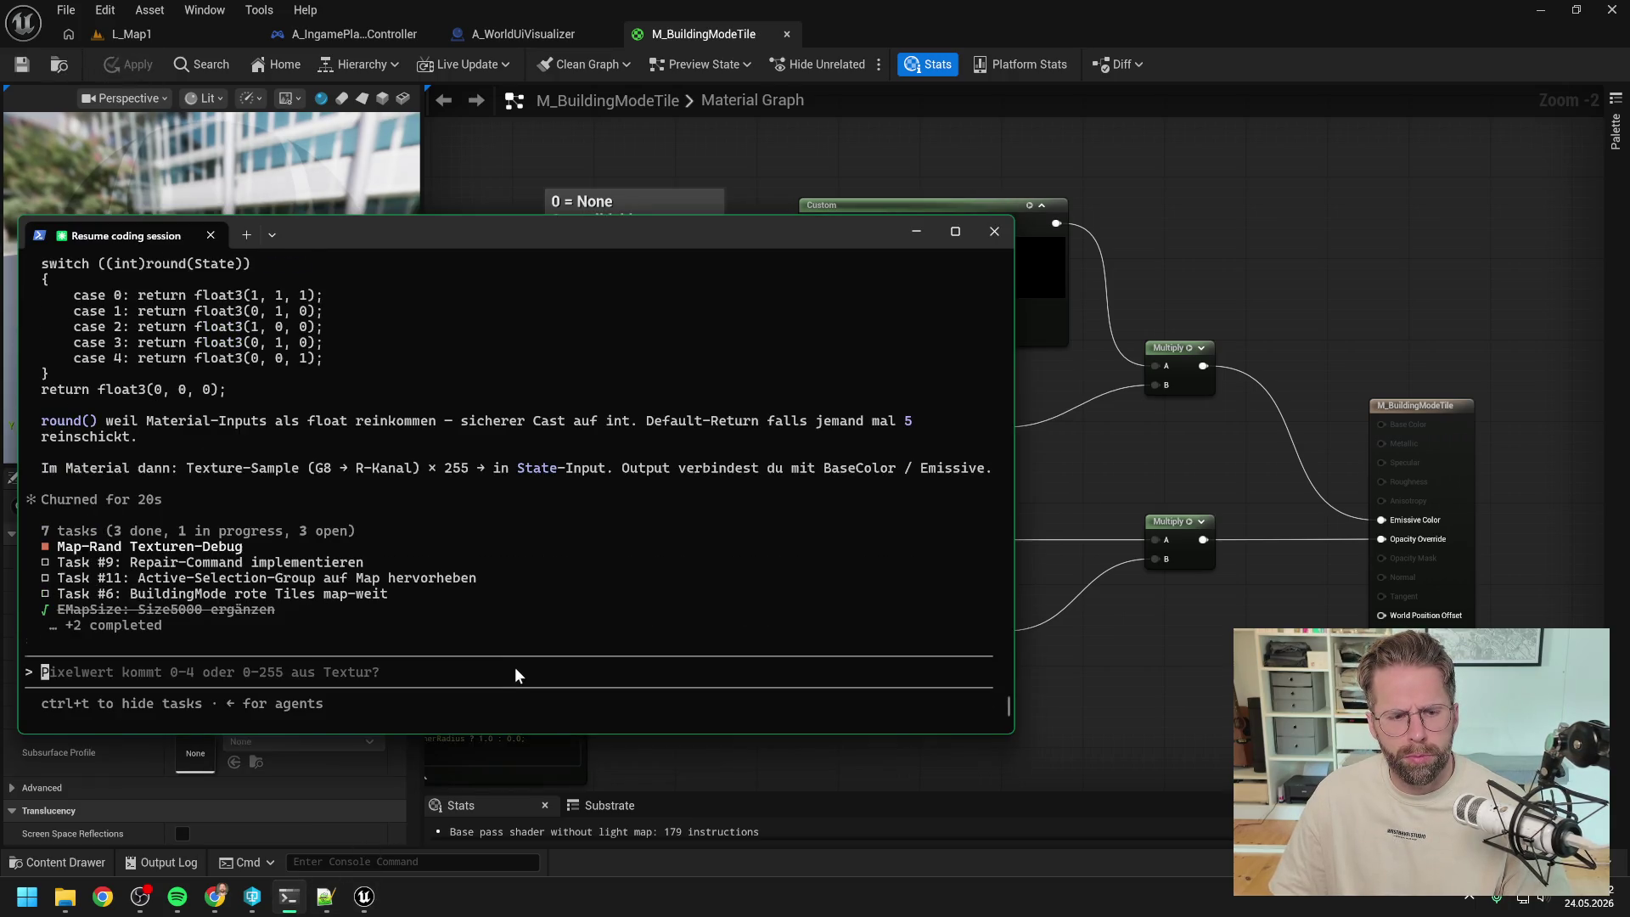
text(stehen)
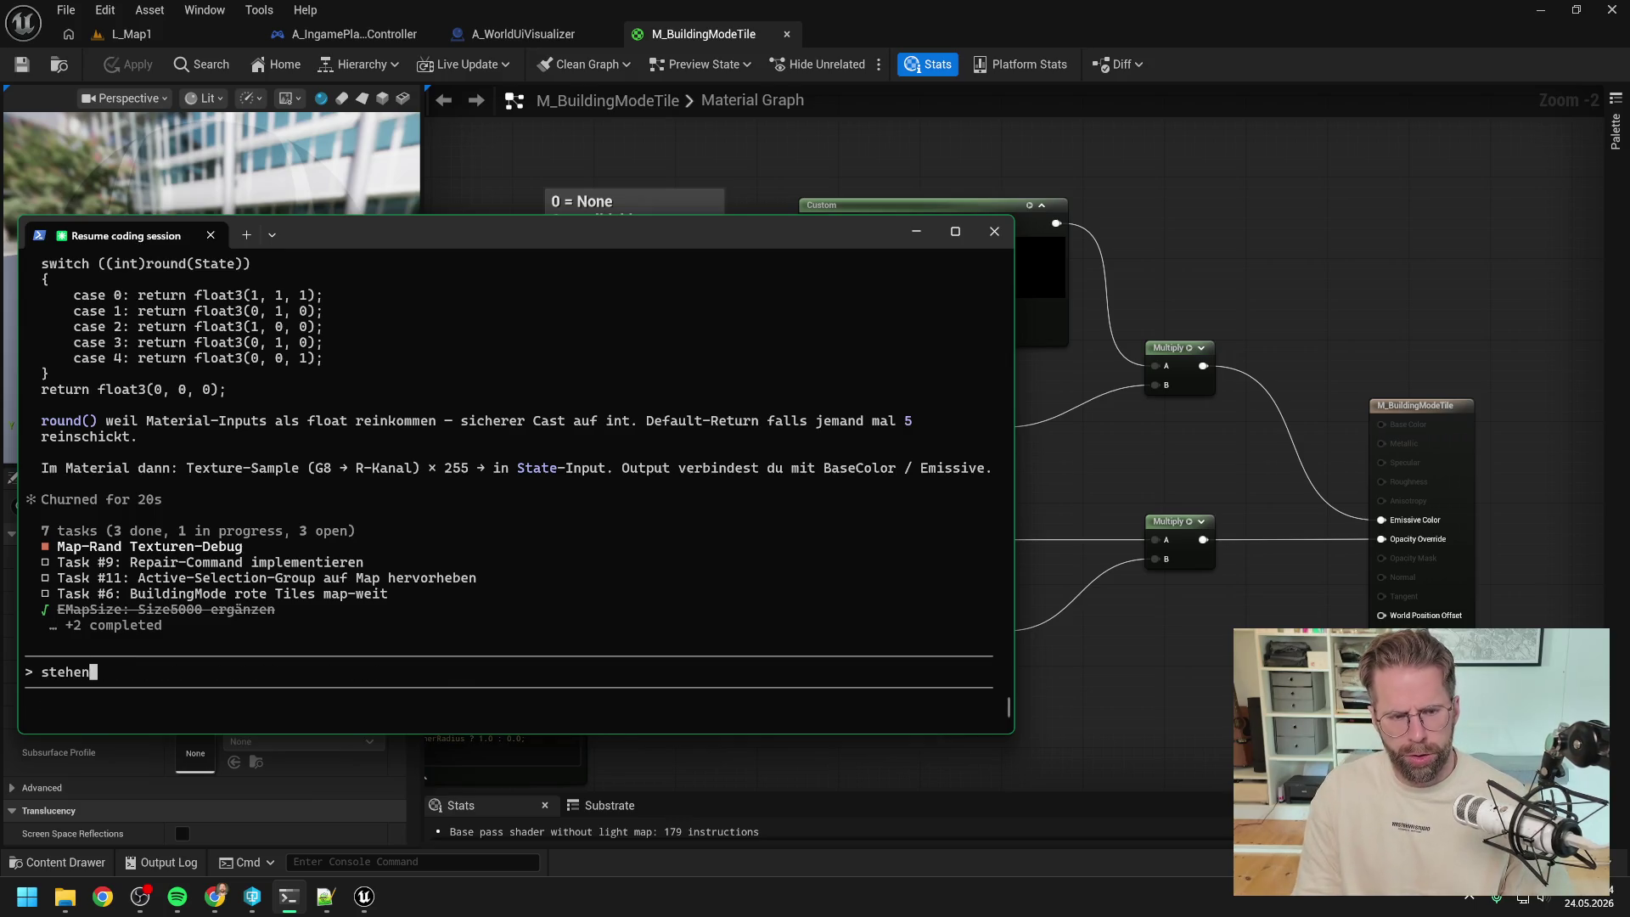
text( die Tiles au)
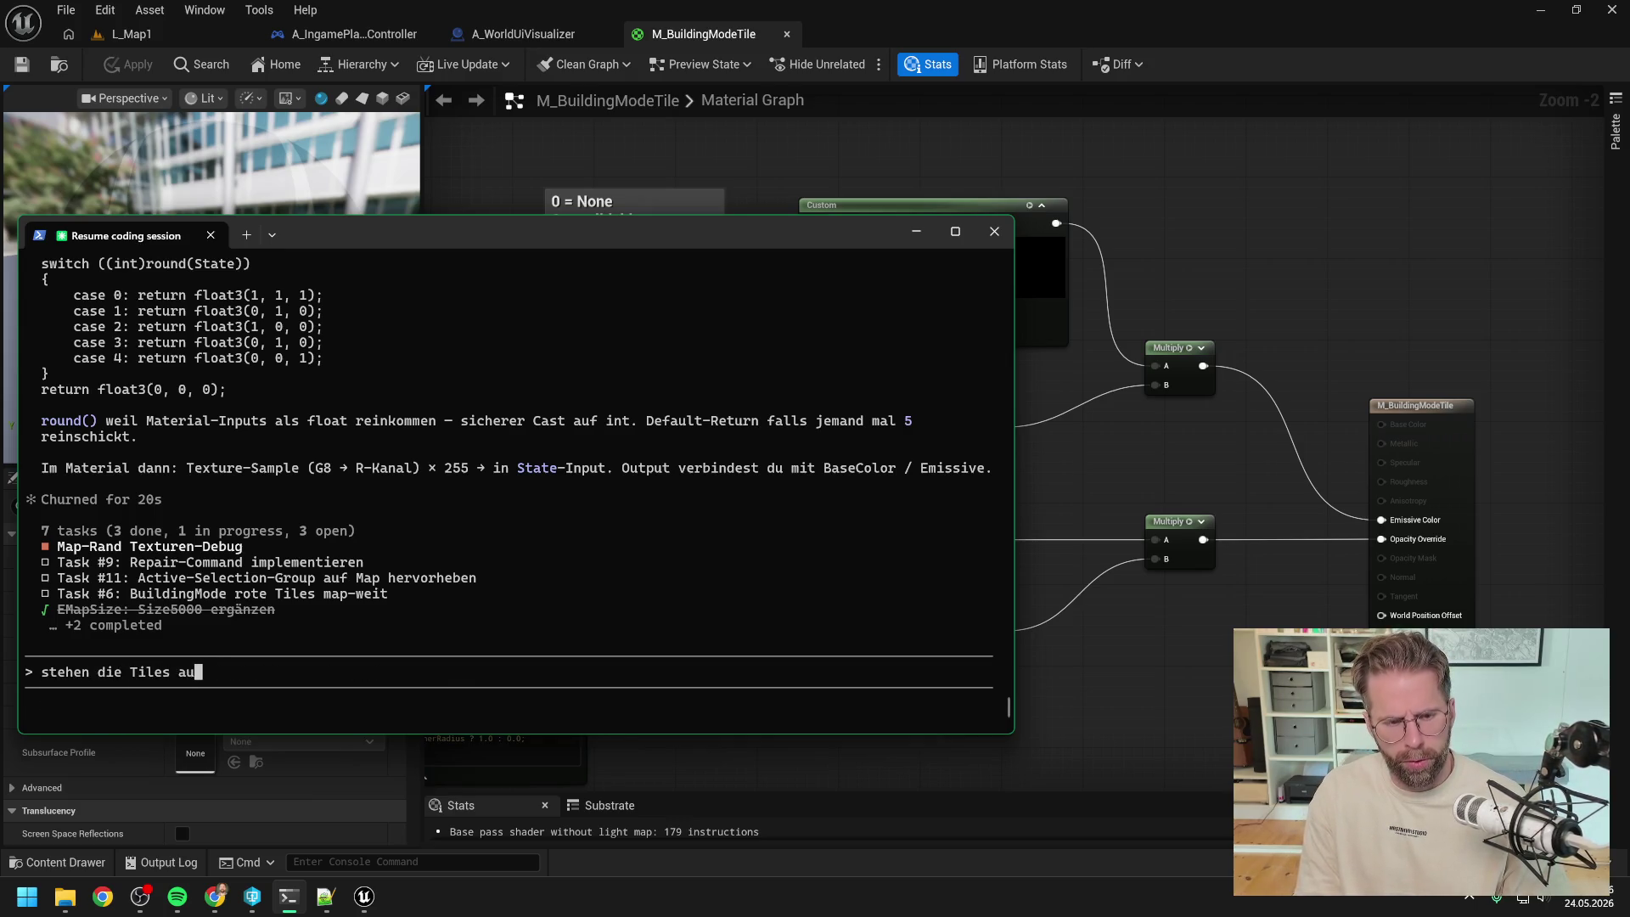
text(ßerhalb des Pop)
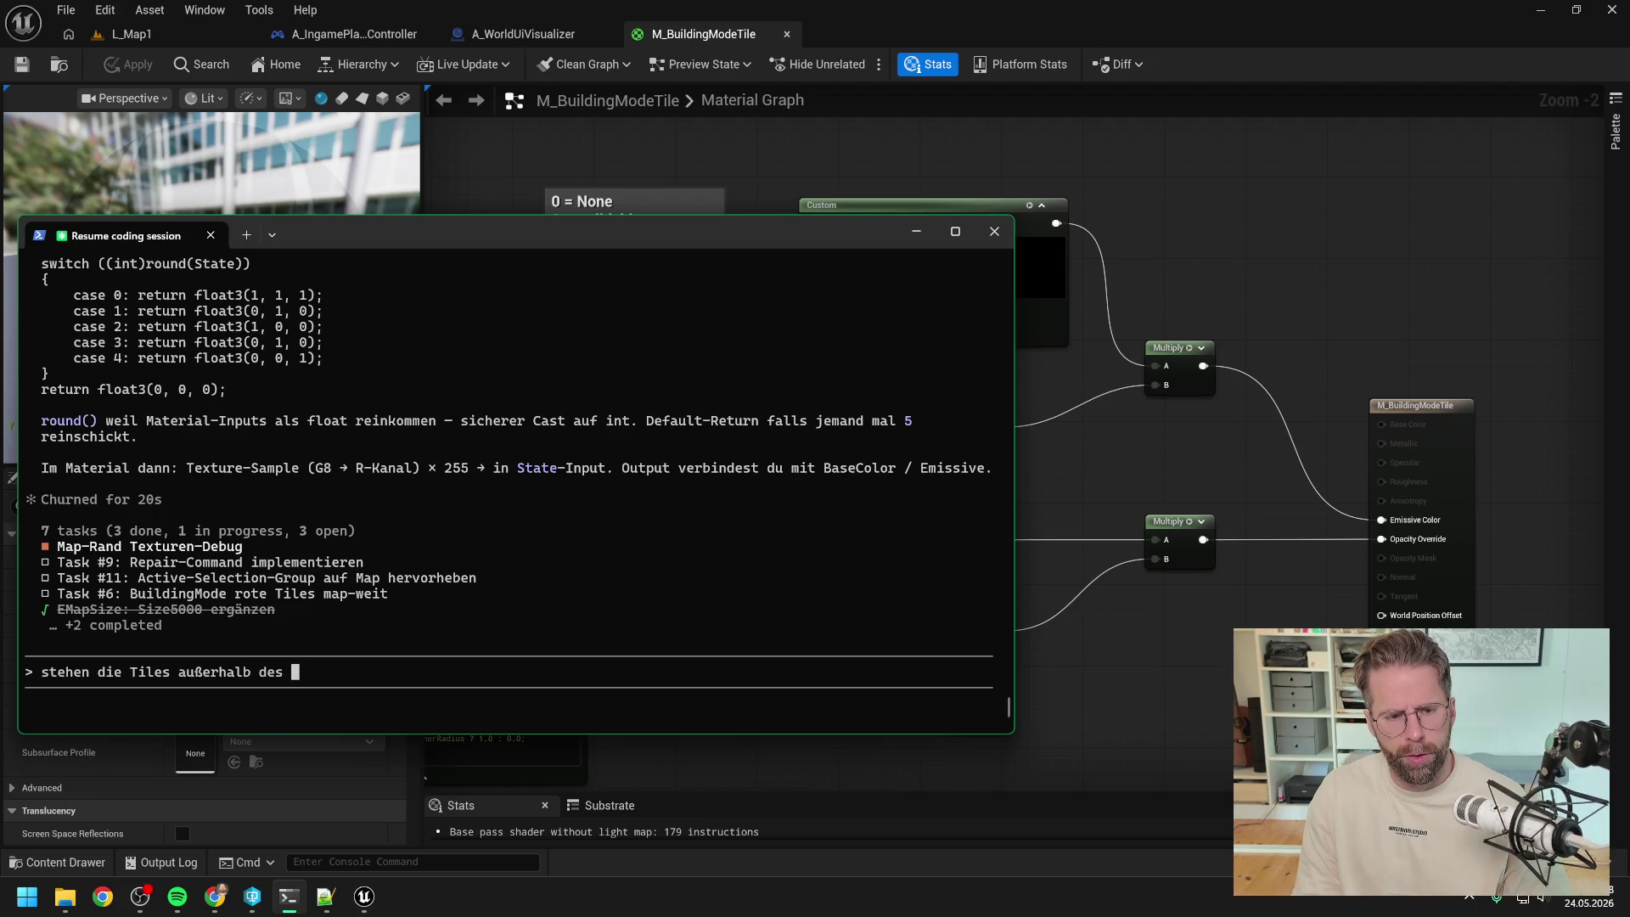
key(BackSpace)
text(werGr)
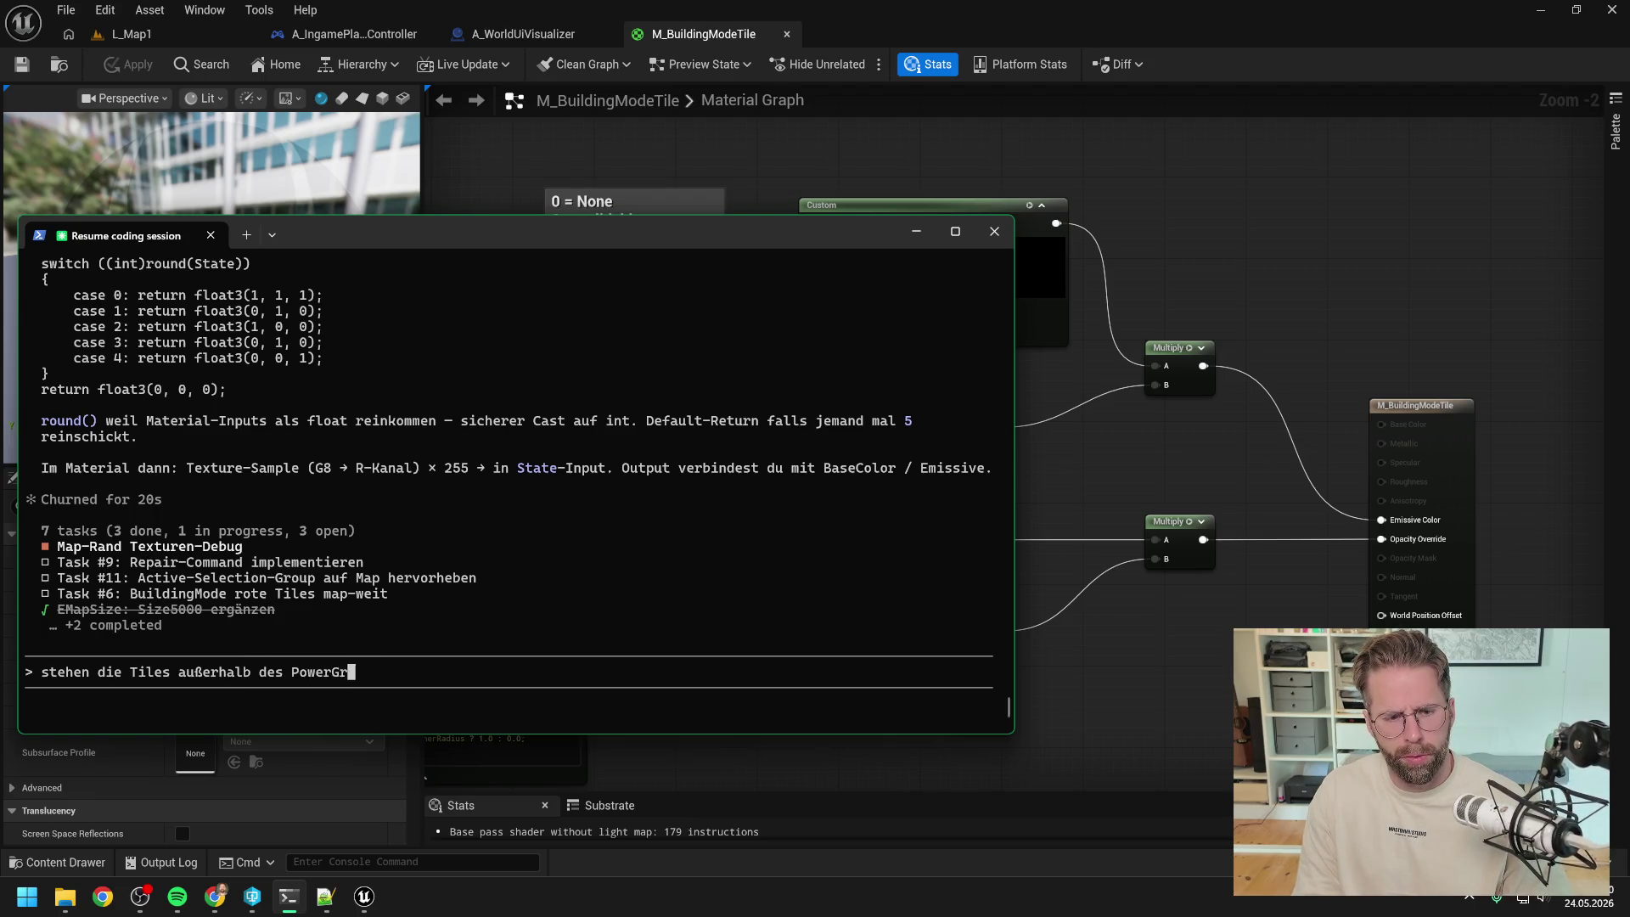
text(ids auf dem)
key(BackSpace)
key(BackSpace)
key(BackSpace)
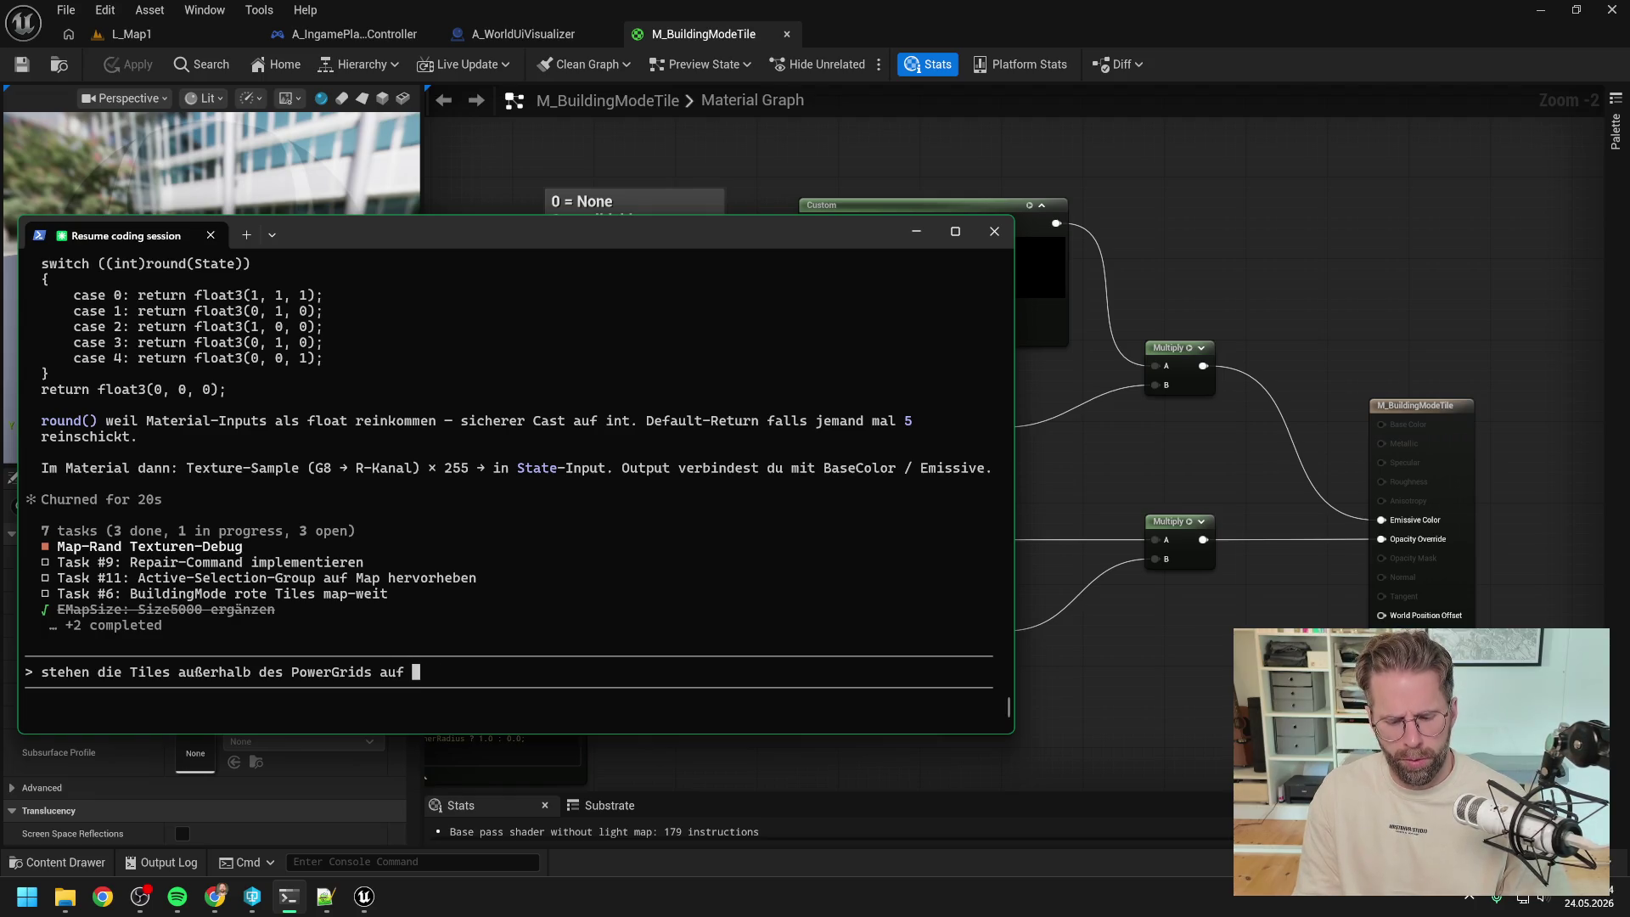
text(0 = N)
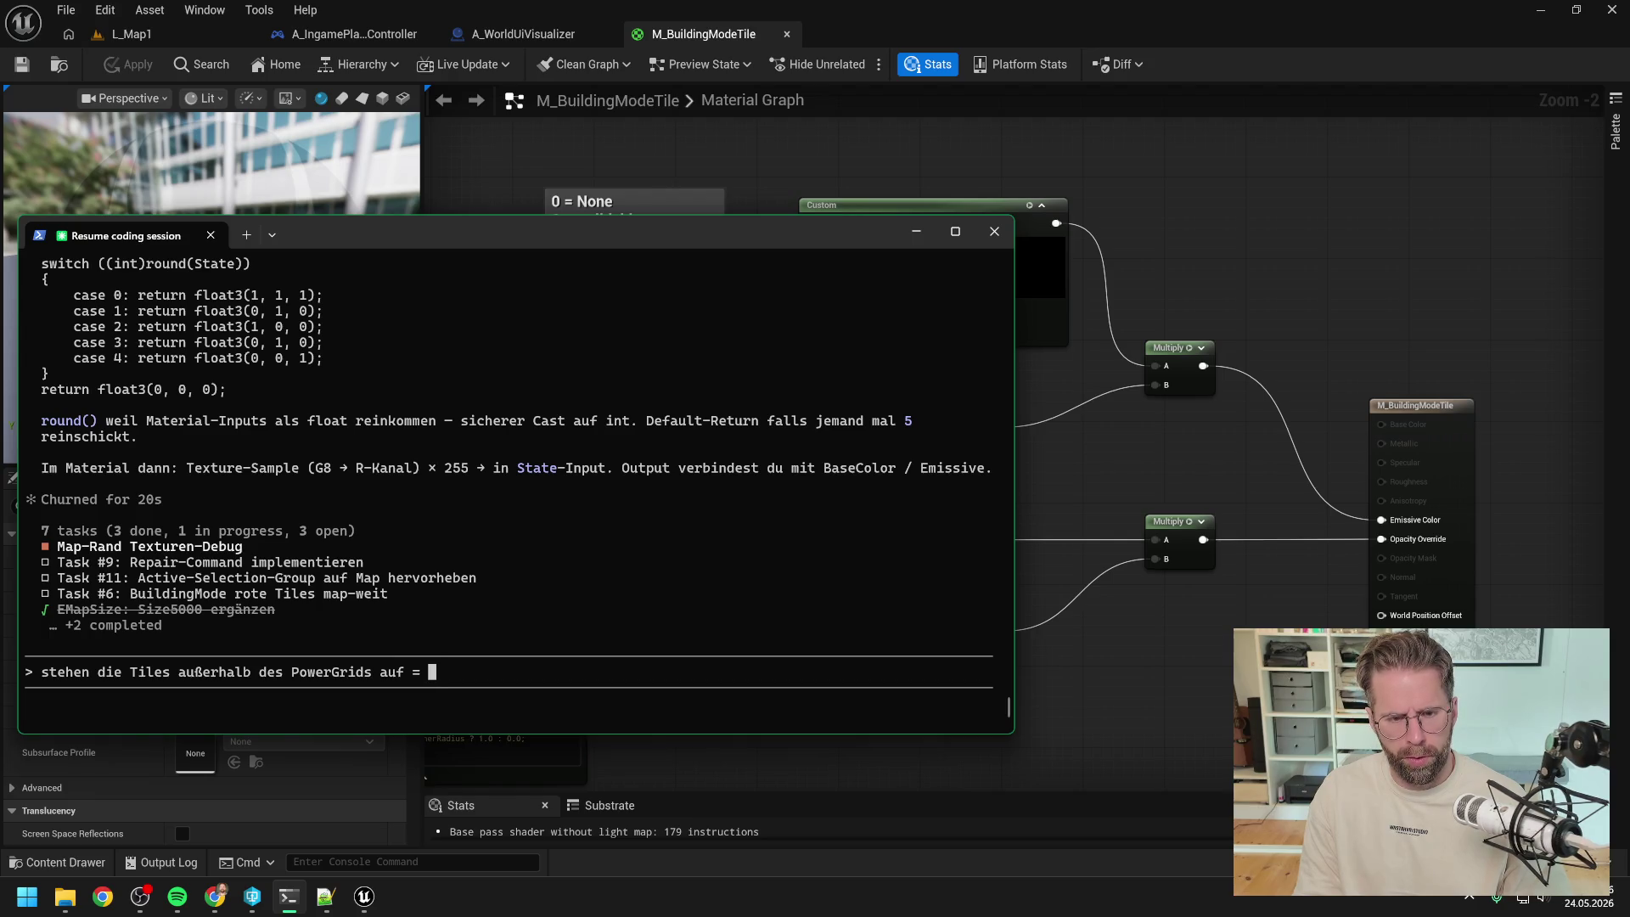
text(one oder auf)
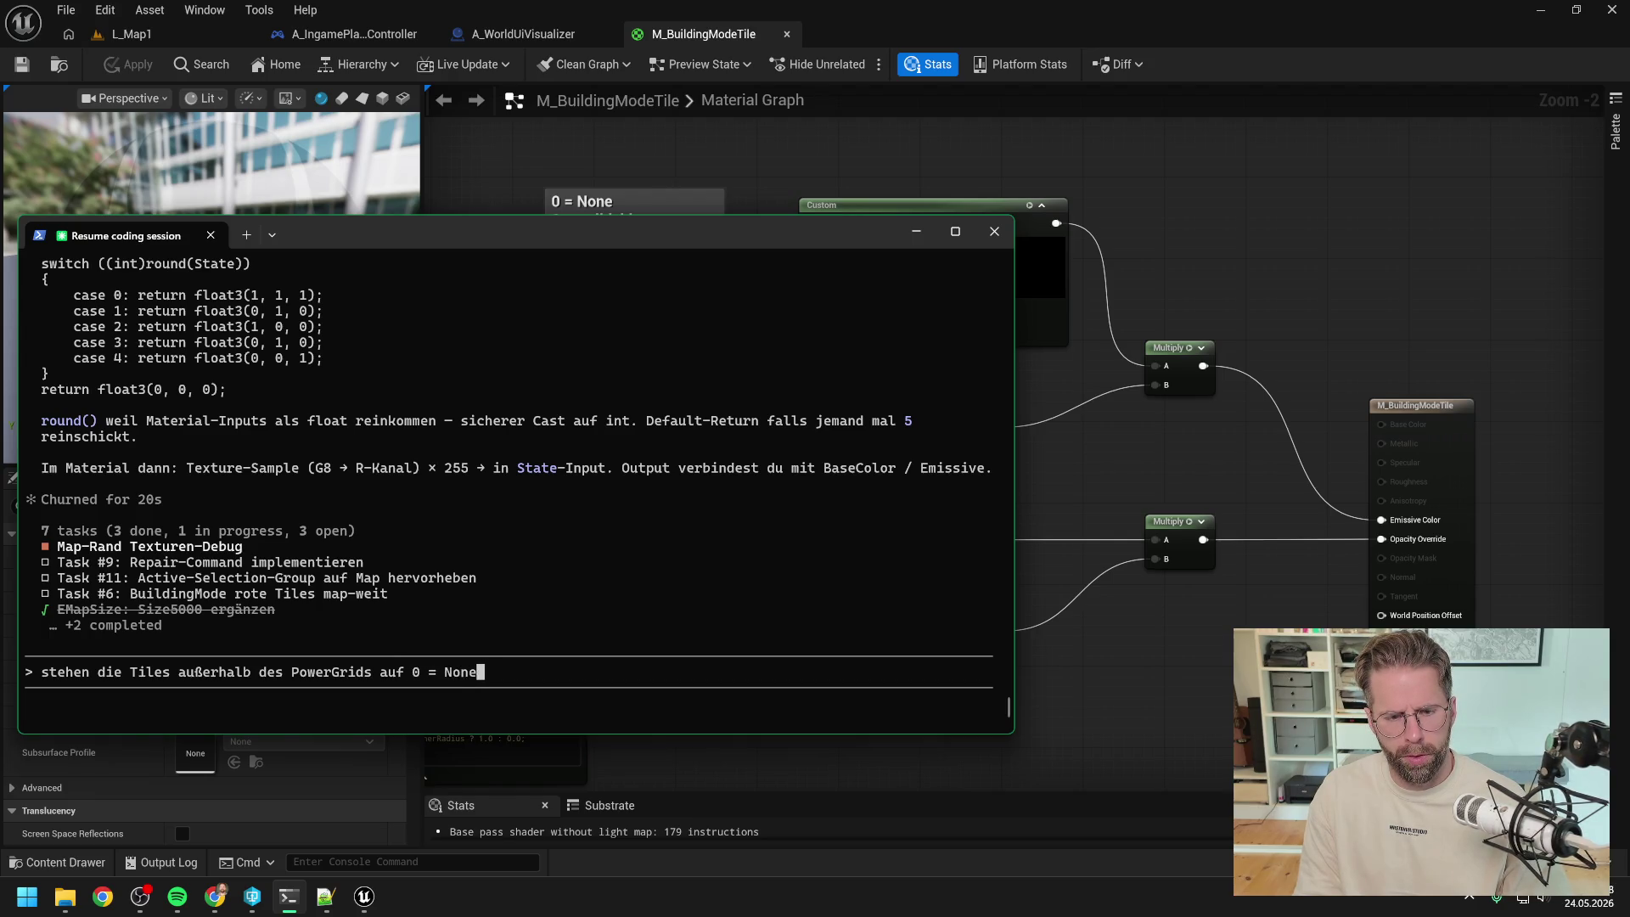
mouse_move(495, 232)
mouse_down()
mouse_move(700, 381)
mouse_move(852, 375)
mouse_up()
text(2 = unbui)
key(BackSpace)
key(BackSpace)
key(BackSpace)
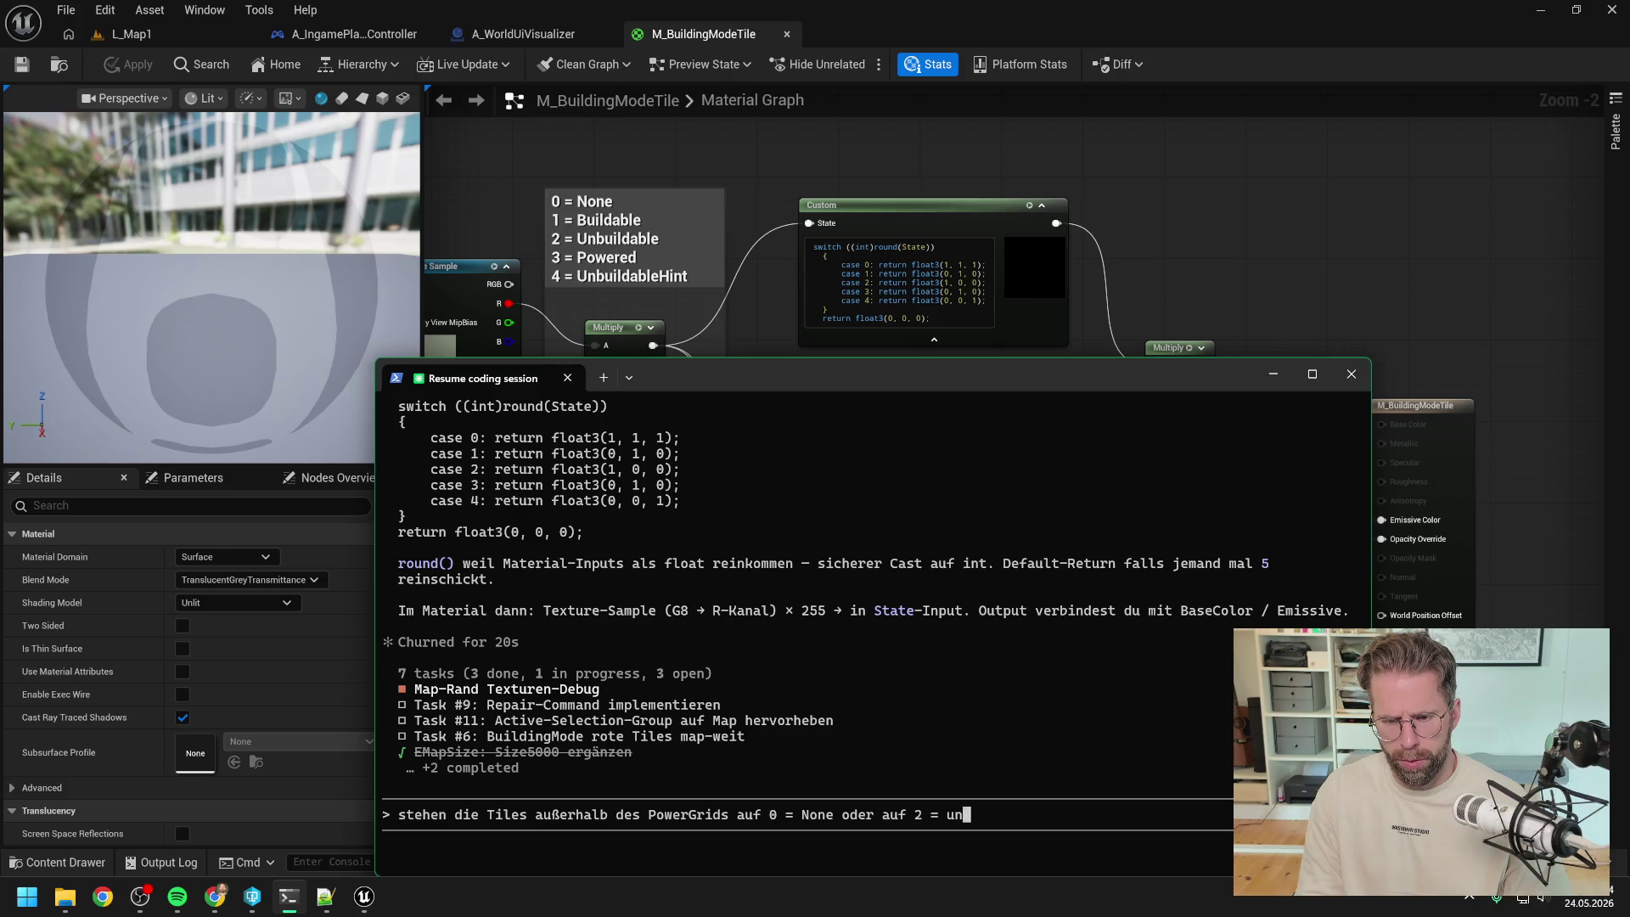
text(Unbui)
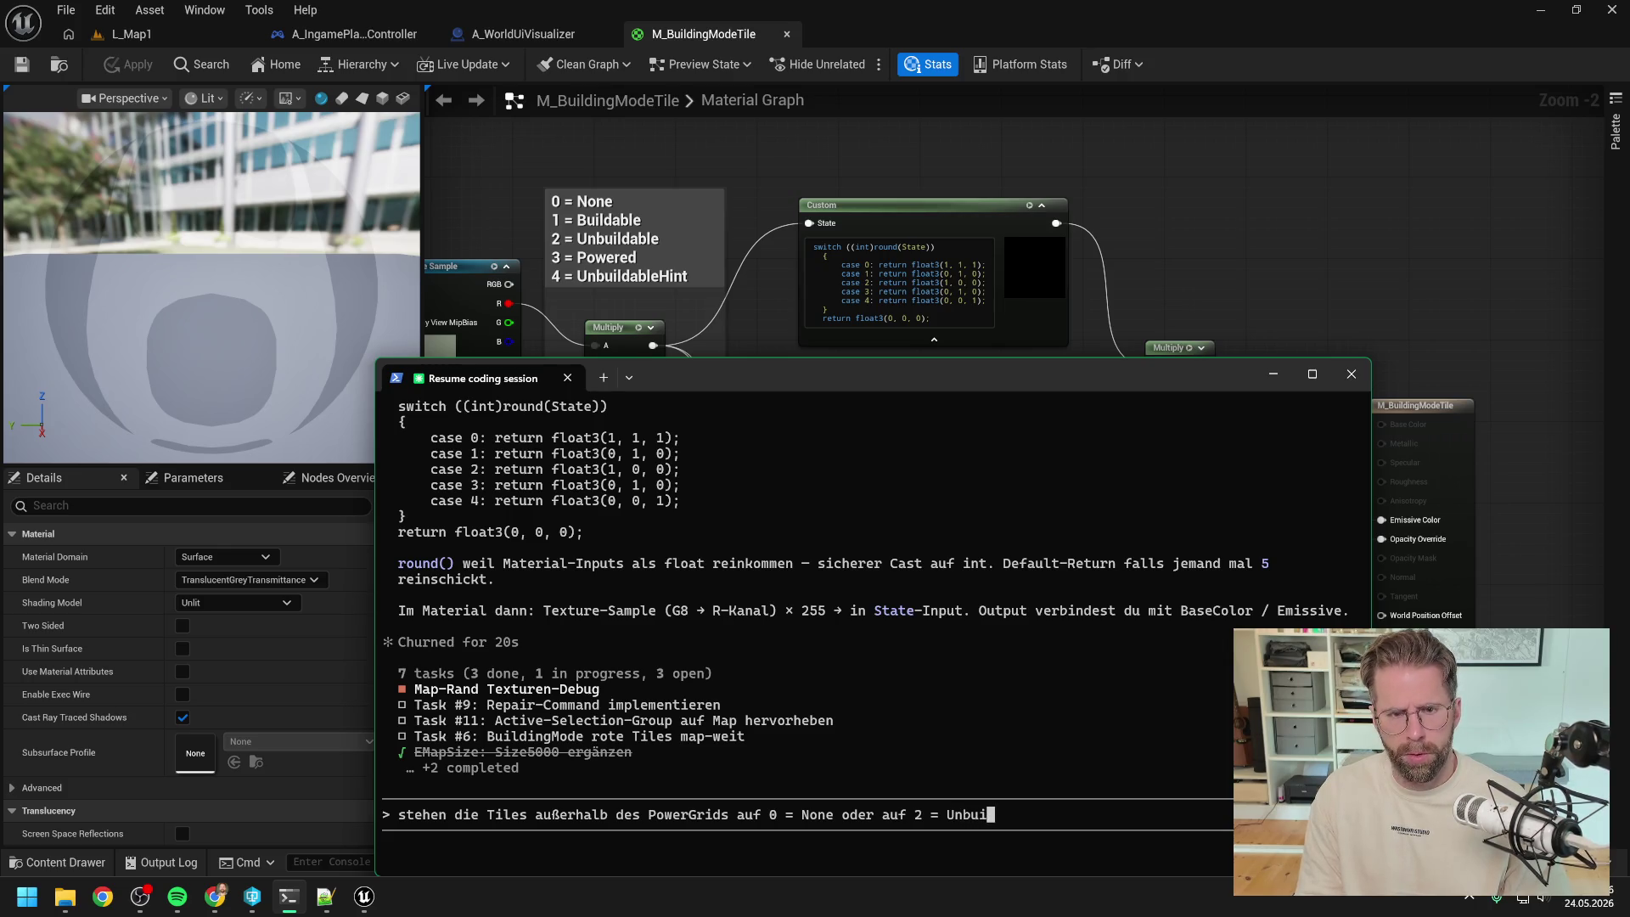
text(ldable? Dort wollen wir auf jed)
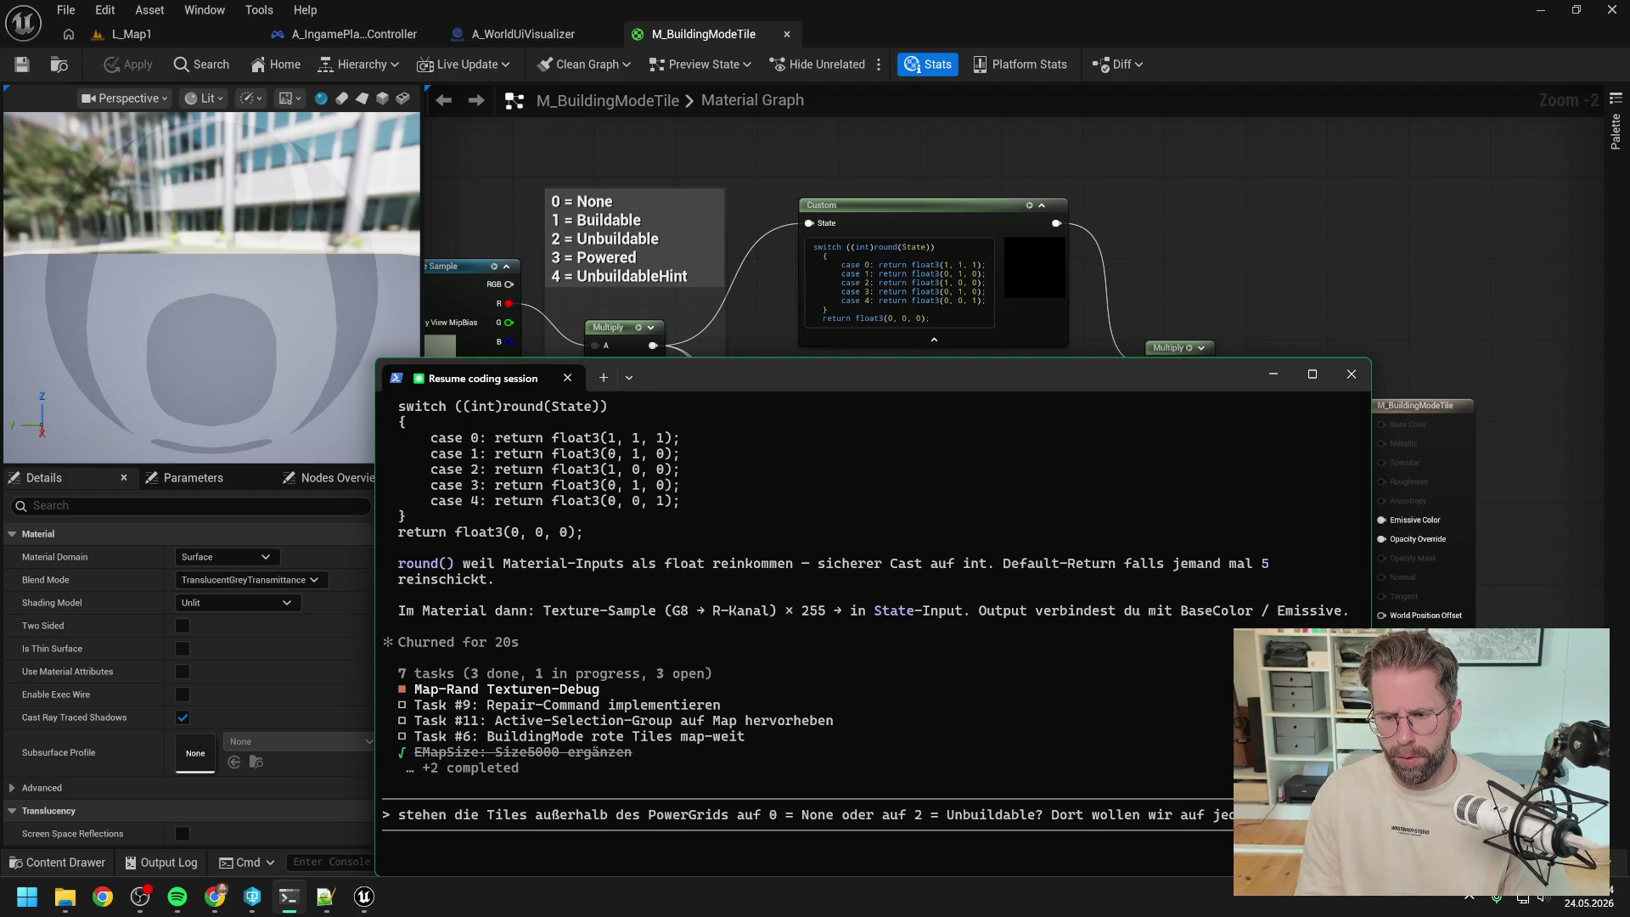
key(BackSpace)
key(BackSpace)
key(BackSpace)
key(BackSpace)
key(BackSpace)
key(BackSpace)
key(Return)
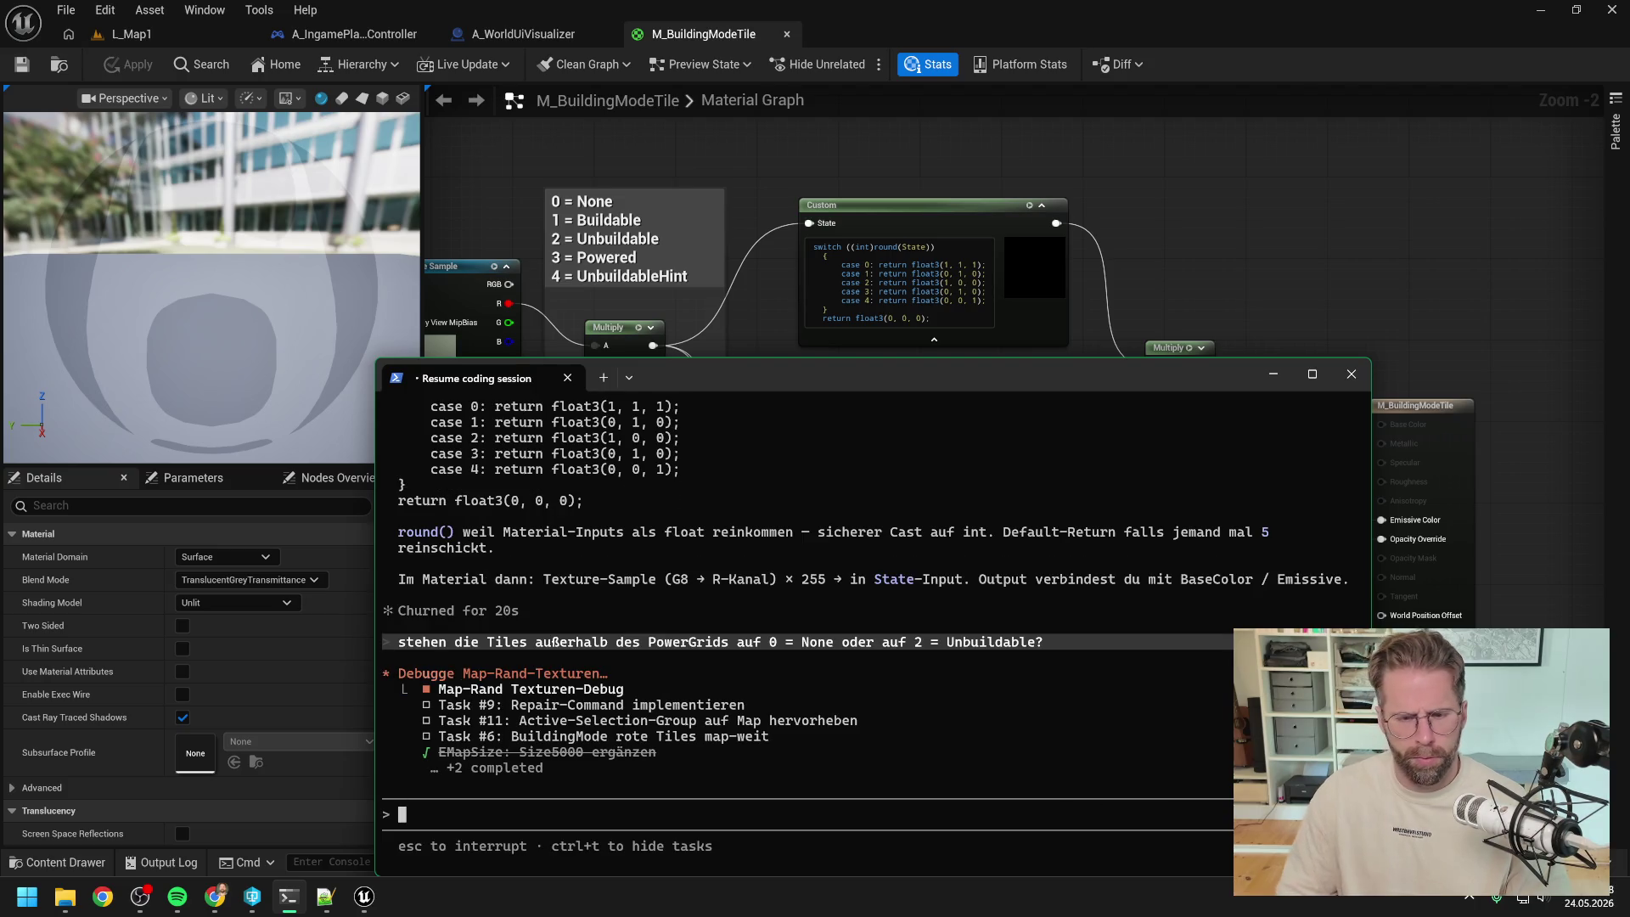
drag(770, 374, 759, 277)
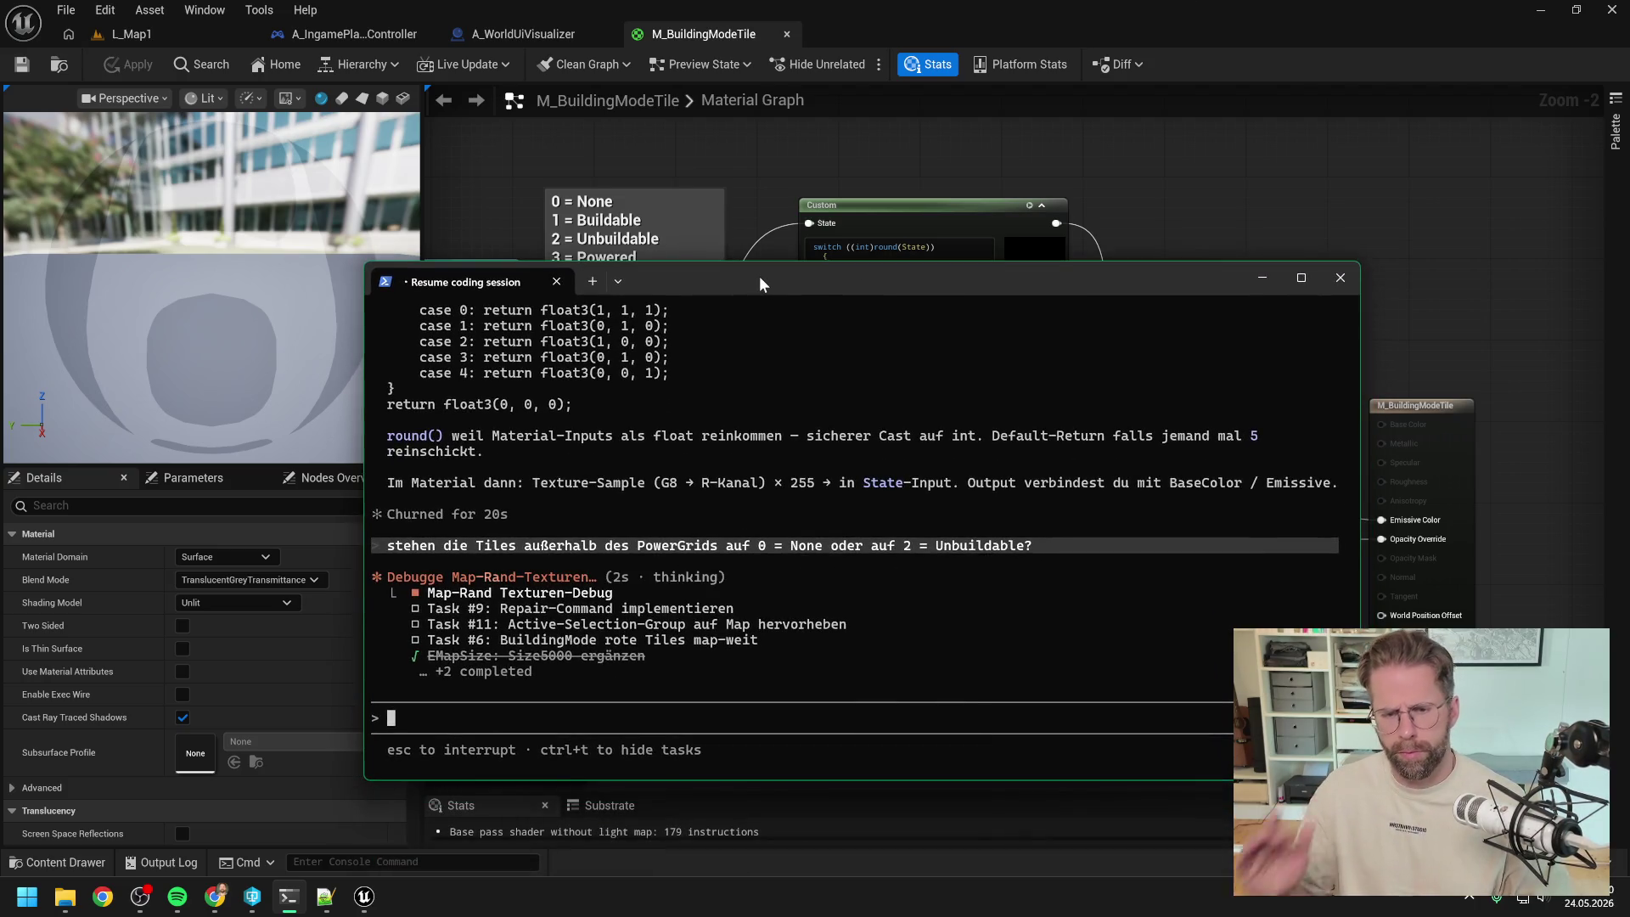
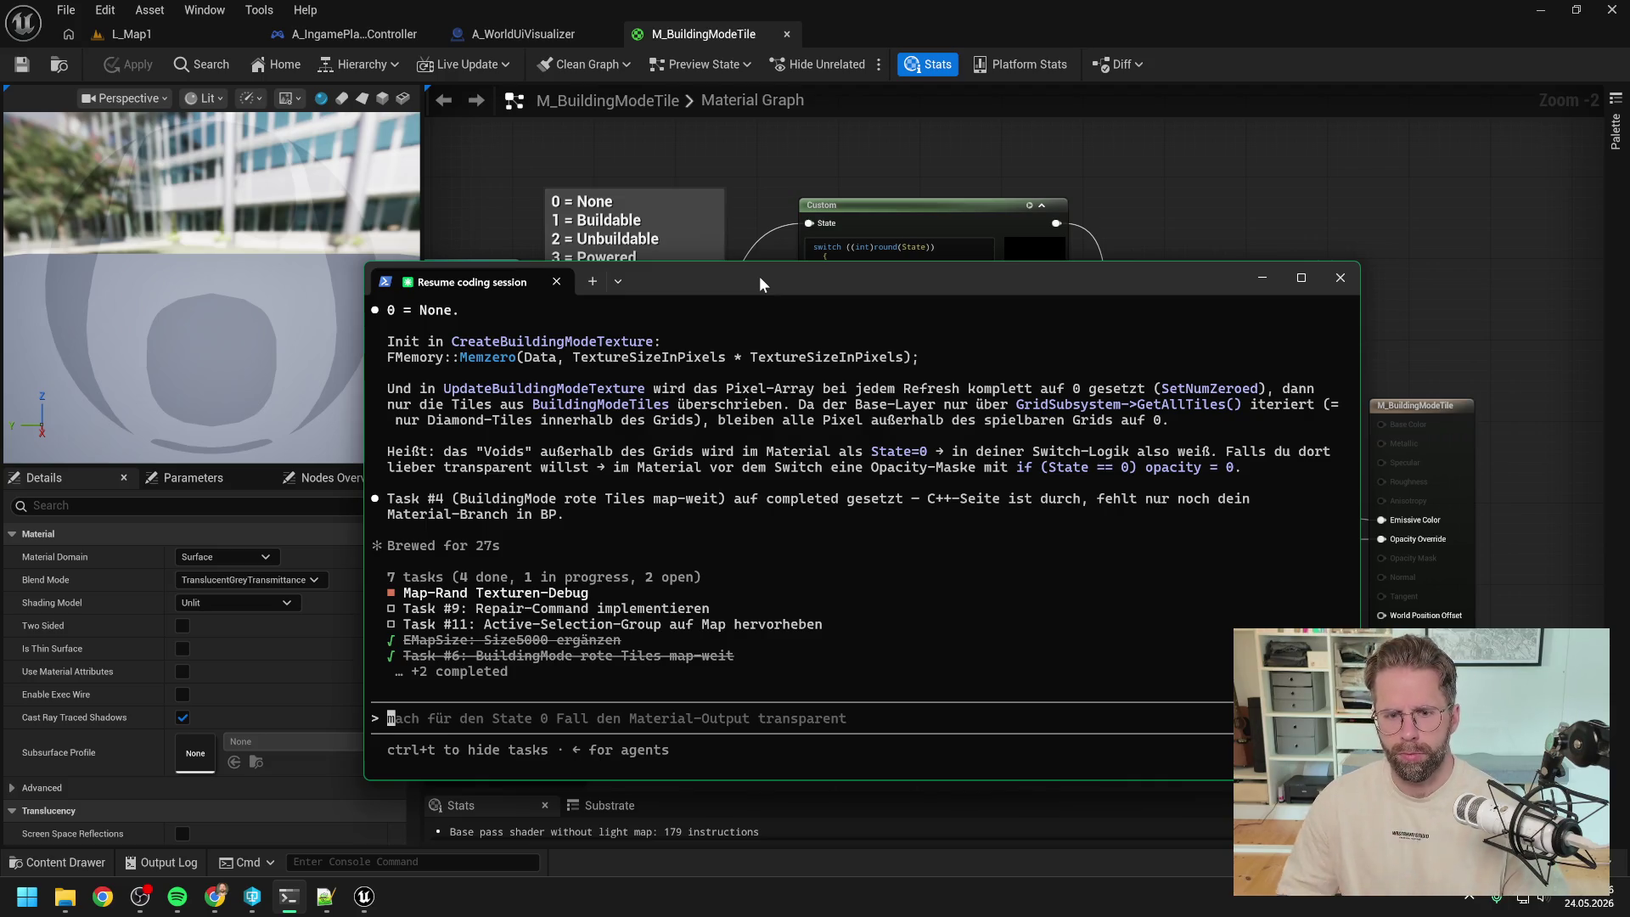
- Bring the Unreal material editor with the M_BuildingModeTile graph in front of the terminal
click(1204, 224)
drag(1251, 340, 1225, 270)
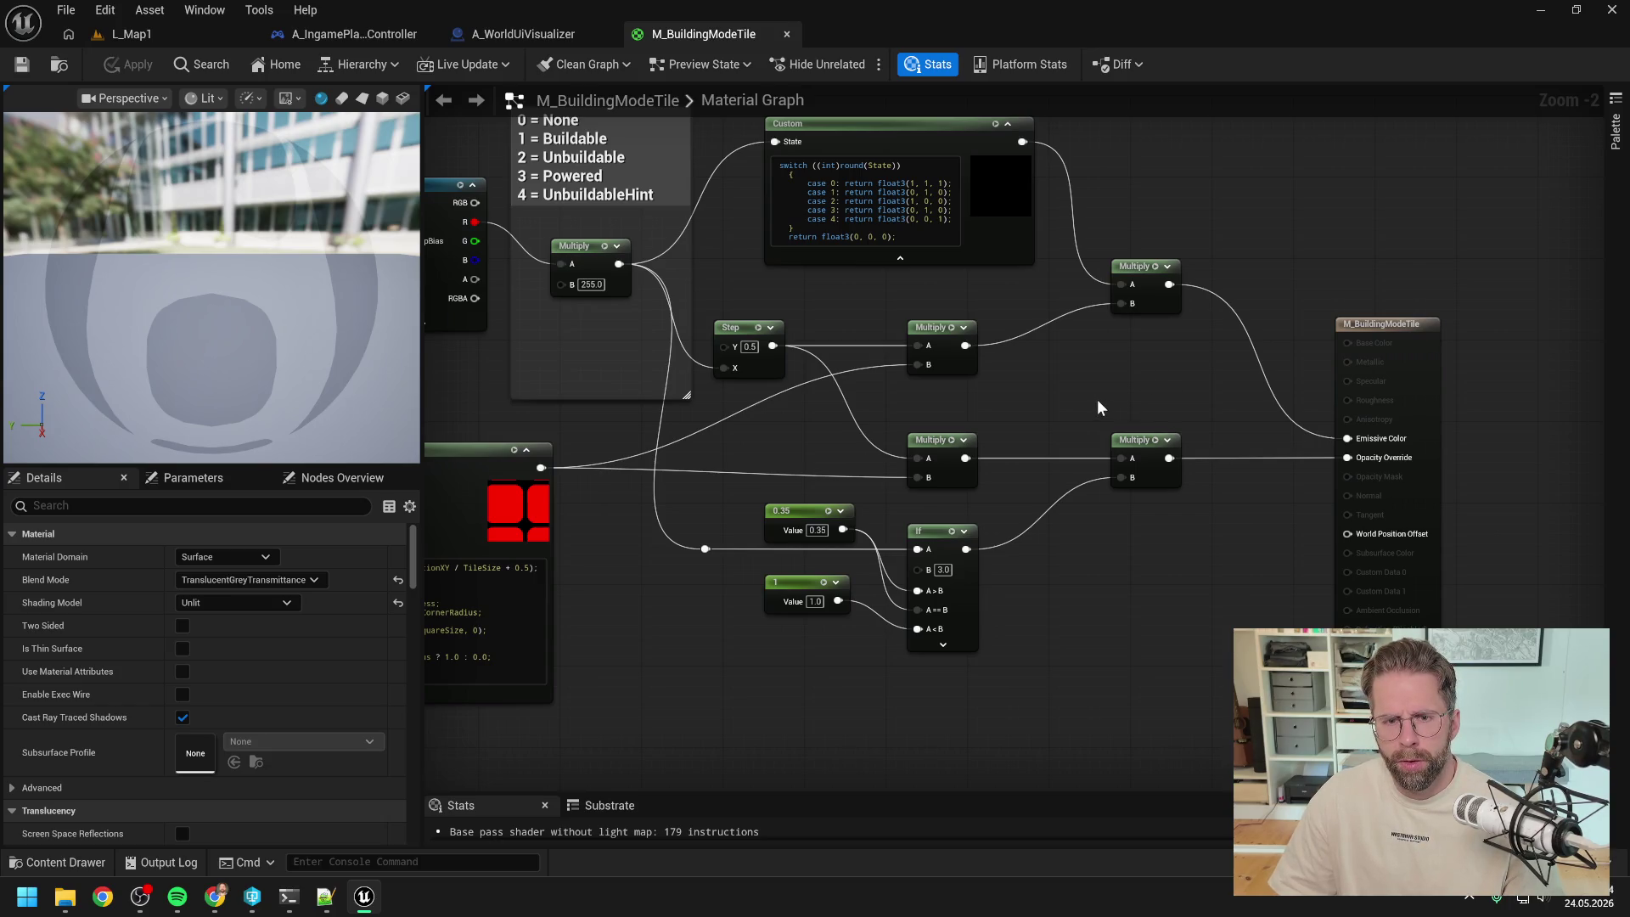
- Duplicate the state-switch Custom node and place the copy below the If node
mouse_move(1077, 399)
mouse_down()
mouse_move(1101, 432)
mouse_move(1127, 426)
mouse_up()
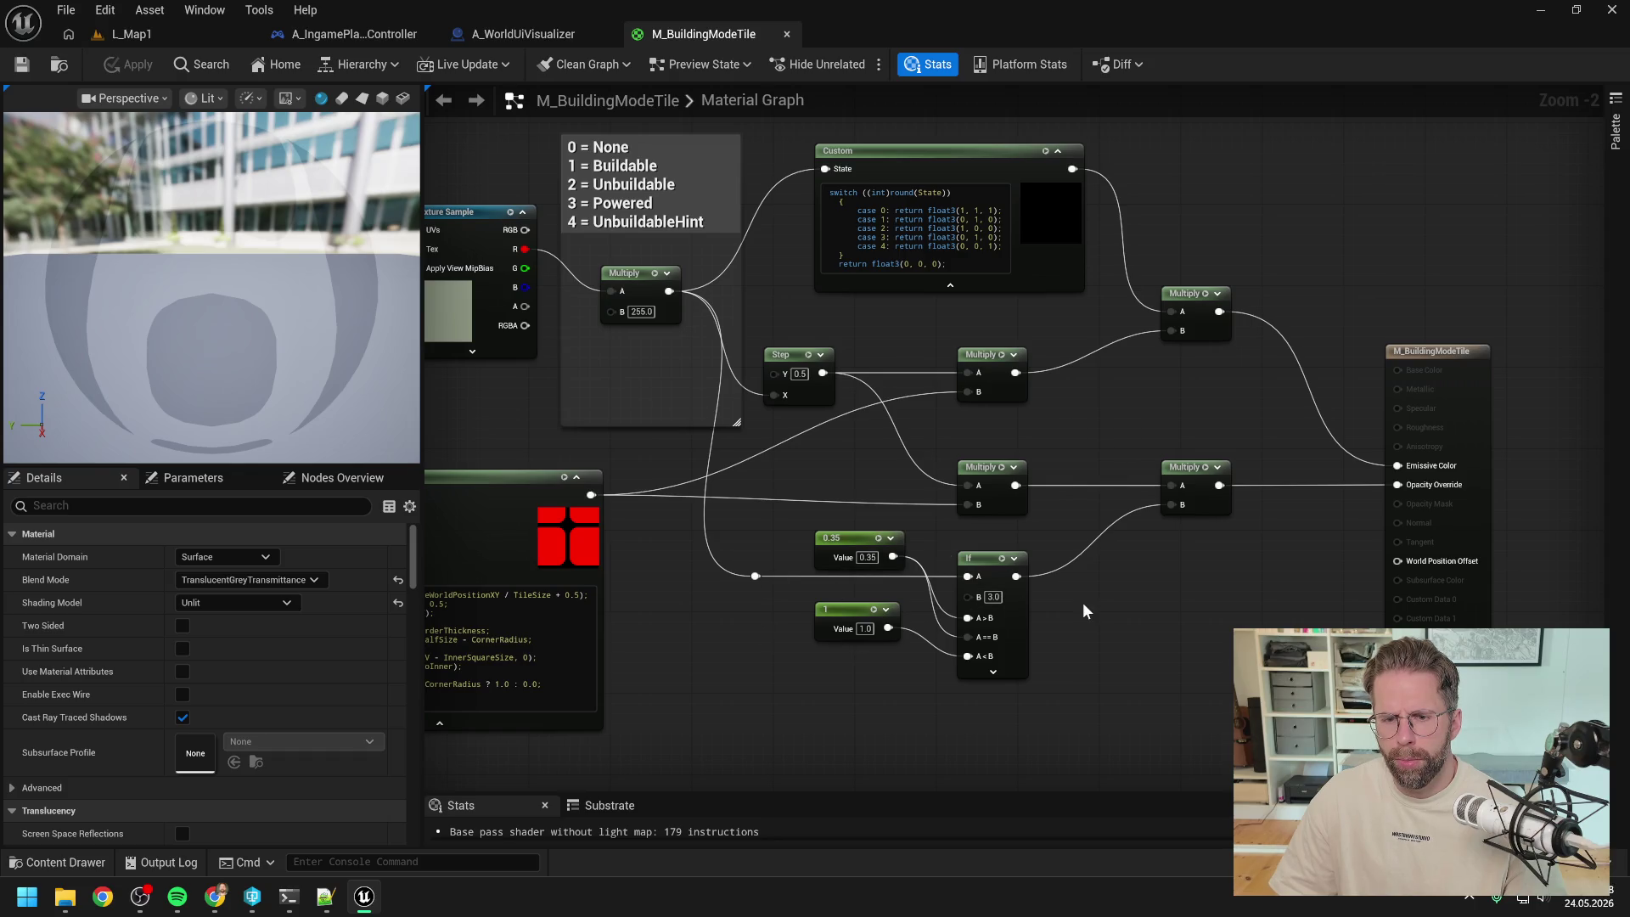
drag(1081, 603, 1124, 606)
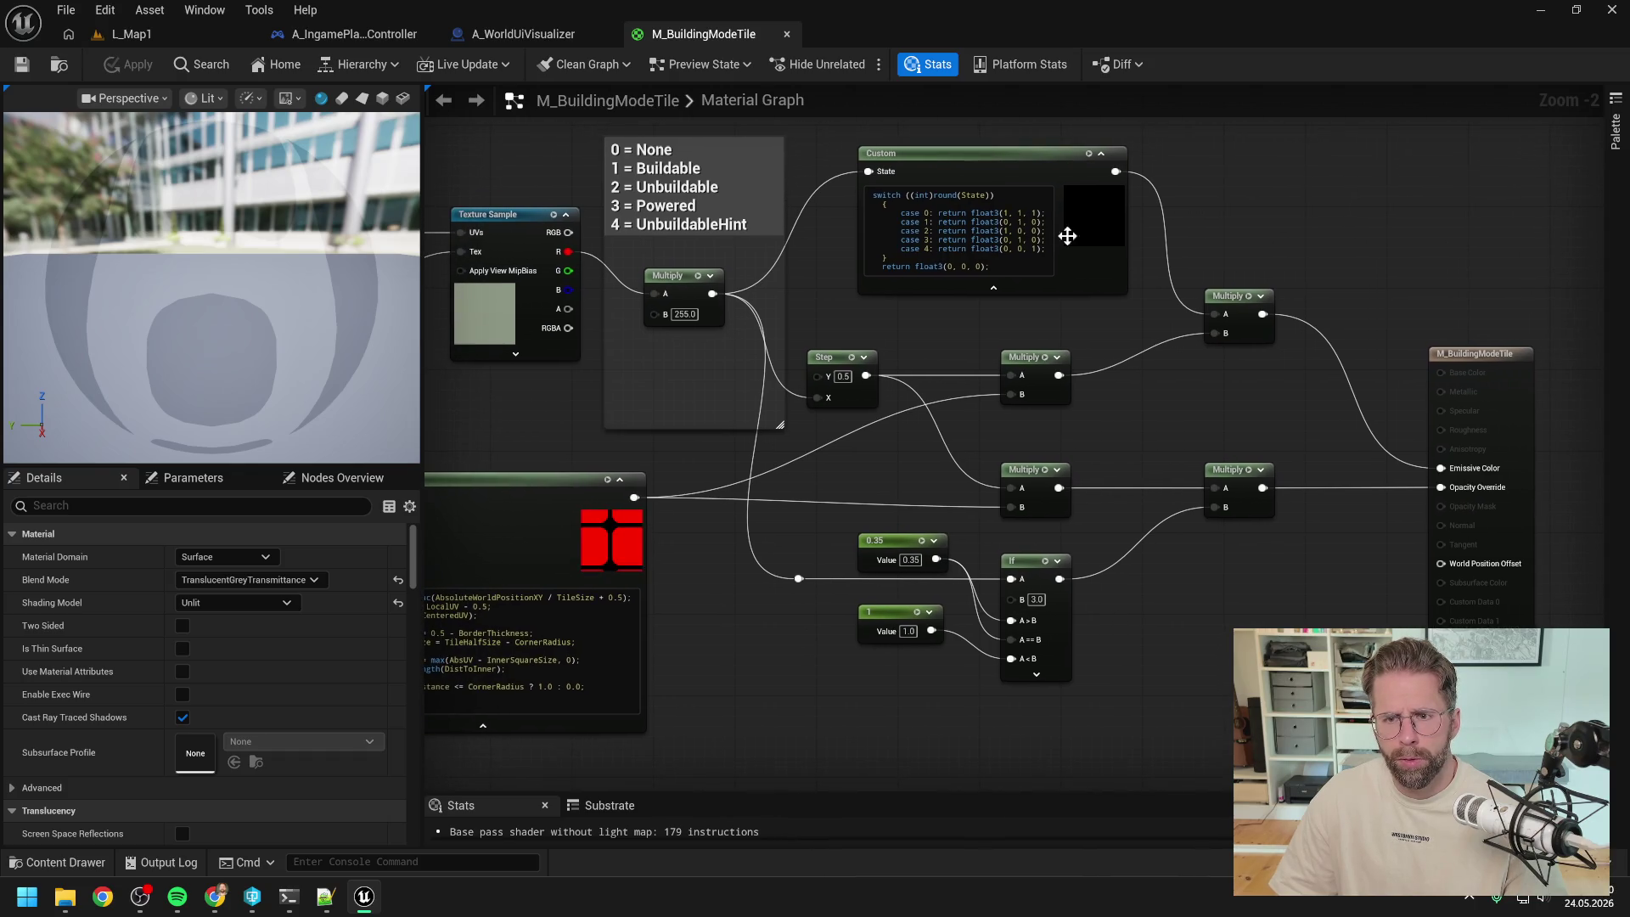
click(1016, 162)
key(ctrl+v)
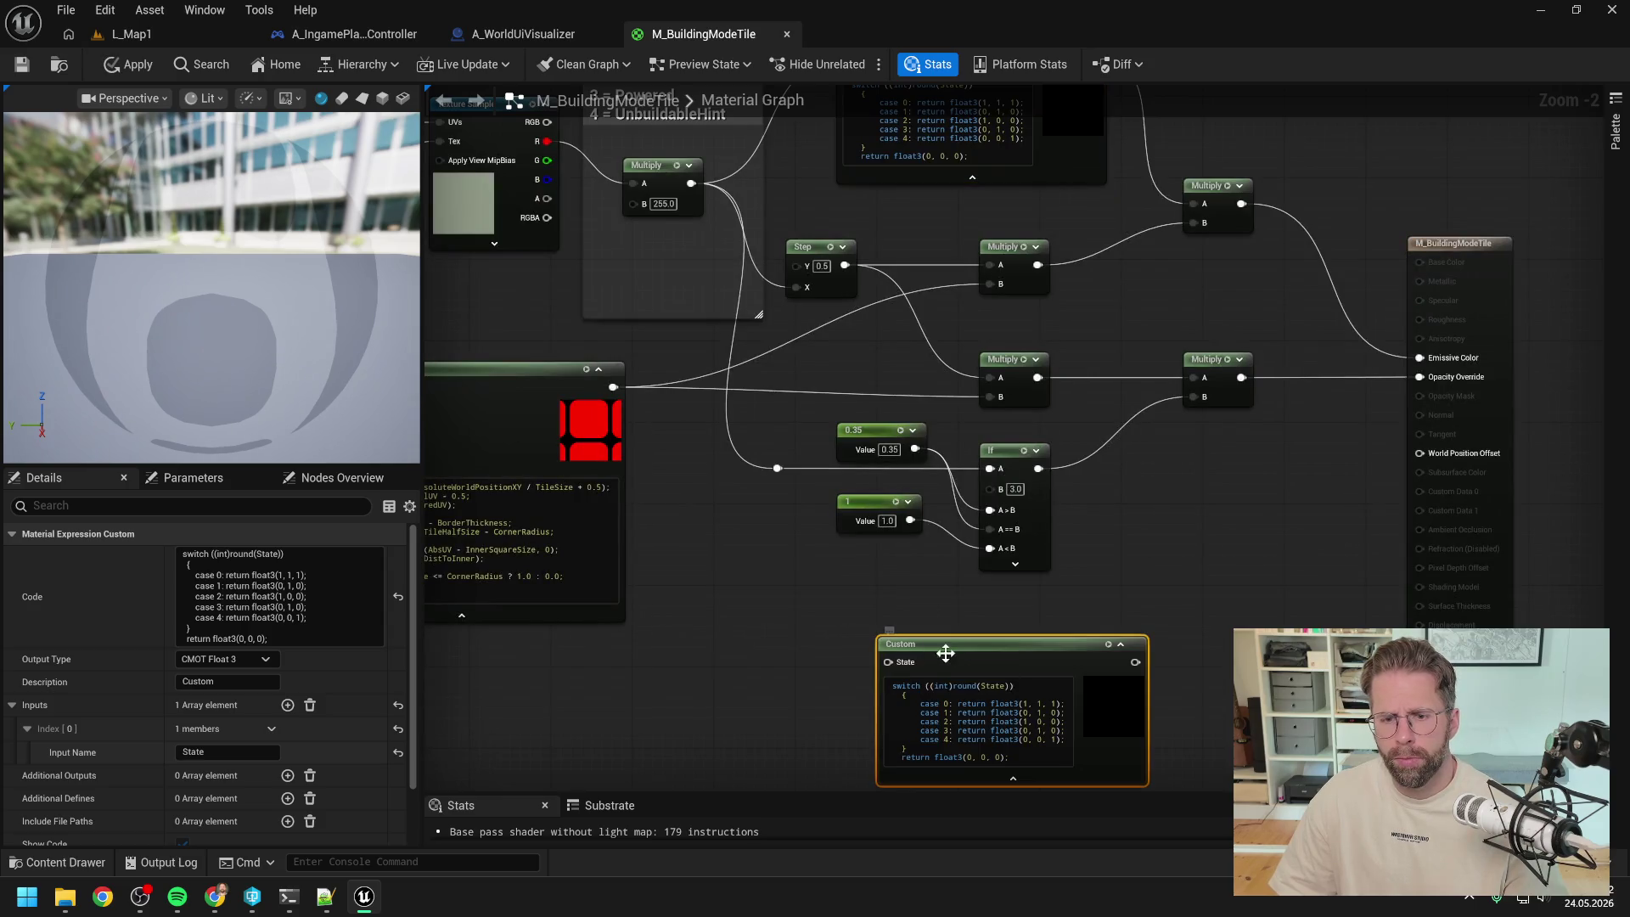
drag(957, 651, 912, 612)
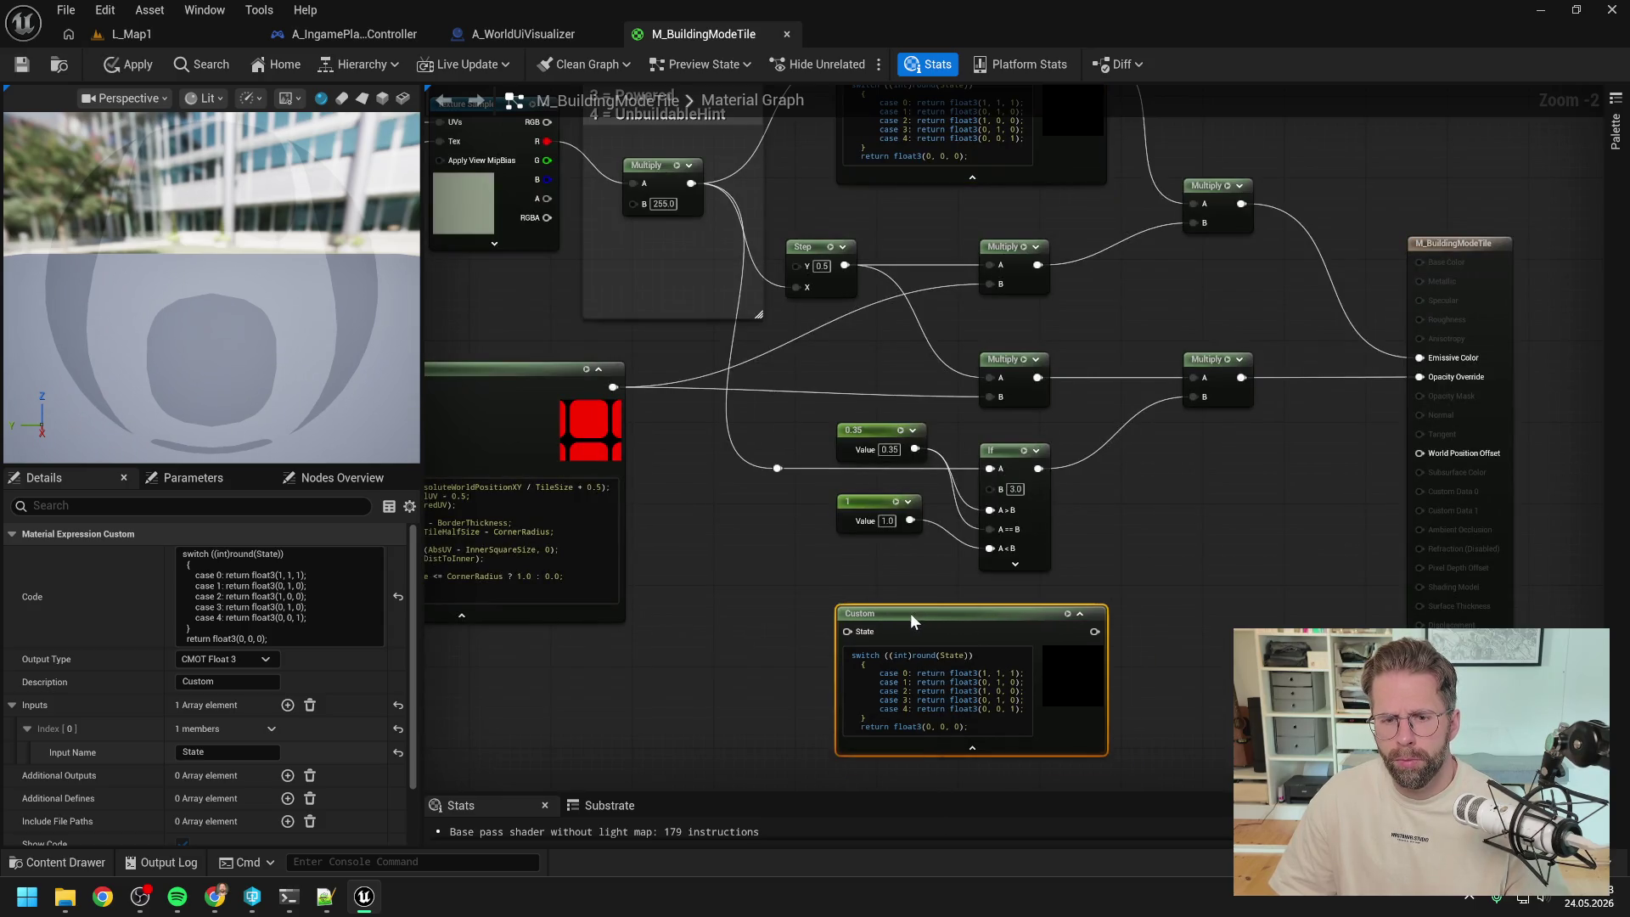
click(782, 567)
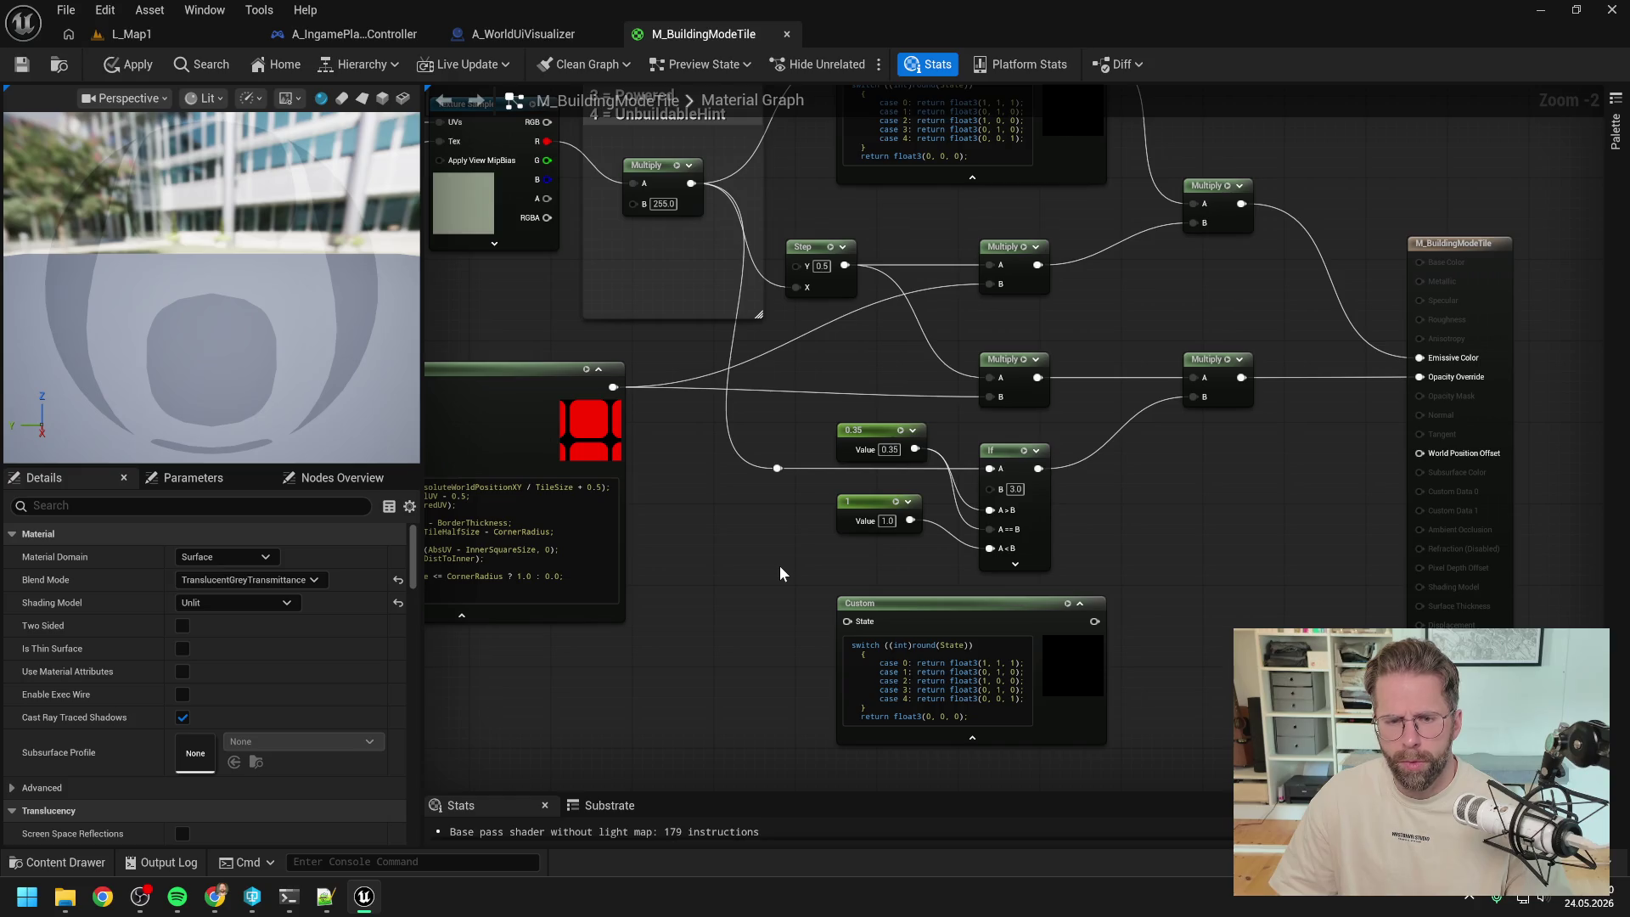
- Wire the ×255 Multiply output into the copied Custom node's State input
mouse_move(767, 570)
mouse_down()
mouse_move(761, 670)
mouse_move(766, 613)
mouse_move(705, 582)
mouse_up()
right_click(766, 611)
click(739, 604)
drag(675, 219, 831, 657)
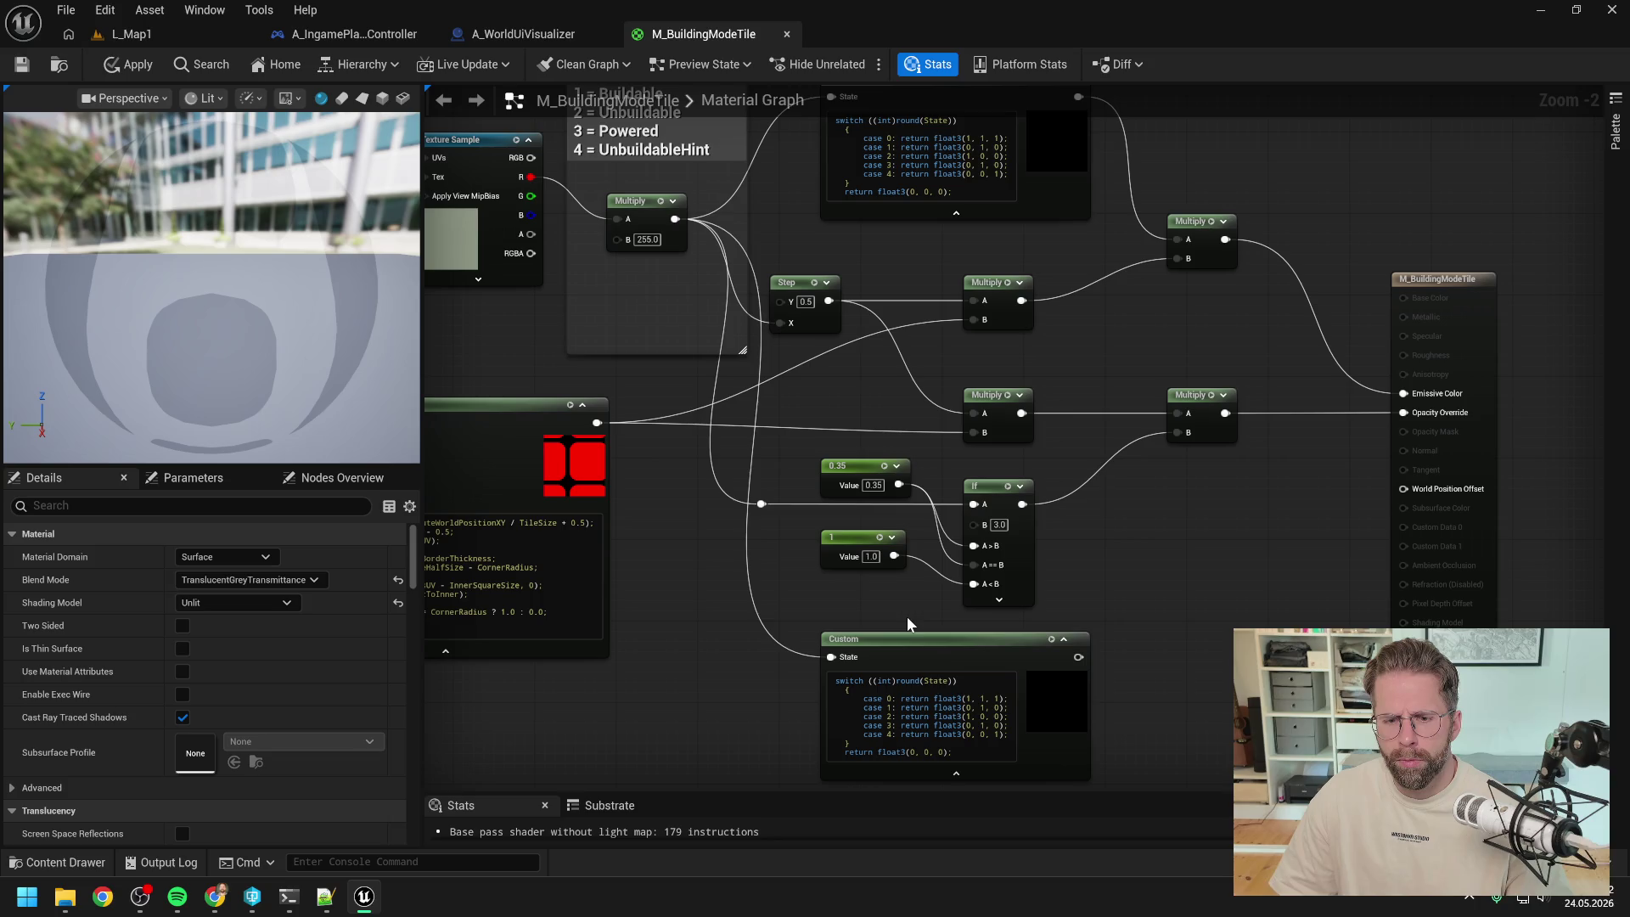
- In the copy's code, make the default return float(0) and convert cases 0 and 1 to single floats
click(909, 645)
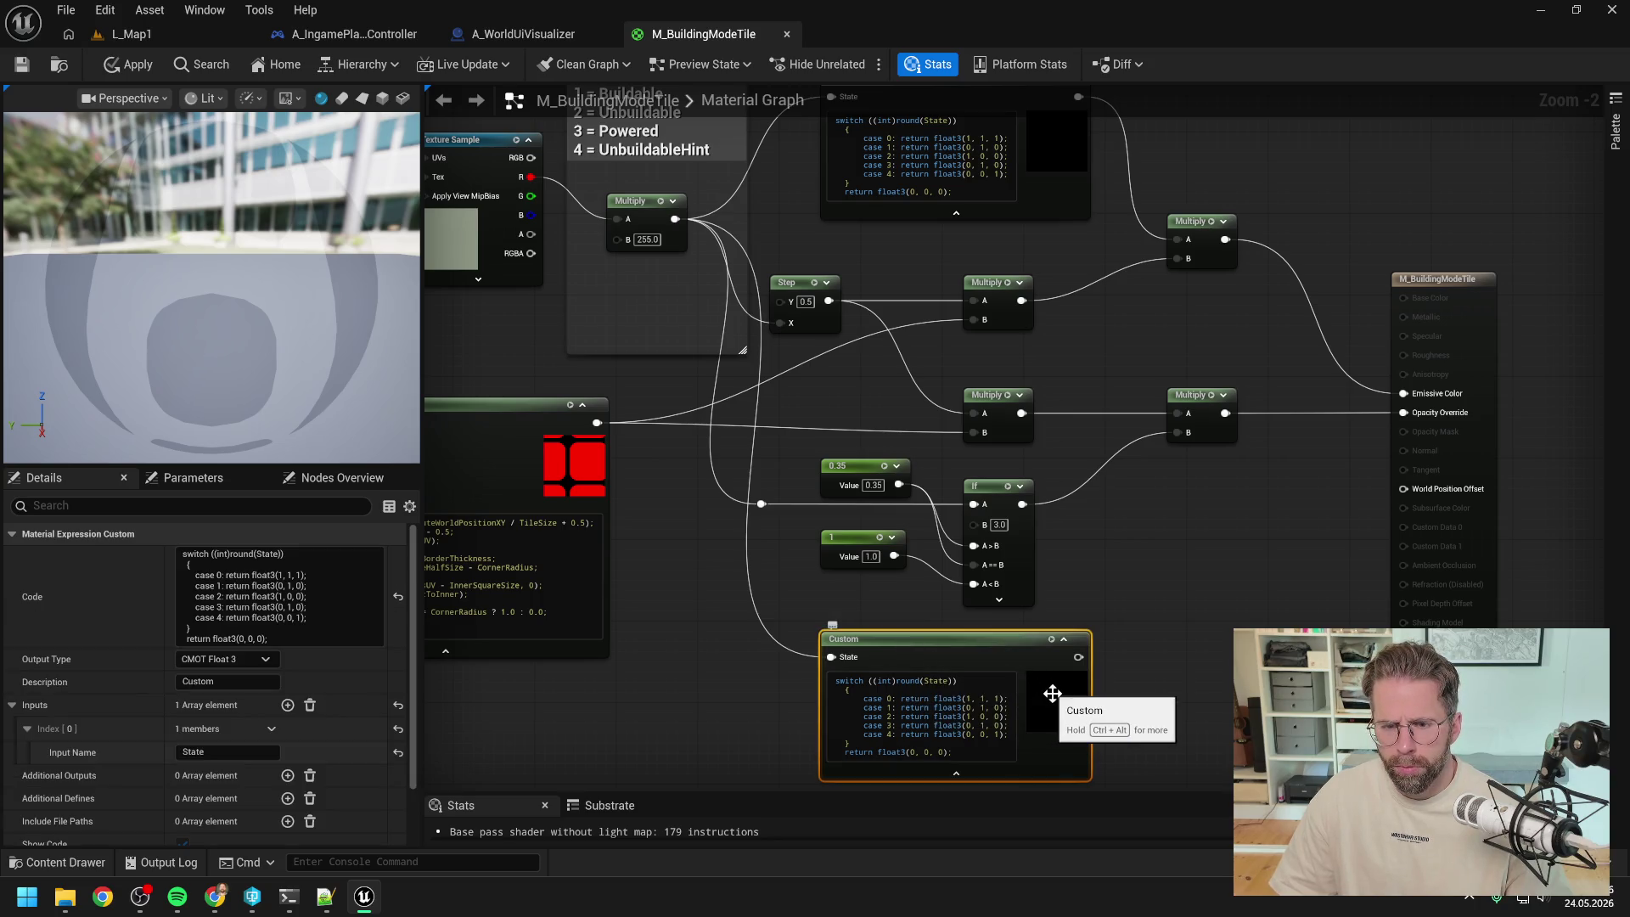
click(903, 752)
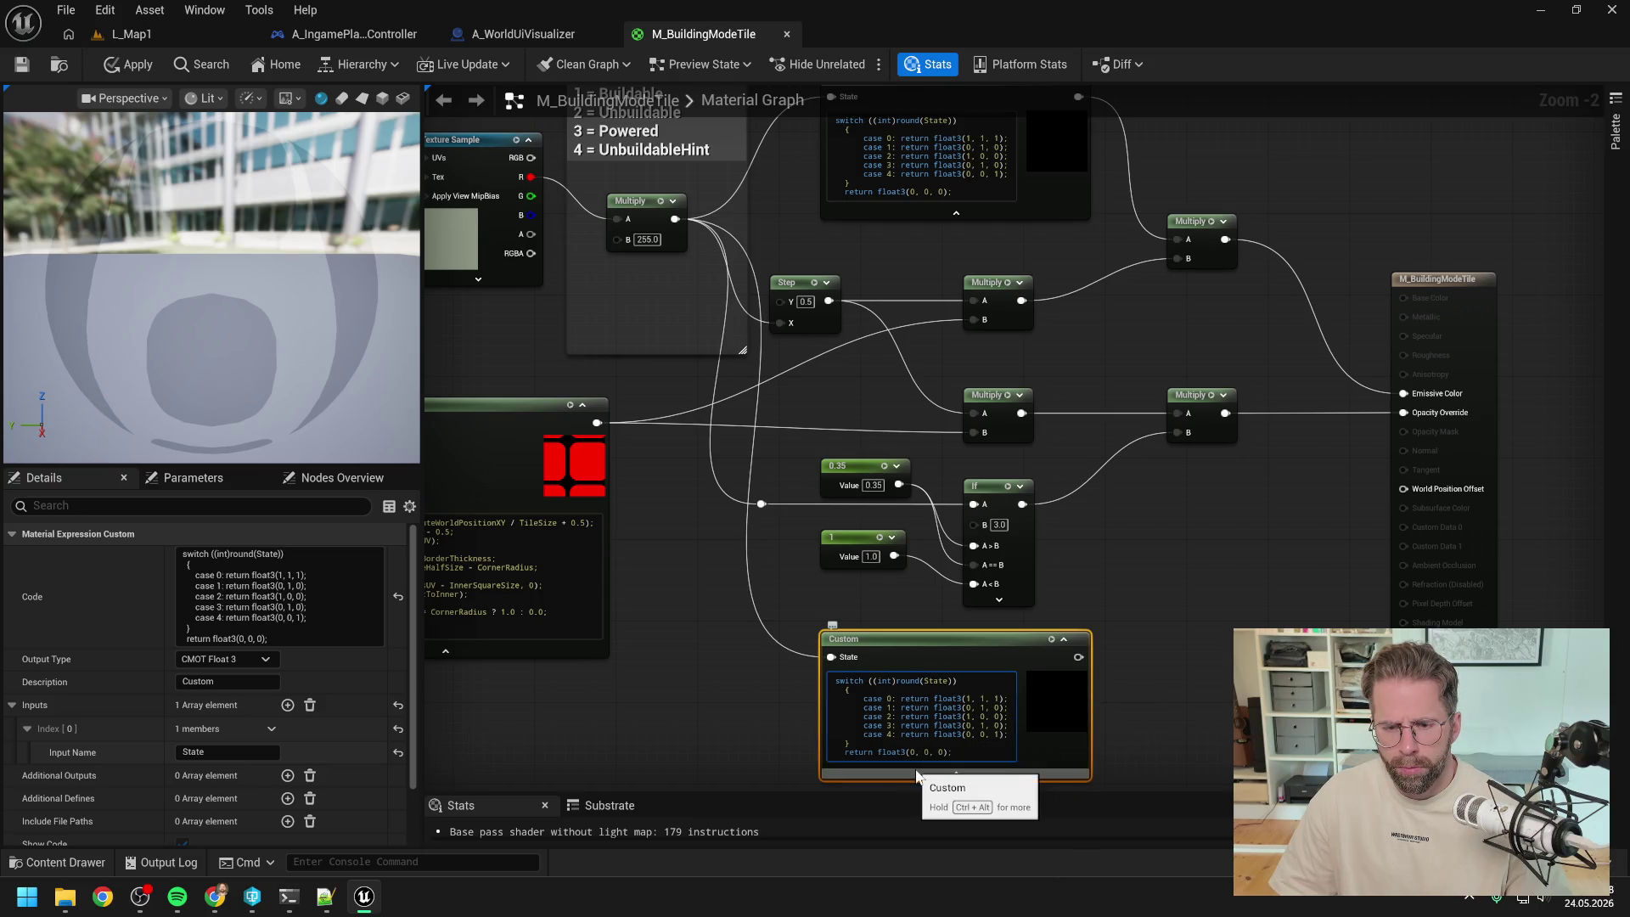
key(Delete)
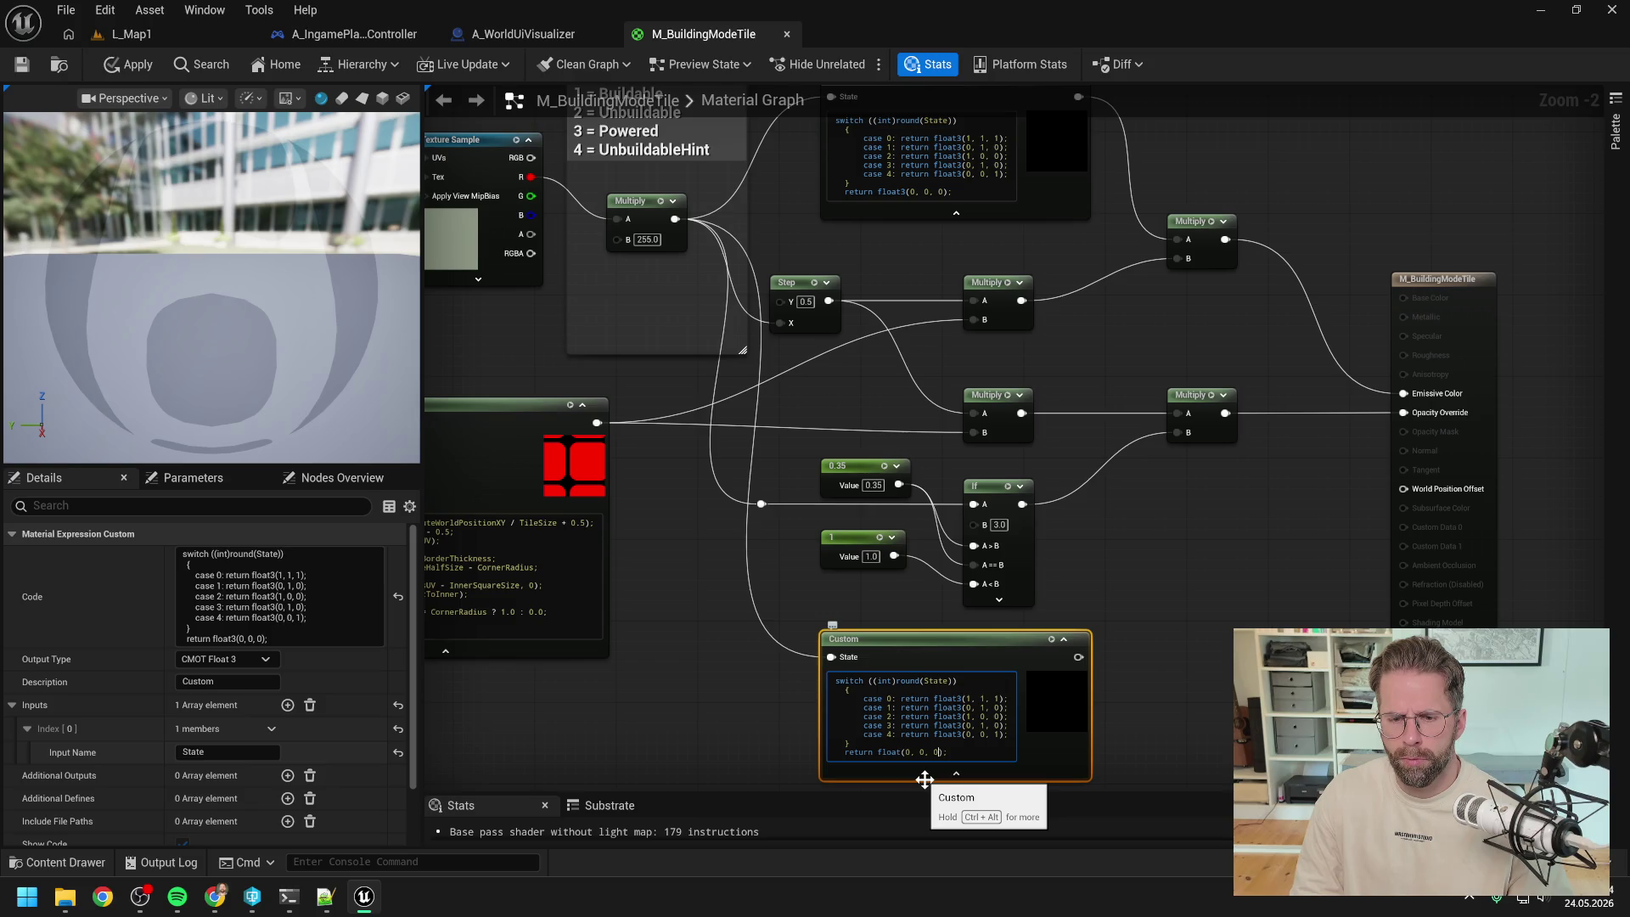
key(BackSpace)
key(BackSpace)
key(BackSpace)
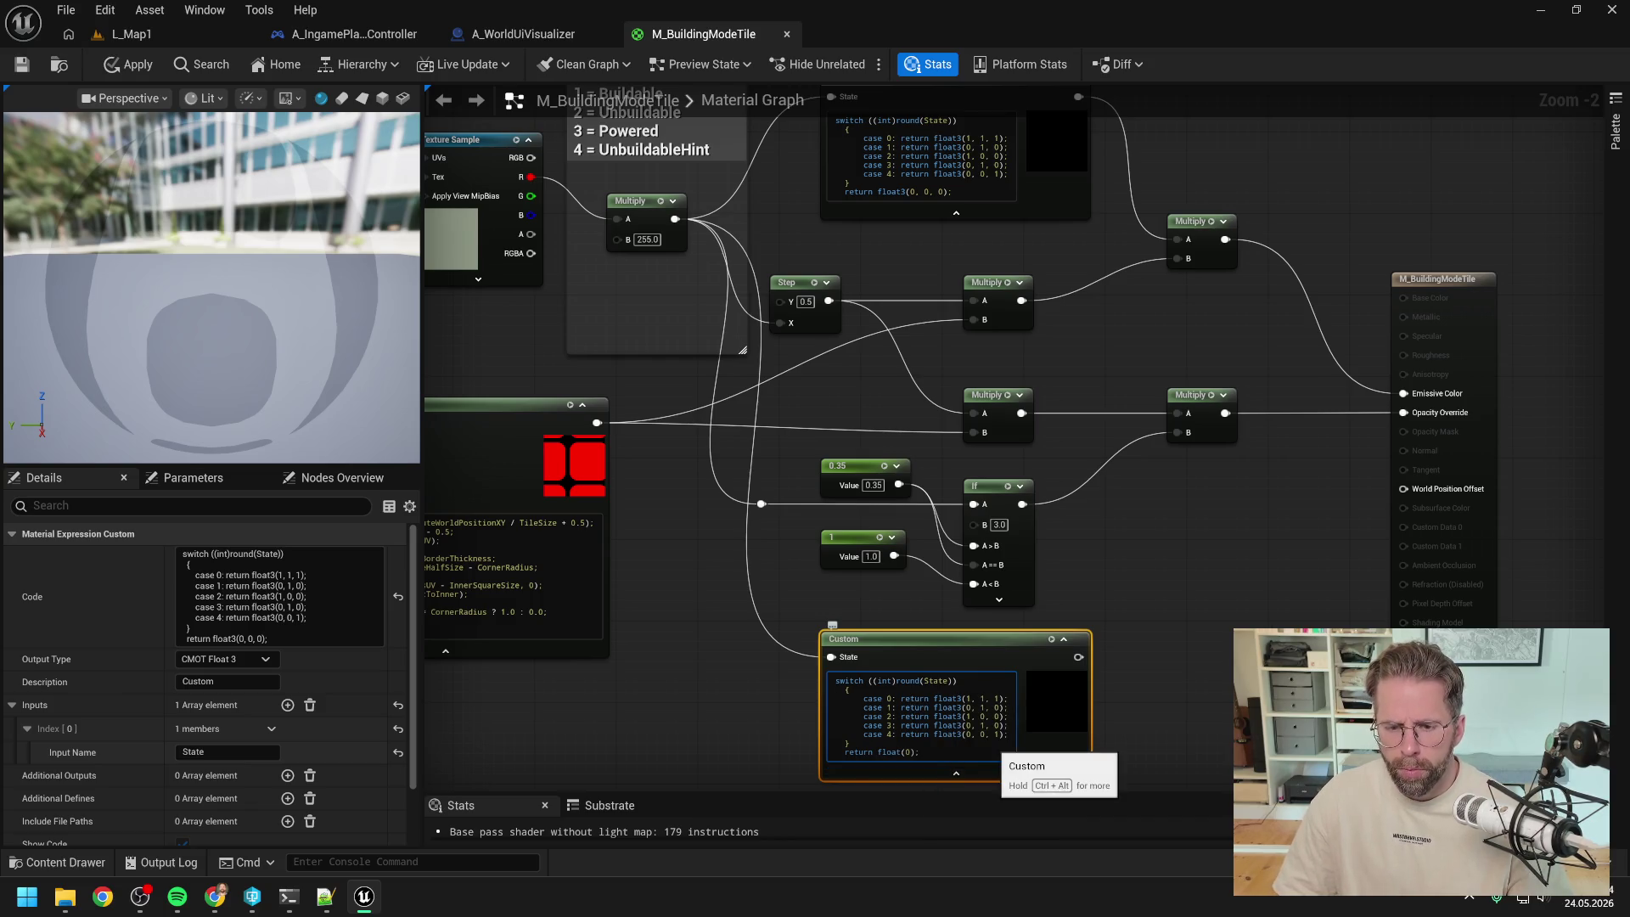
key(BackSpace)
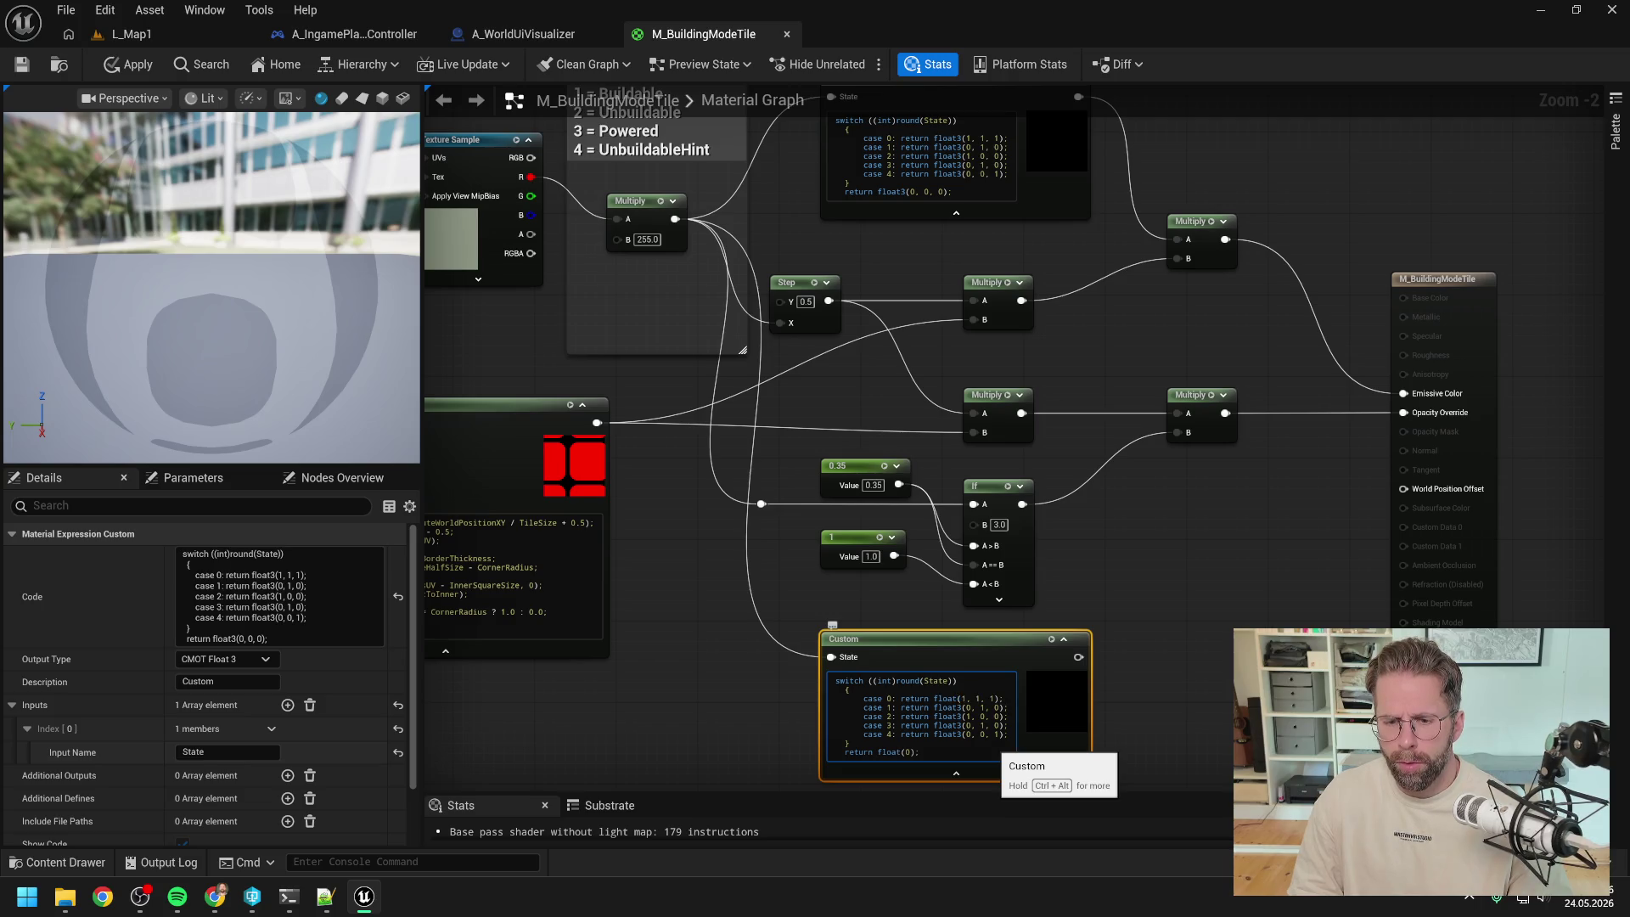
key(Right)
key(shift+Right)
key(shift+Right)
key(shift+Right)
text(0)
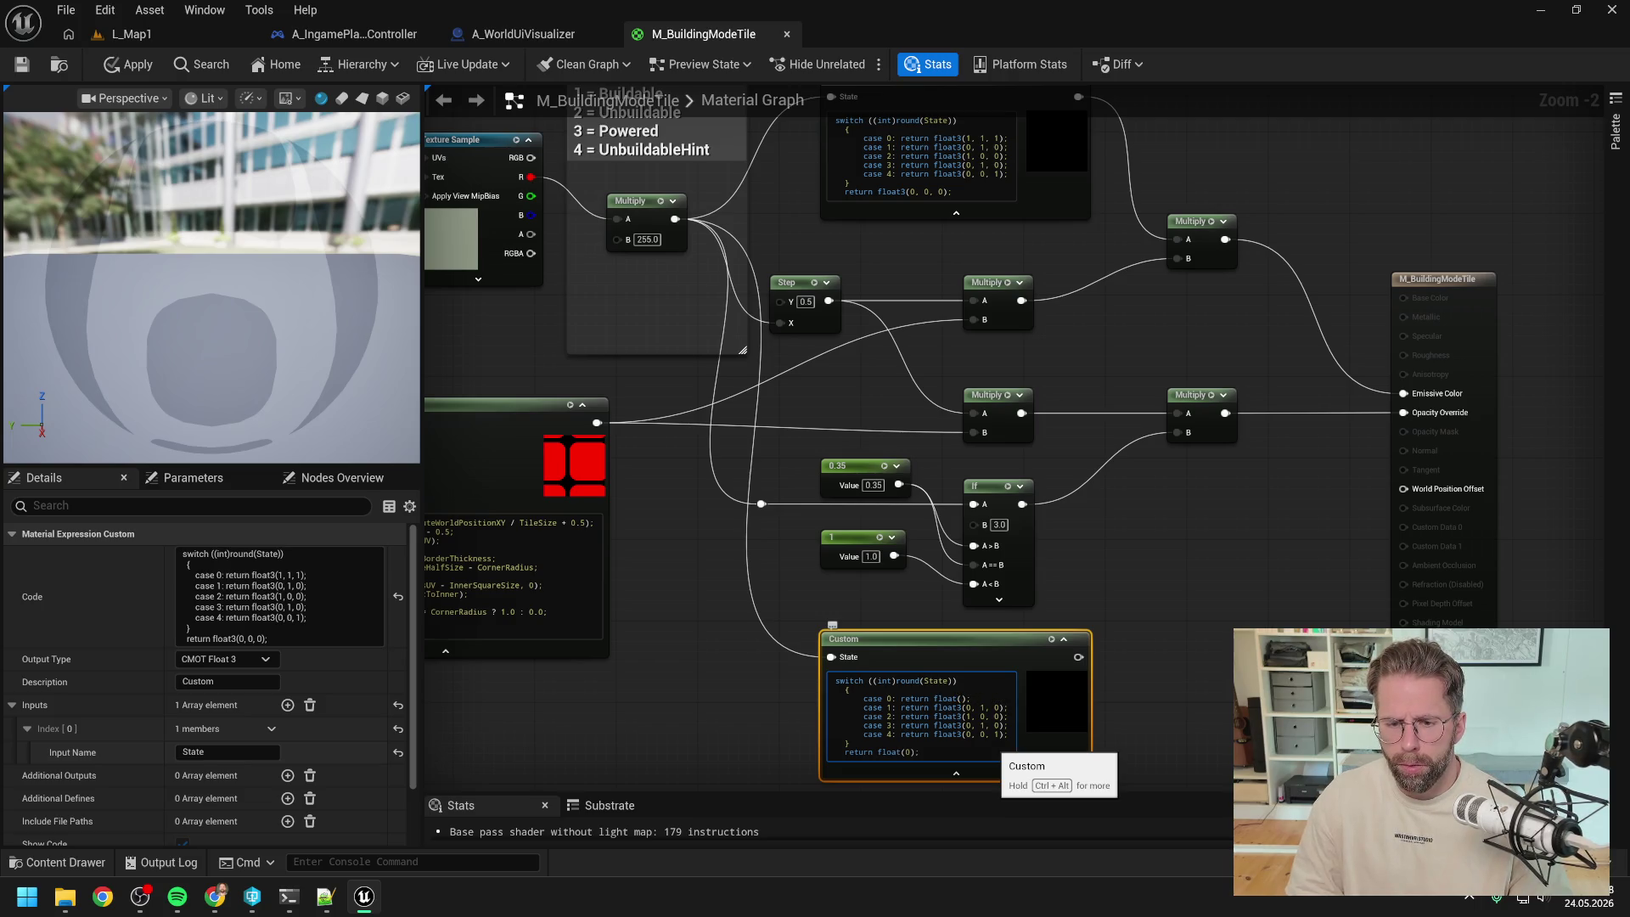
key(Down)
key(BackSpace)
key(Delete)
key(Delete)
key(Delete)
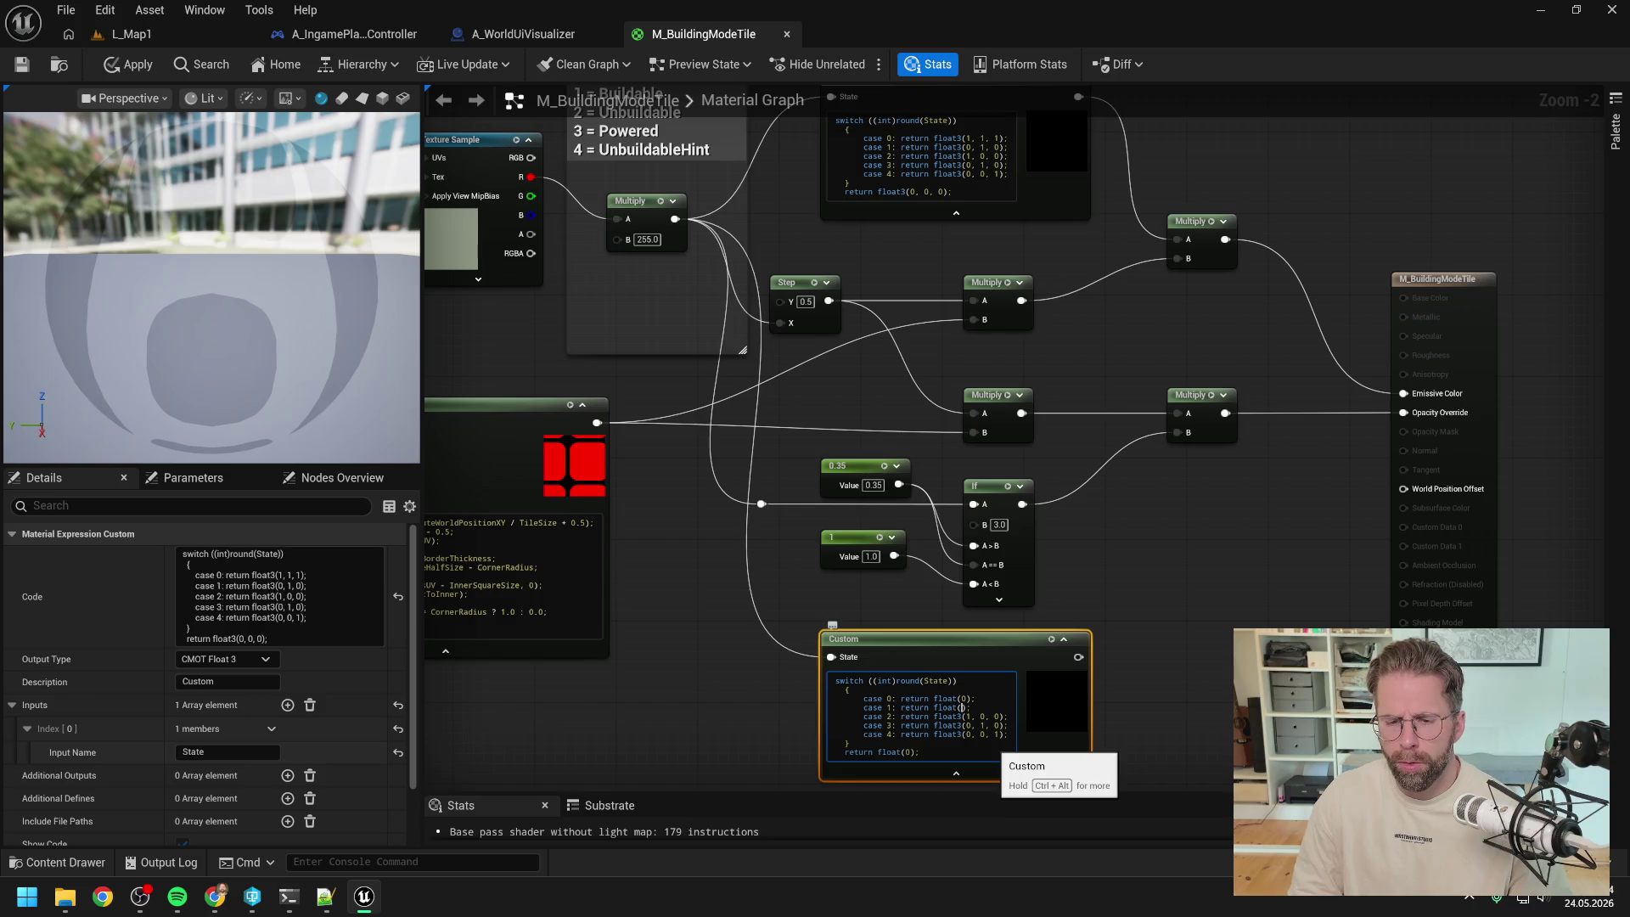
- Convert cases 2, 3 and 4 to single-float returns, with 0.35 for cases 3 and 4
drag(1116, 571, 1186, 600)
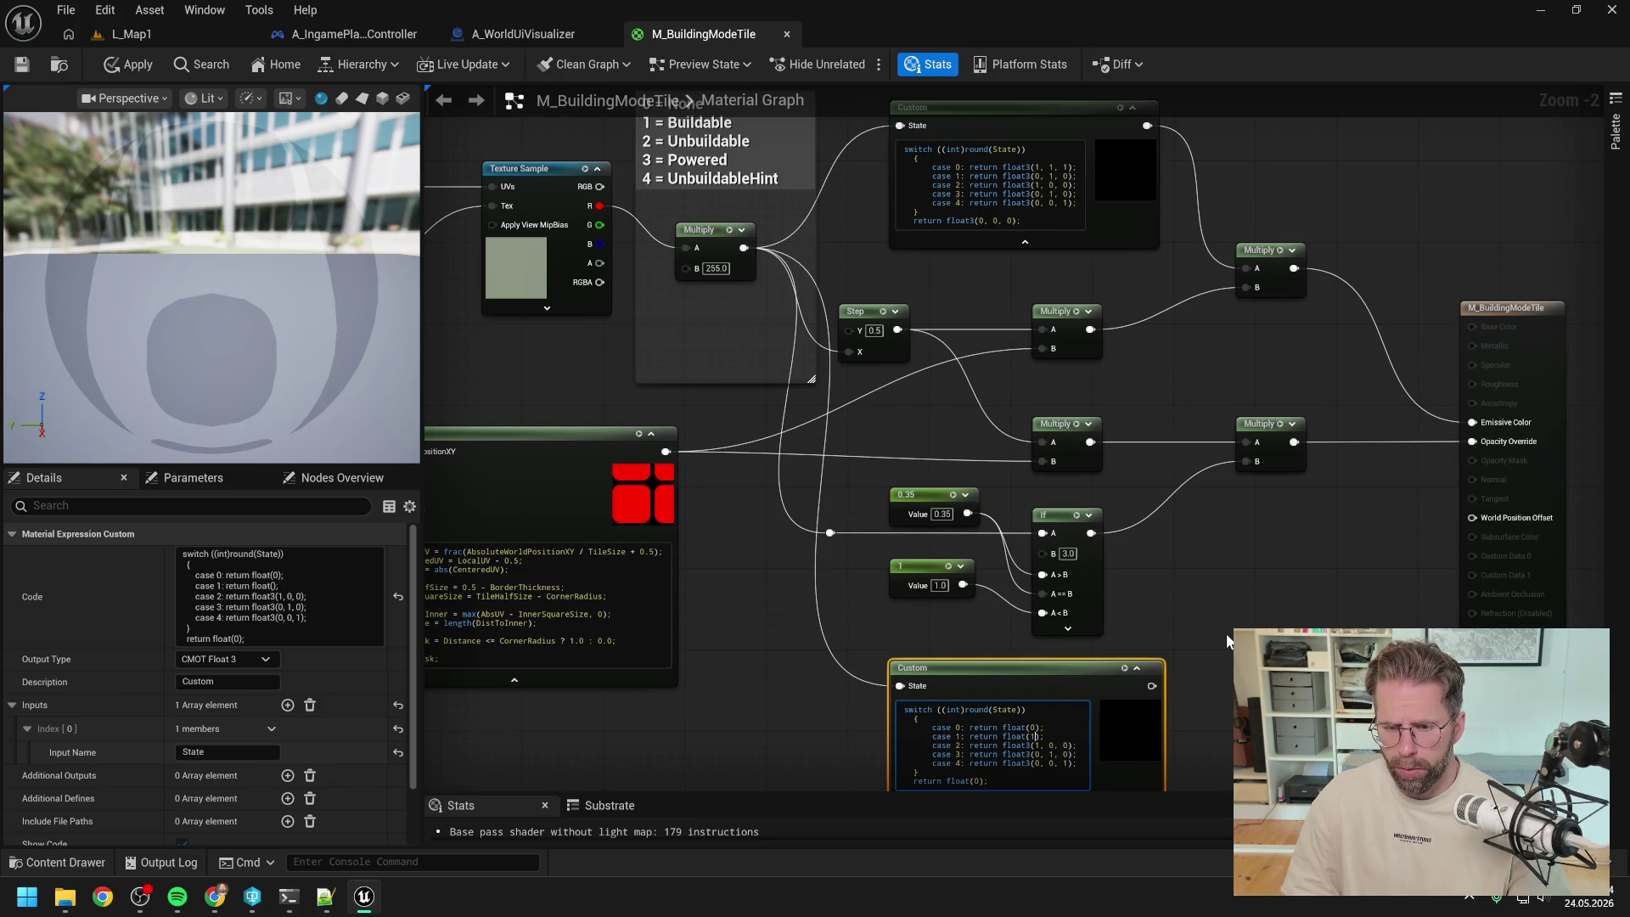
text(1)
key(Down)
key(BackSpace)
key(Delete)
key(Delete)
key(Delete)
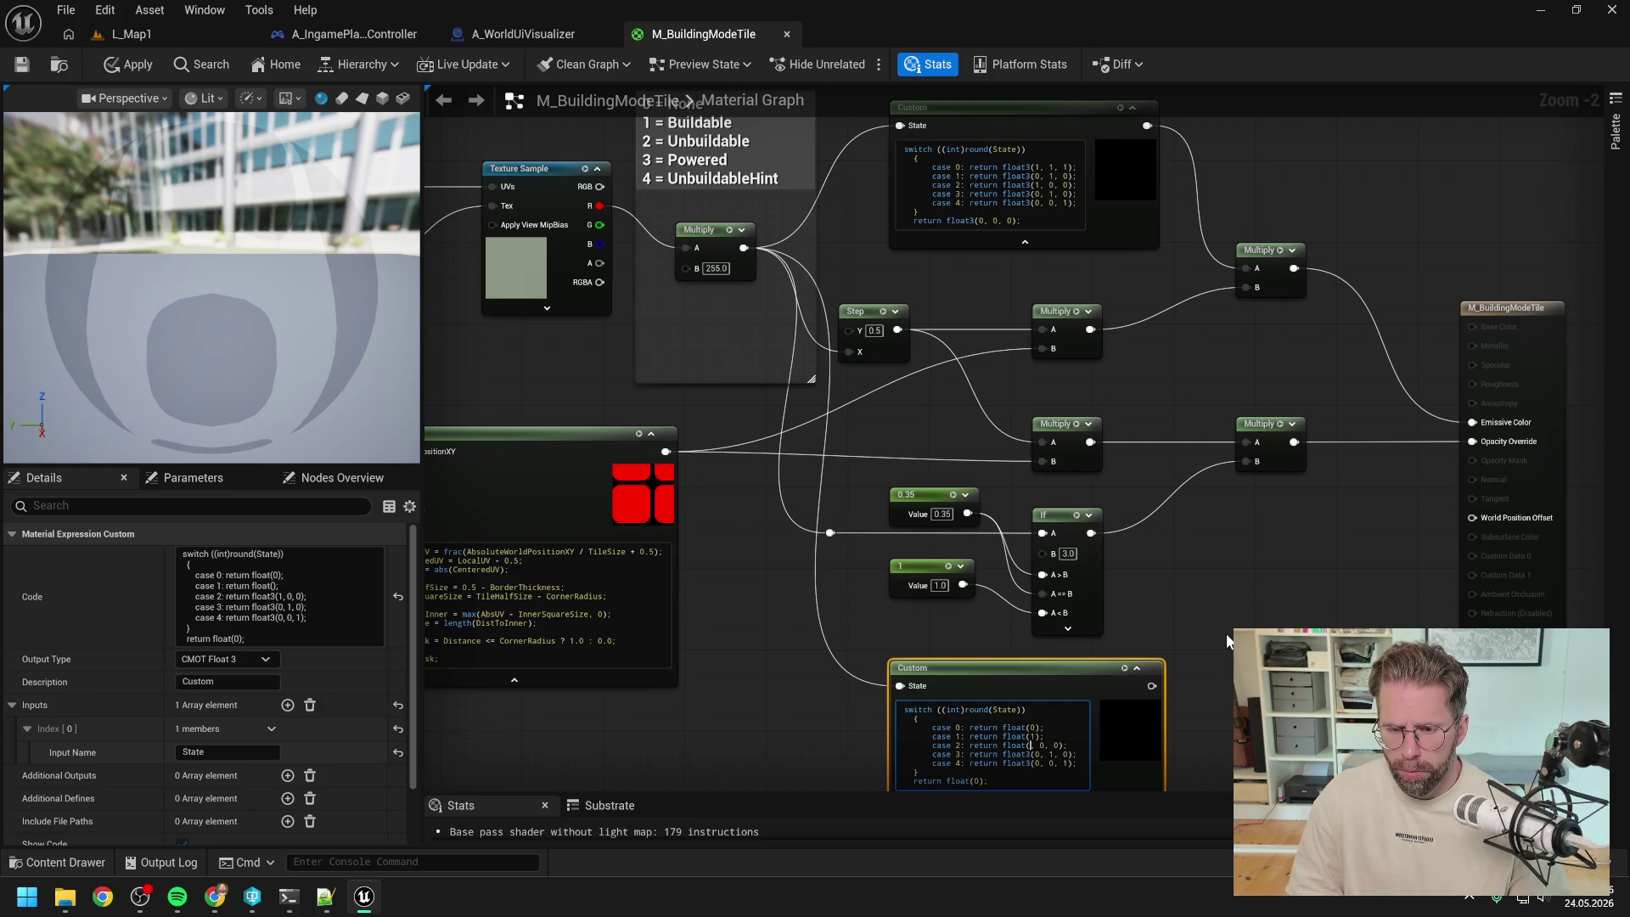
key(Delete)
key(Delete)
key(Delete)
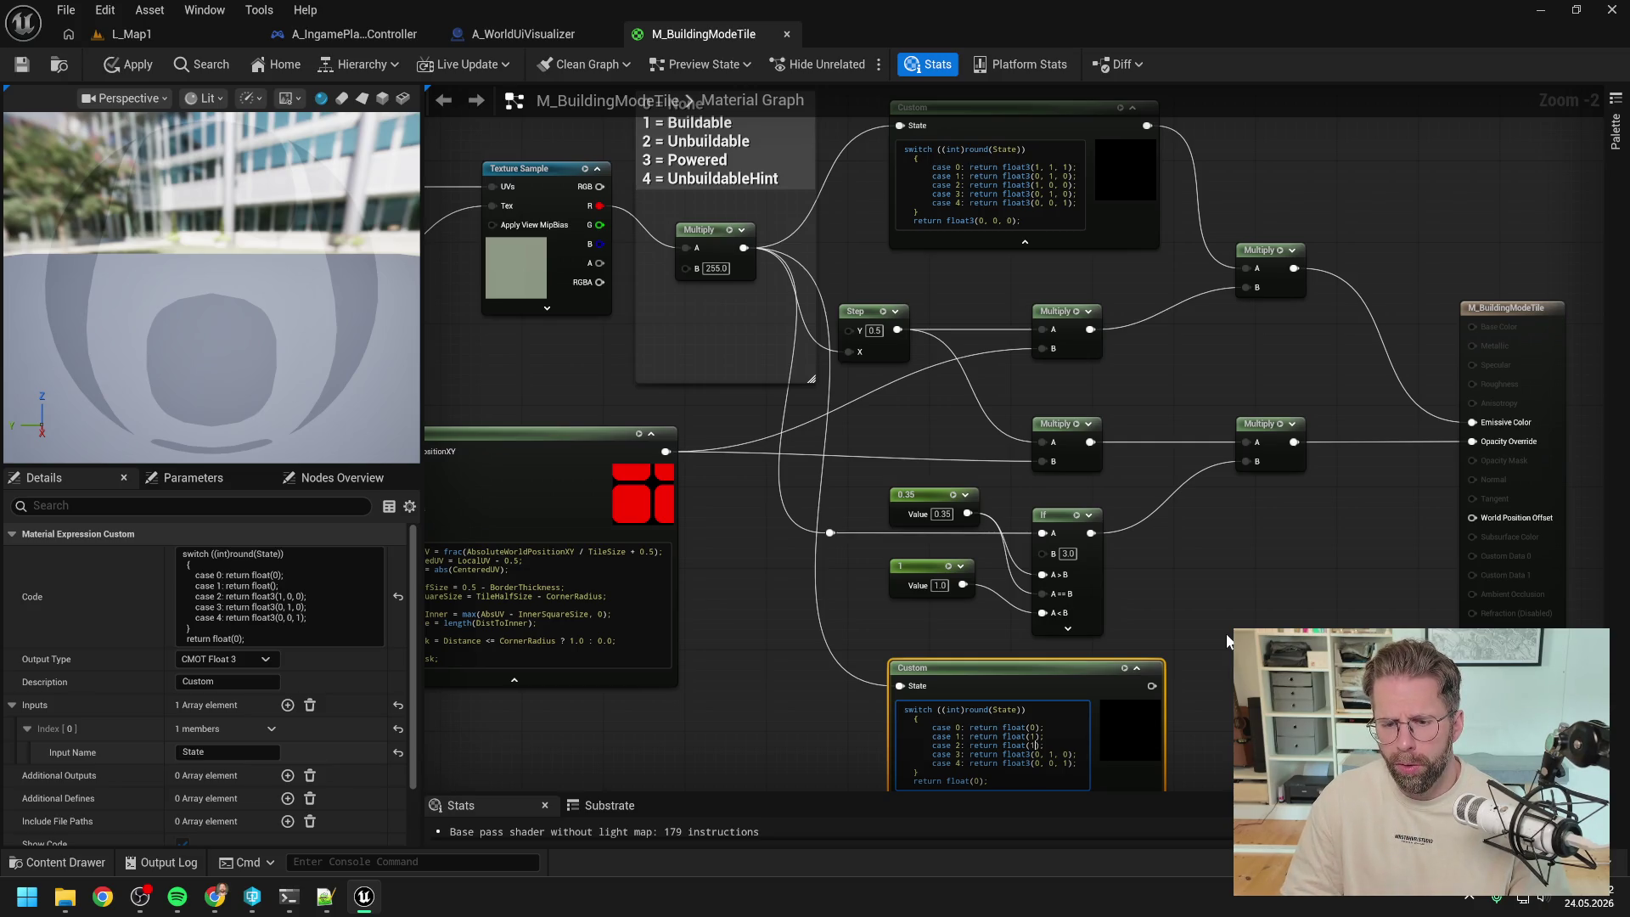
key(Delete)
key(Delete)
key(Delete)
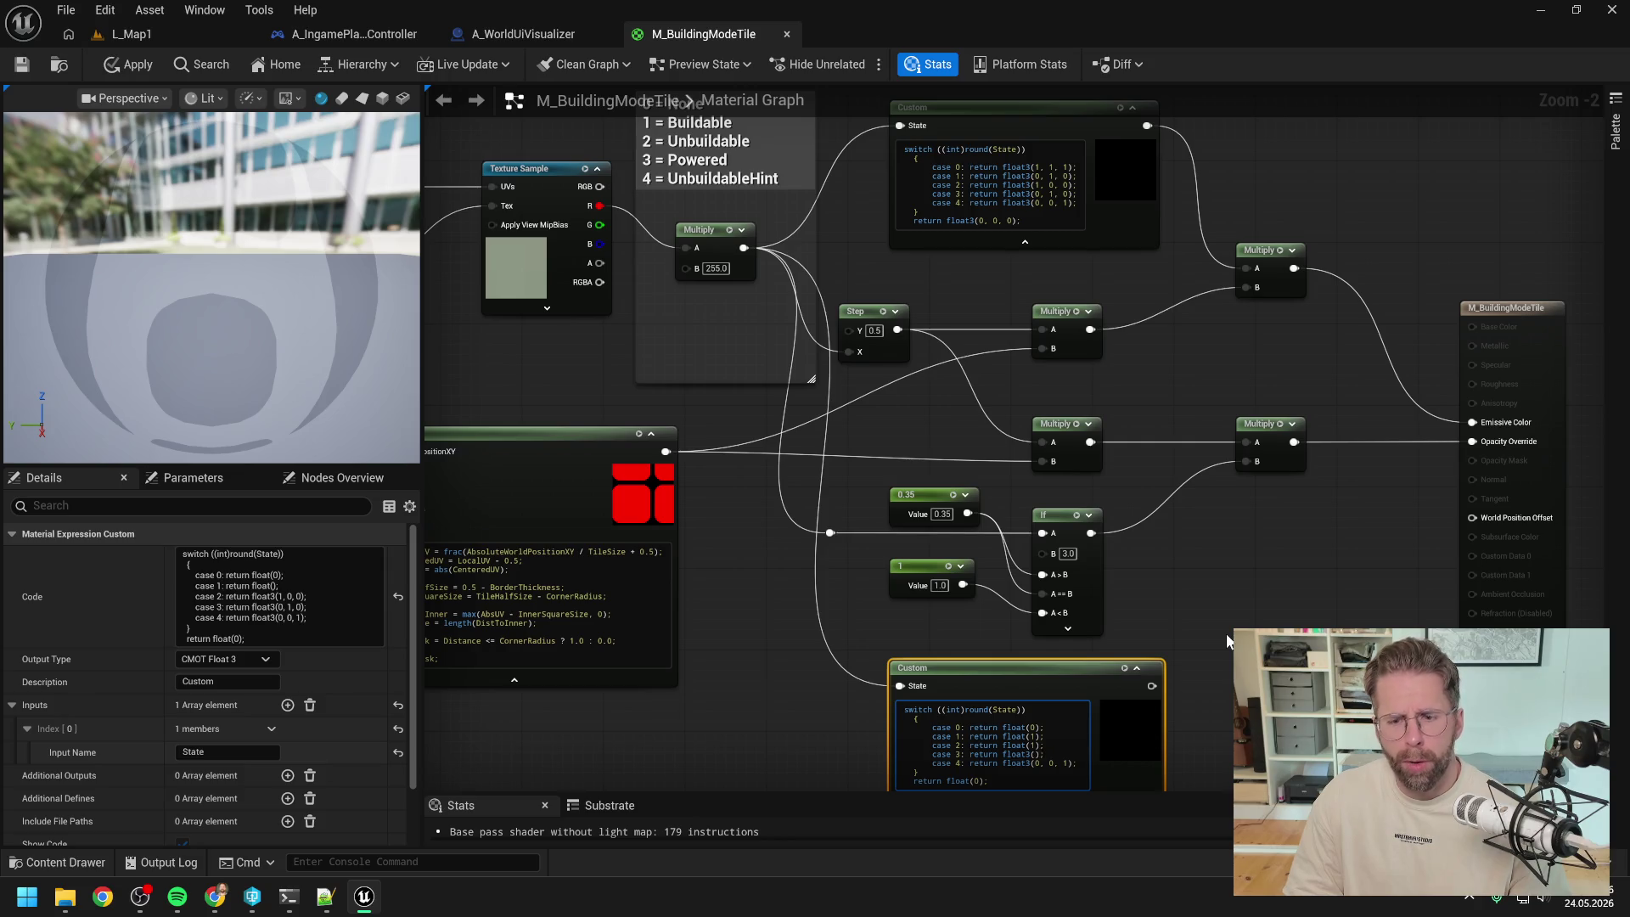
text(0.35)
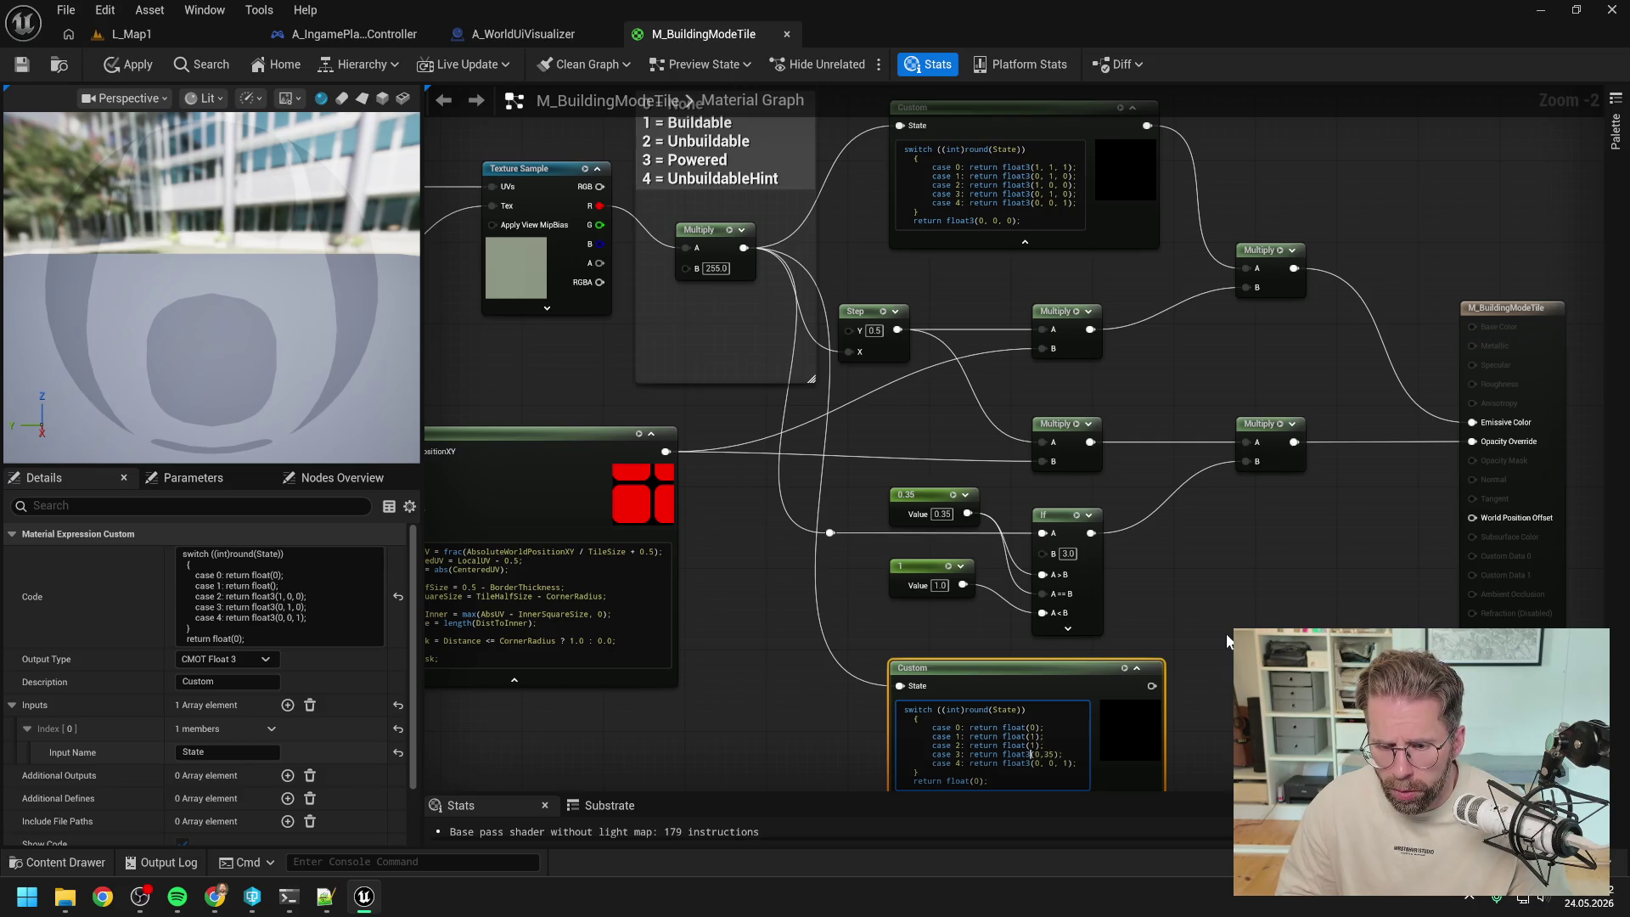
key(BackSpace)
key(Down)
key(Delete)
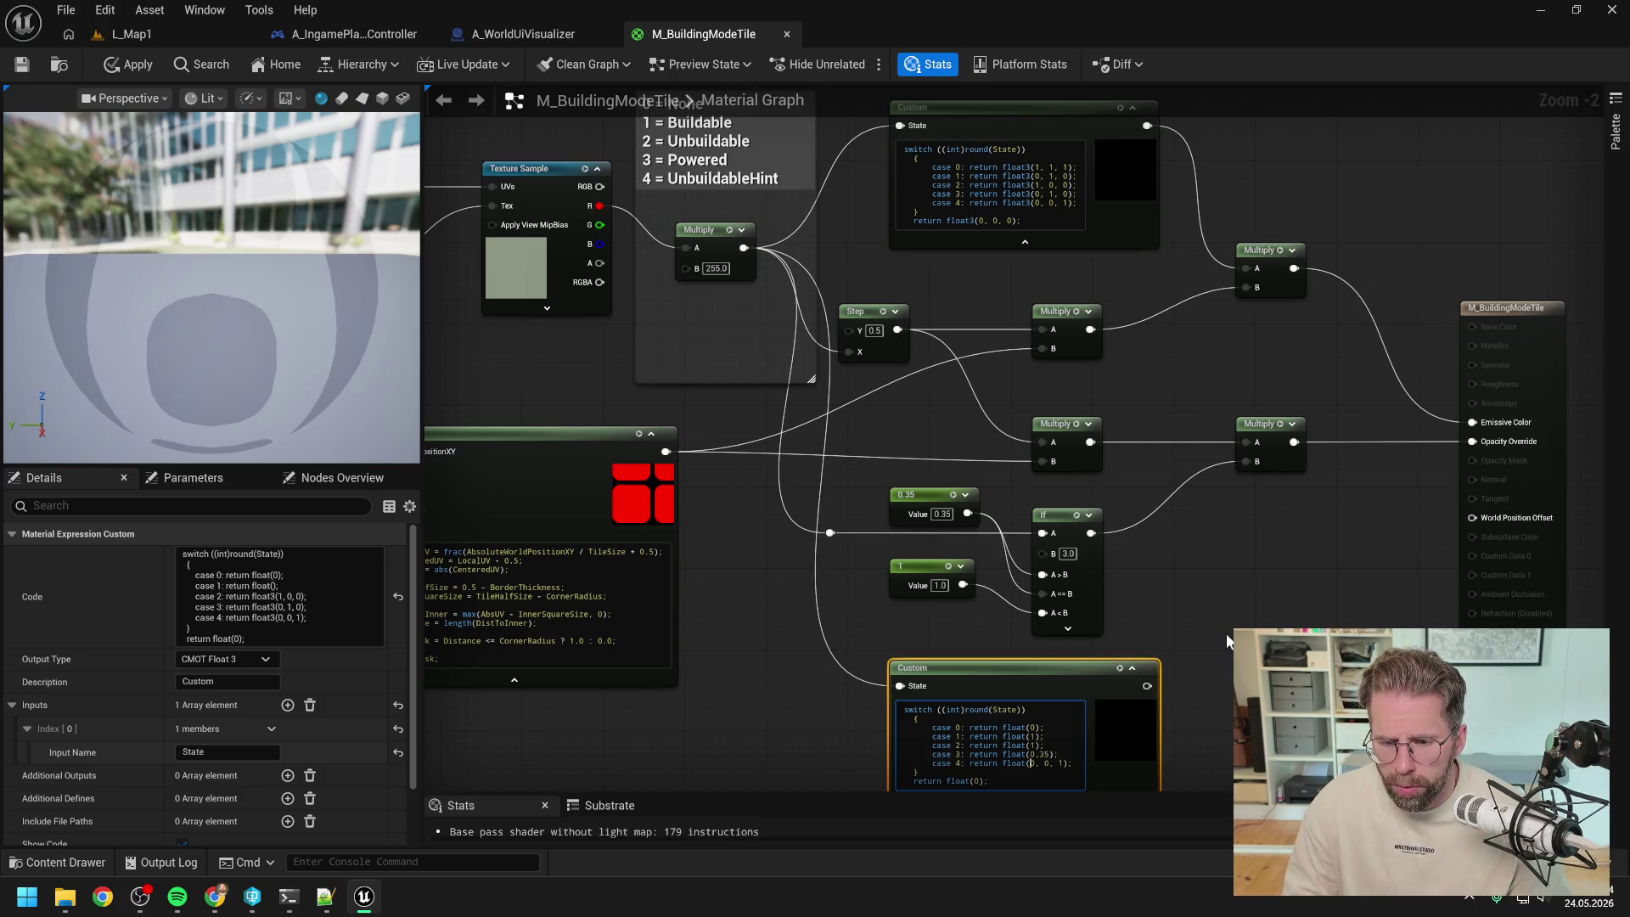
key(Right)
key(Delete)
key(Delete)
key(Delete)
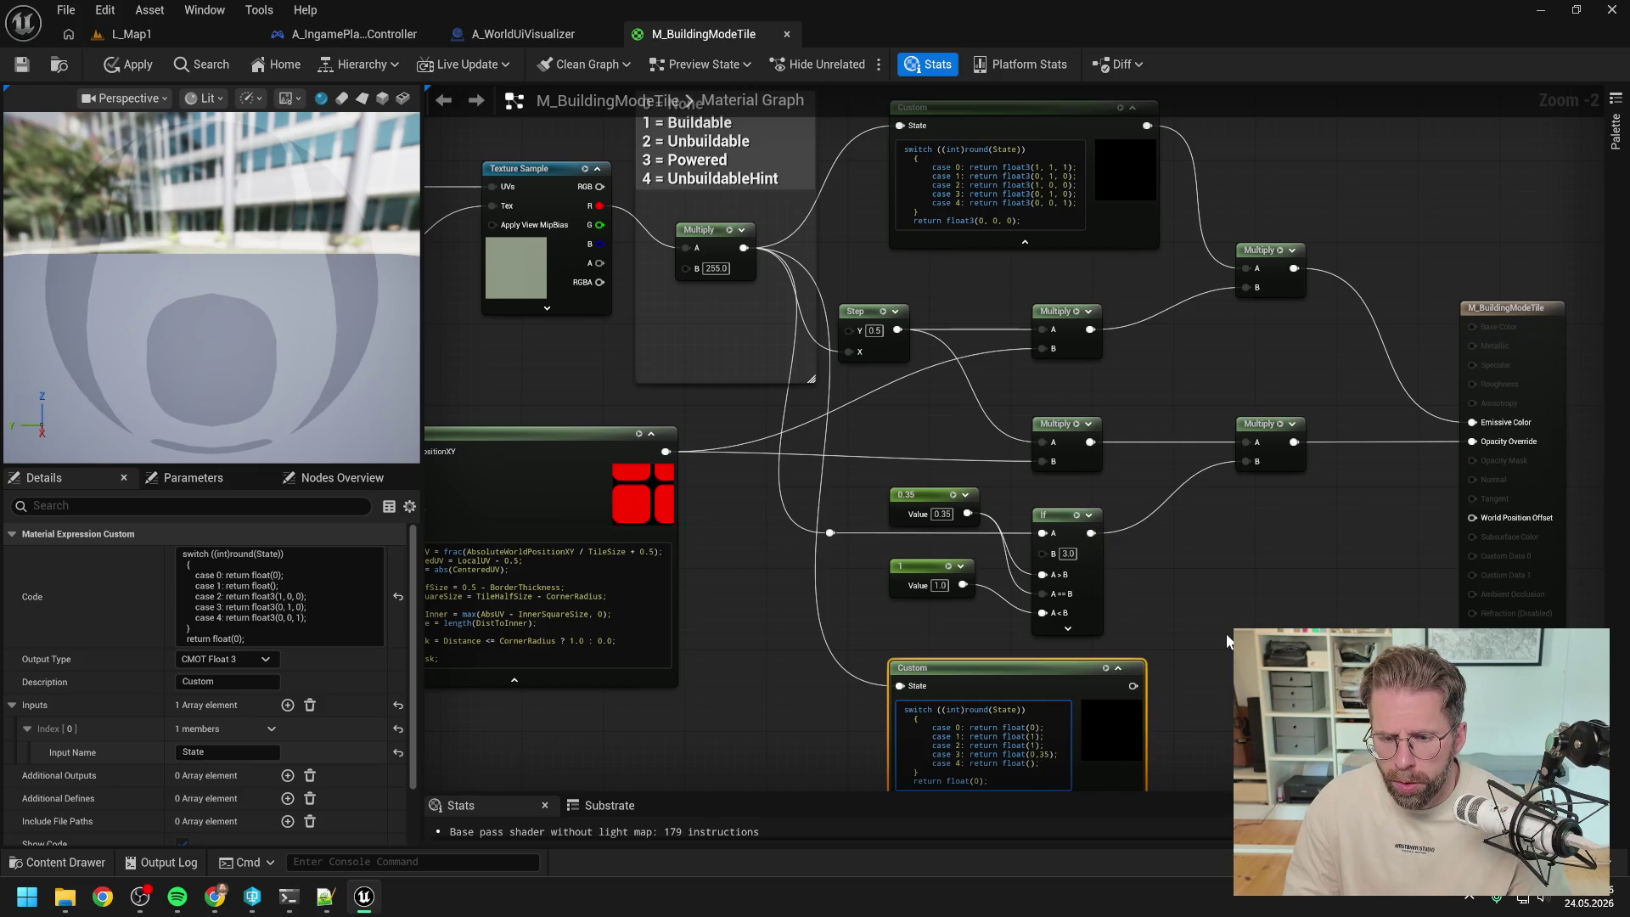
text(0.35)
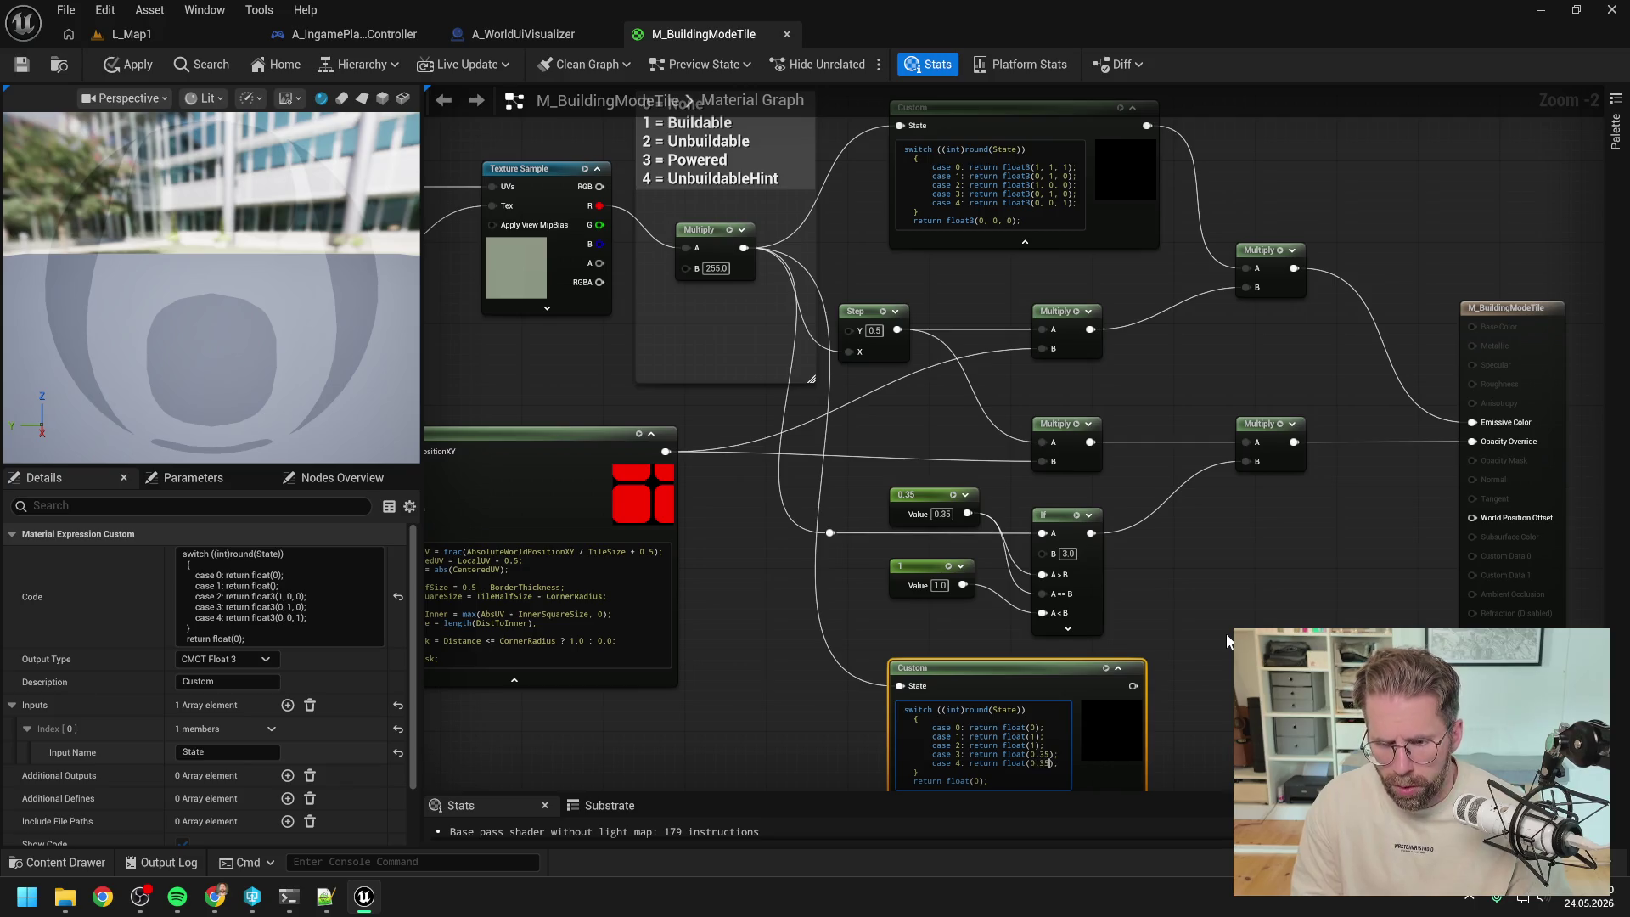
- Try applying M_BuildingModeTile and abort when it reports compile errors
click(1221, 659)
mouse_move(1222, 667)
mouse_down()
mouse_move(1174, 587)
mouse_move(1204, 369)
mouse_up()
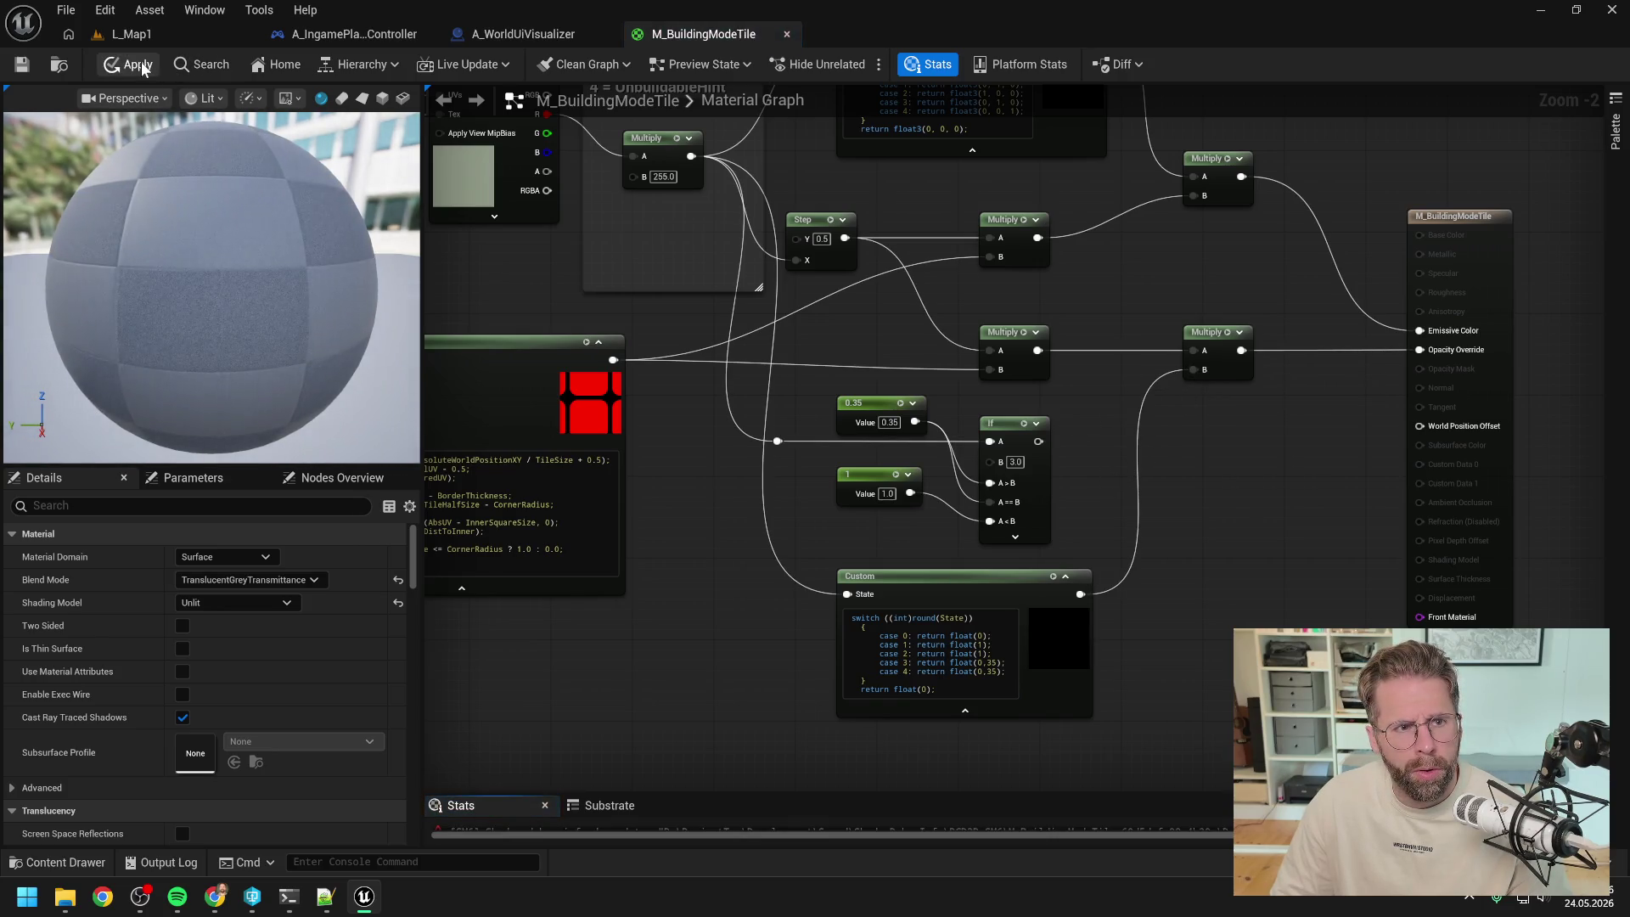
click(131, 64)
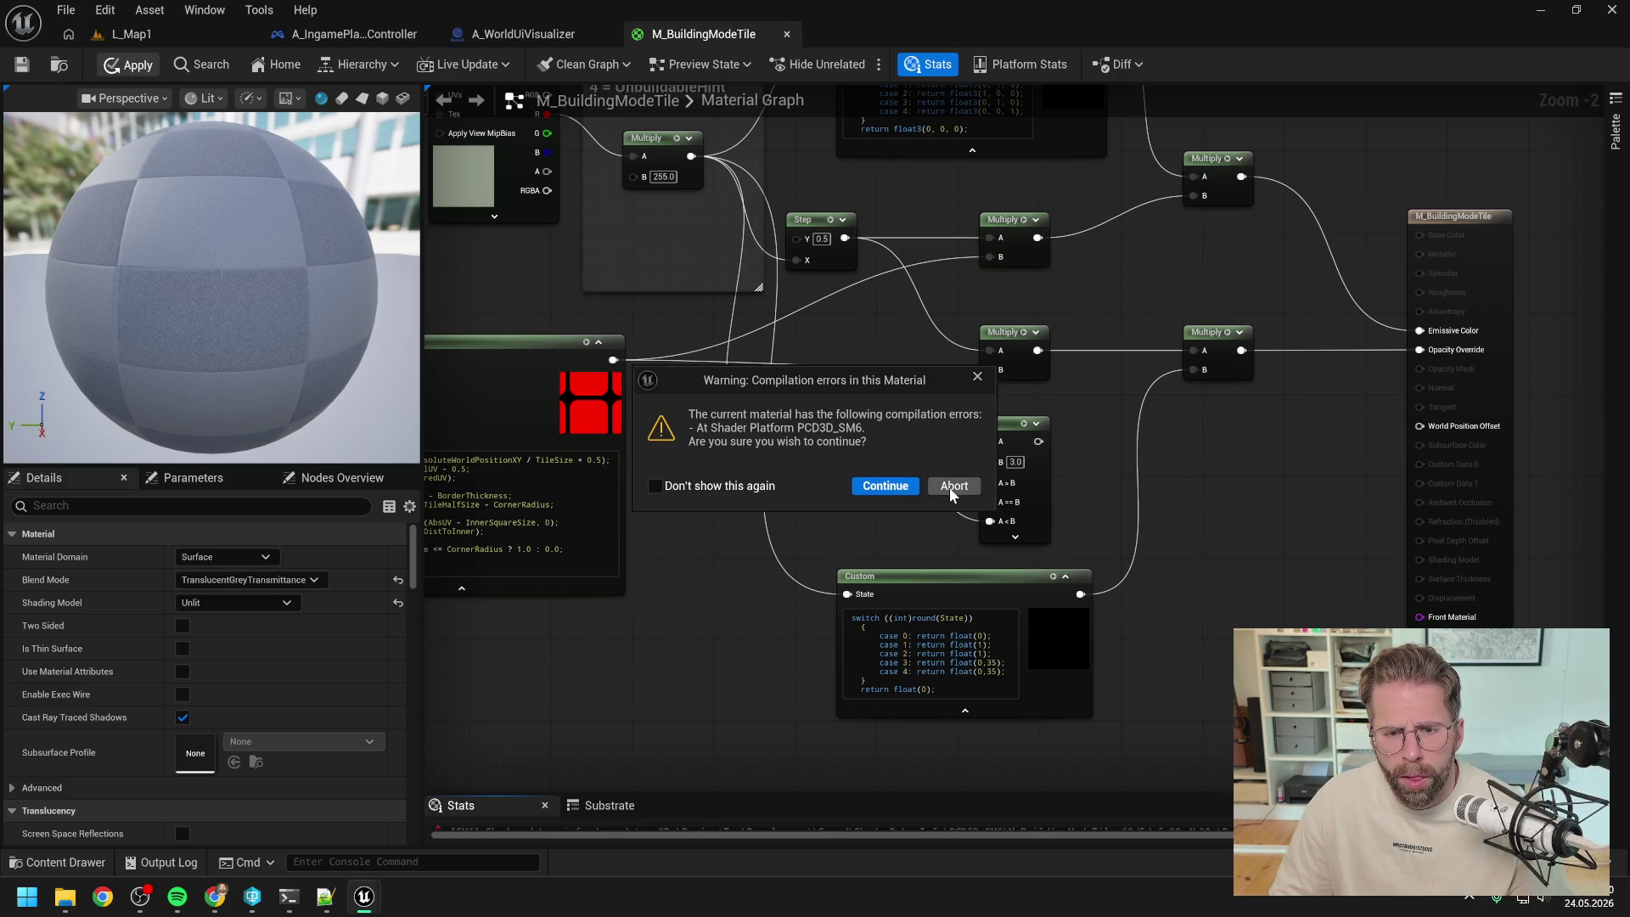
click(978, 378)
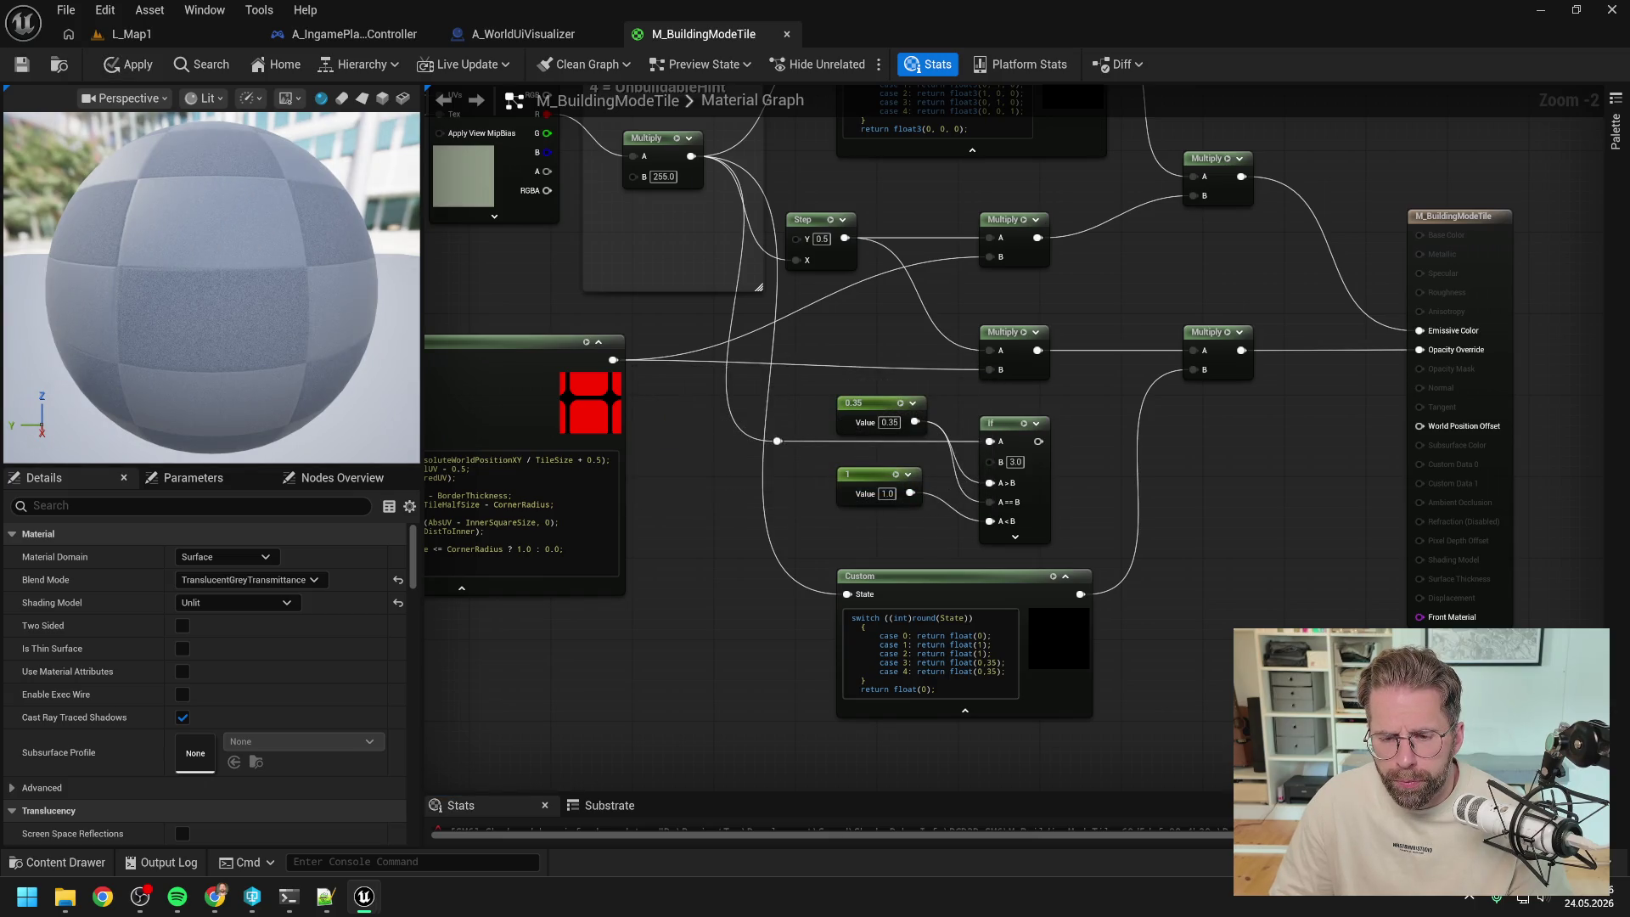
- Change 0,35 to 0.35 in the Custom code, apply the material, and play-test L_Map1
scroll(994, 672, up, 2)
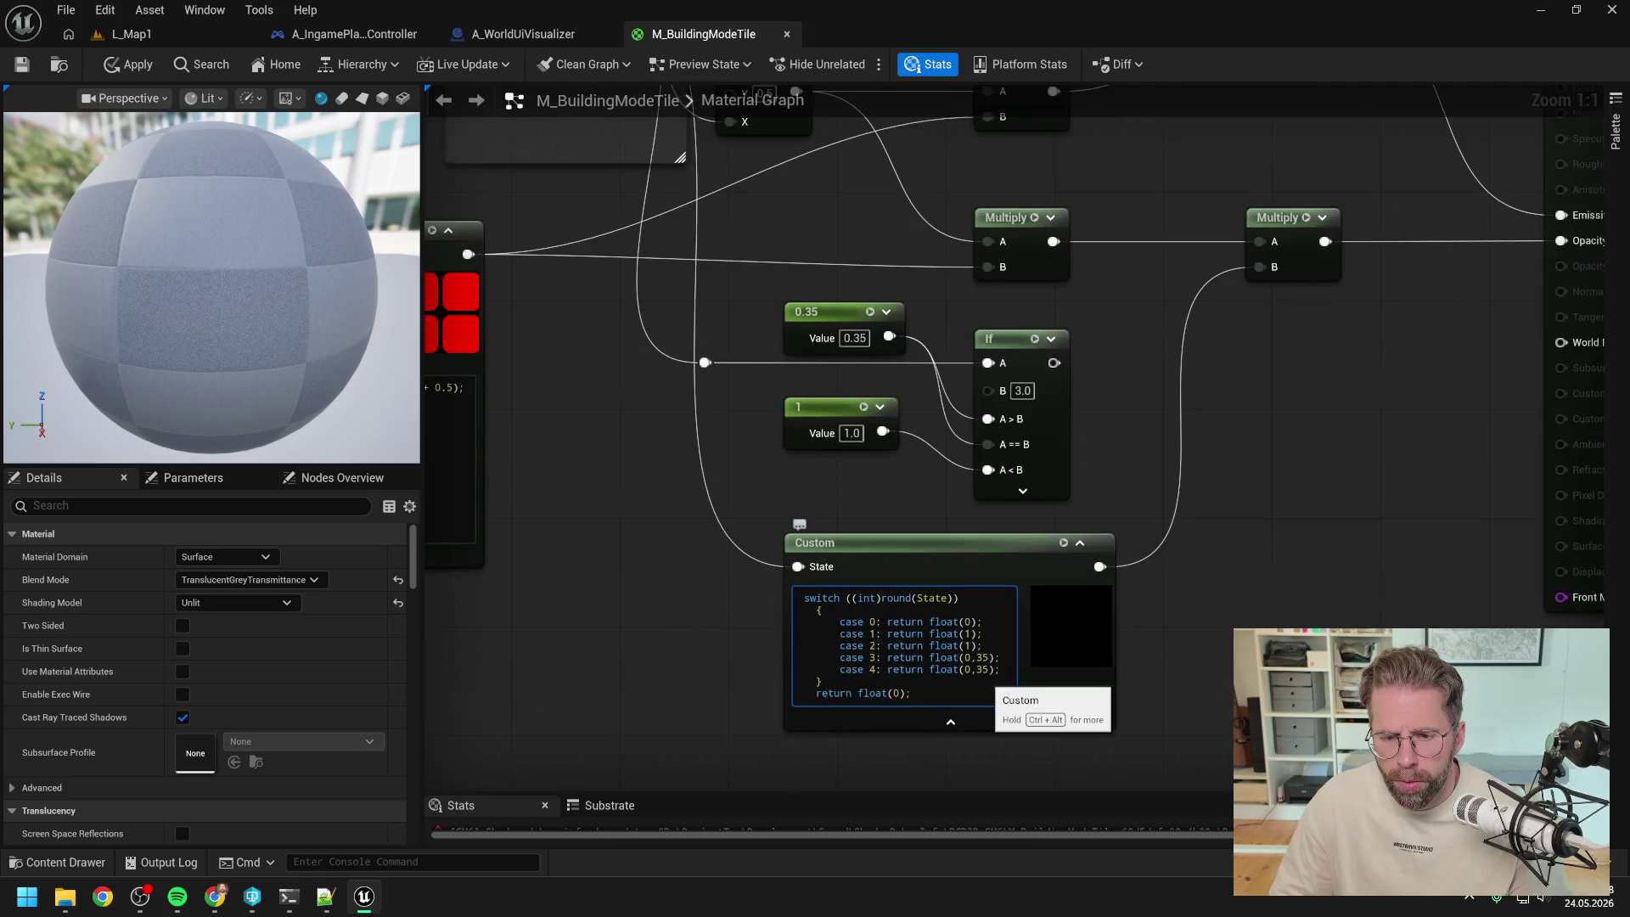
key(BackSpace)
text(.)
click(1175, 613)
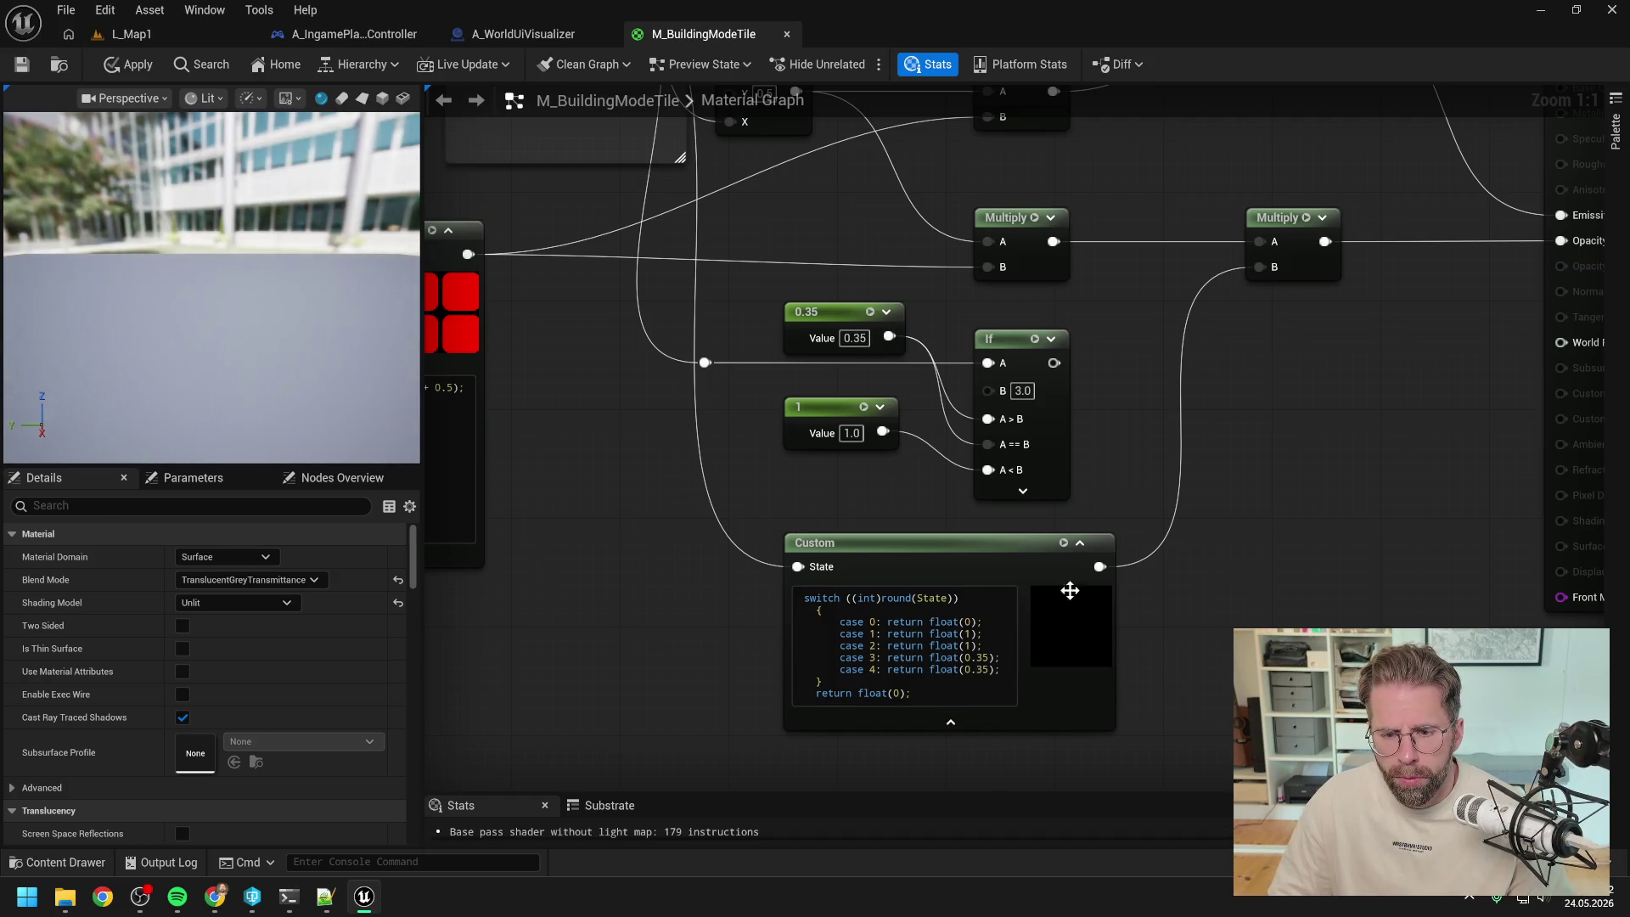
click(128, 64)
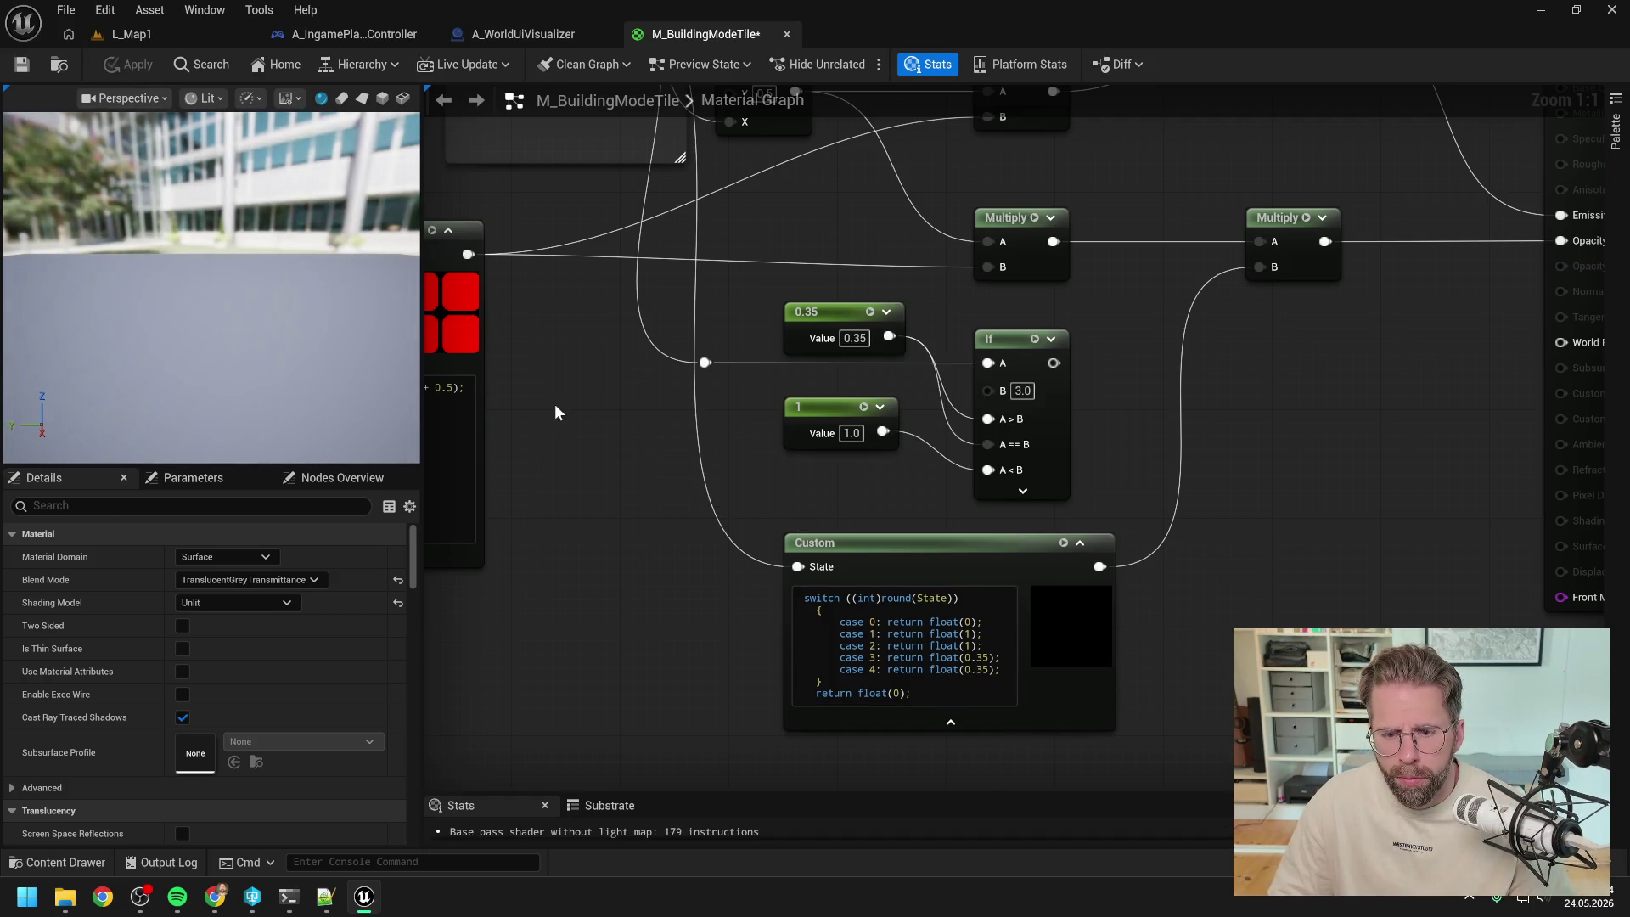
scroll(553, 405, down, 2)
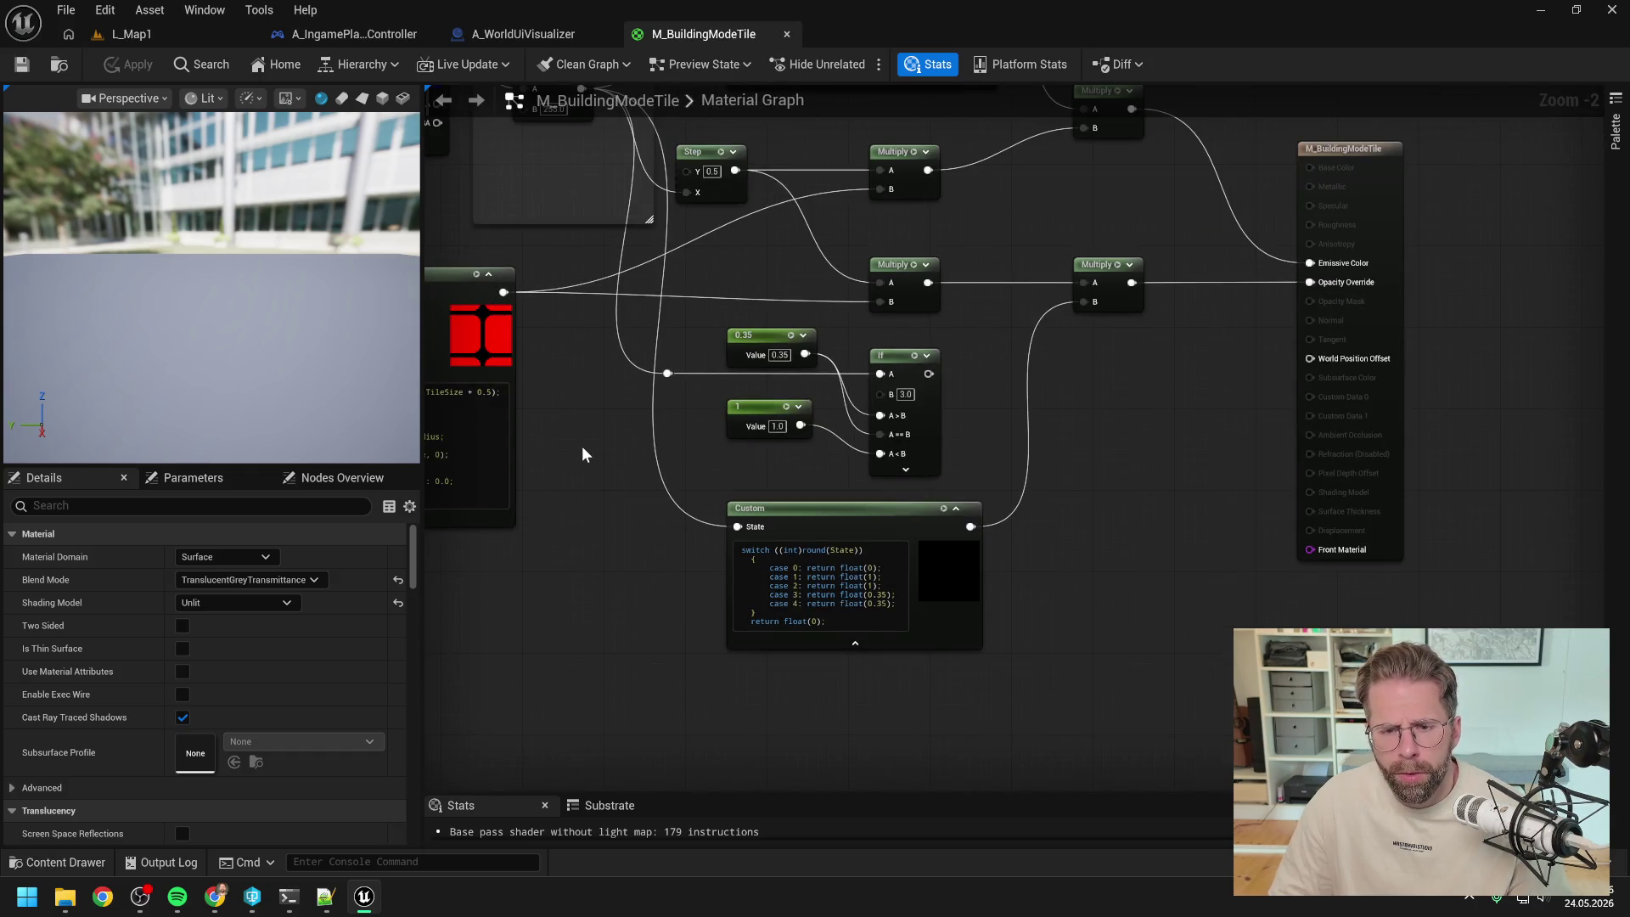
click(127, 35)
click(426, 65)
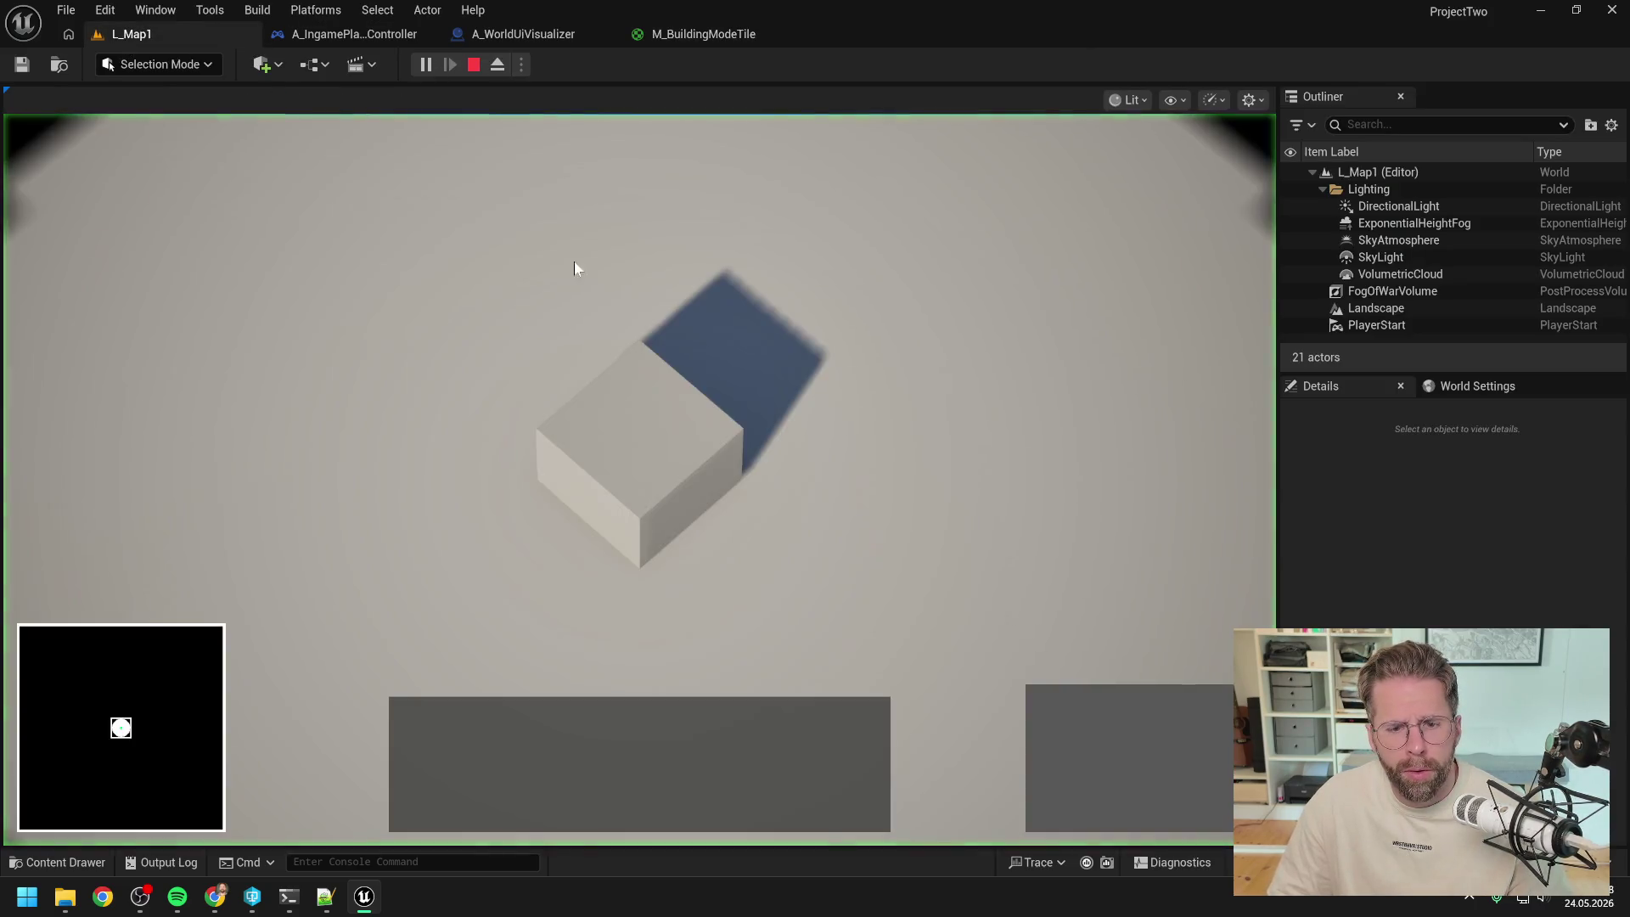
- Select the Power Grid Generator and place several generators across the grid
click(1035, 692)
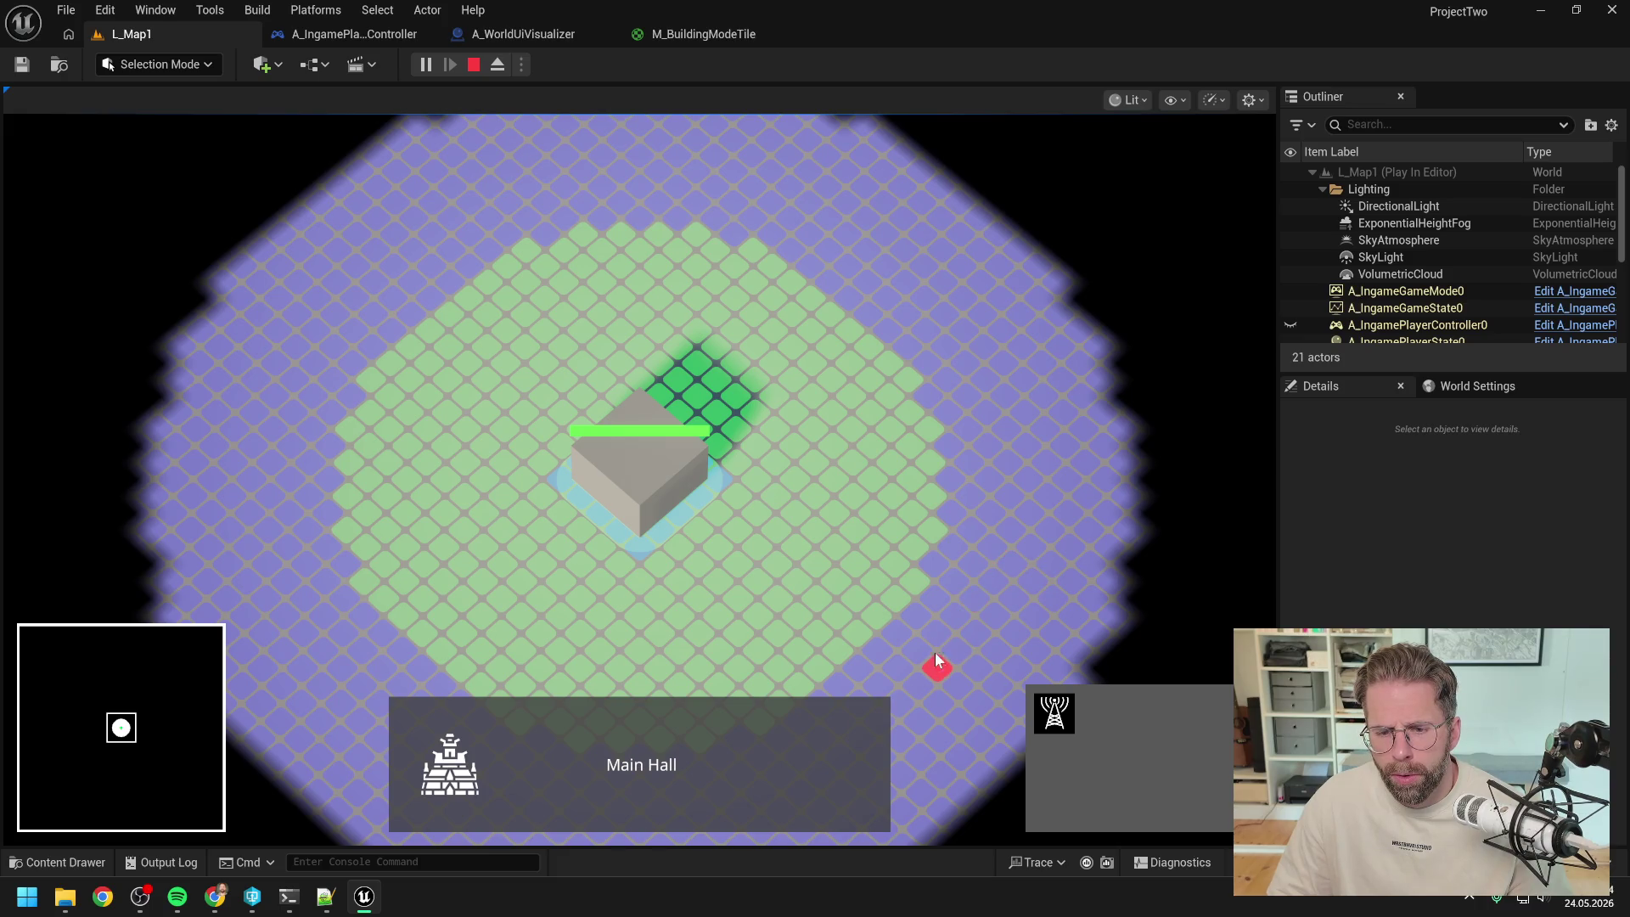
right_click(913, 584)
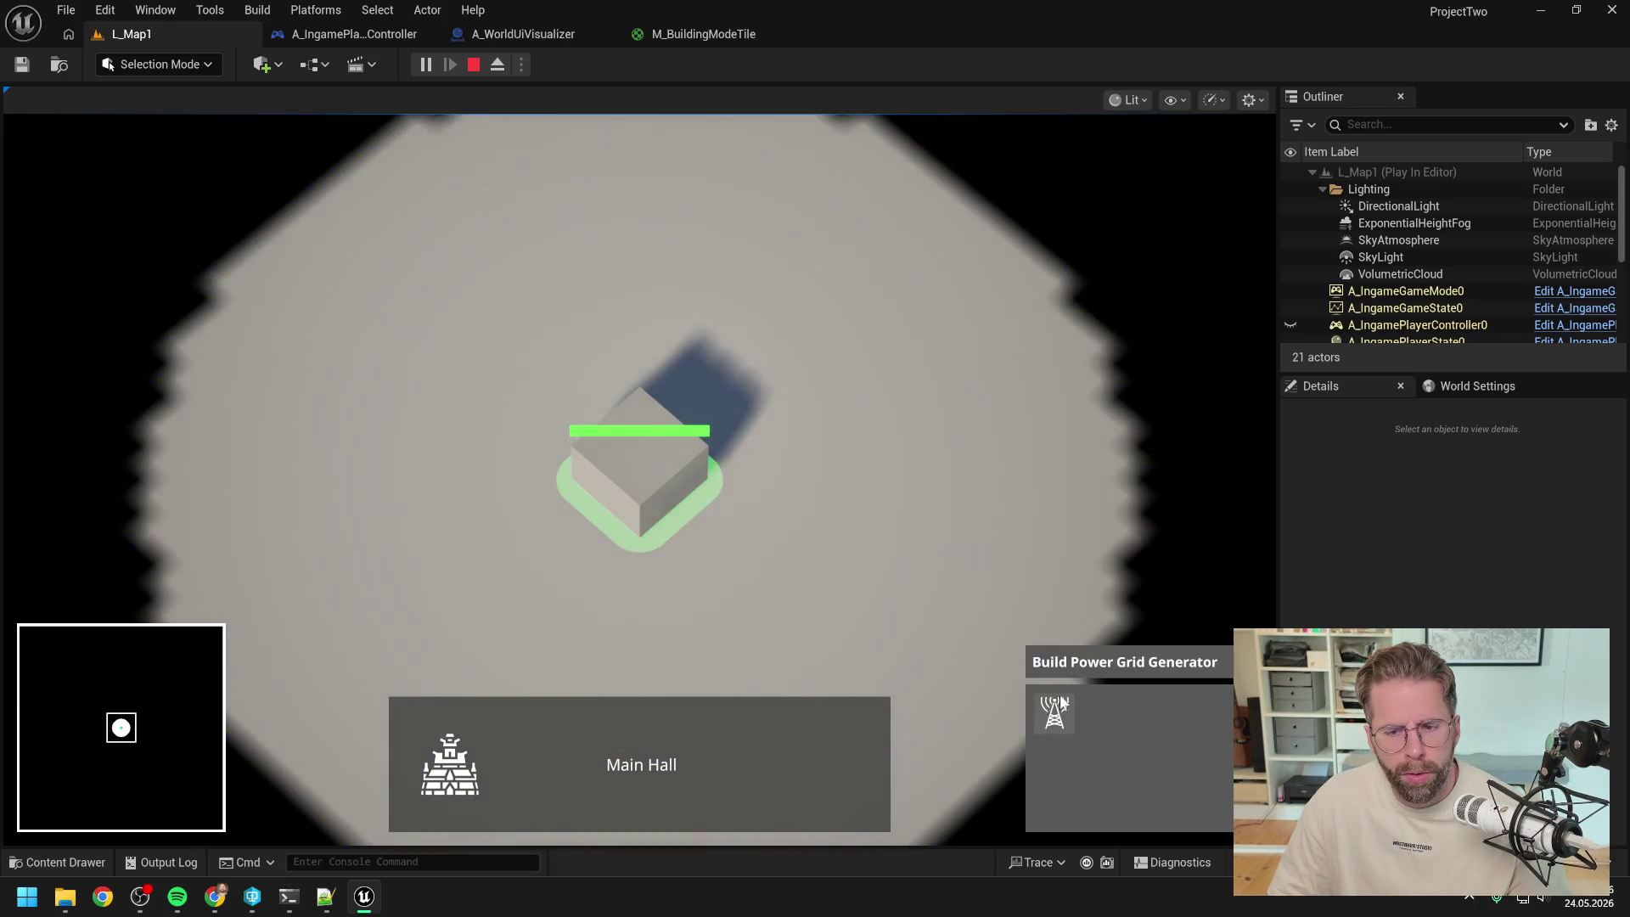
click(1059, 695)
click(903, 583)
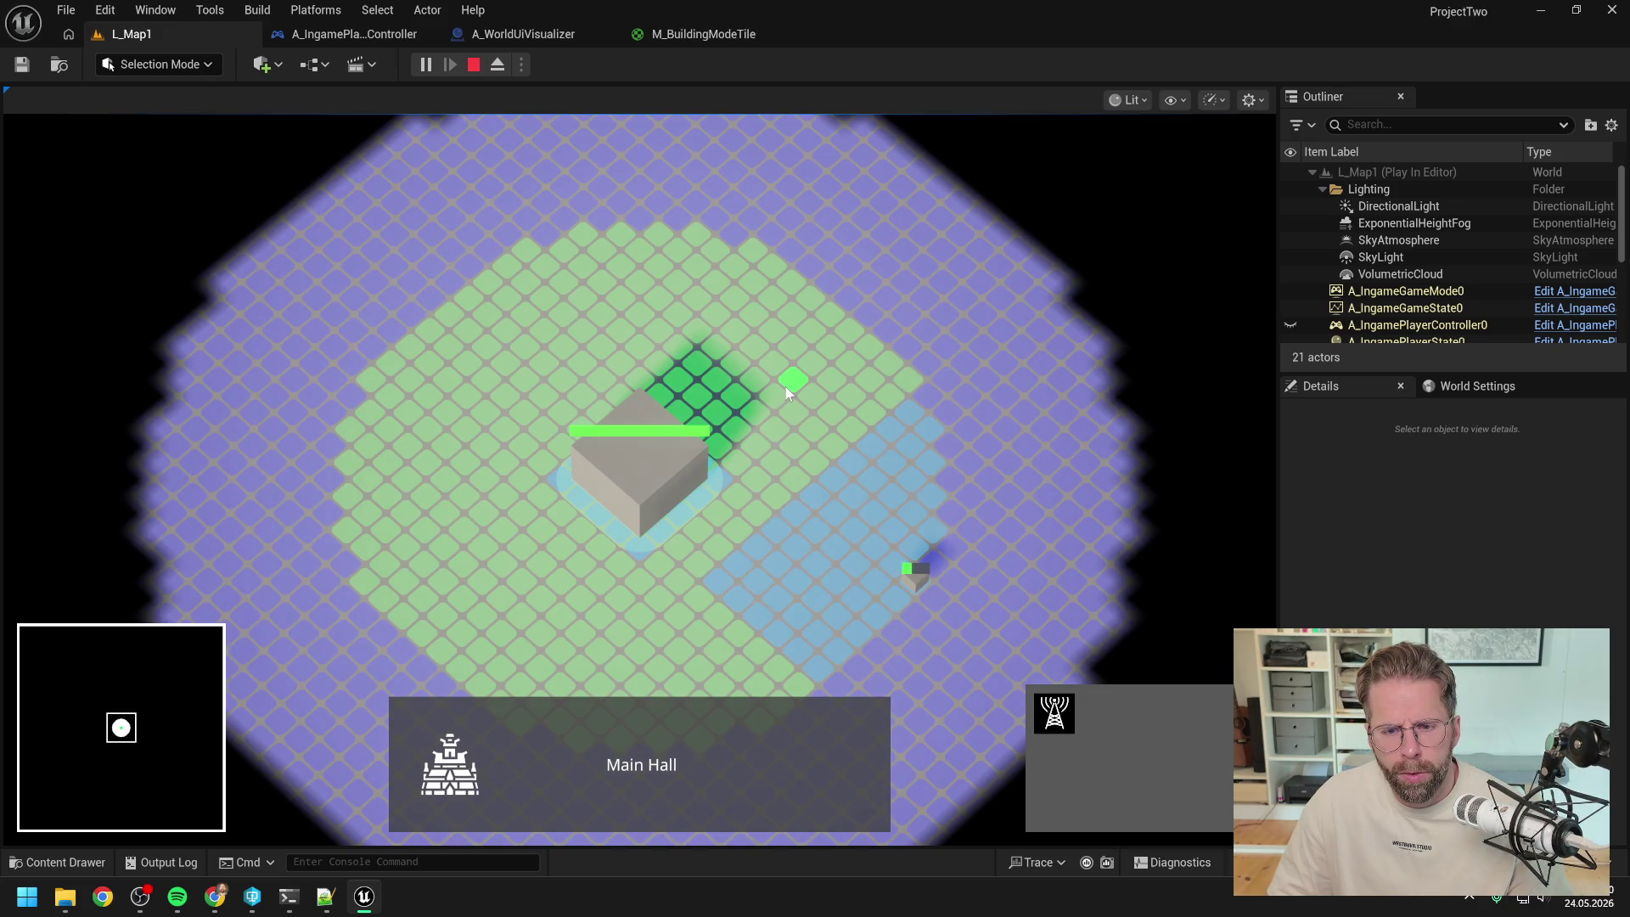
click(816, 290)
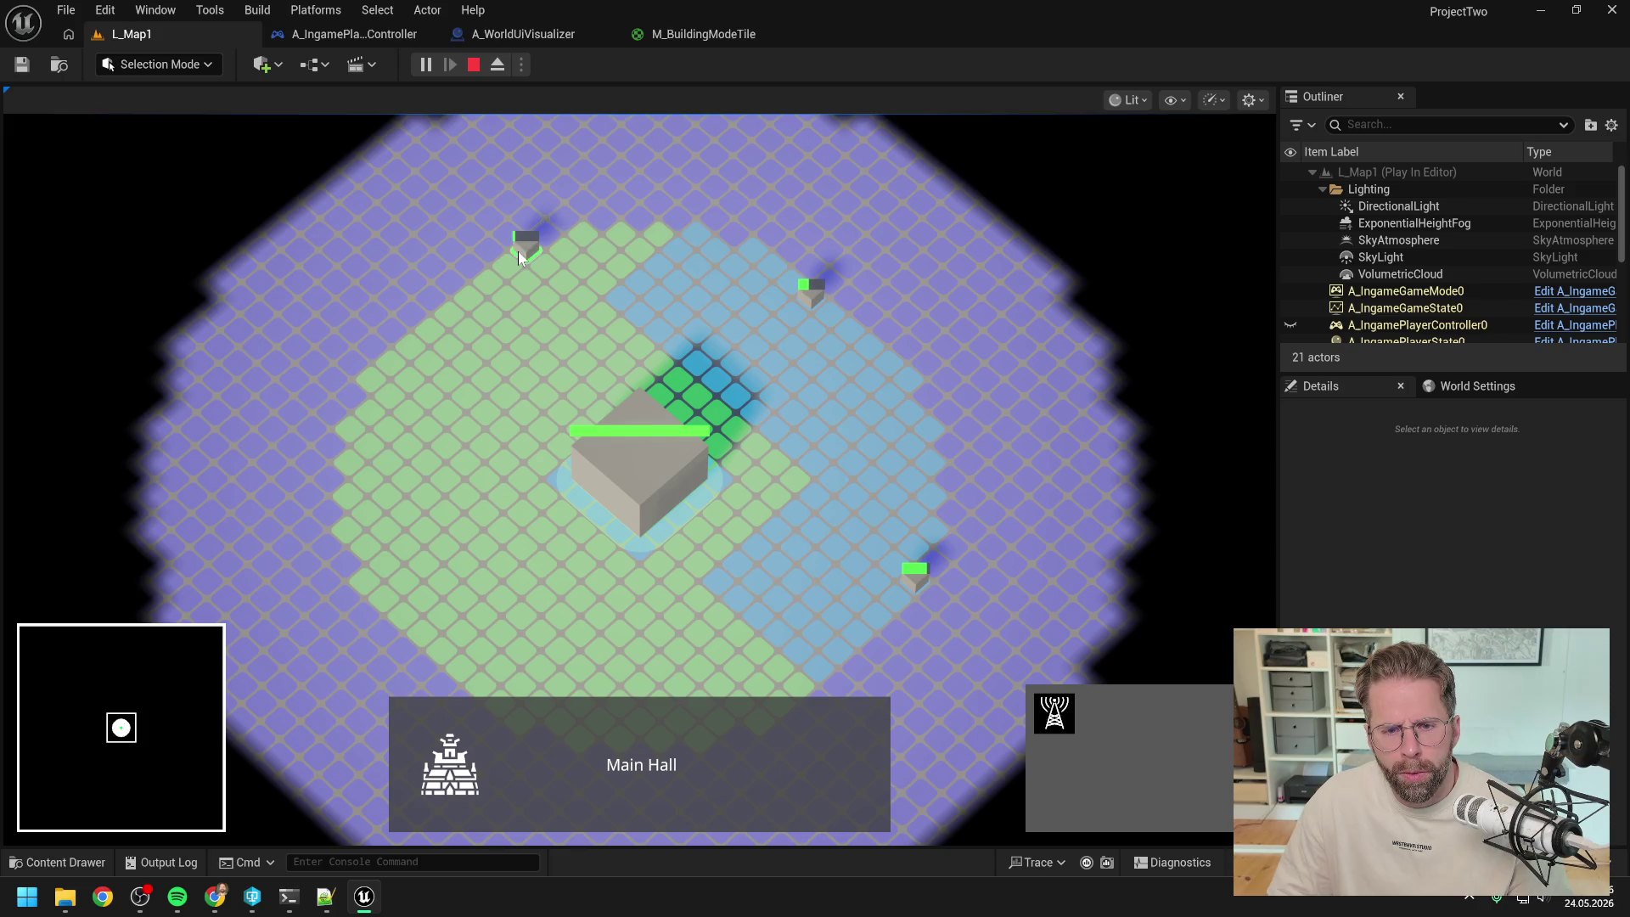
click(518, 251)
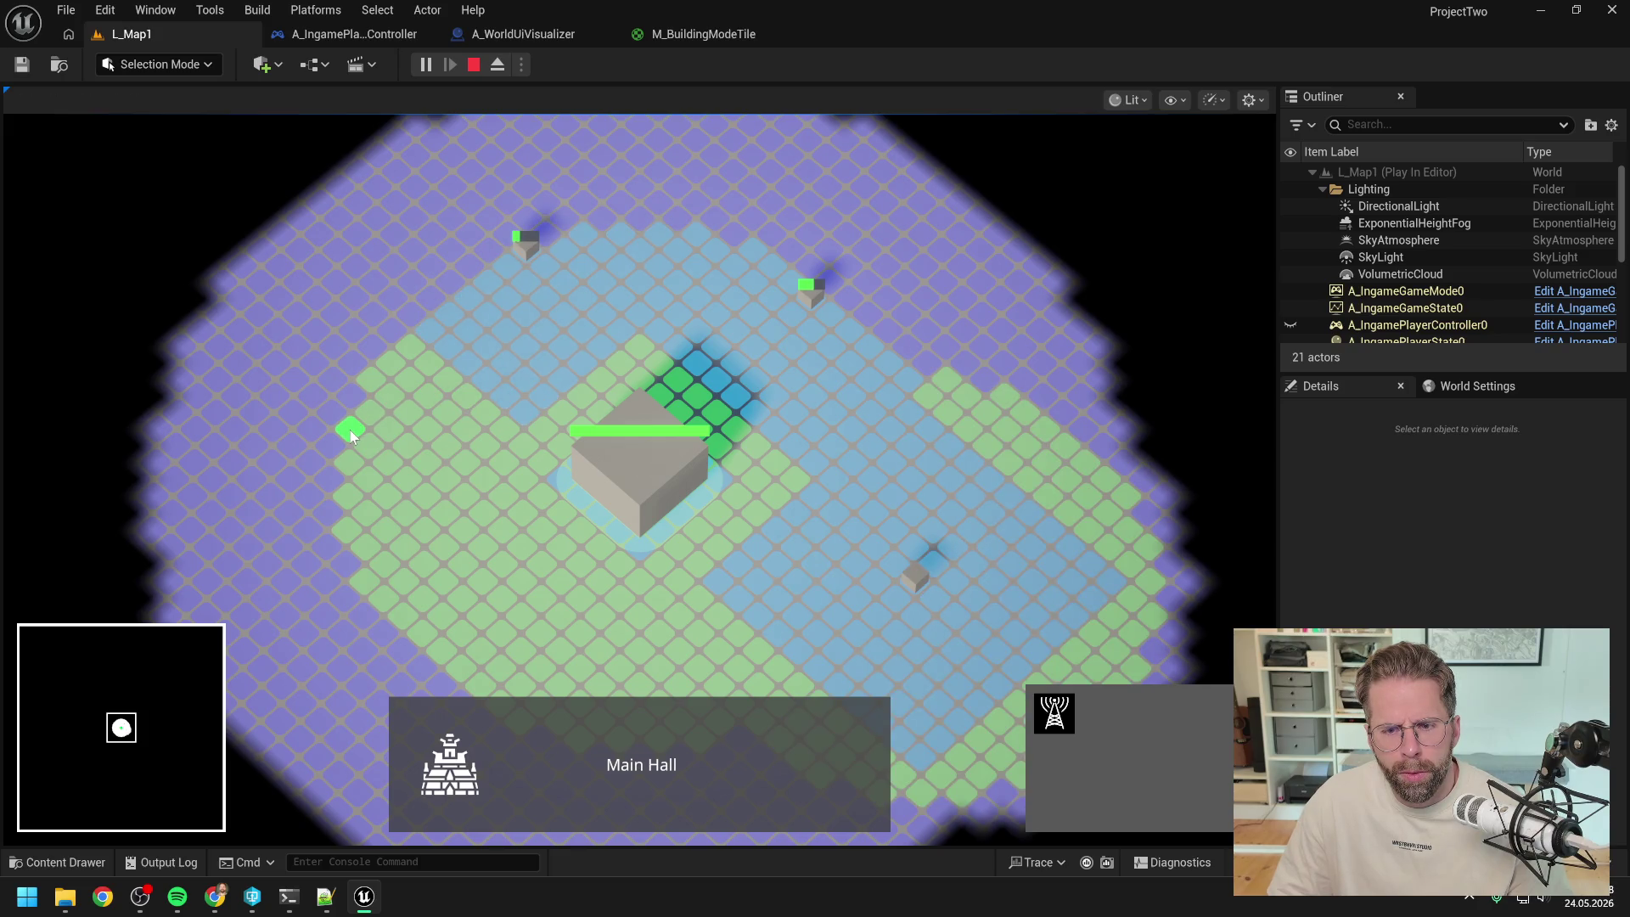
click(349, 429)
- Place more generators in the lower grid area, then leave building mode and stop play
scroll(484, 539, down, 2)
key(s)
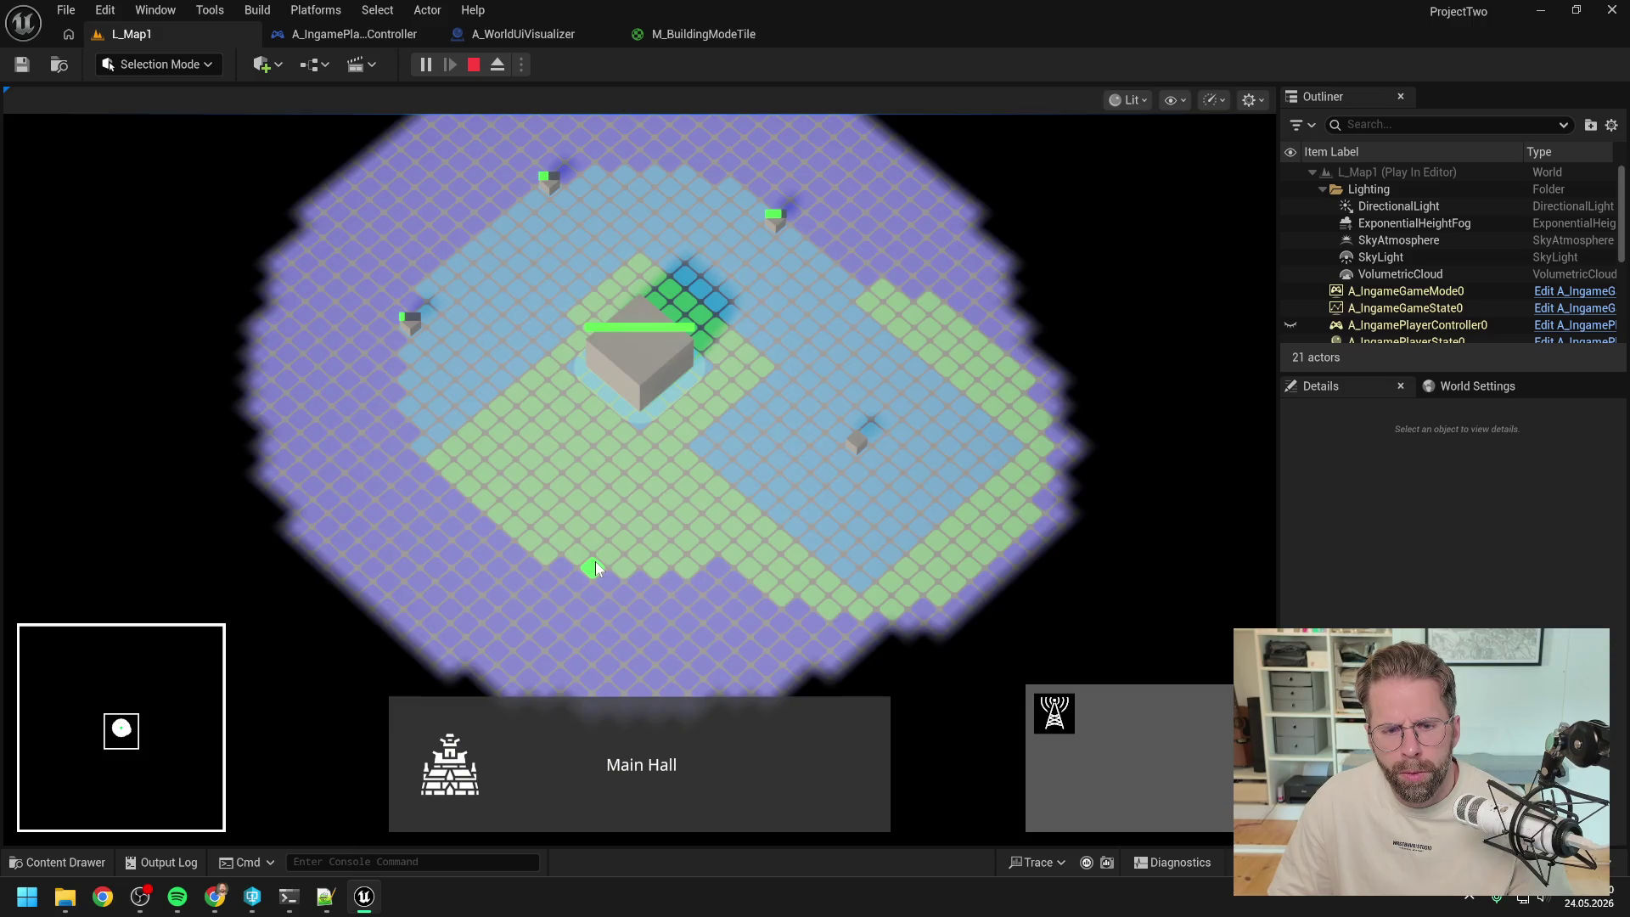
click(594, 562)
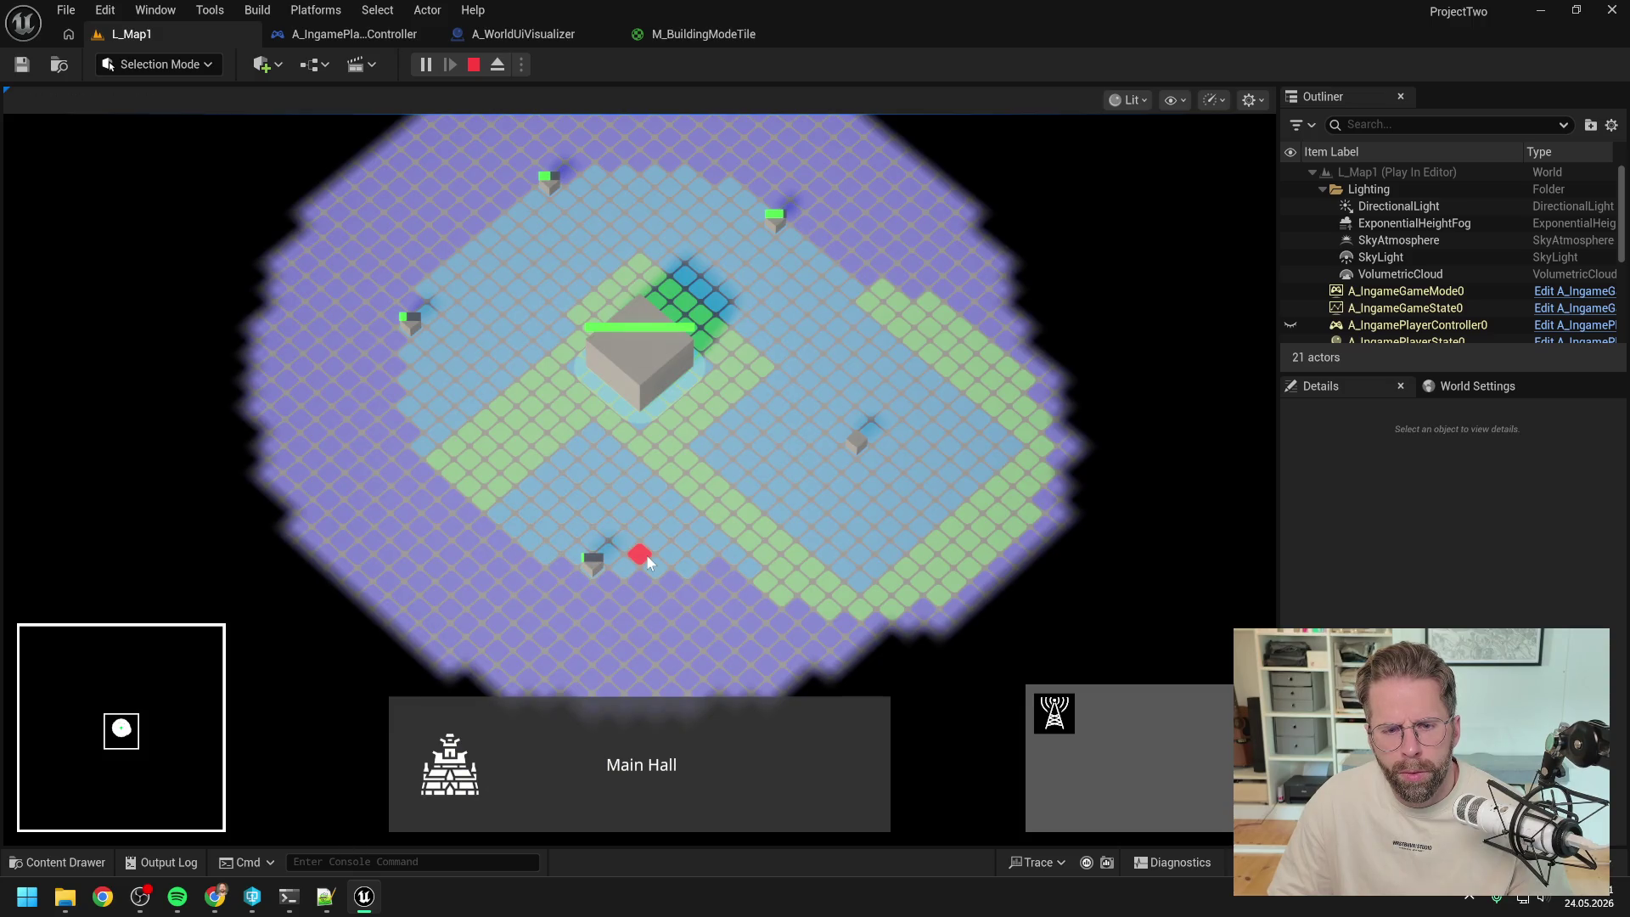
click(942, 606)
scroll(944, 602, down, 2)
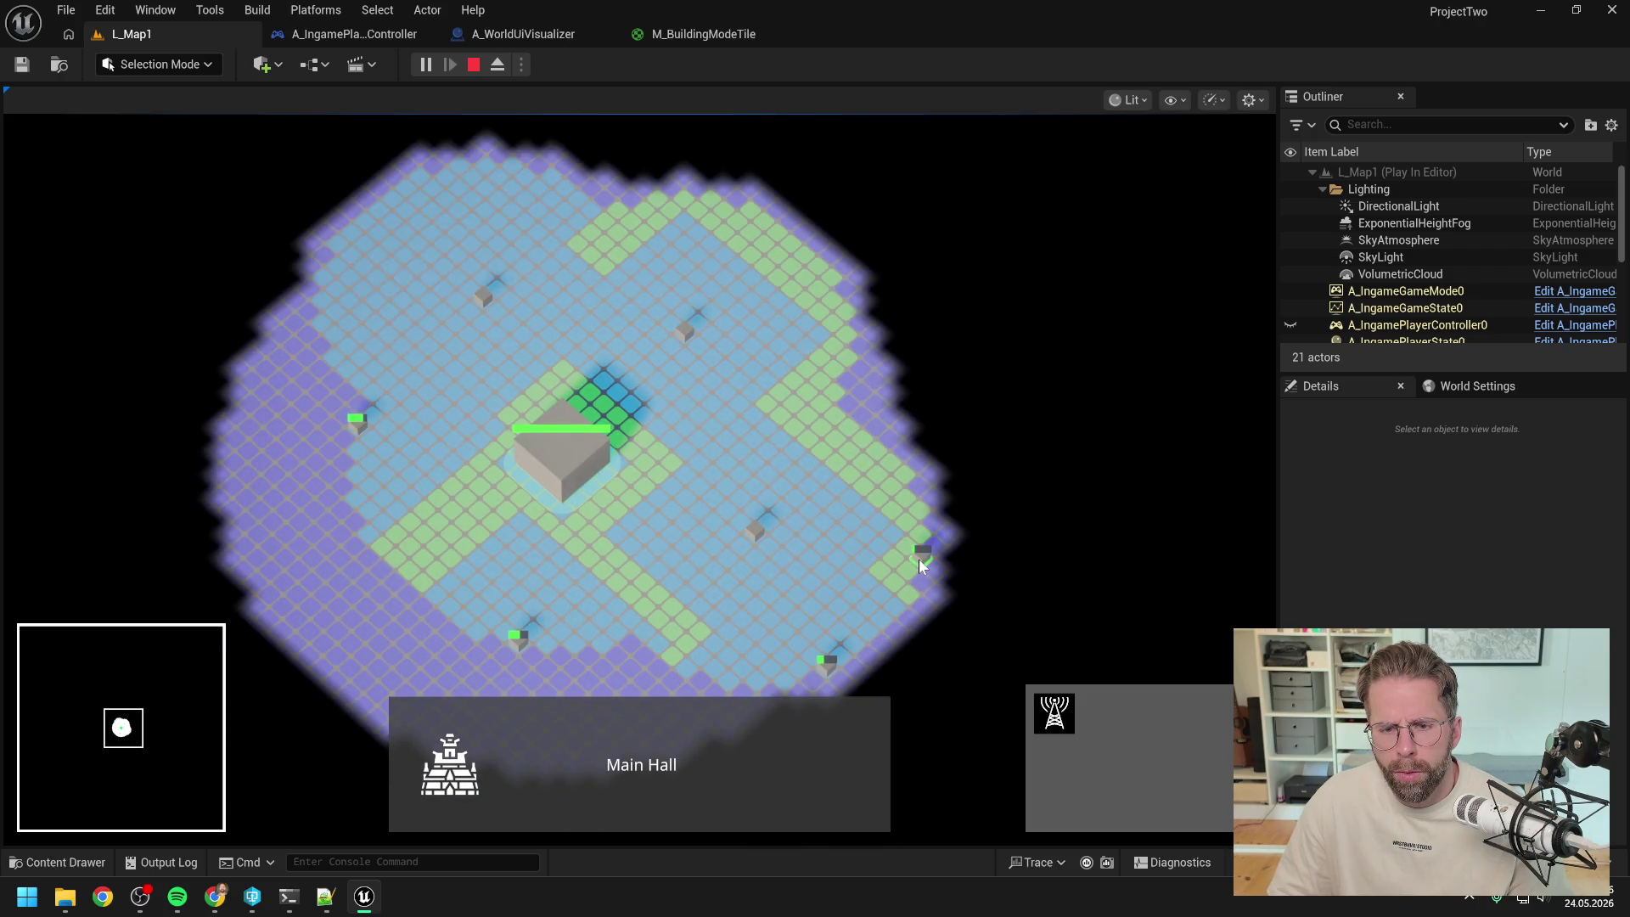
click(919, 559)
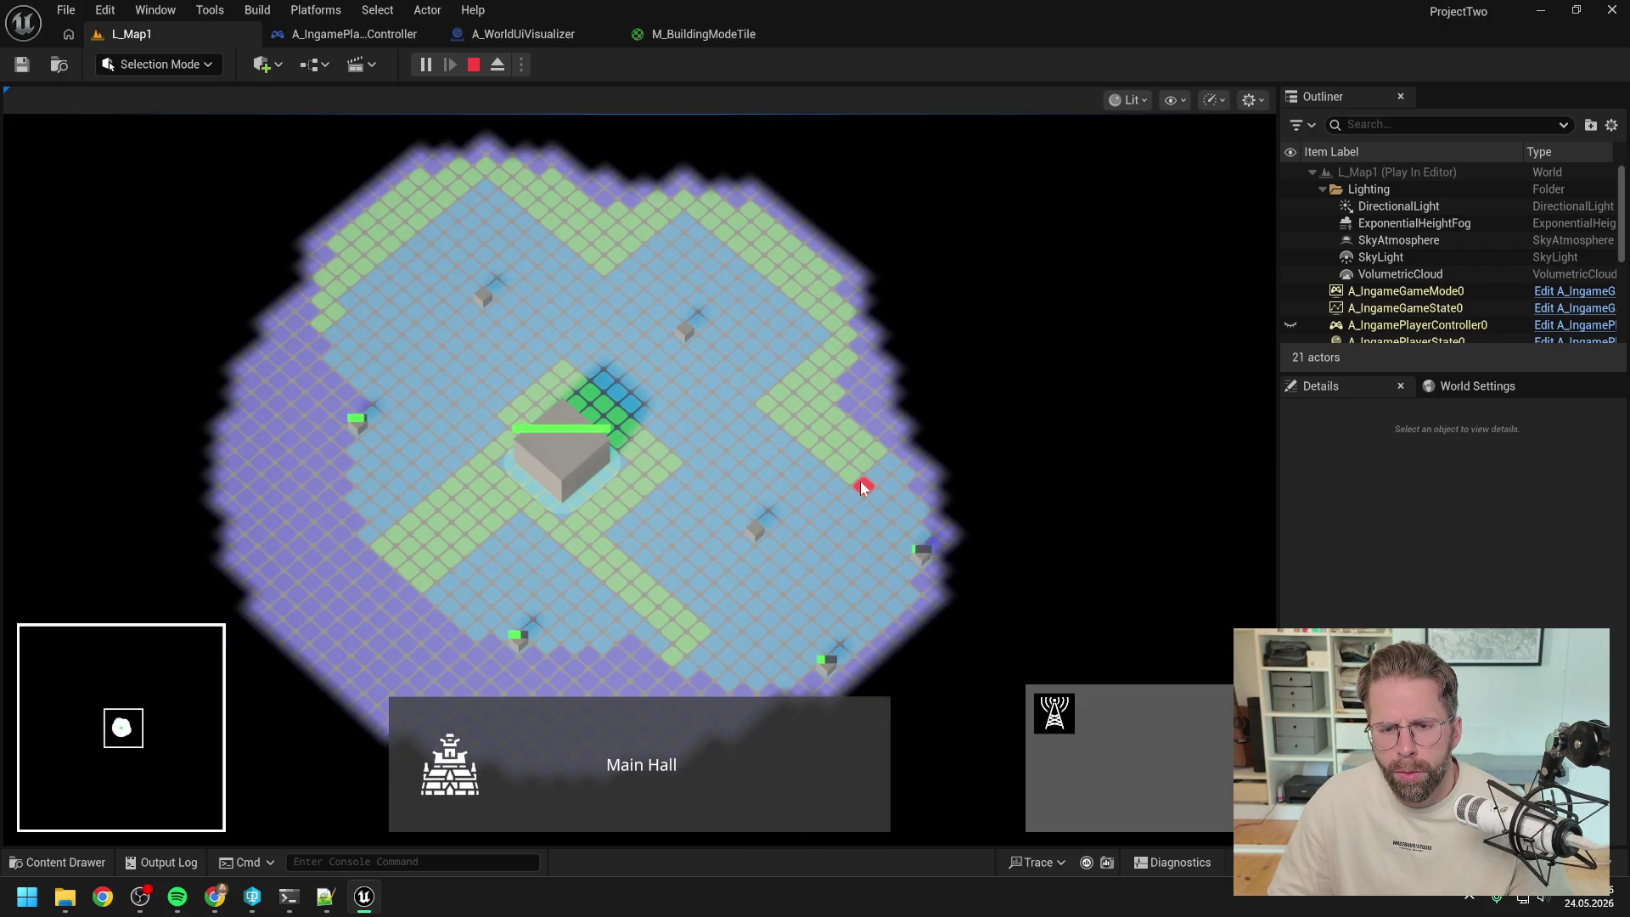
right_click(832, 437)
key(Escape)
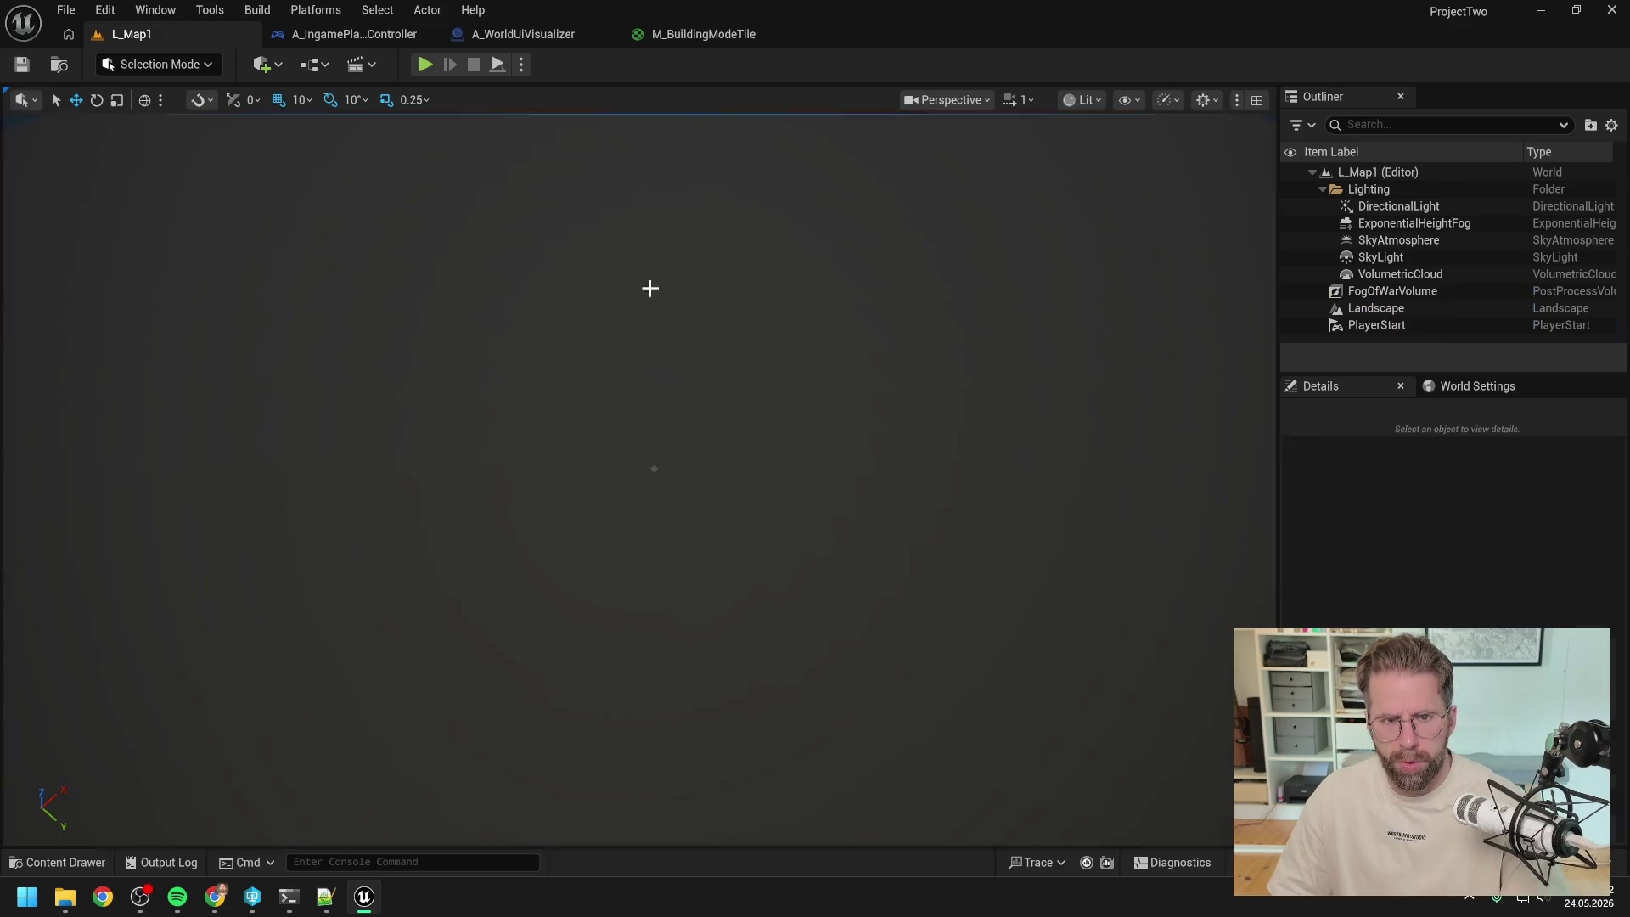
- Restart the play session, re-enter generator building mode to inspect the grid, then stop
click(416, 68)
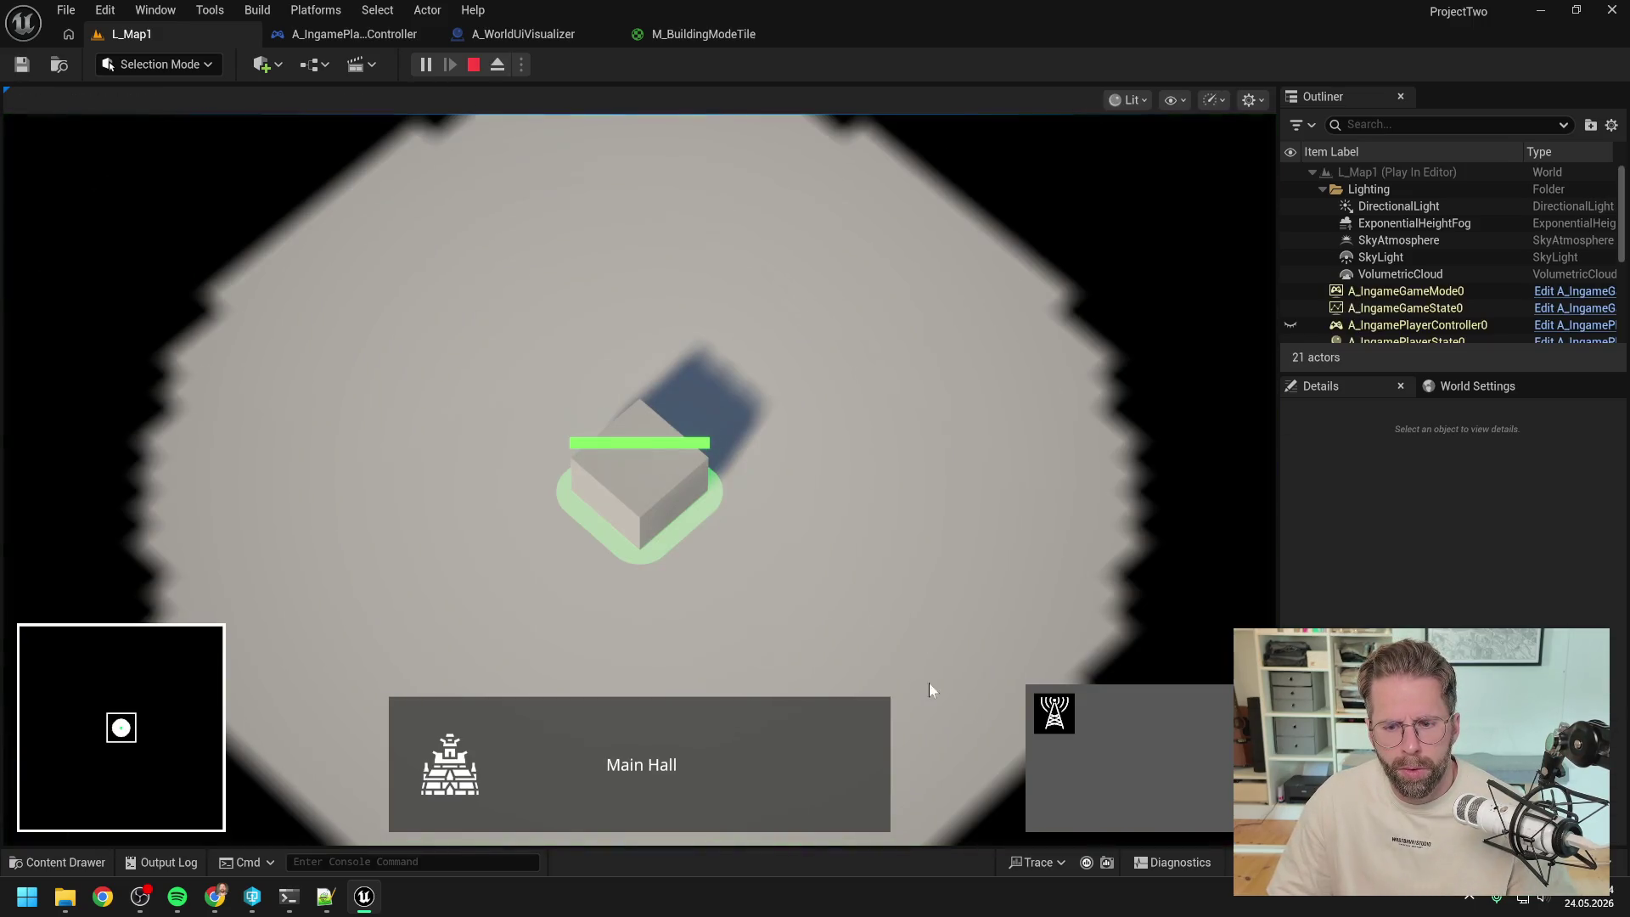
click(1051, 712)
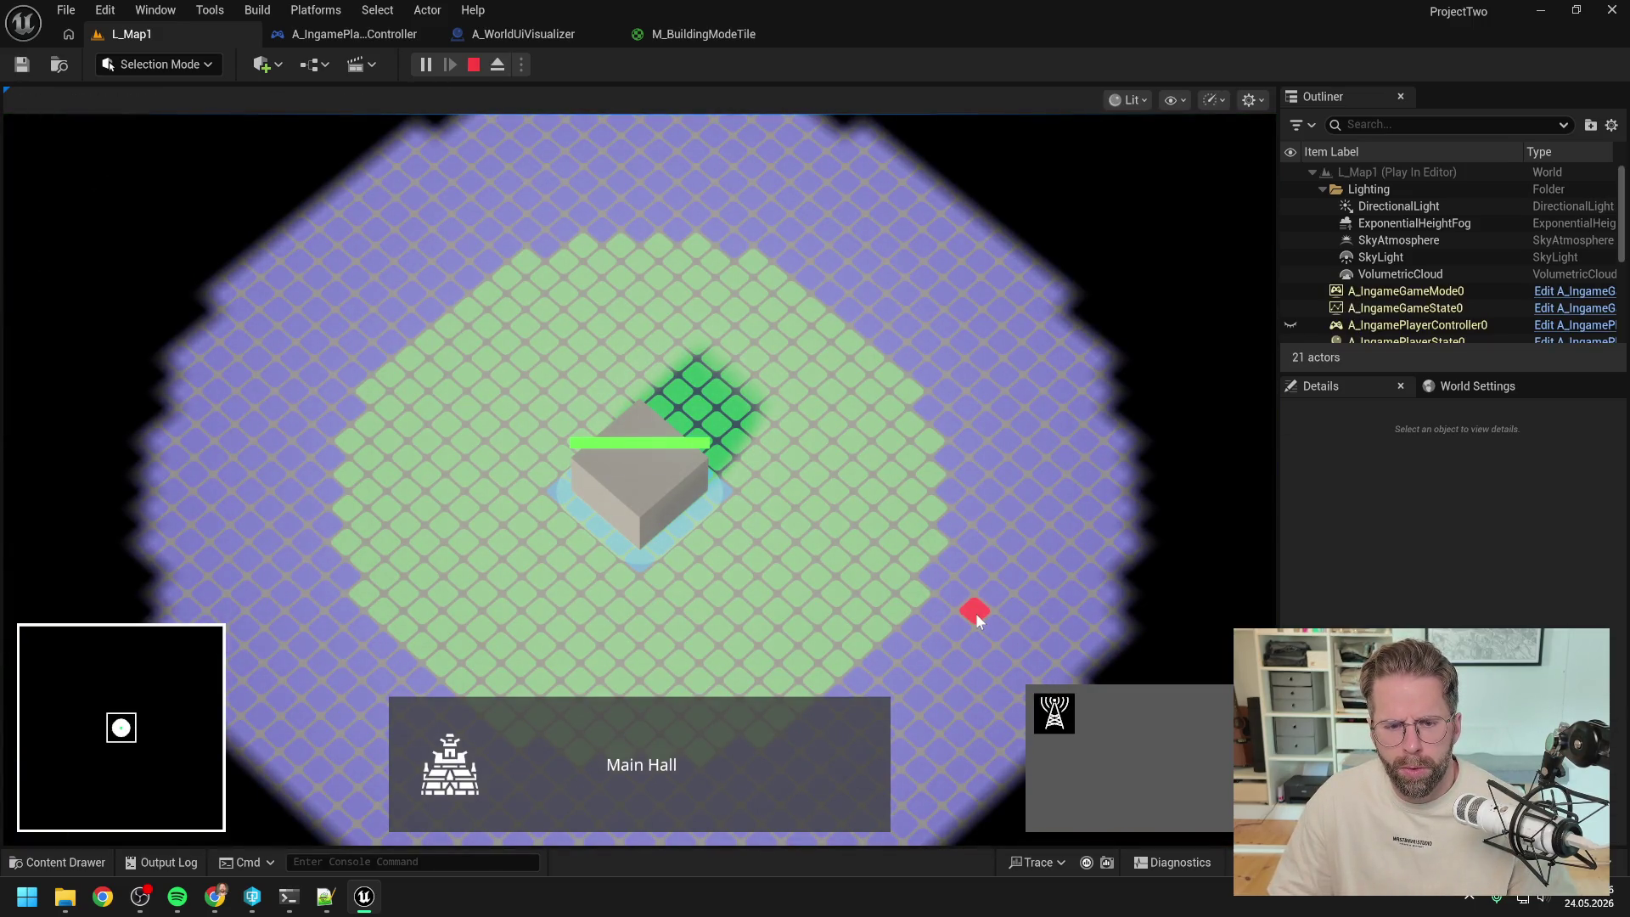
key(s)
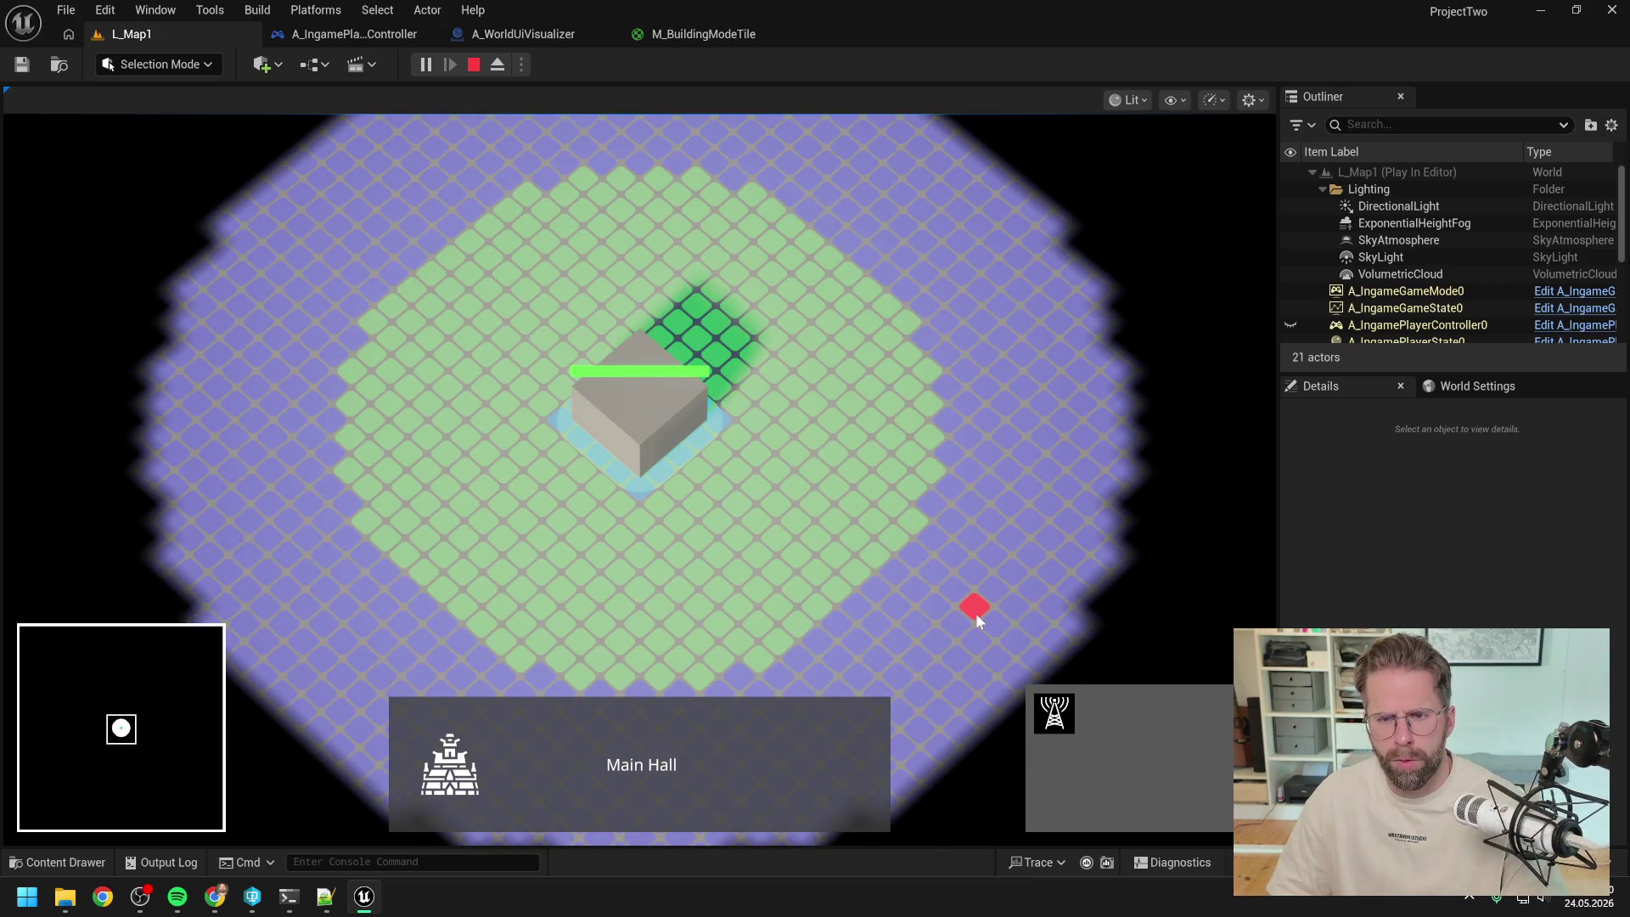
key(Escape)
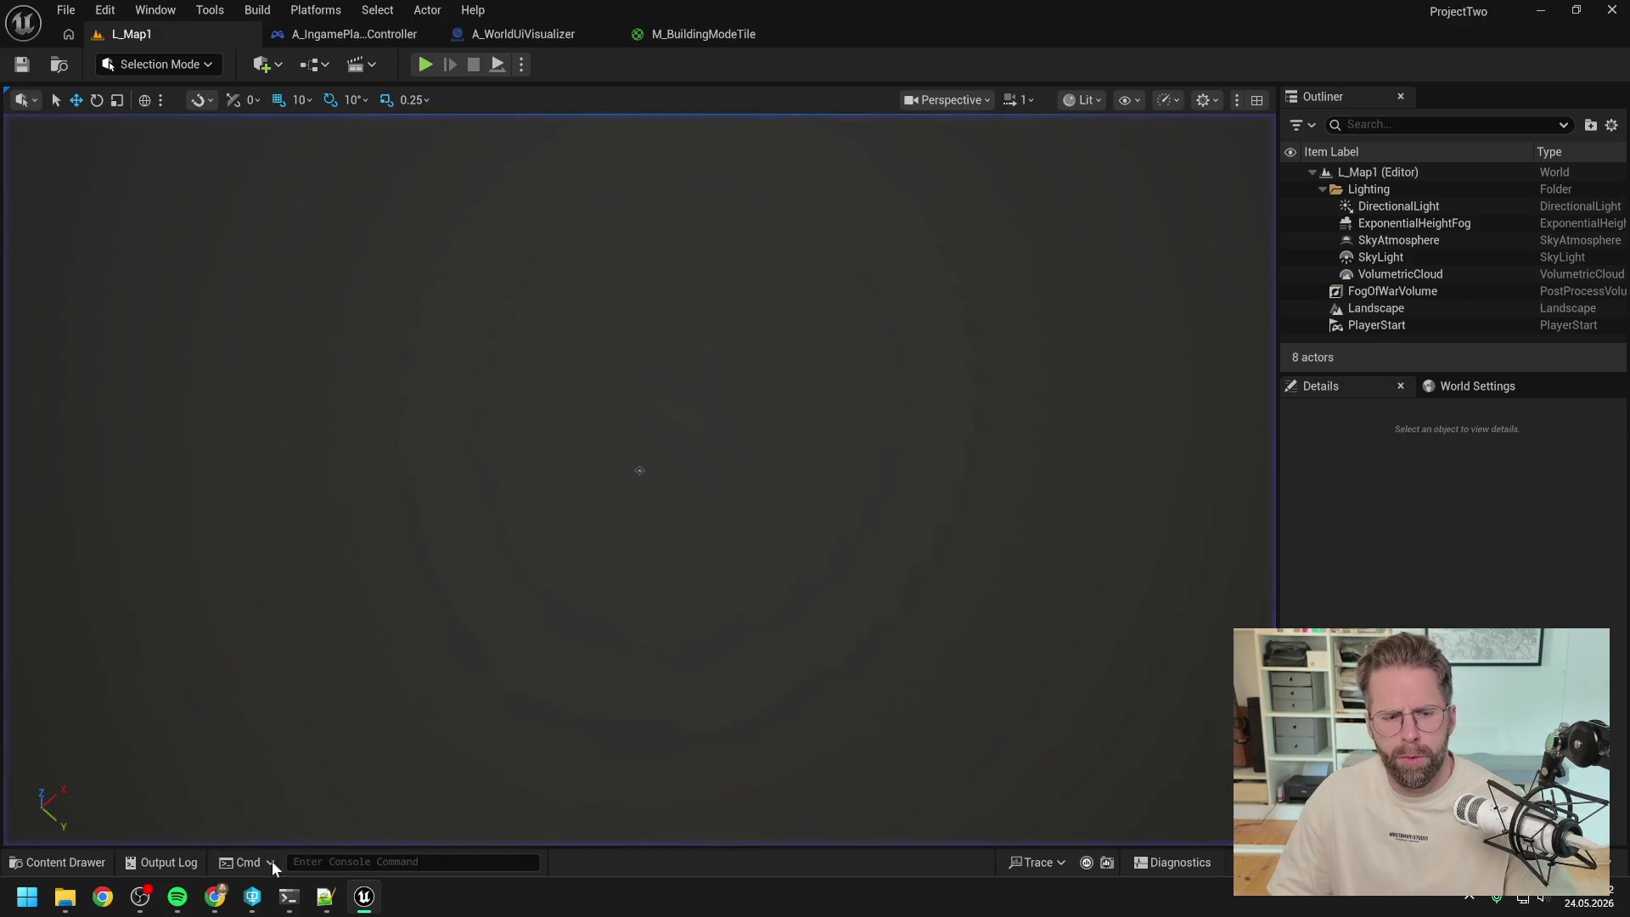
- Send Claude Code a screenshot with 'Bist du dir sicher? Tiles außerhalb werden gerade blau/lila gefärbt'
click(289, 897)
text(Bist )
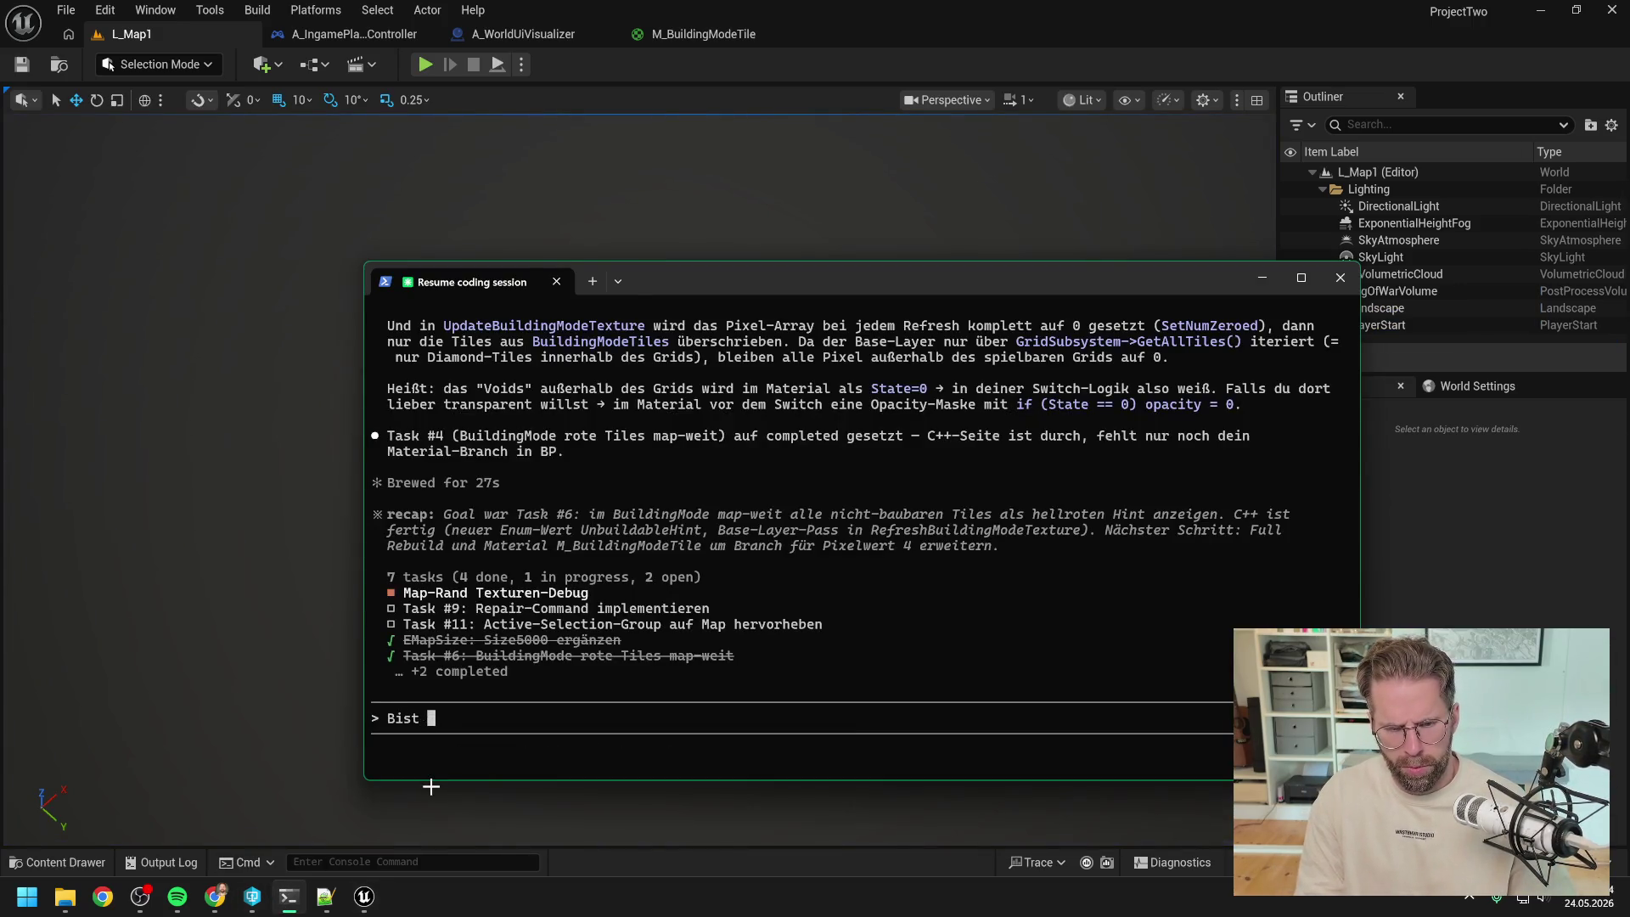
text(du dir sicher?)
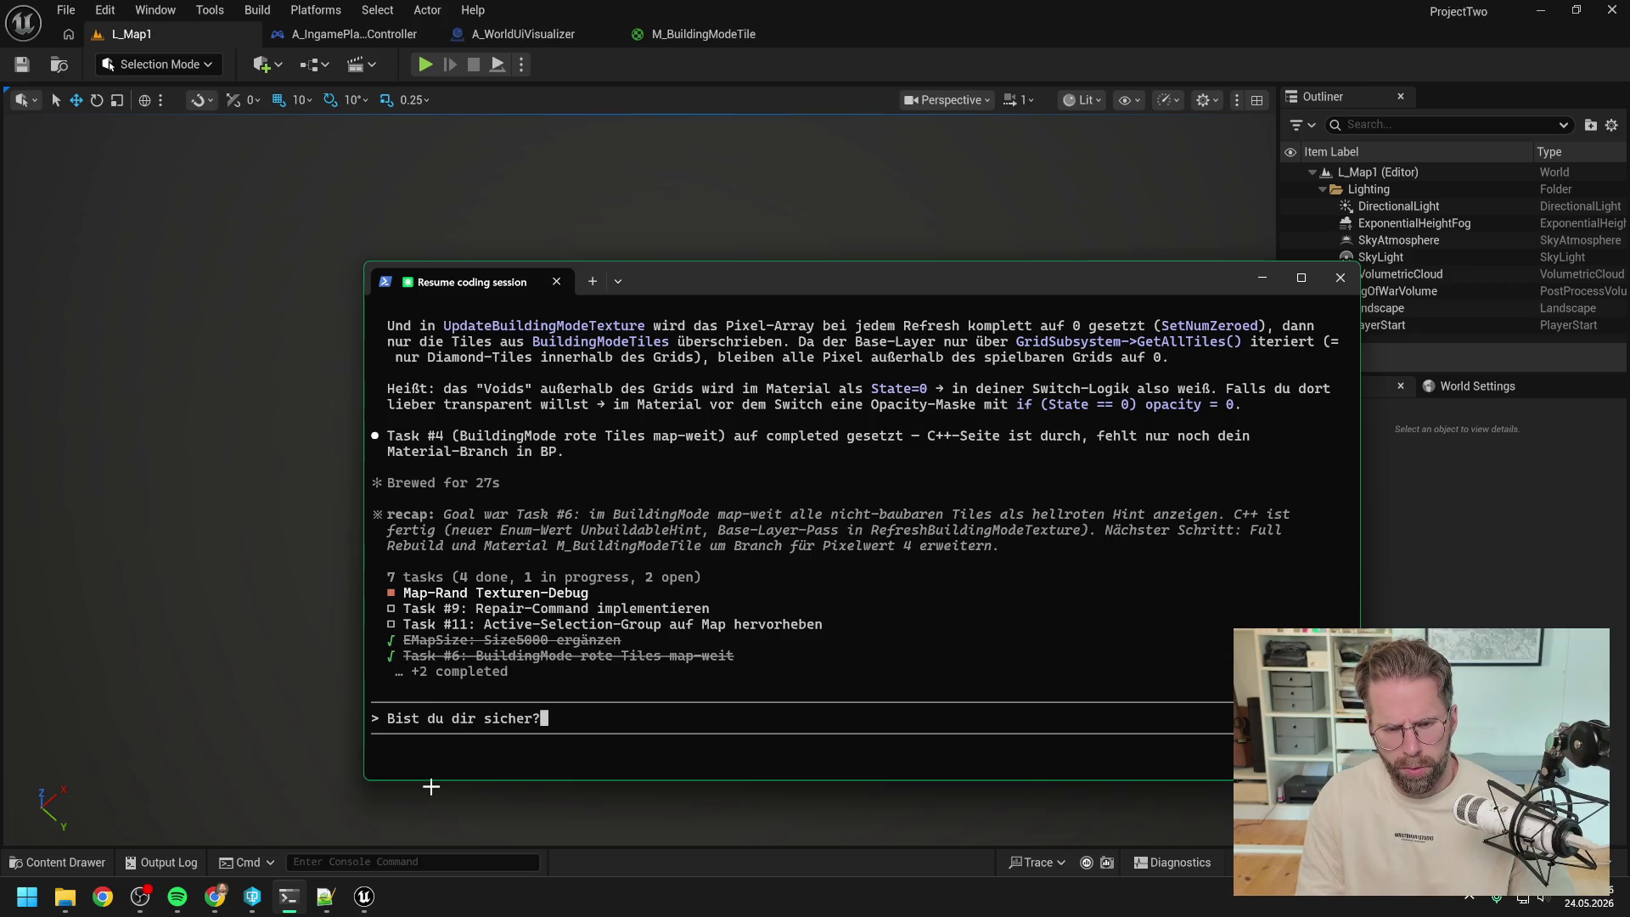
text( Tiles)
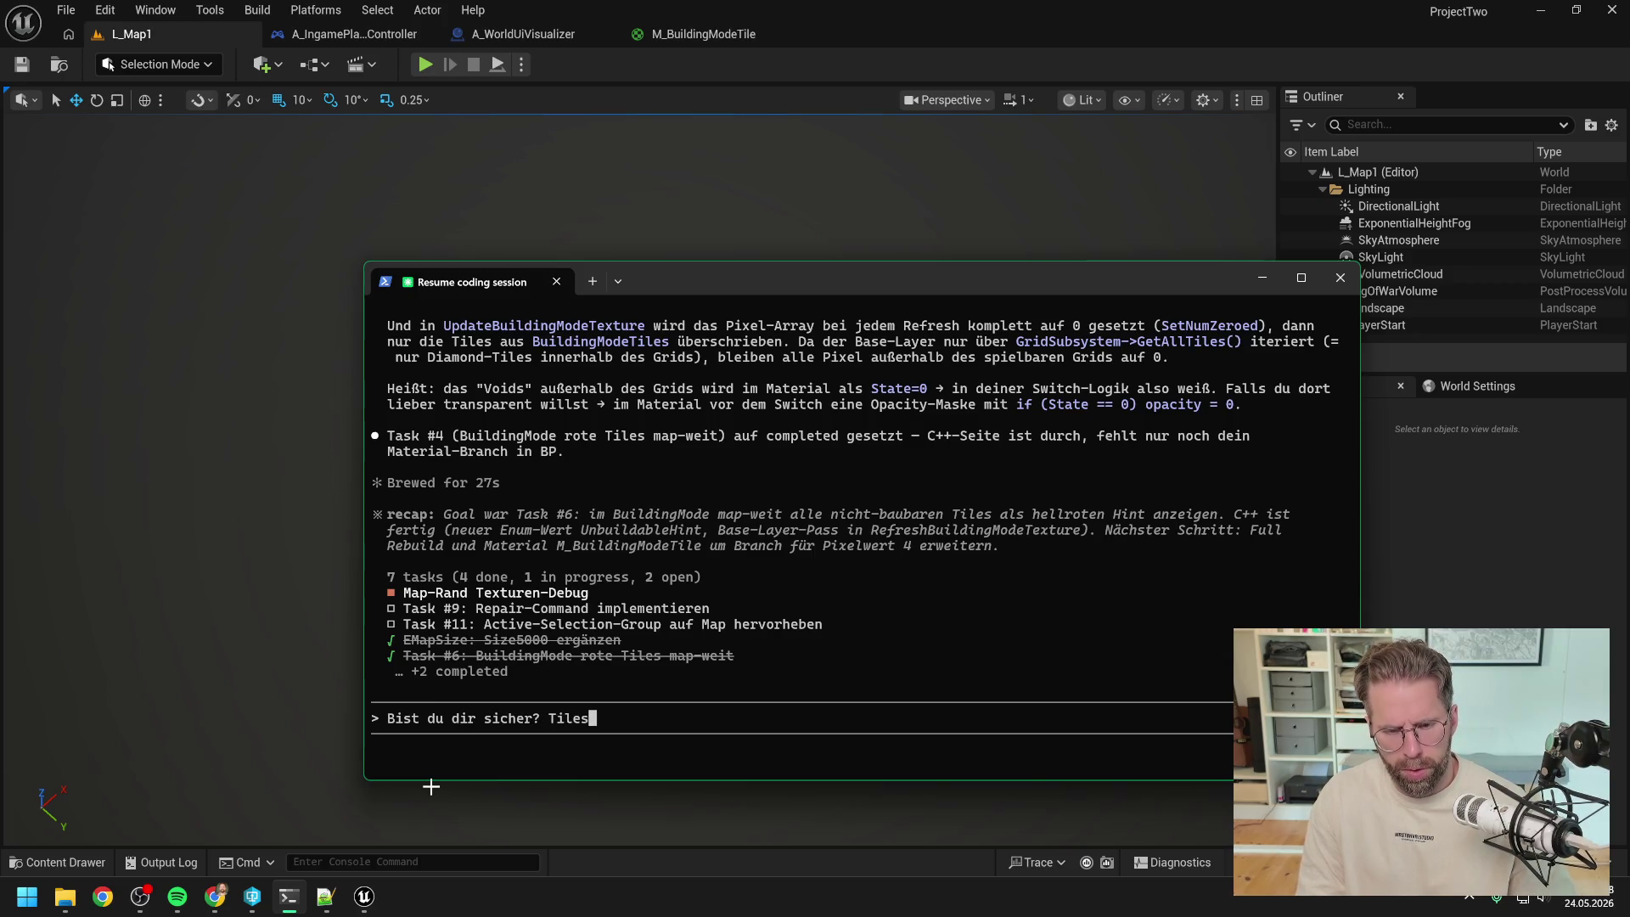
text( außerhalb w)
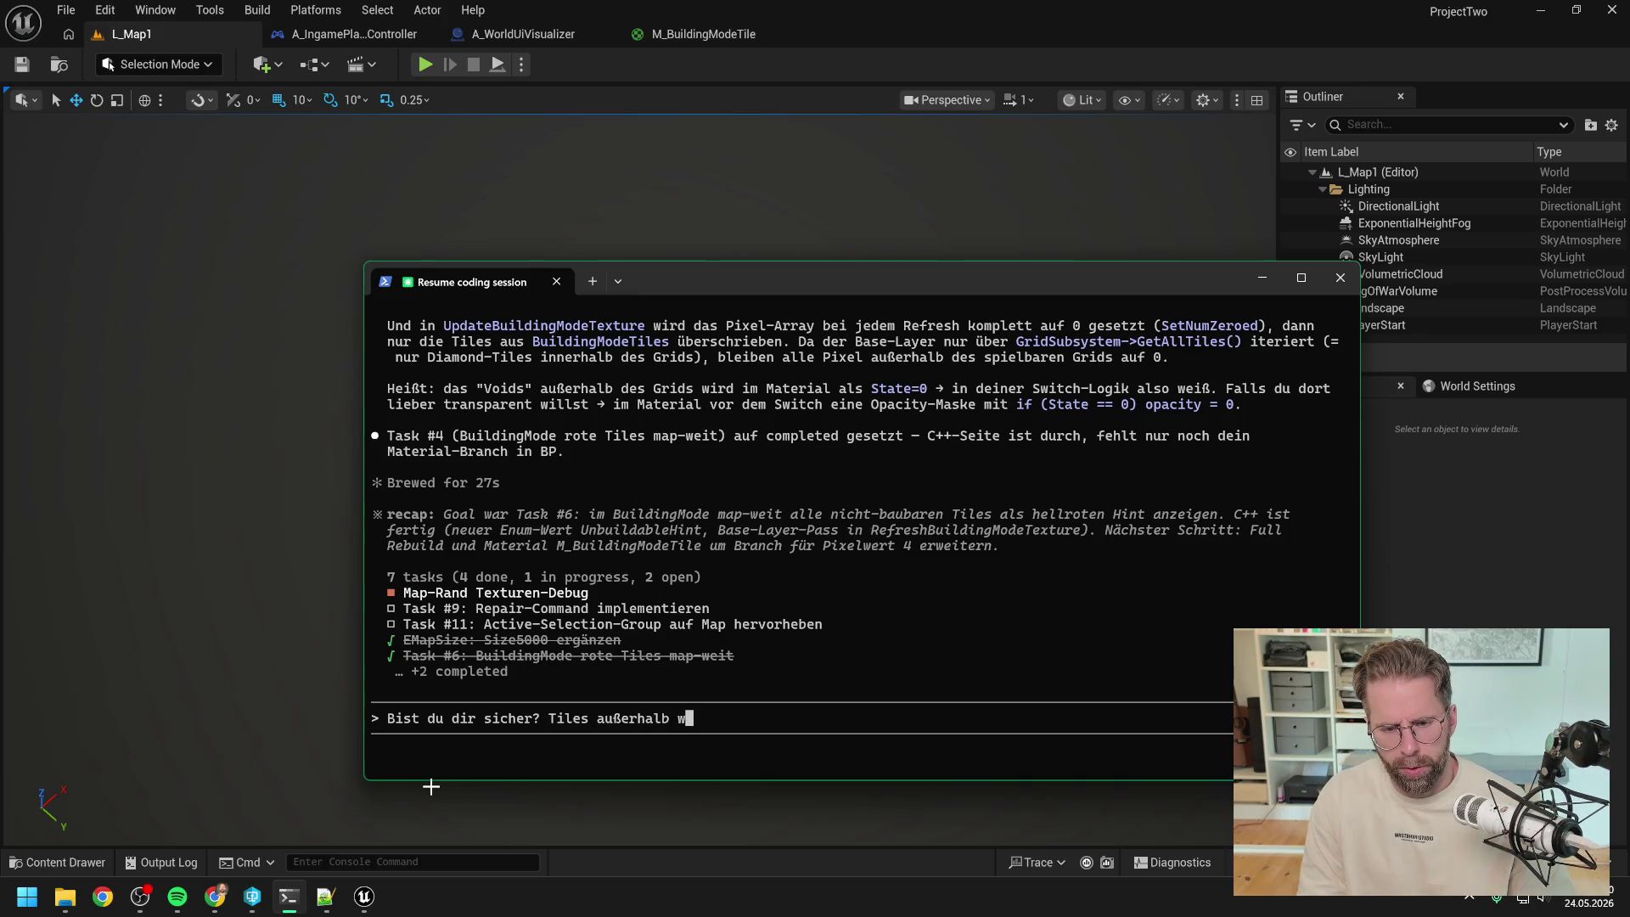
text(erden gera)
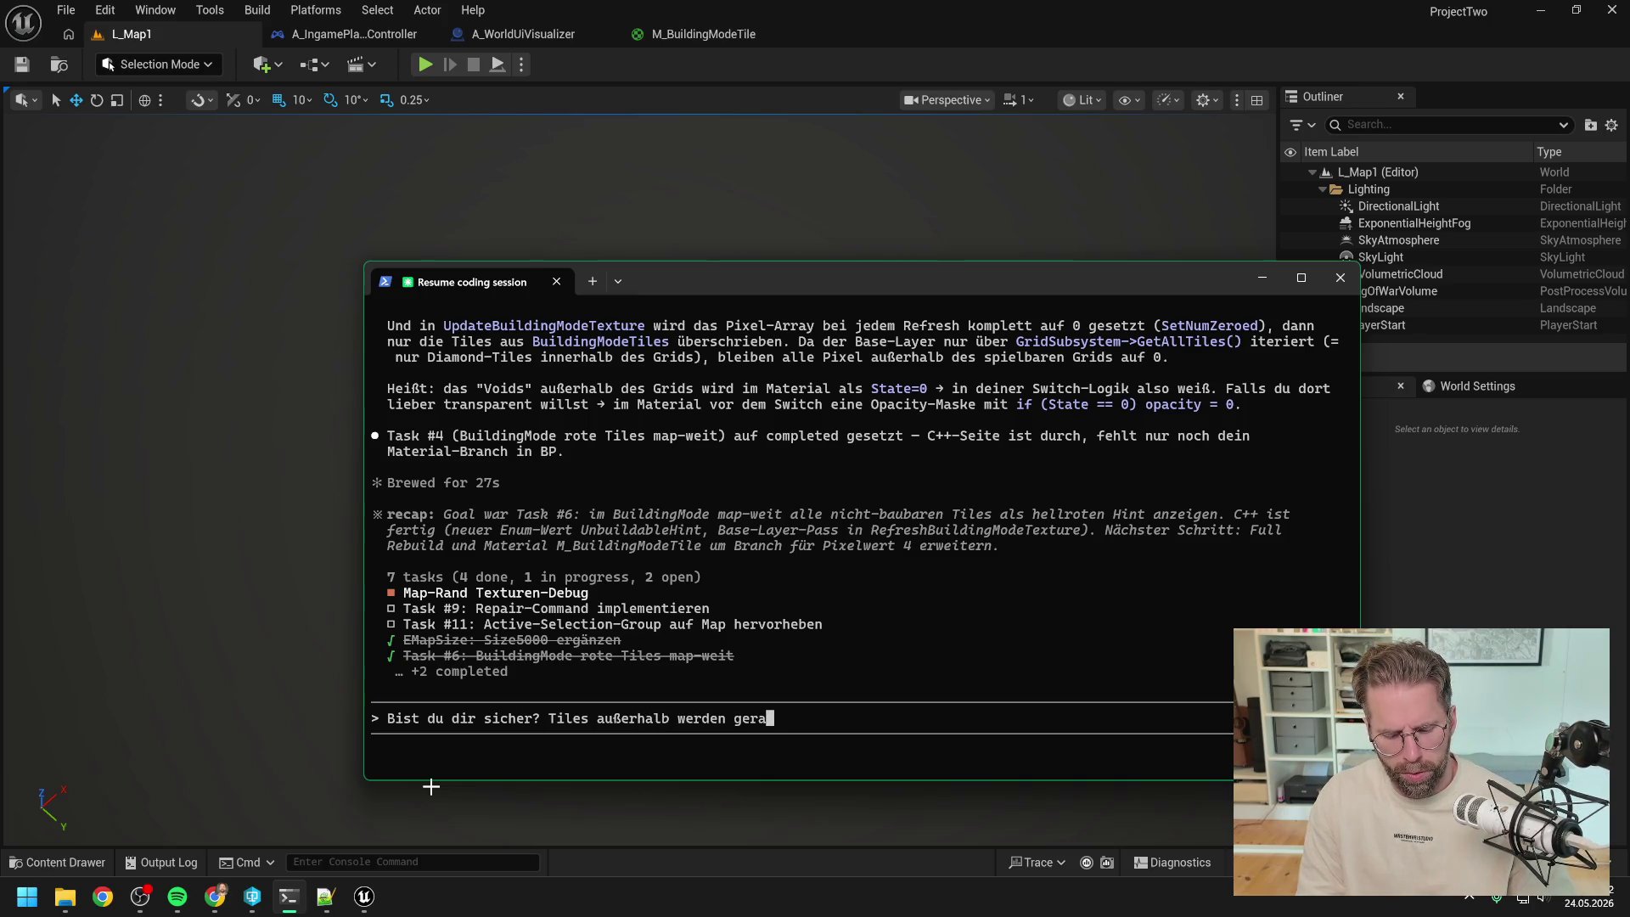
text(de blau)
key(BackSpace)
key(BackSpace)
key(BackSpace)
text(au/lila gefärbt)
key(BackSpace)
key(BackSpace)
key(BackSpace)
text(r)
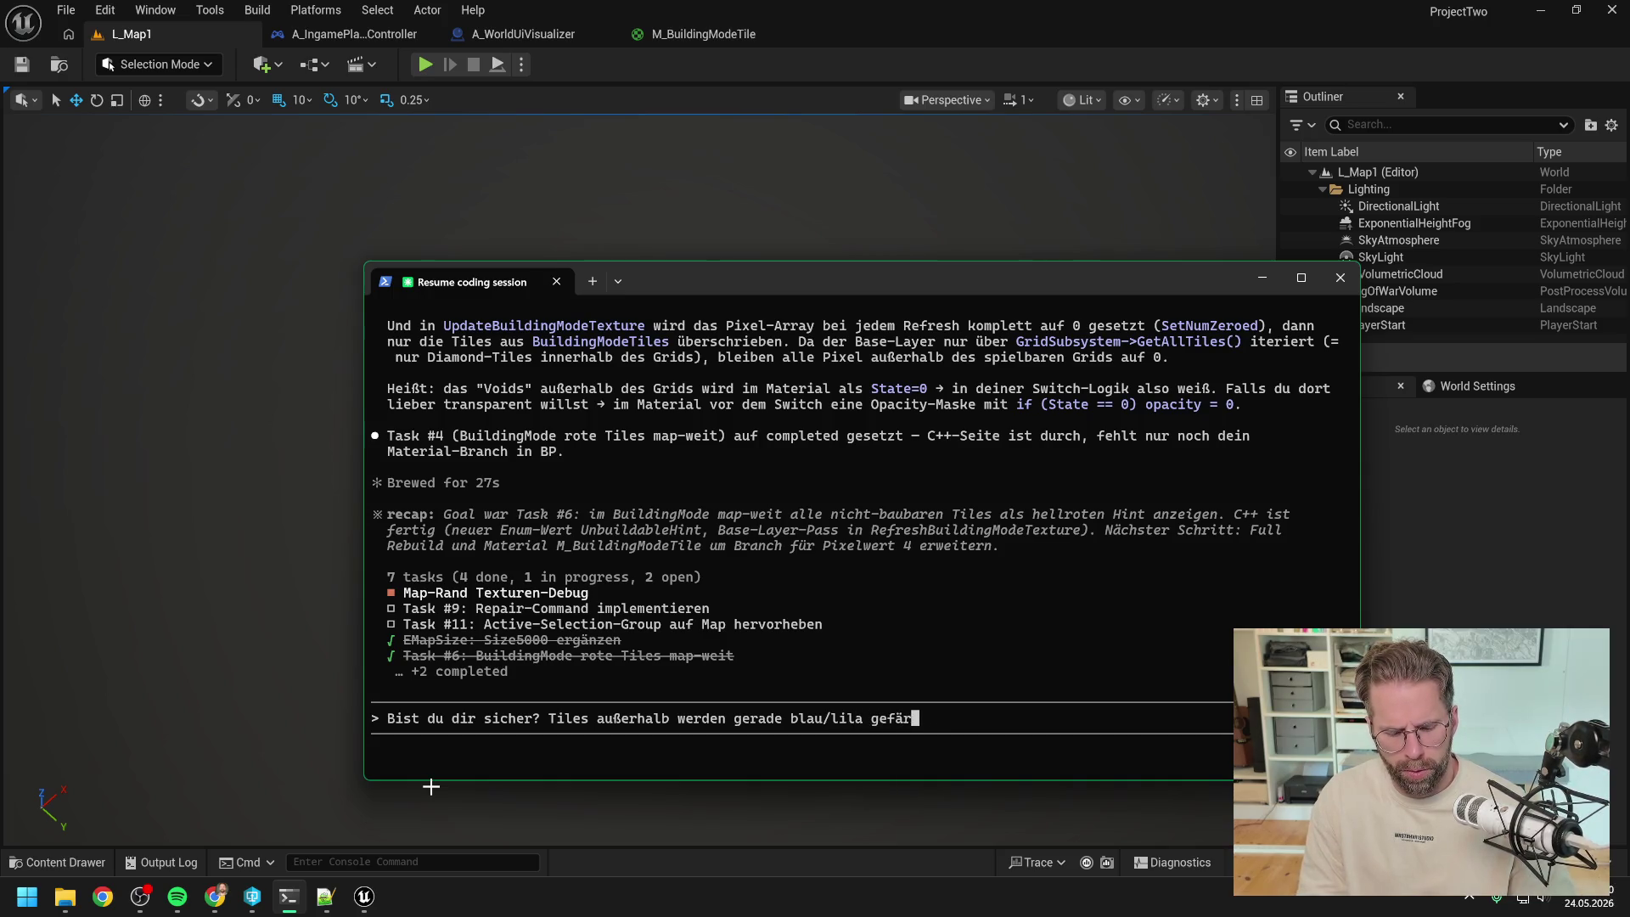
text(bt)
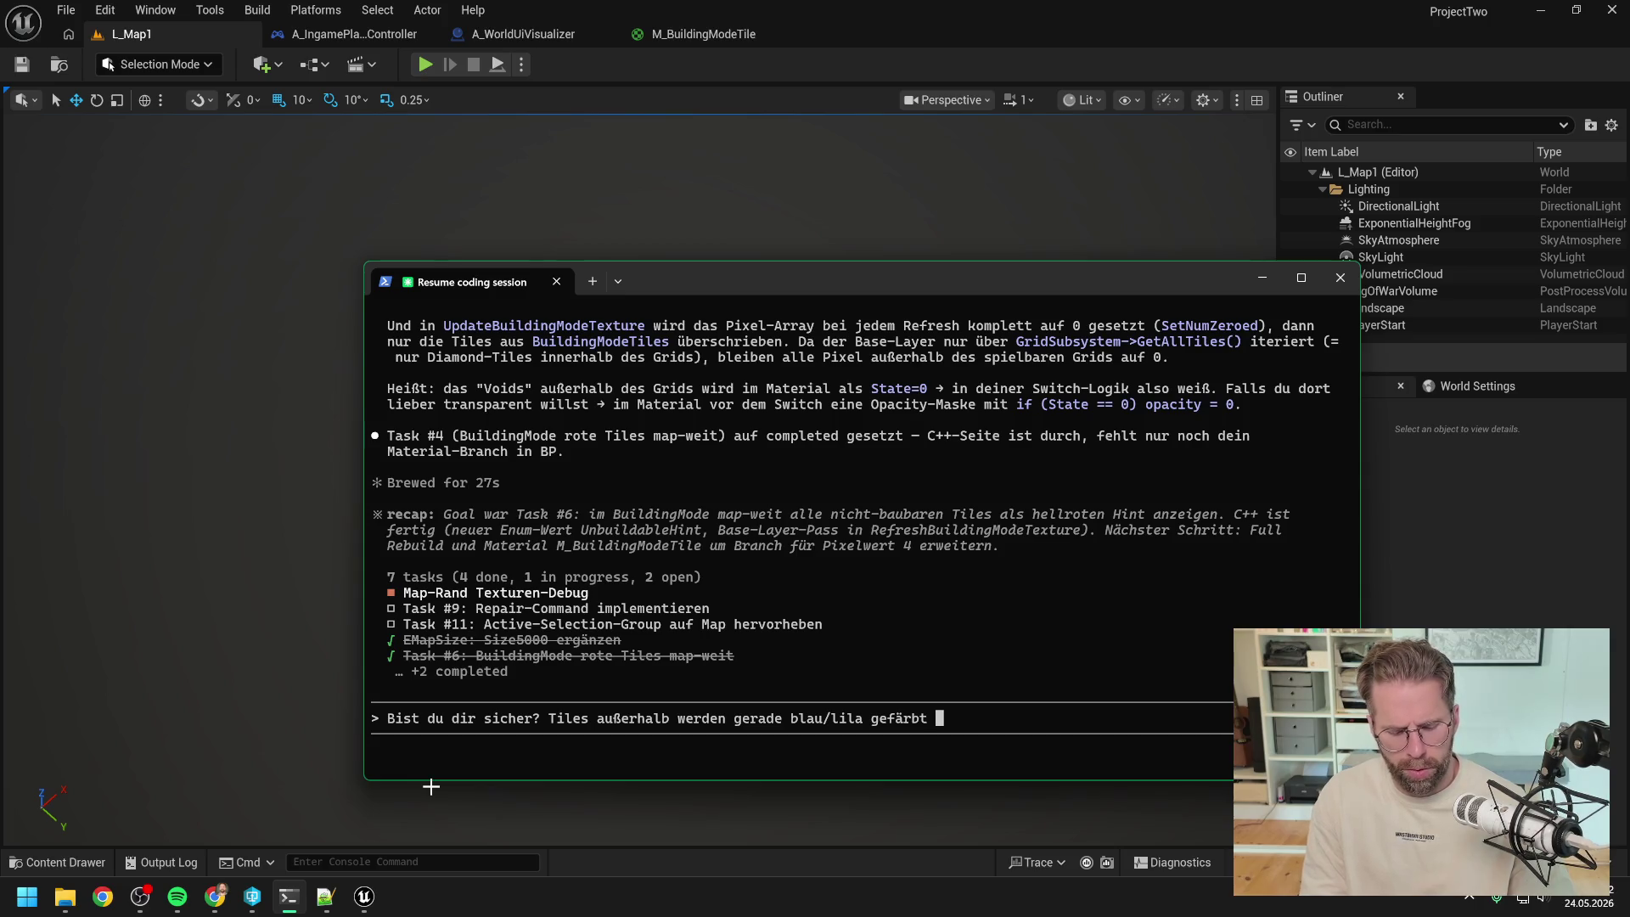
key(alt+v)
key(Return)
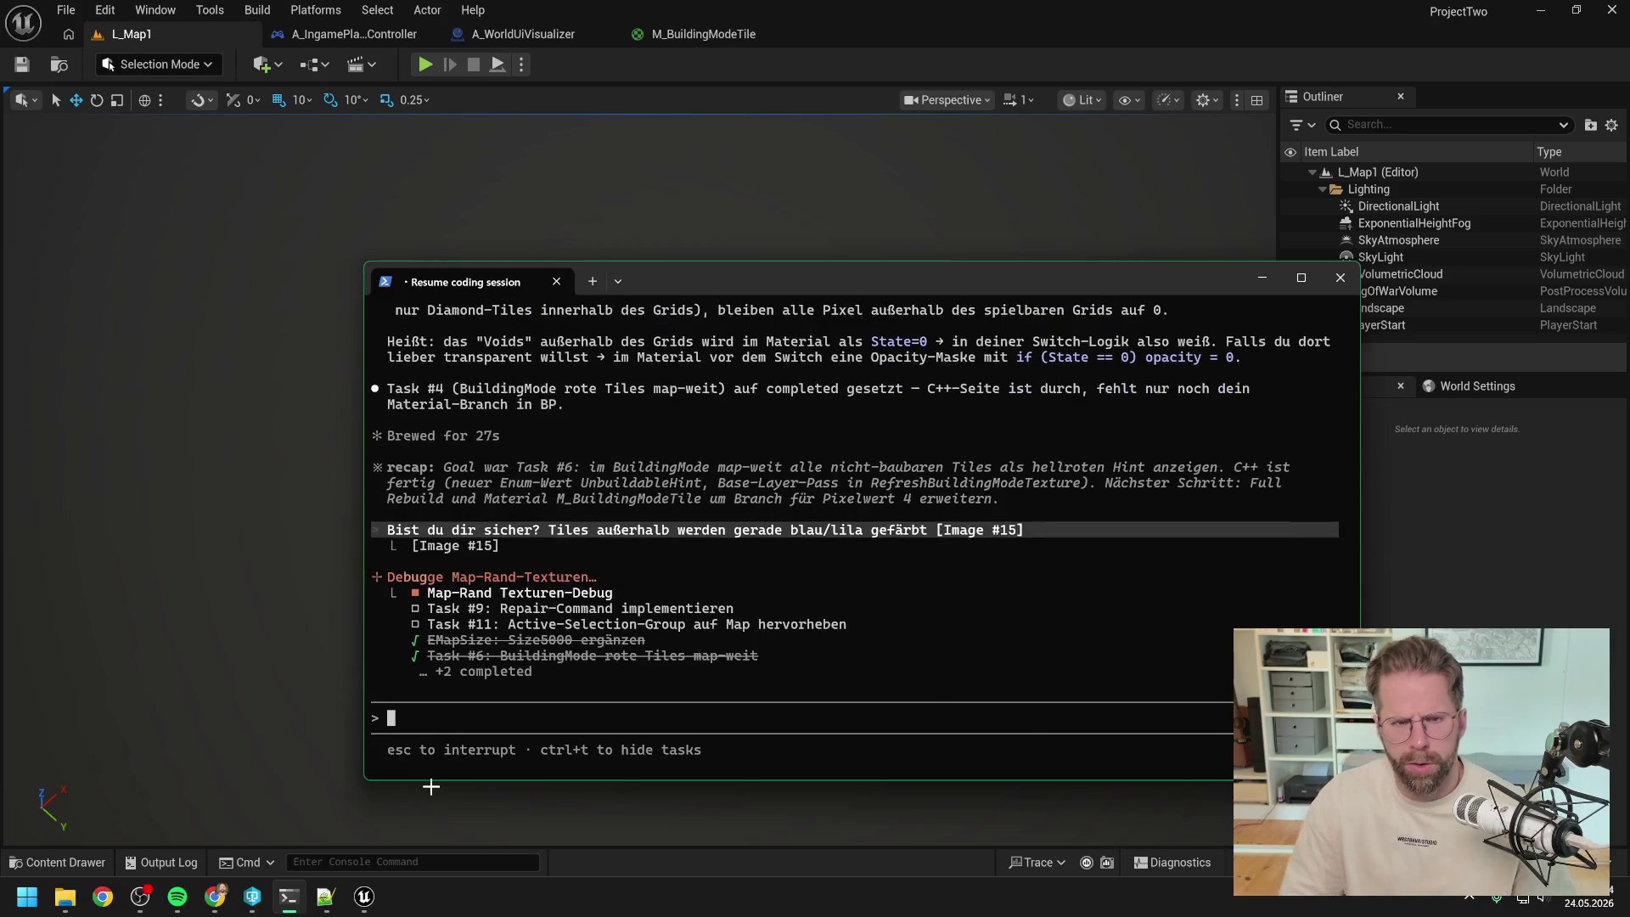
click(705, 38)
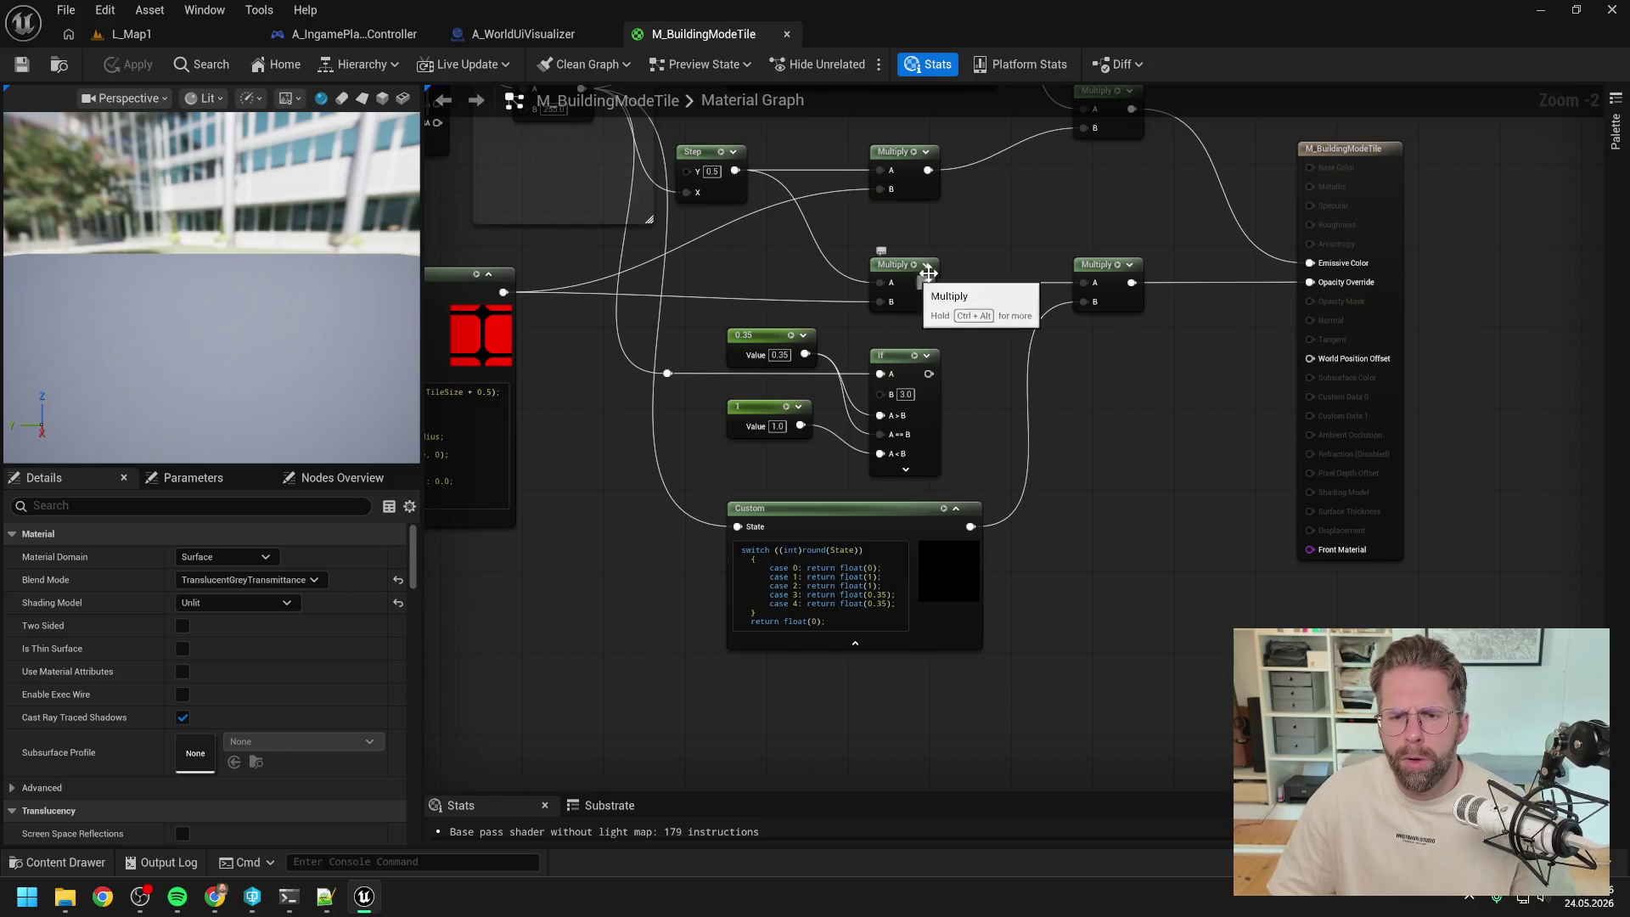
- Delete the If node with its 0.35 and 1 constants and move the opacity Custom node up
drag(986, 339, 1066, 390)
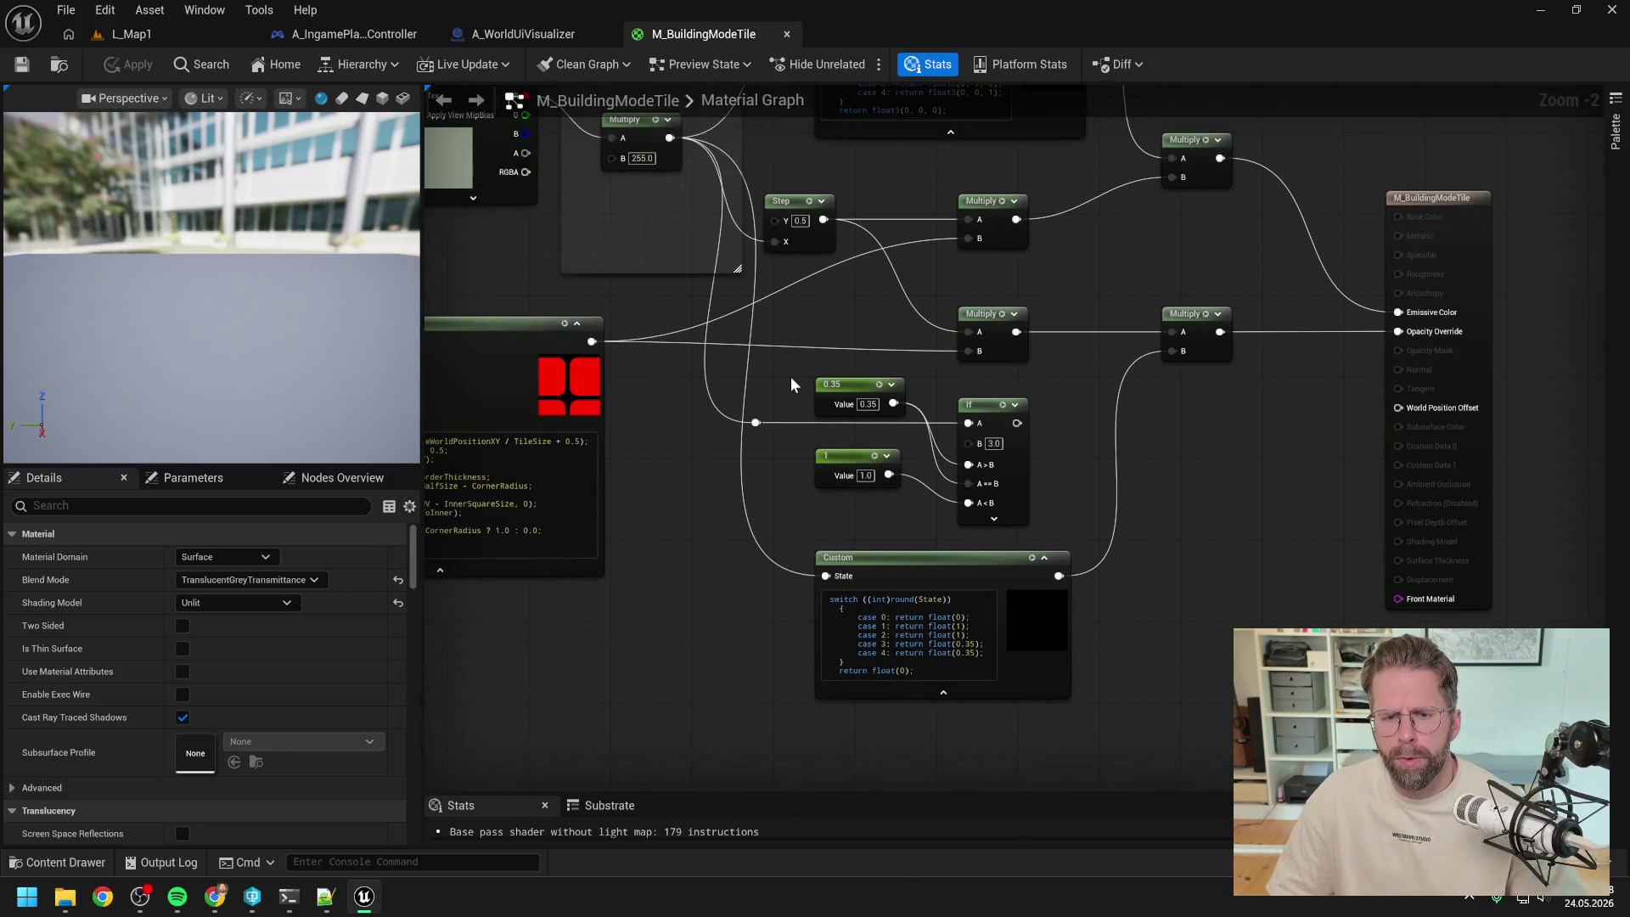
drag(724, 371, 944, 466)
ctrl+click(977, 404)
key(Delete)
mouse_move(978, 556)
mouse_down()
mouse_move(983, 410)
mouse_move(936, 402)
mouse_move(1044, 512)
mouse_up()
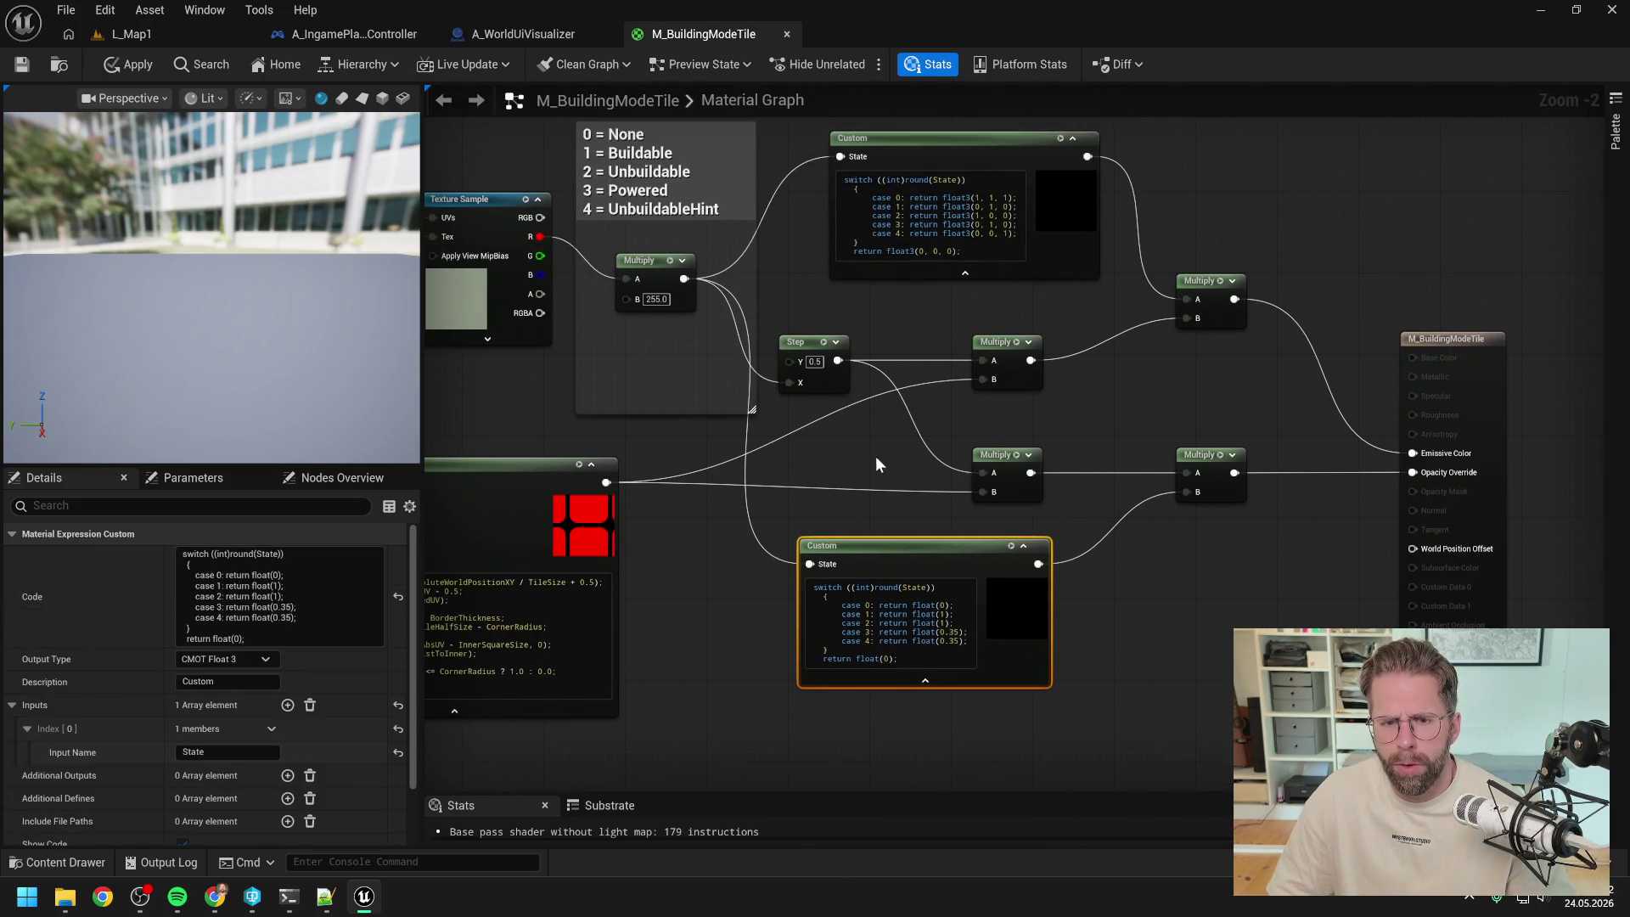
- Review the Custom nodes and output node, then open the Content Drawer
click(874, 456)
drag(875, 456, 917, 457)
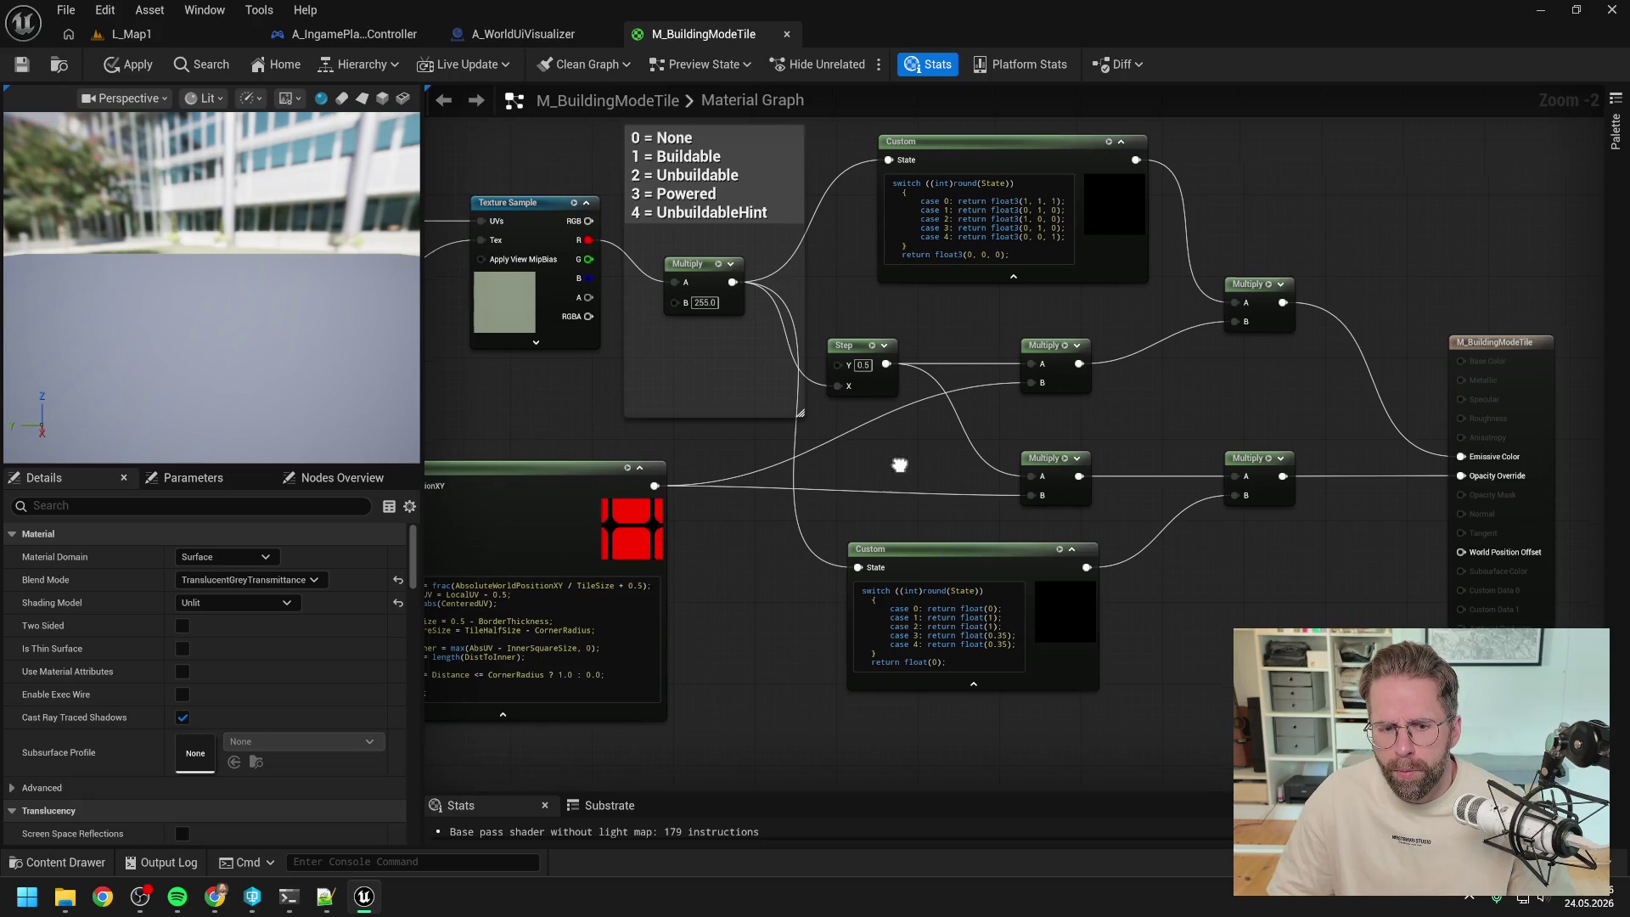
drag(917, 457, 1124, 363)
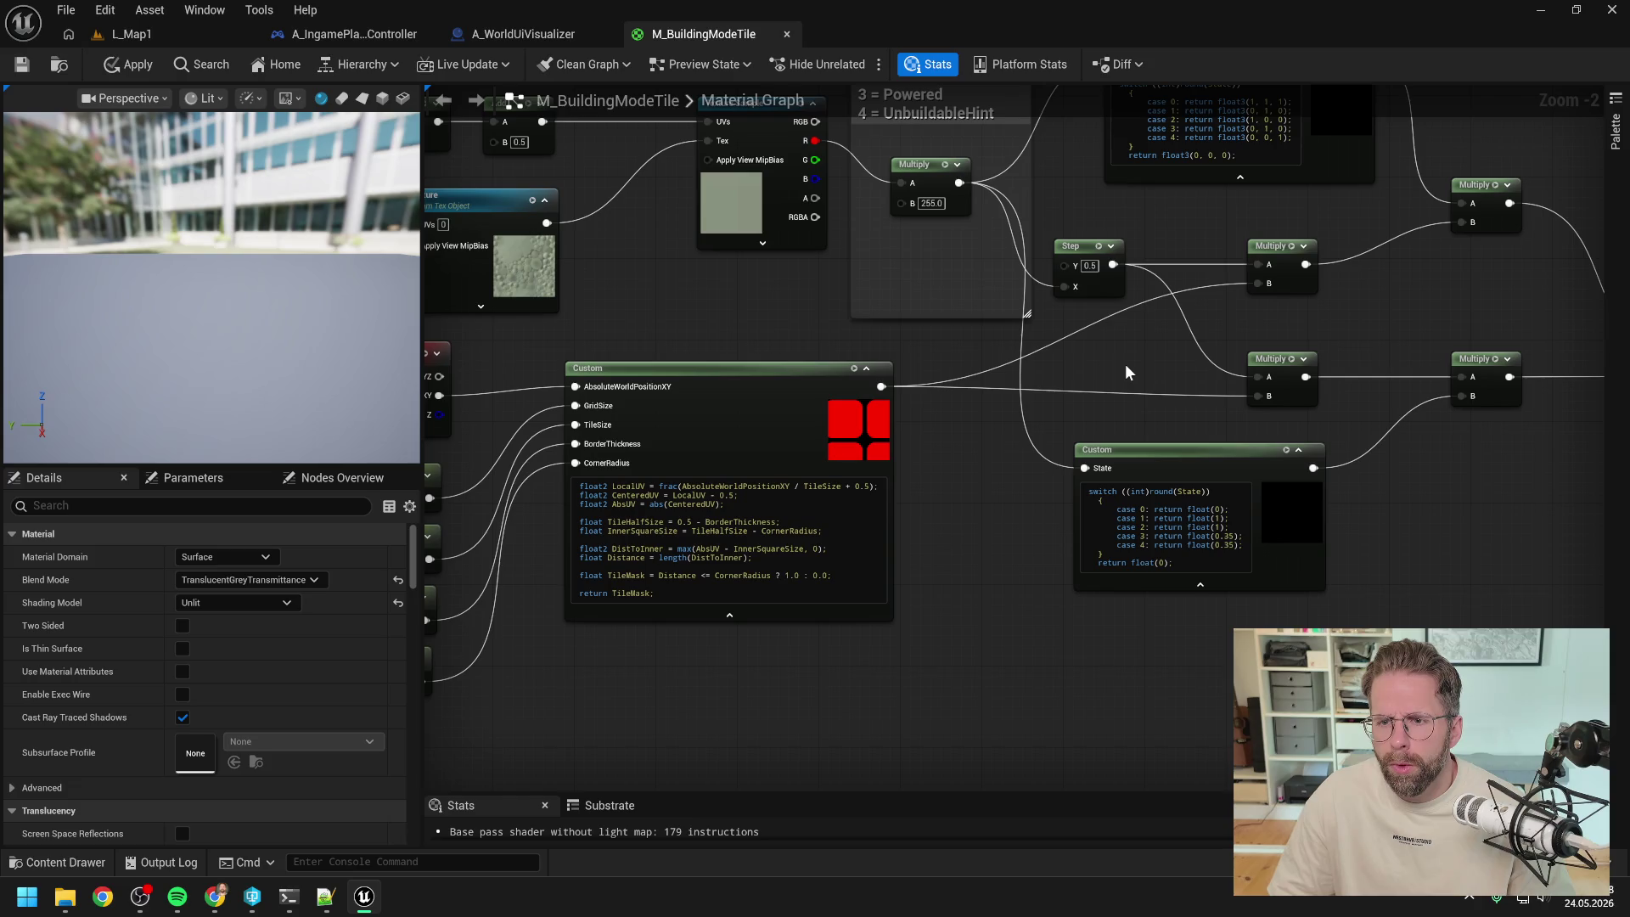
drag(1241, 287, 1180, 394)
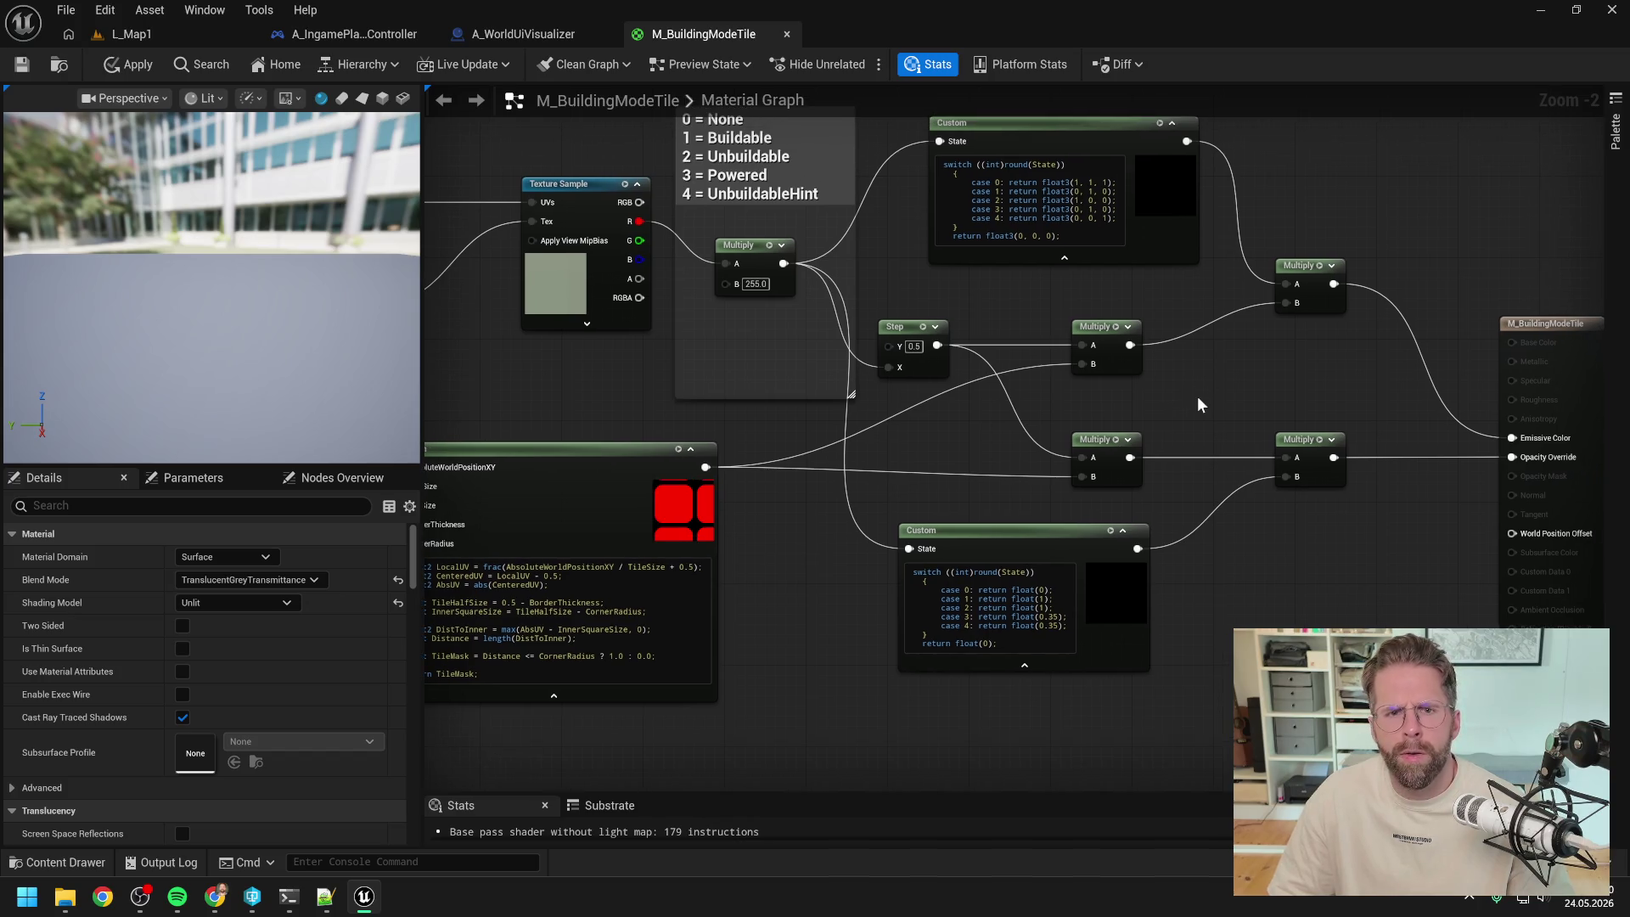
key(ctrl+space)
drag(1111, 411, 974, 433)
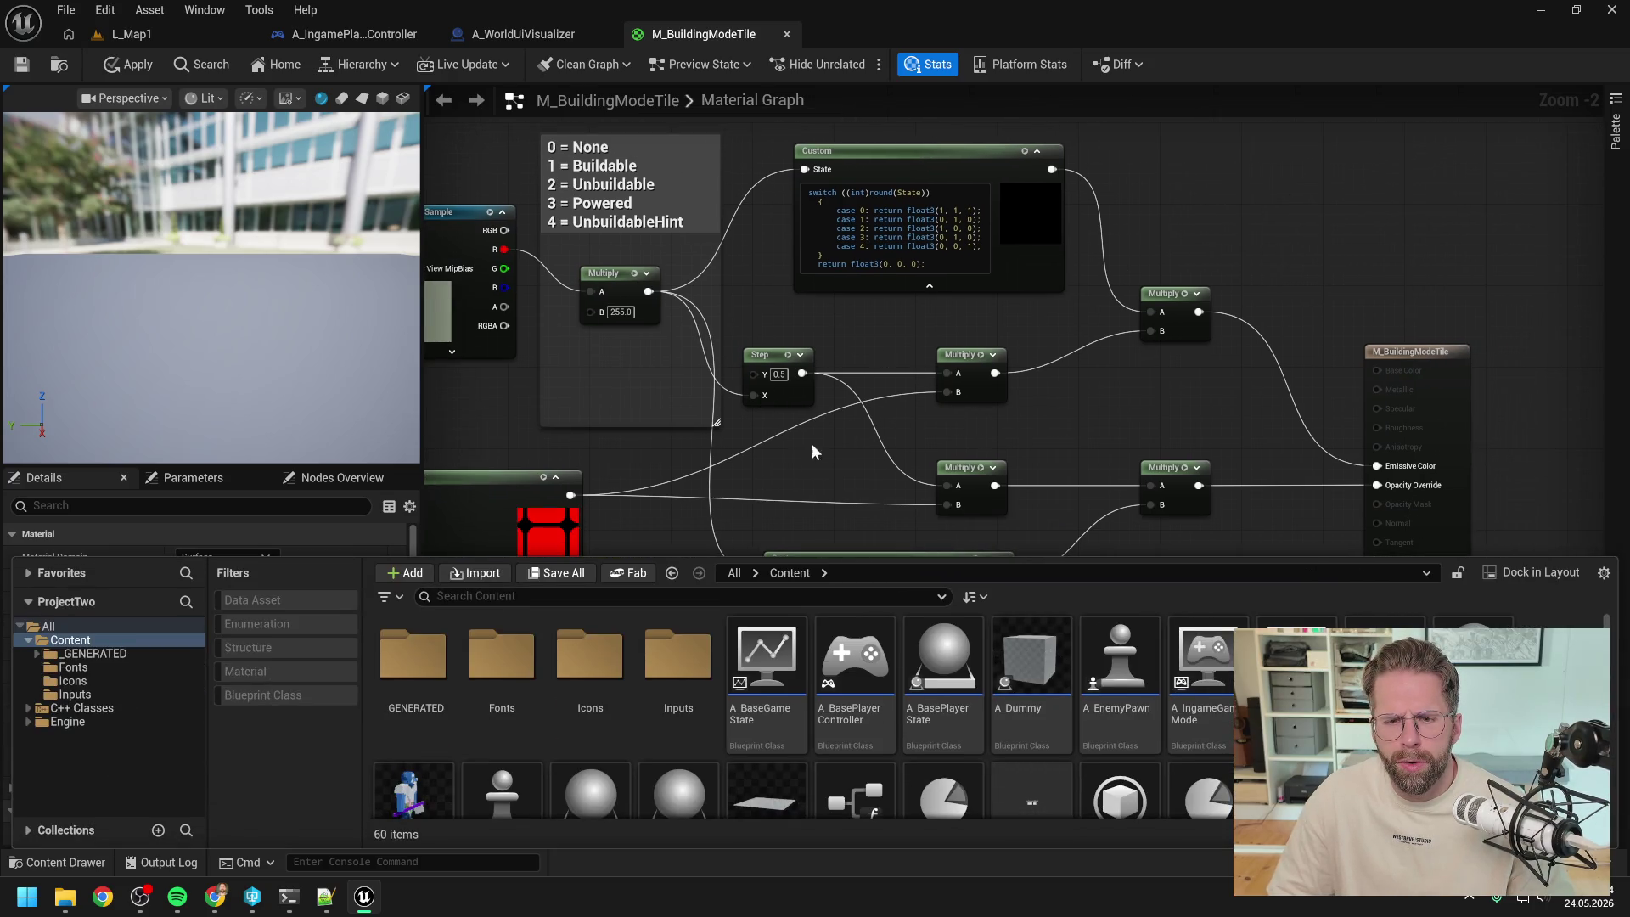
- Open M_PowerGridTile from the materials-filtered Content Browser and inspect its output wiring
drag(961, 414, 990, 347)
click(325, 671)
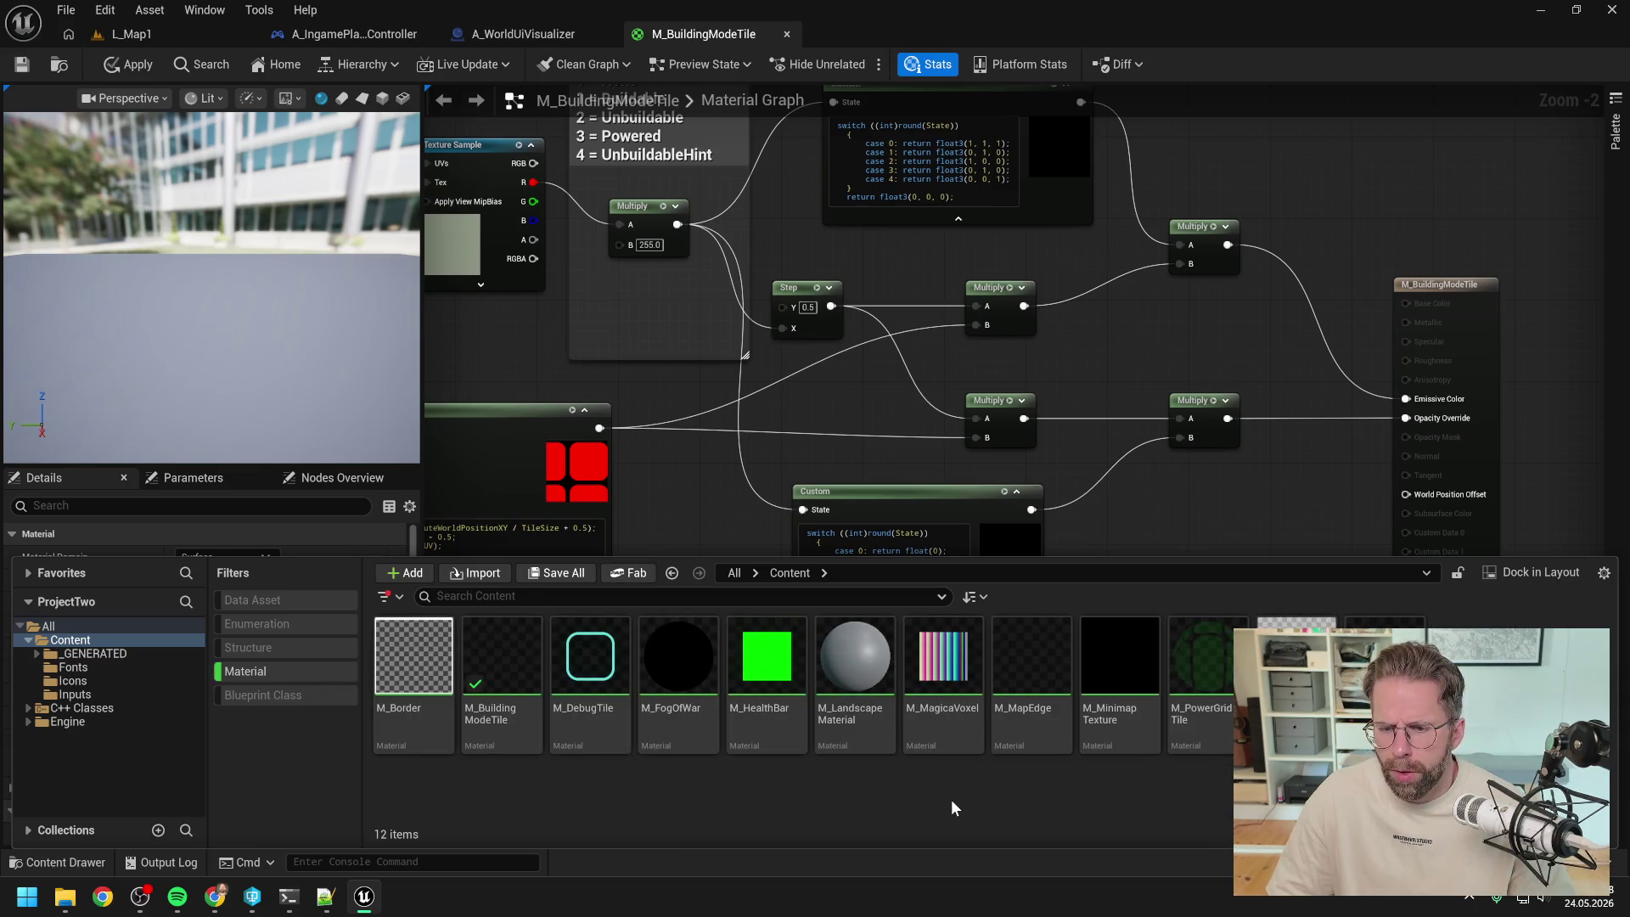
double_click(1210, 654)
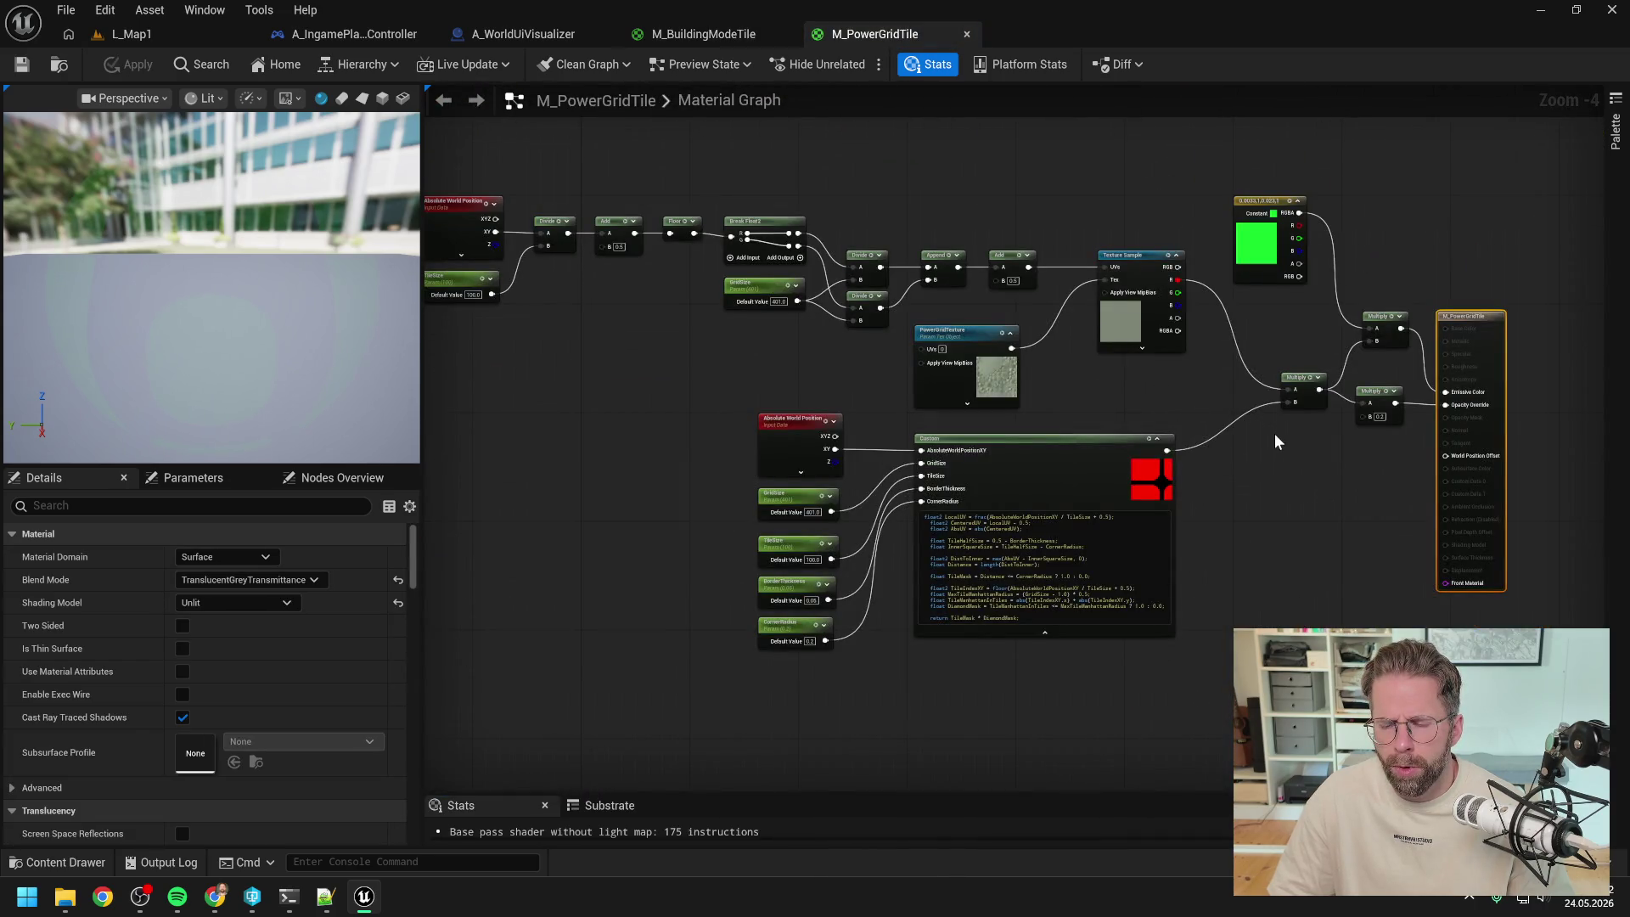
scroll(1275, 441, up, 2)
drag(1290, 462, 1057, 516)
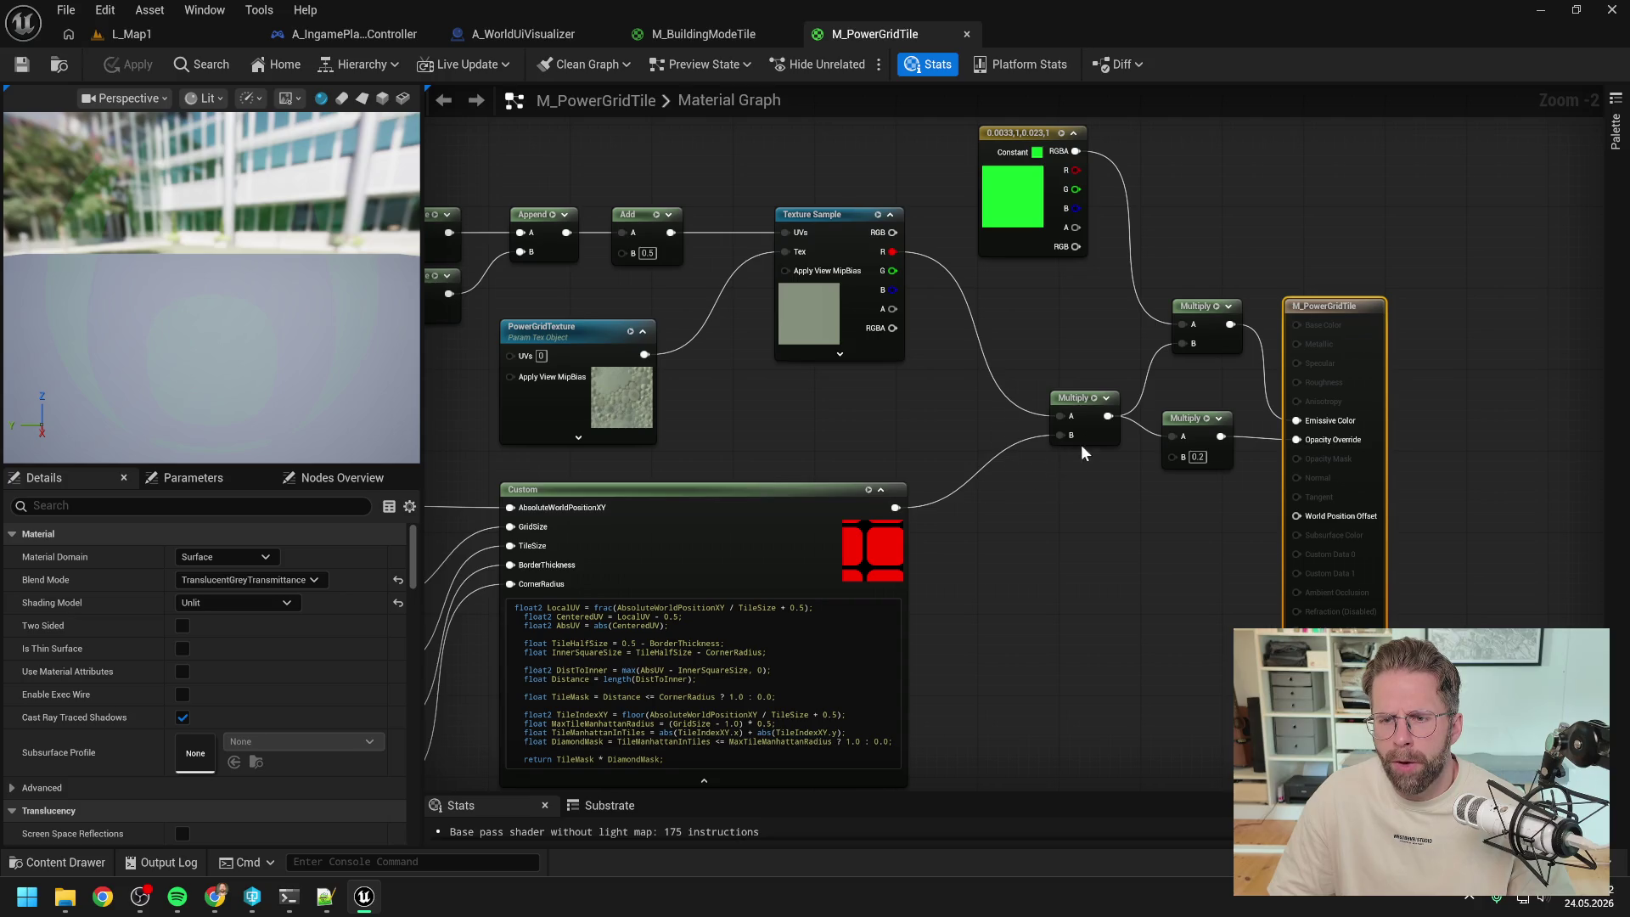
click(1076, 336)
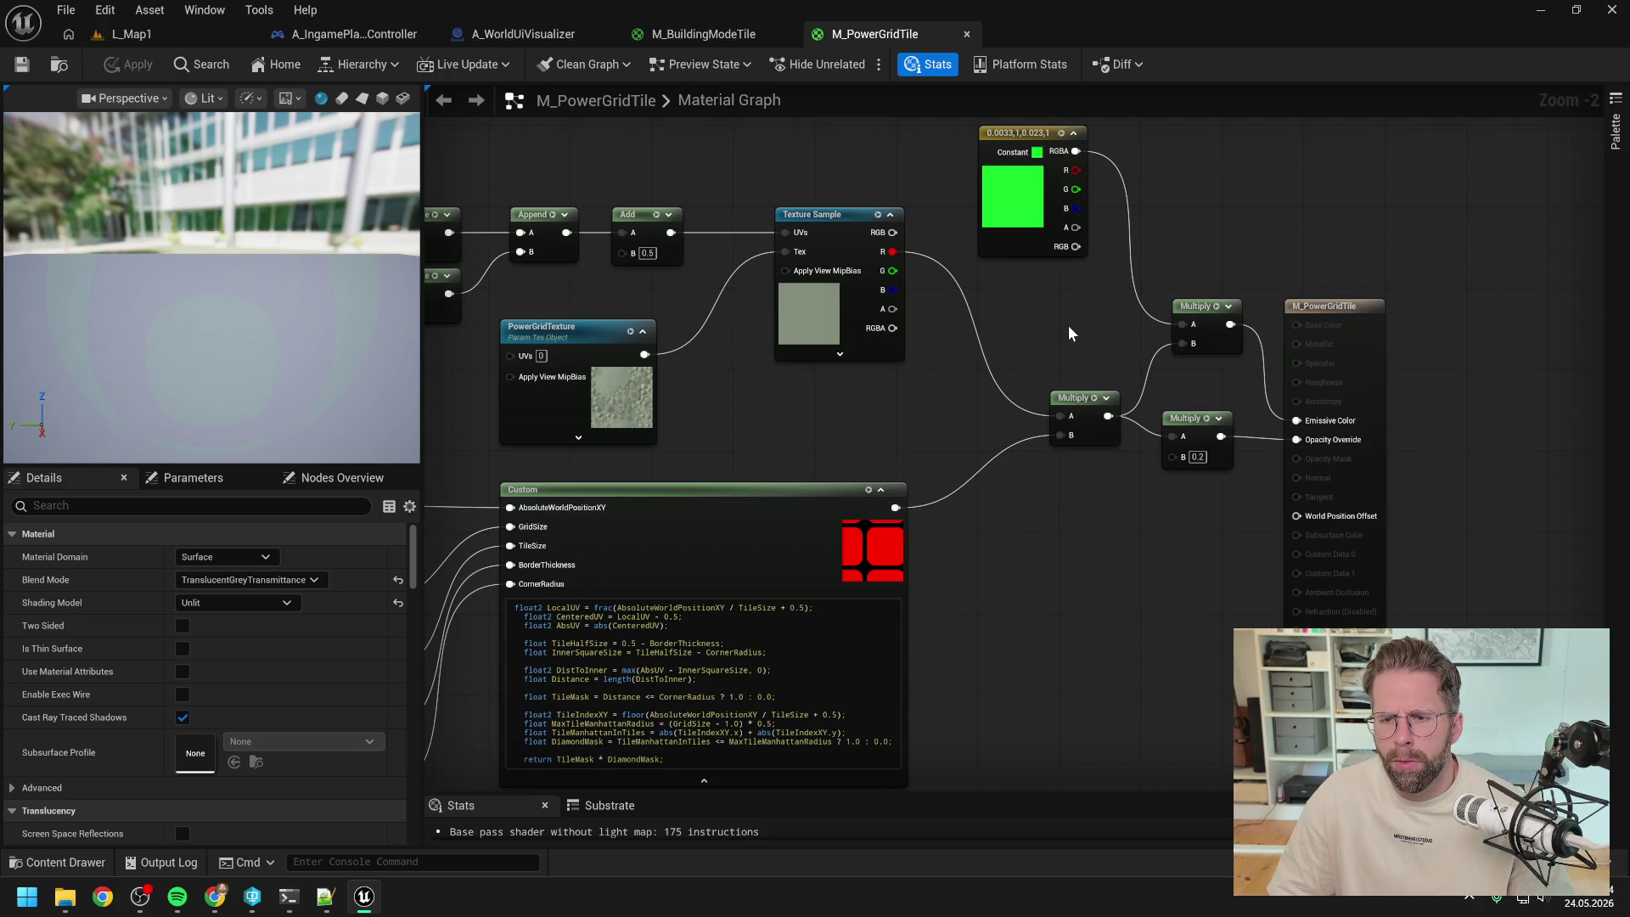
click(728, 38)
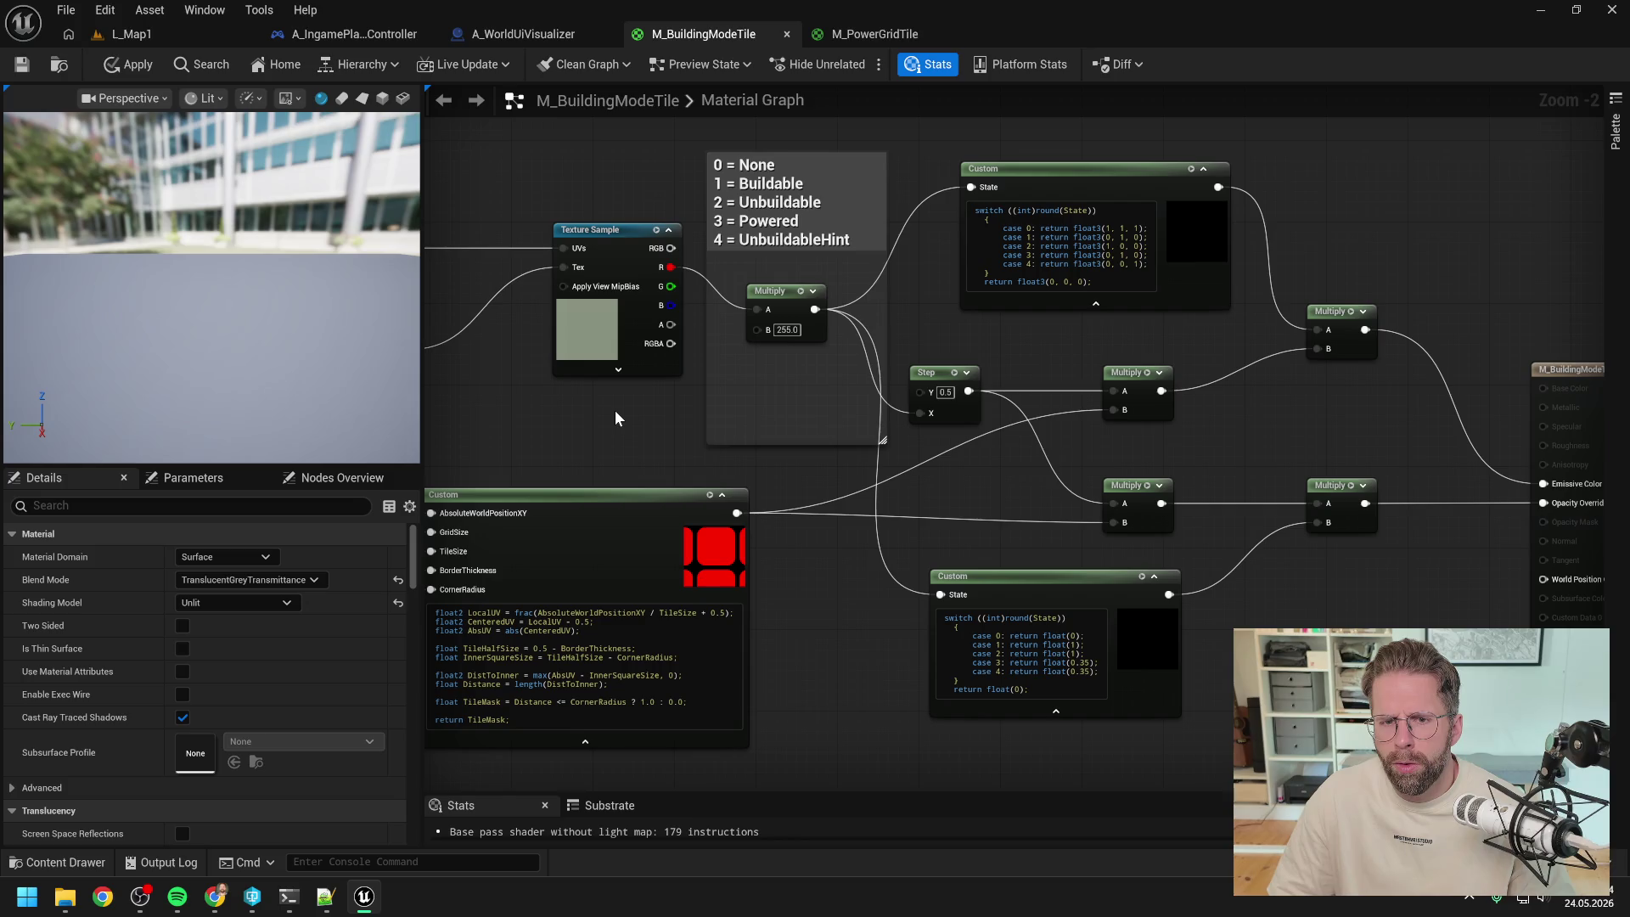
- Compare the M_PowerGridTile graph against M_BuildingModeTile's texture, parameter and output nodes
click(878, 38)
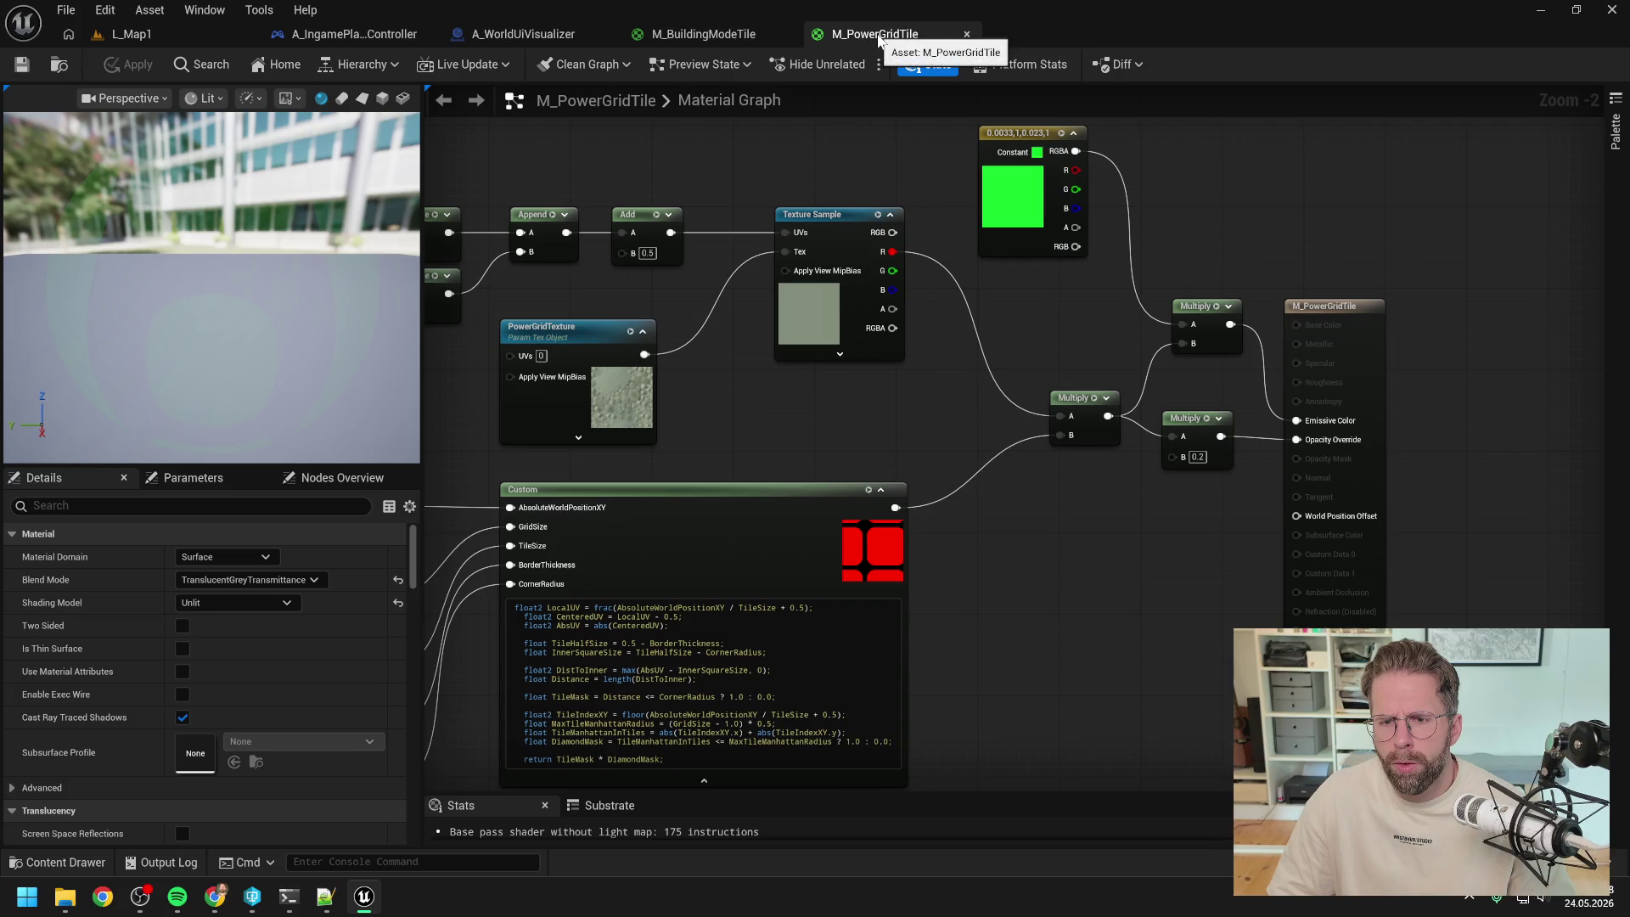
click(692, 35)
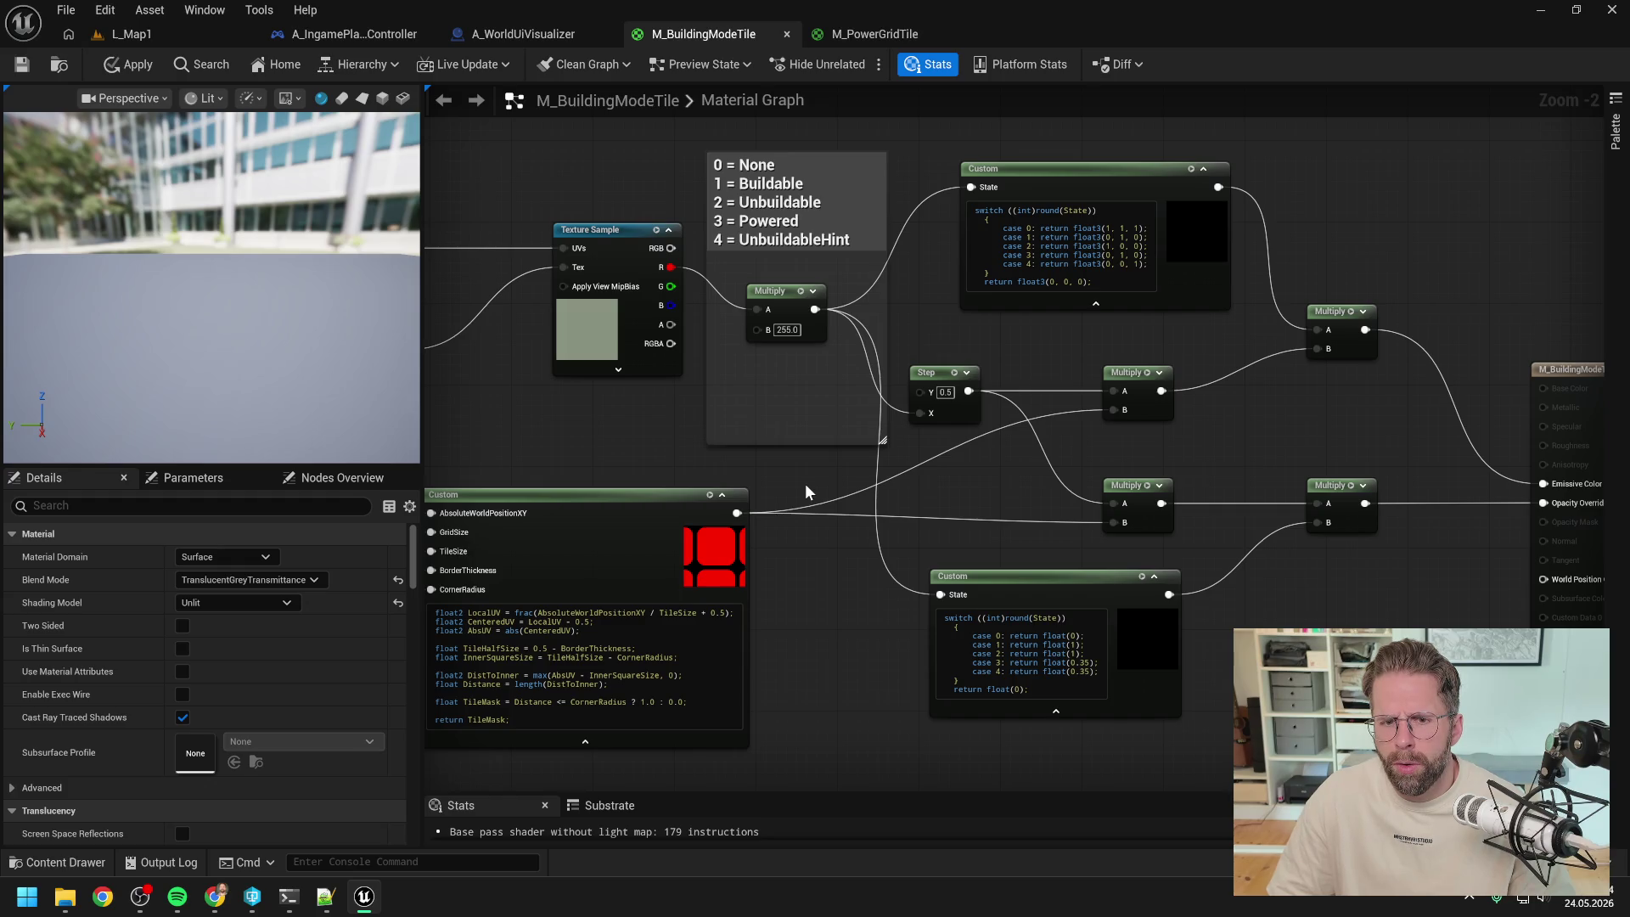
drag(805, 482, 1007, 479)
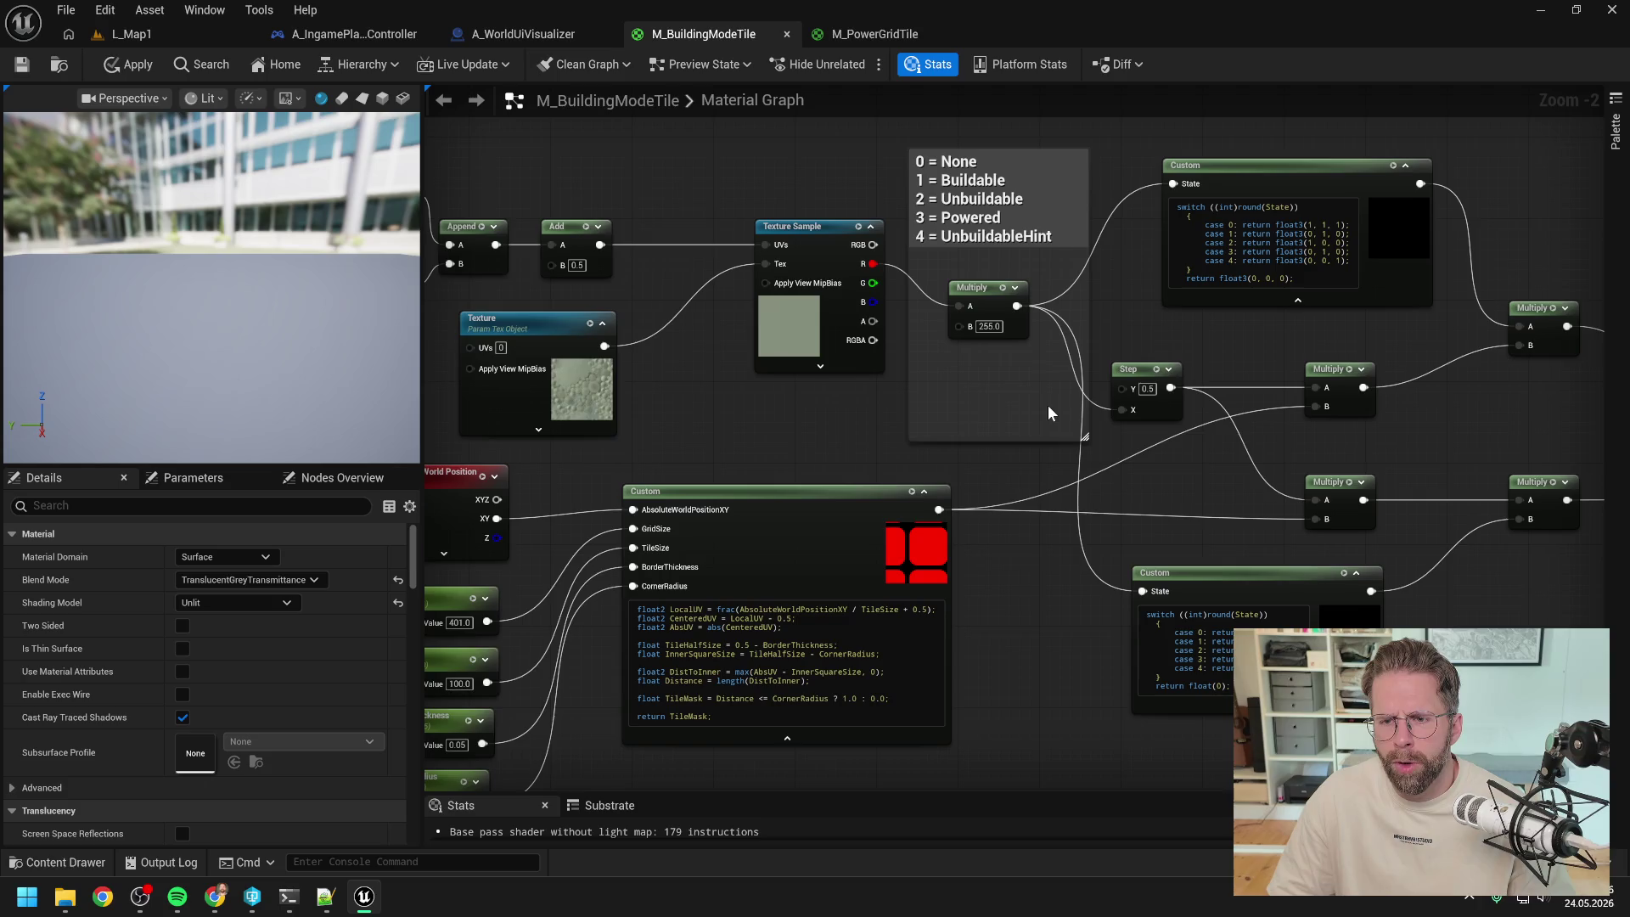
drag(1229, 481, 1045, 476)
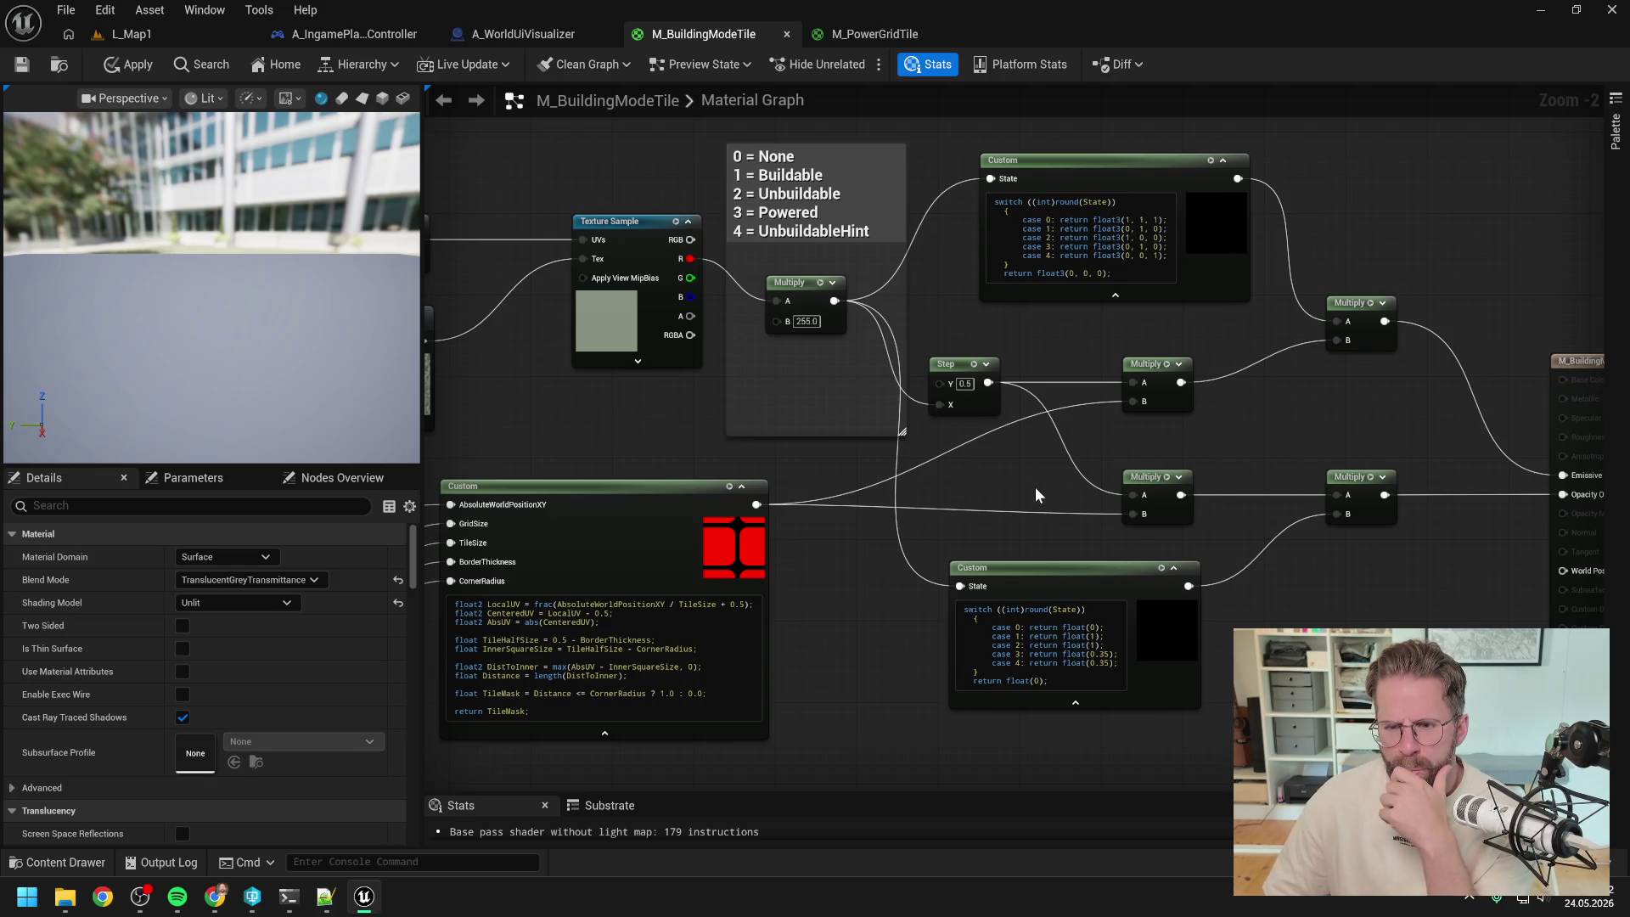
- Check the coding terminal, then apply the M_BuildingModeTile changes to the world
click(288, 895)
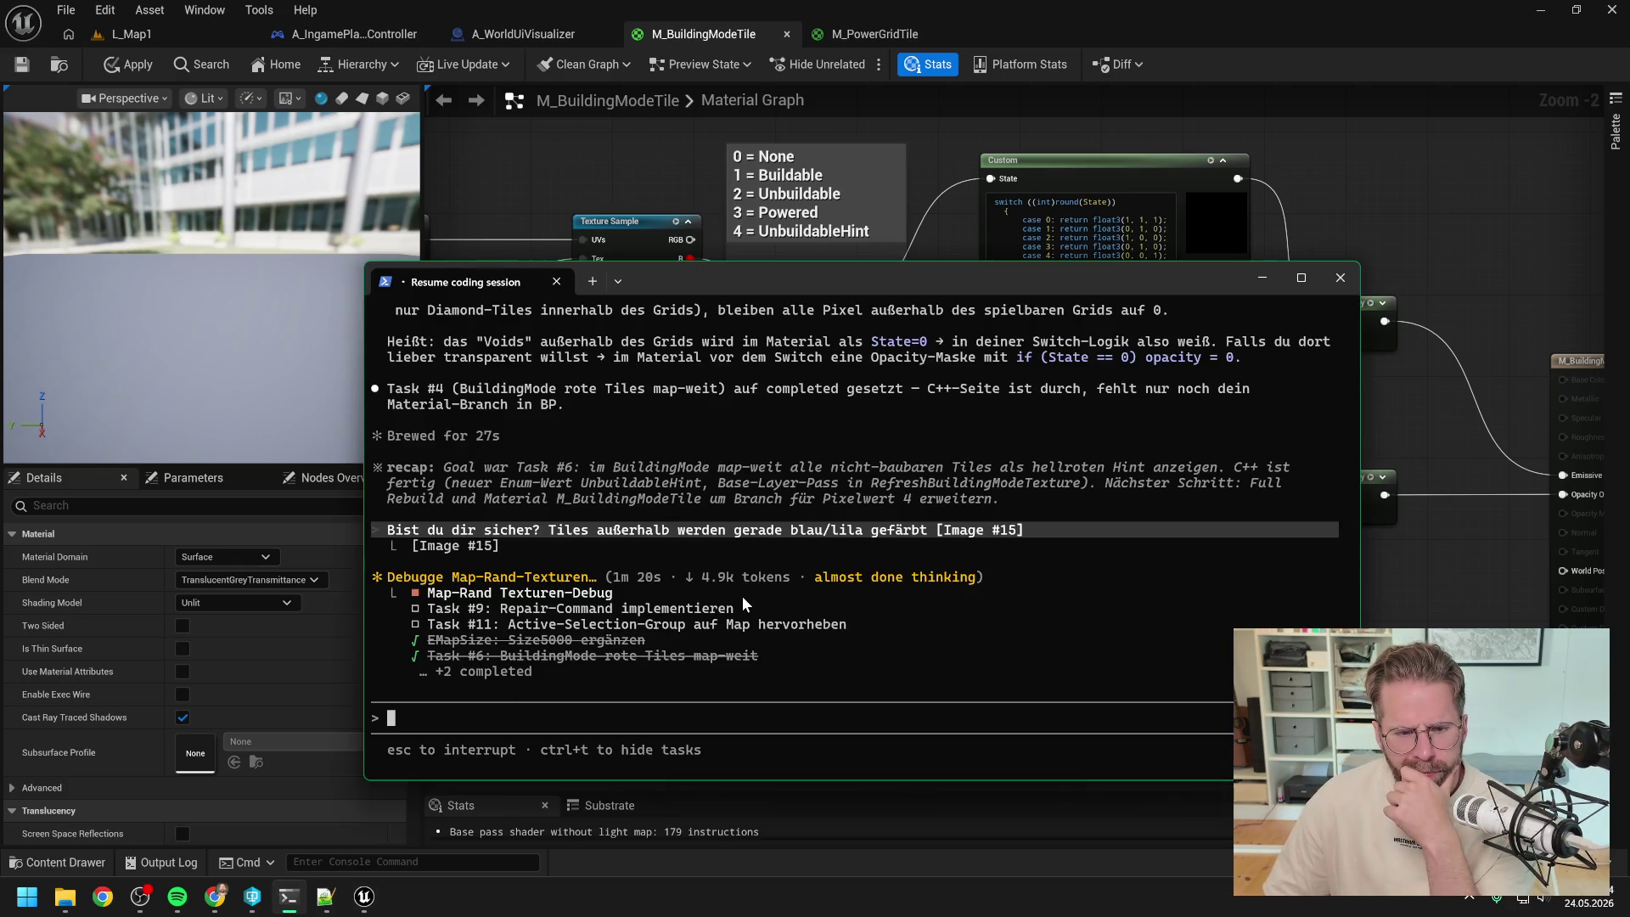
click(1463, 614)
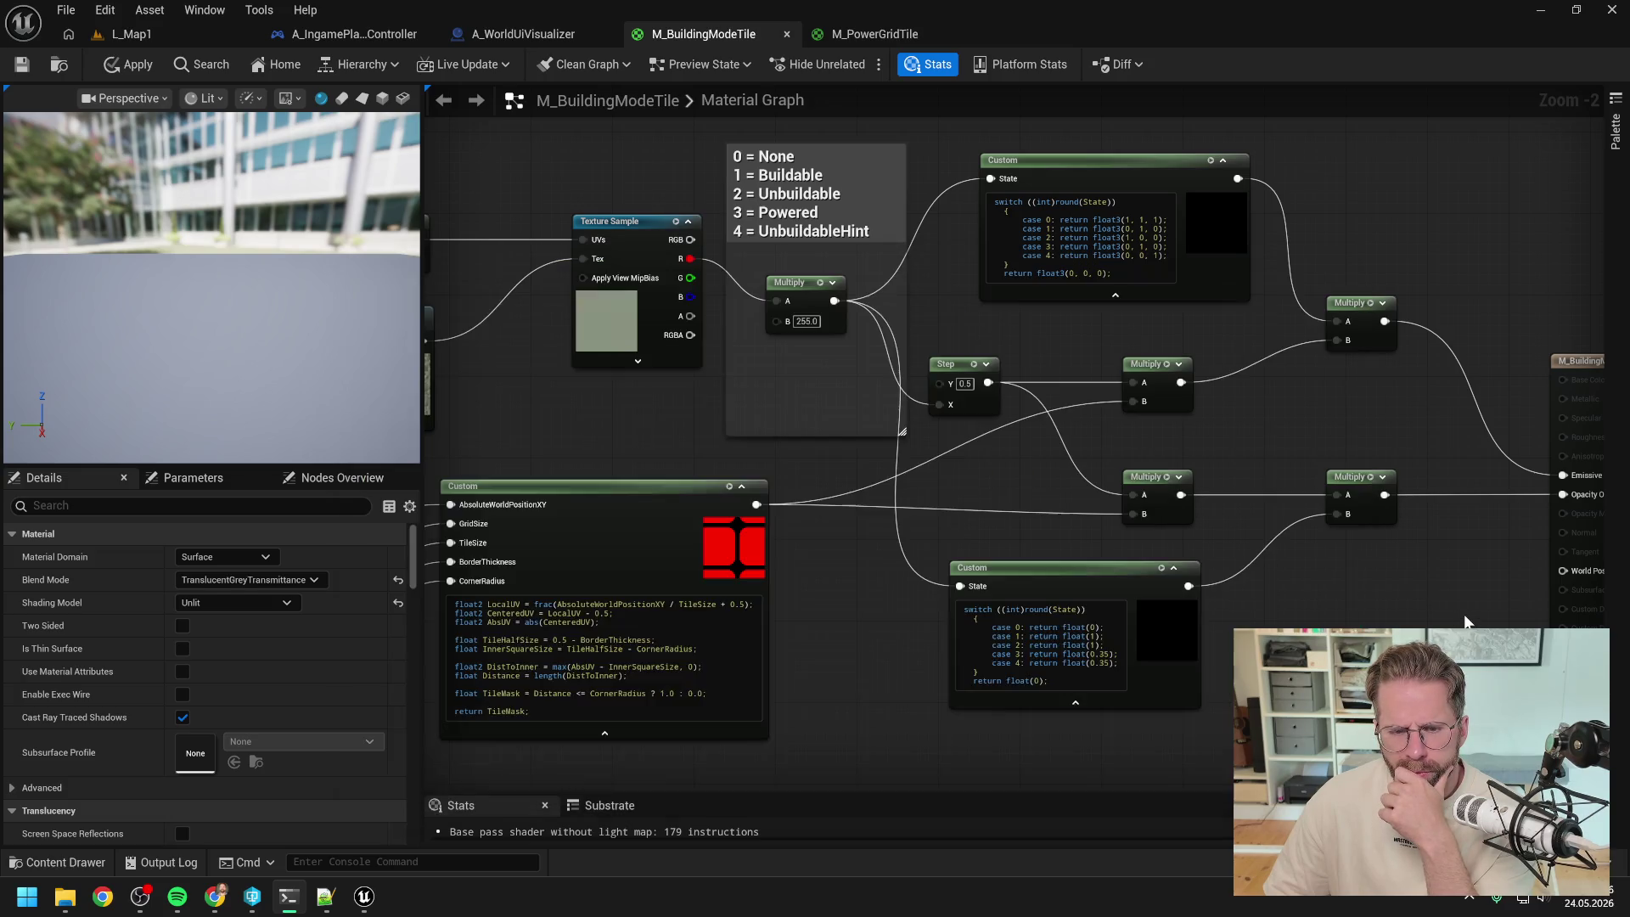
drag(1253, 561, 1179, 540)
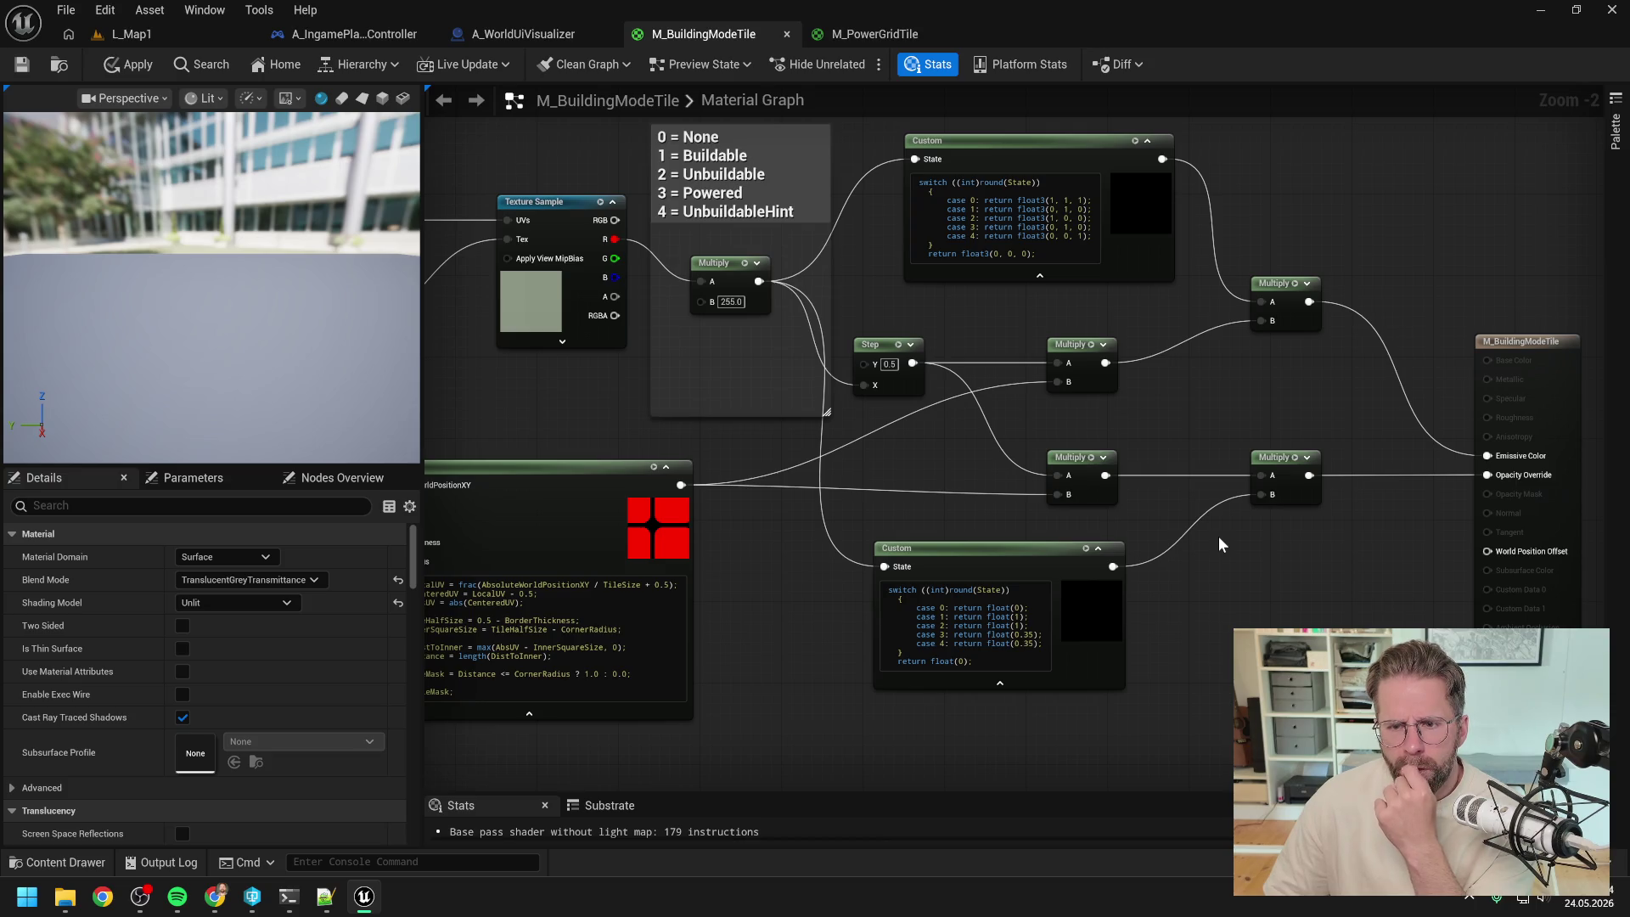
click(136, 65)
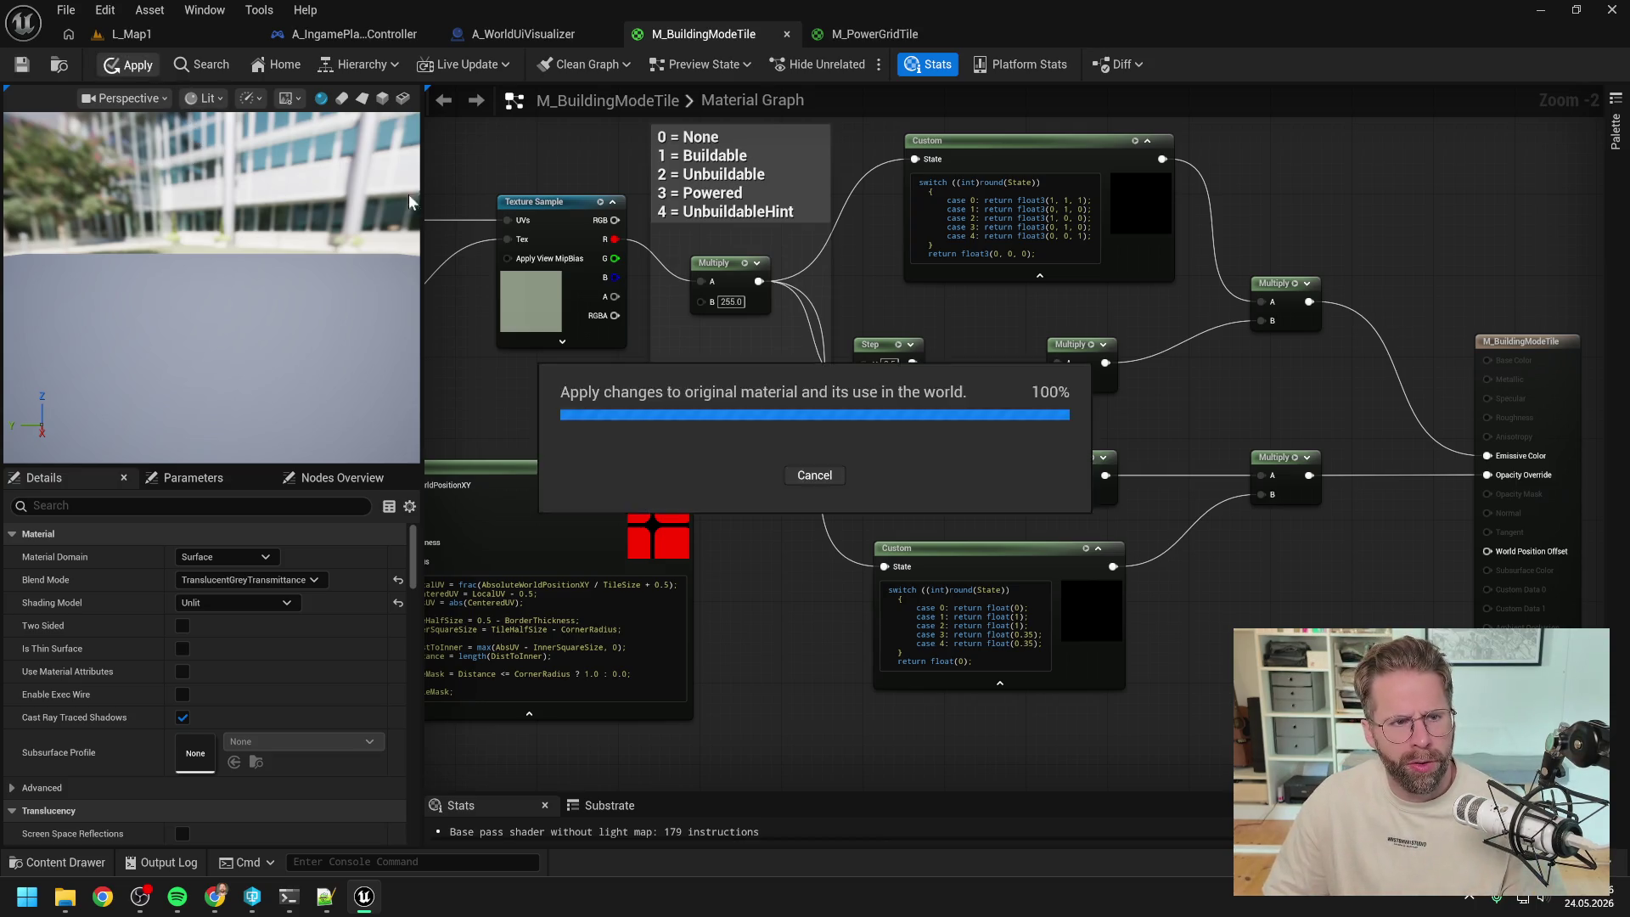
- Wire the tile-mask Custom node output directly into the right Multiply's B and A inputs
scroll(965, 334, down, 1)
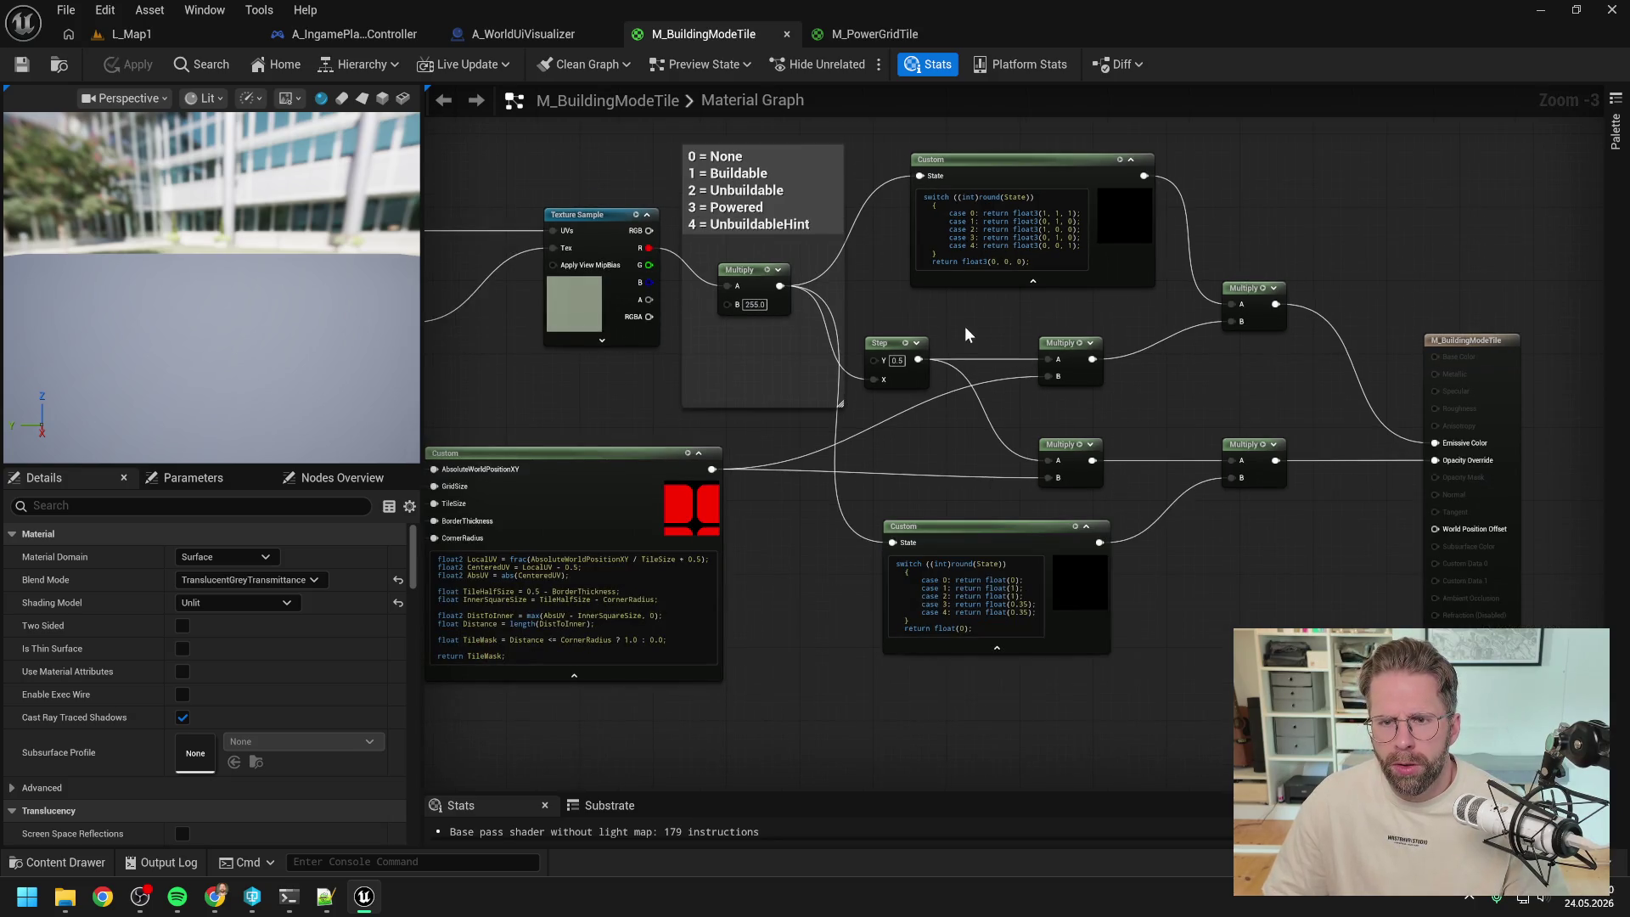
click(850, 39)
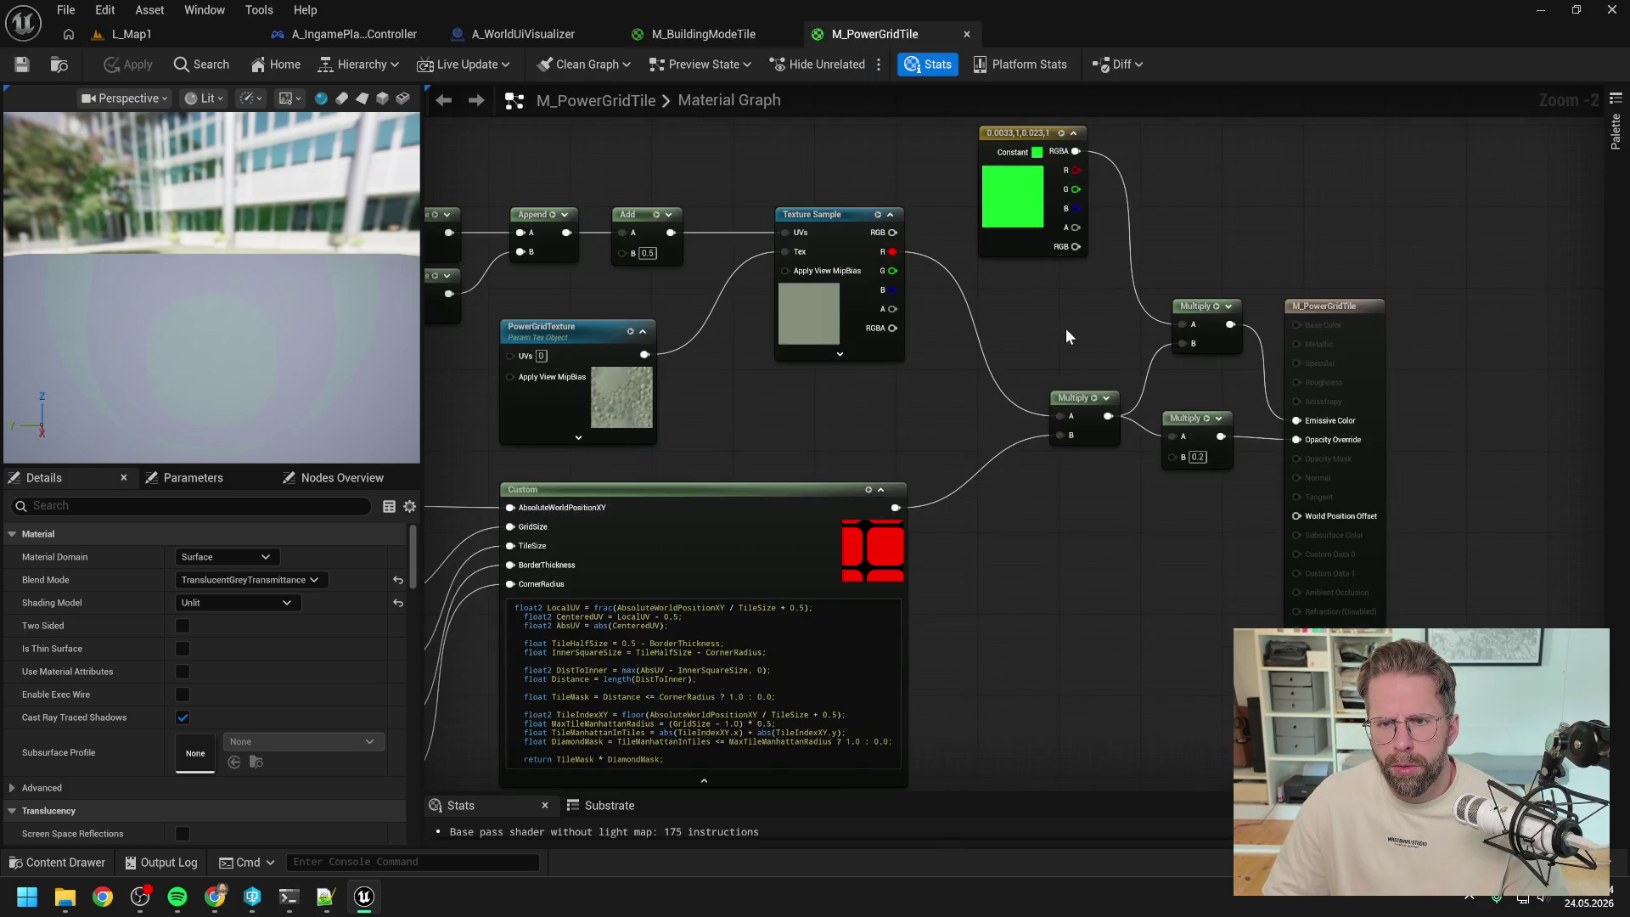
click(725, 34)
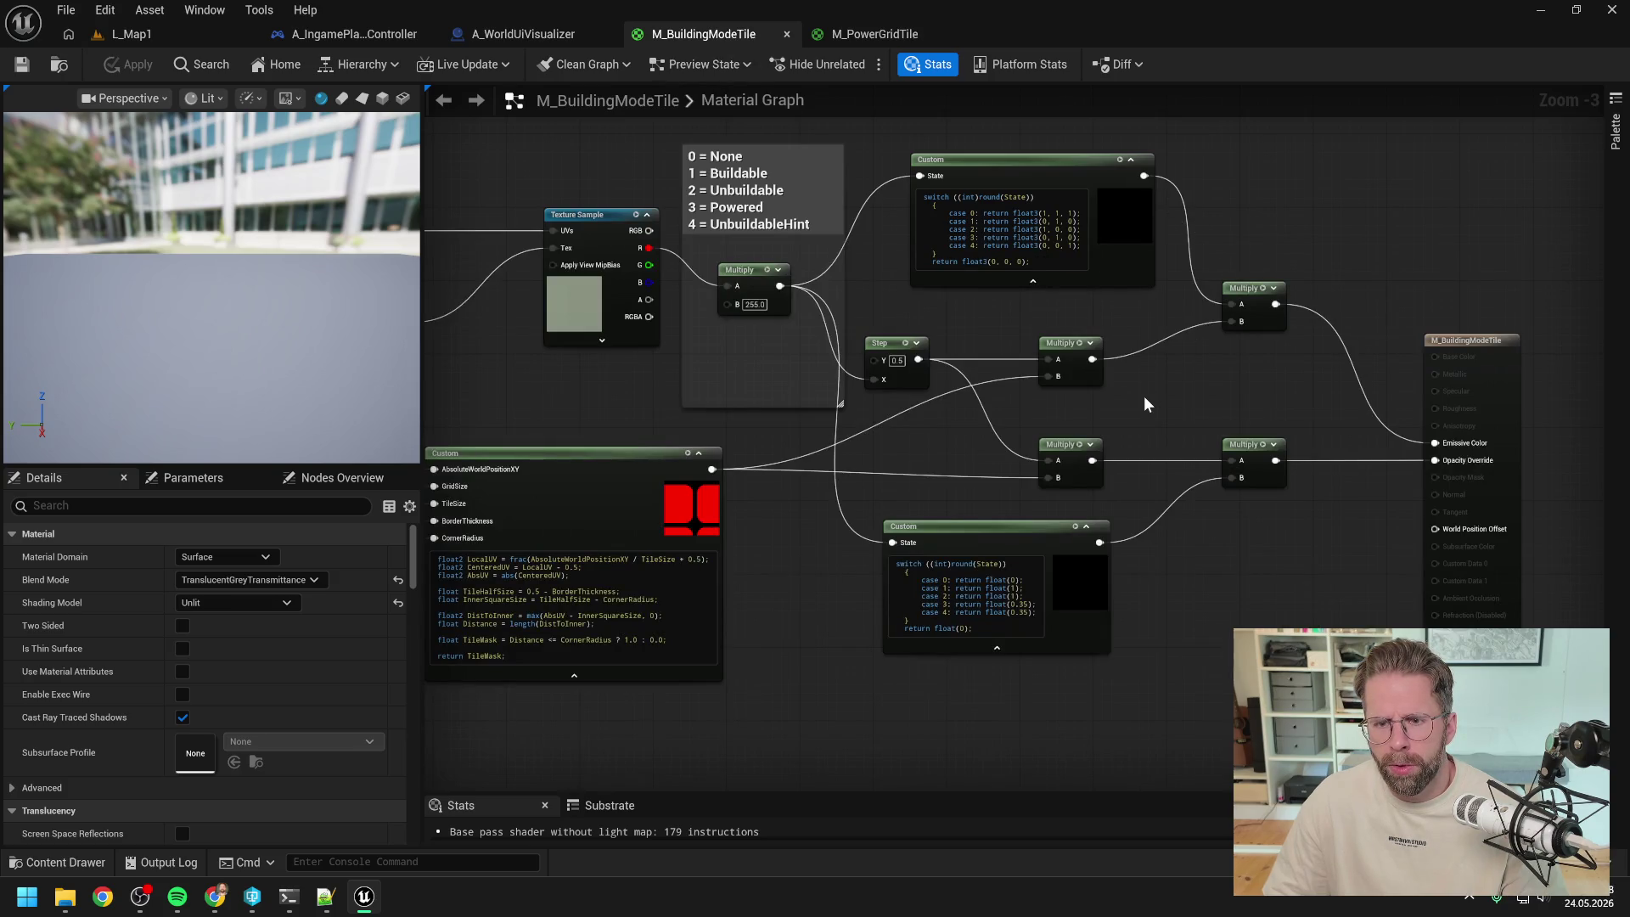
drag(711, 469, 1230, 322)
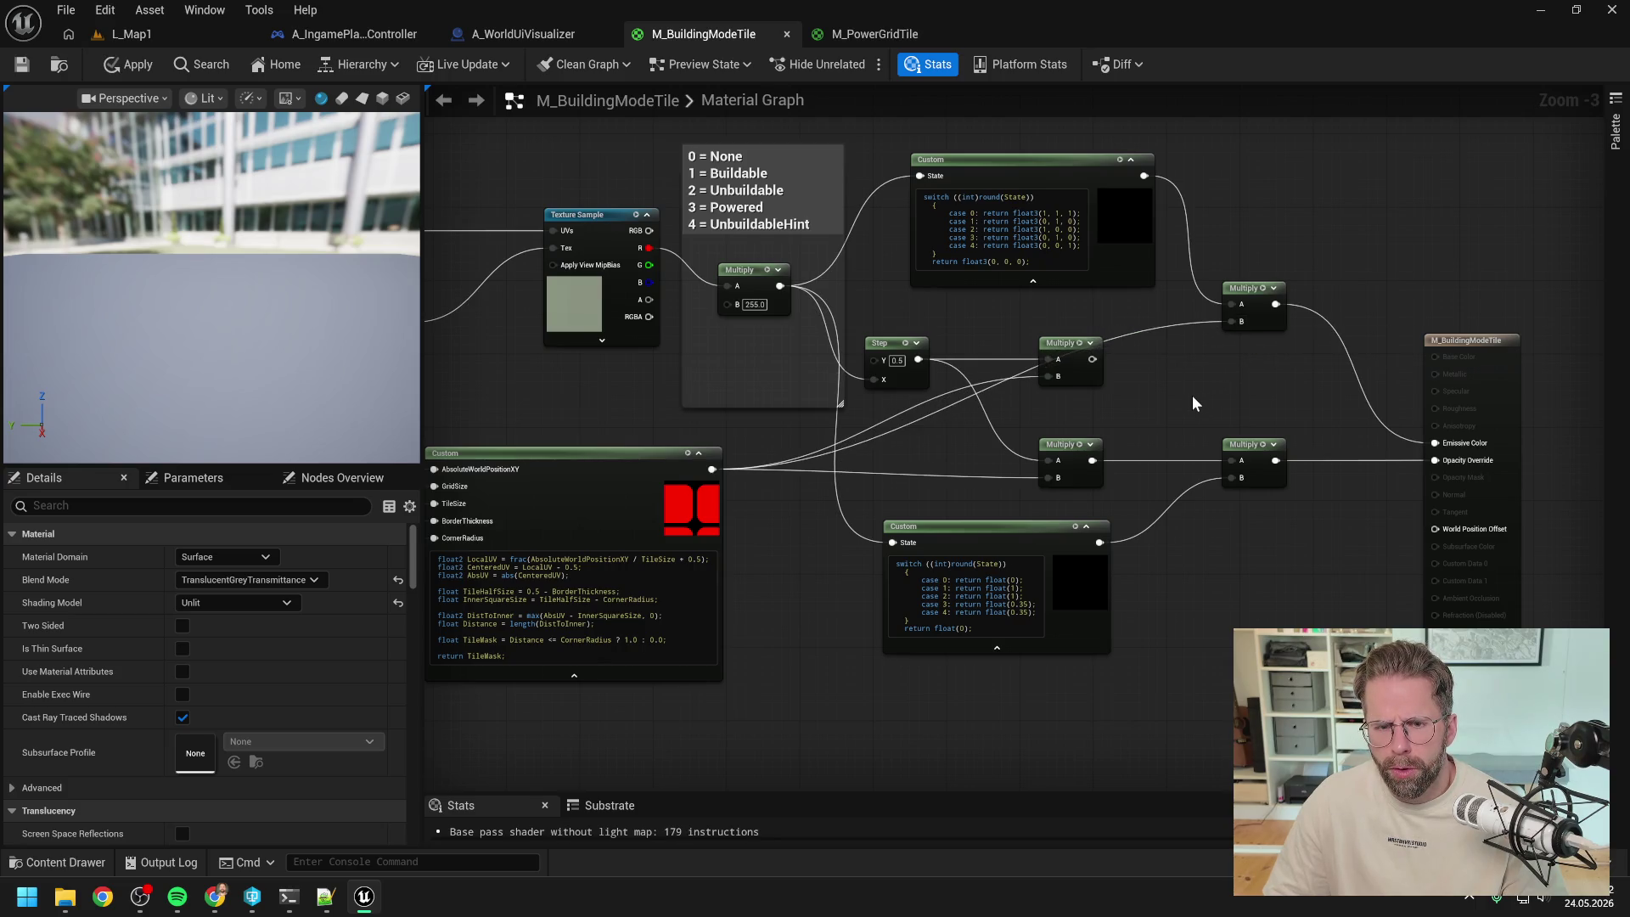
click(853, 40)
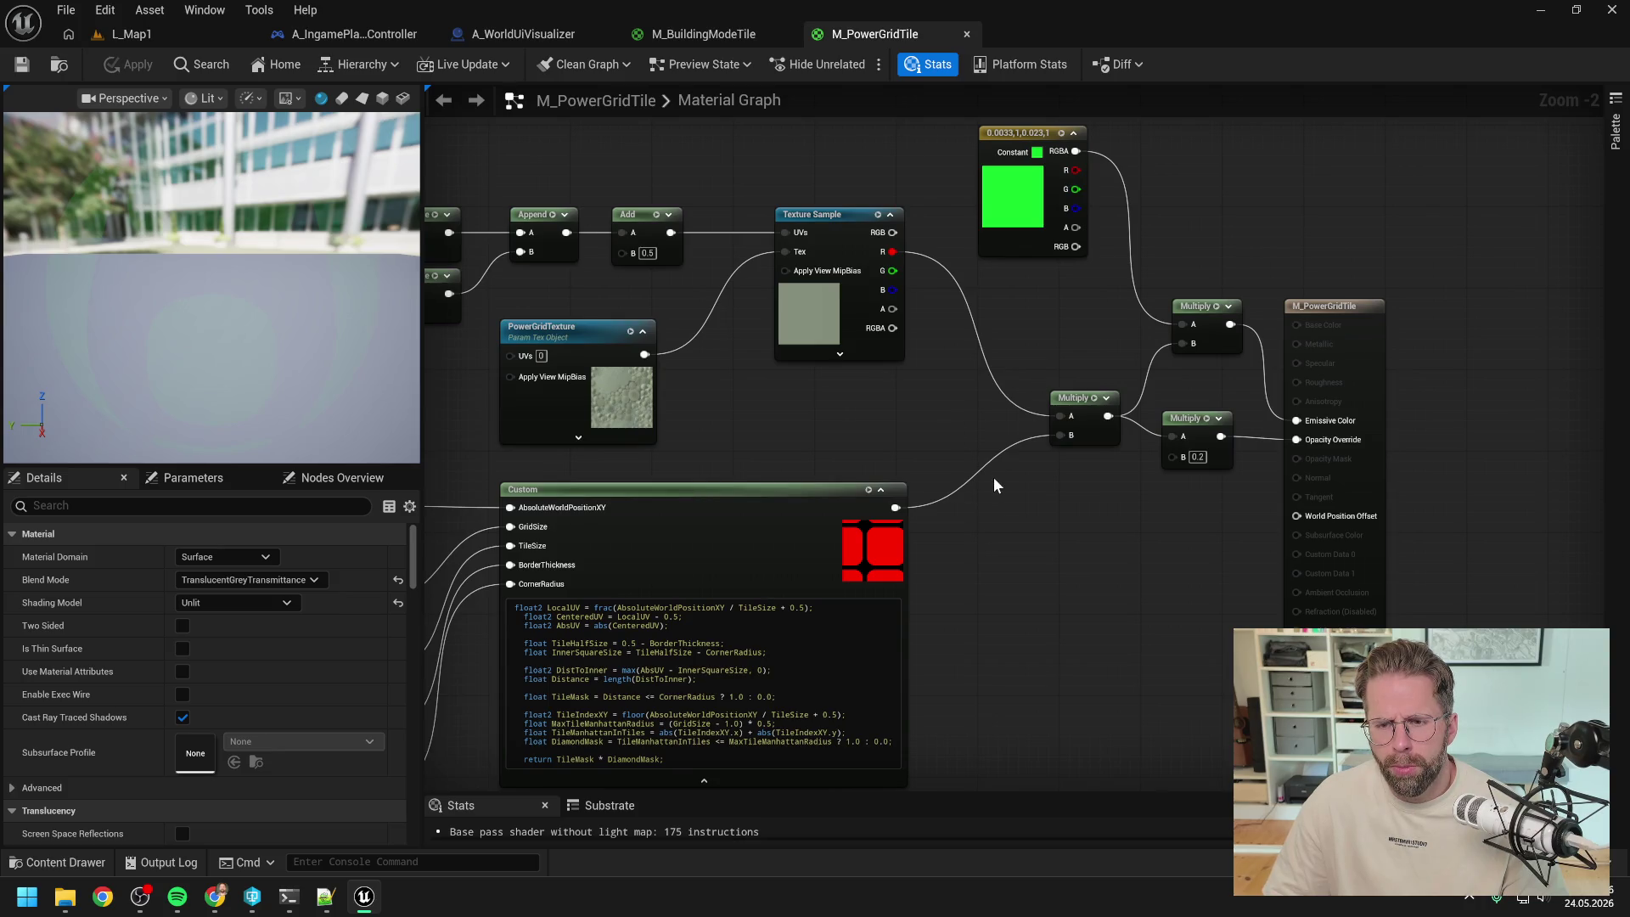
click(705, 35)
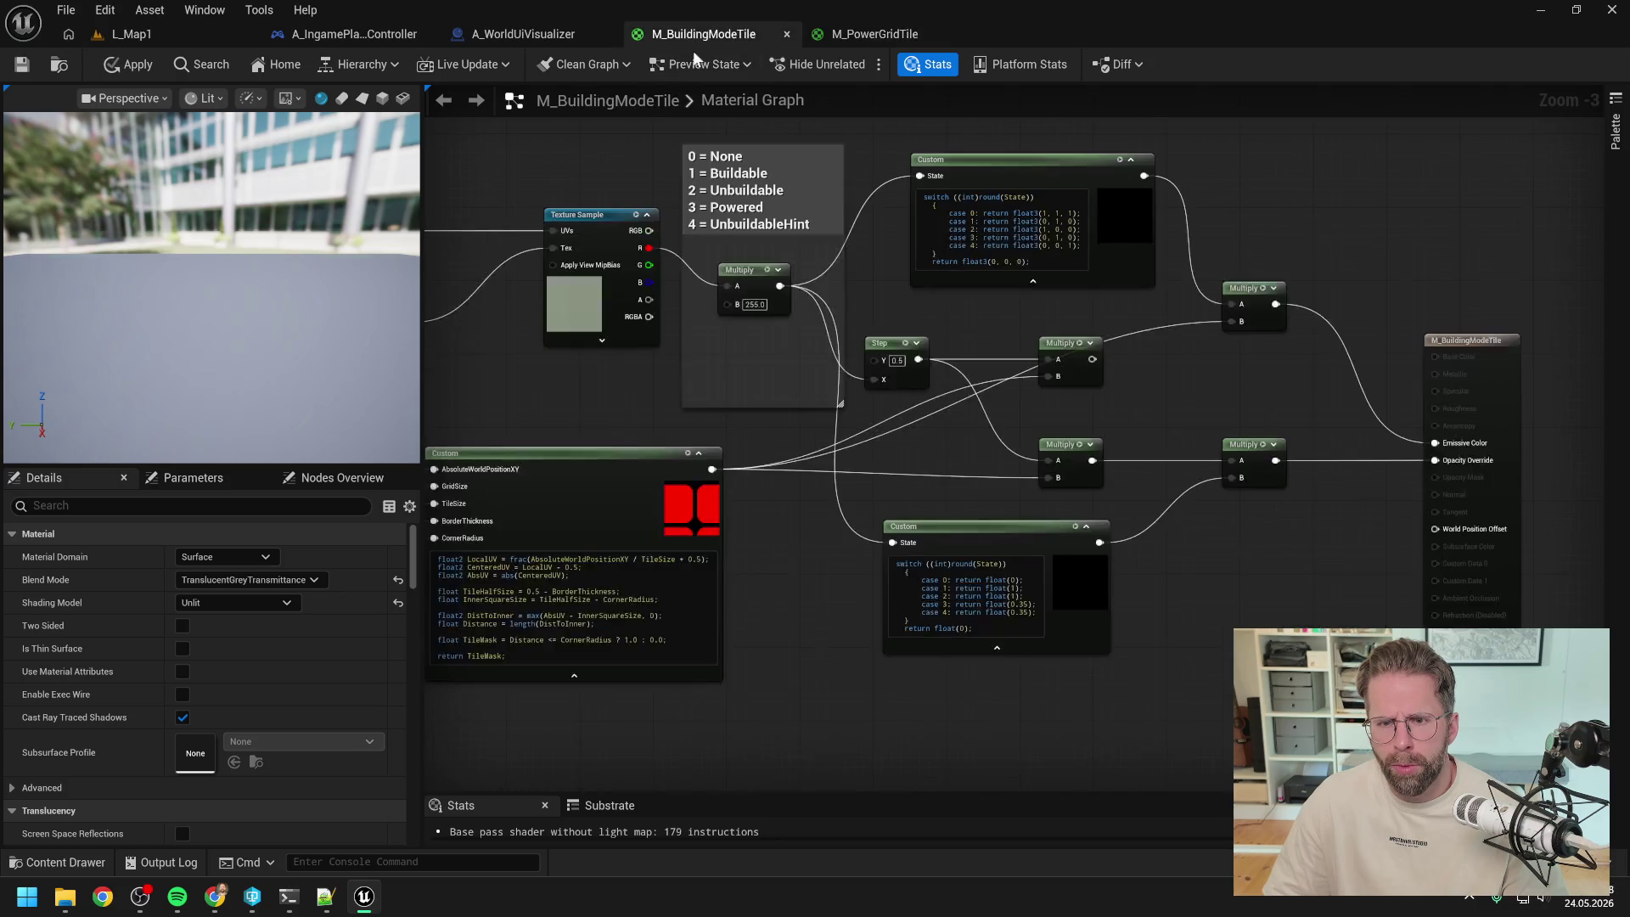
scroll(1137, 405, down, 1)
drag(1184, 384, 1112, 380)
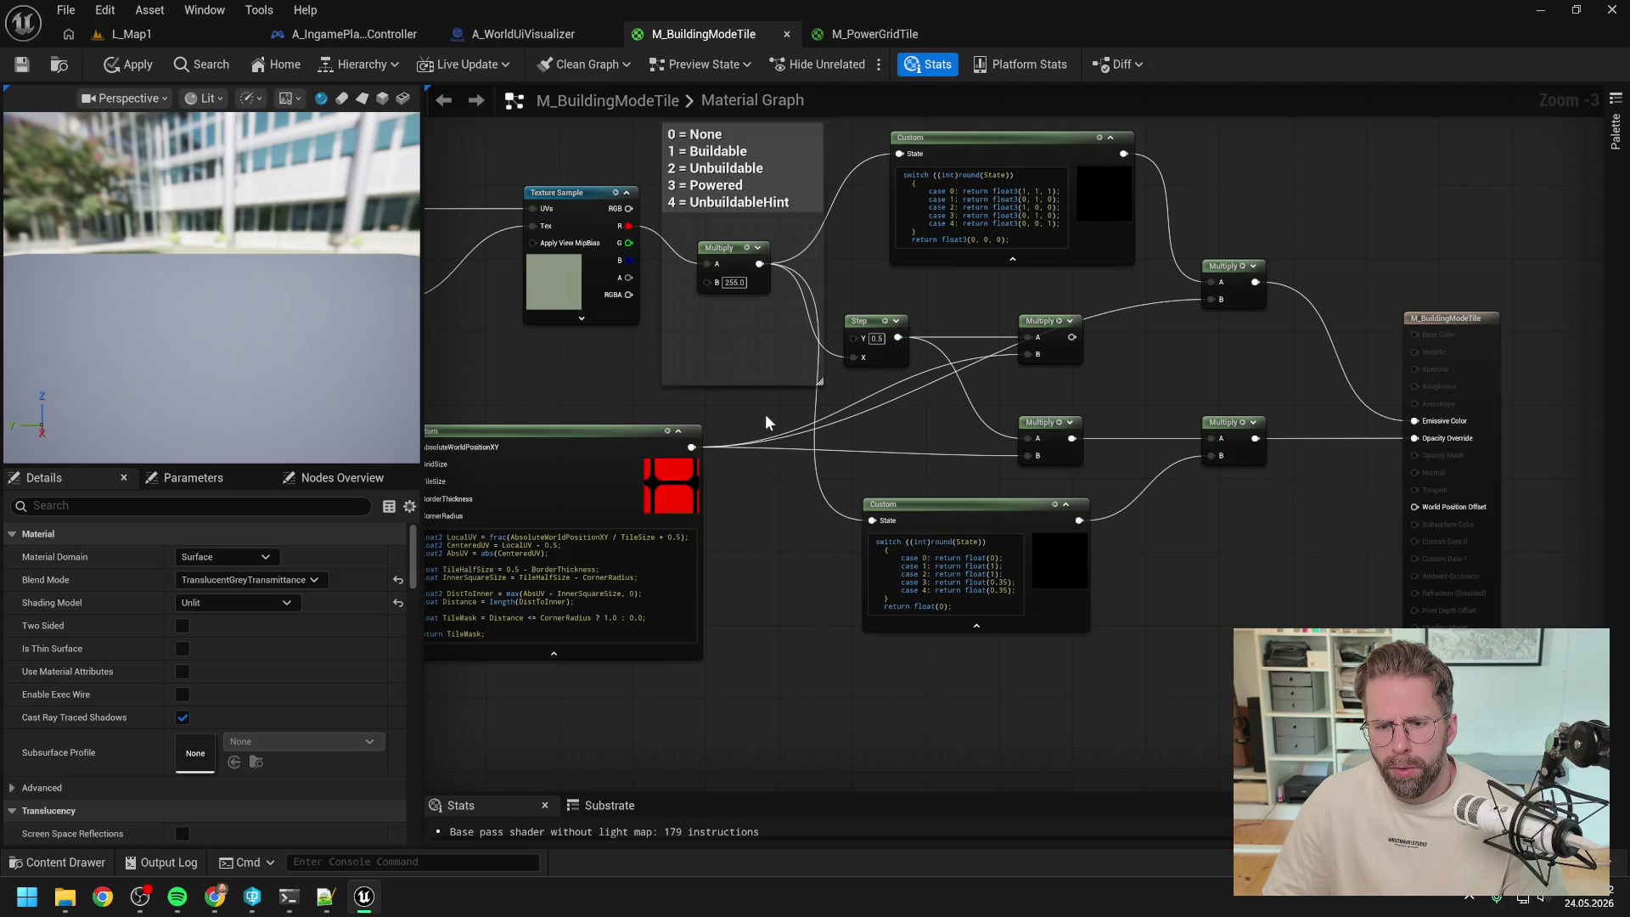
drag(765, 414, 789, 417)
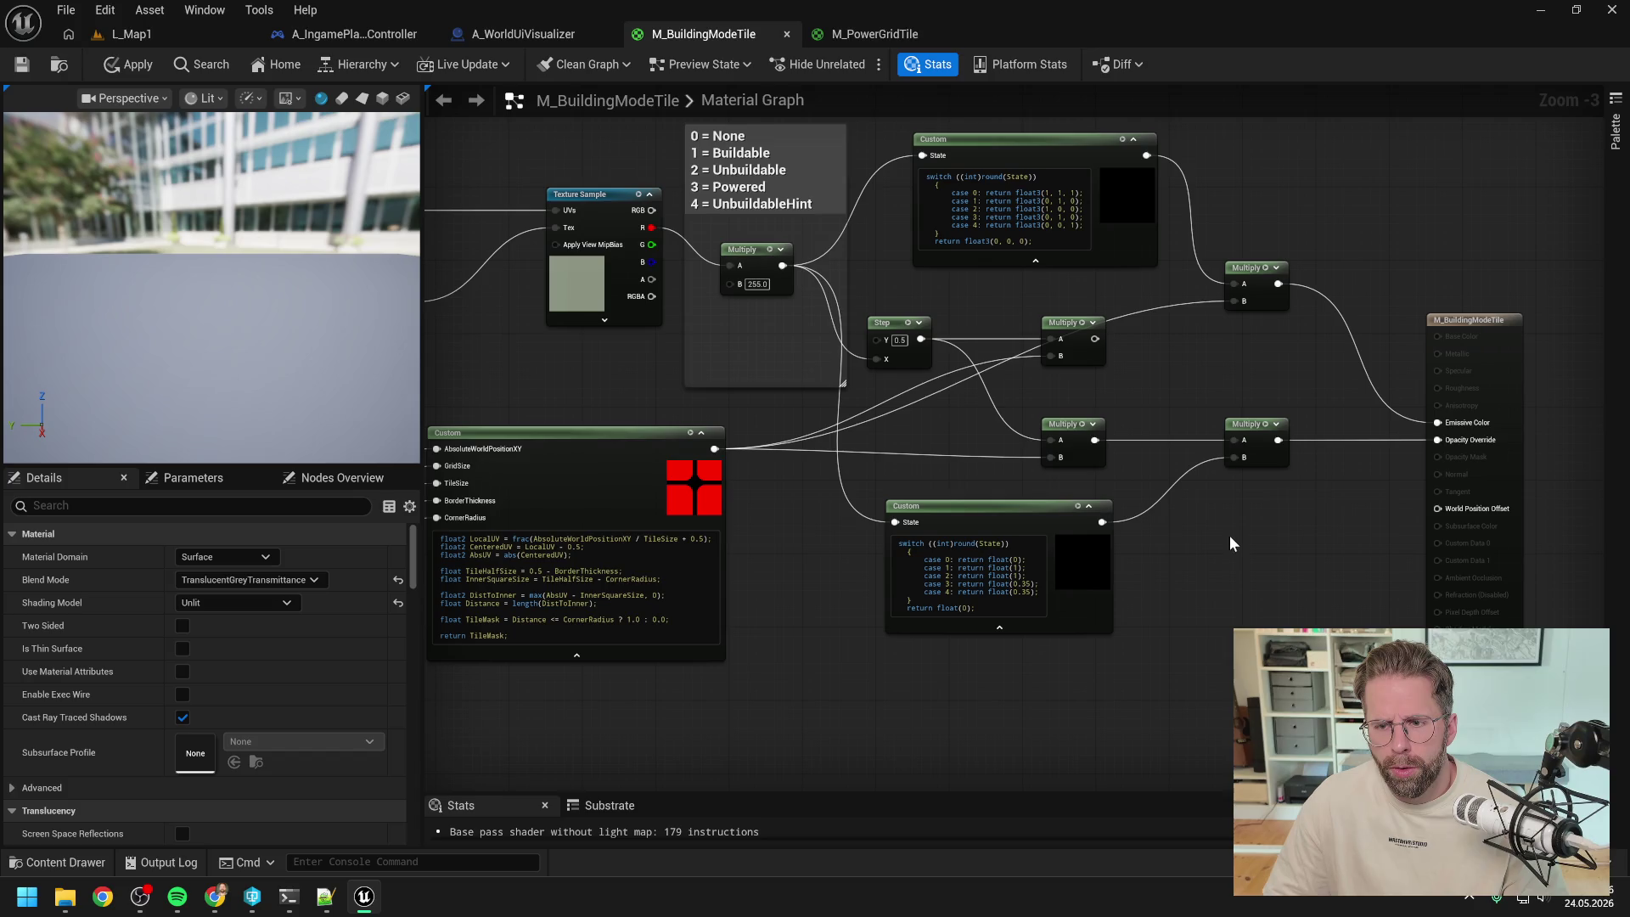
drag(715, 448, 1236, 440)
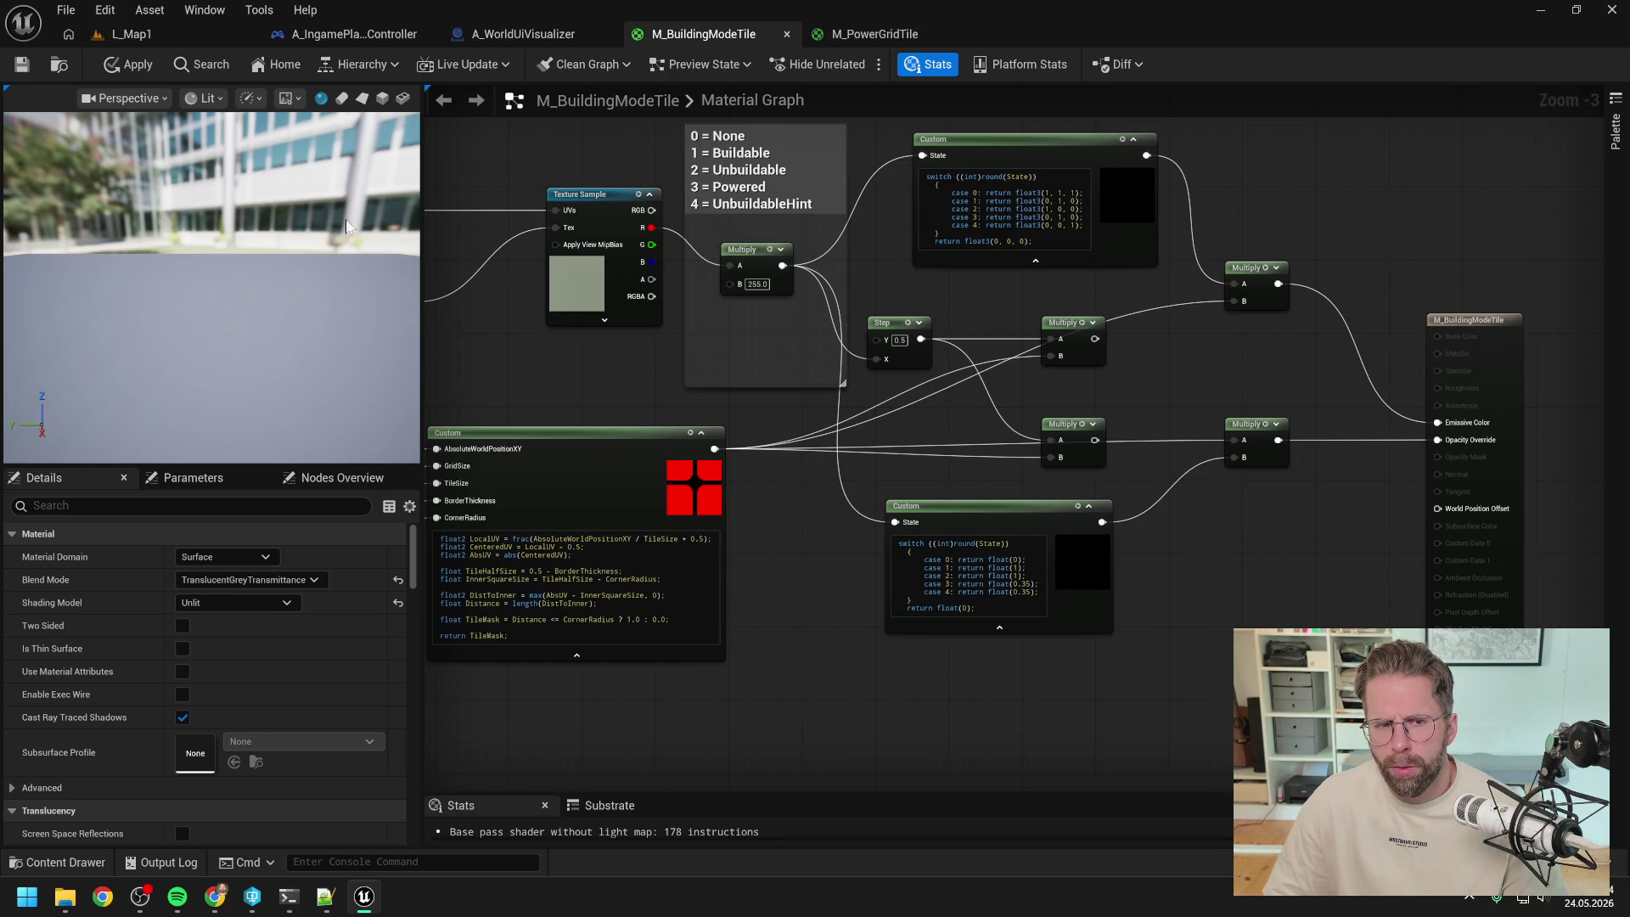
- Apply the rewired material and play-test the building grid, then stop the session
click(132, 68)
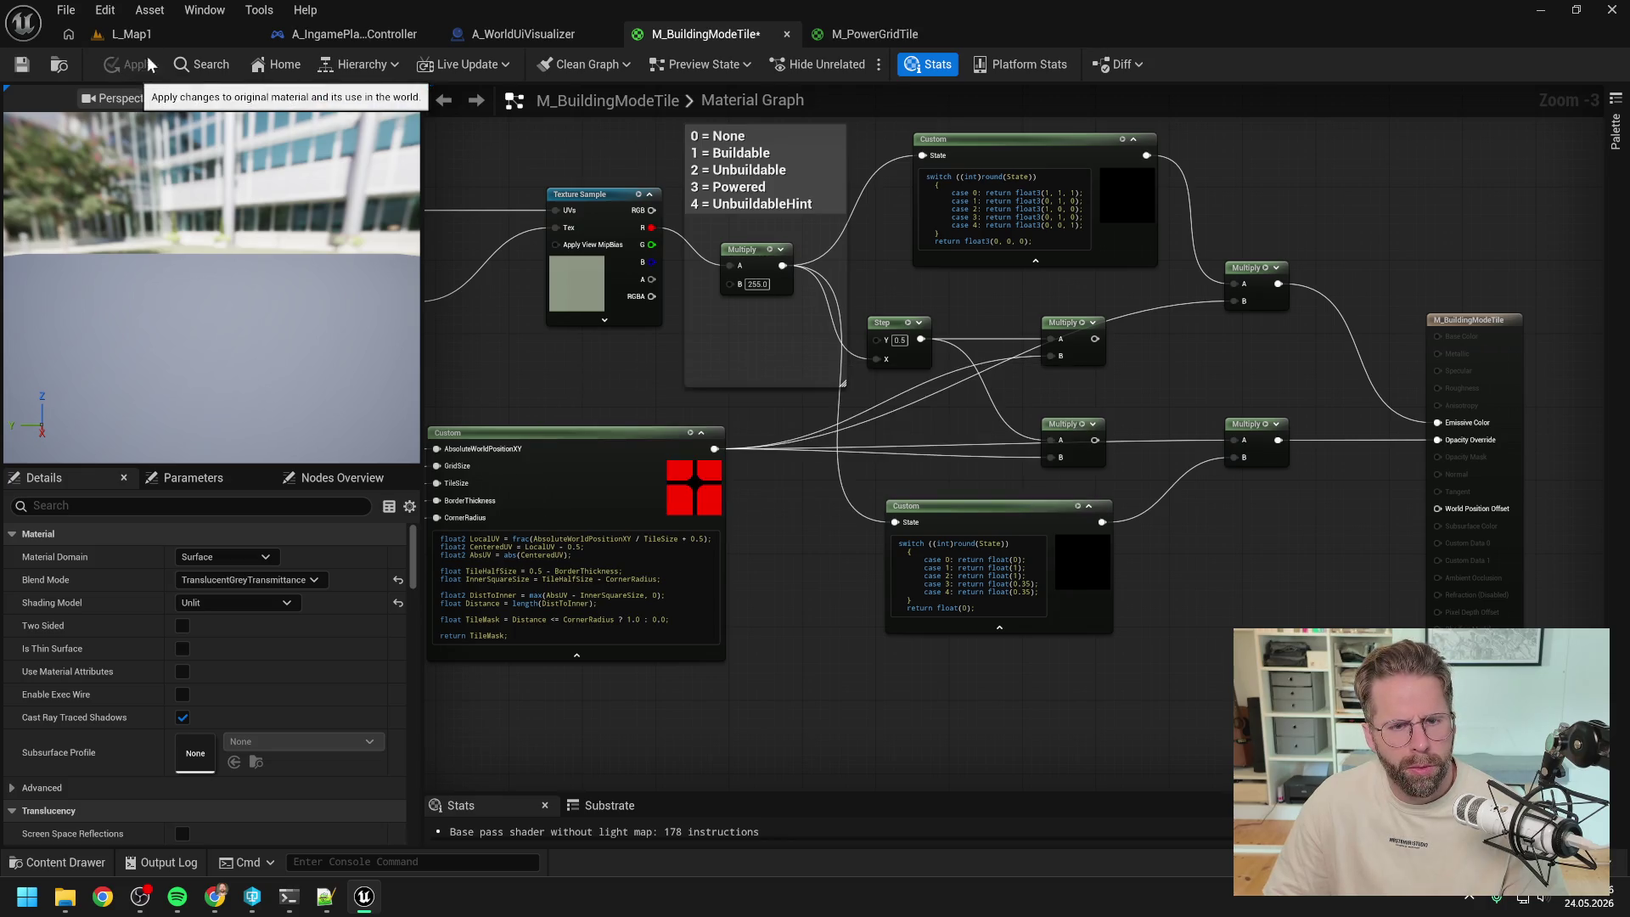
click(155, 33)
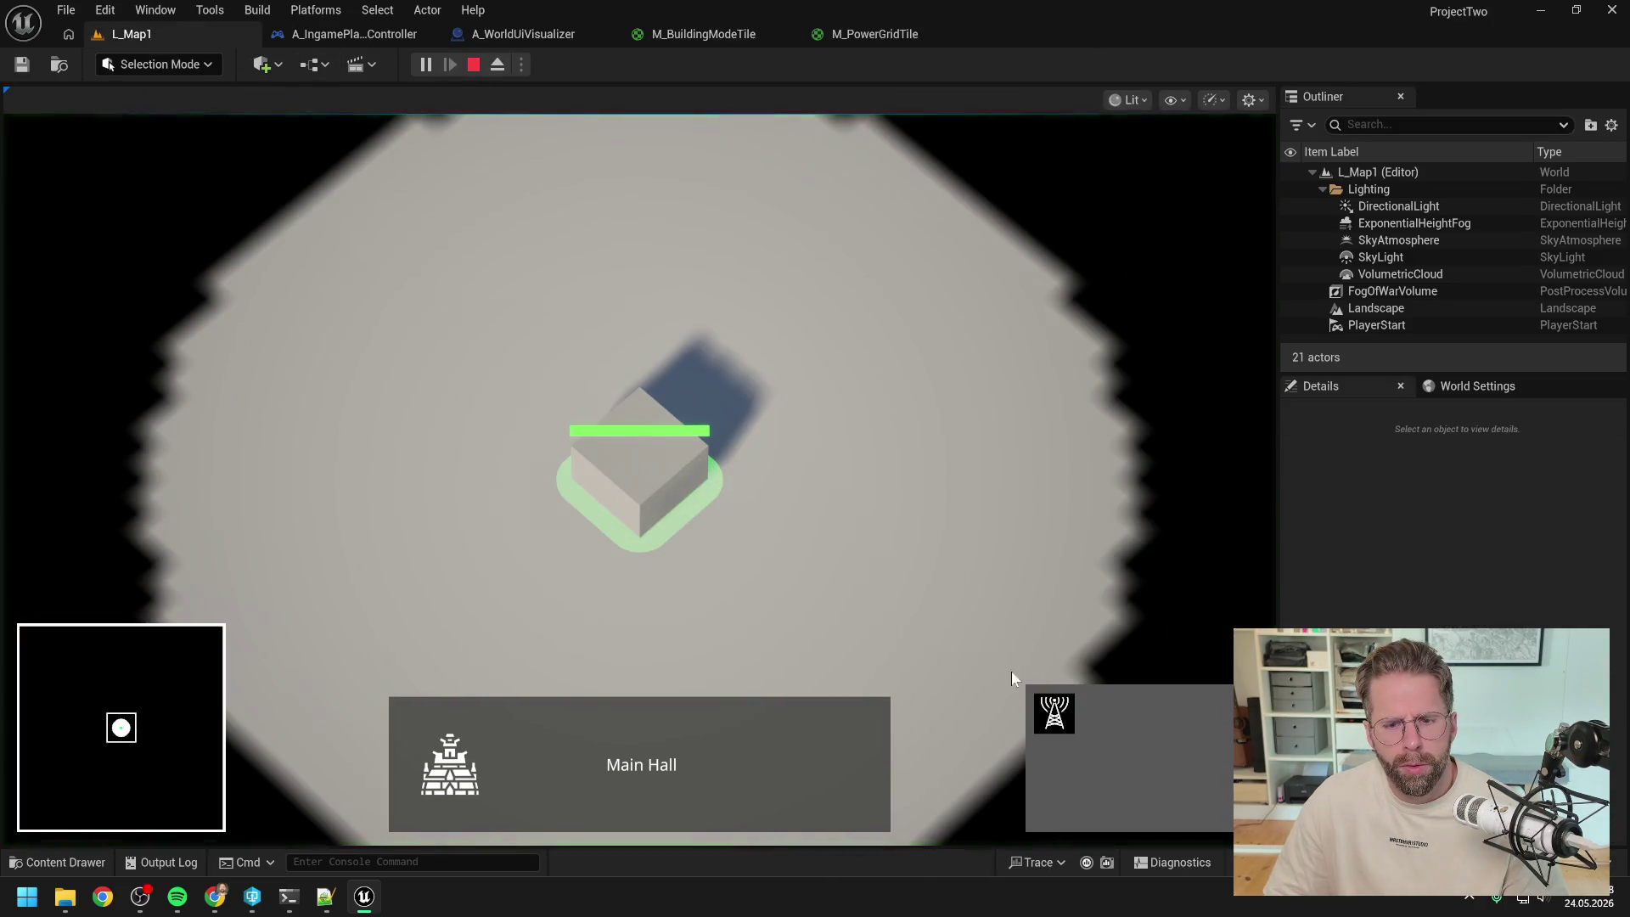
click(1048, 709)
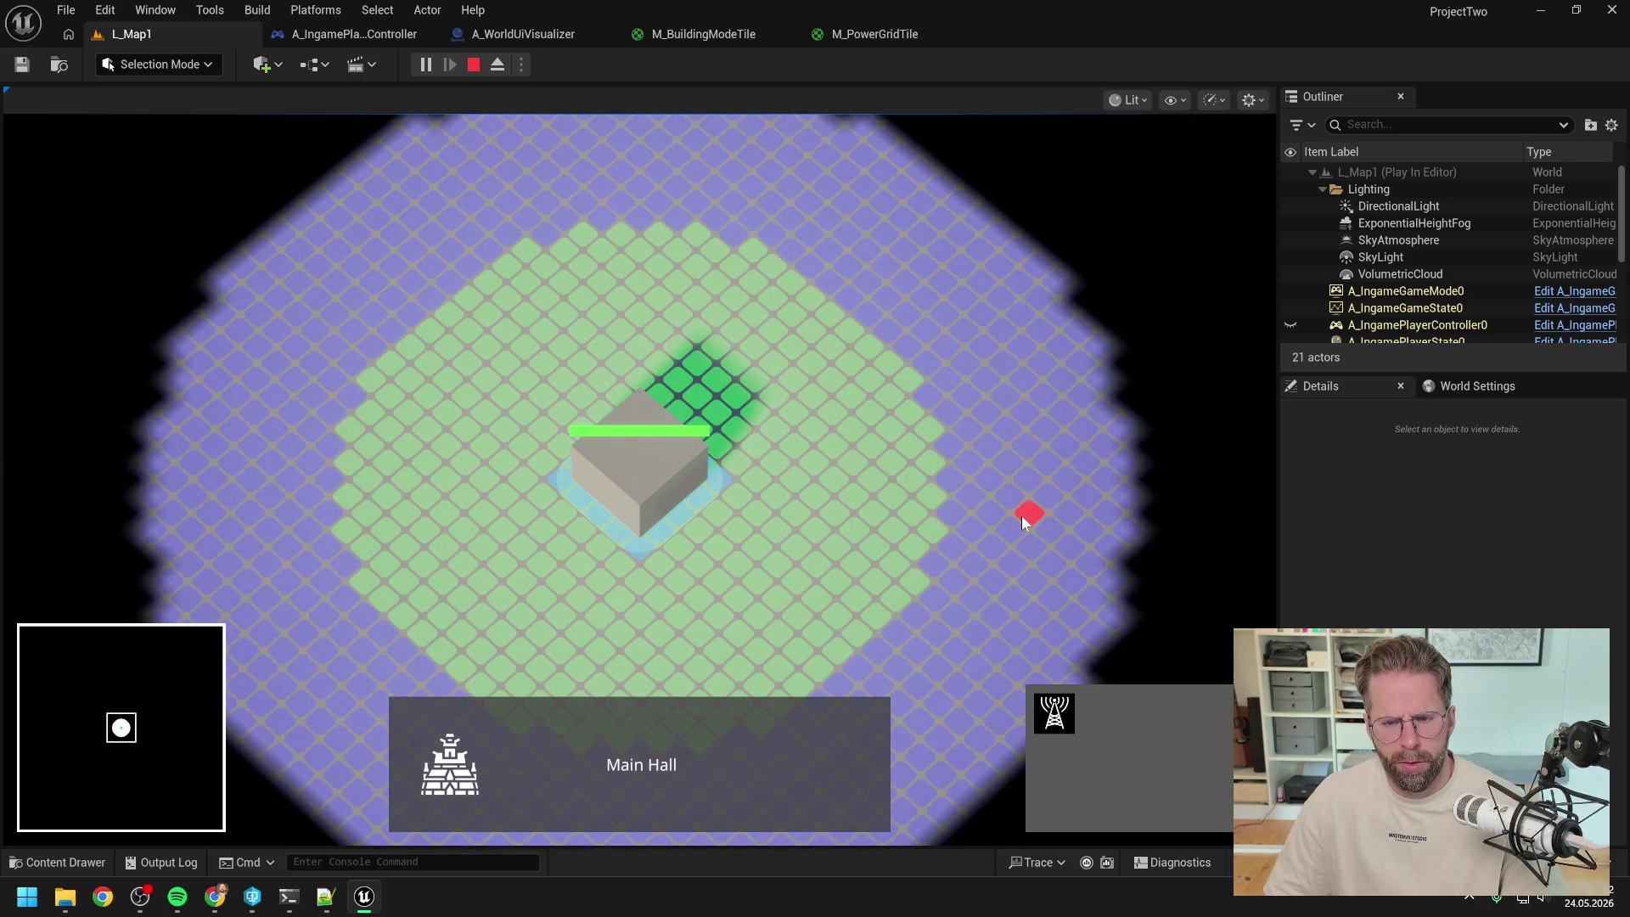
key(Escape)
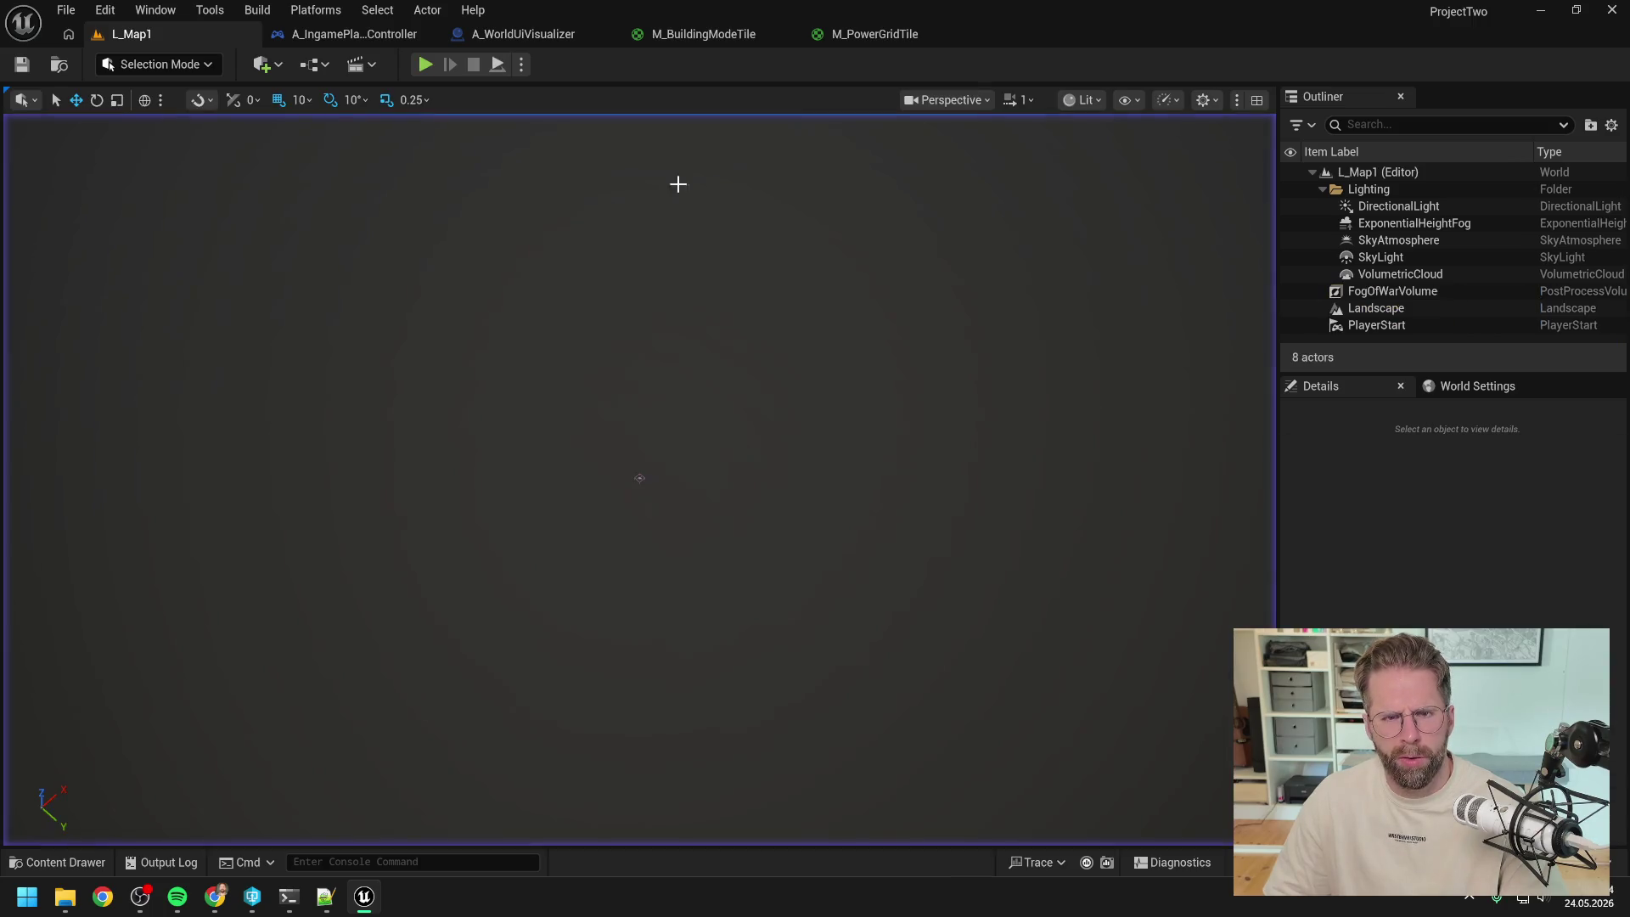
click(548, 34)
- Undo the tile mask's direct A link, restore the upper Multiply's link, and apply M_BuildingModeTile
click(713, 35)
click(875, 34)
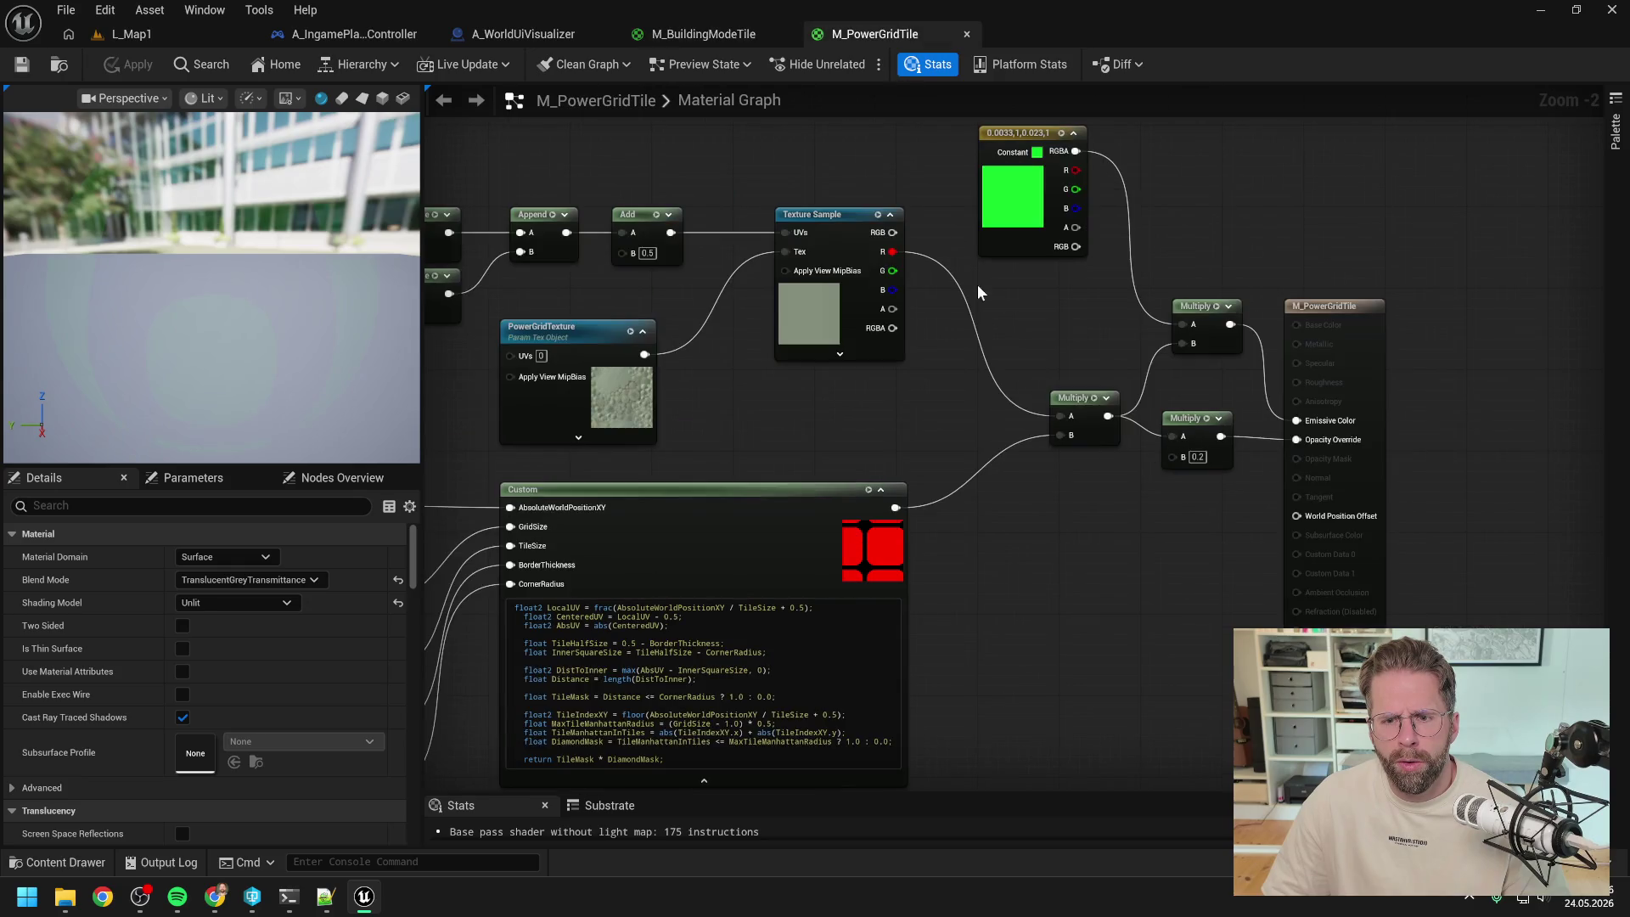
click(742, 35)
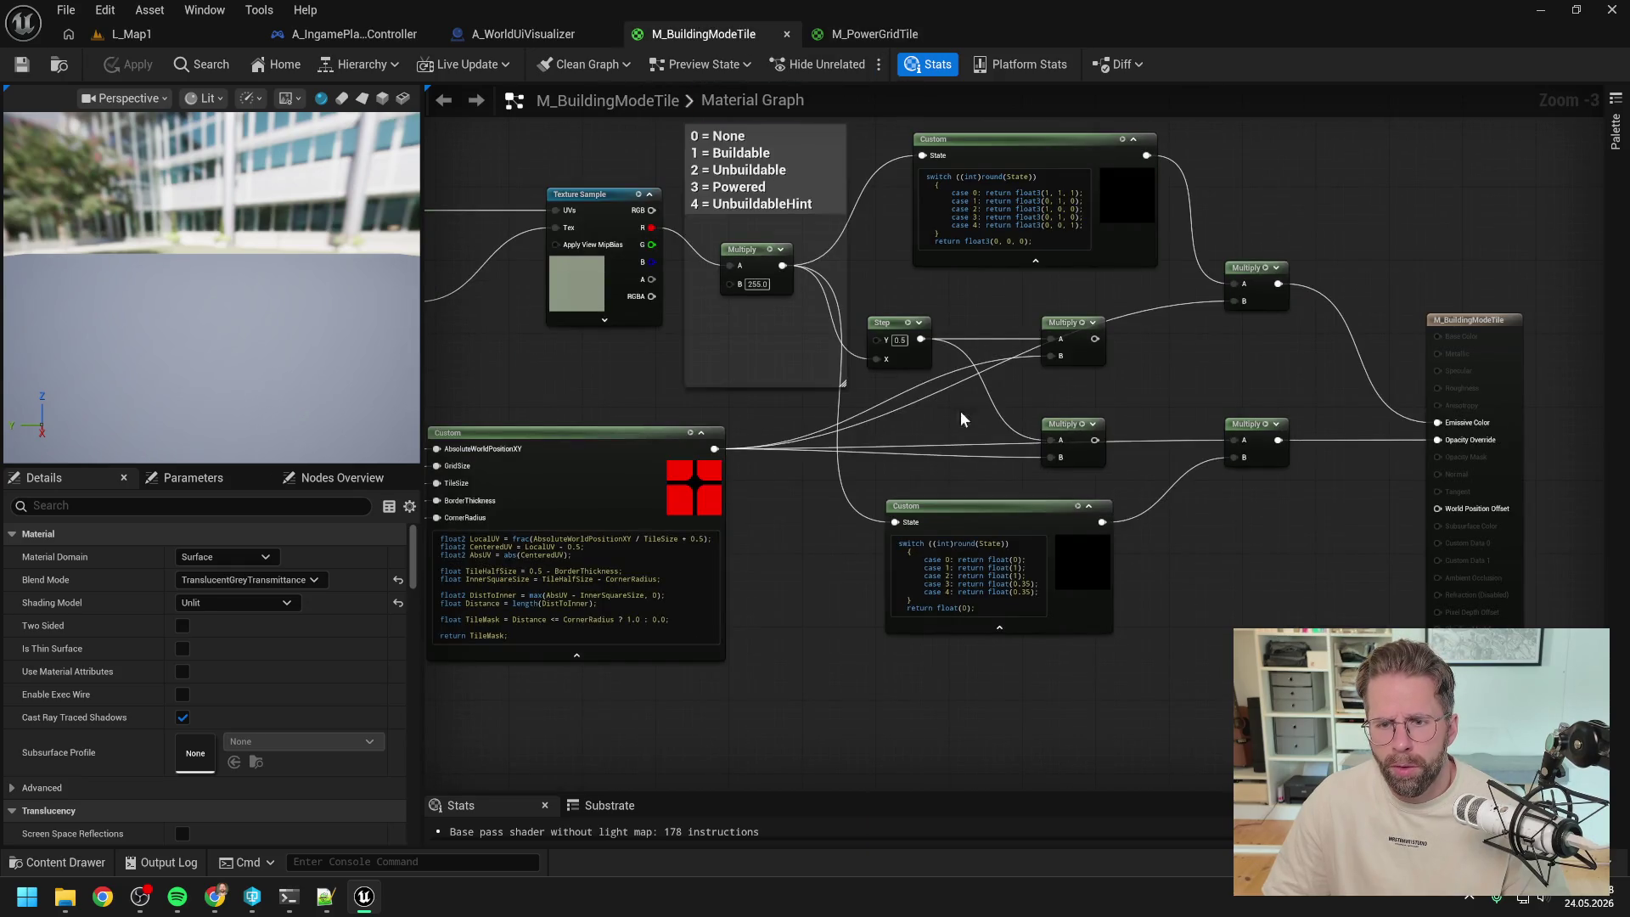
scroll(968, 408, up, 2)
key(ctrl+z)
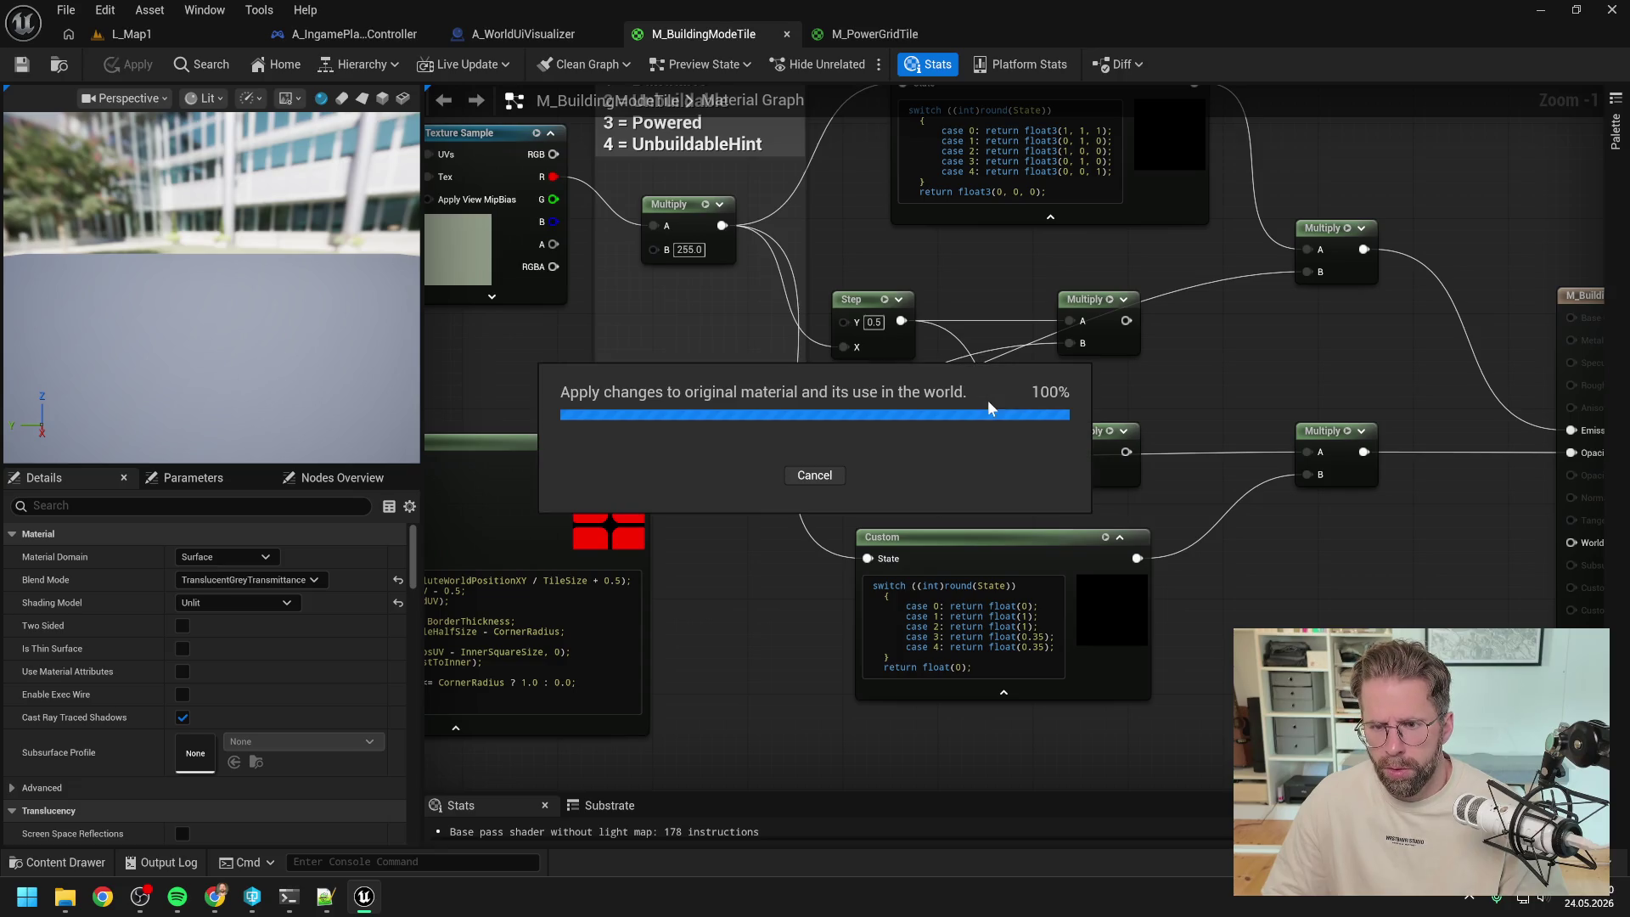
key(ctrl+z)
click(136, 65)
- Glance at the coding-session terminal, then pan the graph to view its left-hand nodes
click(289, 896)
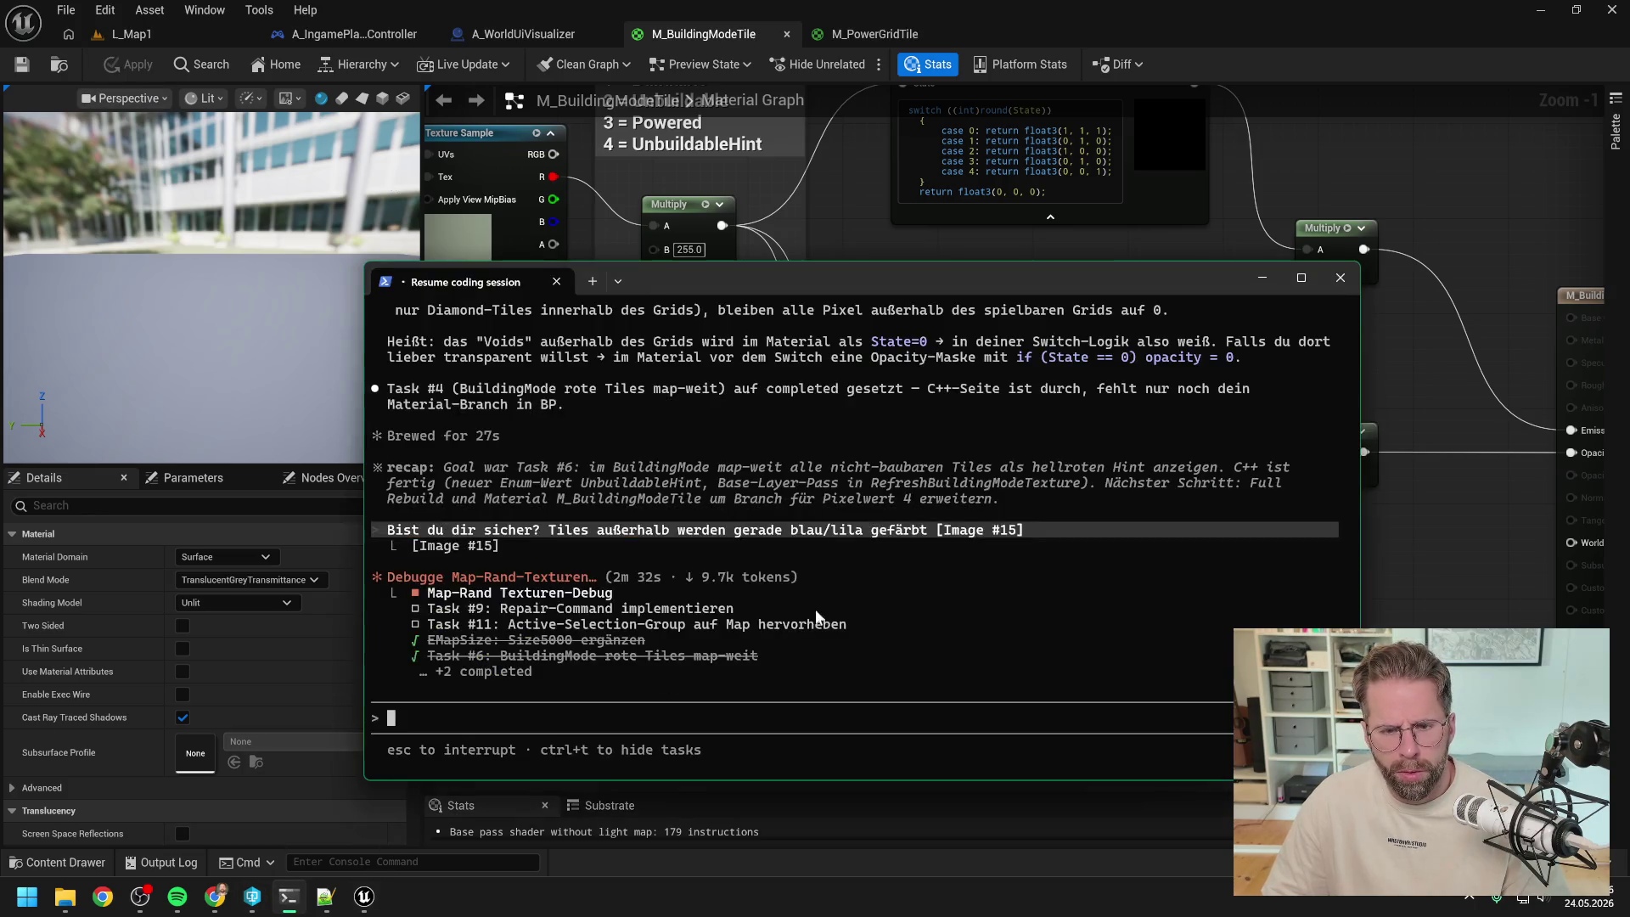
click(1534, 568)
mouse_move(1439, 569)
mouse_down()
mouse_move(1151, 567)
mouse_move(1255, 577)
mouse_up()
scroll(1144, 562, down, 2)
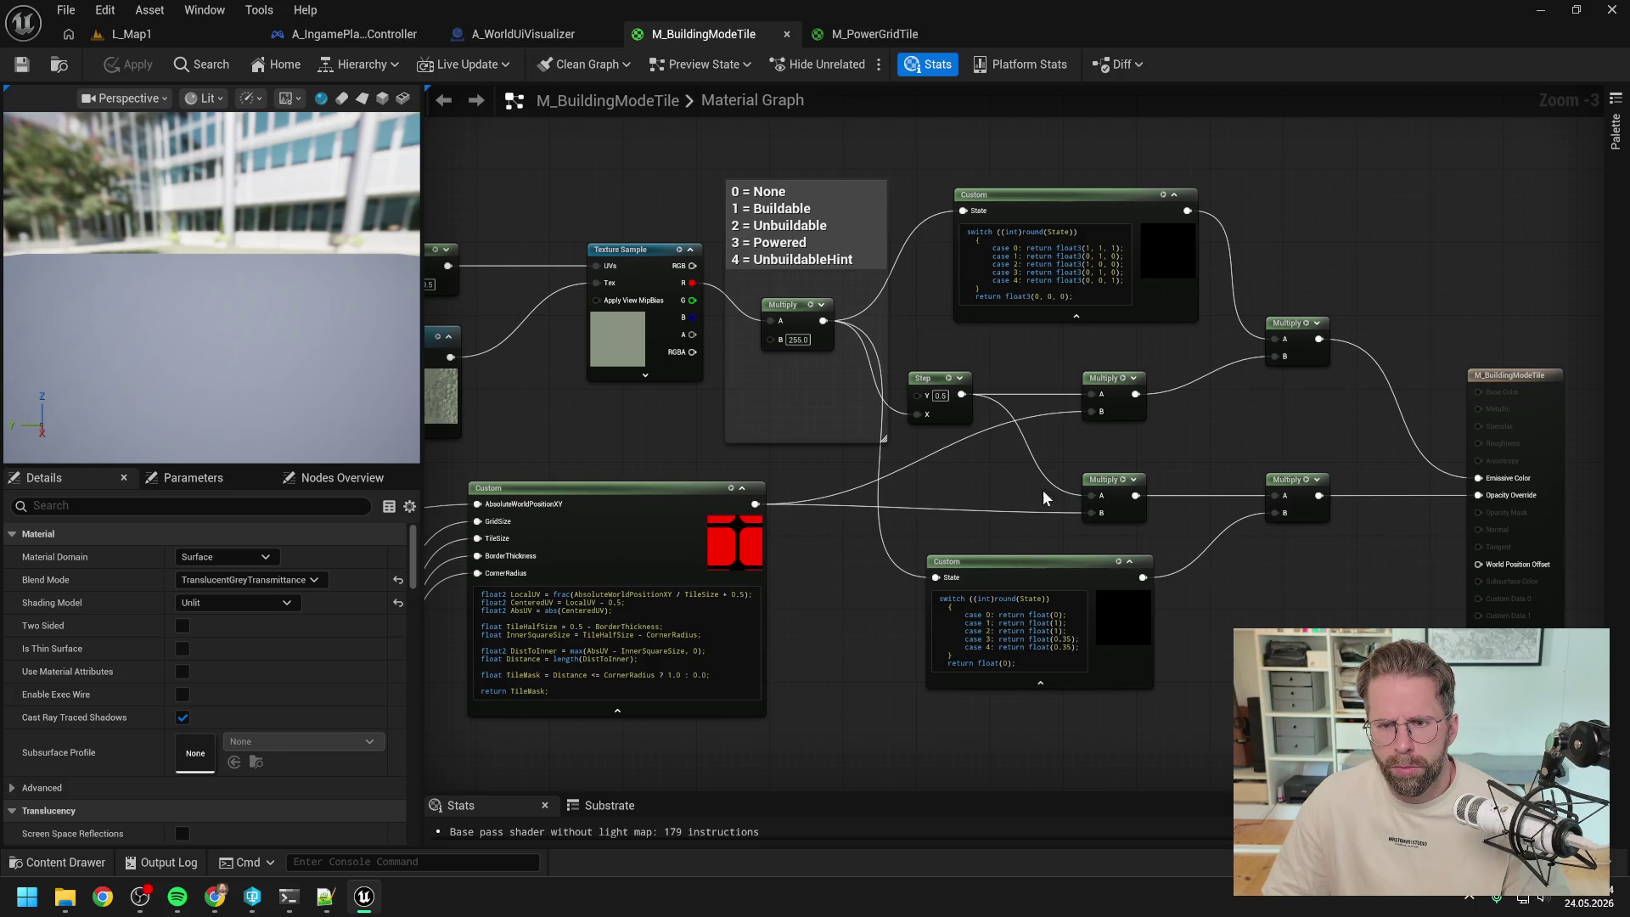
scroll(1033, 491, up, 1)
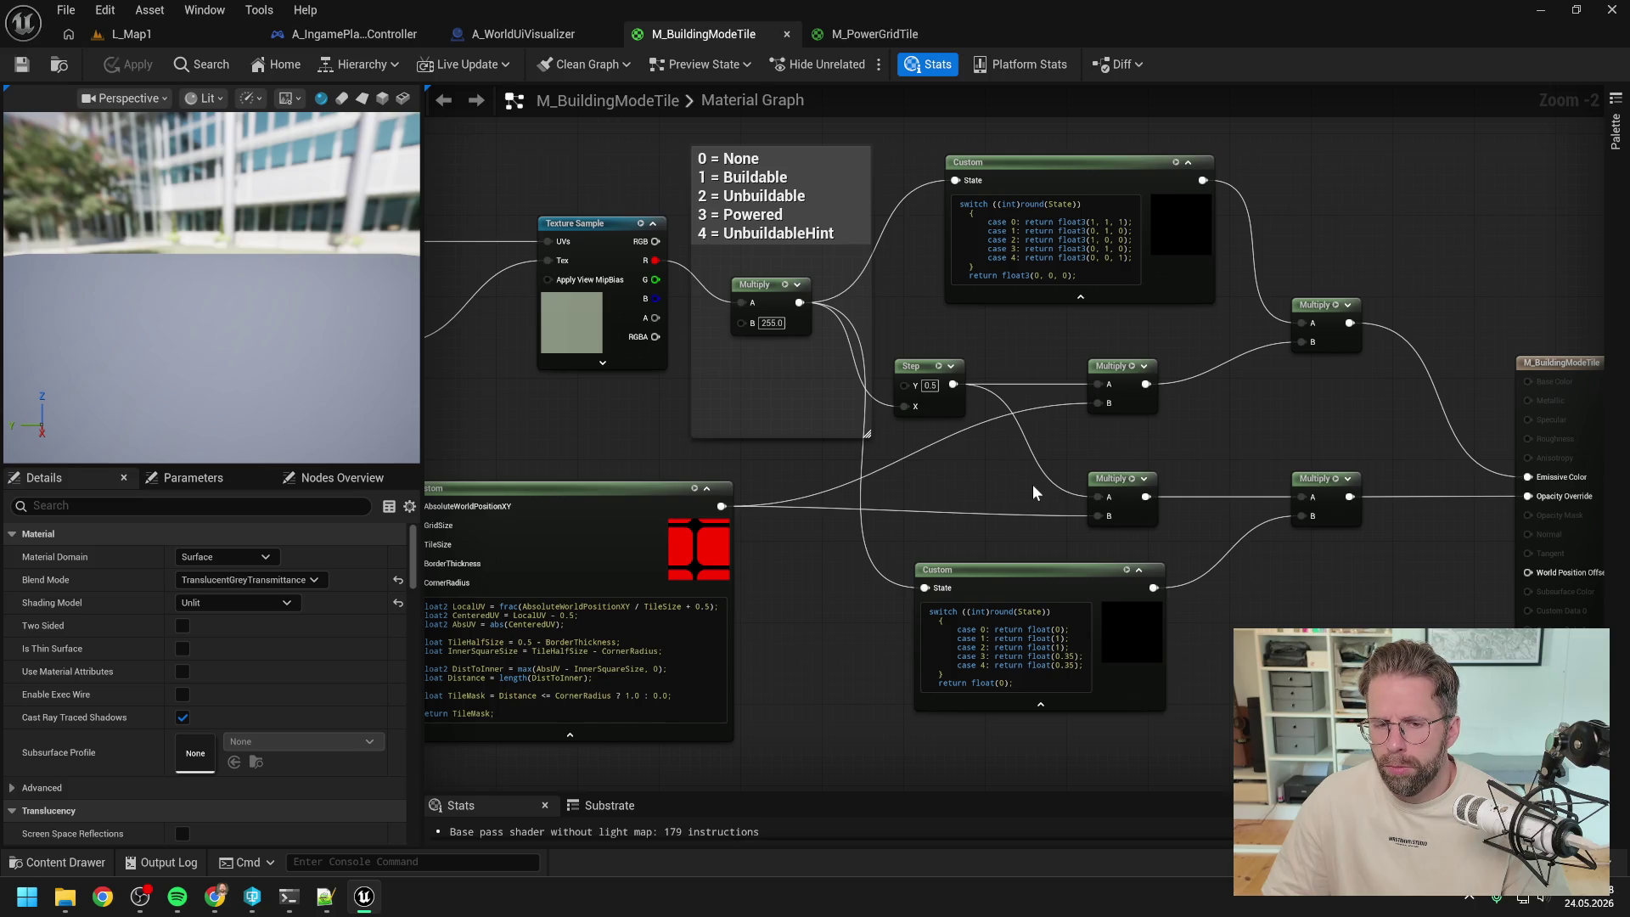
drag(1015, 485, 1290, 445)
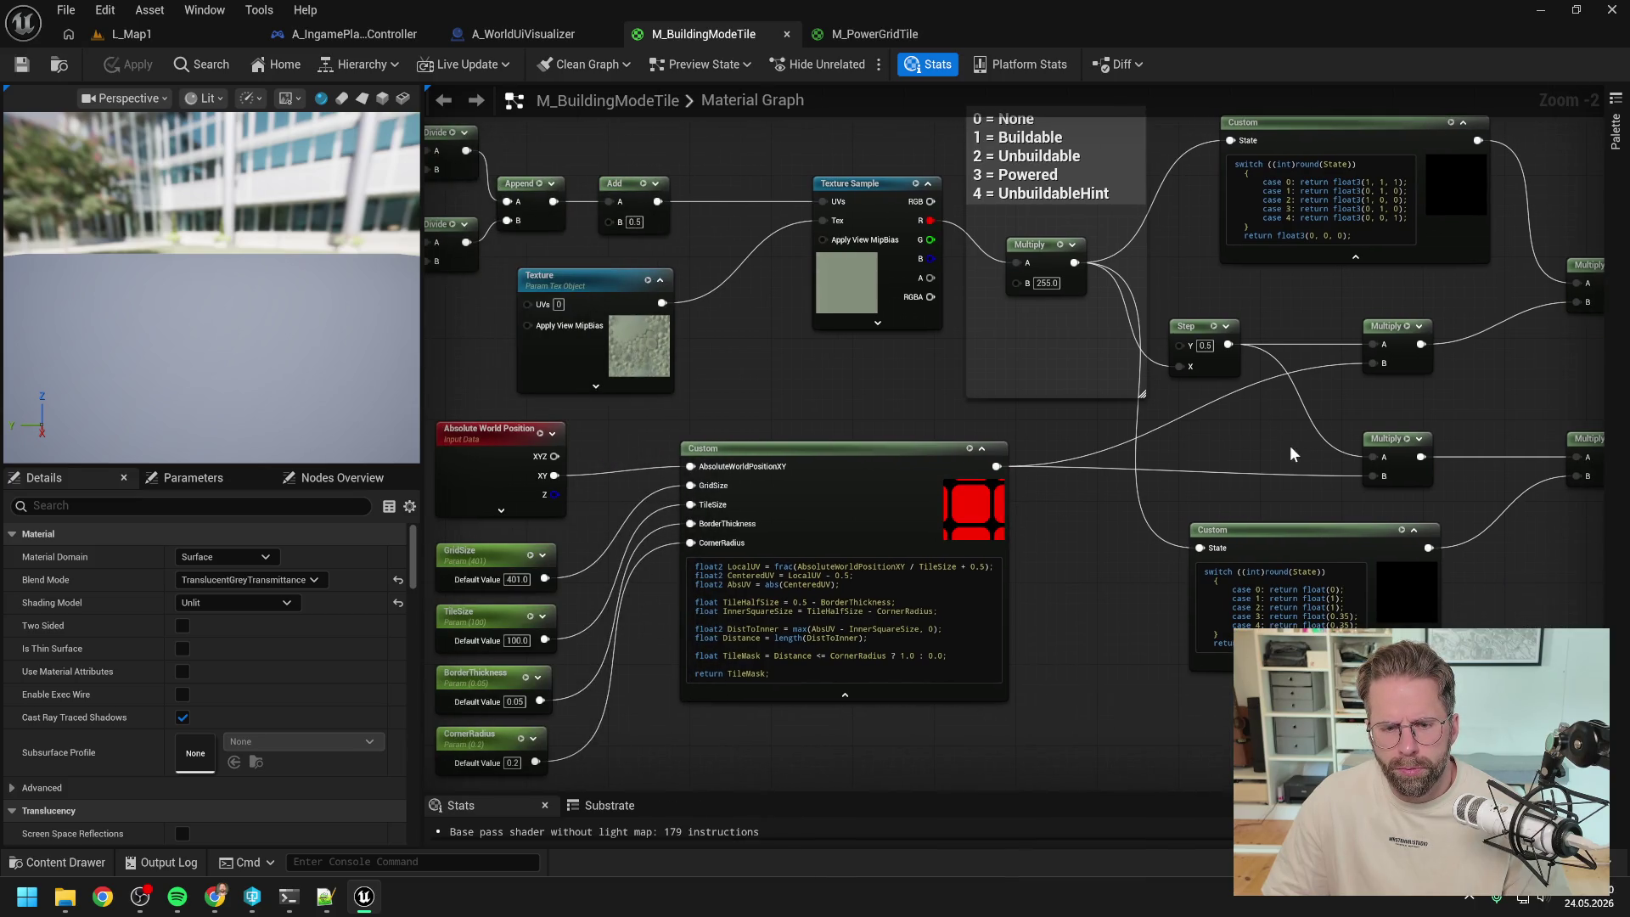
mouse_move(1291, 445)
mouse_down()
mouse_move(1185, 460)
mouse_move(1297, 461)
mouse_move(1235, 470)
mouse_up()
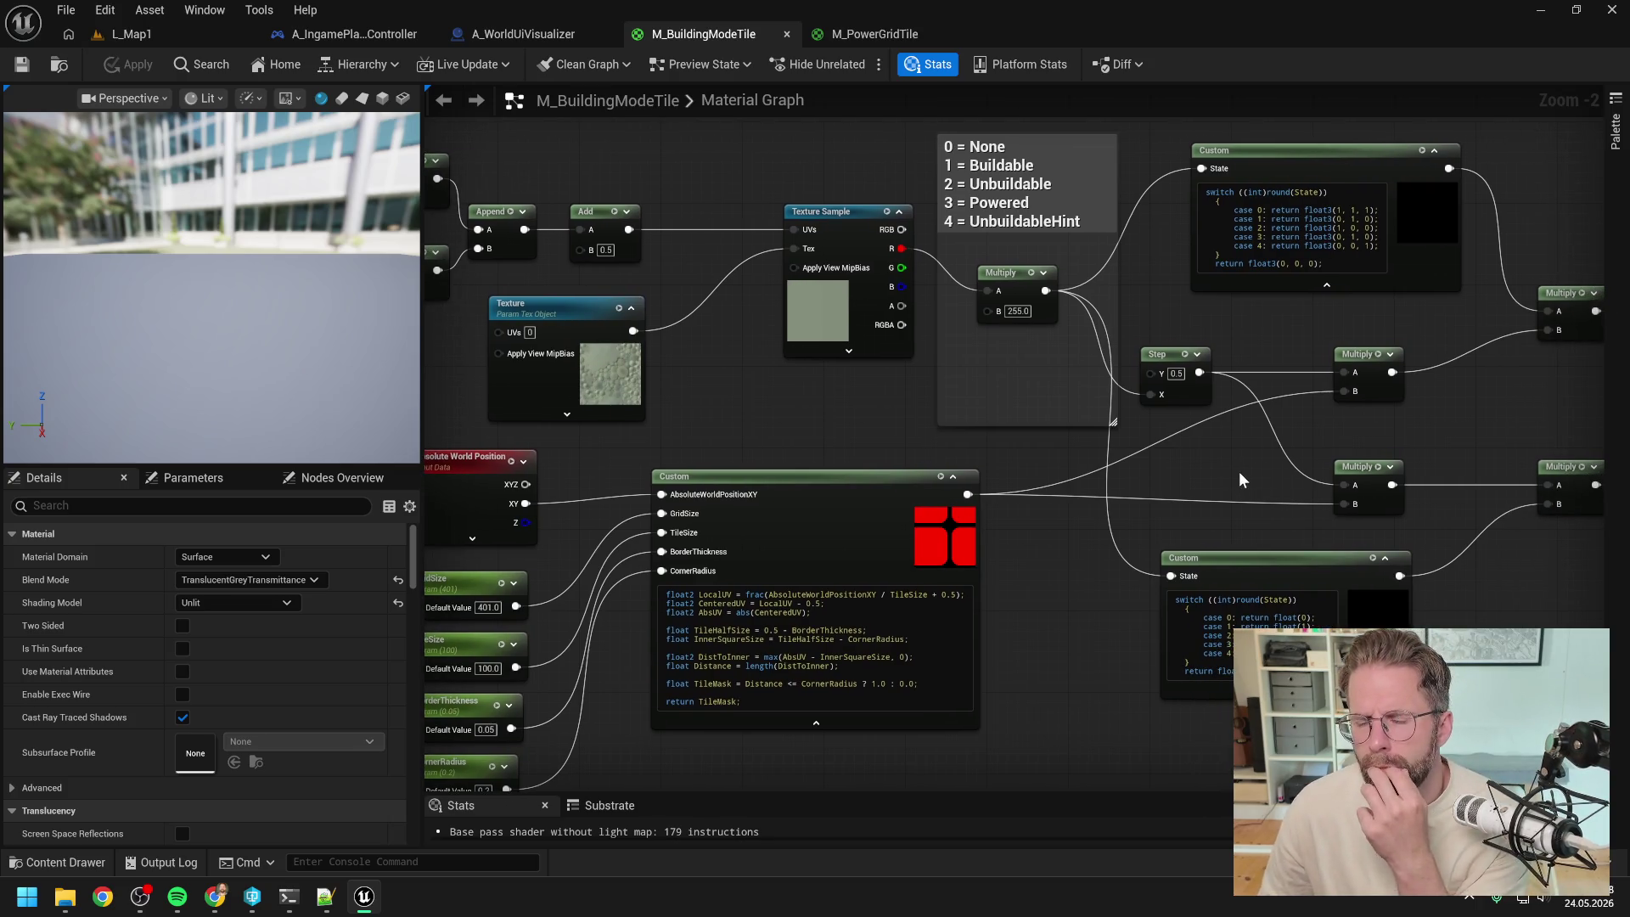
- Frame the graph around the output node and Multiply chain, then read the terminal's blue-area explanation
drag(1237, 481, 1103, 448)
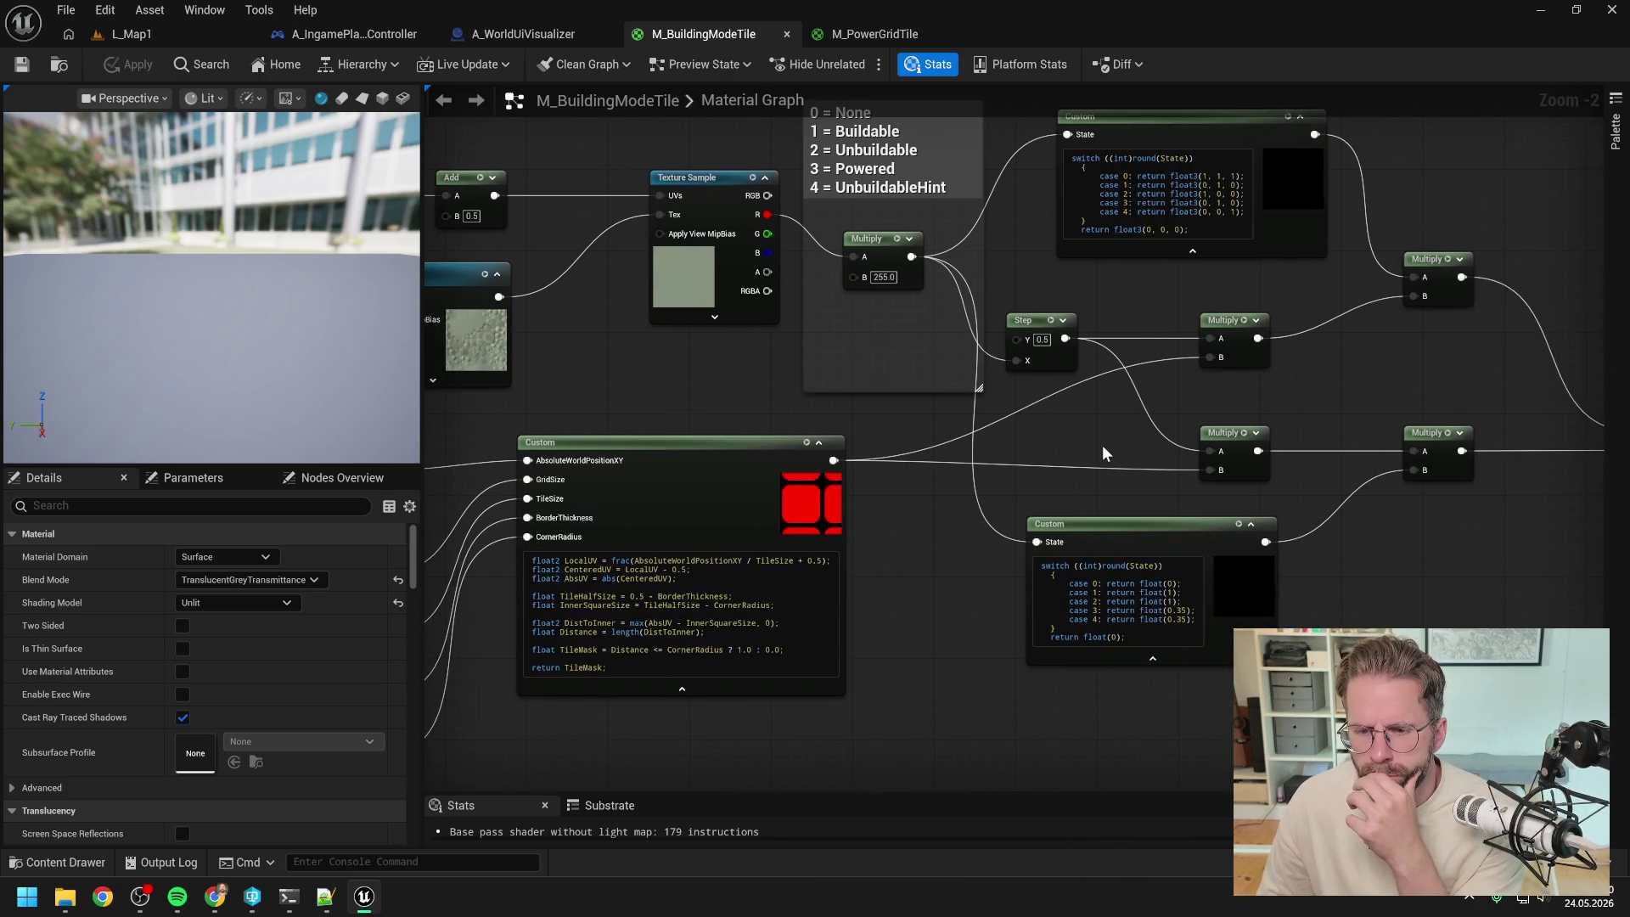
drag(1129, 442, 1053, 457)
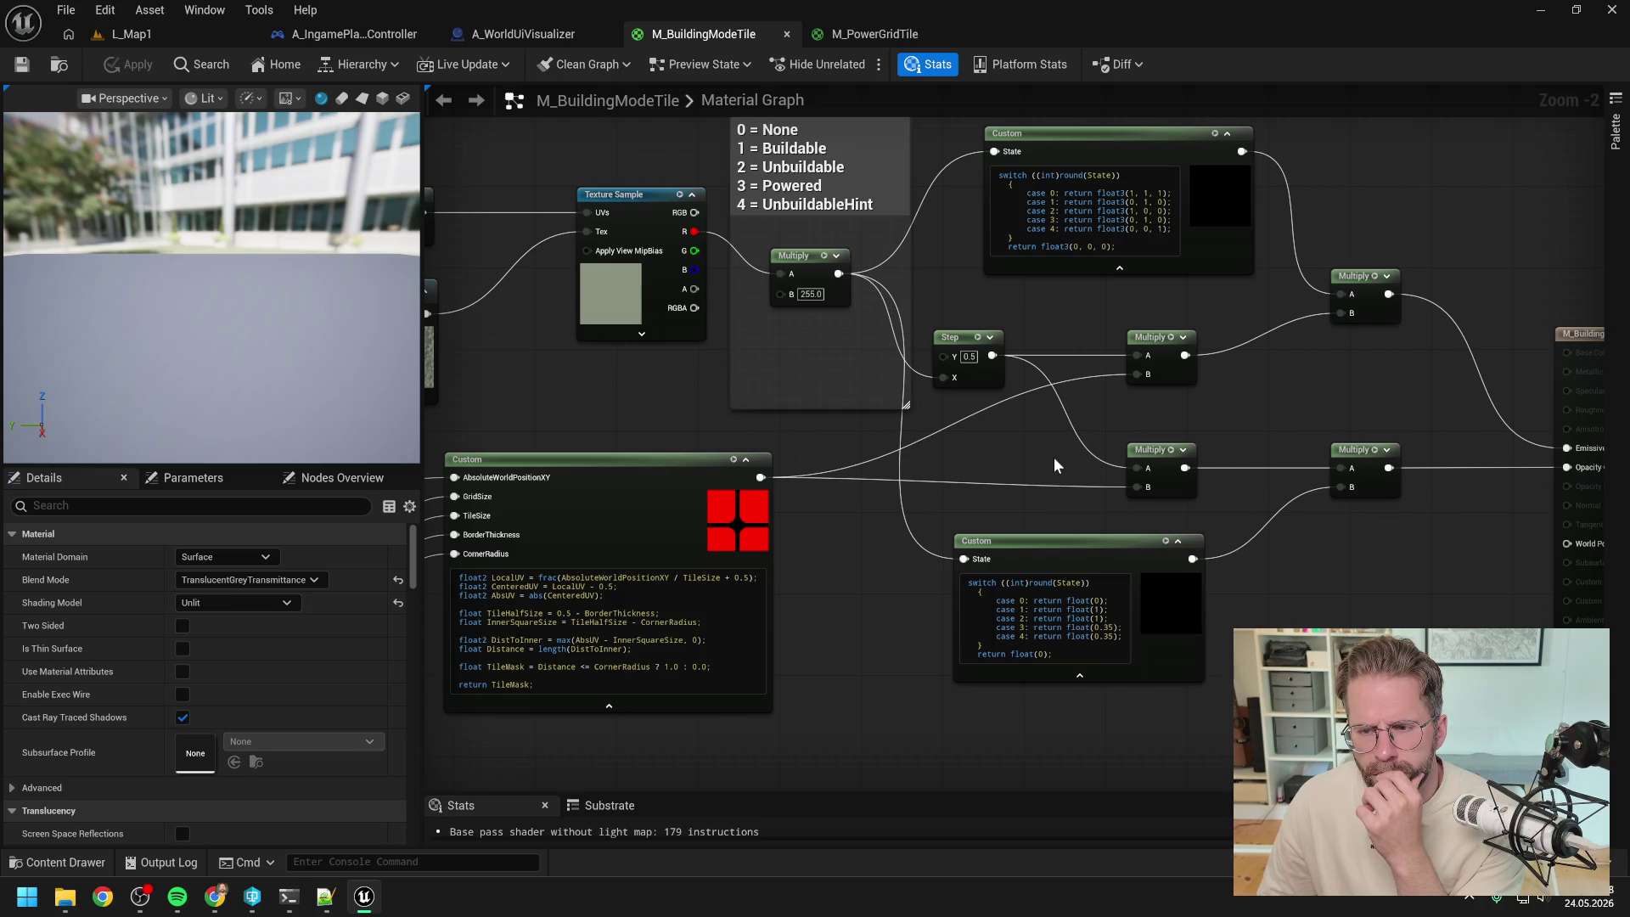
mouse_move(1053, 457)
mouse_down()
mouse_move(1285, 579)
mouse_move(1323, 574)
mouse_up()
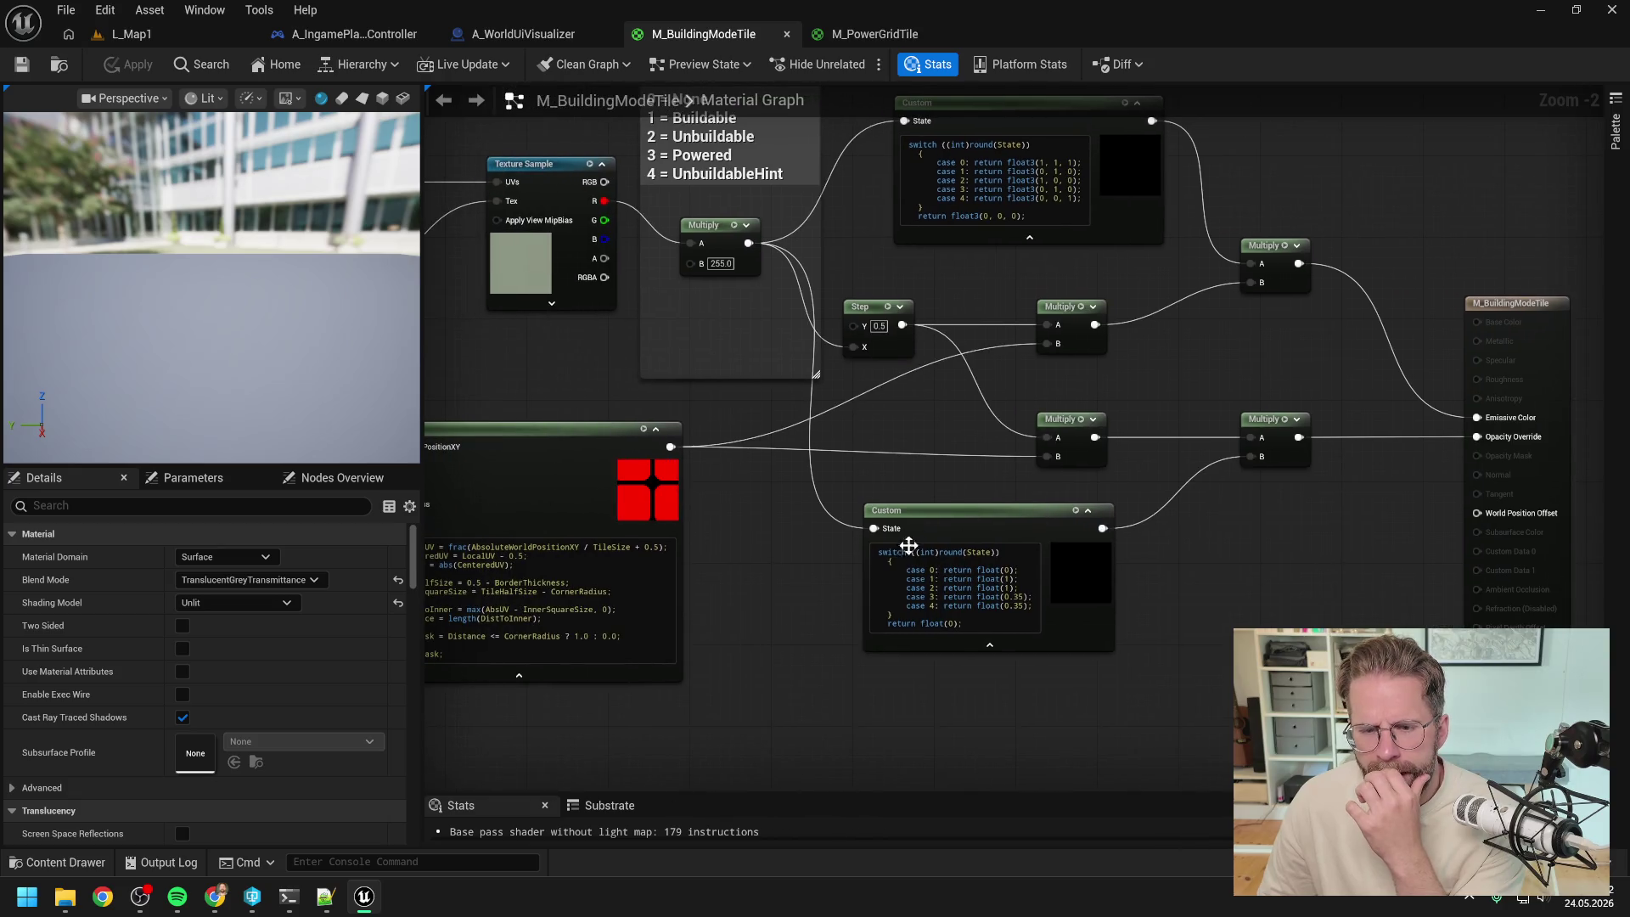
mouse_move(1197, 620)
mouse_down()
mouse_move(1260, 635)
mouse_move(1150, 632)
mouse_up()
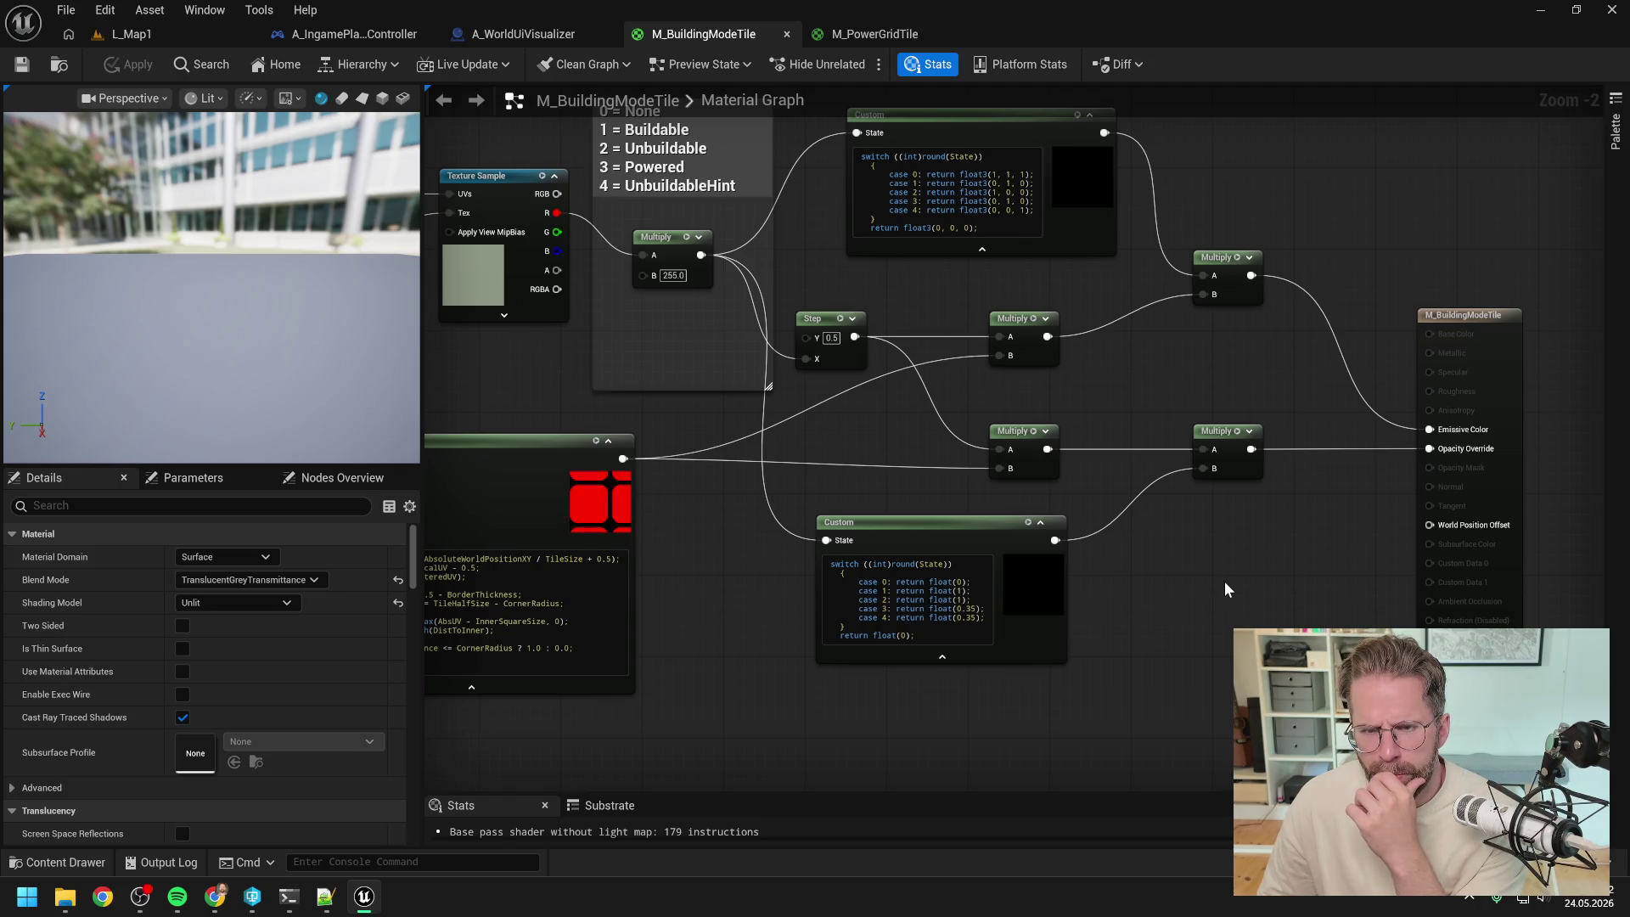
scroll(1225, 582, down, 1)
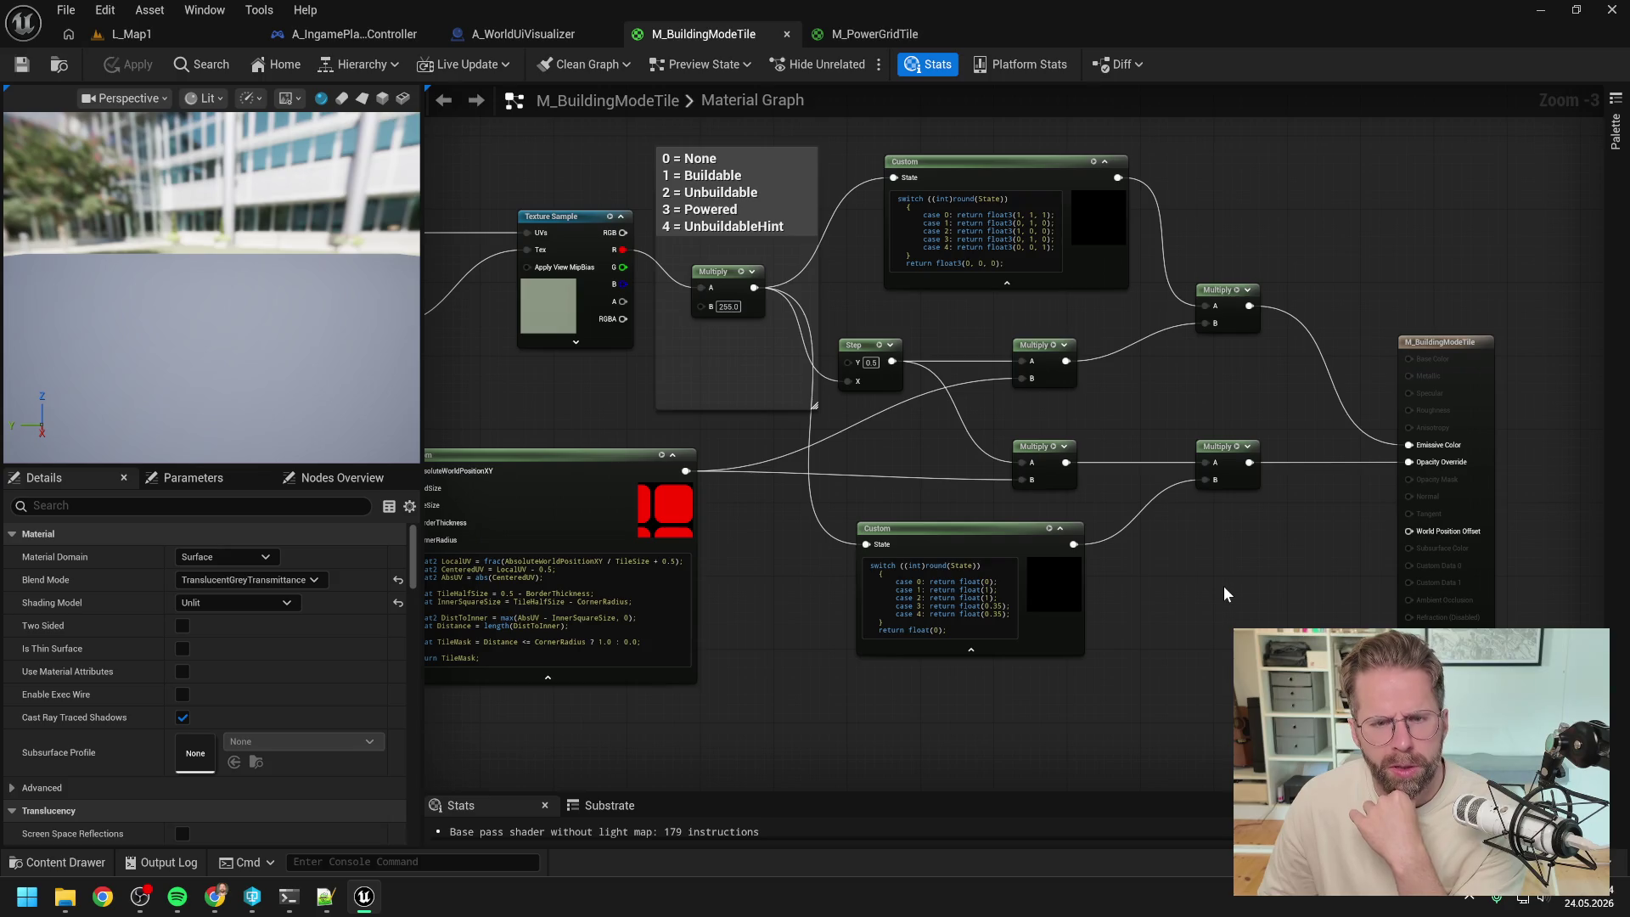
drag(1225, 584, 1348, 564)
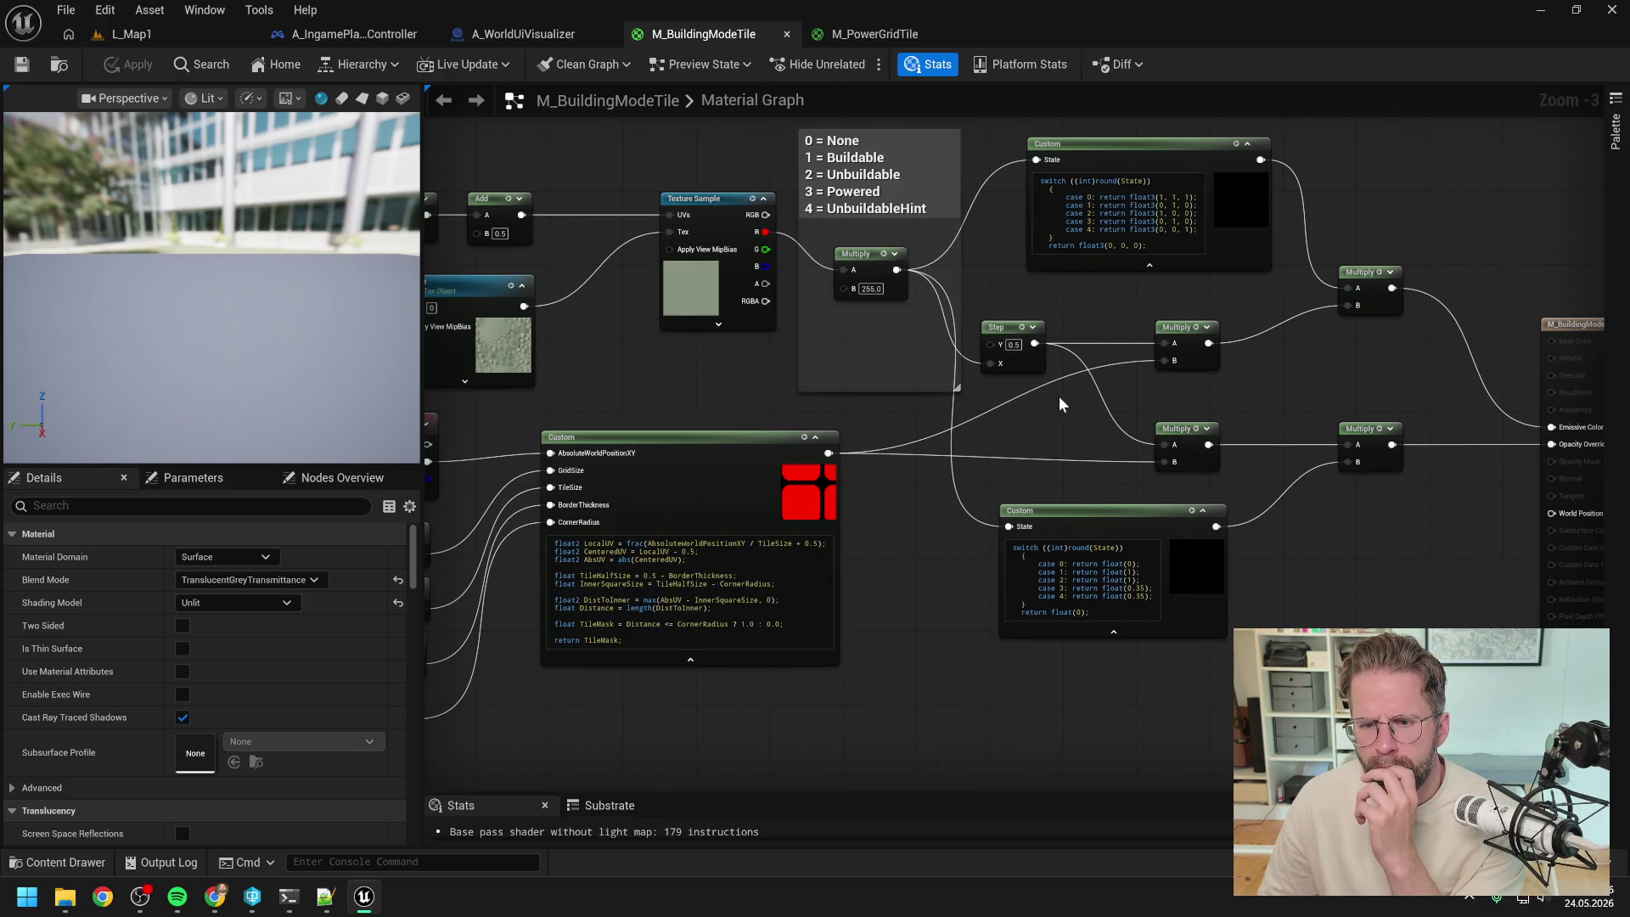
drag(1084, 434, 1032, 418)
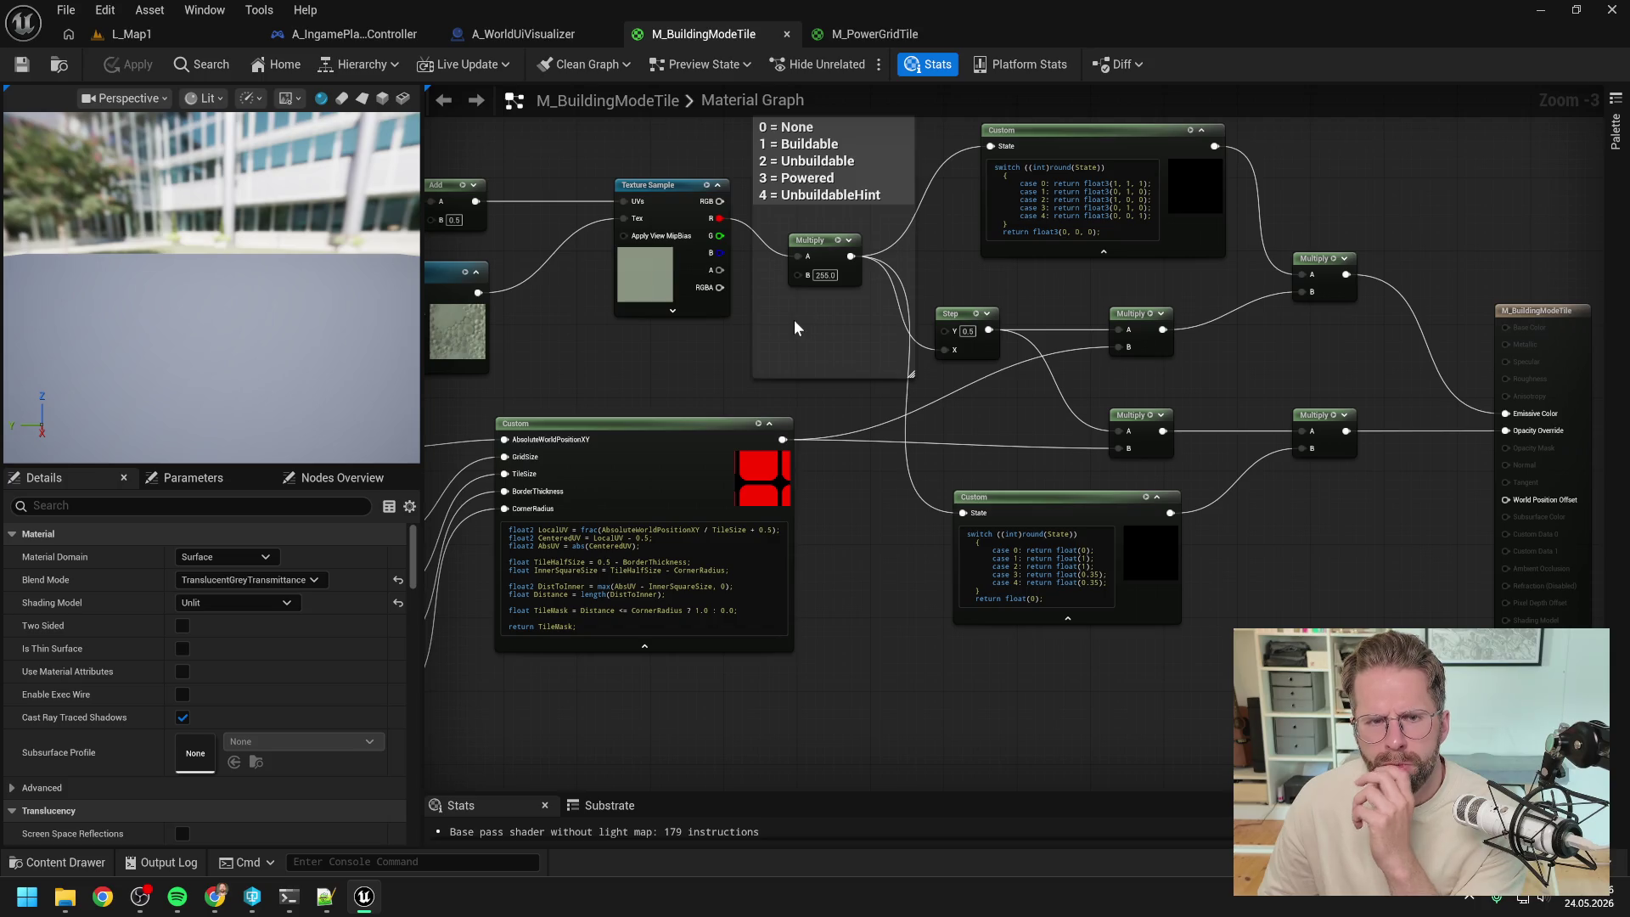
click(289, 897)
scroll(790, 568, up, 5)
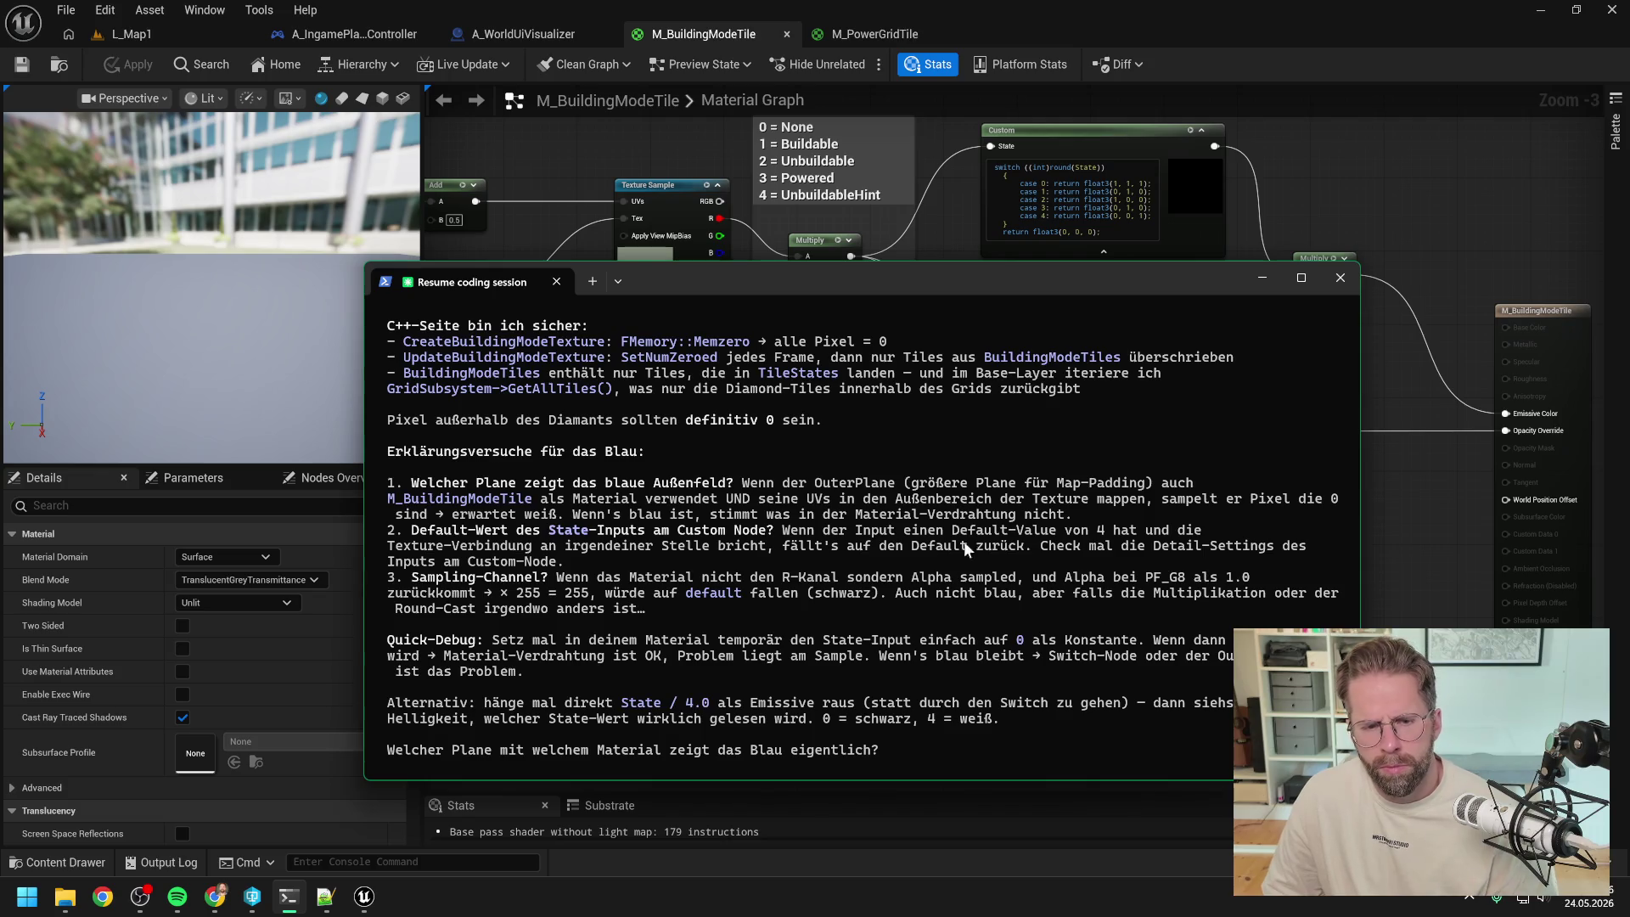
click(1074, 129)
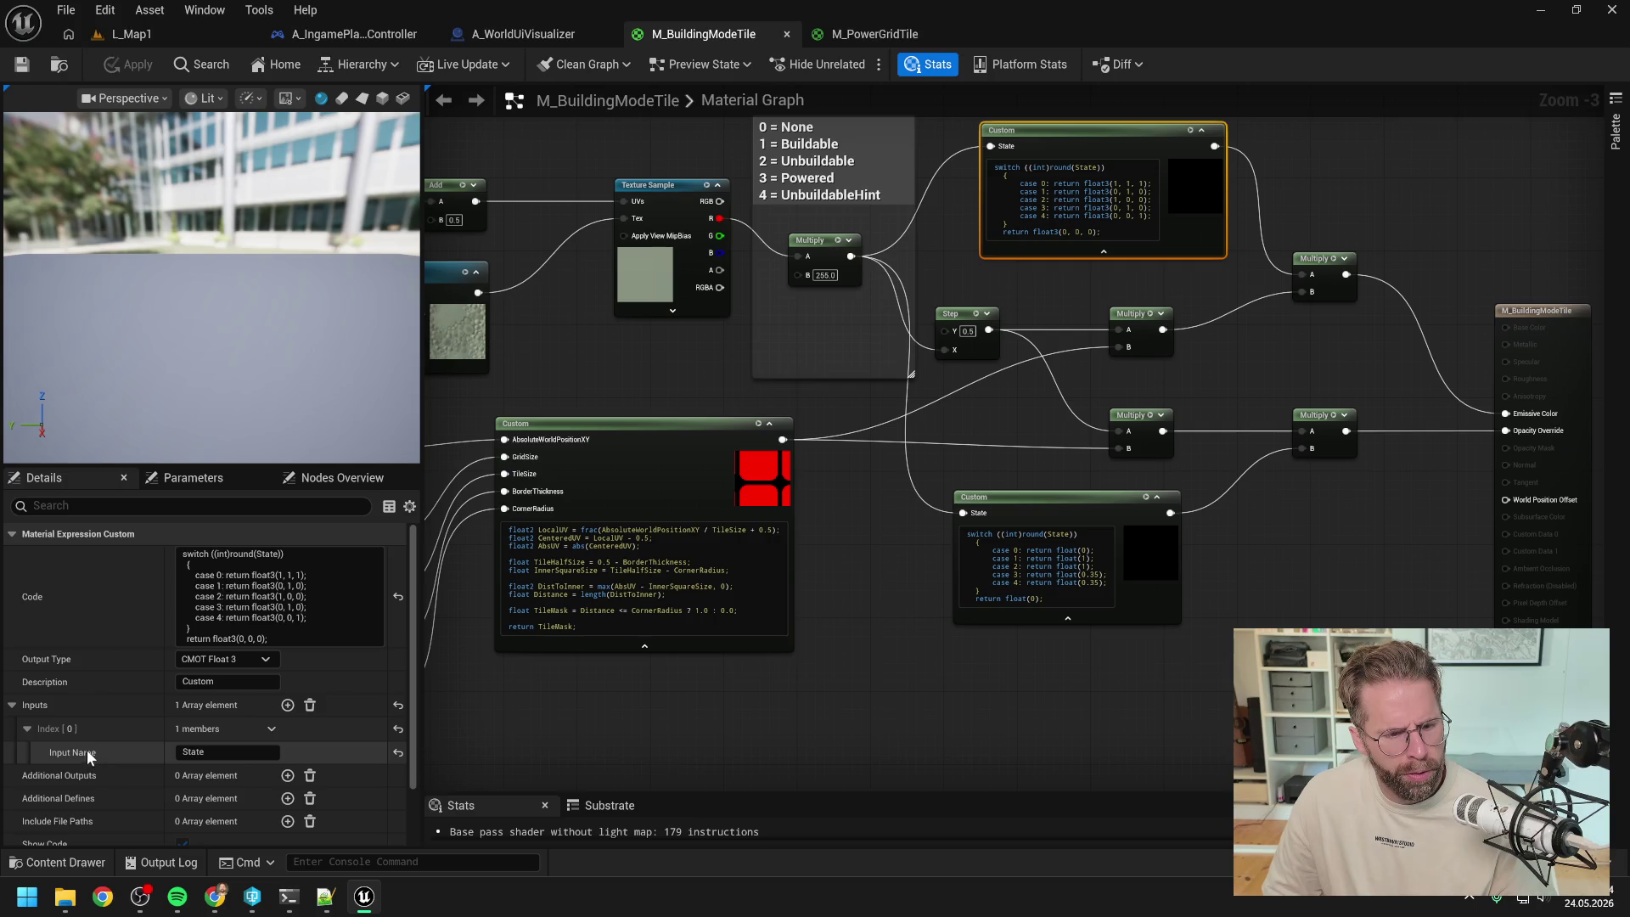
scroll(93, 737, down, 2)
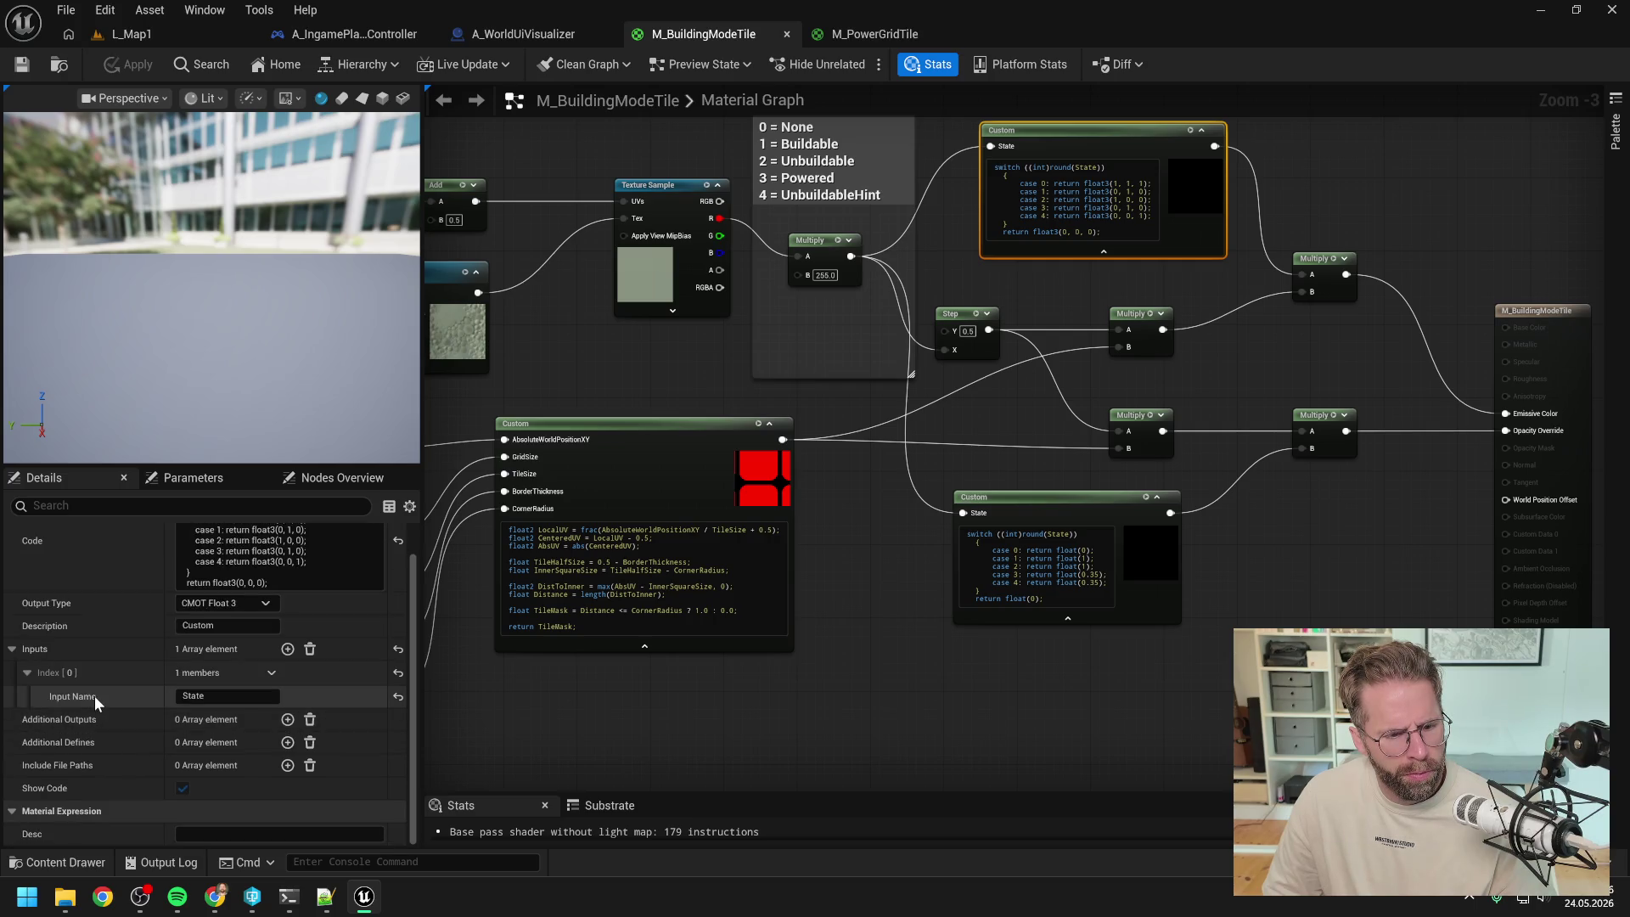
scroll(255, 645, up, 2)
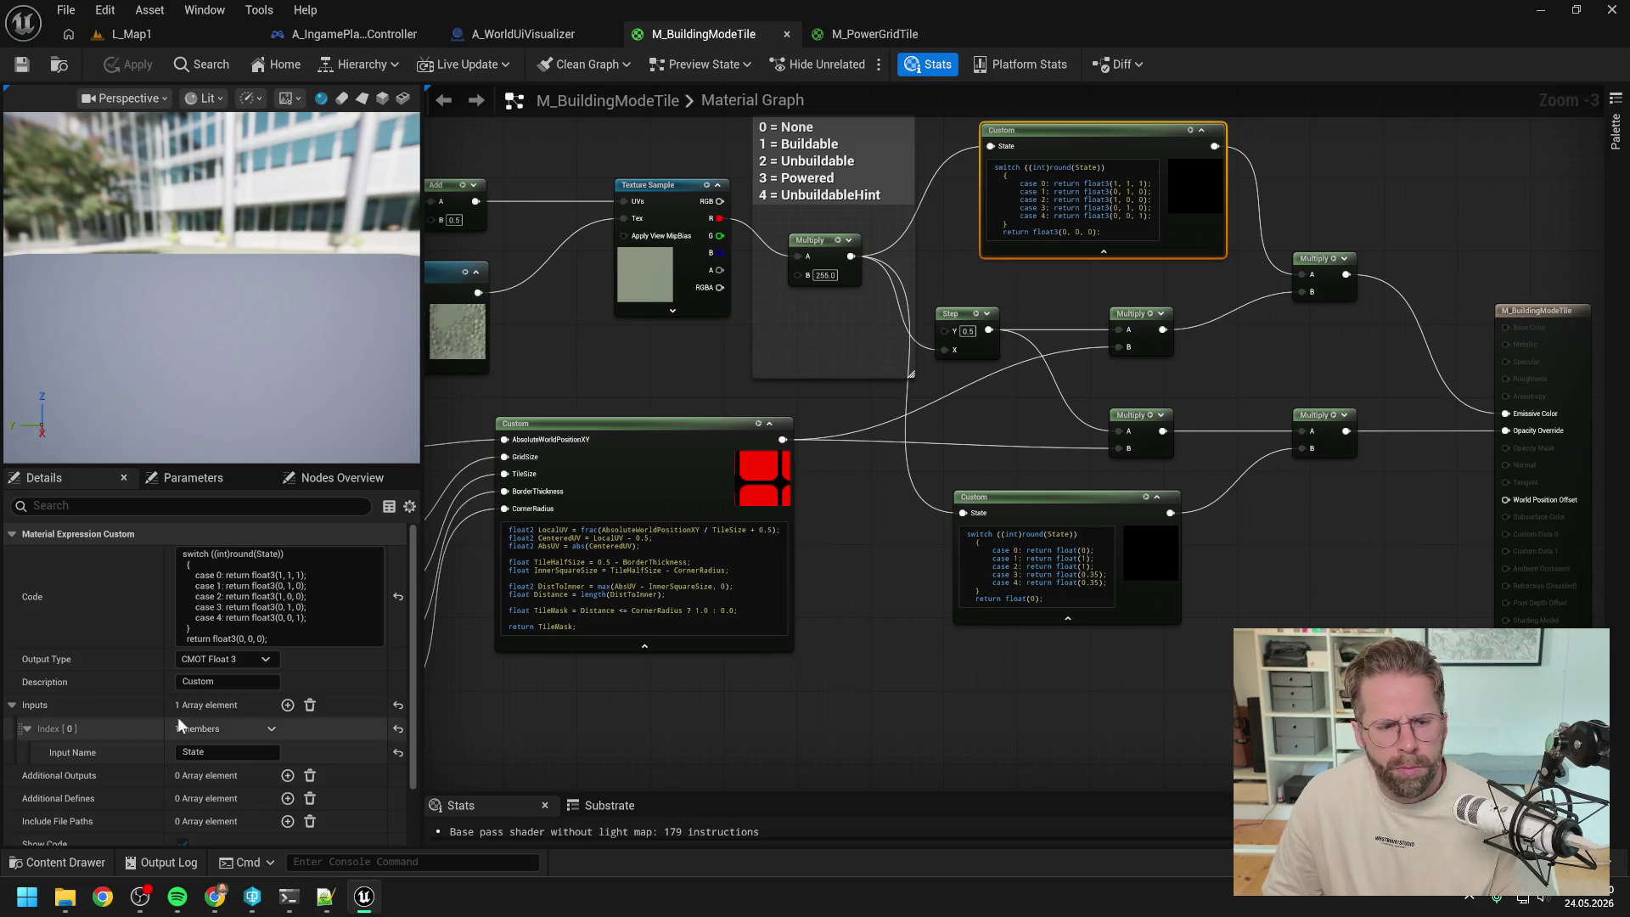
scroll(277, 670, down, 1)
click(293, 902)
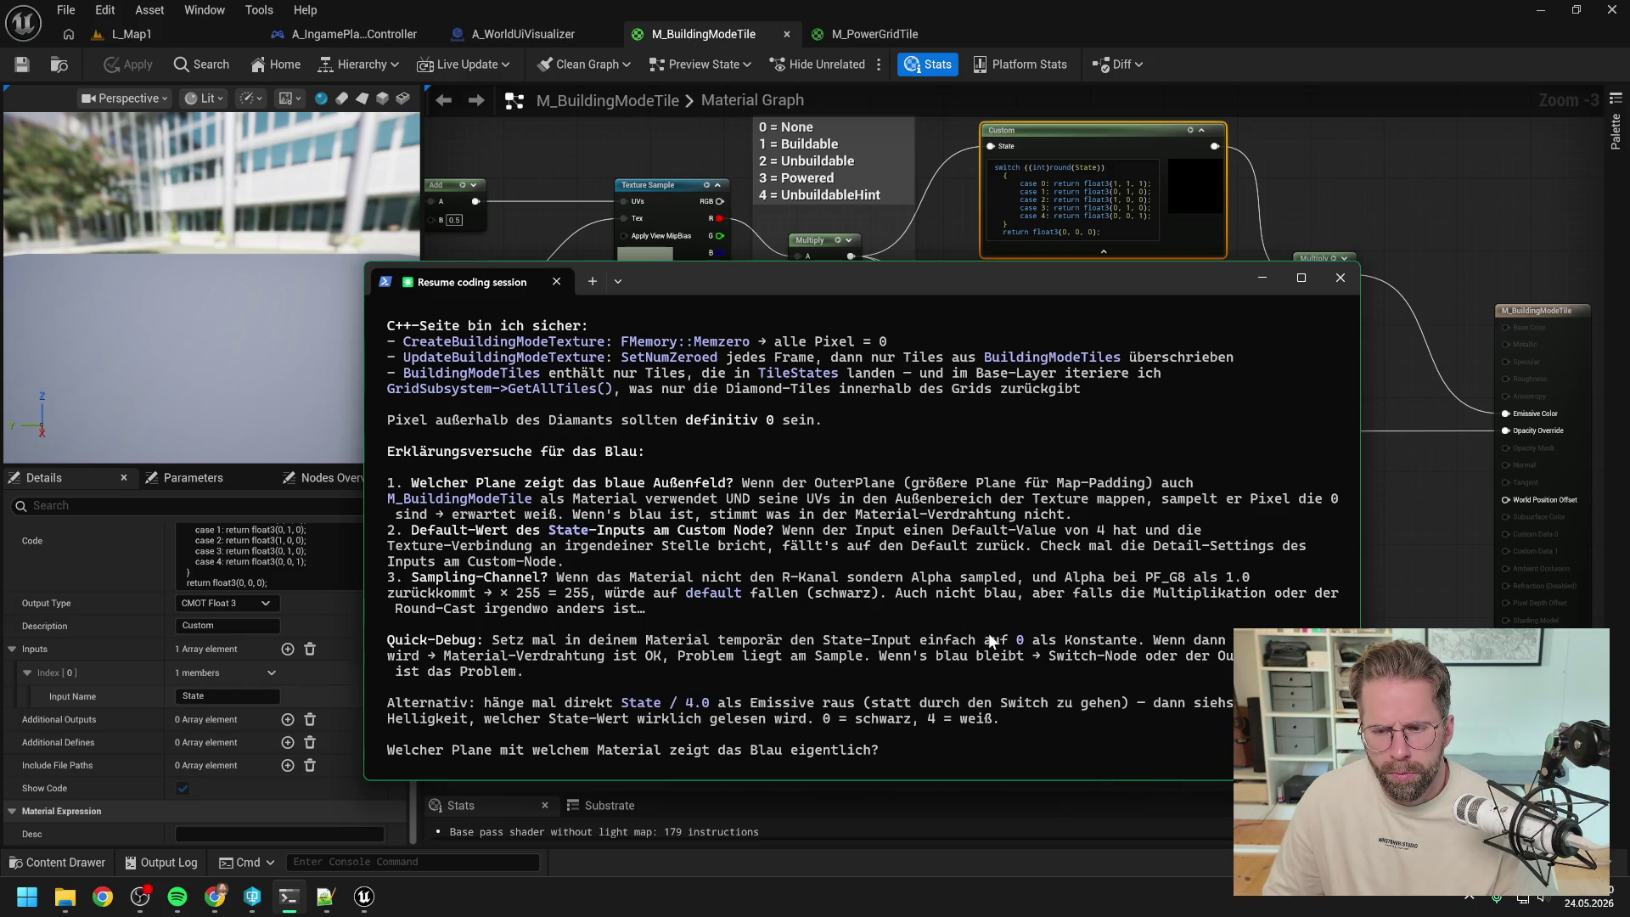
- Unlink the color and opacity Custom nodes from their Multiplies, set the lower B to 0, and apply
click(1405, 557)
drag(1200, 512, 1107, 590)
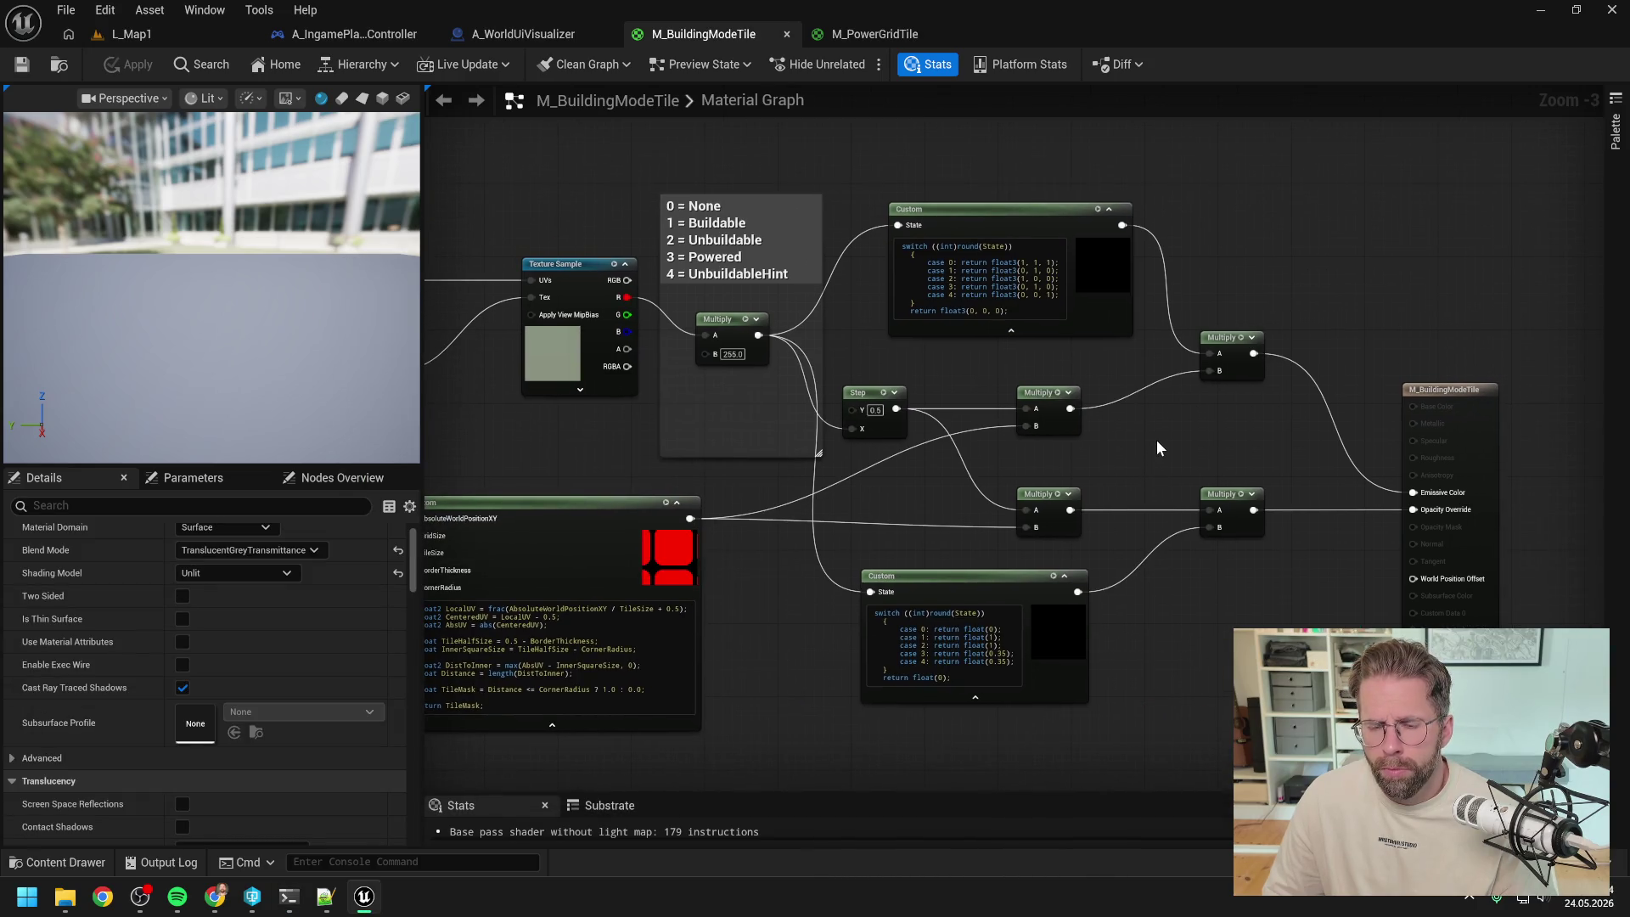
scroll(1159, 430, up, 1)
alt+click(1211, 347)
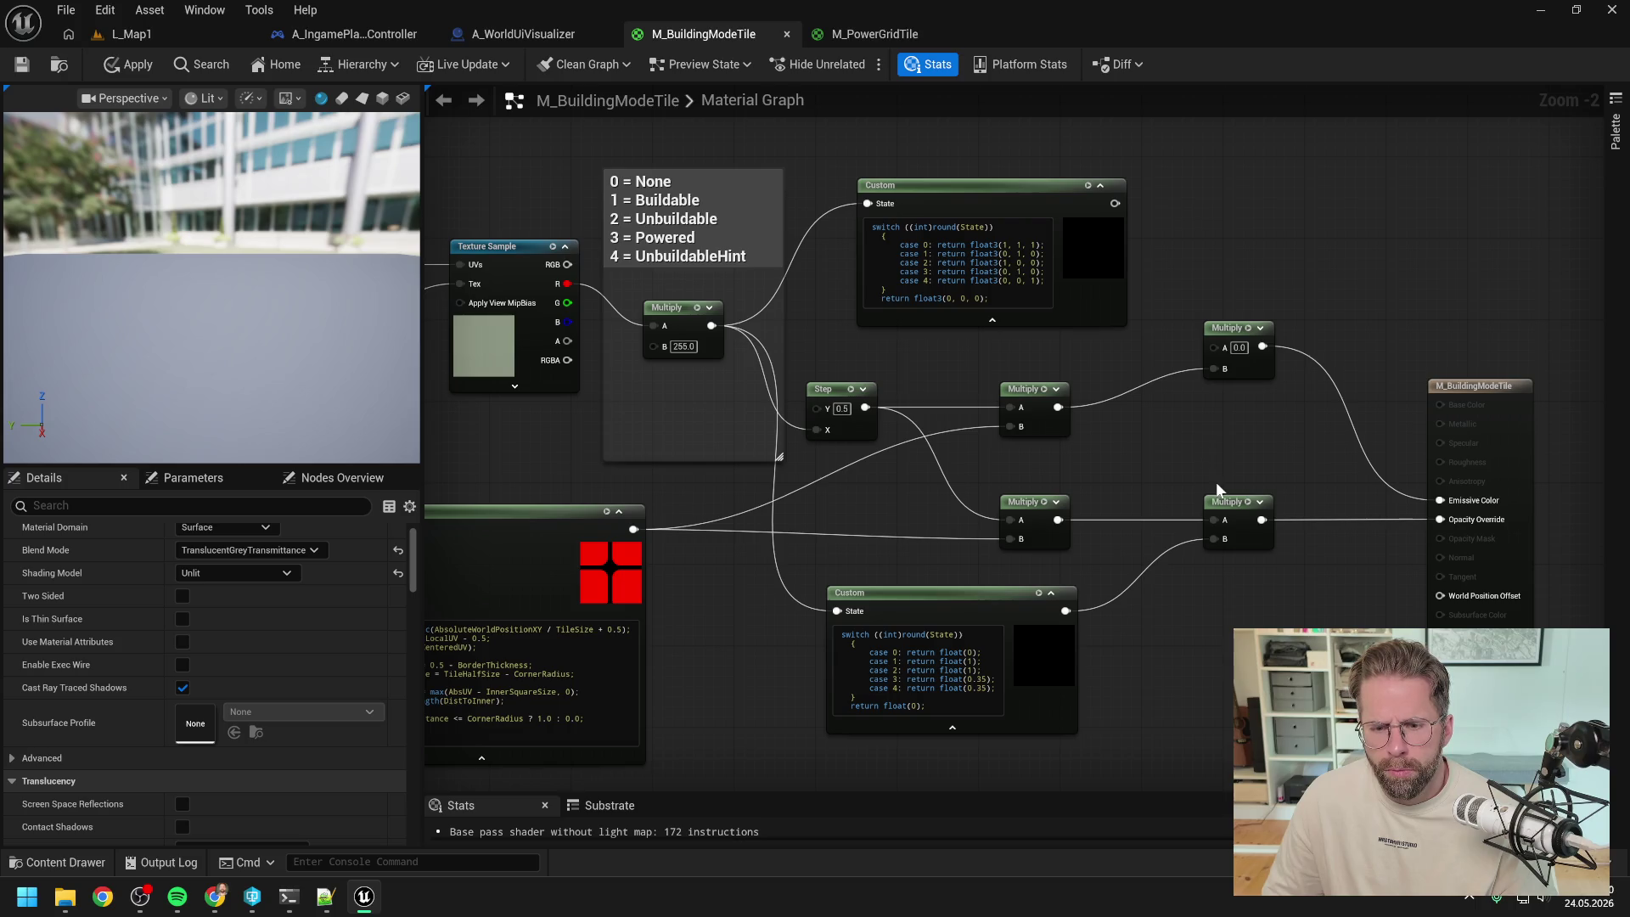
alt+click(1214, 538)
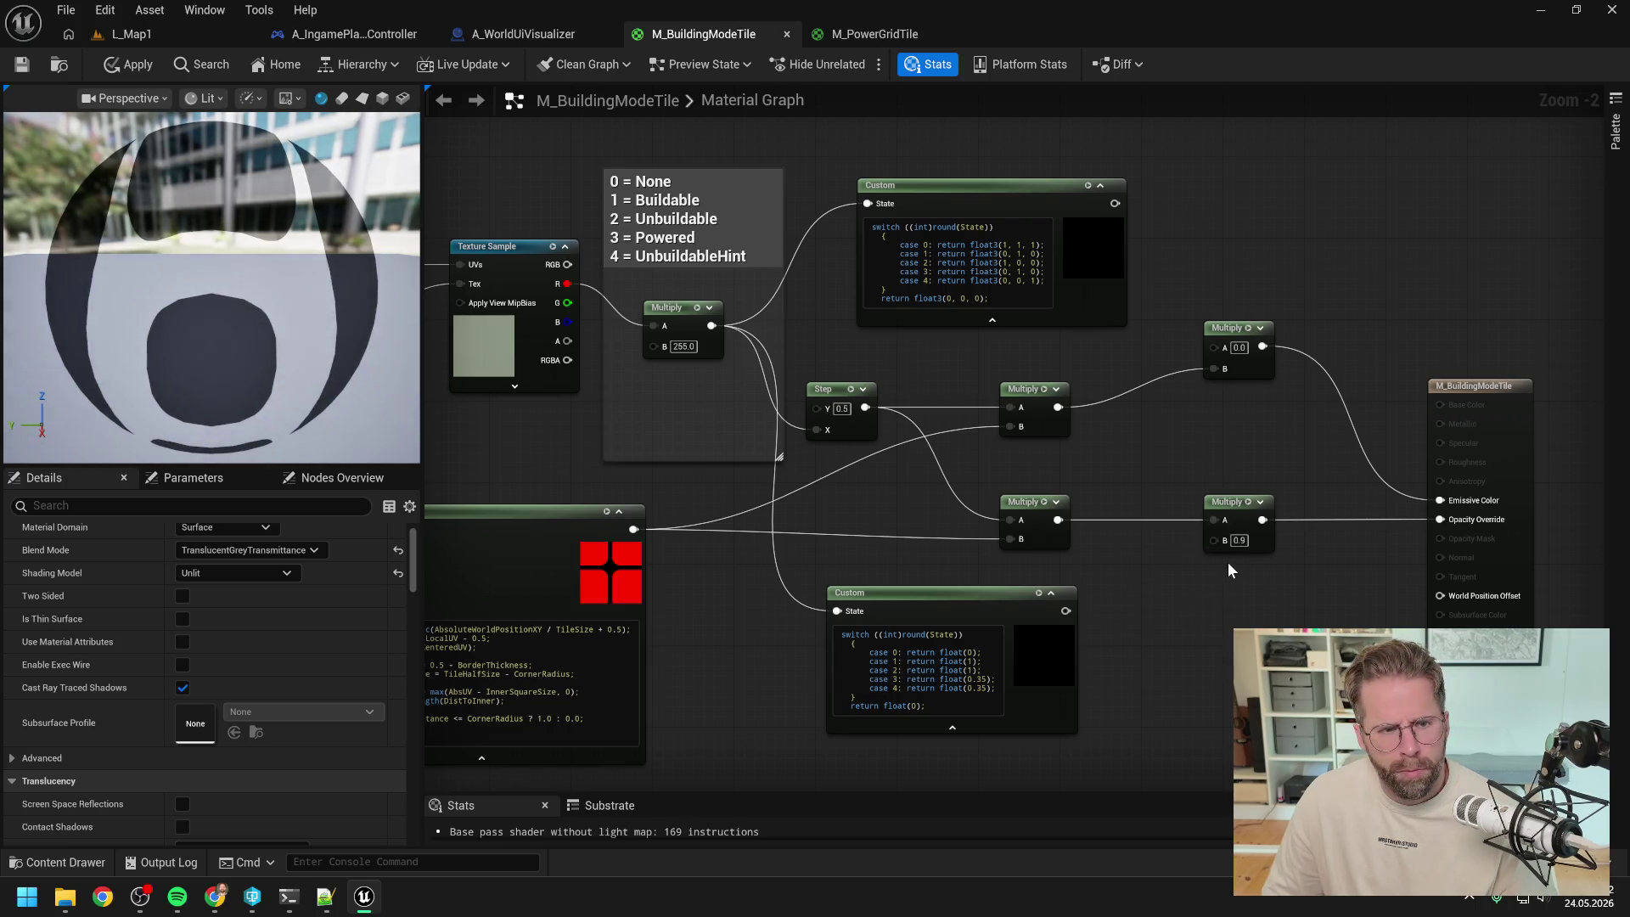
click(1240, 543)
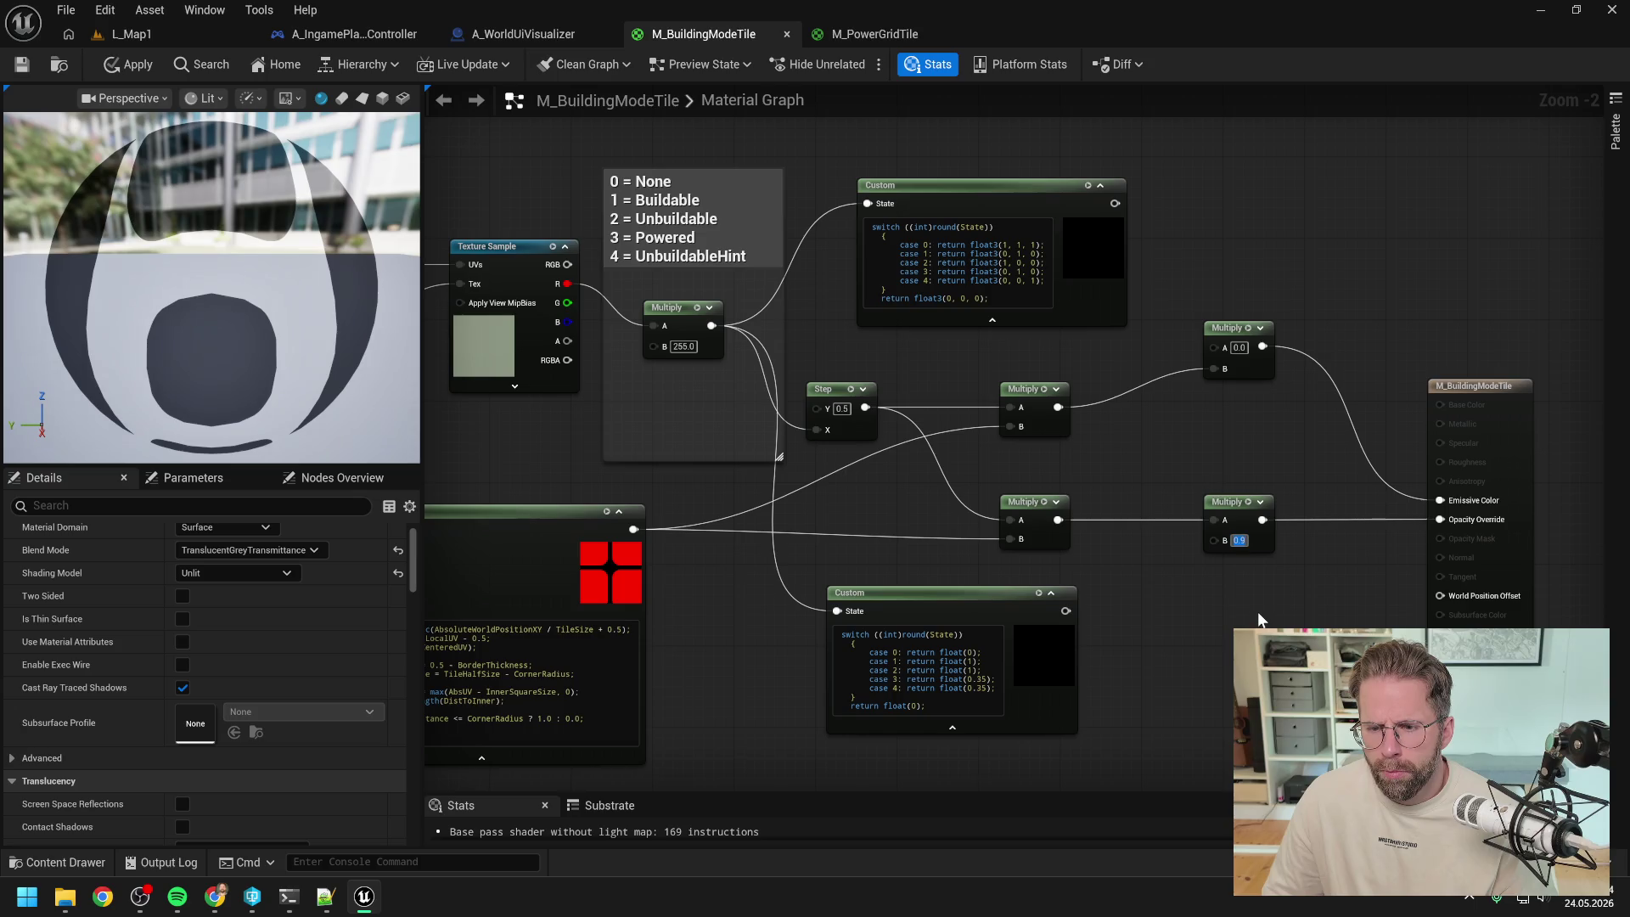
text(0)
key(Return)
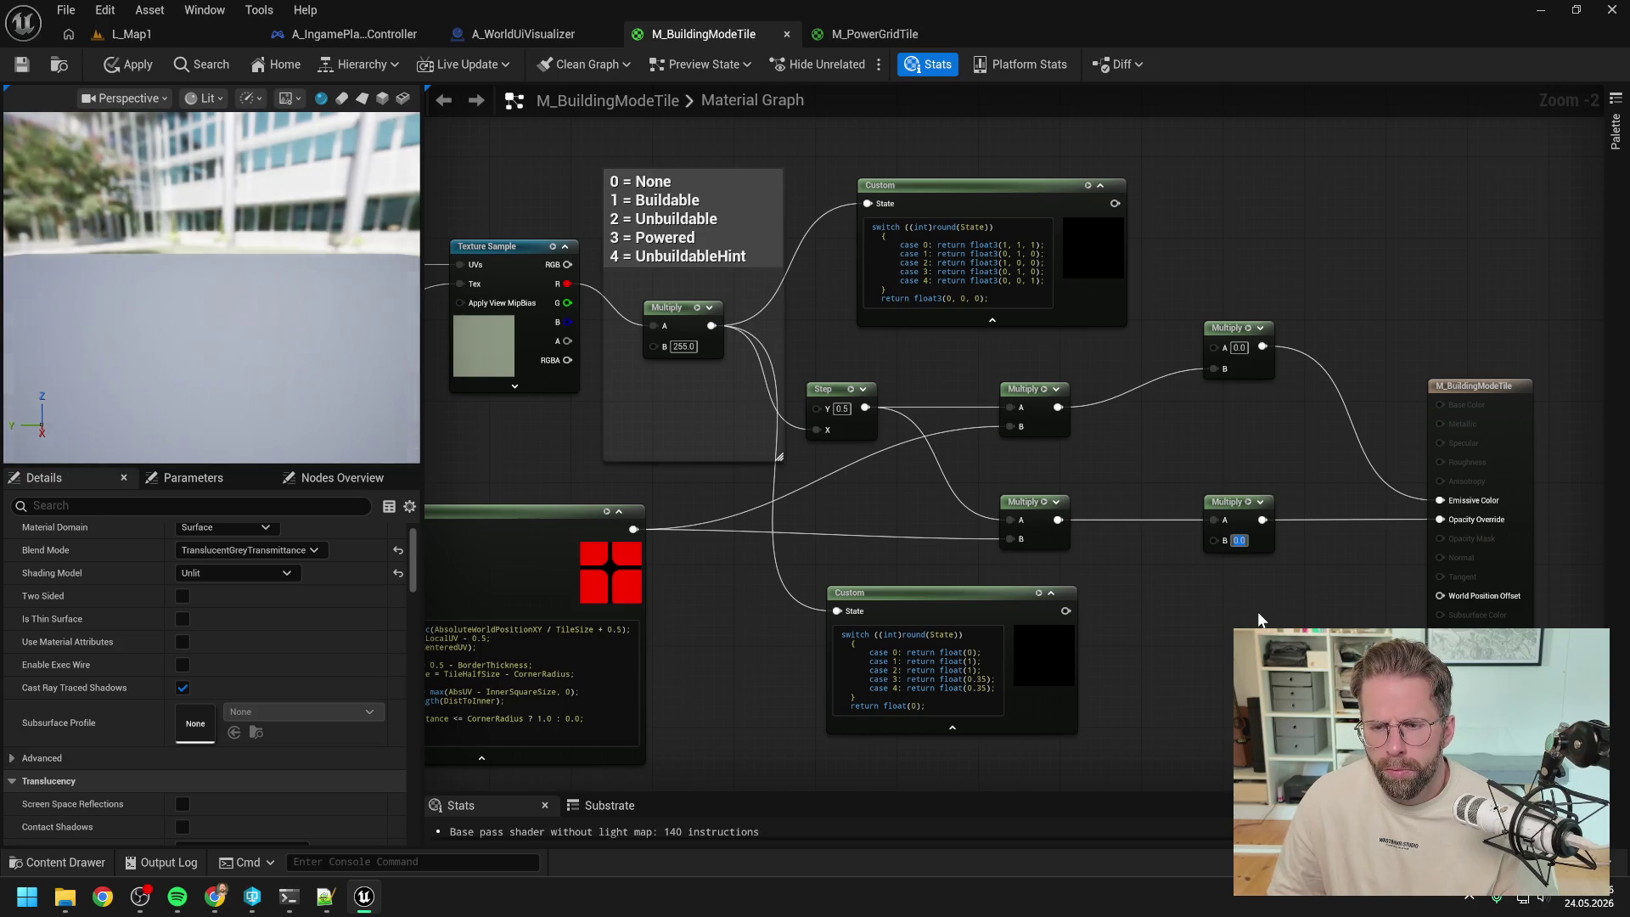
click(120, 61)
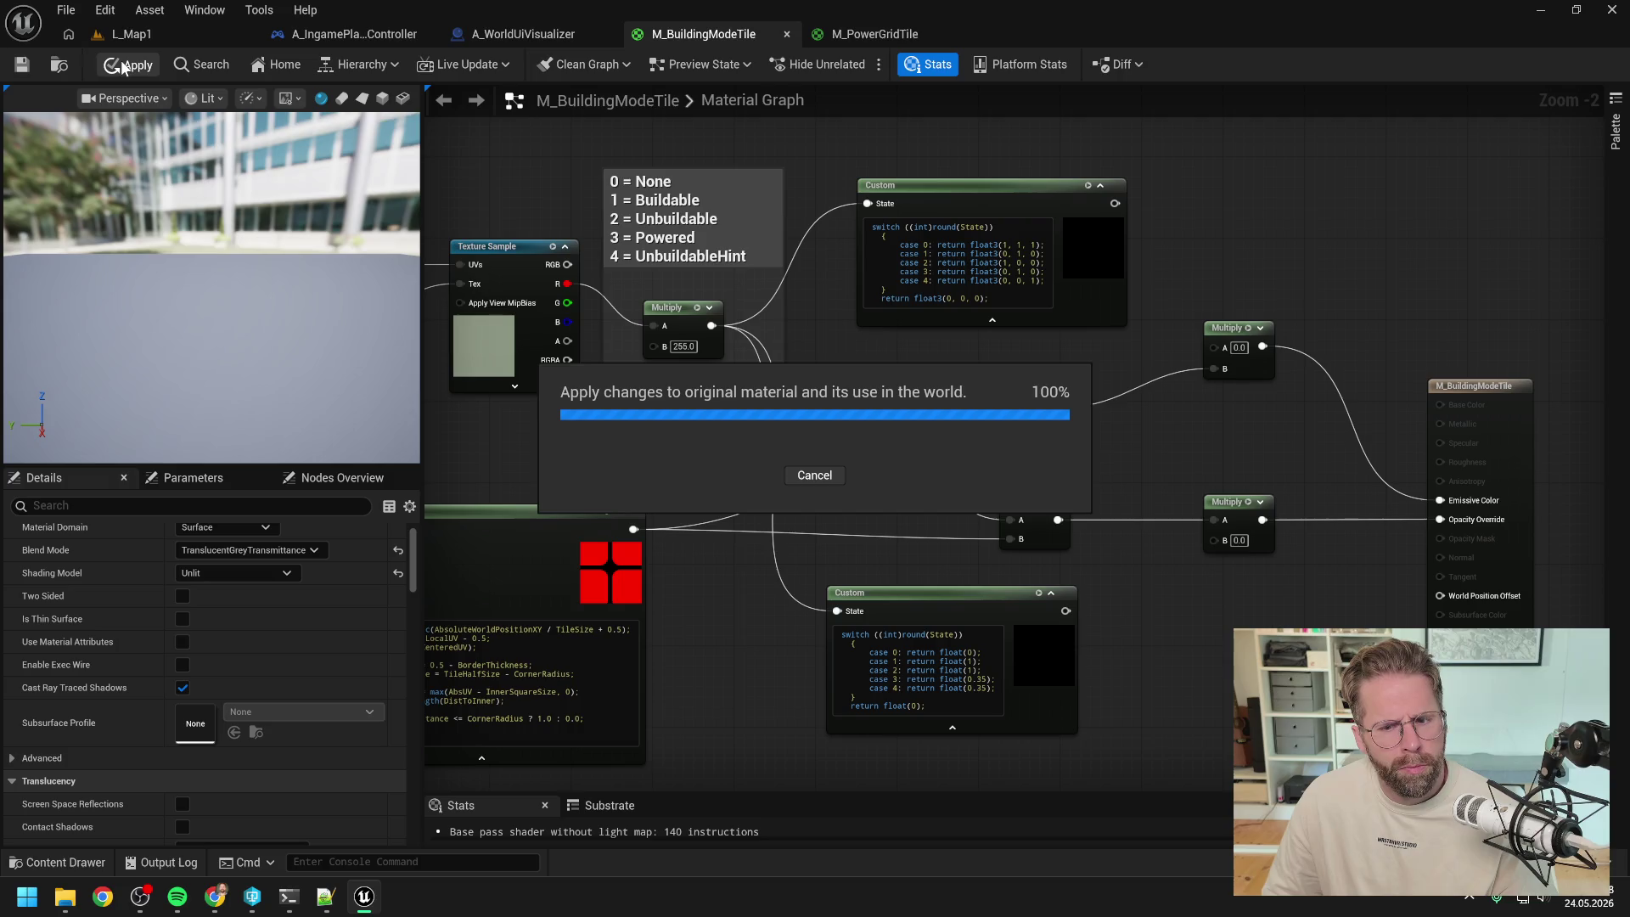
- Play-test L_Map1 briefly, then stop and open the M_PowerGridTile material
click(128, 34)
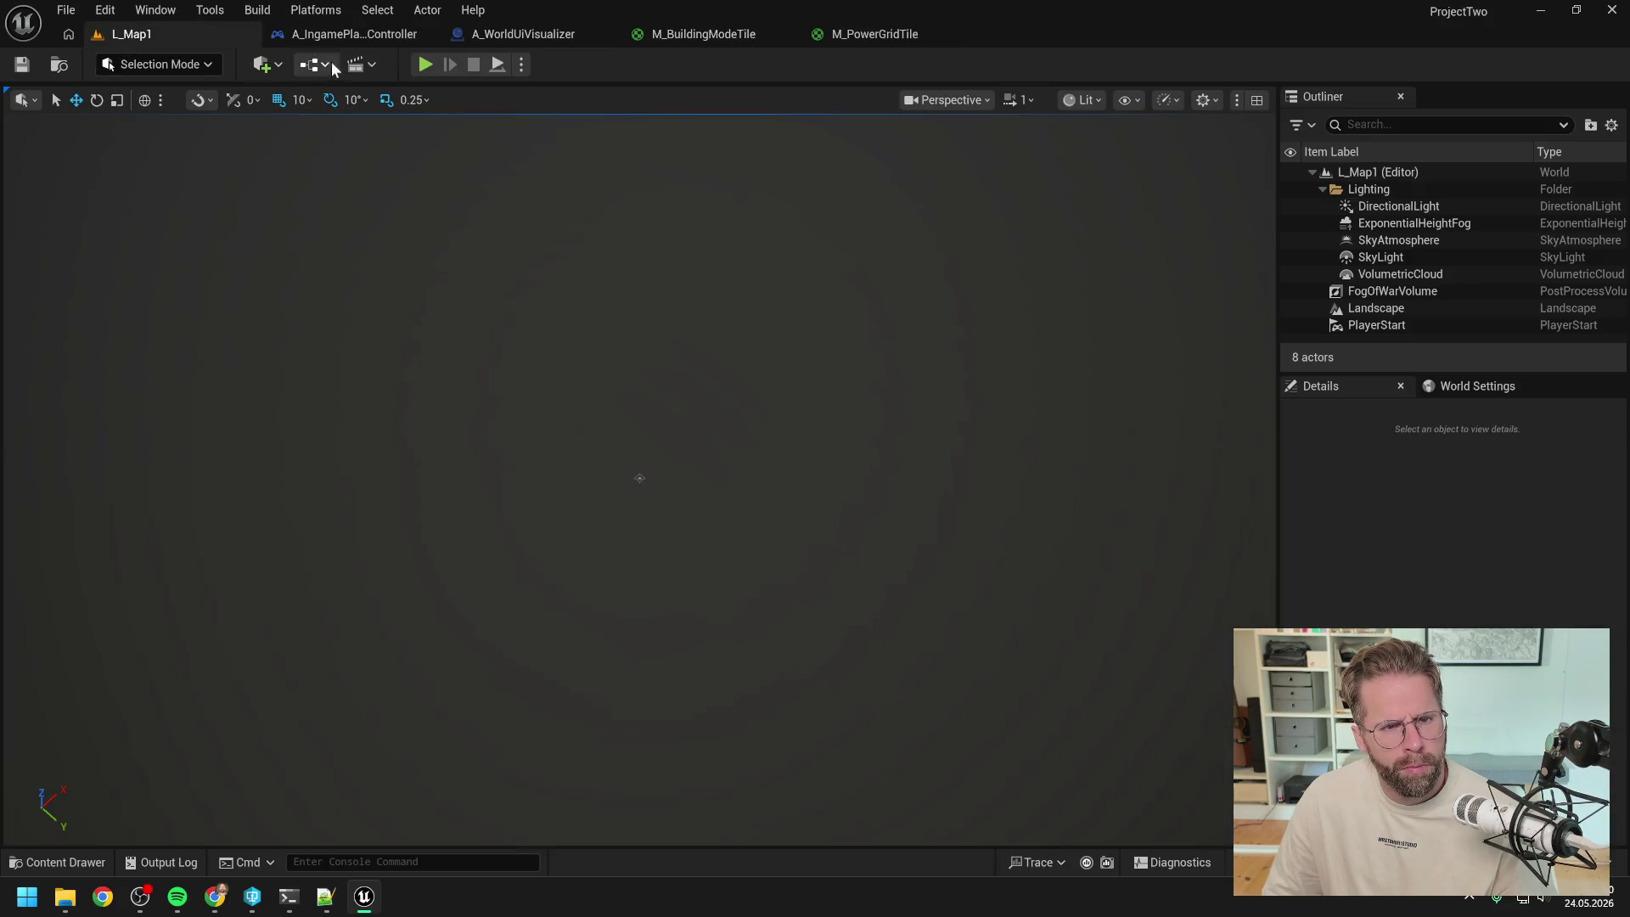
click(427, 66)
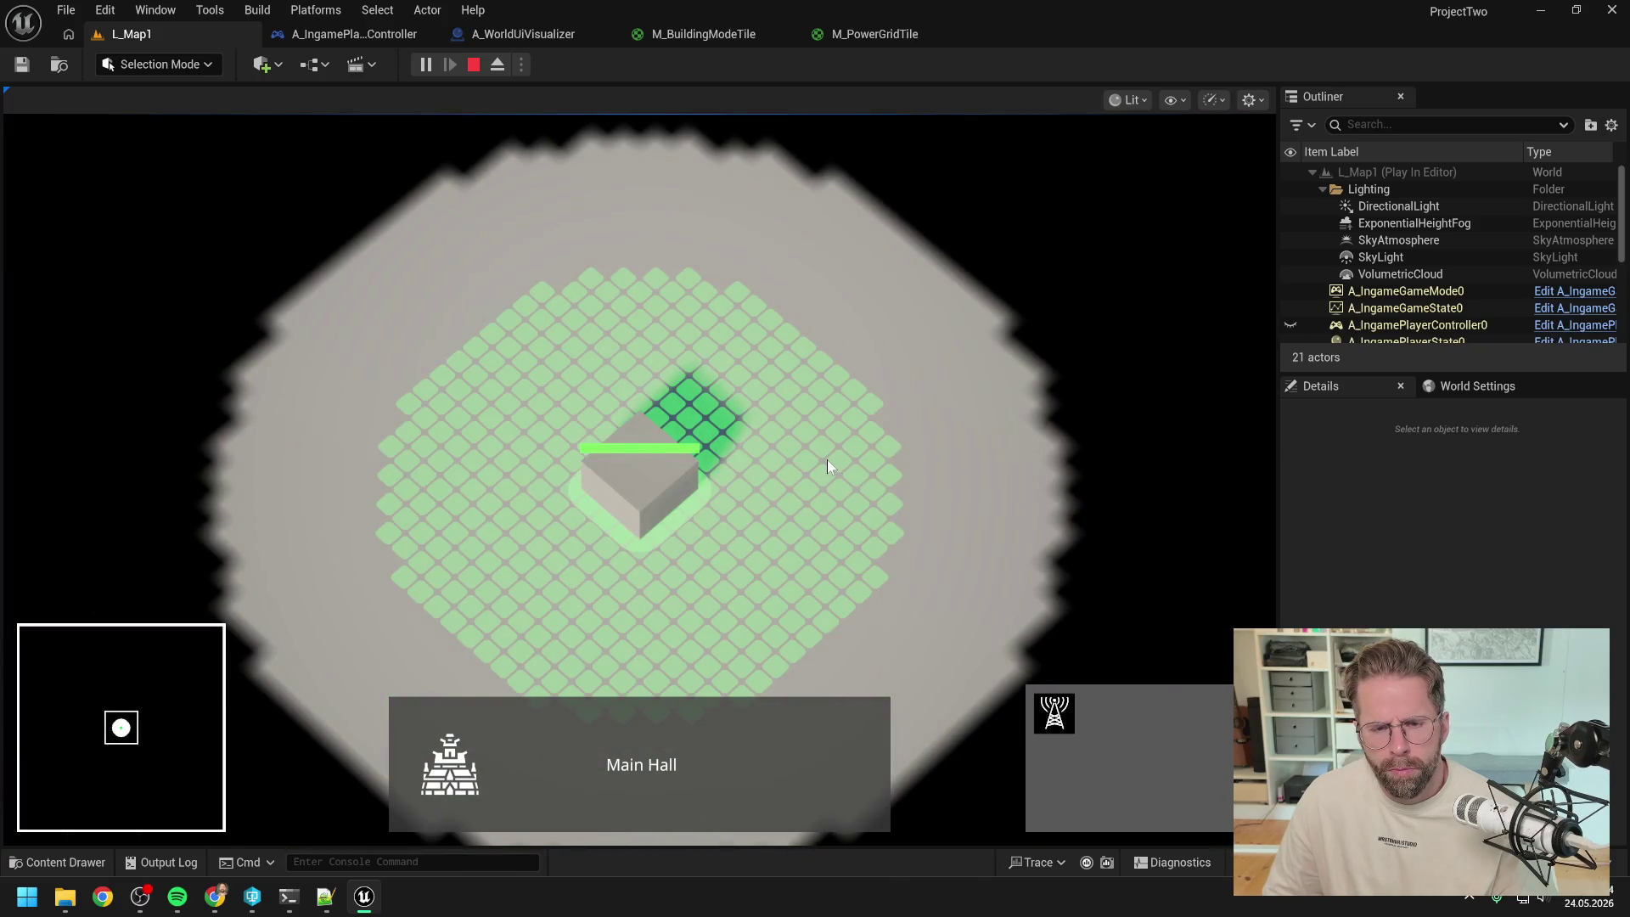
key(Escape)
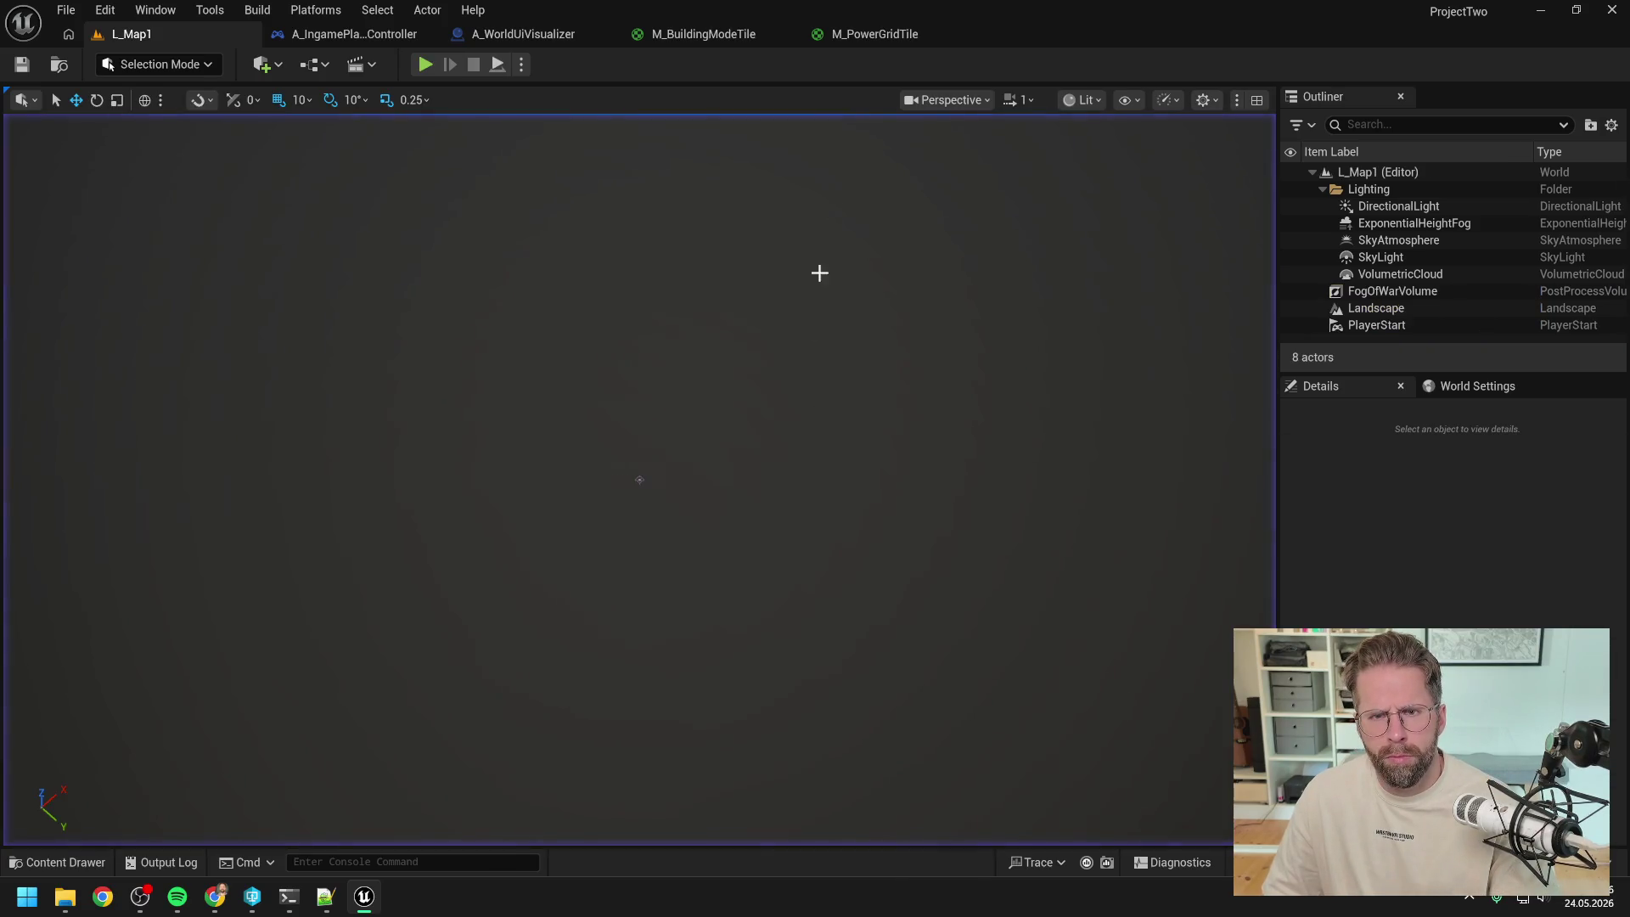
click(881, 34)
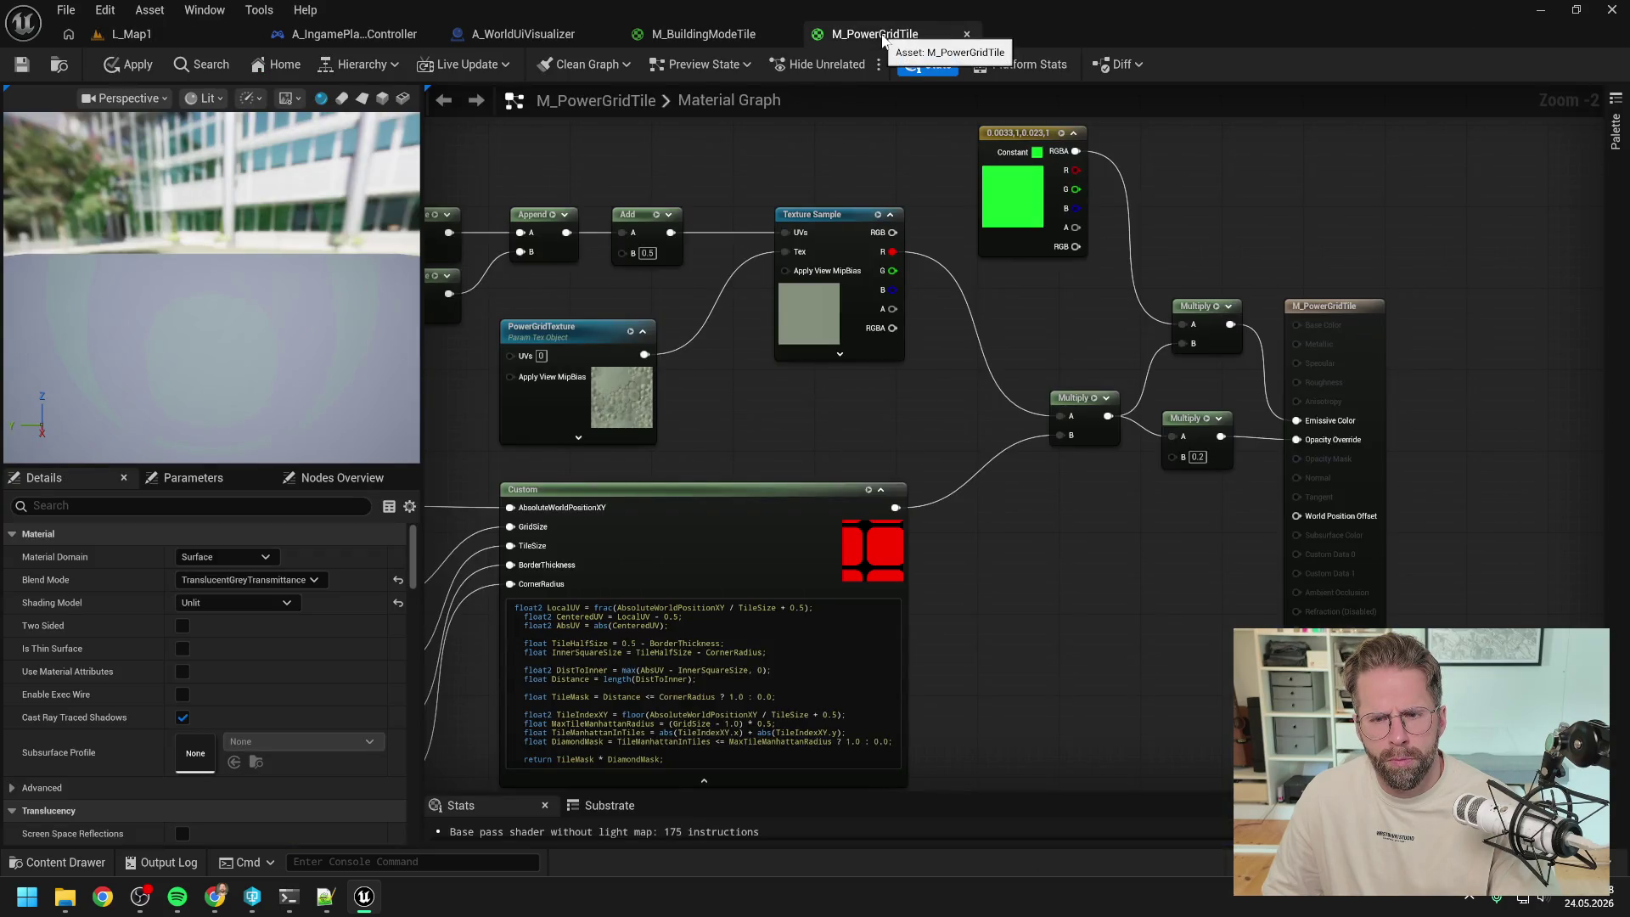
- Add a three-channel color constant to M_BuildingModeTile and pick a colour for it
click(704, 34)
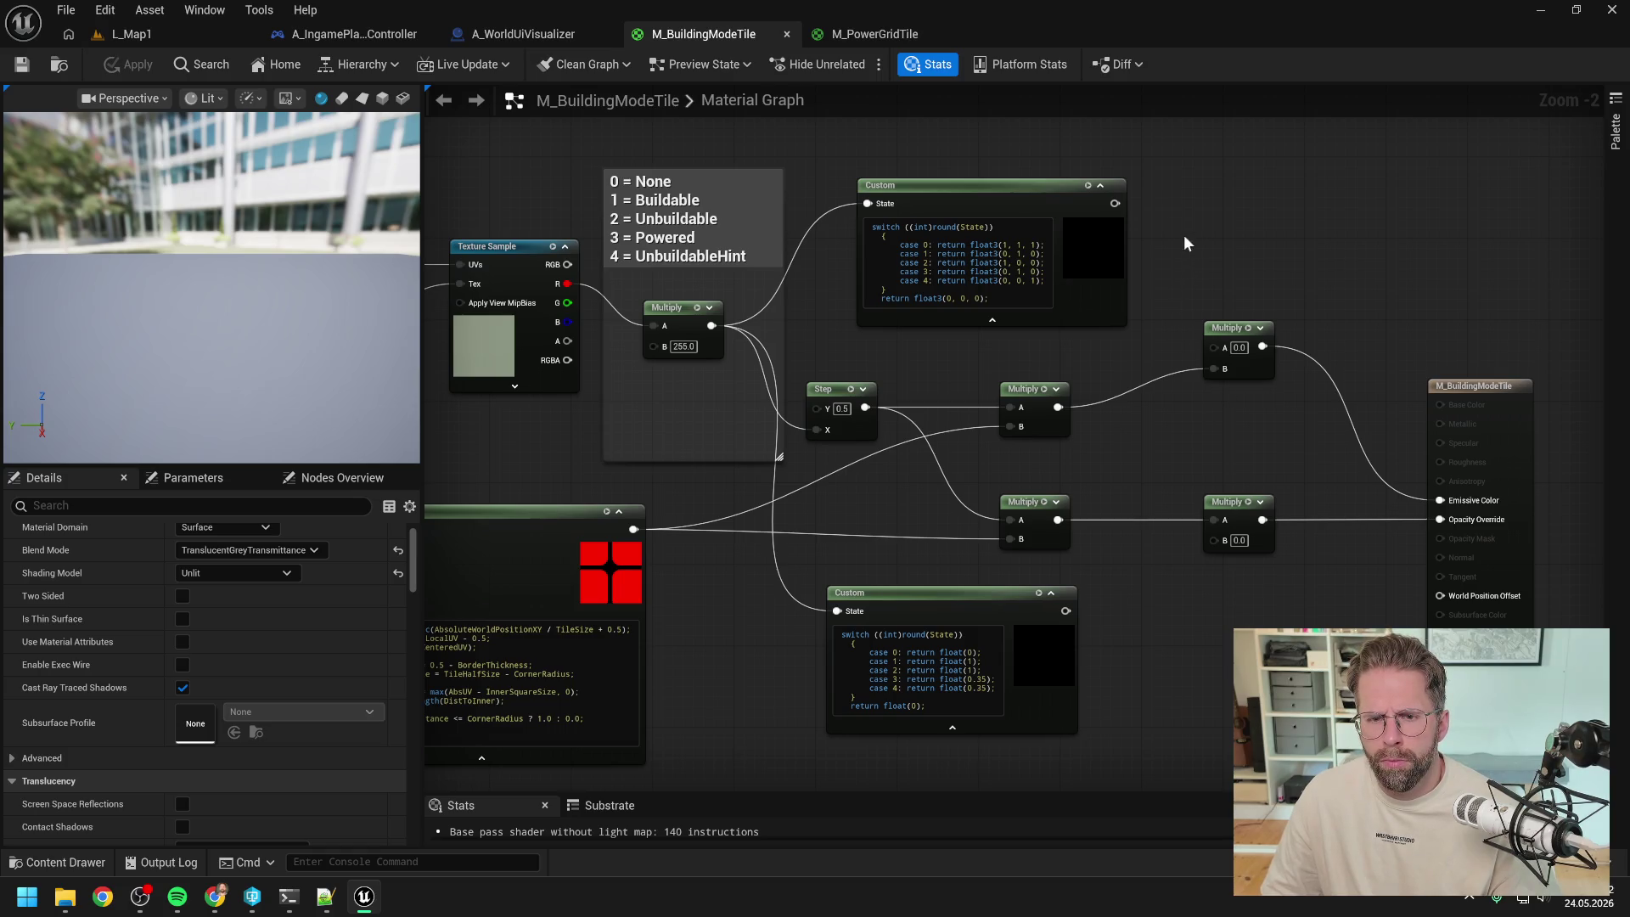
click(1205, 222)
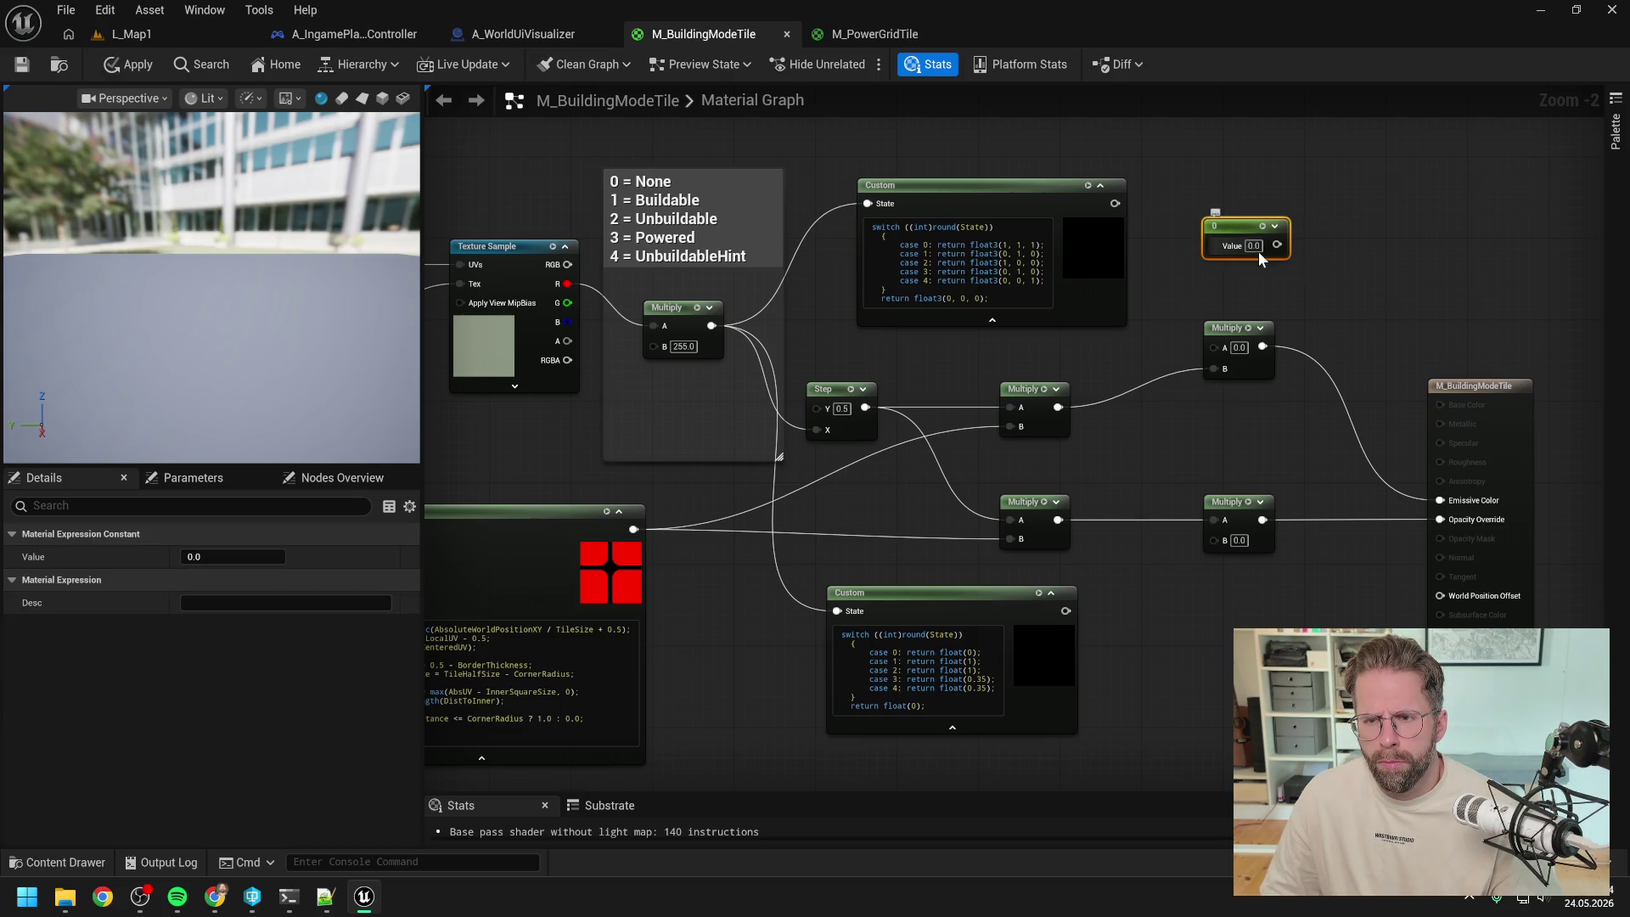
key(Delete)
click(1248, 171)
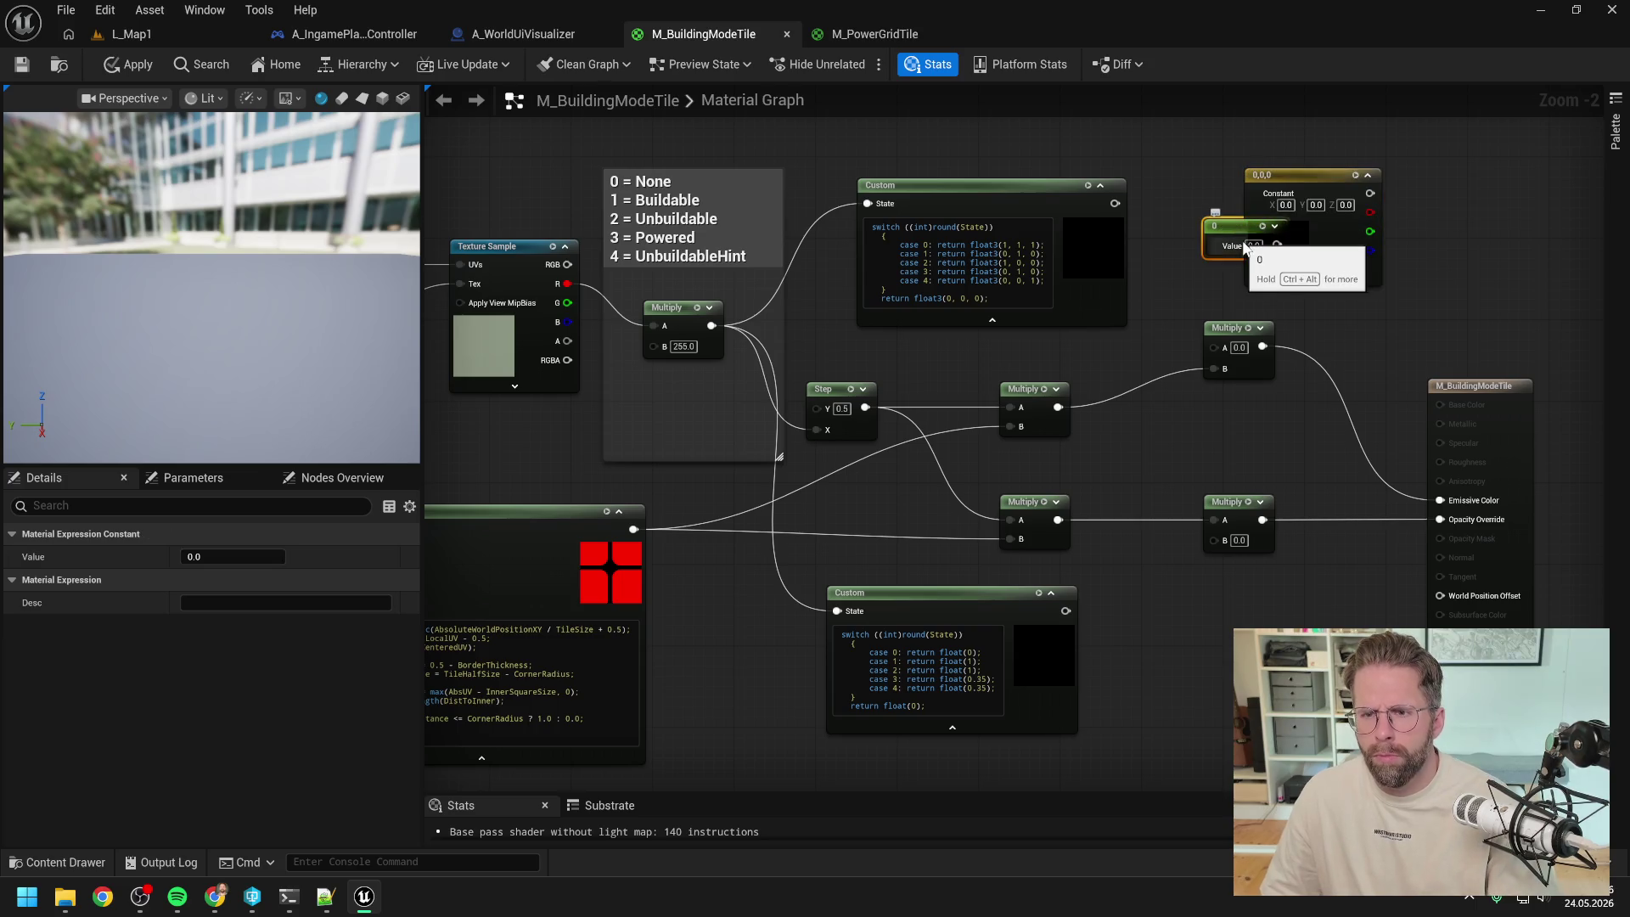
drag(1287, 186, 1182, 187)
double_click(1182, 246)
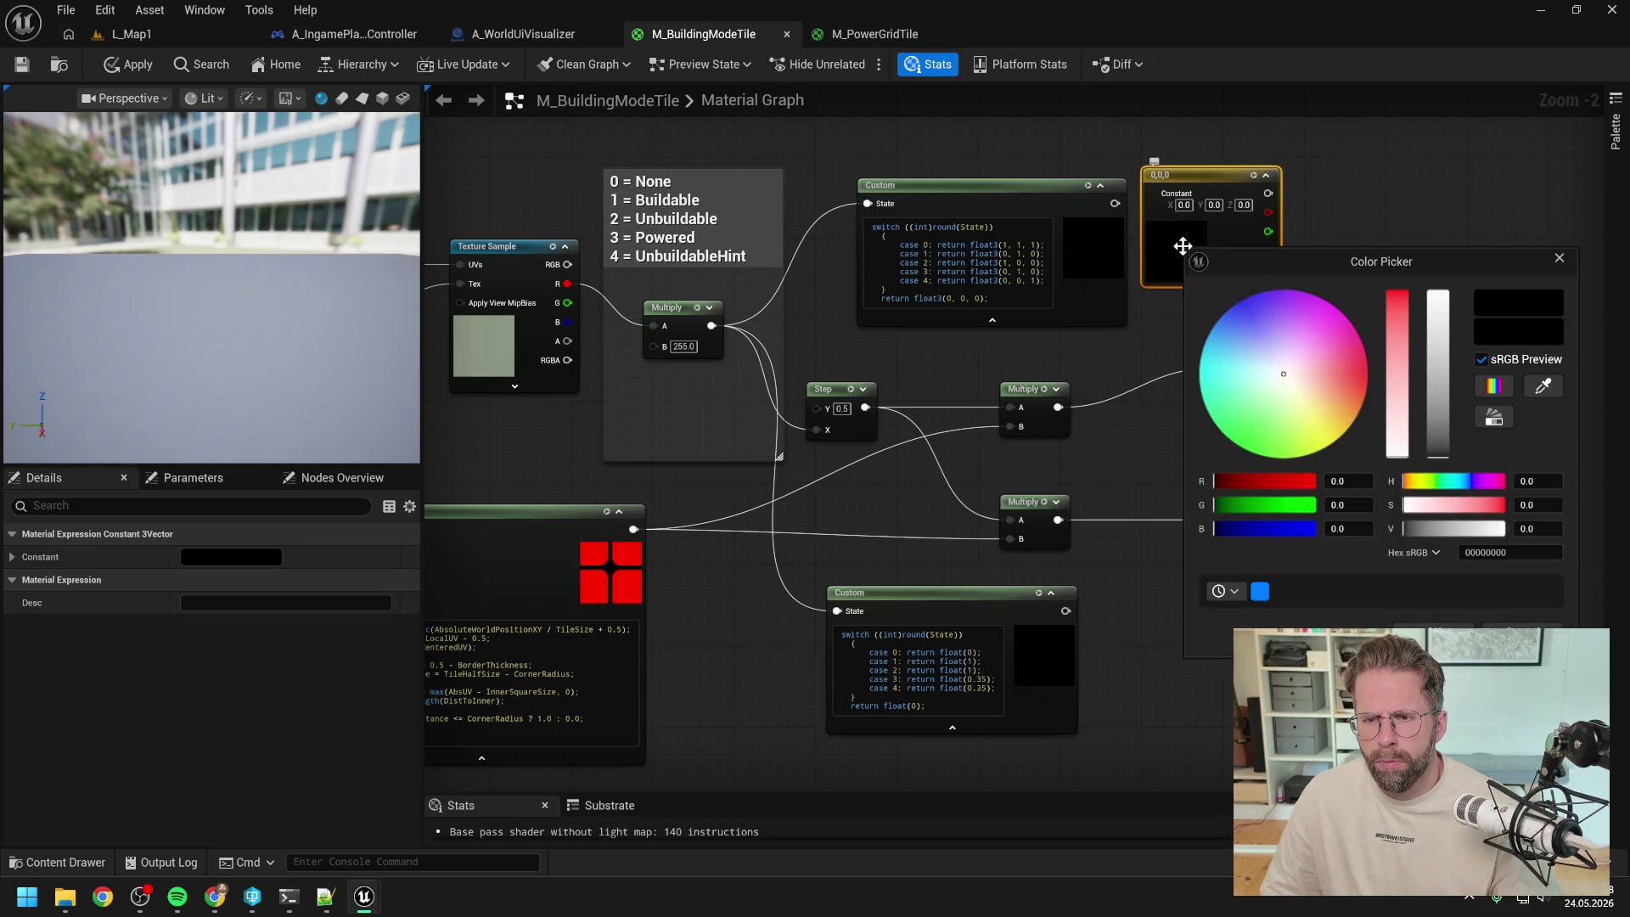
click(1348, 414)
click(1238, 567)
- Wire the opacity Custom node into the lower Multiply's B, apply, and enable power grid build mode in L_Map1
scroll(1238, 567, up, 3)
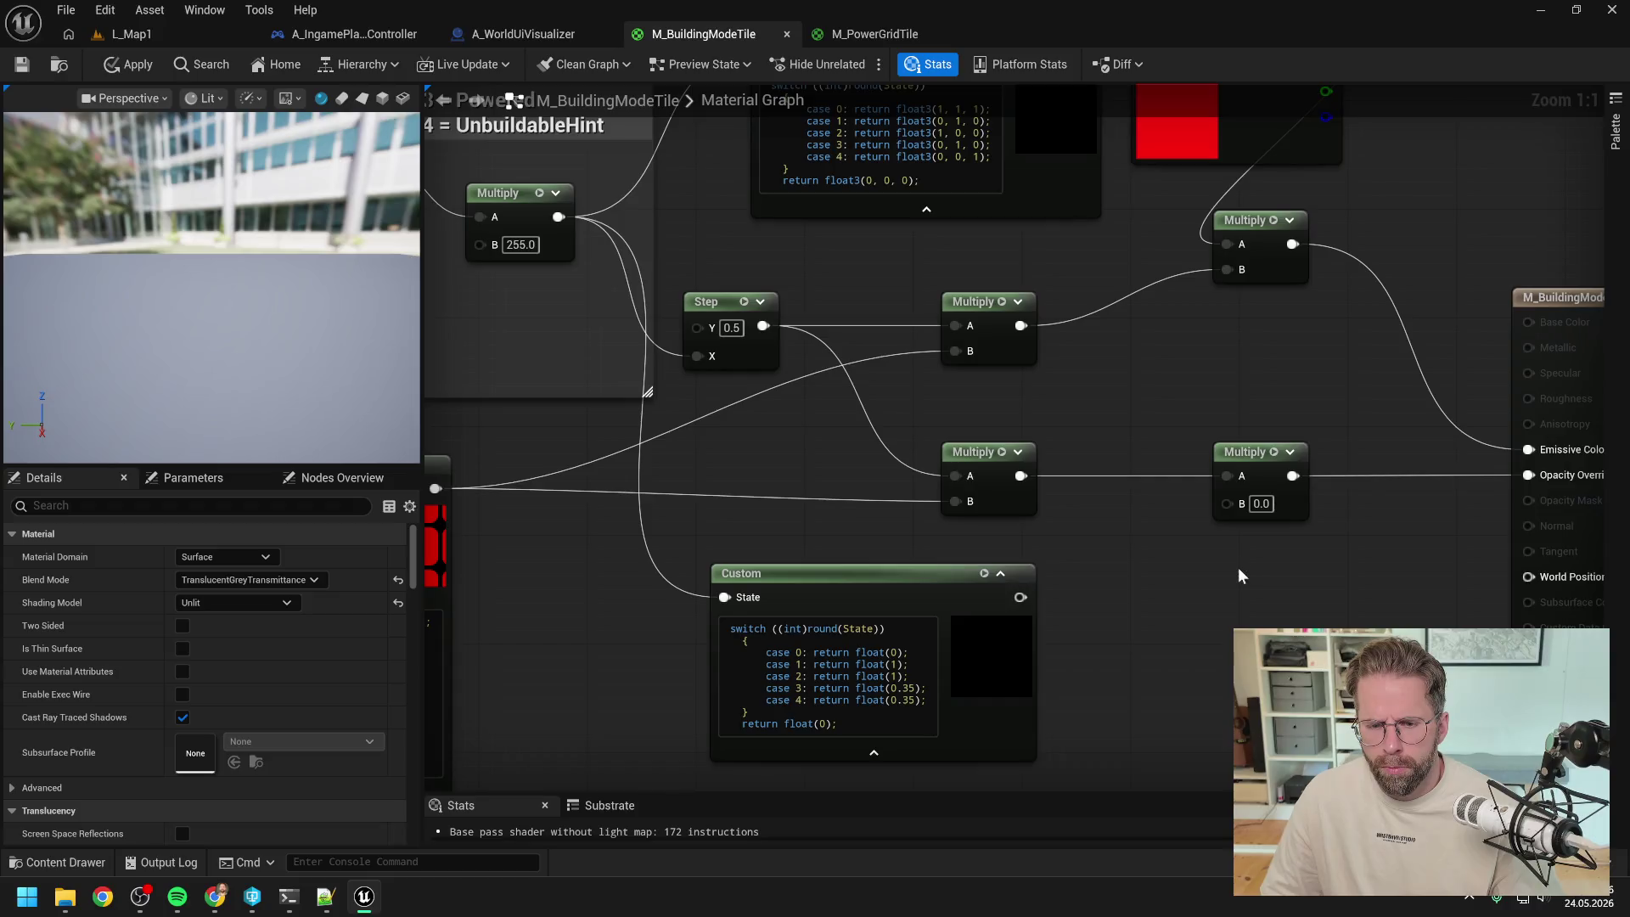
mouse_move(1021, 597)
mouse_down()
mouse_move(1029, 617)
mouse_move(1227, 504)
mouse_up()
scroll(1184, 436, down, 2)
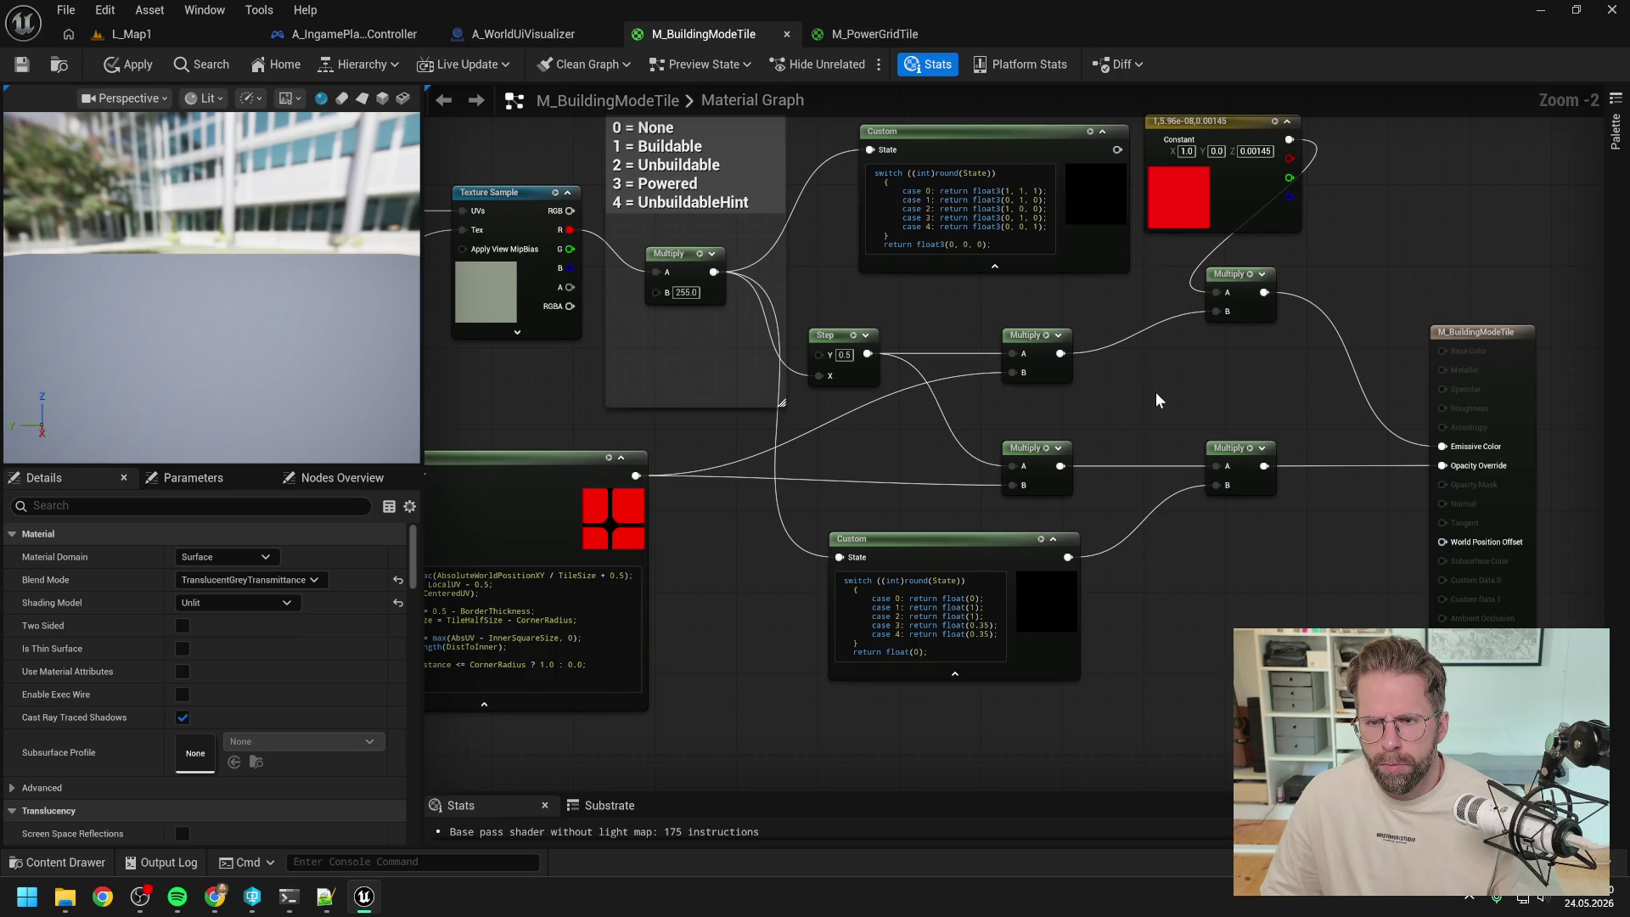
click(130, 64)
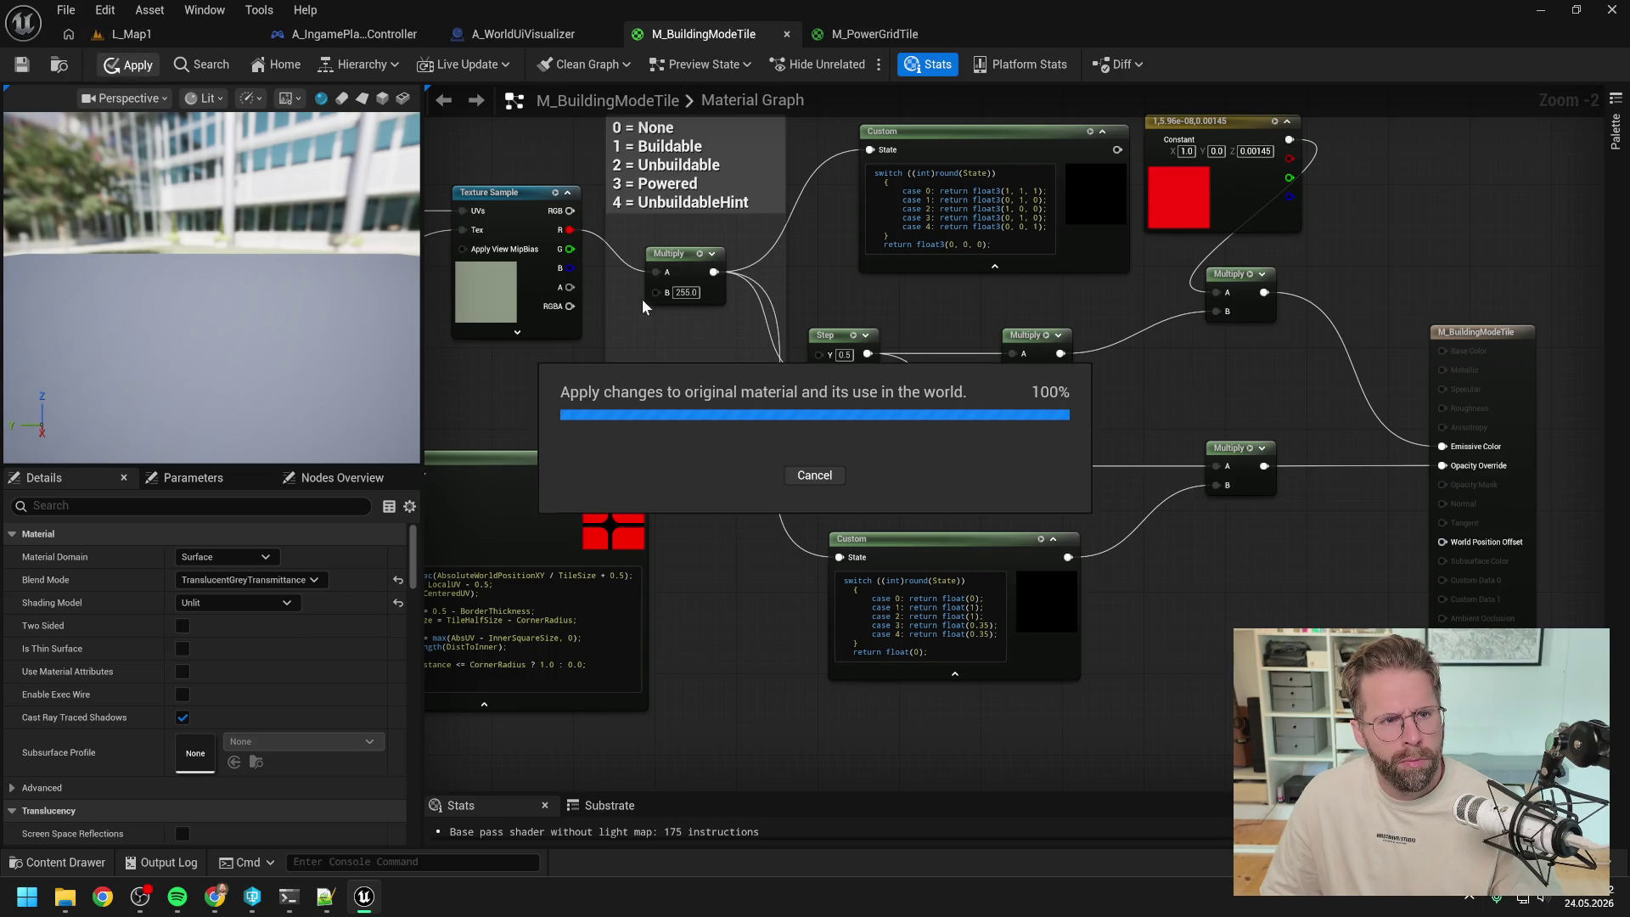
click(161, 32)
click(1054, 712)
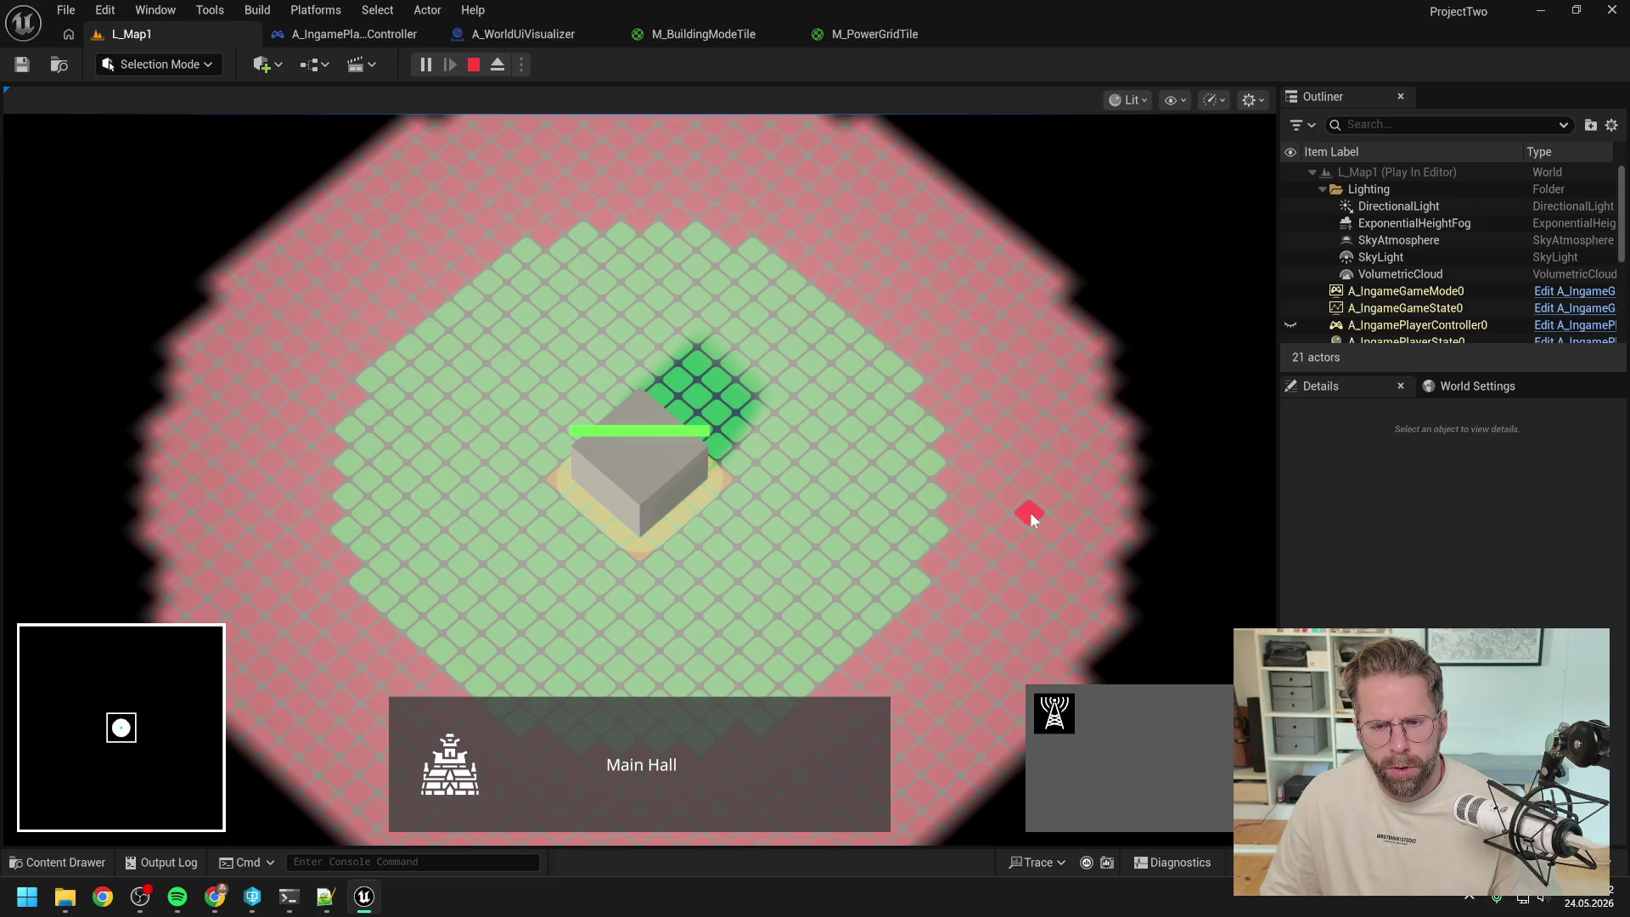
- Zoom out over the green tiles ringed by red, stop play, and open M_PowerGridTile
scroll(849, 450, down, 3)
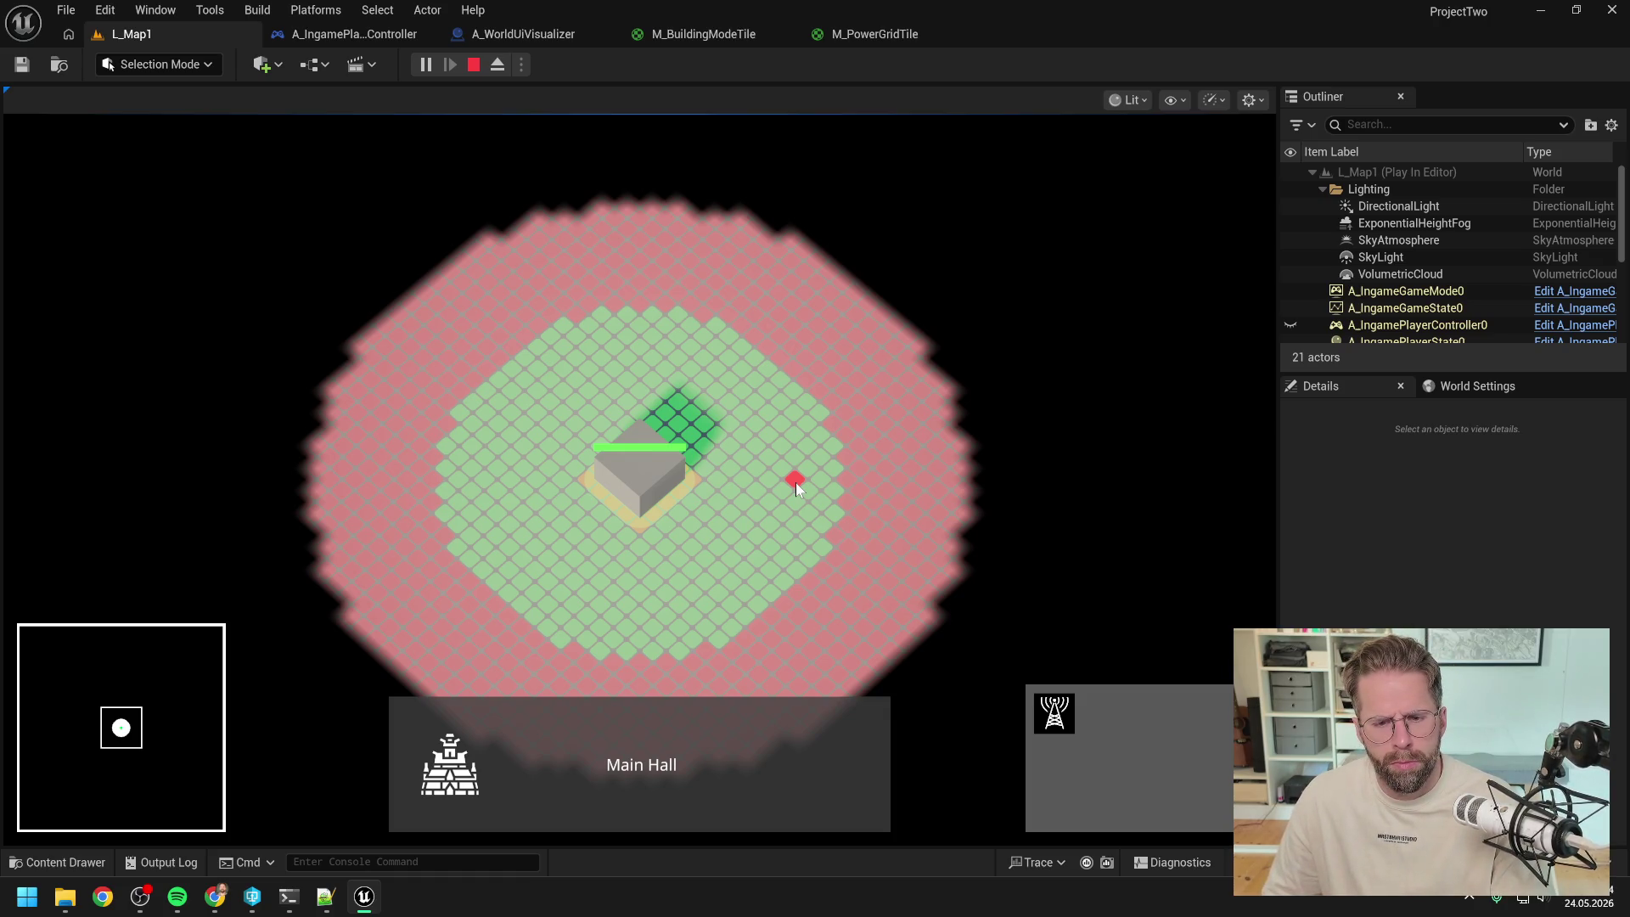
key(Escape)
click(874, 33)
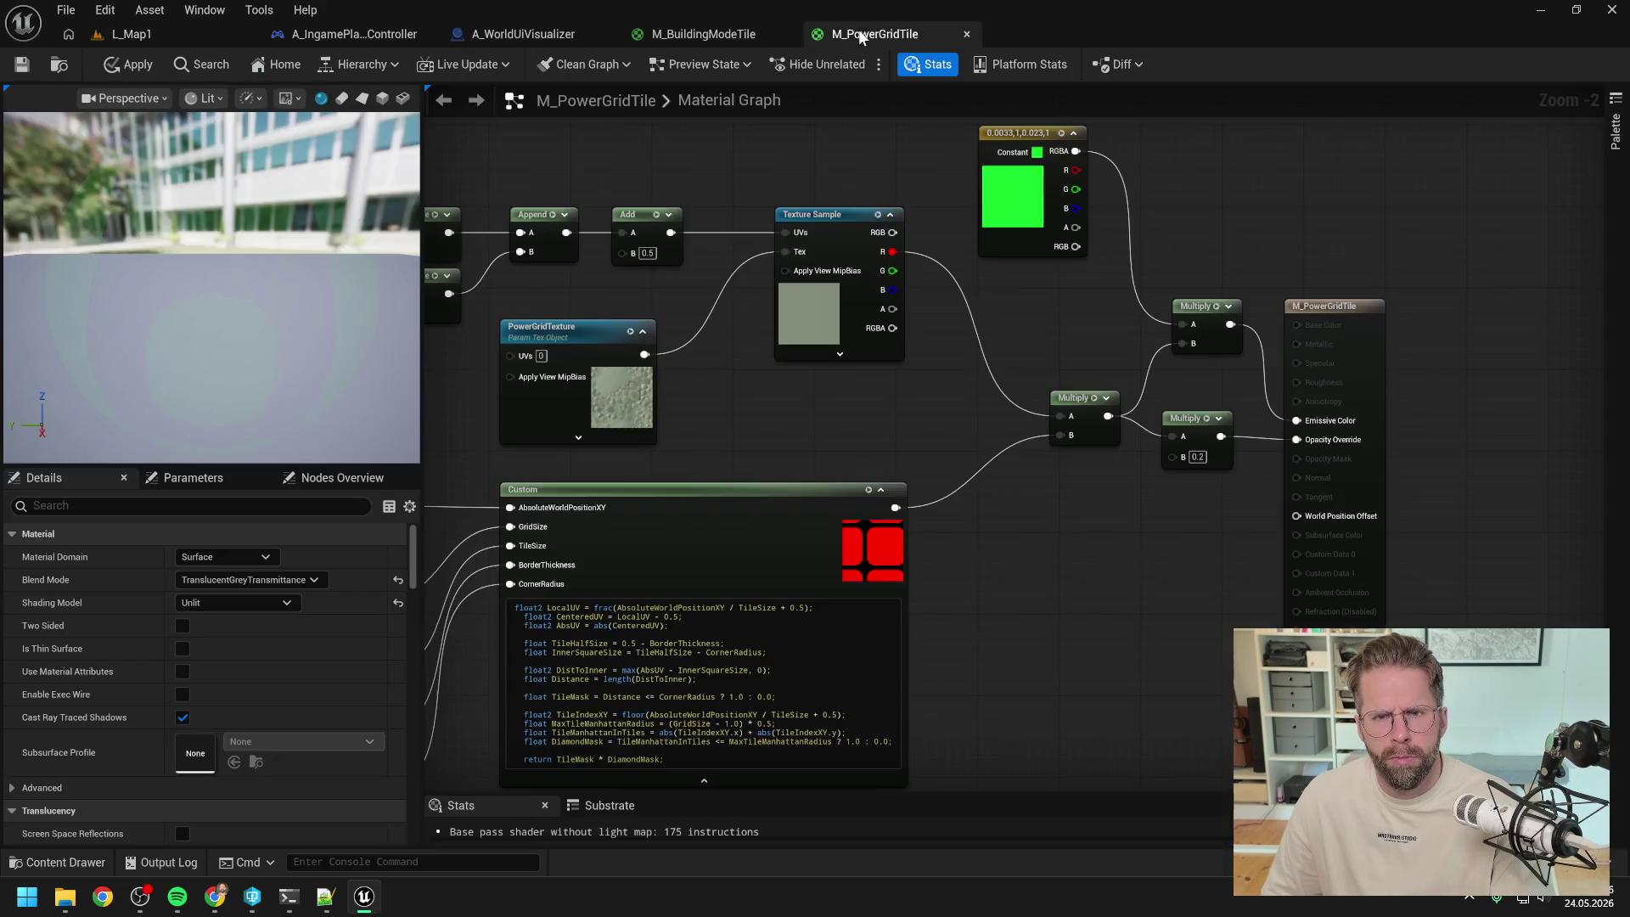
- In M_BuildingModeTile, select and inspect the opacity Custom node, then bring up the Claude Code terminal
click(732, 37)
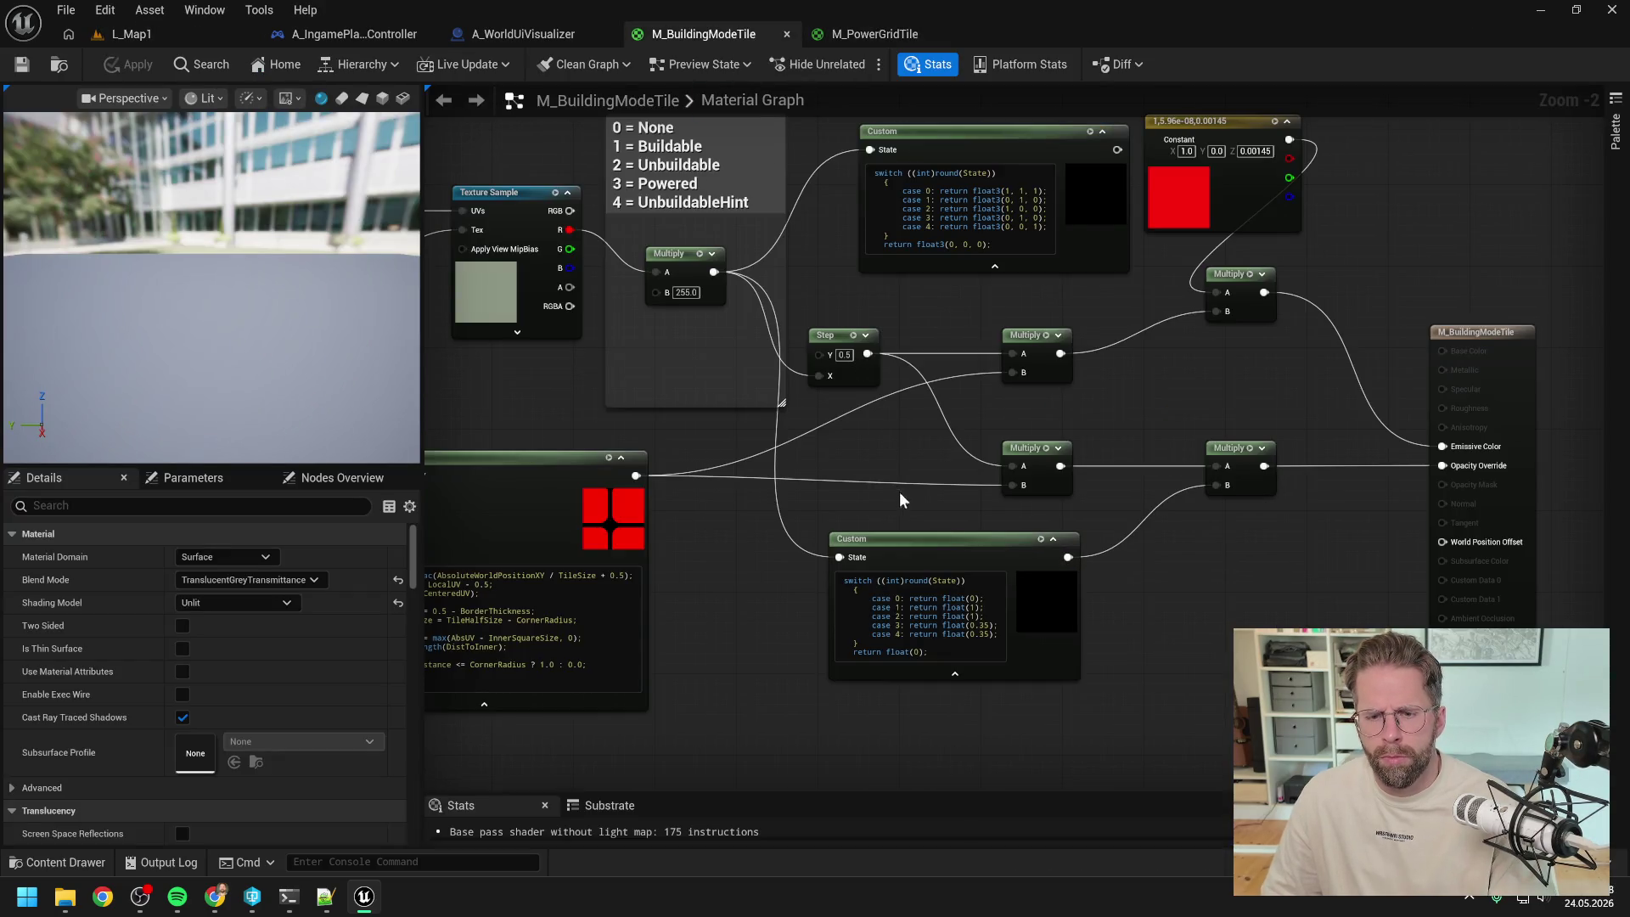
click(945, 544)
drag(960, 519, 905, 490)
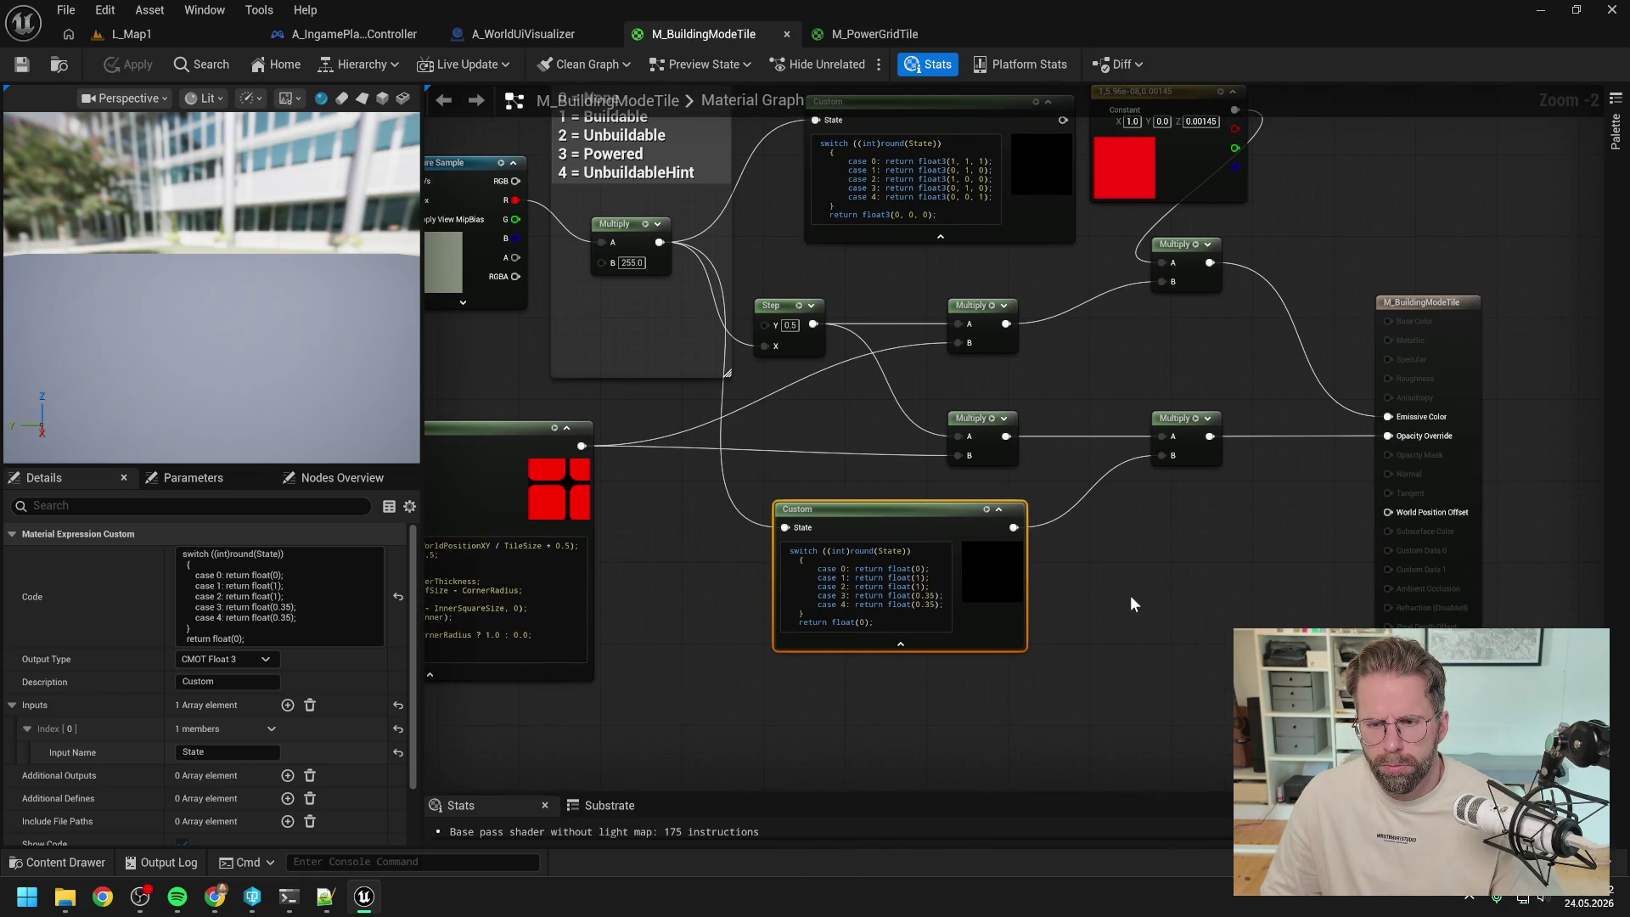
mouse_move(1112, 574)
mouse_down()
mouse_move(1197, 626)
mouse_move(1146, 507)
mouse_move(1198, 508)
mouse_move(1077, 550)
mouse_move(1040, 539)
mouse_up()
scroll(1141, 509, up, 1)
click(1040, 539)
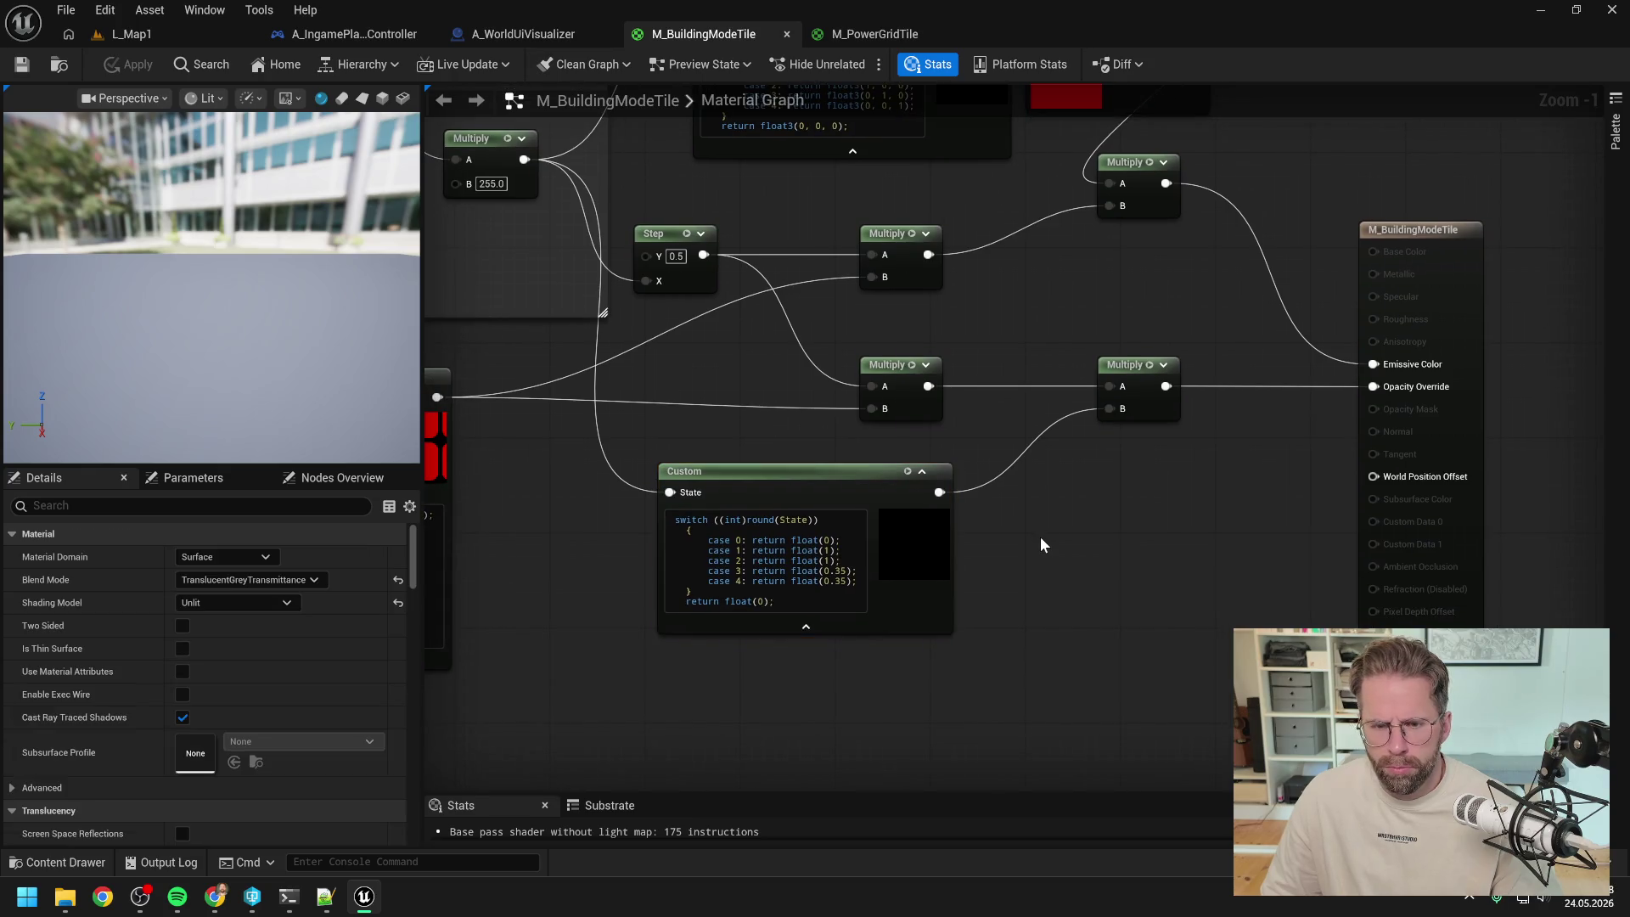
click(949, 507)
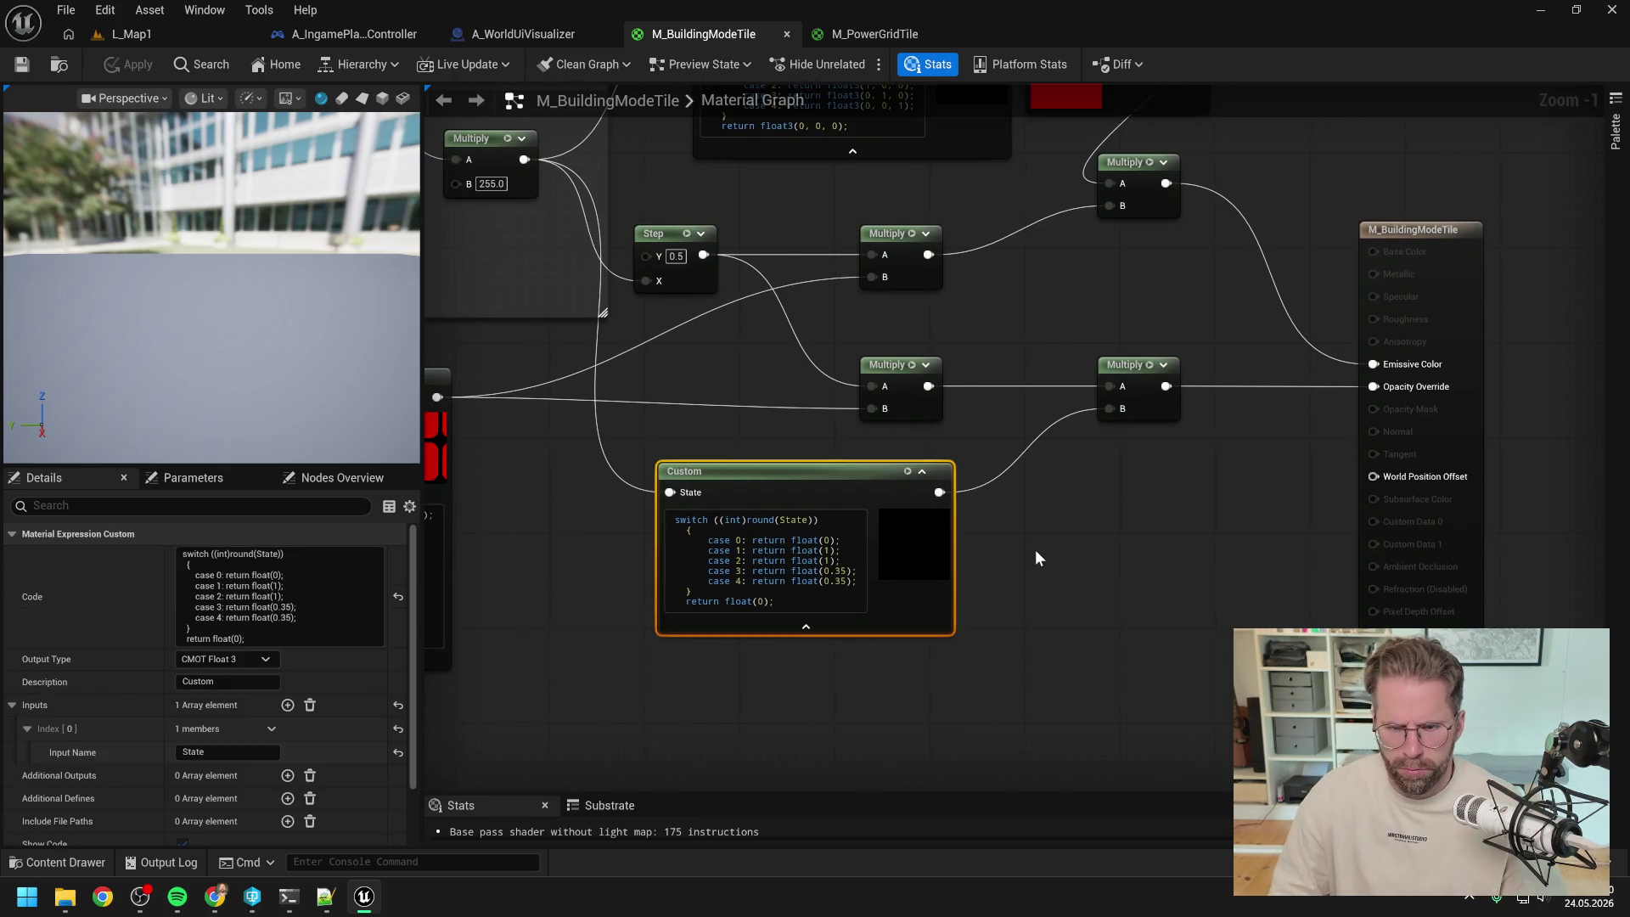
click(288, 897)
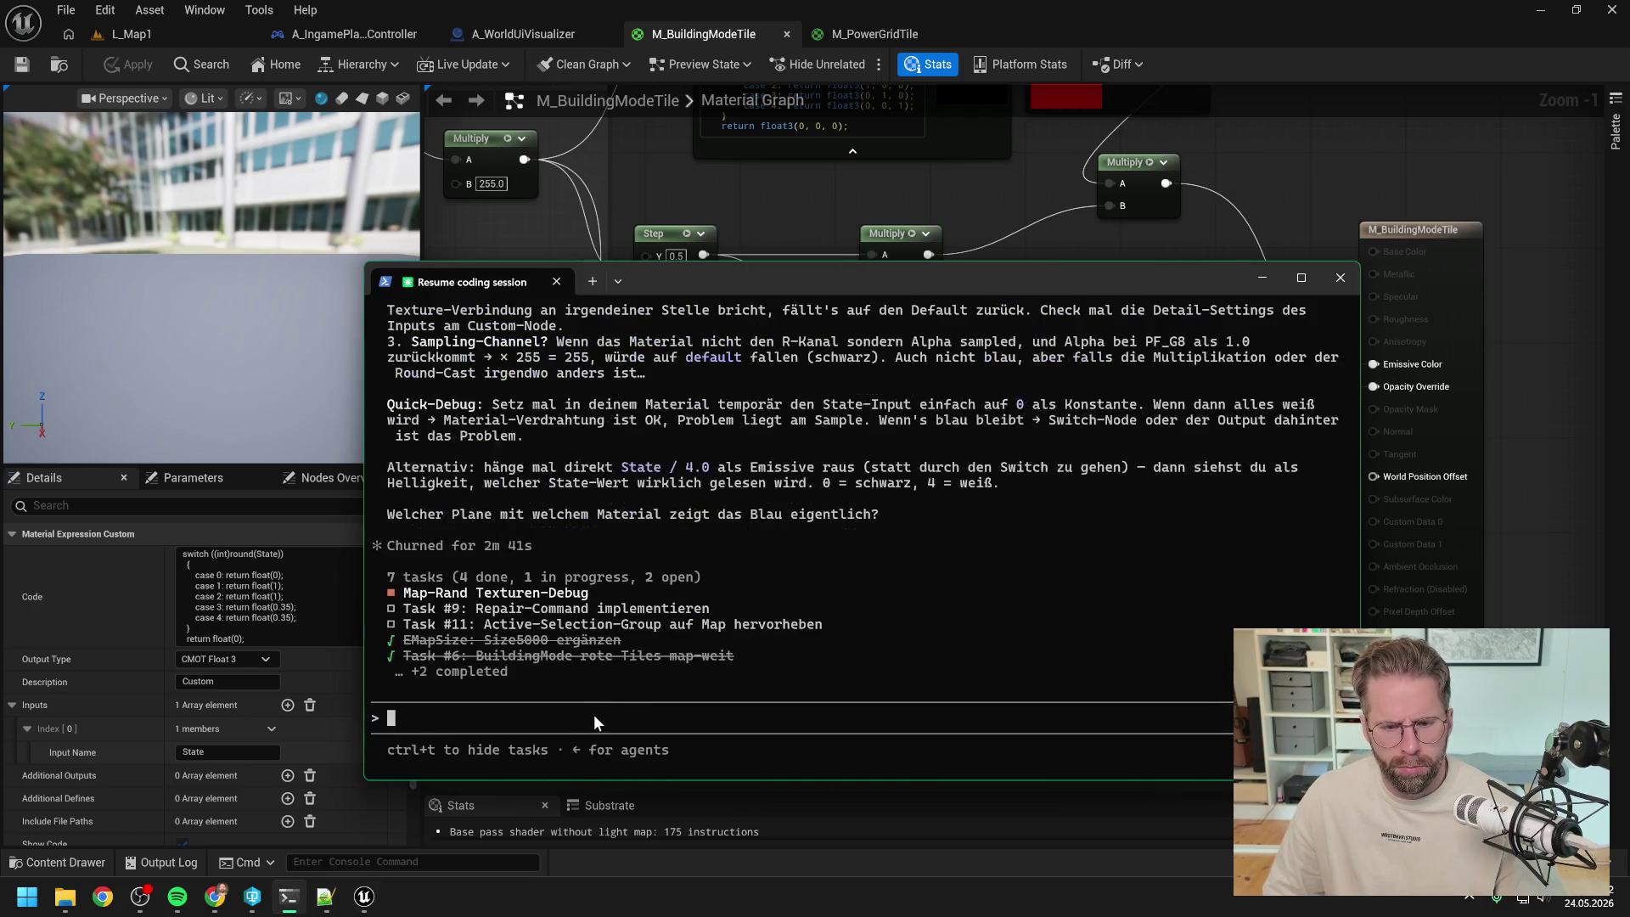
- Ask Claude, with a screenshot, why the switch doesn't output 0 and zero the opacity for input 0
text(stim)
text(mt w)
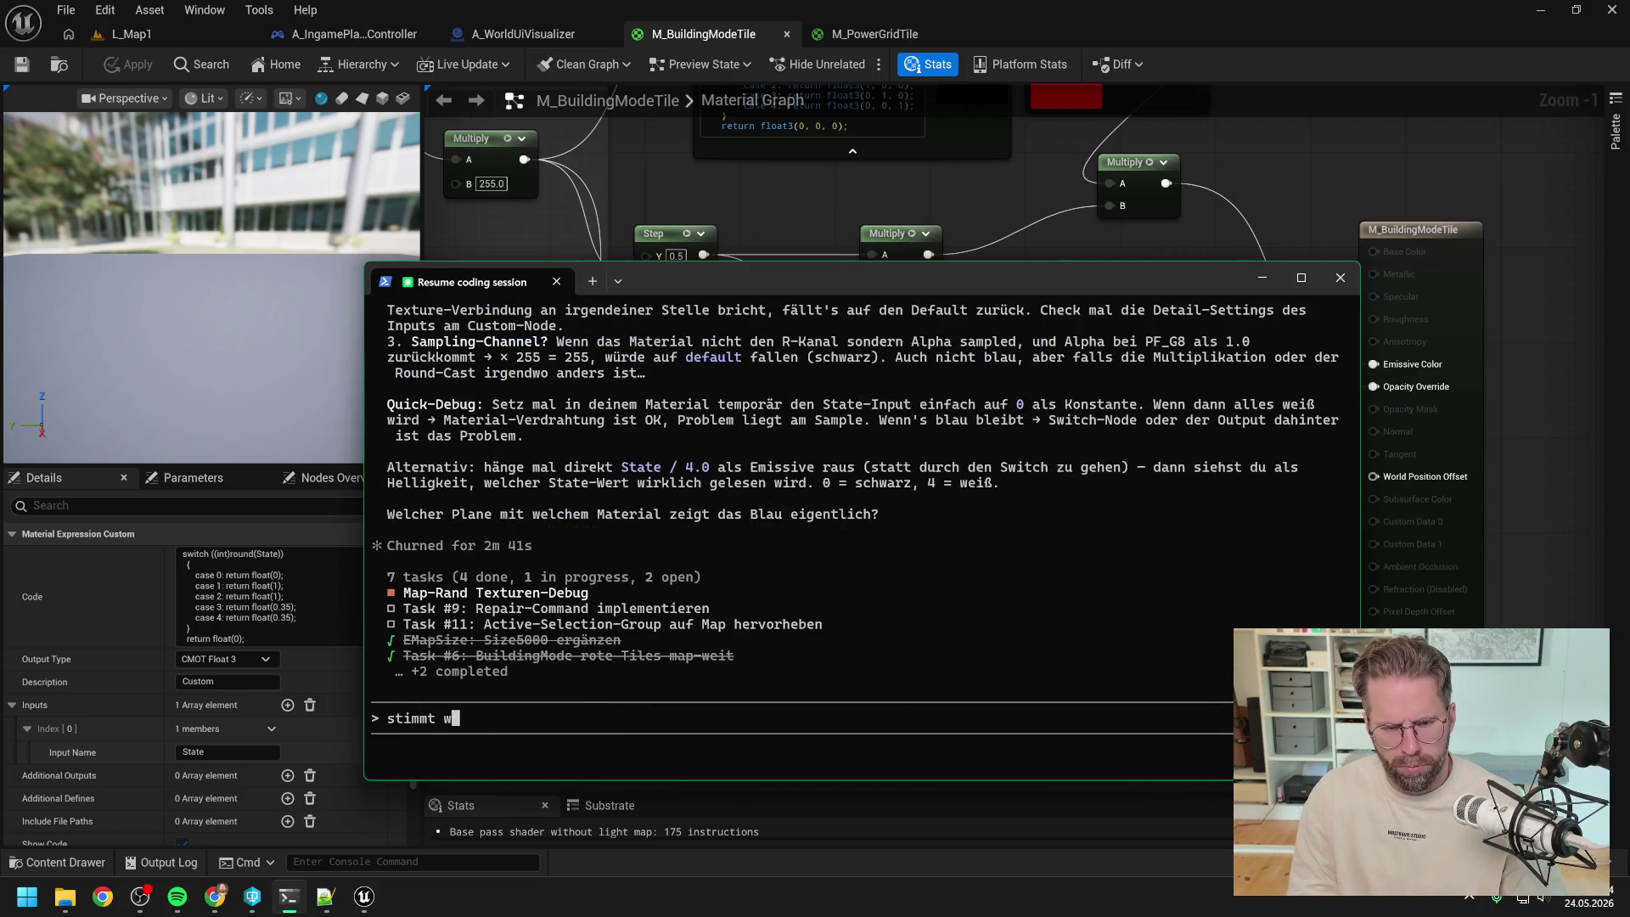
text(as mit diesem Switc)
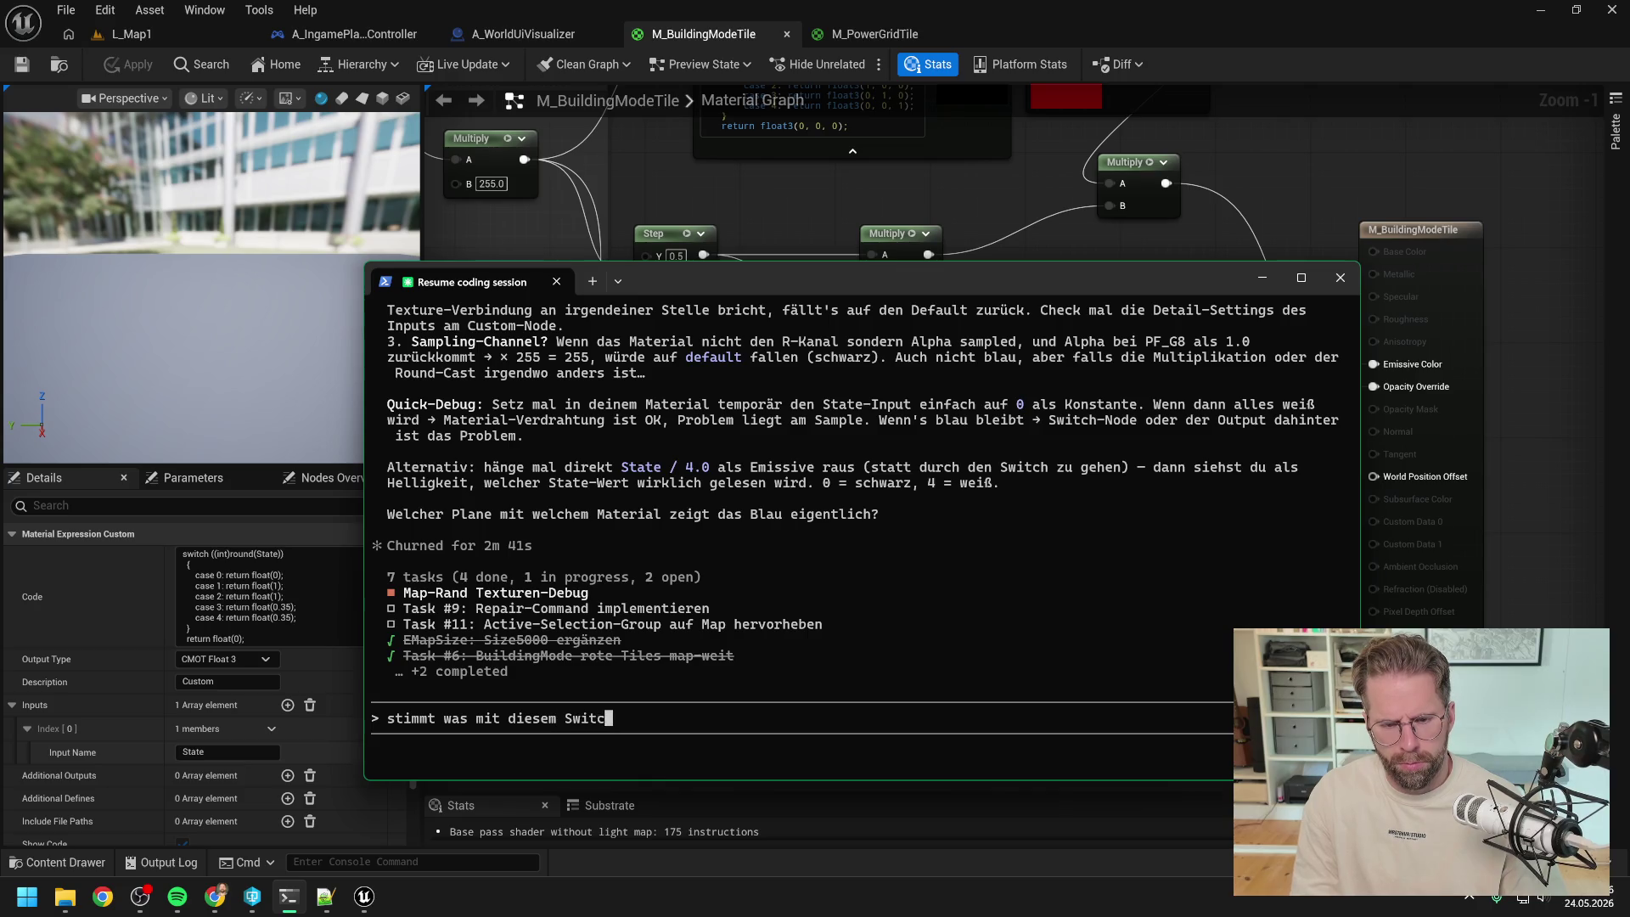
text(h nicht? Soll)
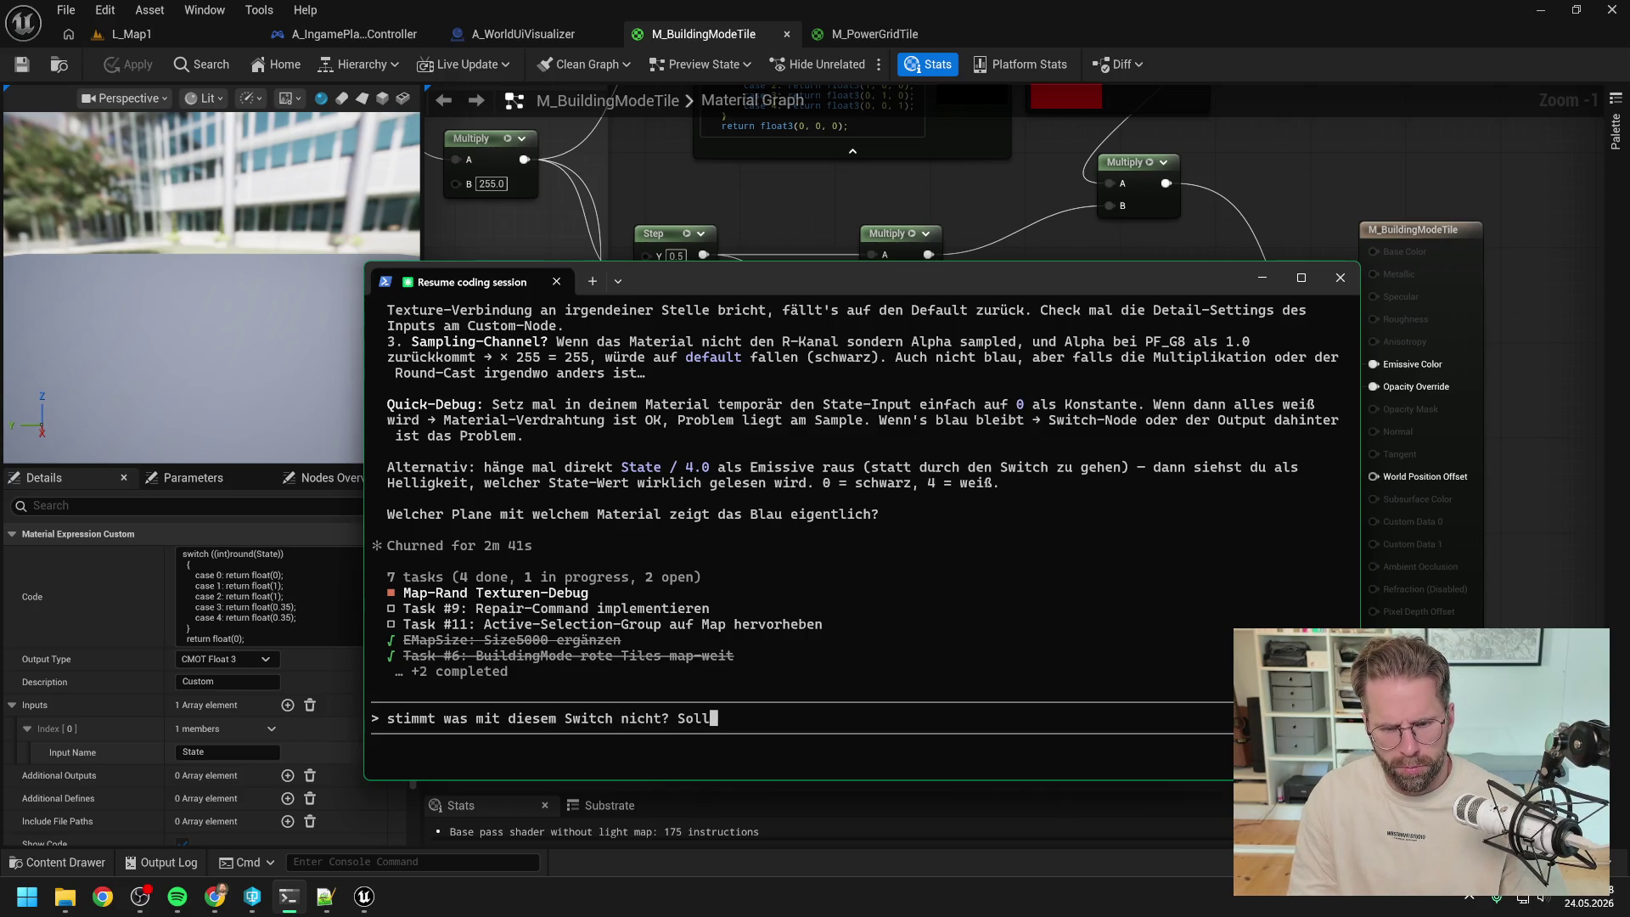
text(e ja wenn input =)
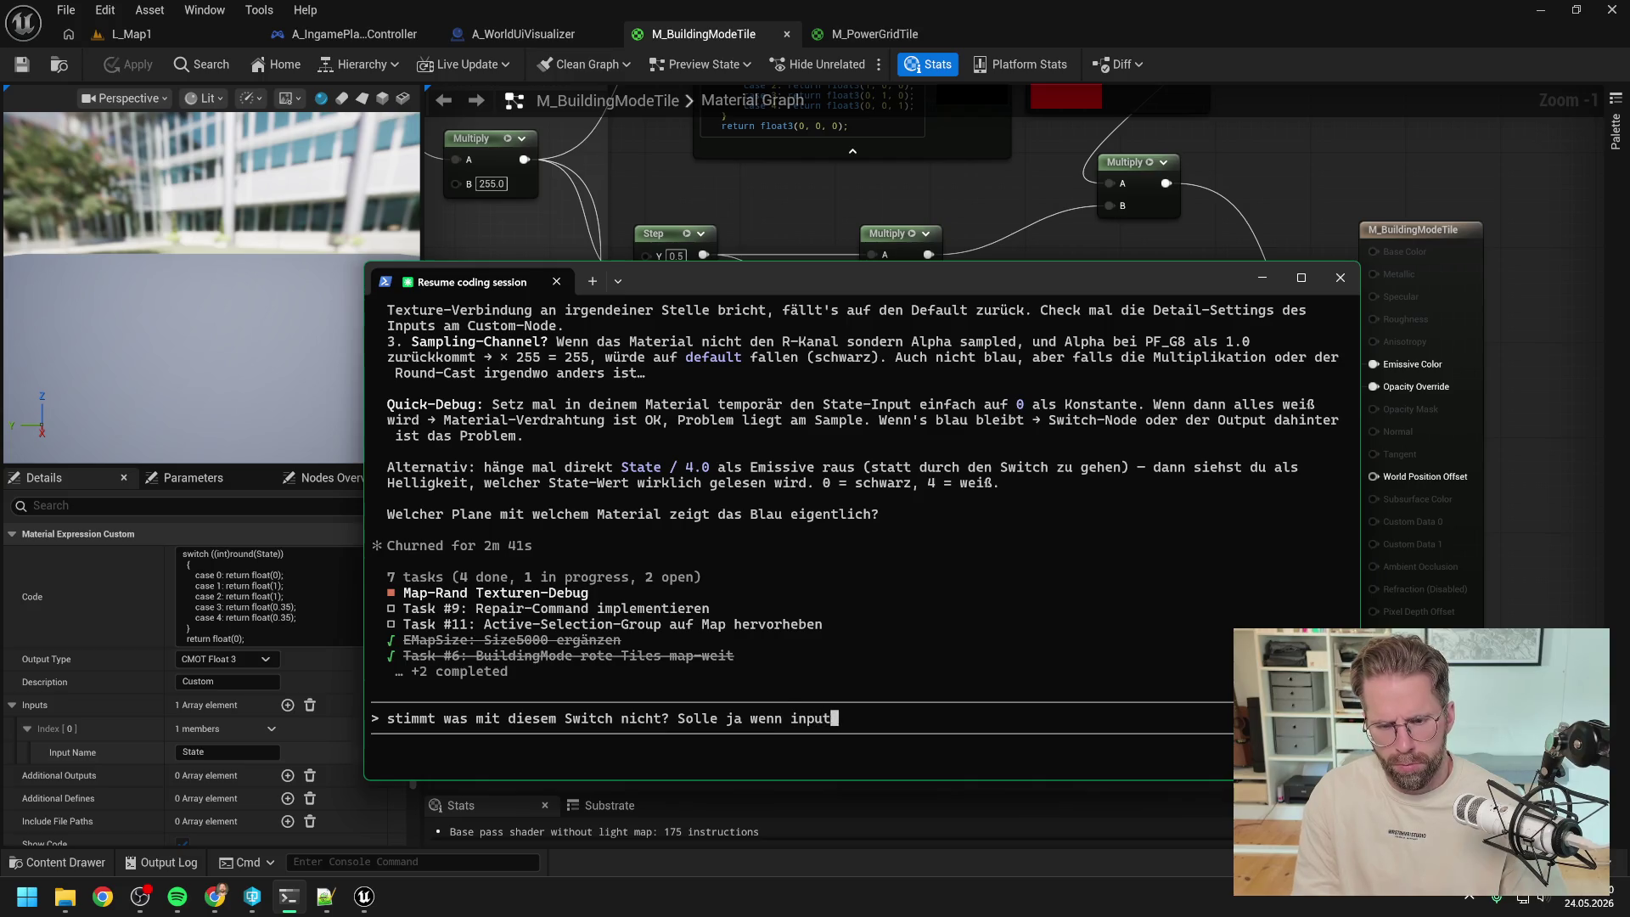
key(BackSpace)
text(0 )
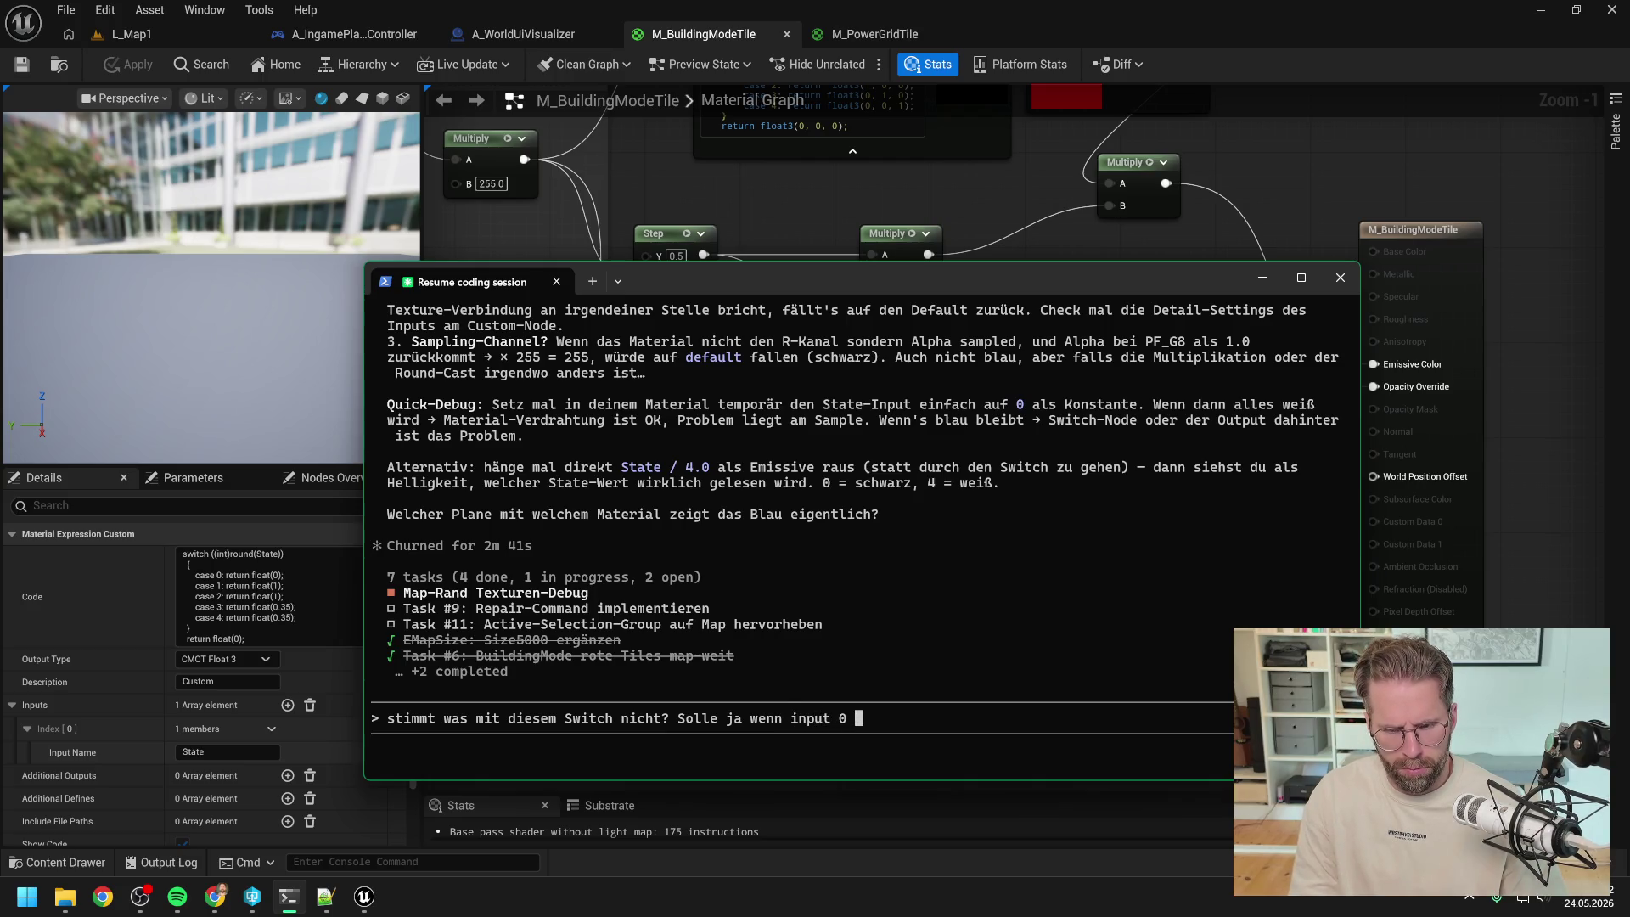
text(ist )
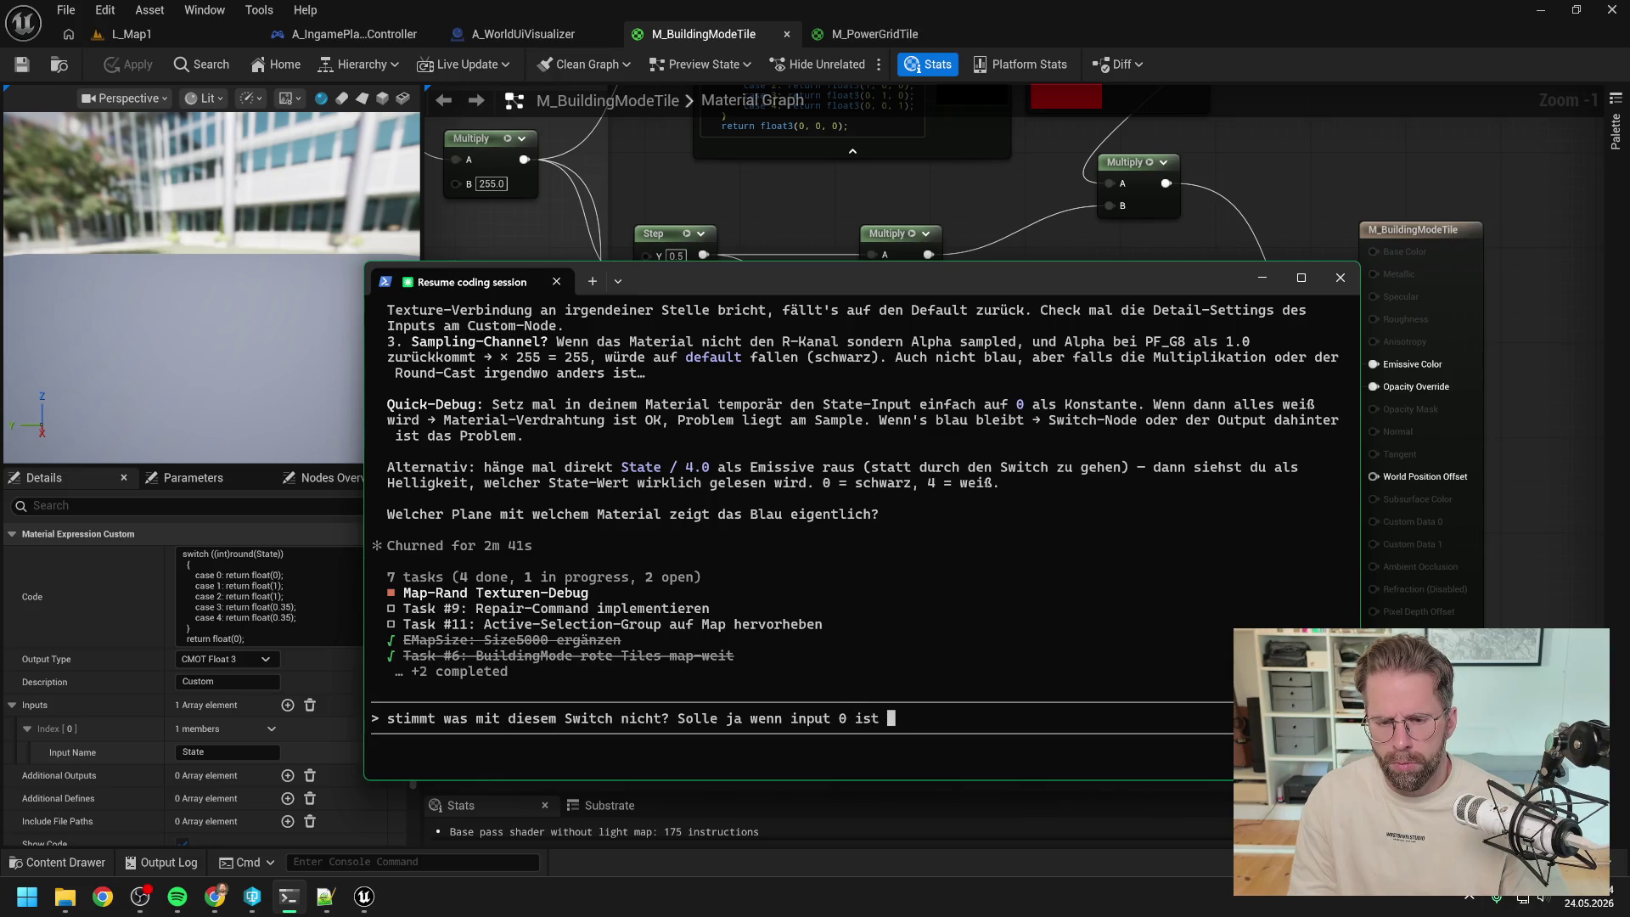
text(immer 0 )
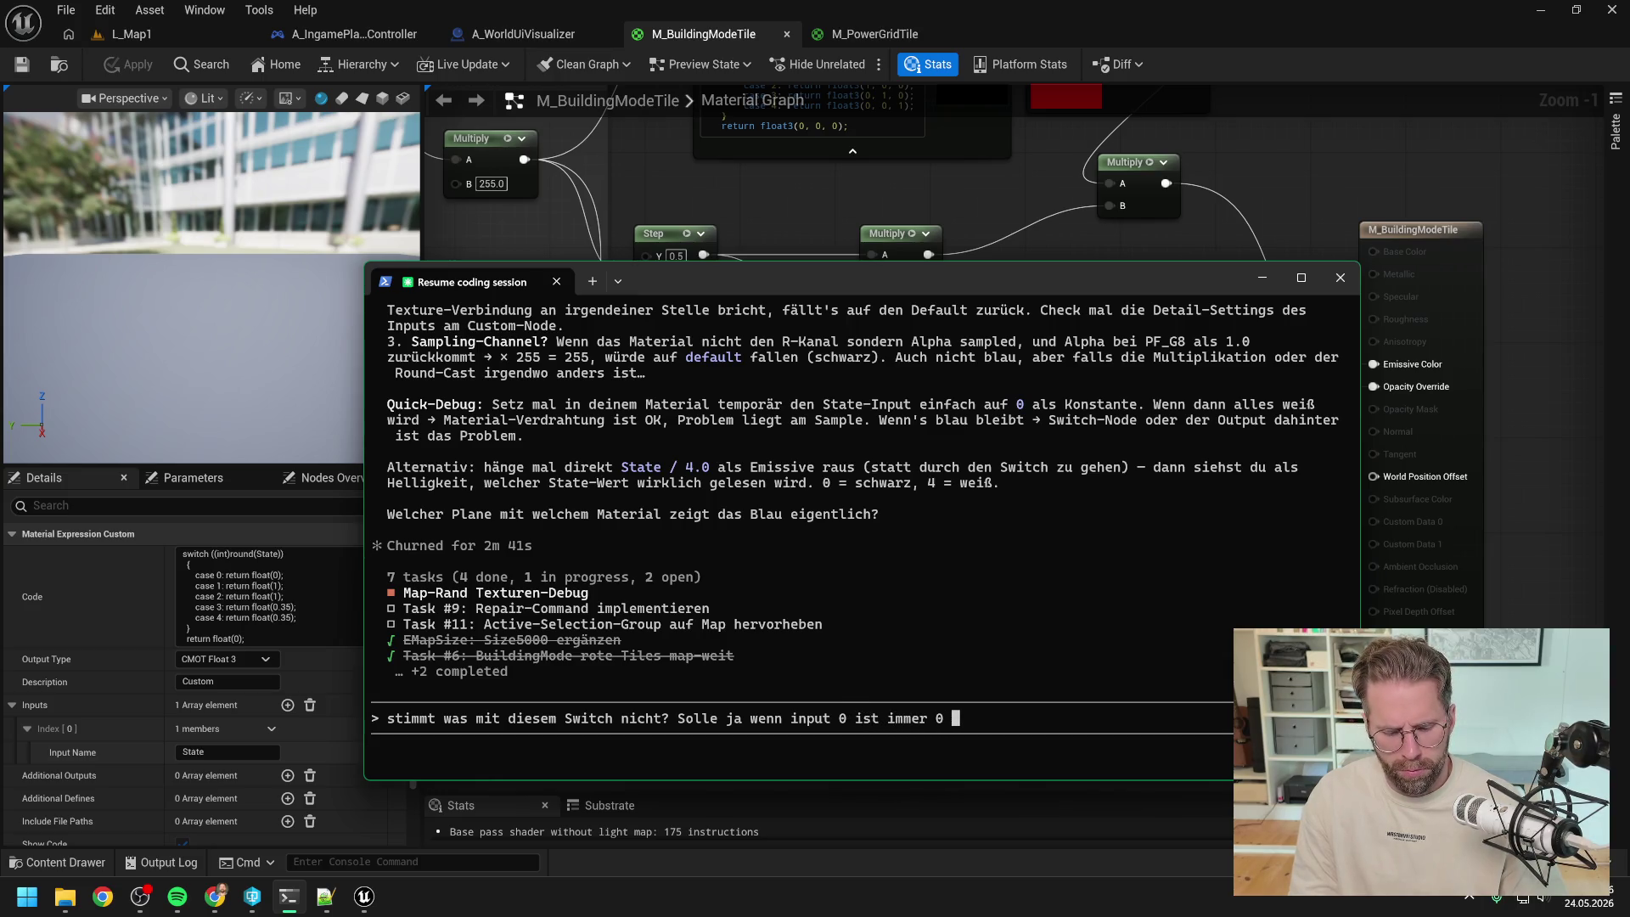
text(ausgeben und Opaciot)
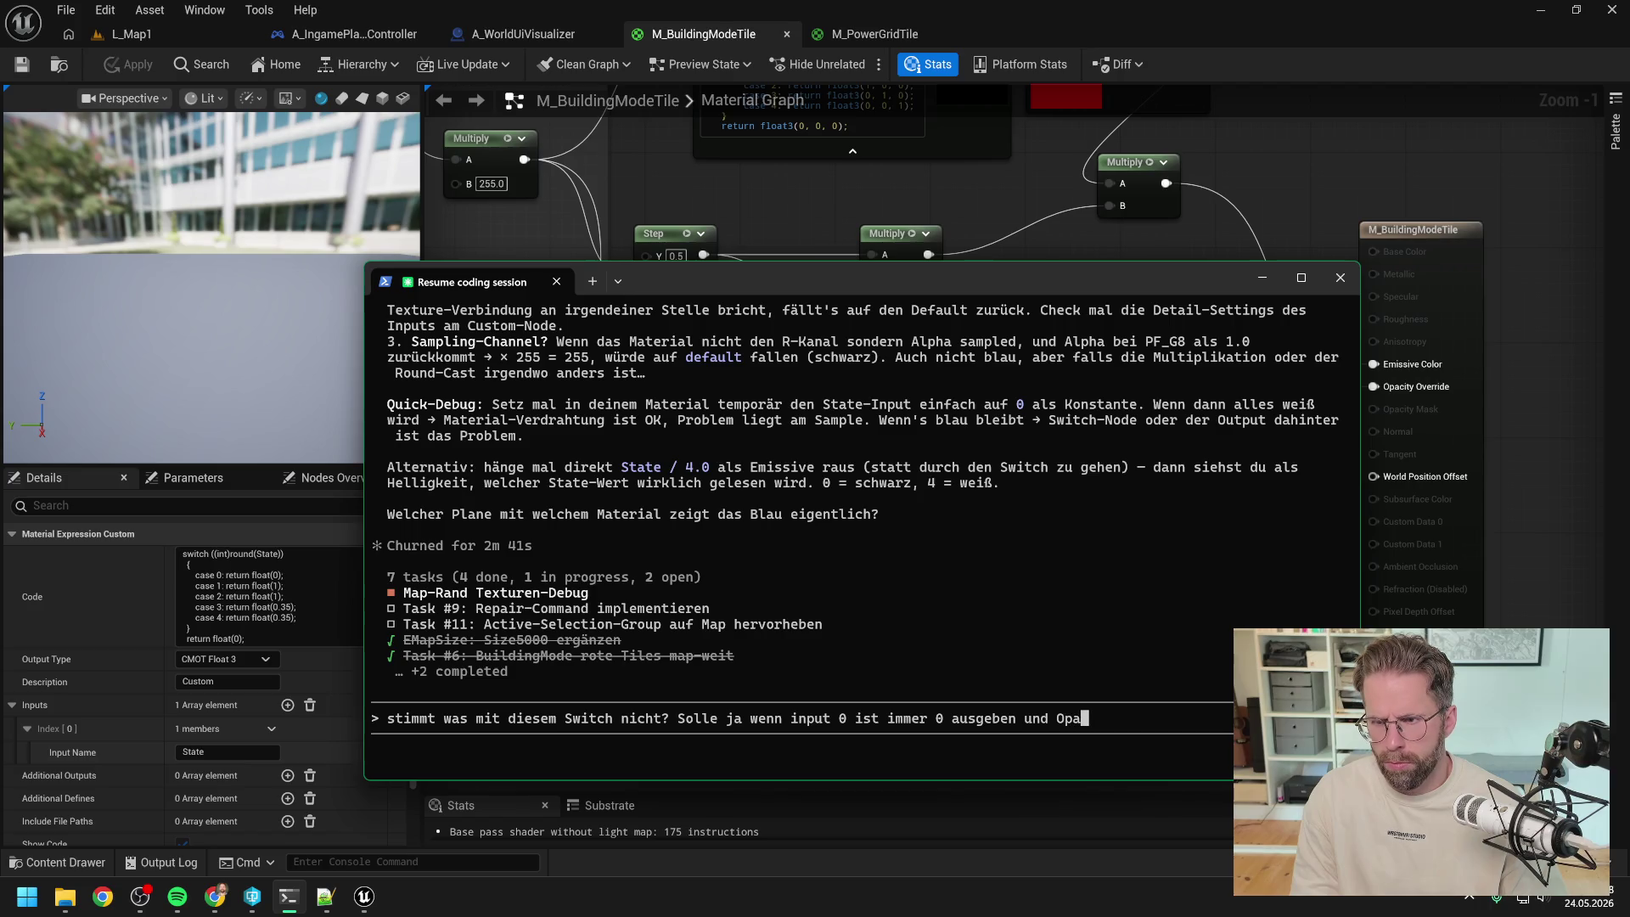
key(BackSpace)
key(BackSpace)
text(ty )
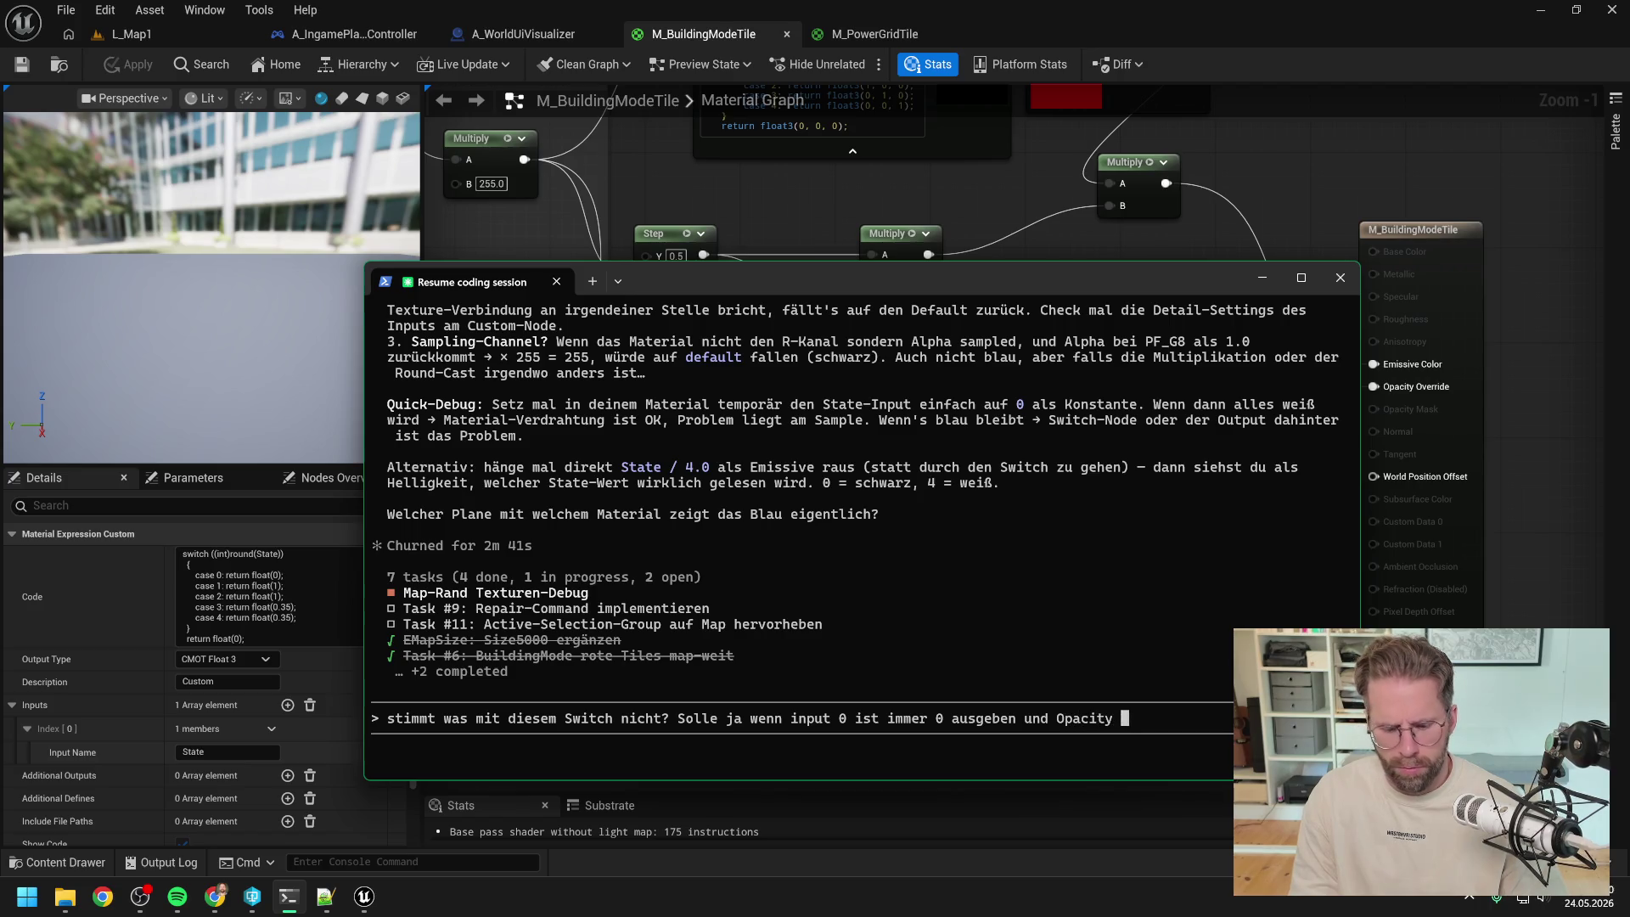
text(somit auf 0)
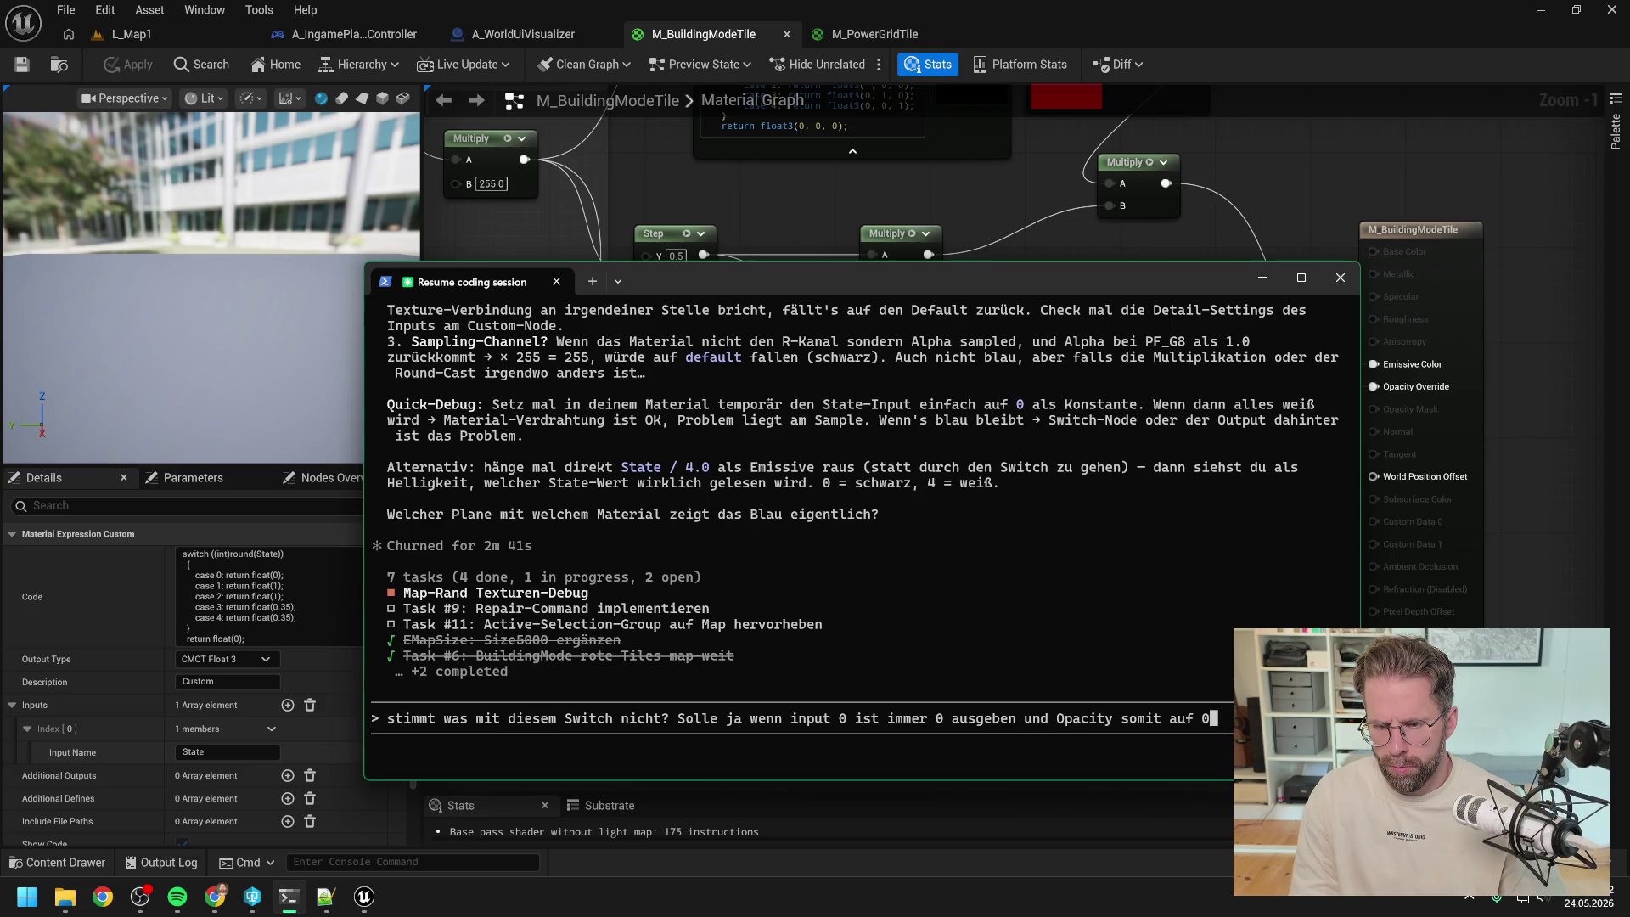
text( gehen)
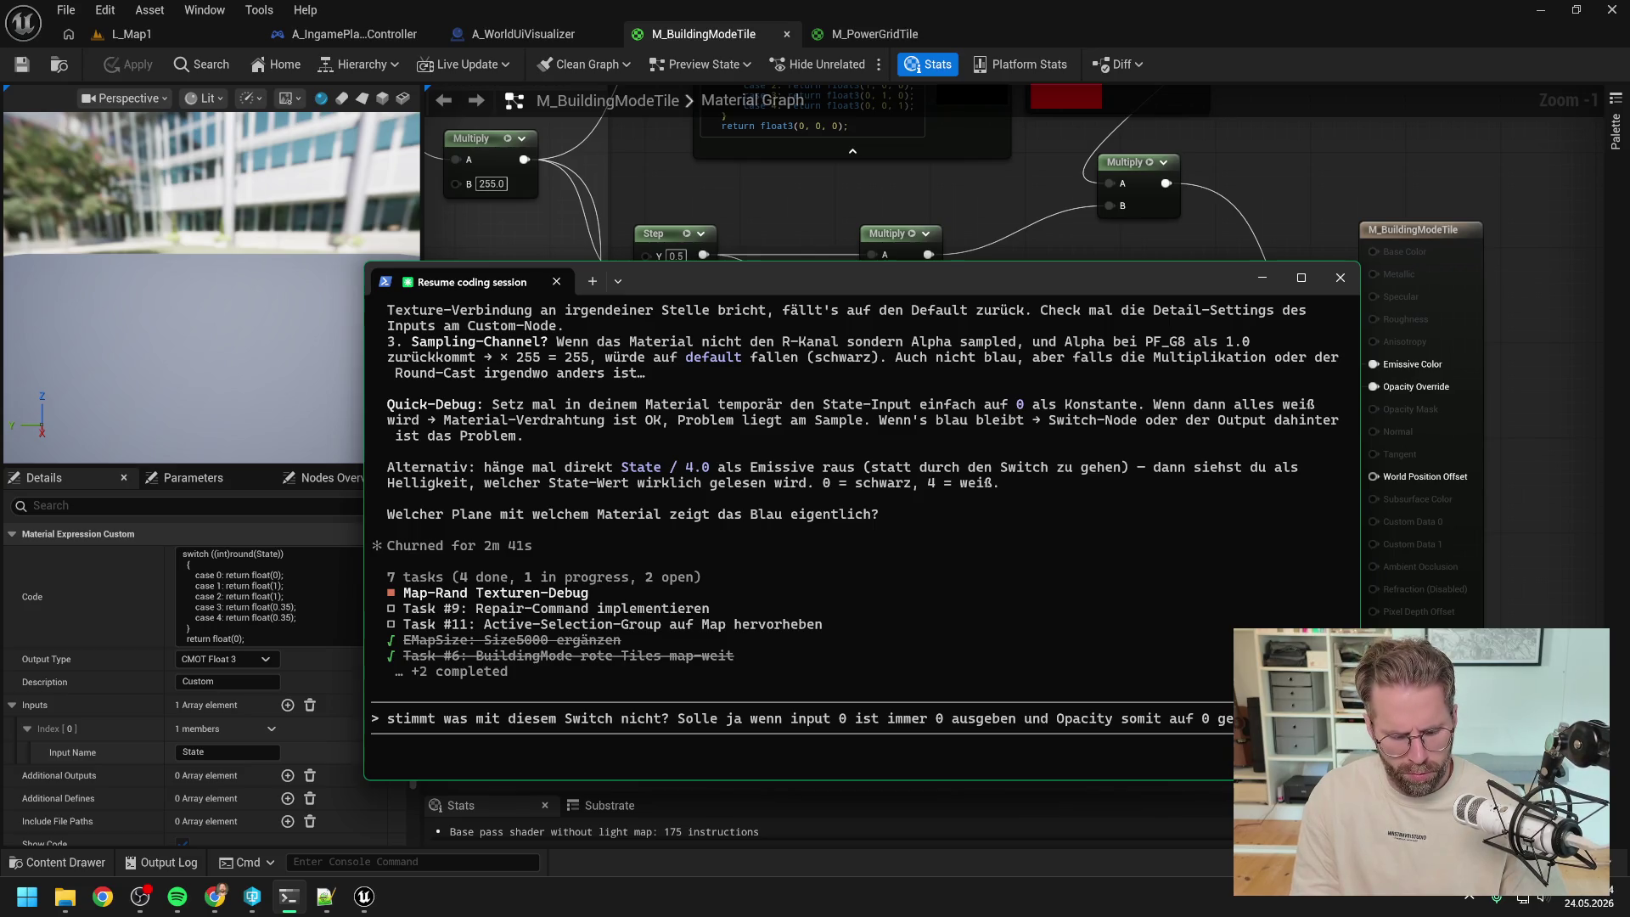
key(alt+v)
key(Return)
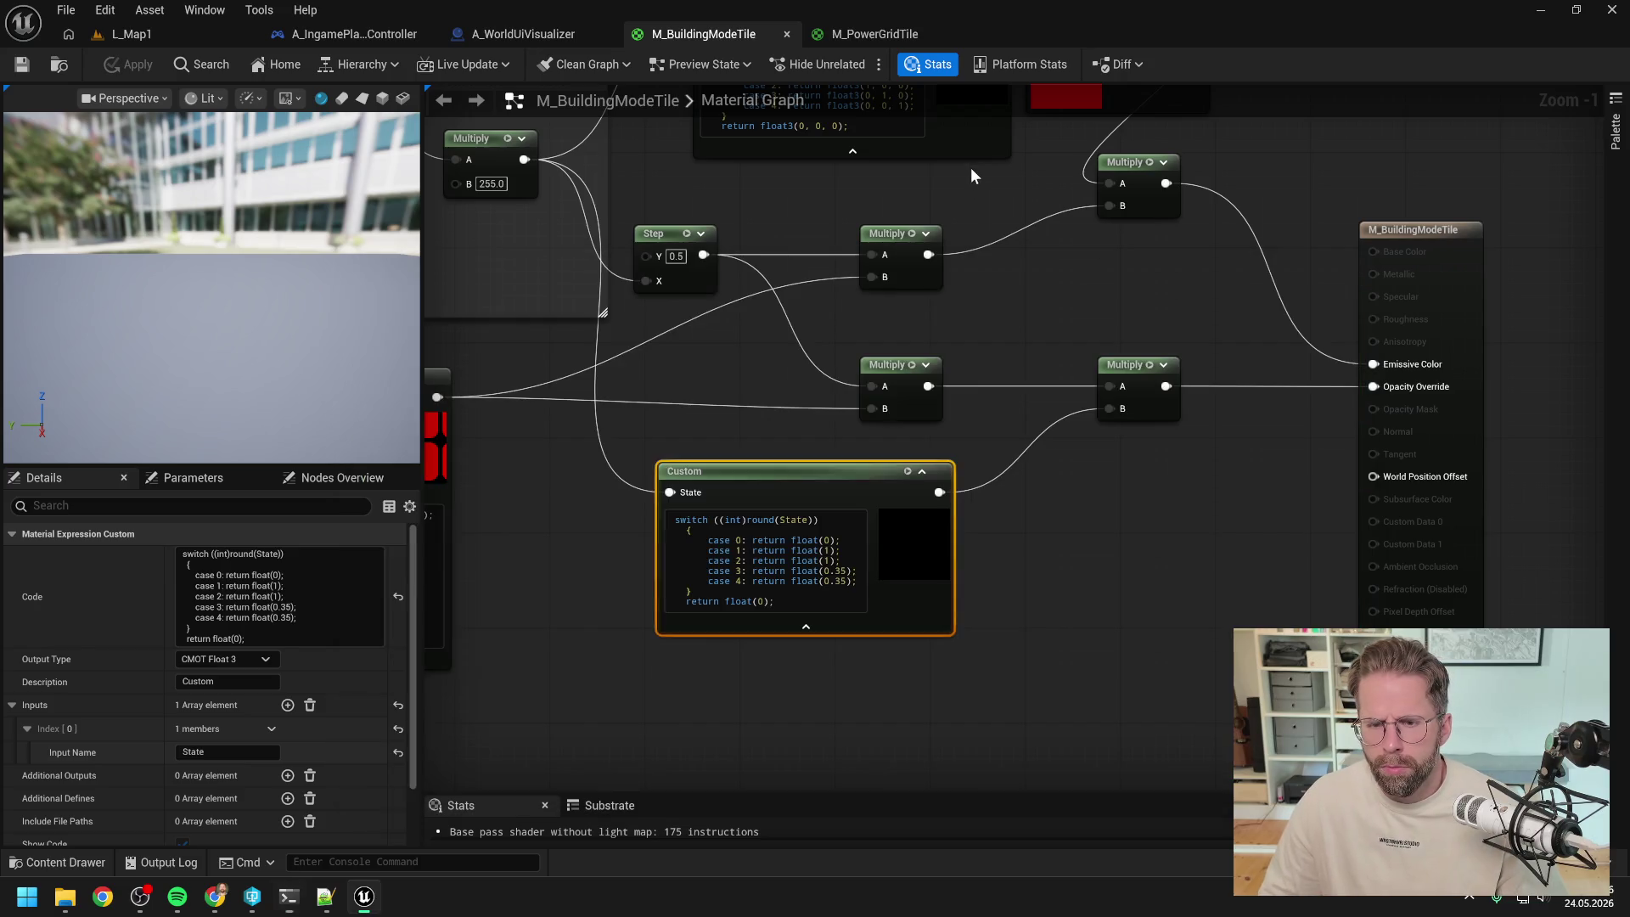
click(970, 167)
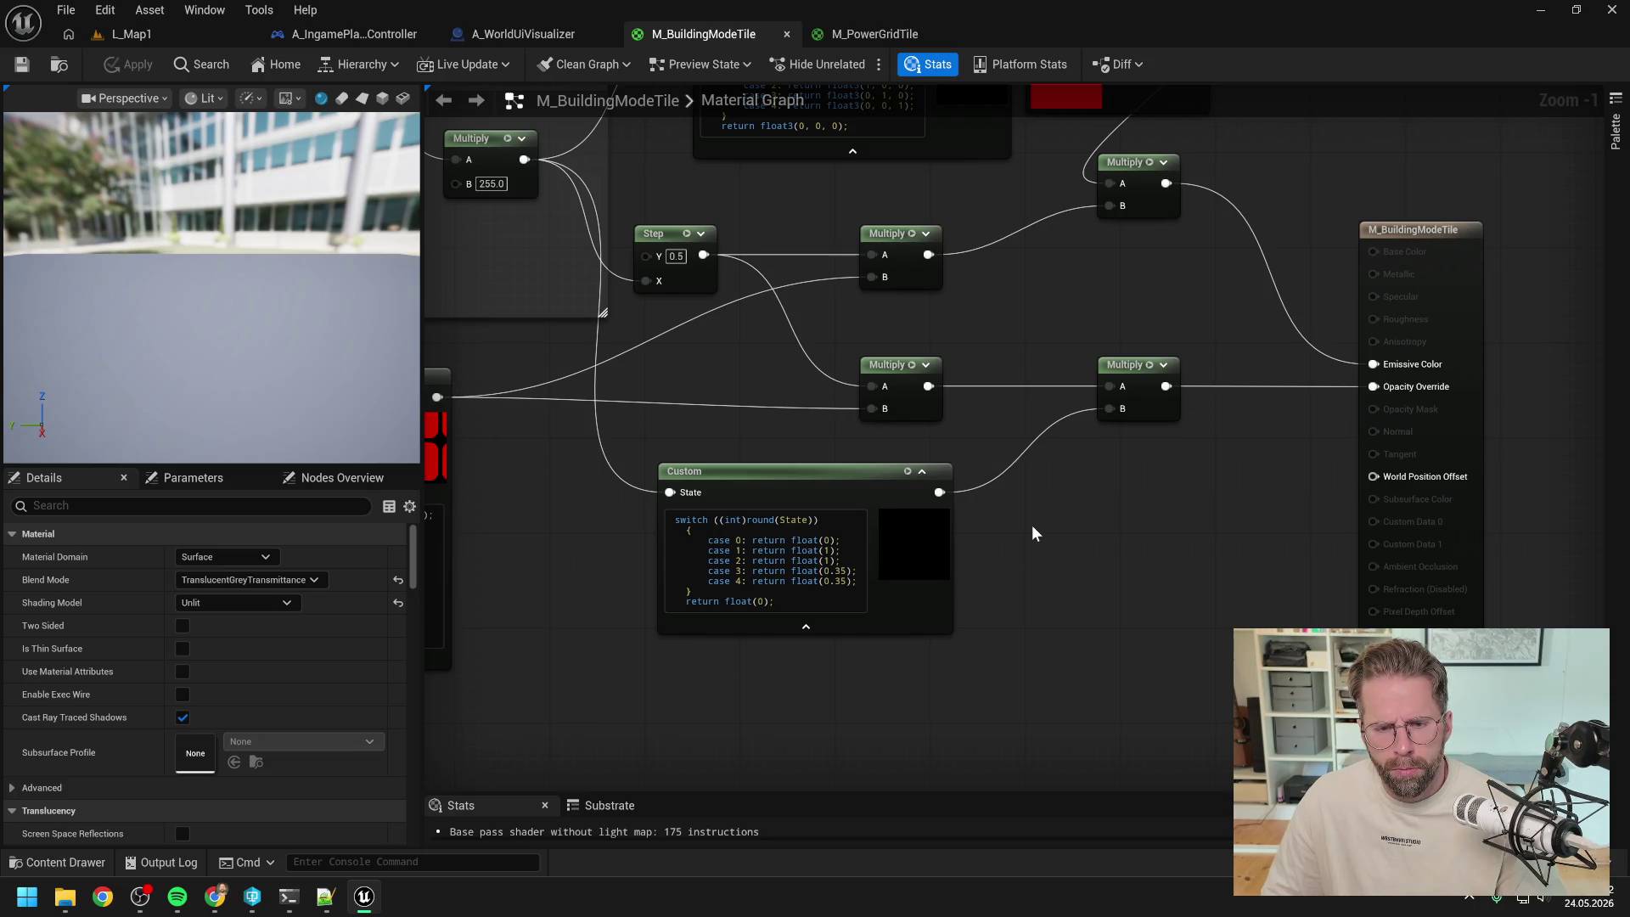
- Set the opacity Custom node's Output Type to CMOT Float 1, apply, and switch to L_Map1
drag(1023, 553, 1084, 570)
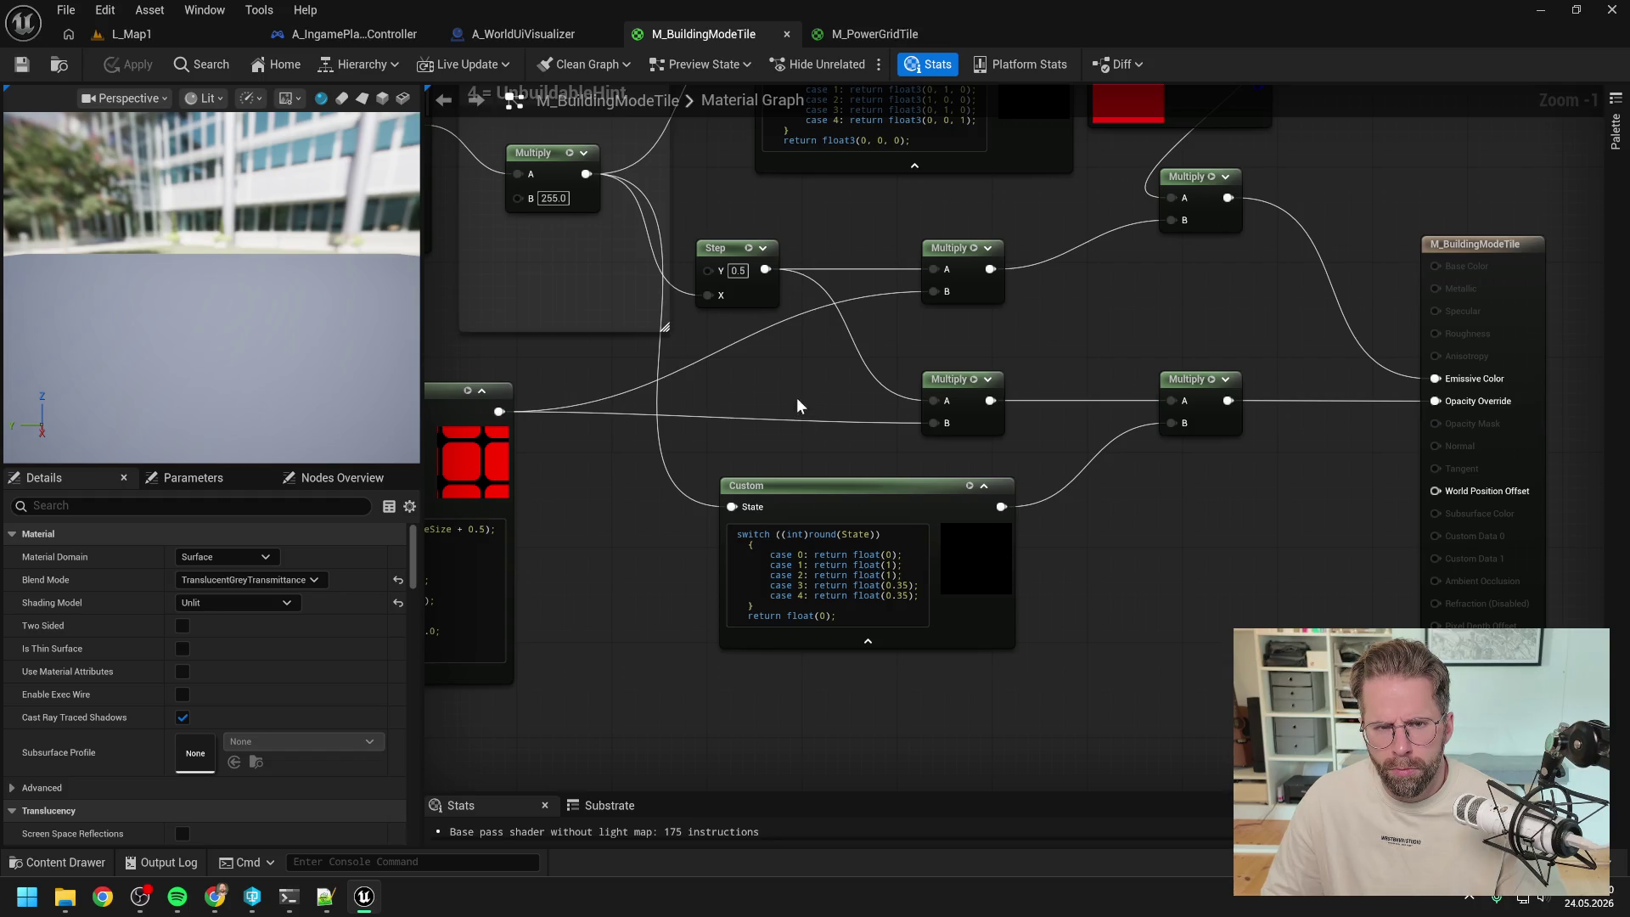
drag(797, 398, 994, 517)
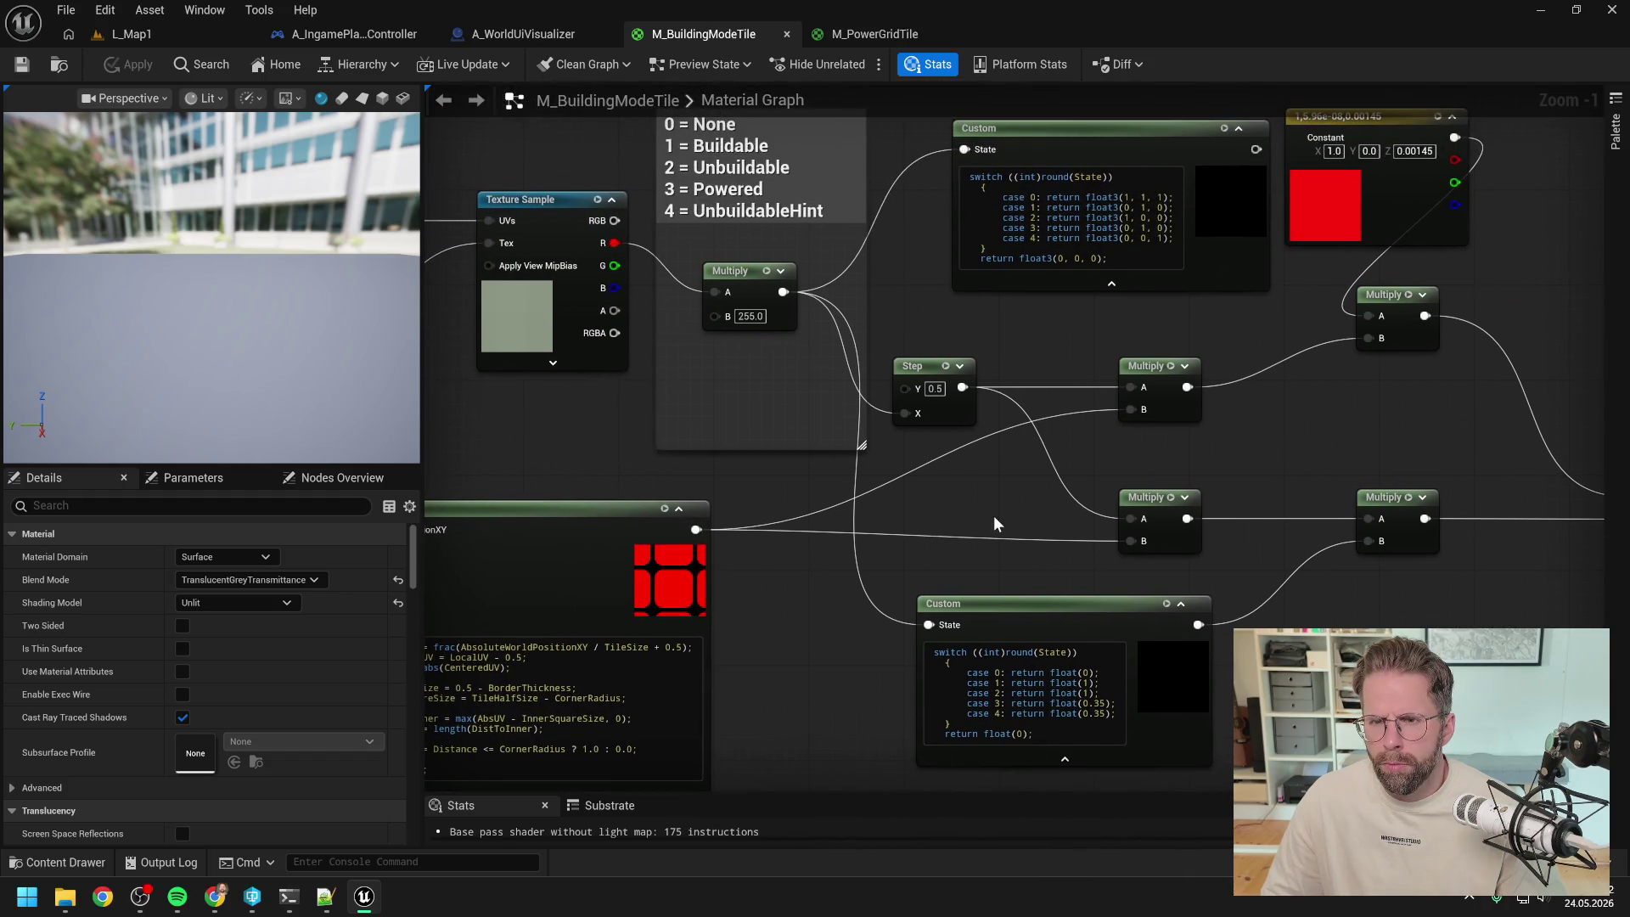
drag(1220, 455, 1146, 447)
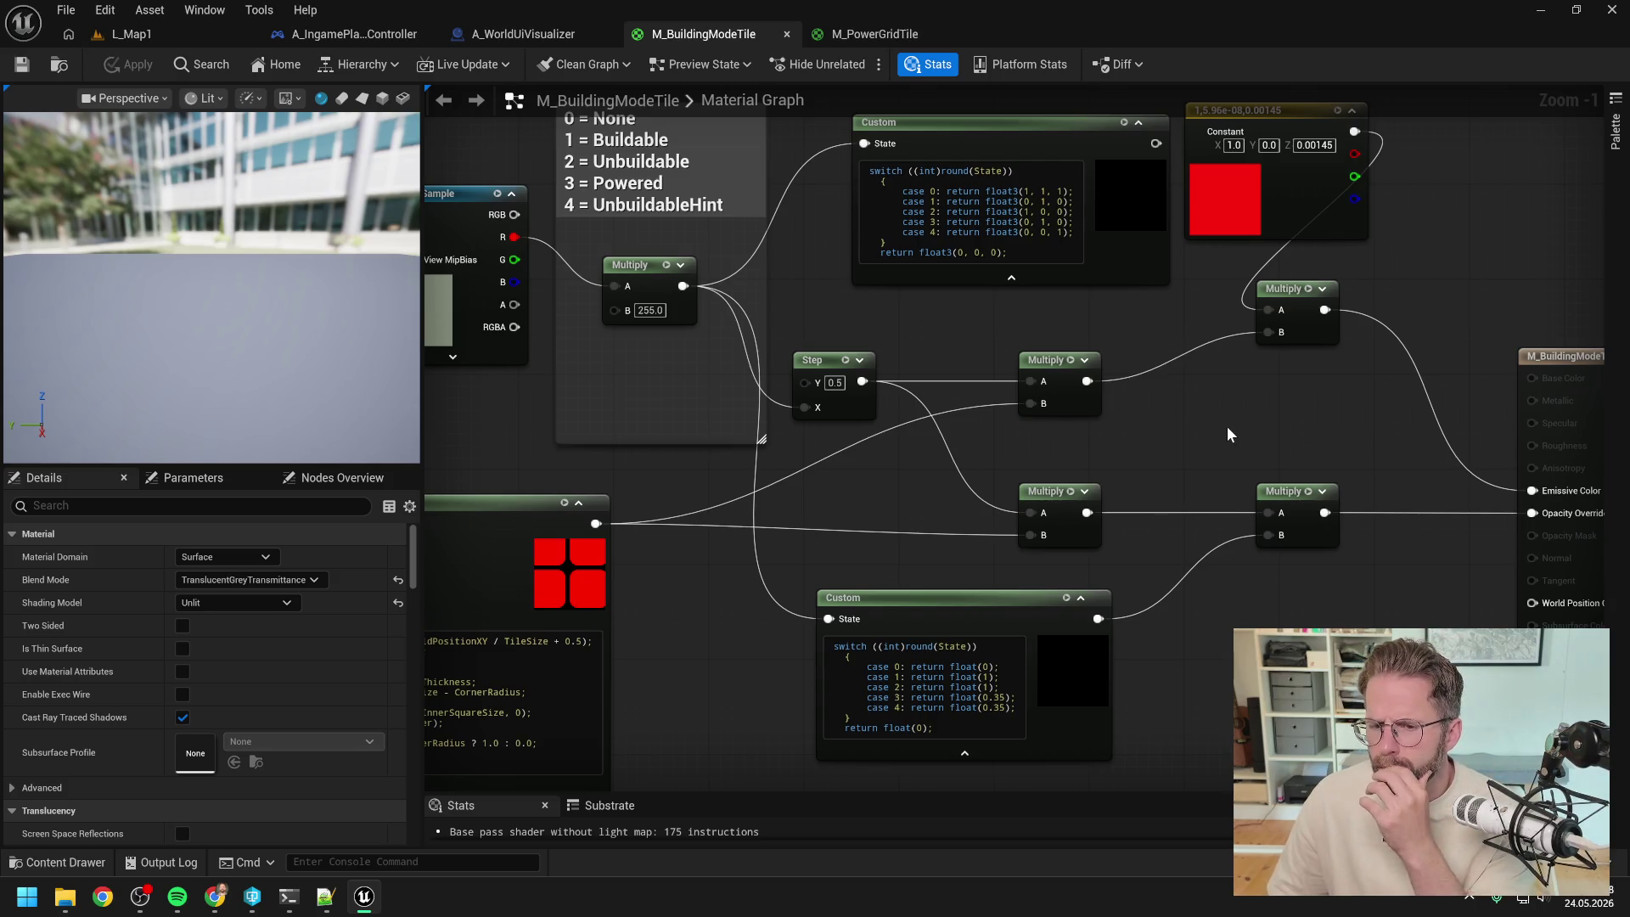
drag(1227, 428, 1156, 392)
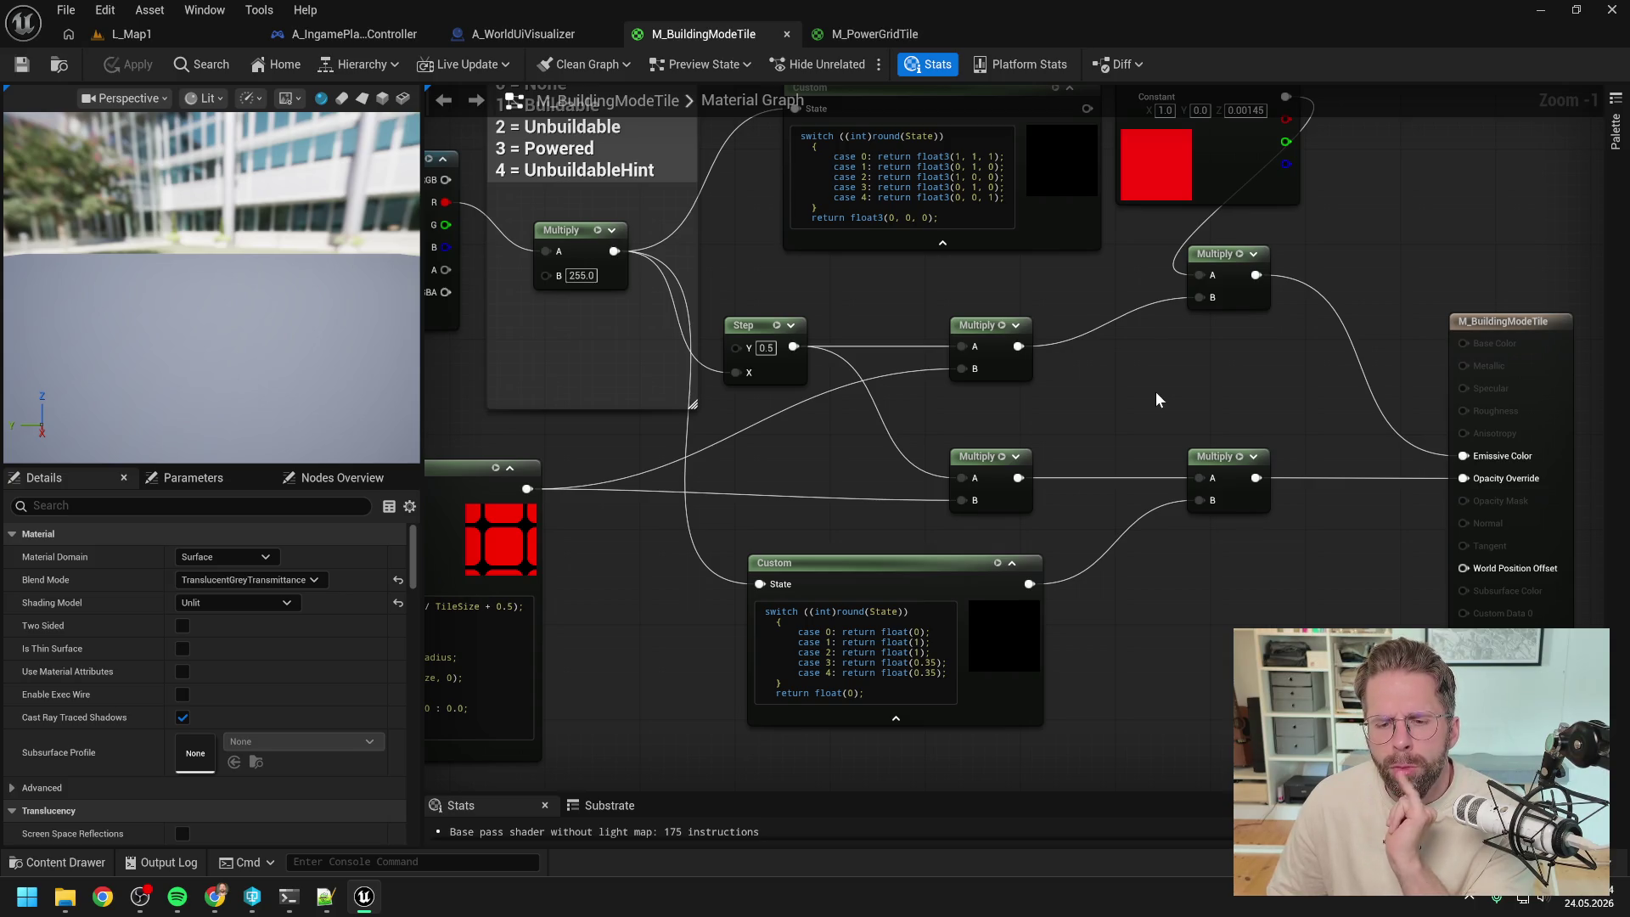
click(889, 564)
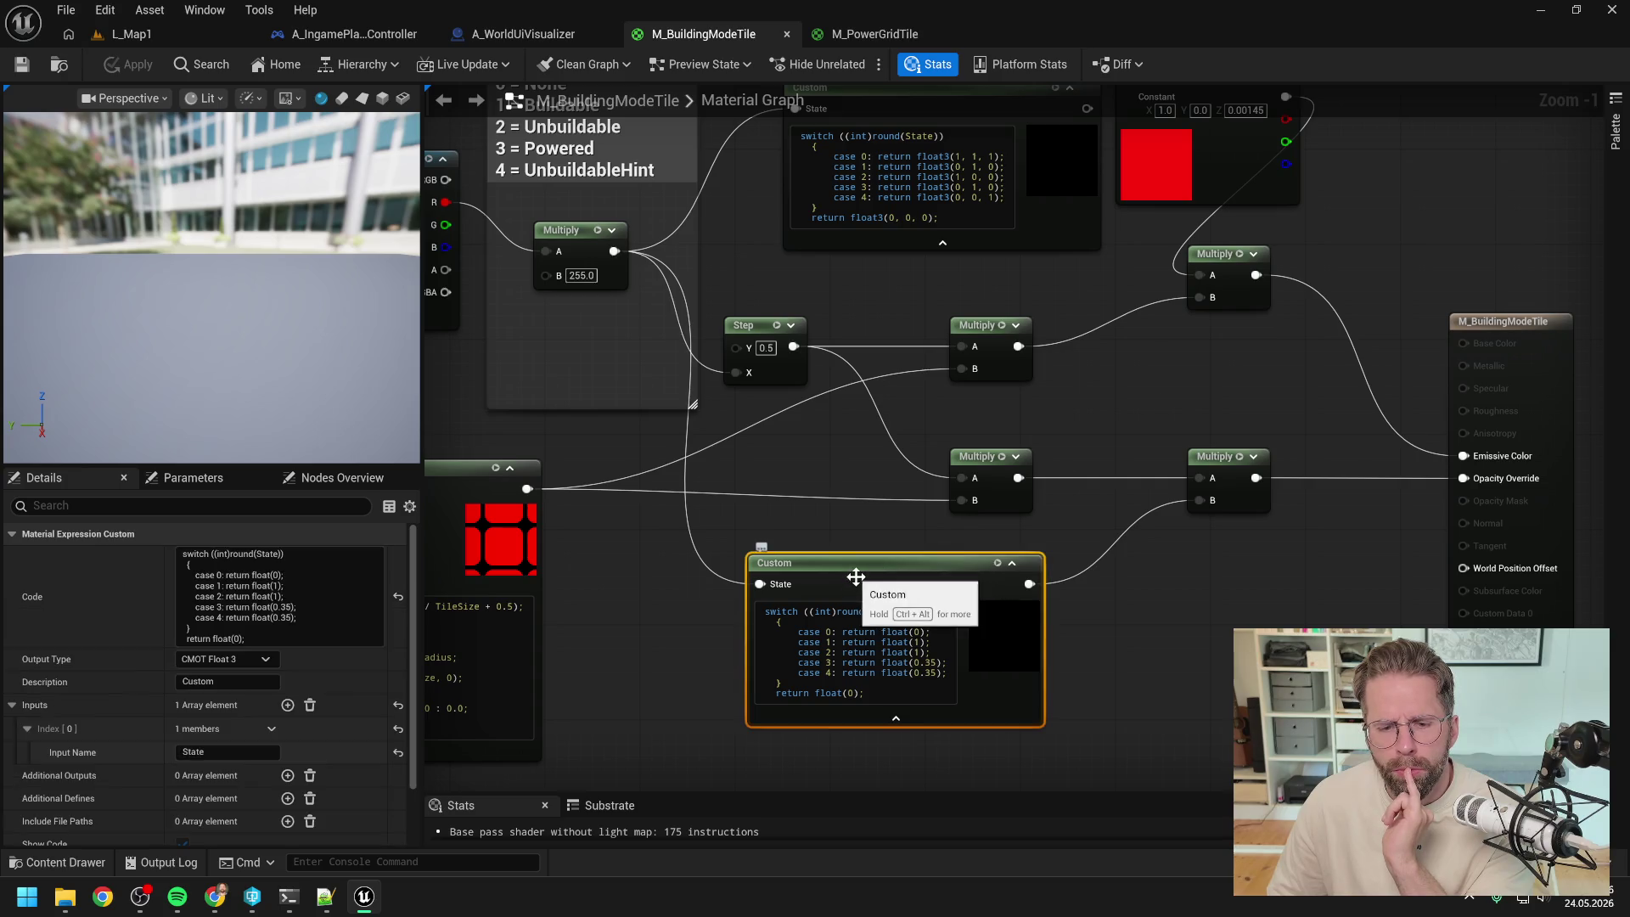
click(231, 661)
click(208, 676)
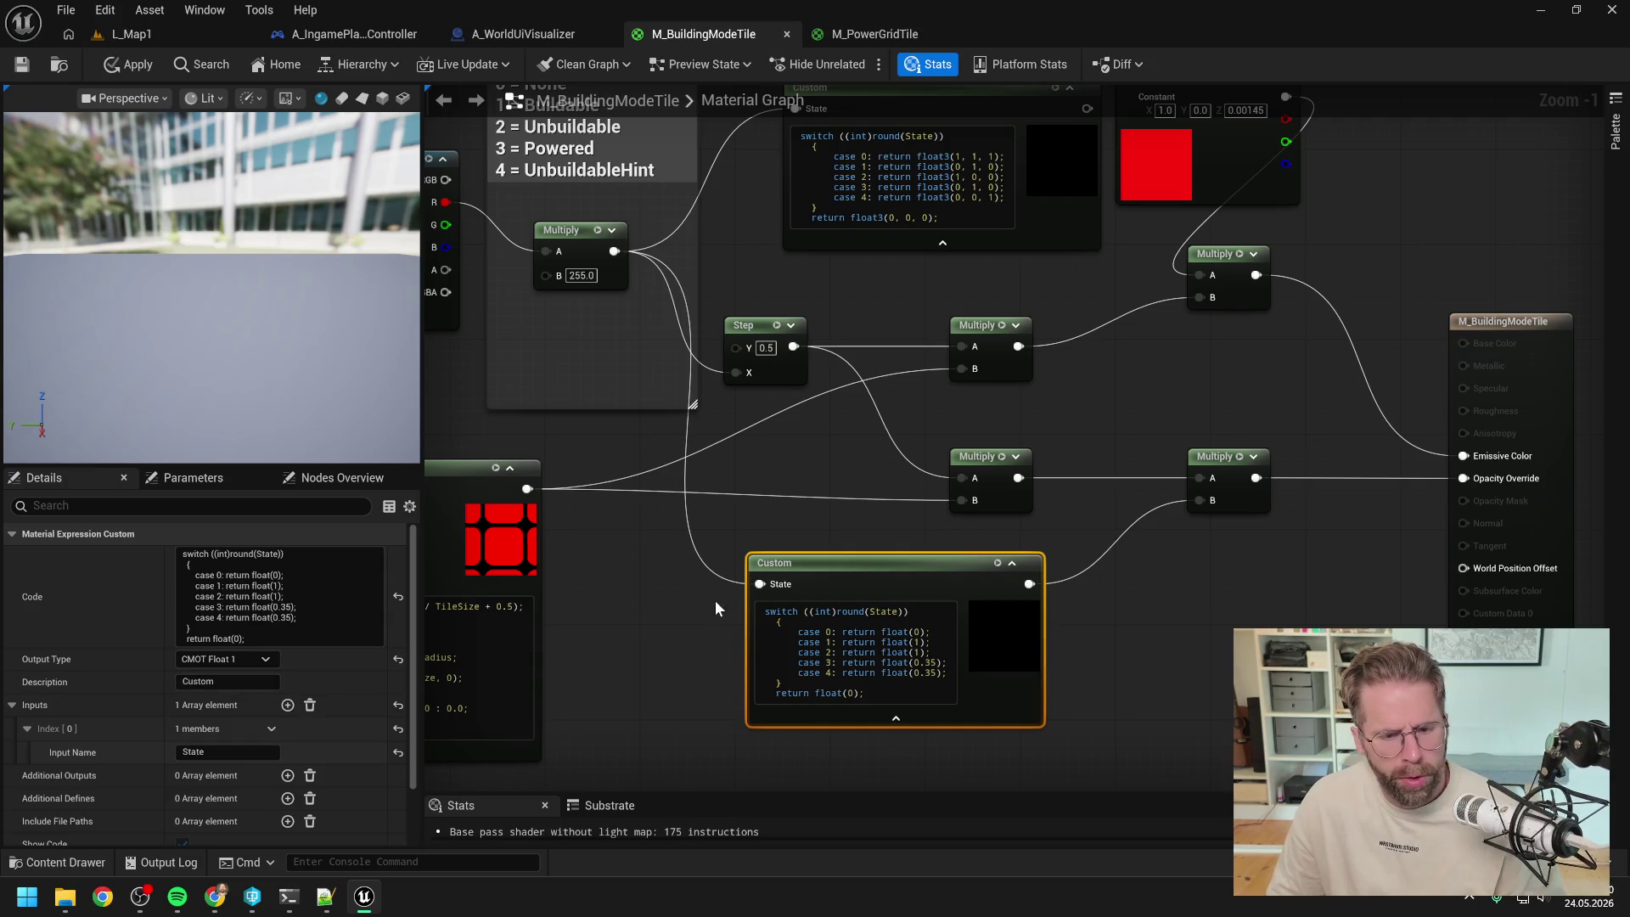
click(248, 659)
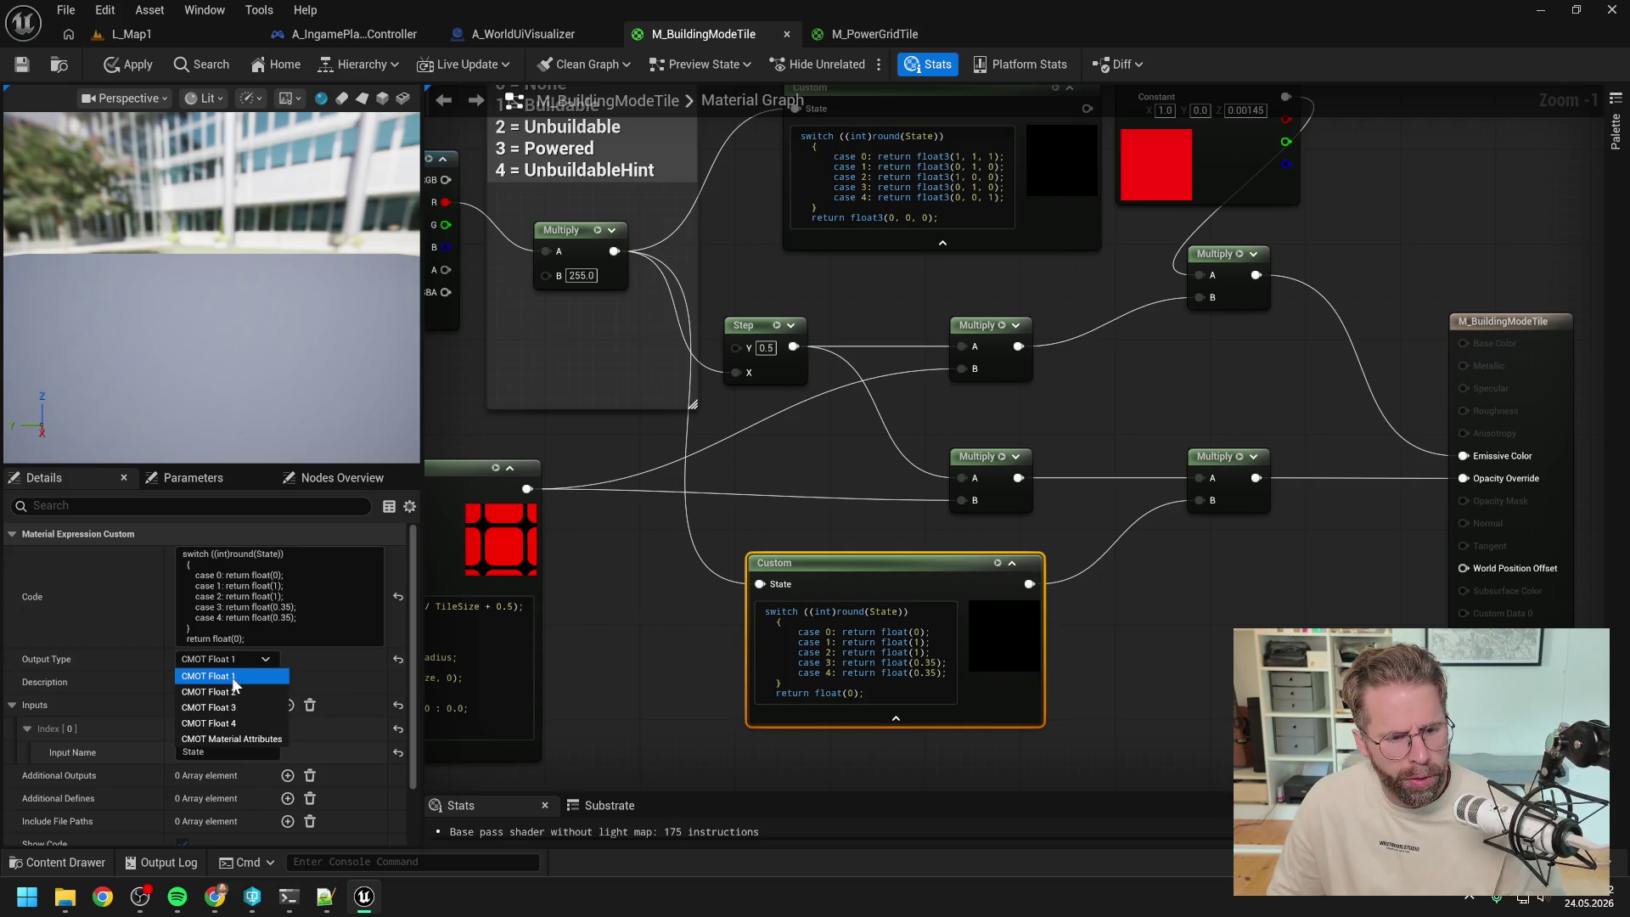
click(232, 676)
click(628, 652)
click(136, 66)
click(155, 34)
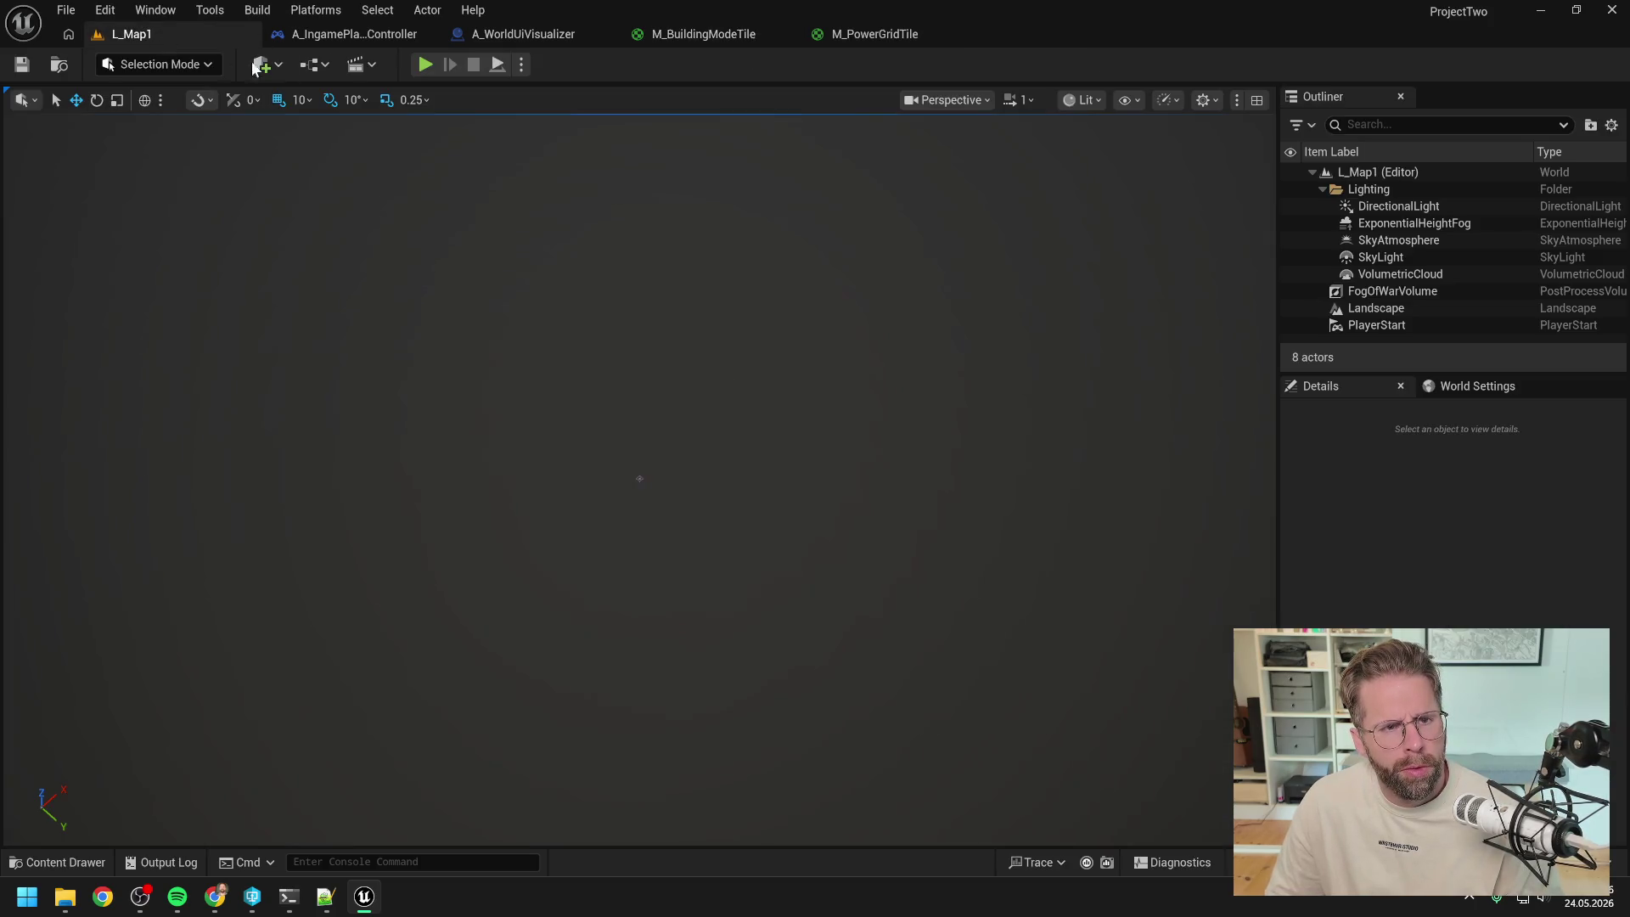
- Play-test power grid placement in L_Map1 to see red outer tiles, then return to M_BuildingModeTile
click(424, 66)
click(1053, 713)
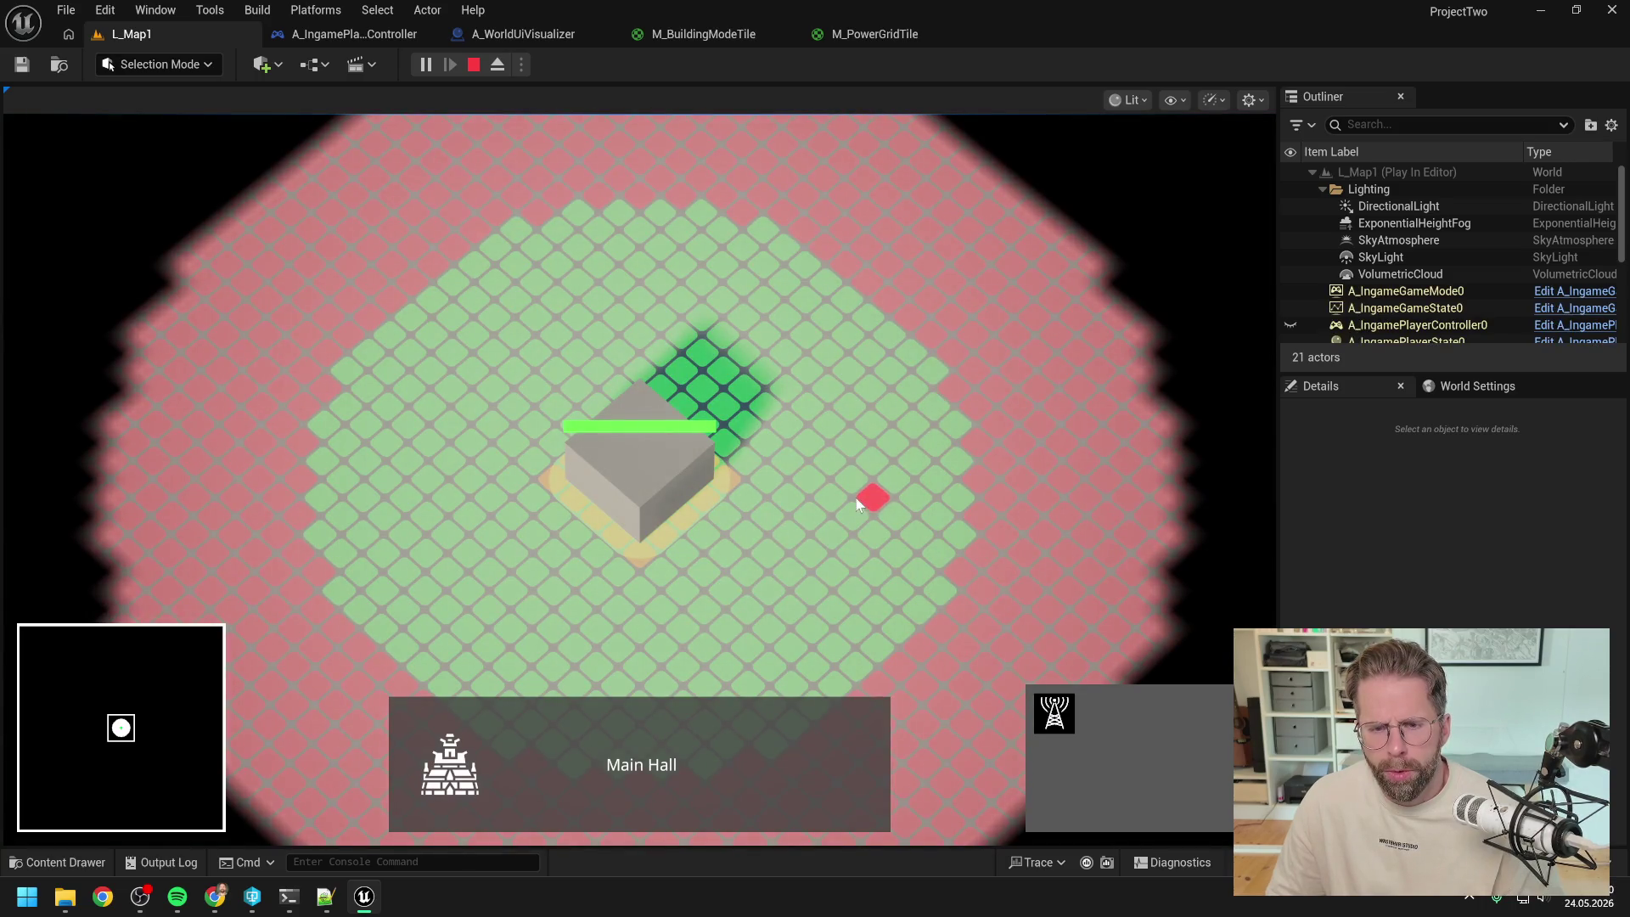
key(Escape)
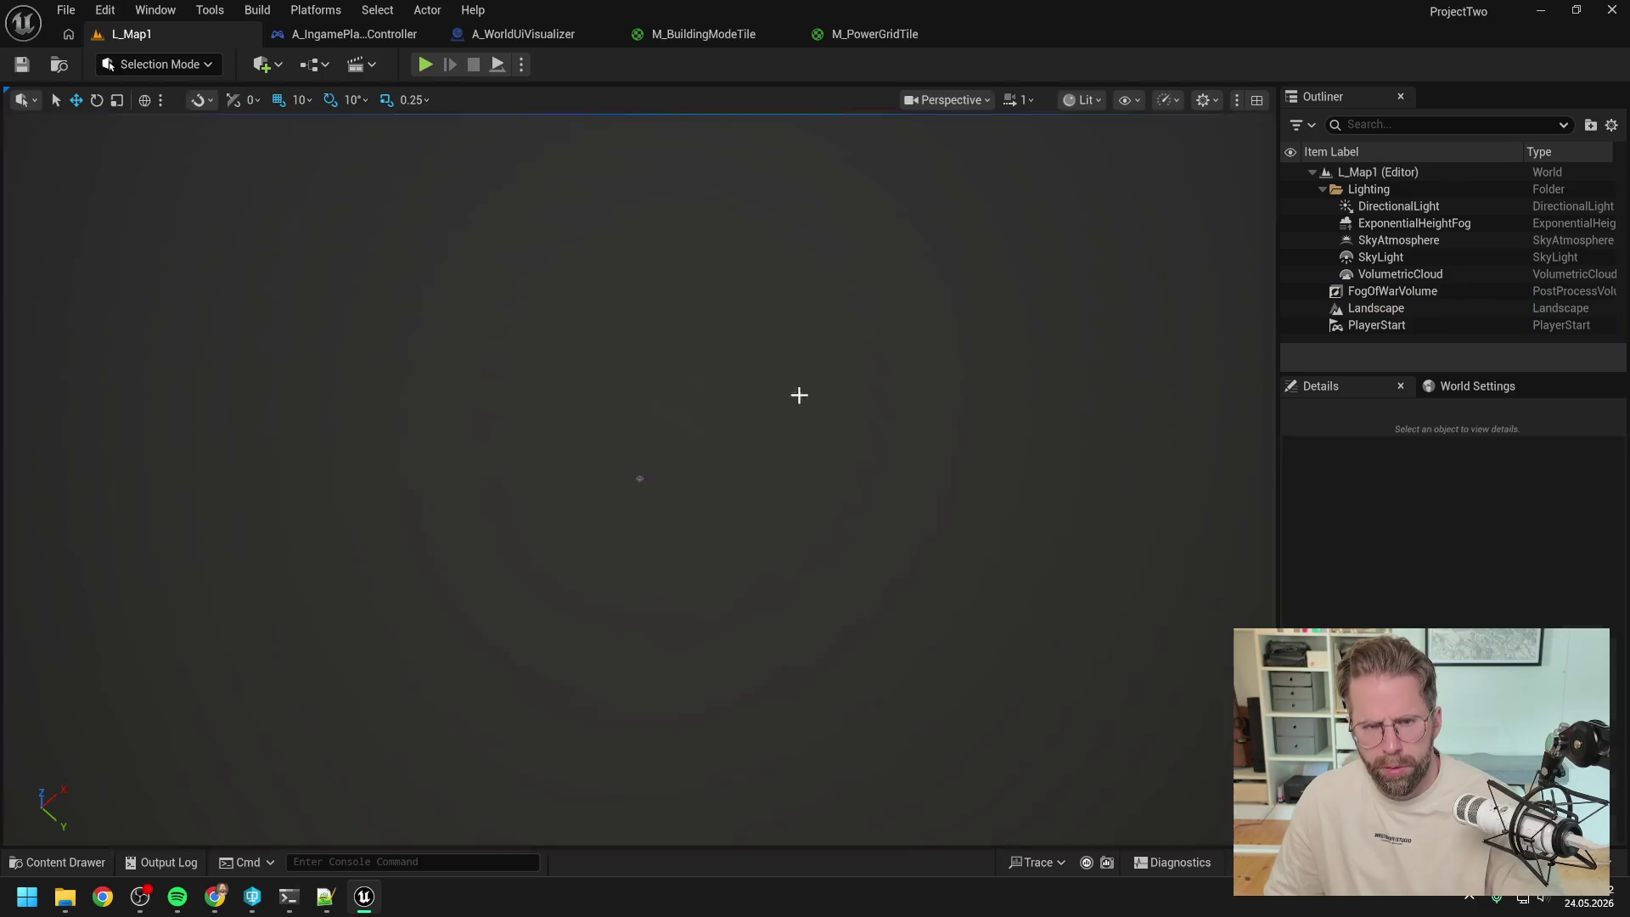
click(493, 34)
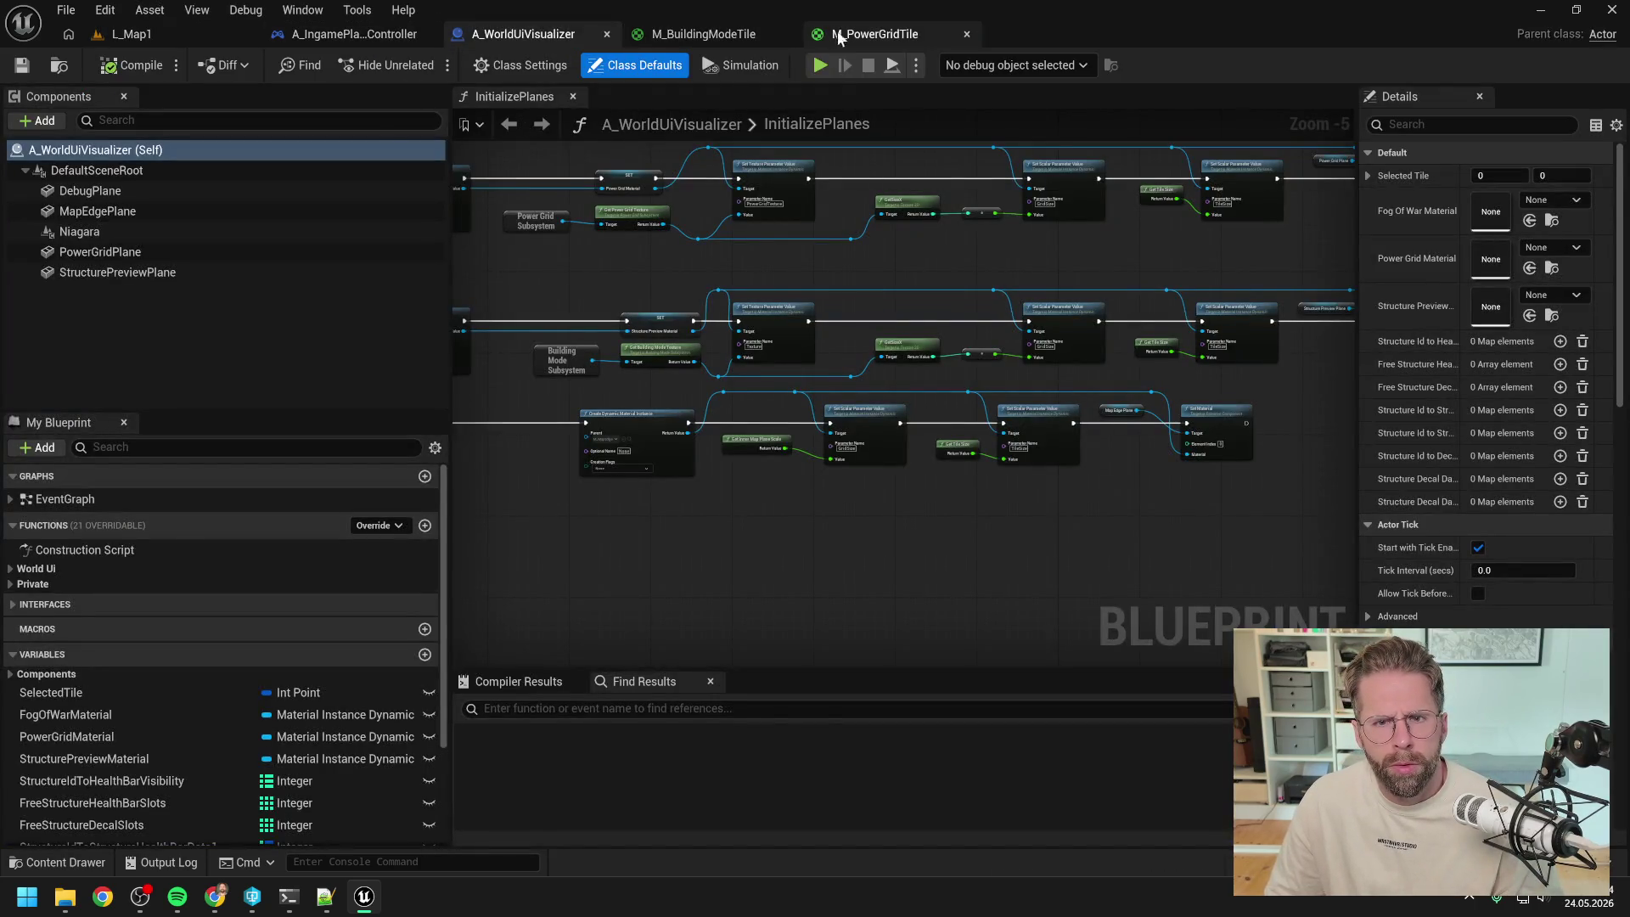
click(849, 34)
click(710, 34)
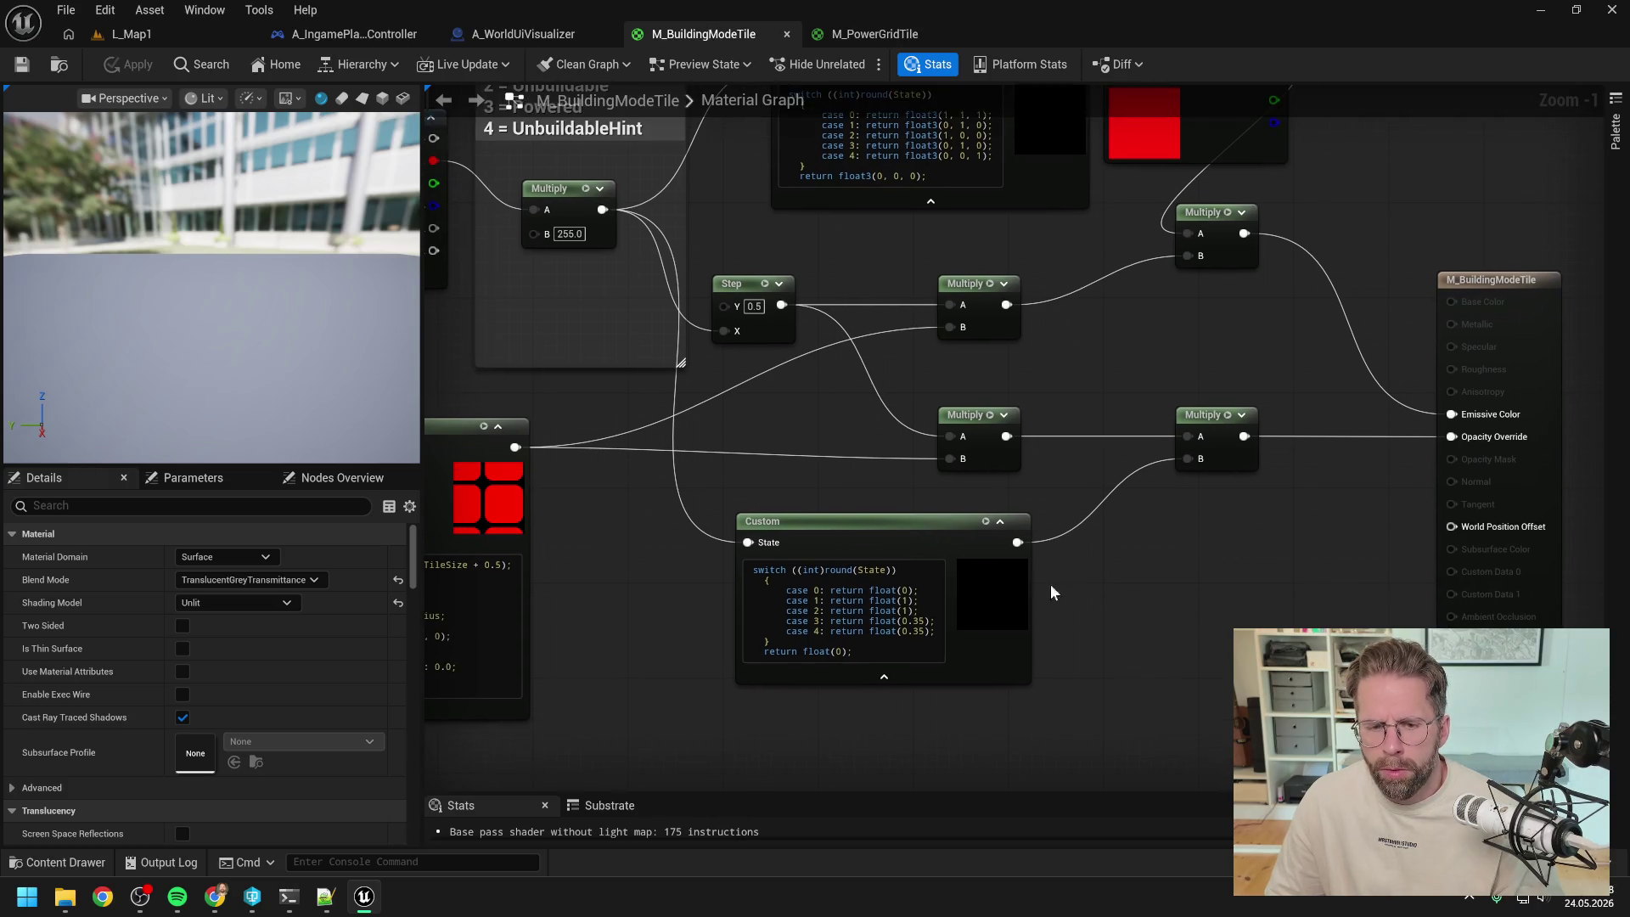
click(925, 541)
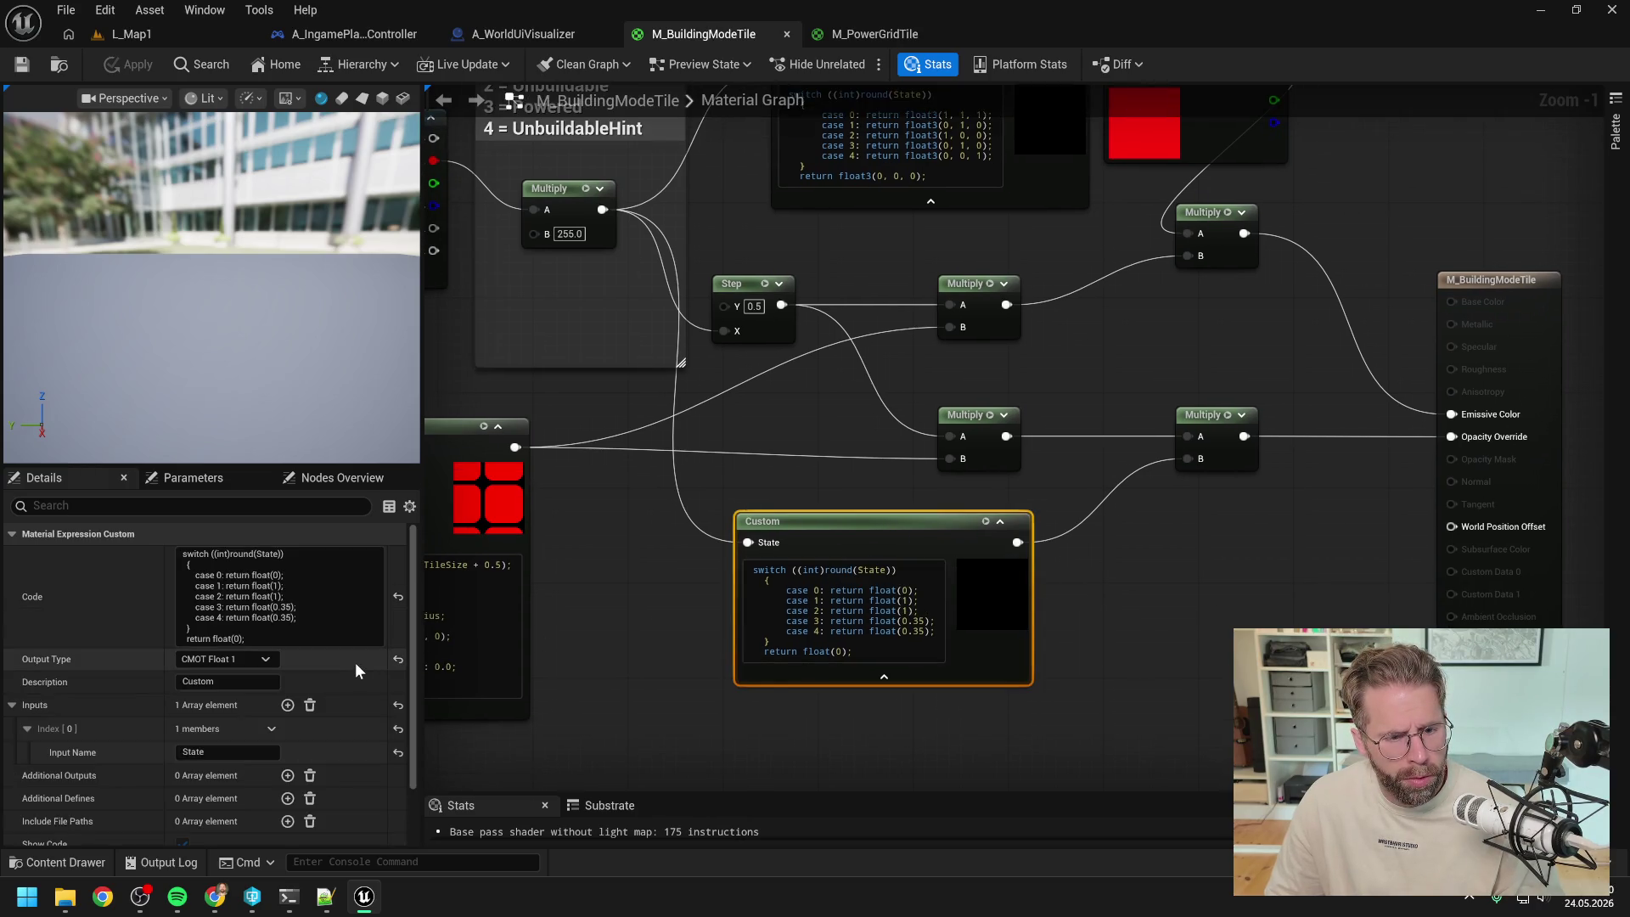
click(231, 660)
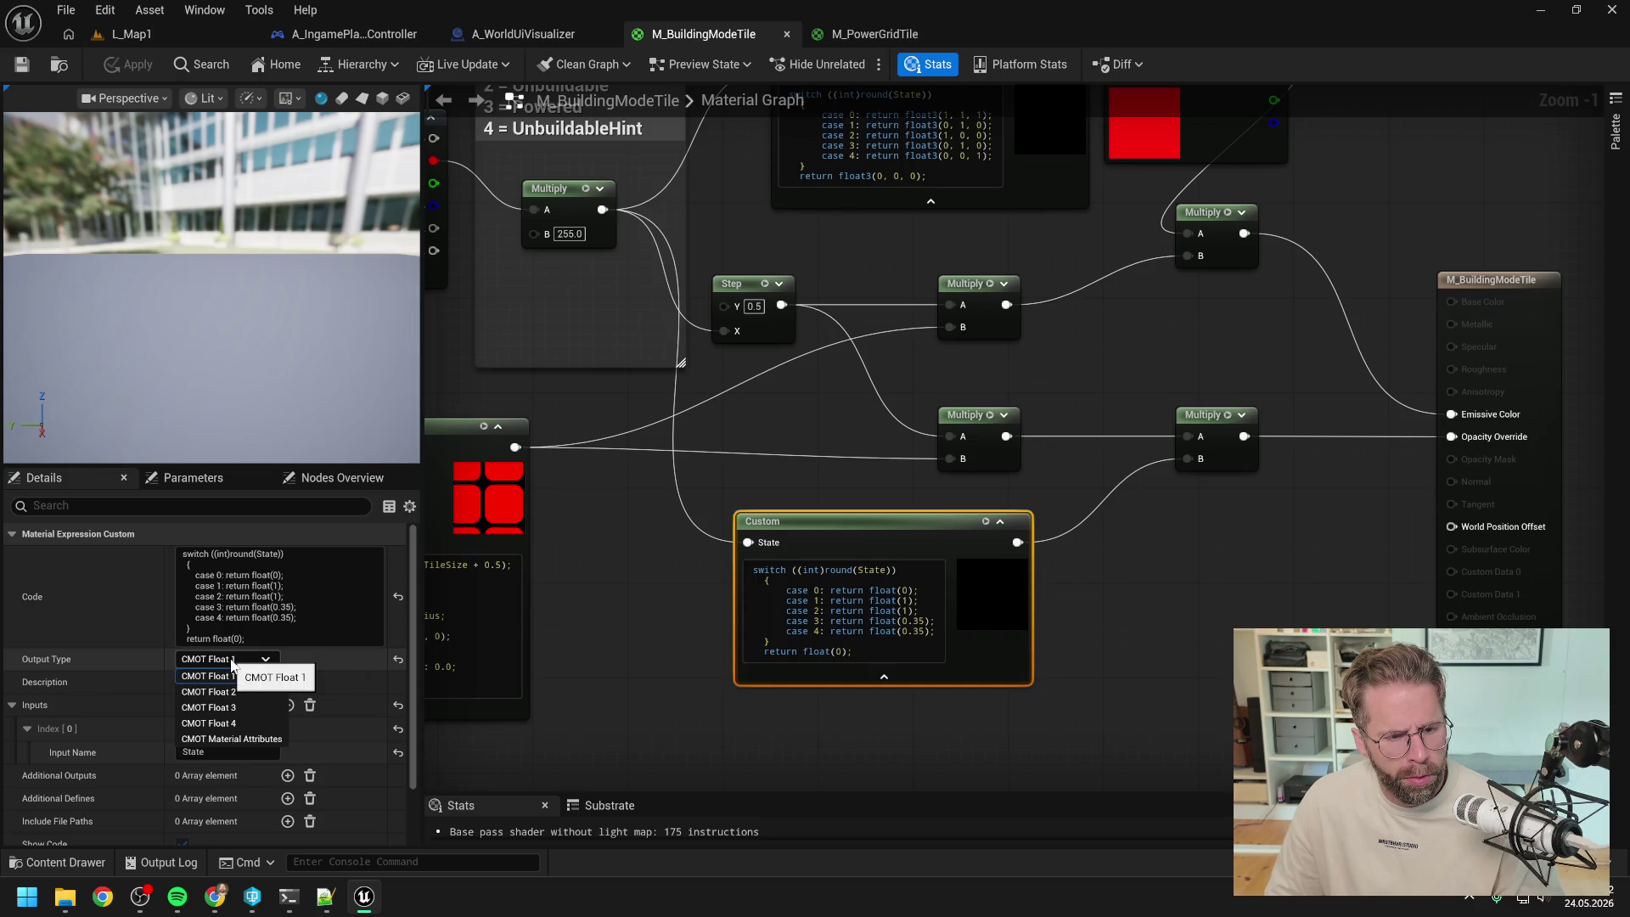
click(242, 675)
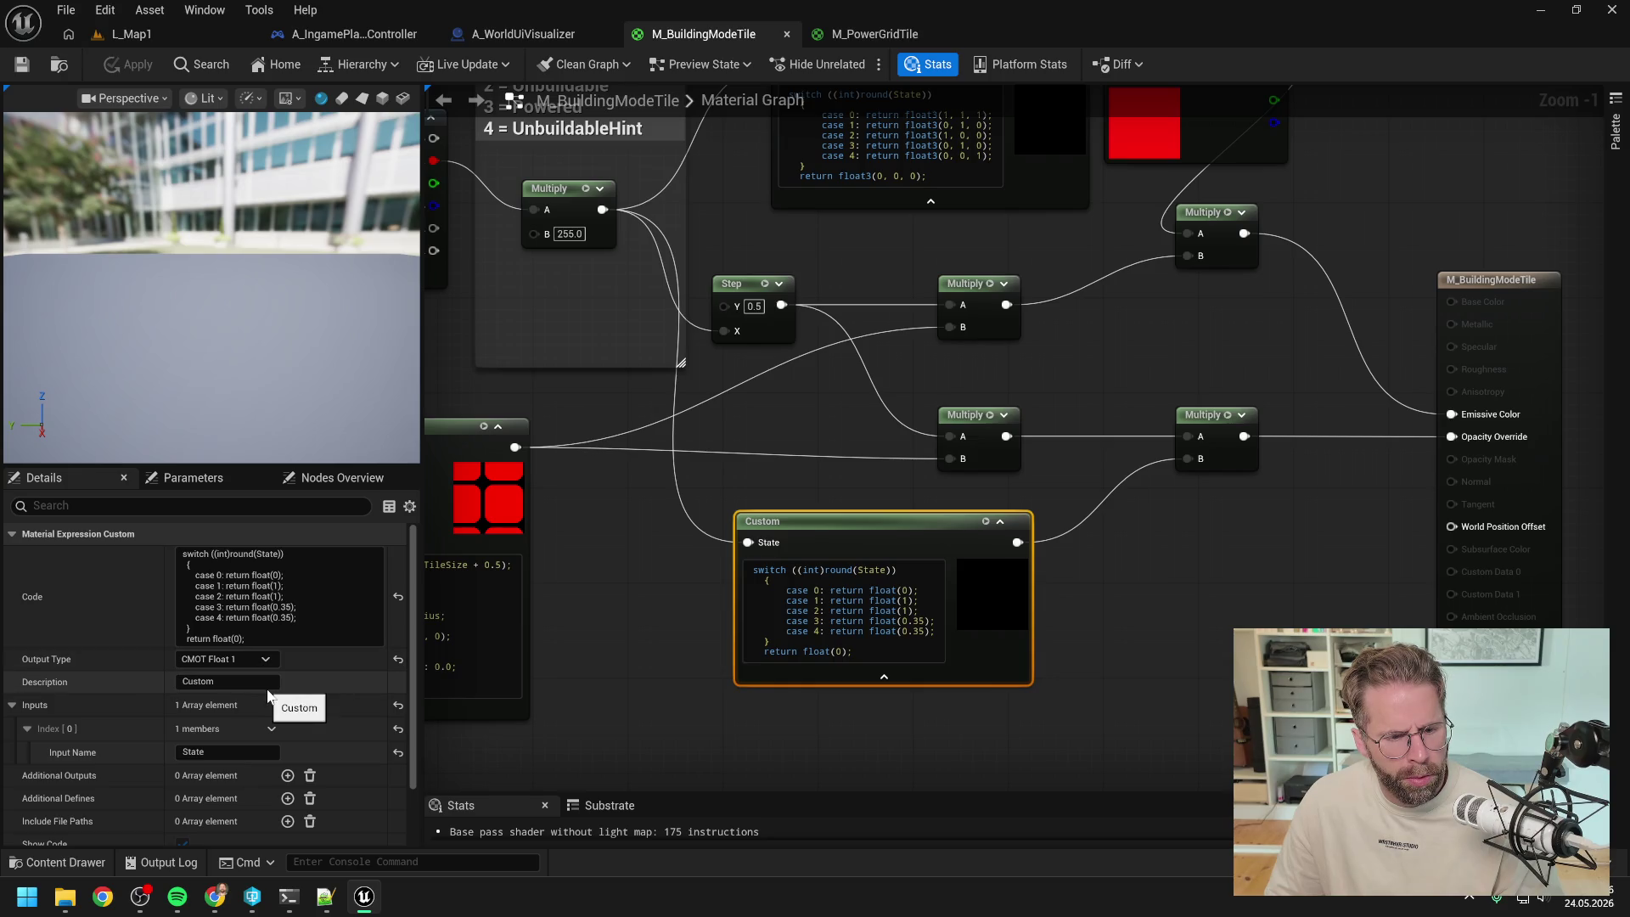
scroll(265, 686, down, 2)
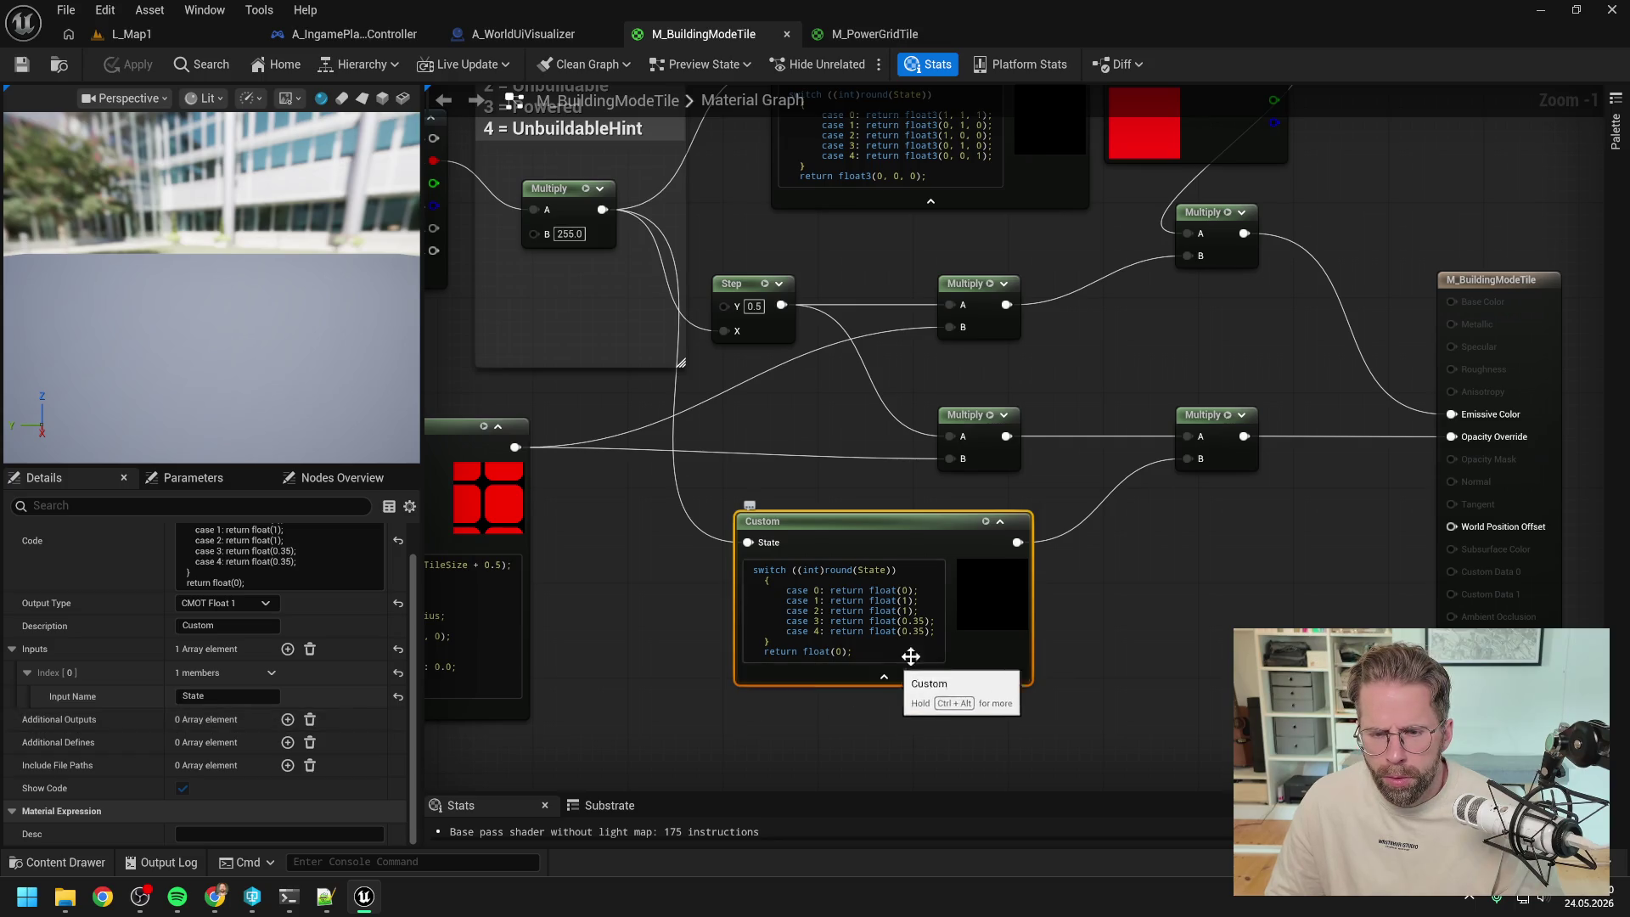
click(1073, 589)
drag(1148, 584, 1102, 596)
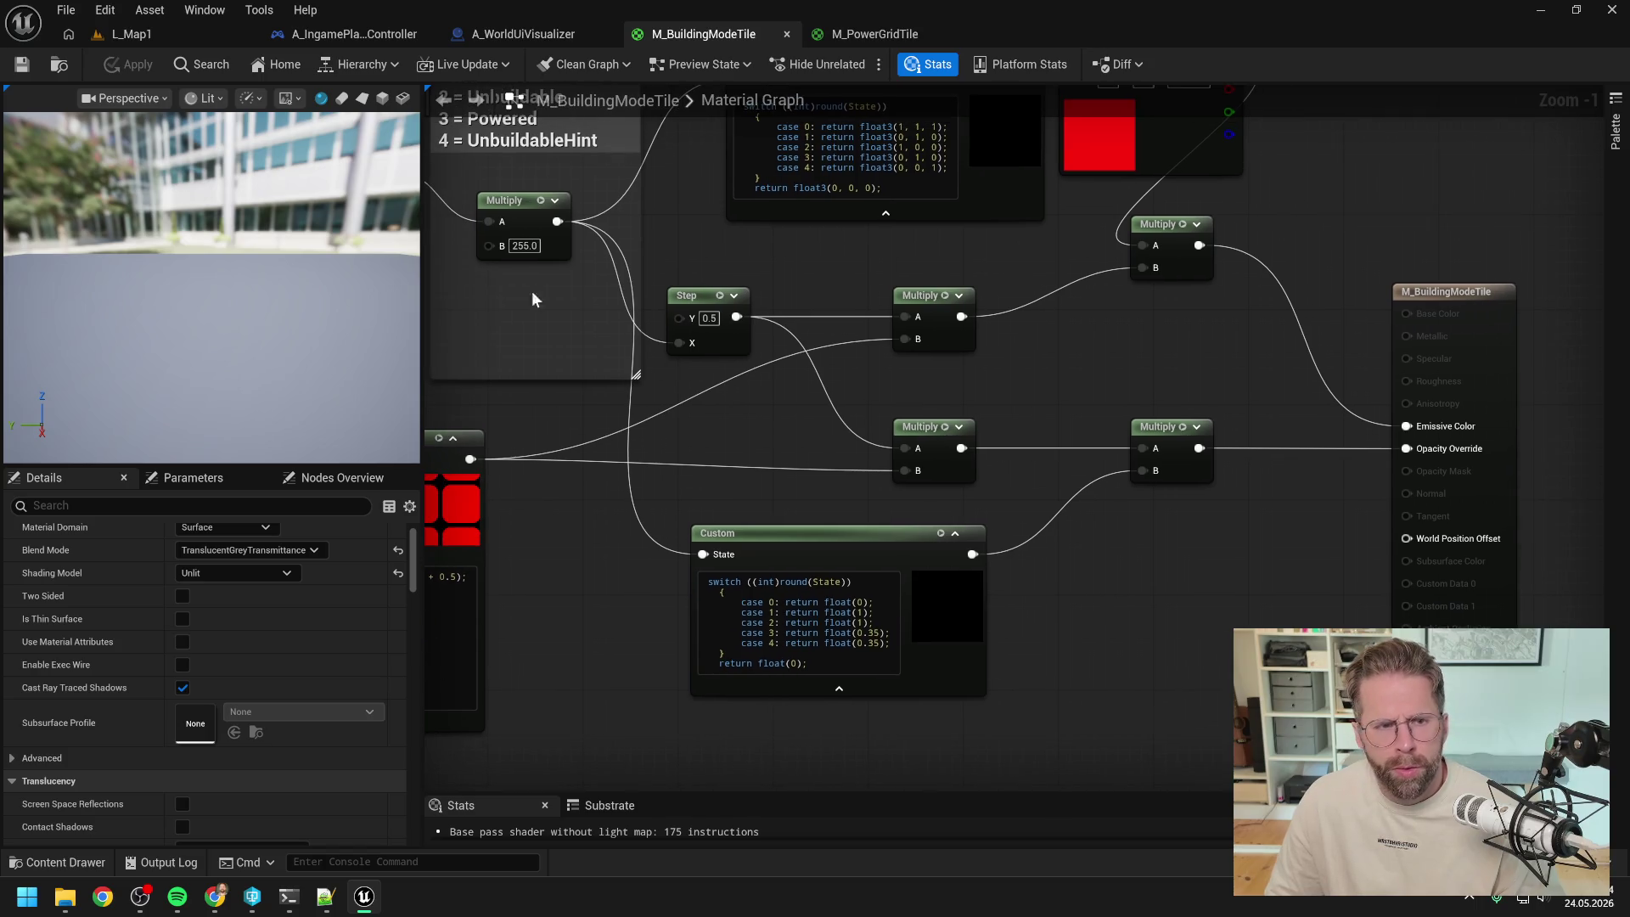
click(298, 902)
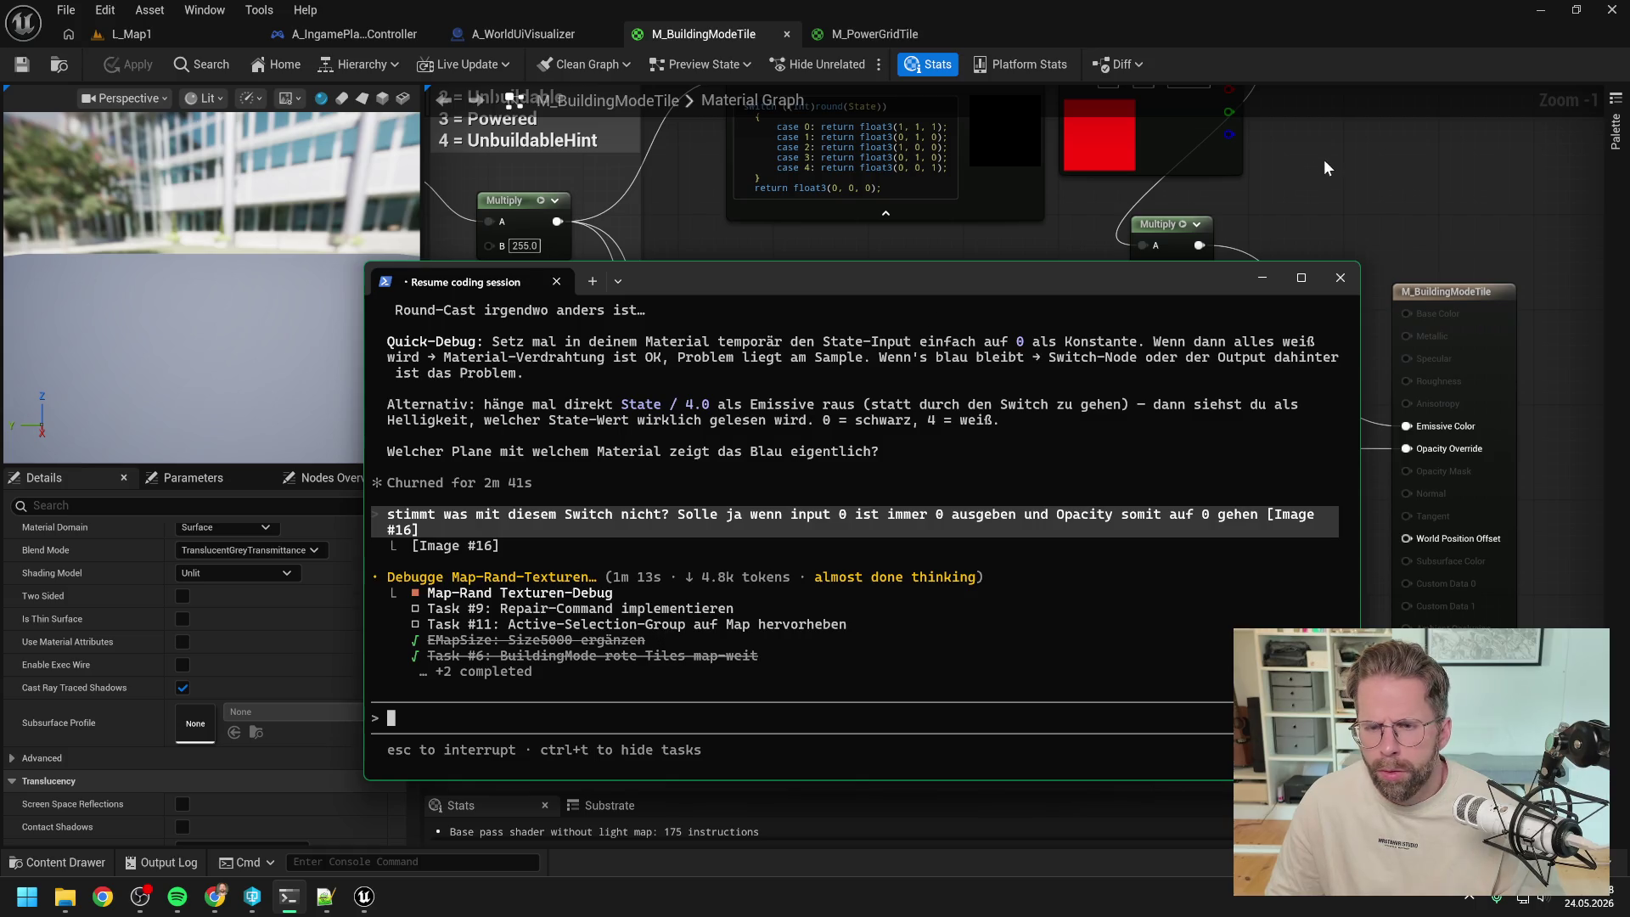
click(1330, 182)
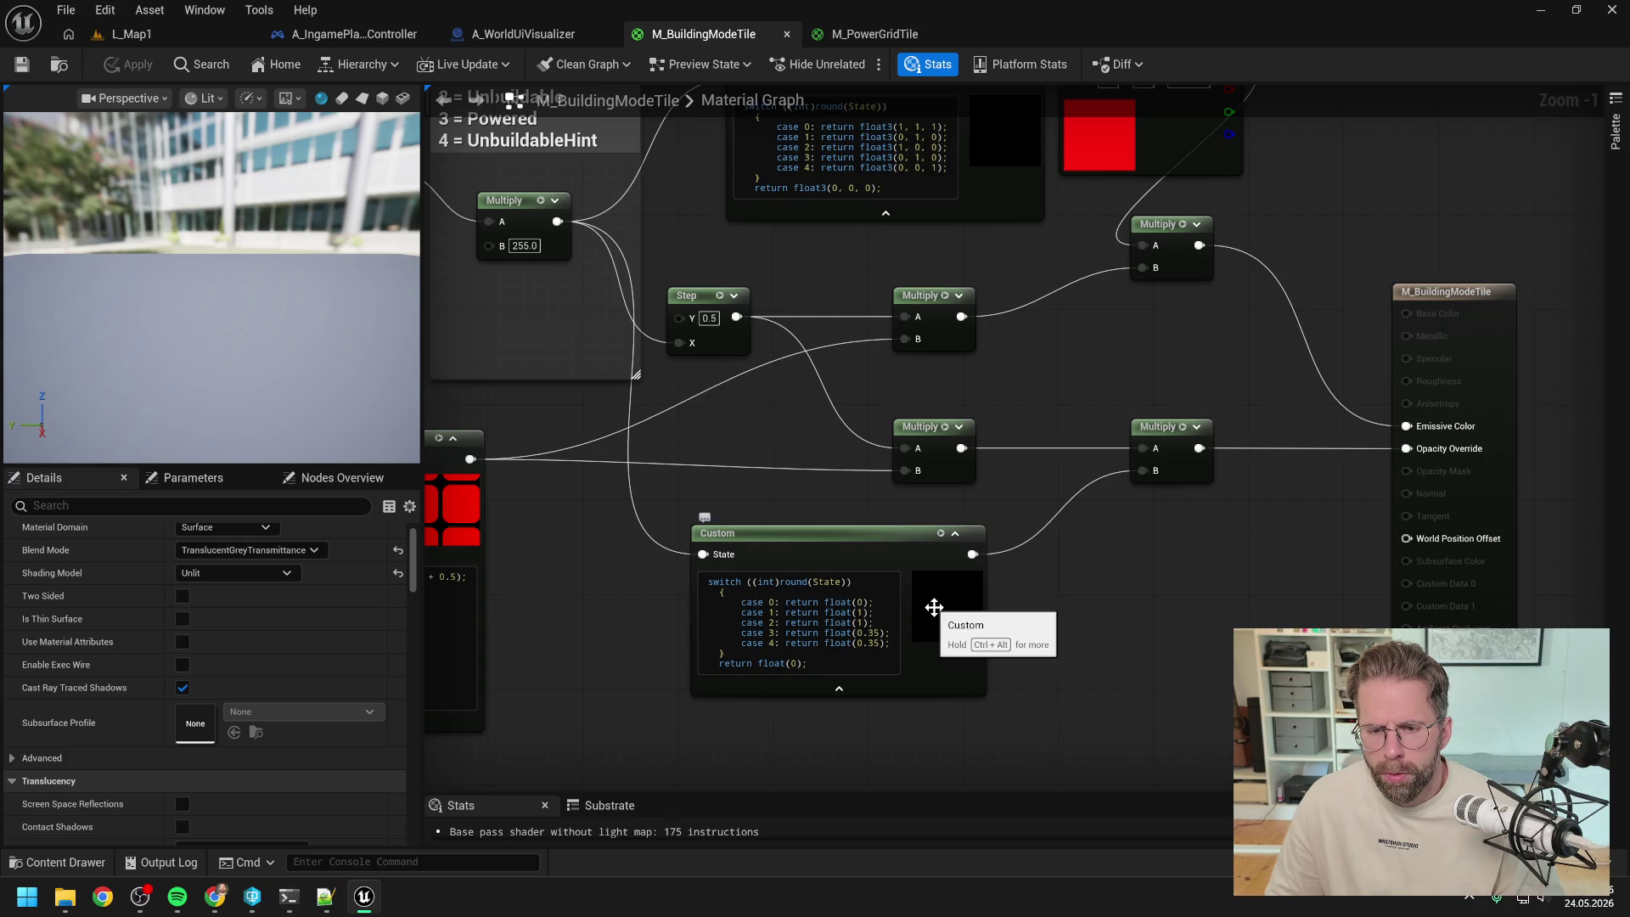
click(800, 542)
scroll(280, 607, up, 2)
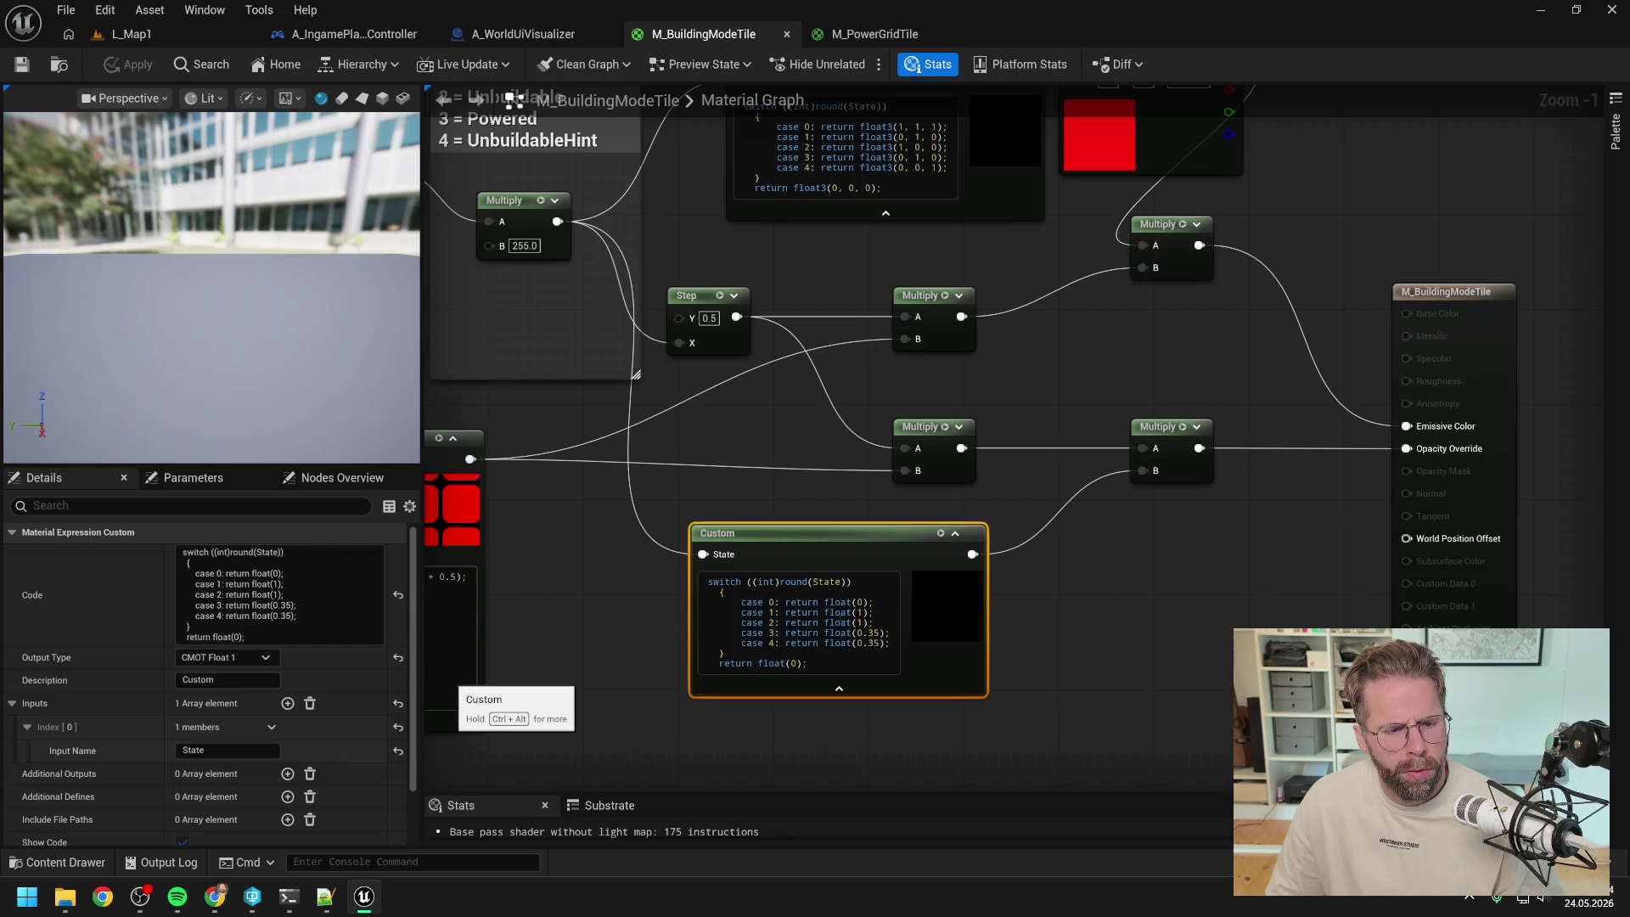
scroll(331, 643, down, 2)
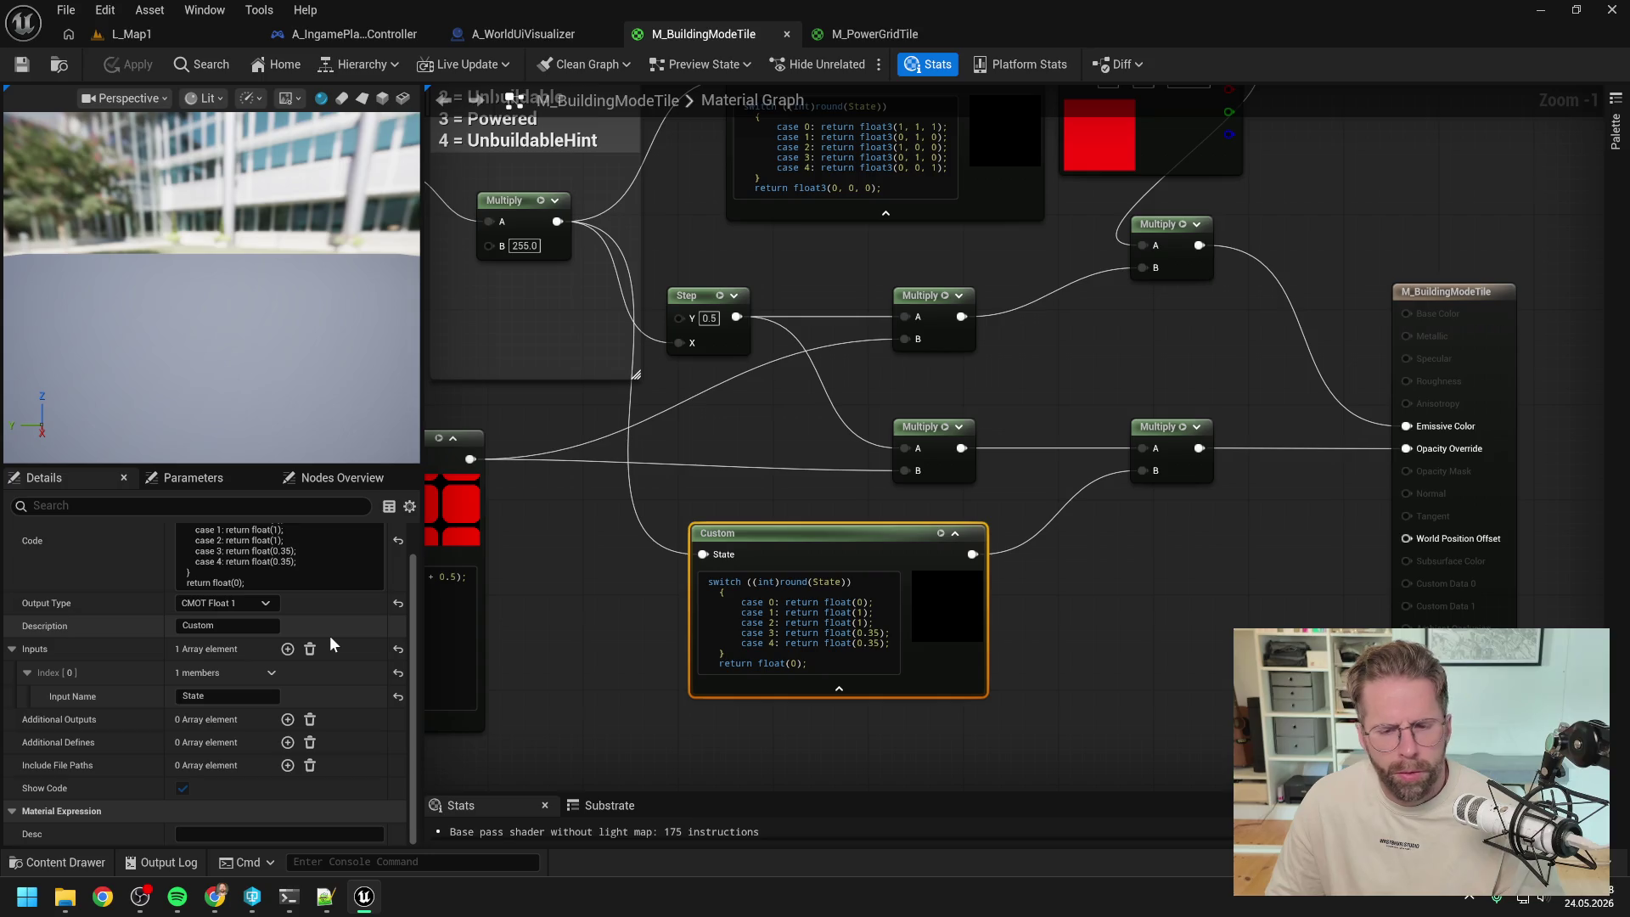
drag(679, 570, 925, 655)
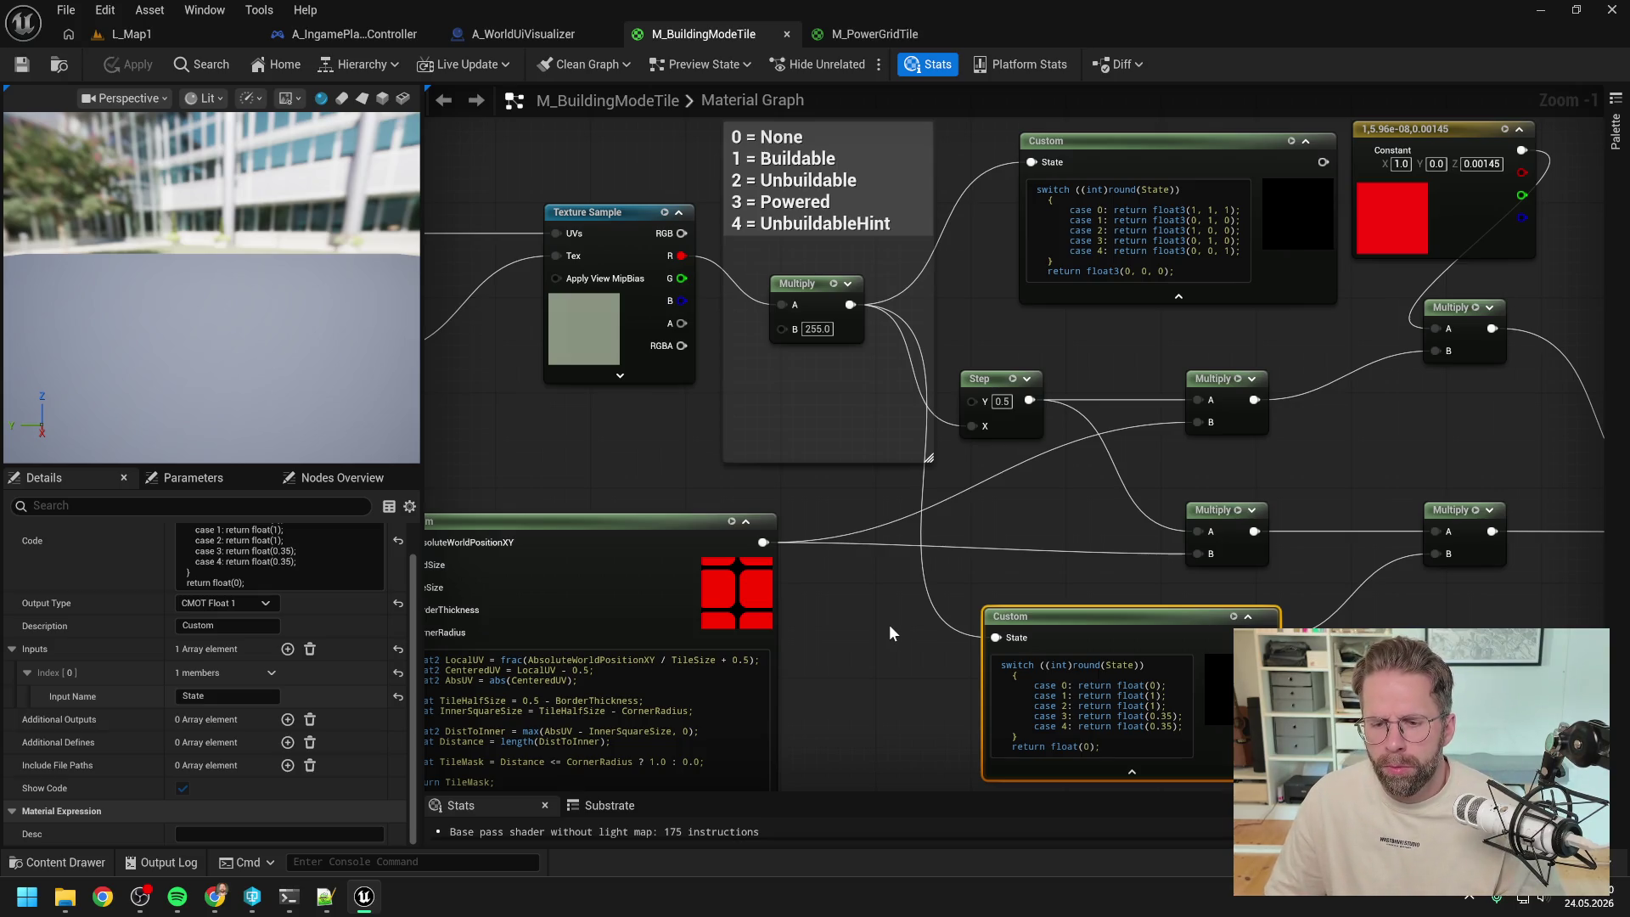
mouse_move(1062, 564)
mouse_down()
mouse_move(956, 611)
mouse_move(919, 563)
mouse_up()
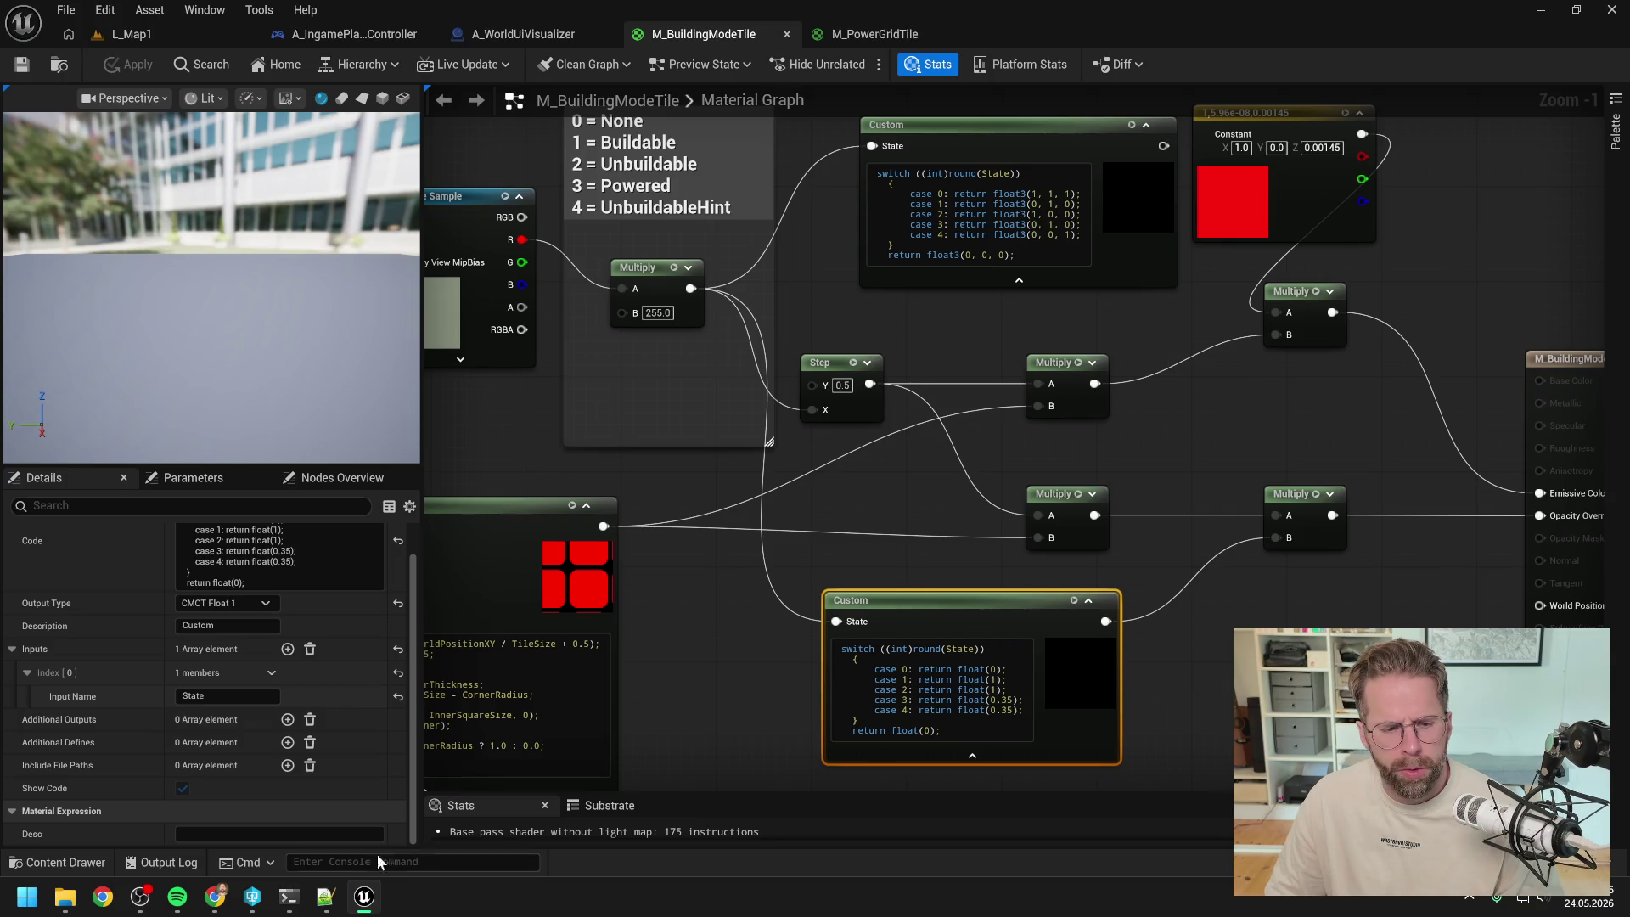
click(288, 896)
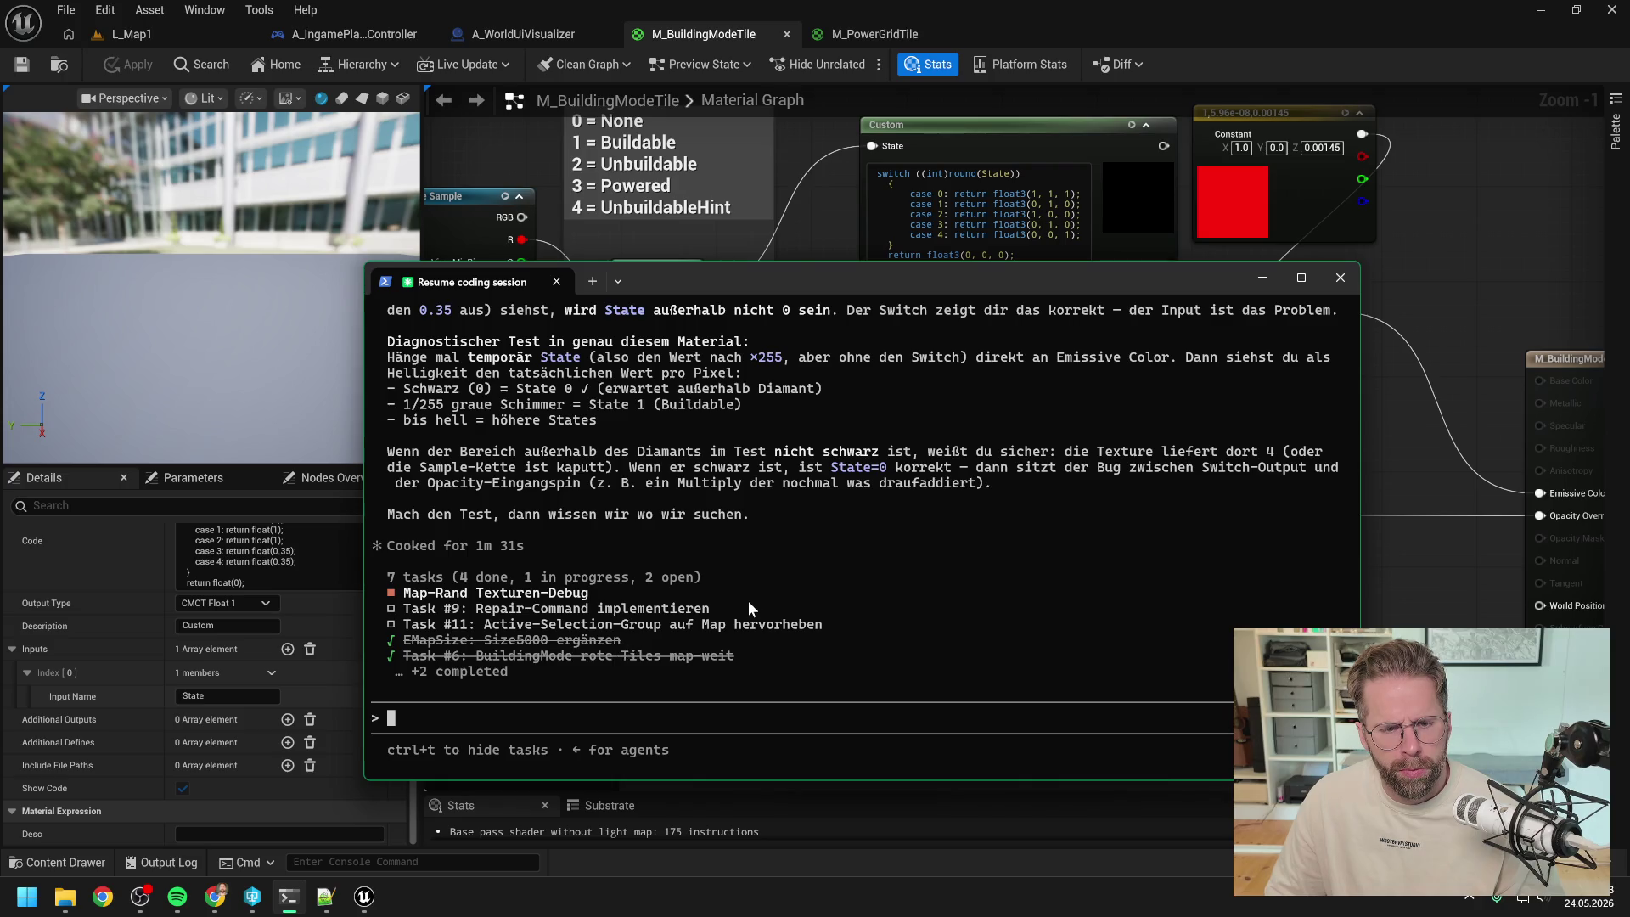
scroll(745, 605, up, 2)
scroll(859, 609, up, 2)
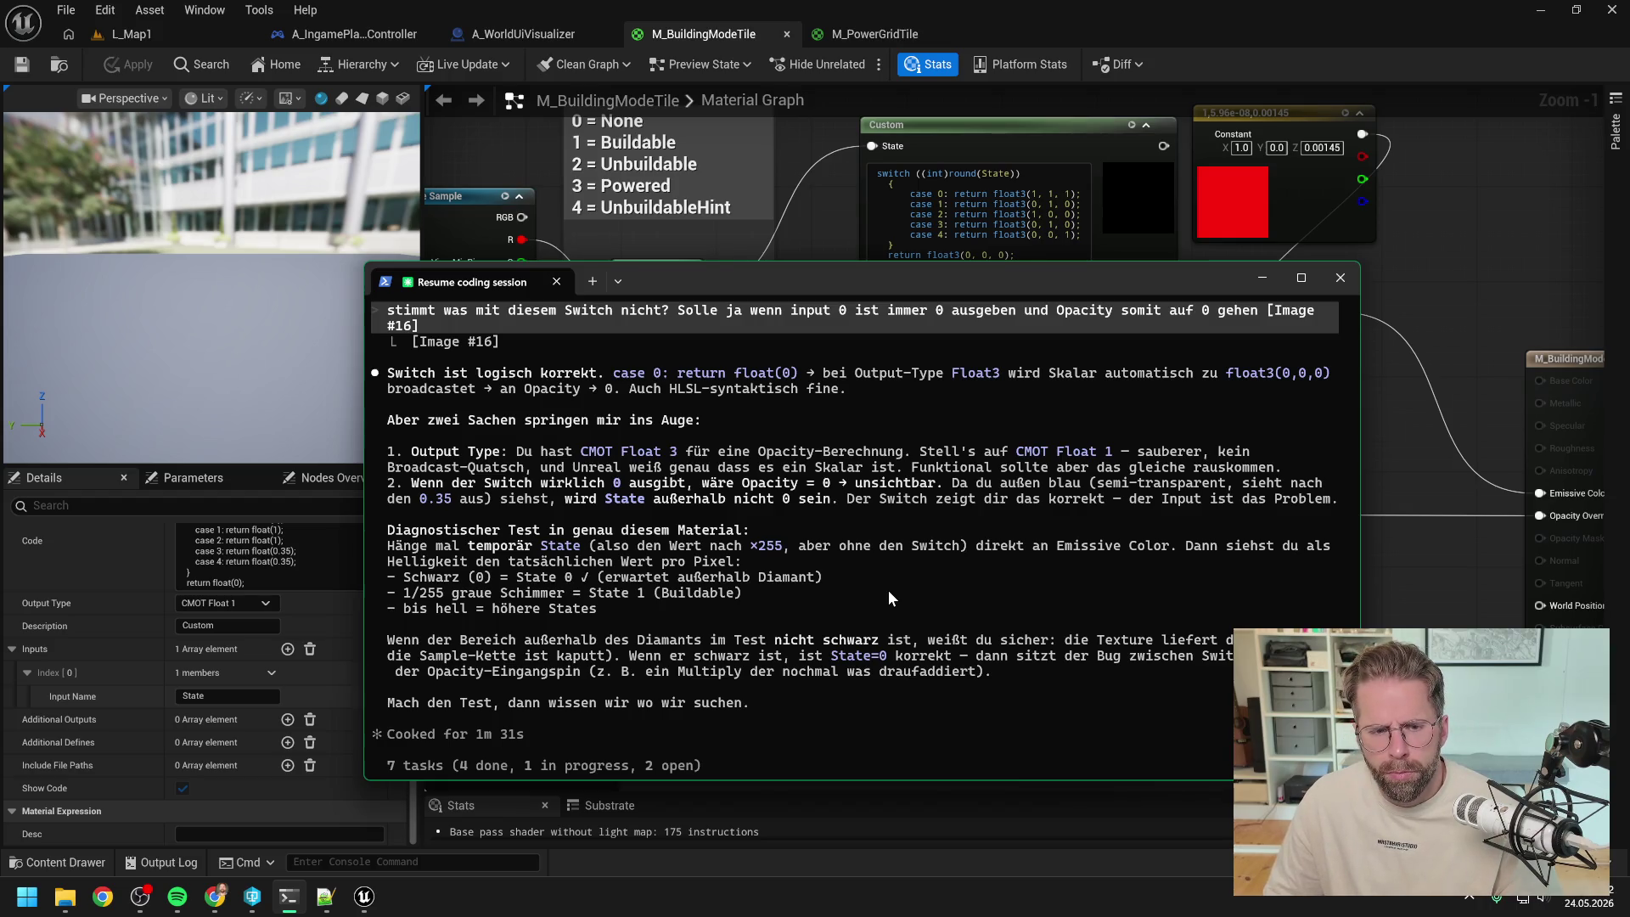
click(1470, 598)
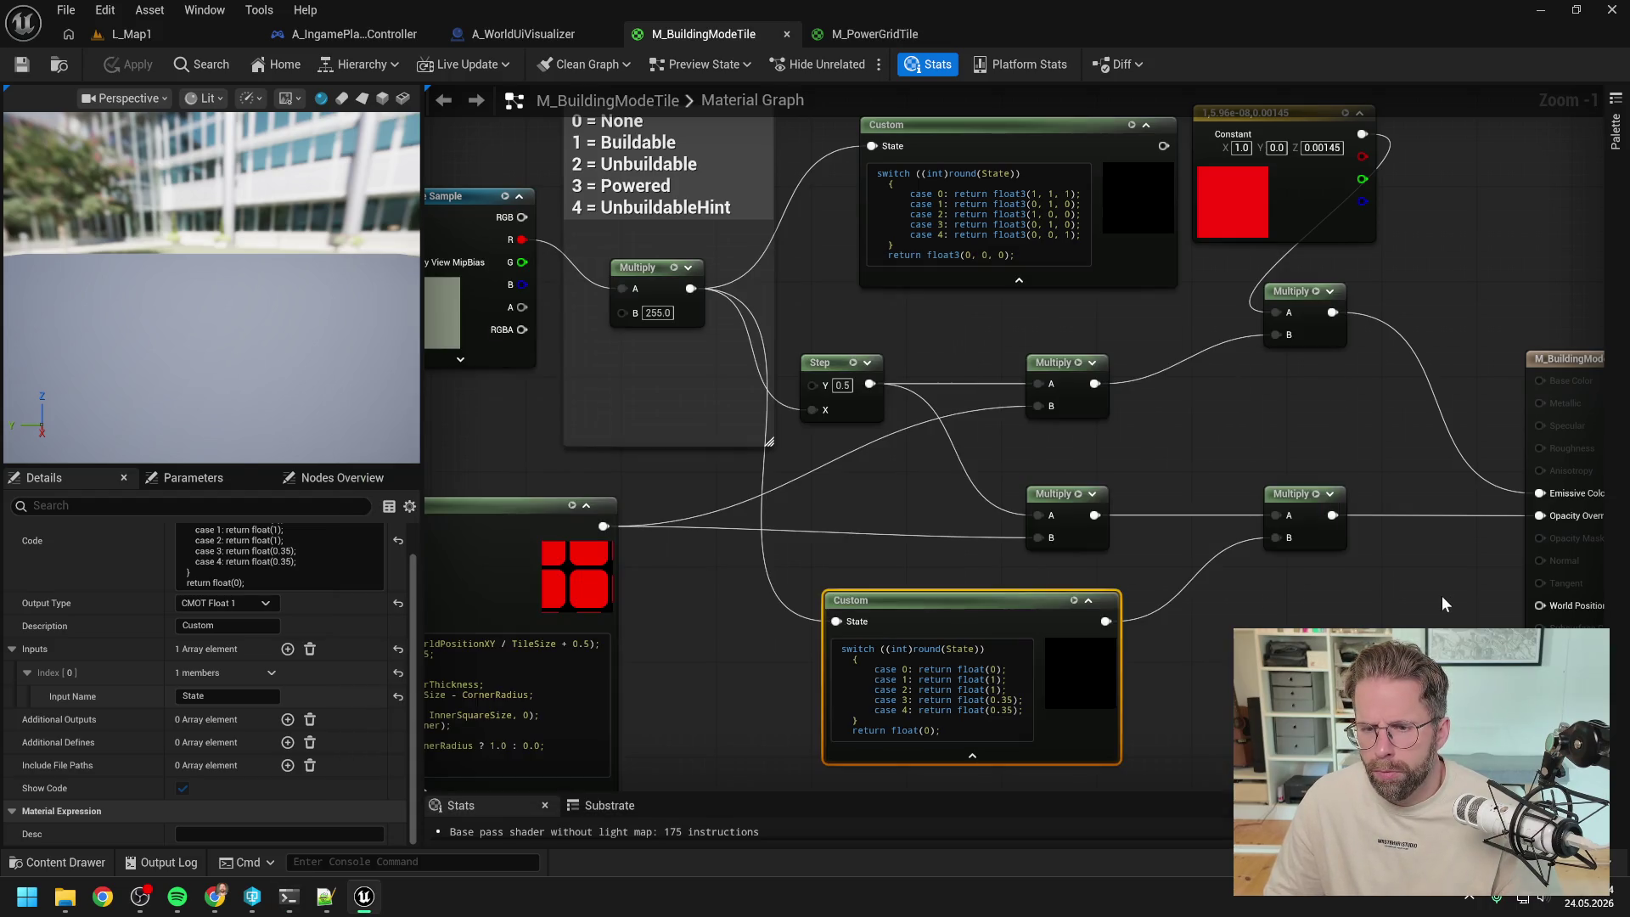
- Set the opacity Multiply's B to 1.0, wire State ×255 into Emissive Color, apply, and play L_Map1
alt+click(1276, 538)
click(1305, 540)
text(1)
key(Return)
scroll(1313, 613, down, 1)
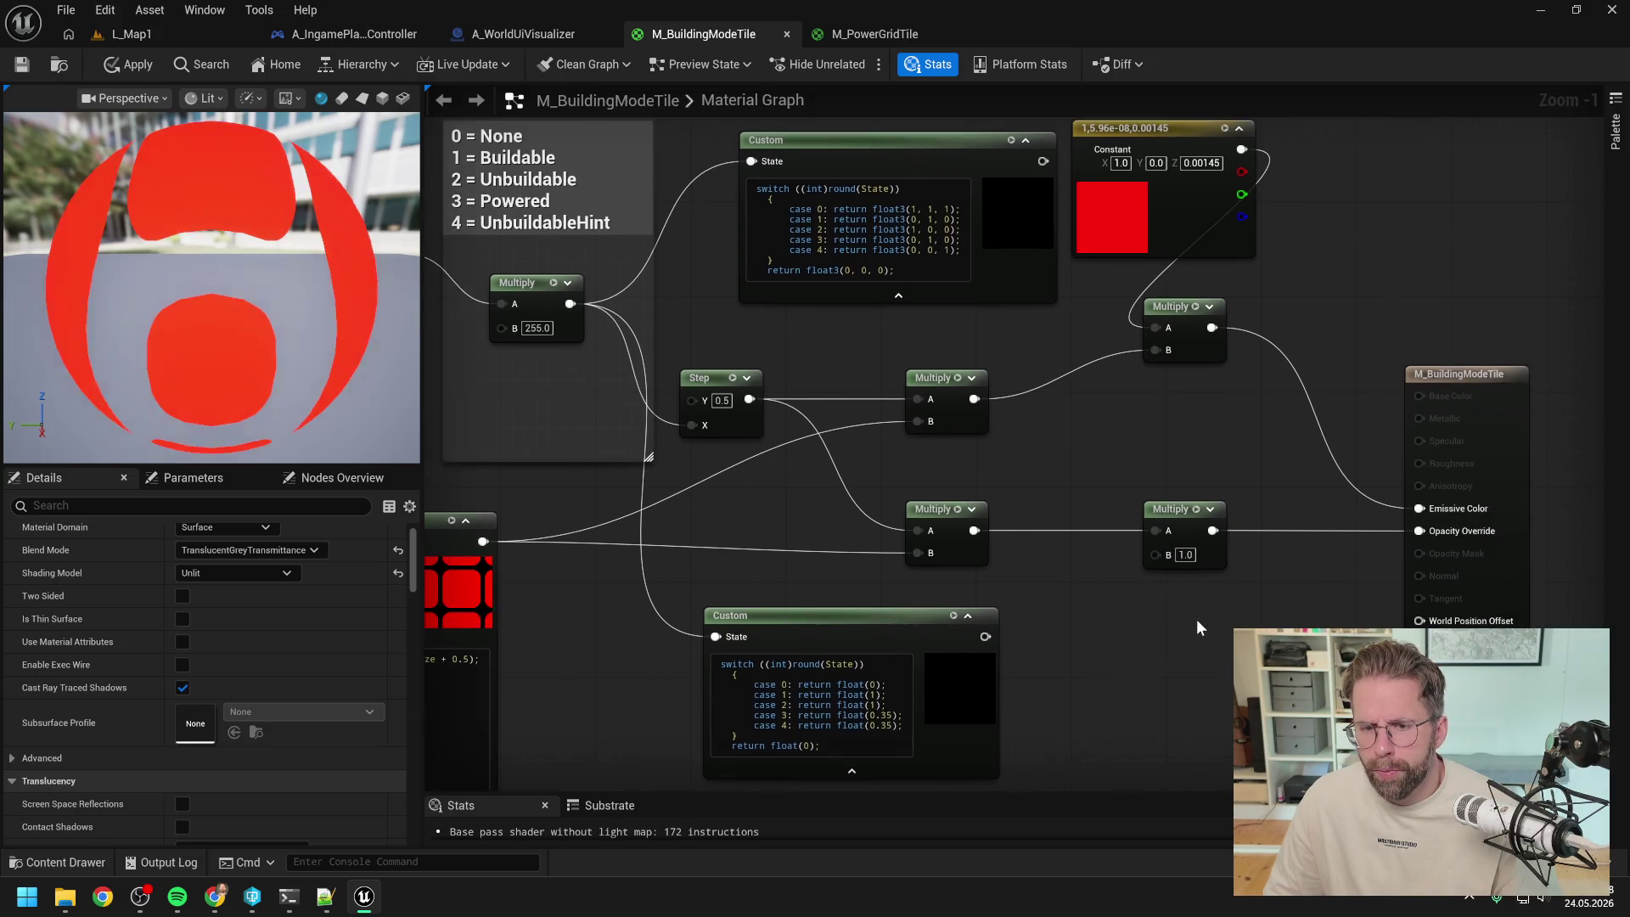
drag(658, 349, 1387, 524)
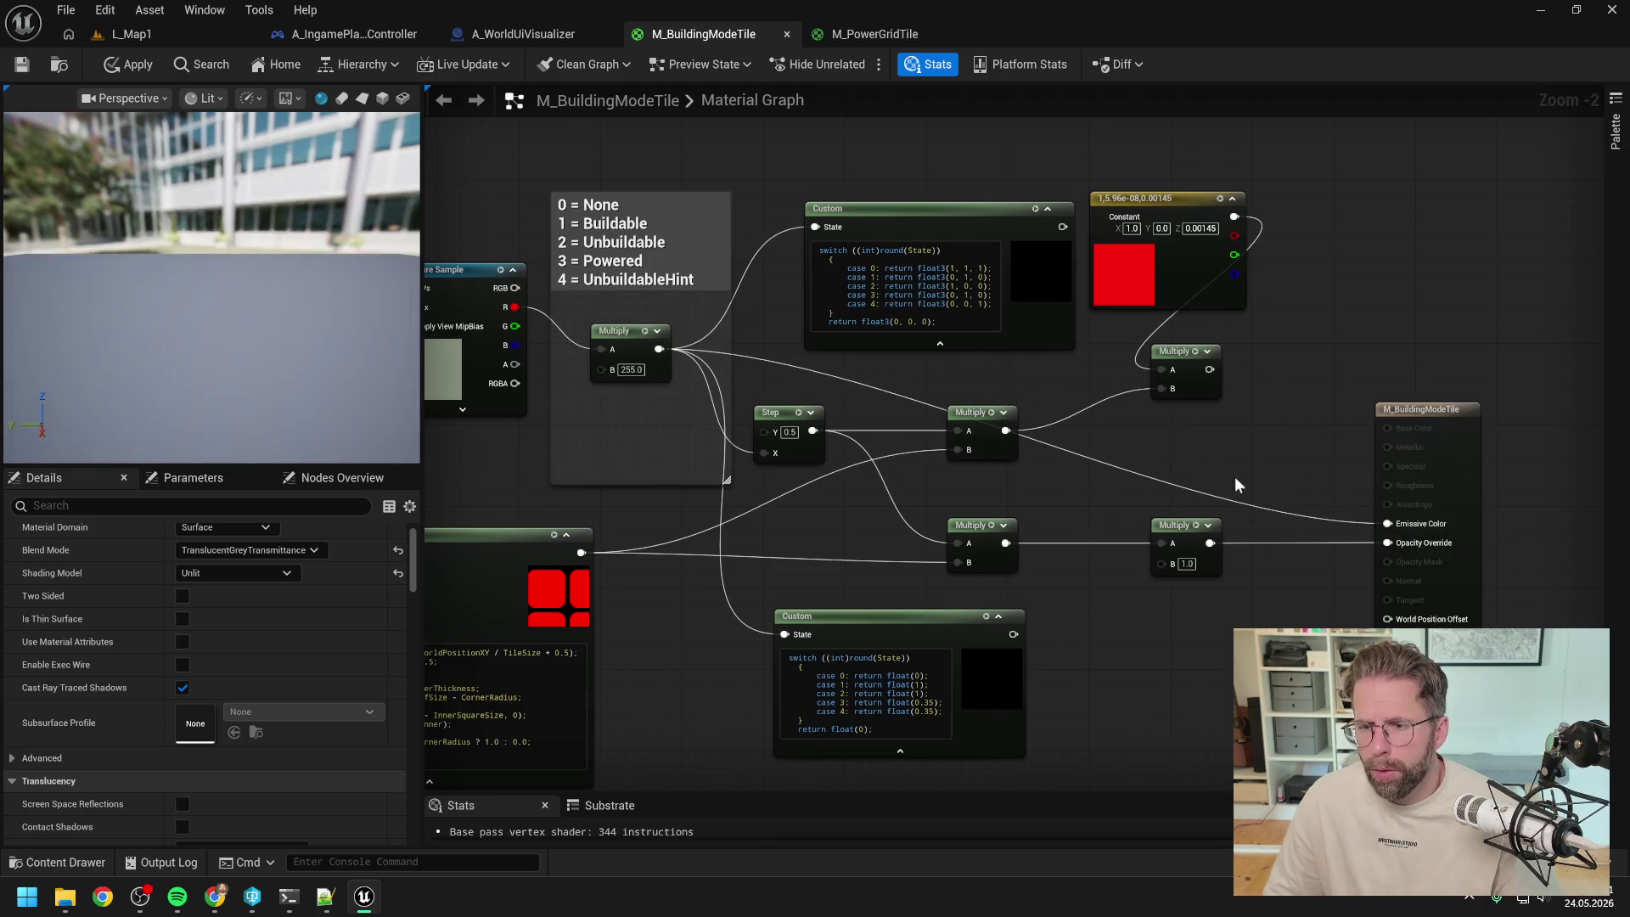
click(127, 64)
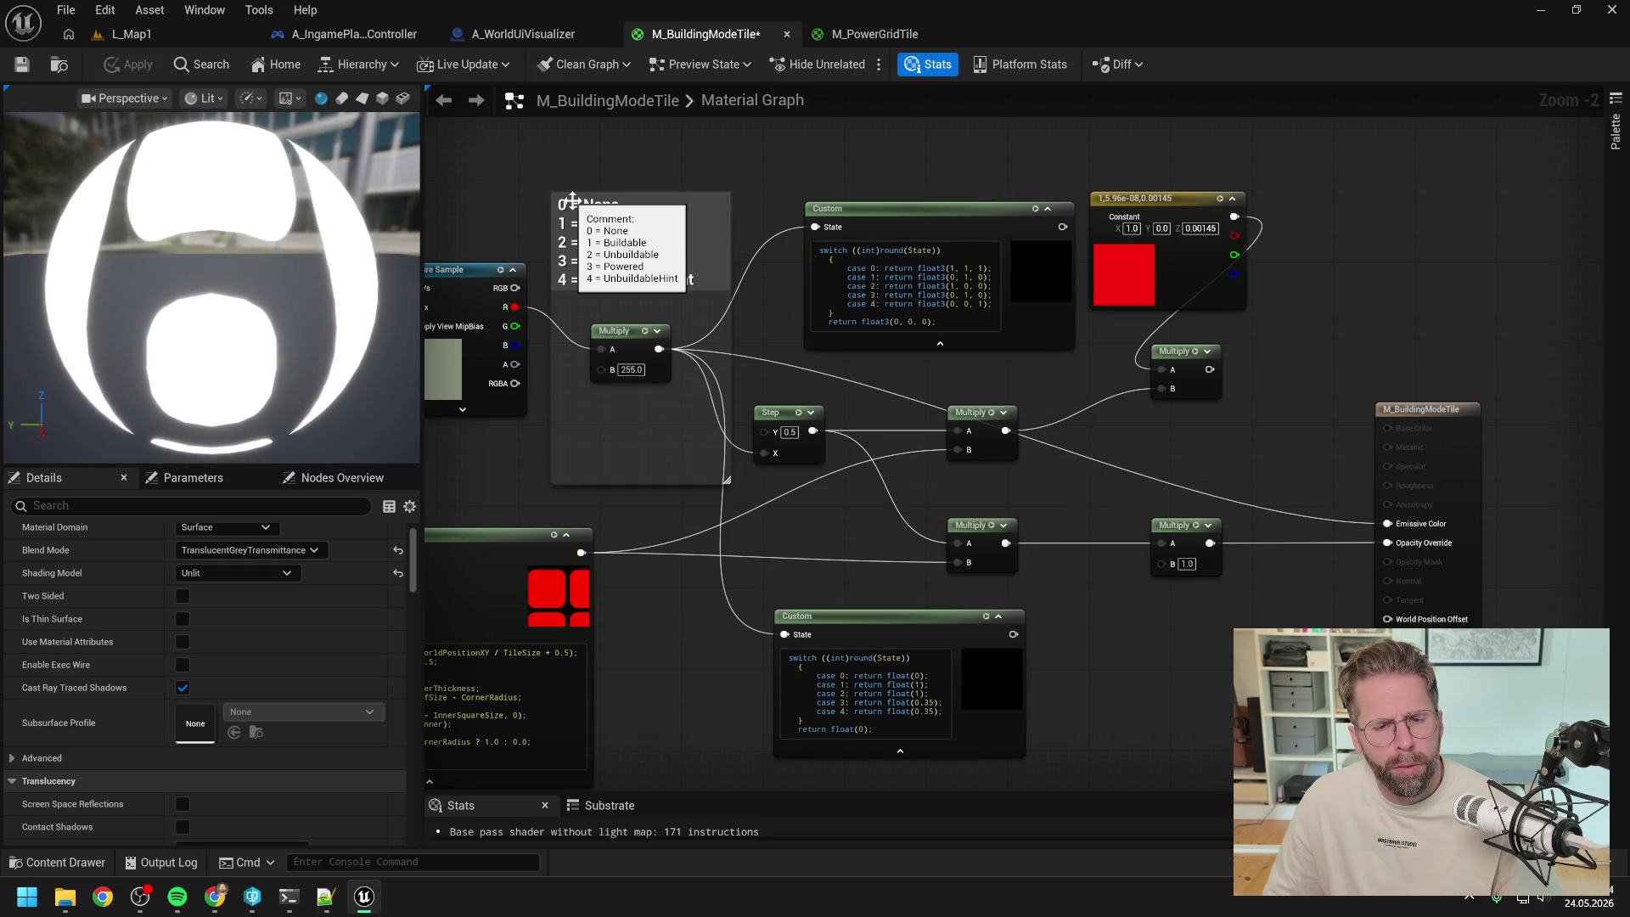
click(135, 36)
click(425, 65)
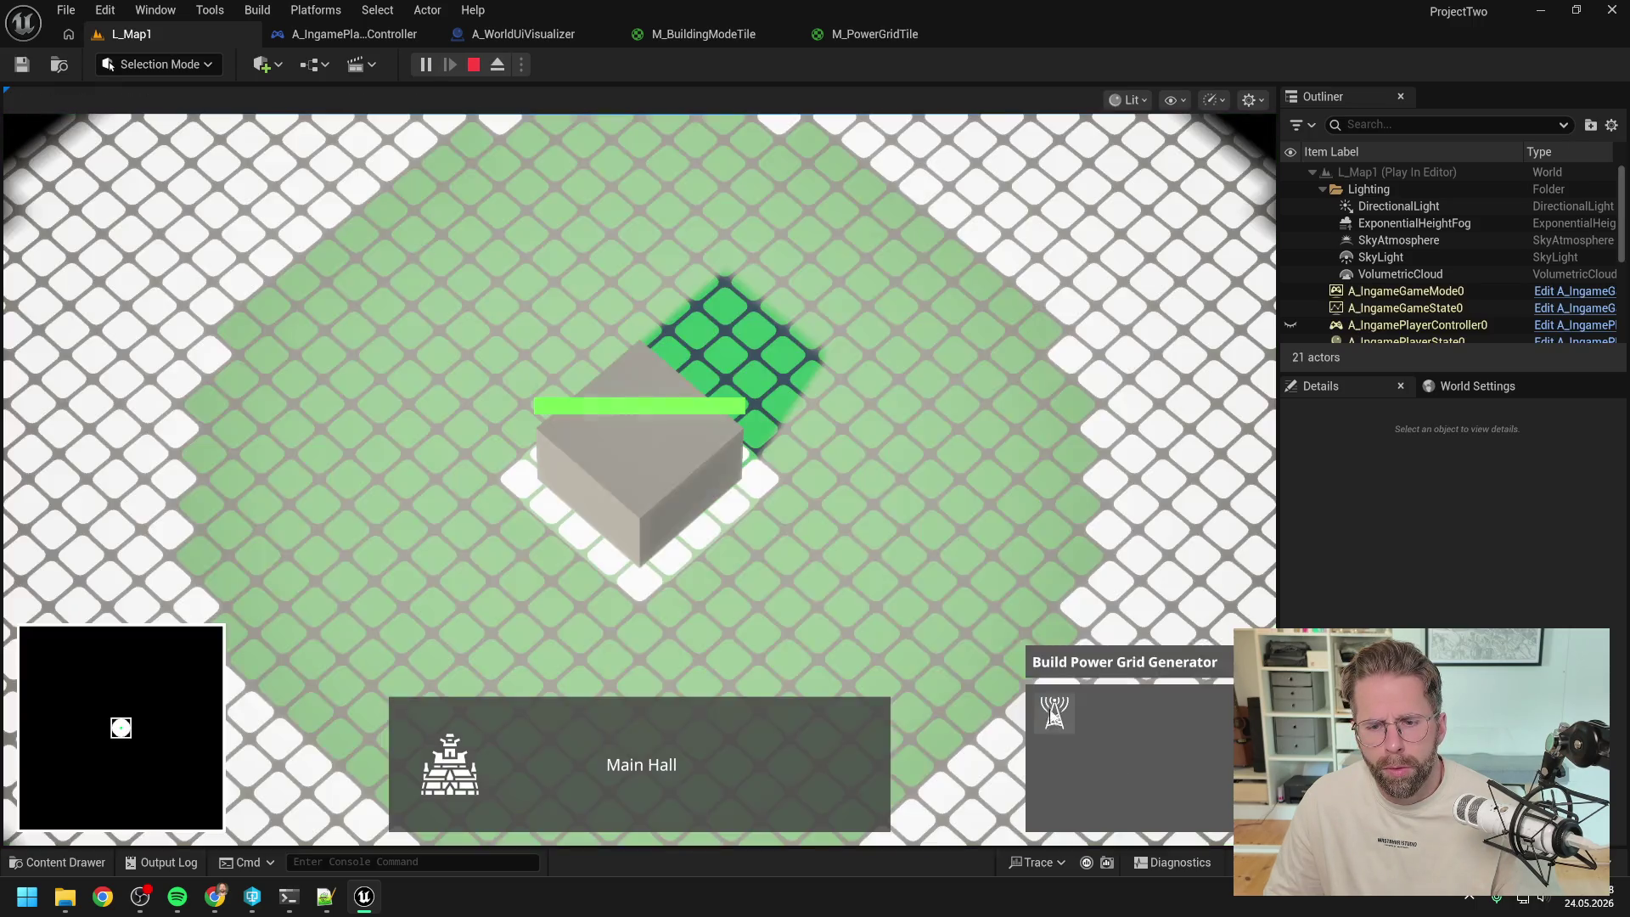
- Test power grid placement, then report 'kommt weiß raus' with a screenshot to the coding agent
click(1053, 716)
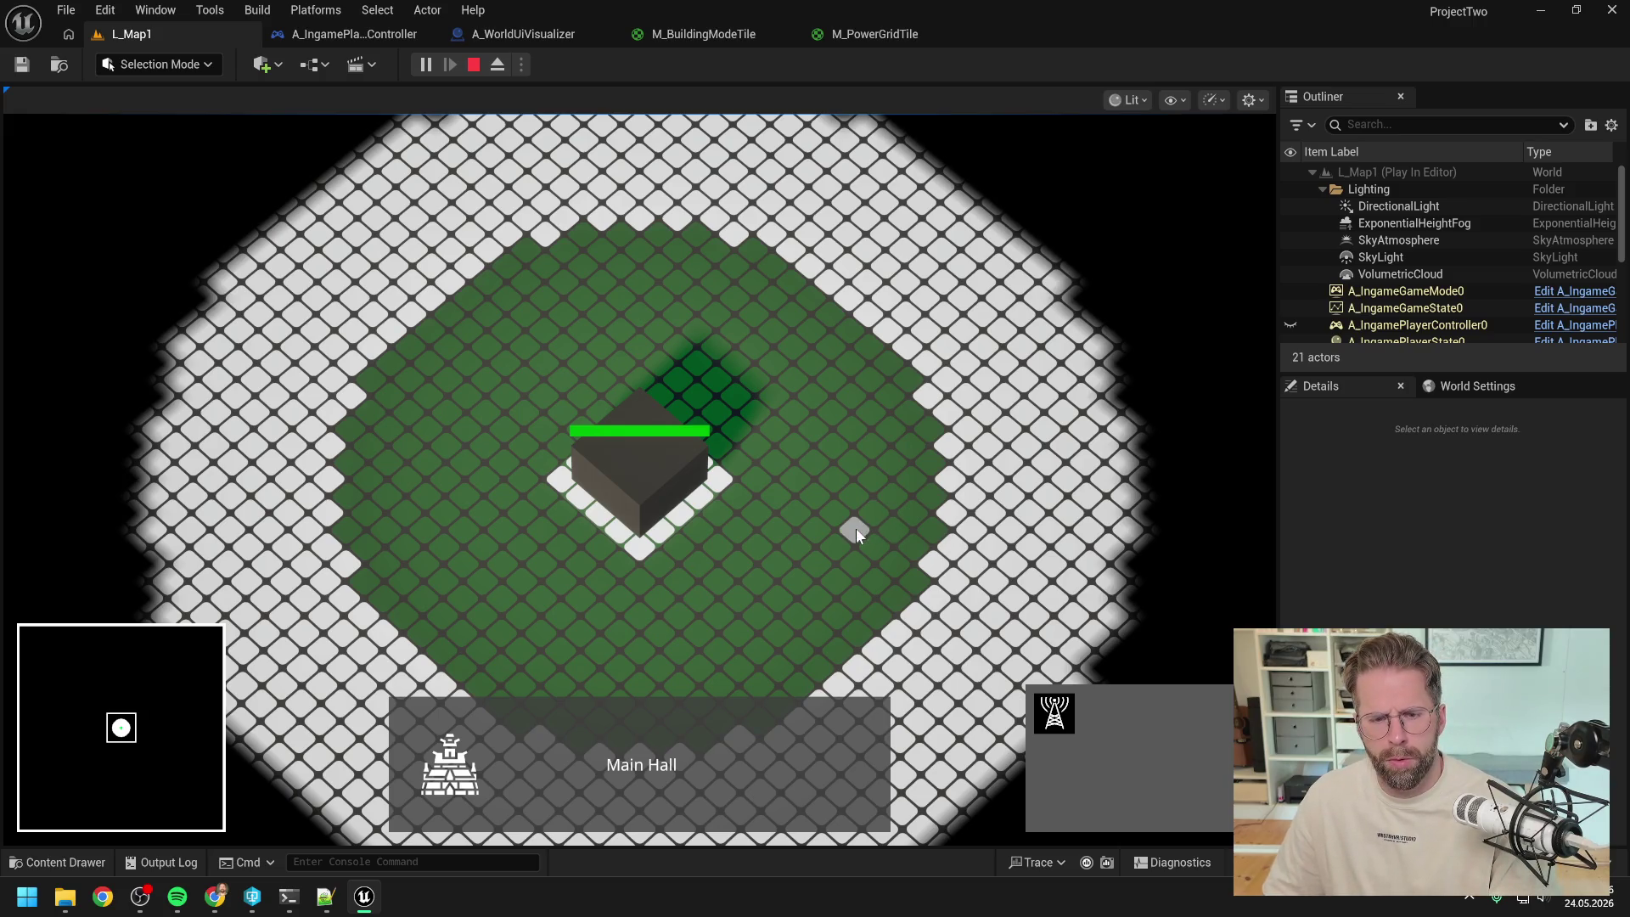
key(Escape)
click(288, 897)
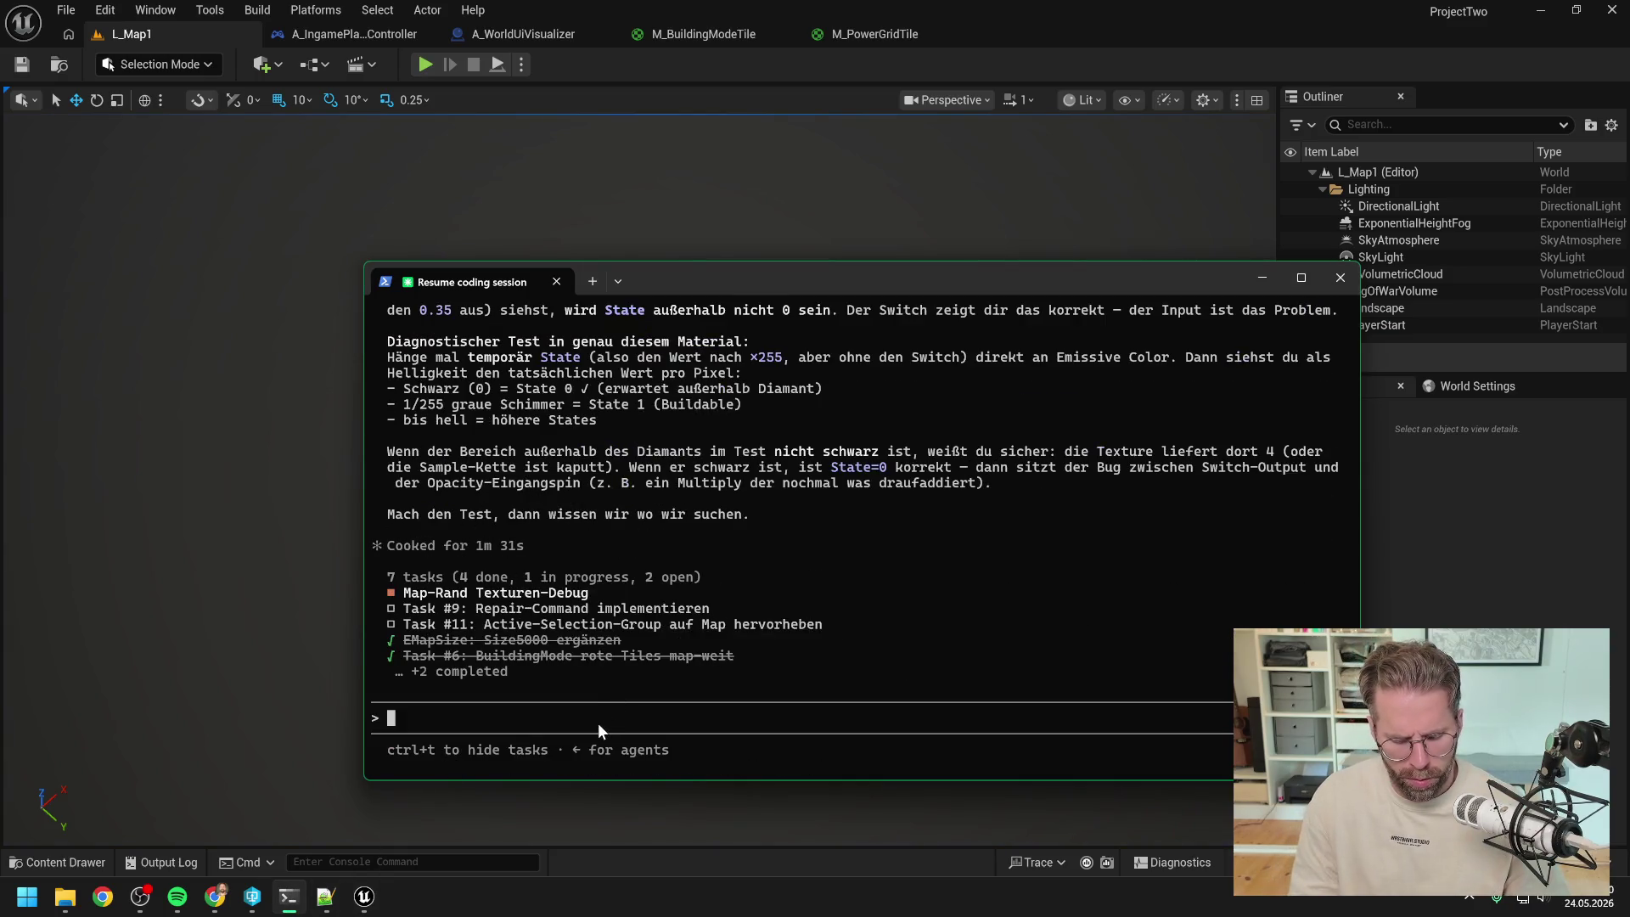
text(kommt weiß raus)
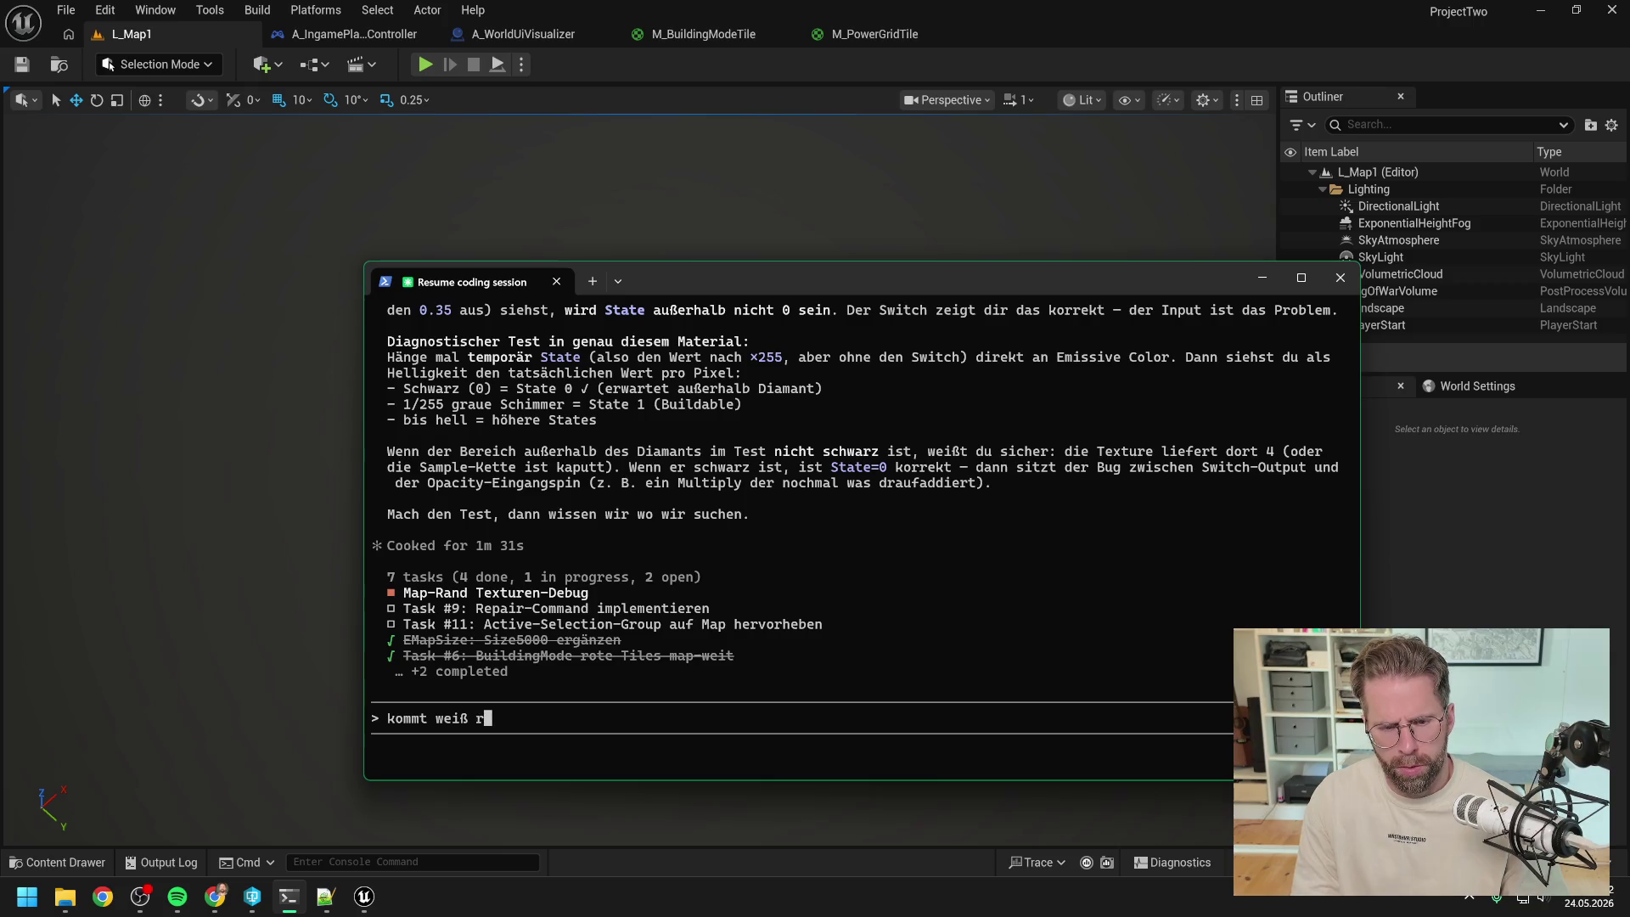
key(alt+v)
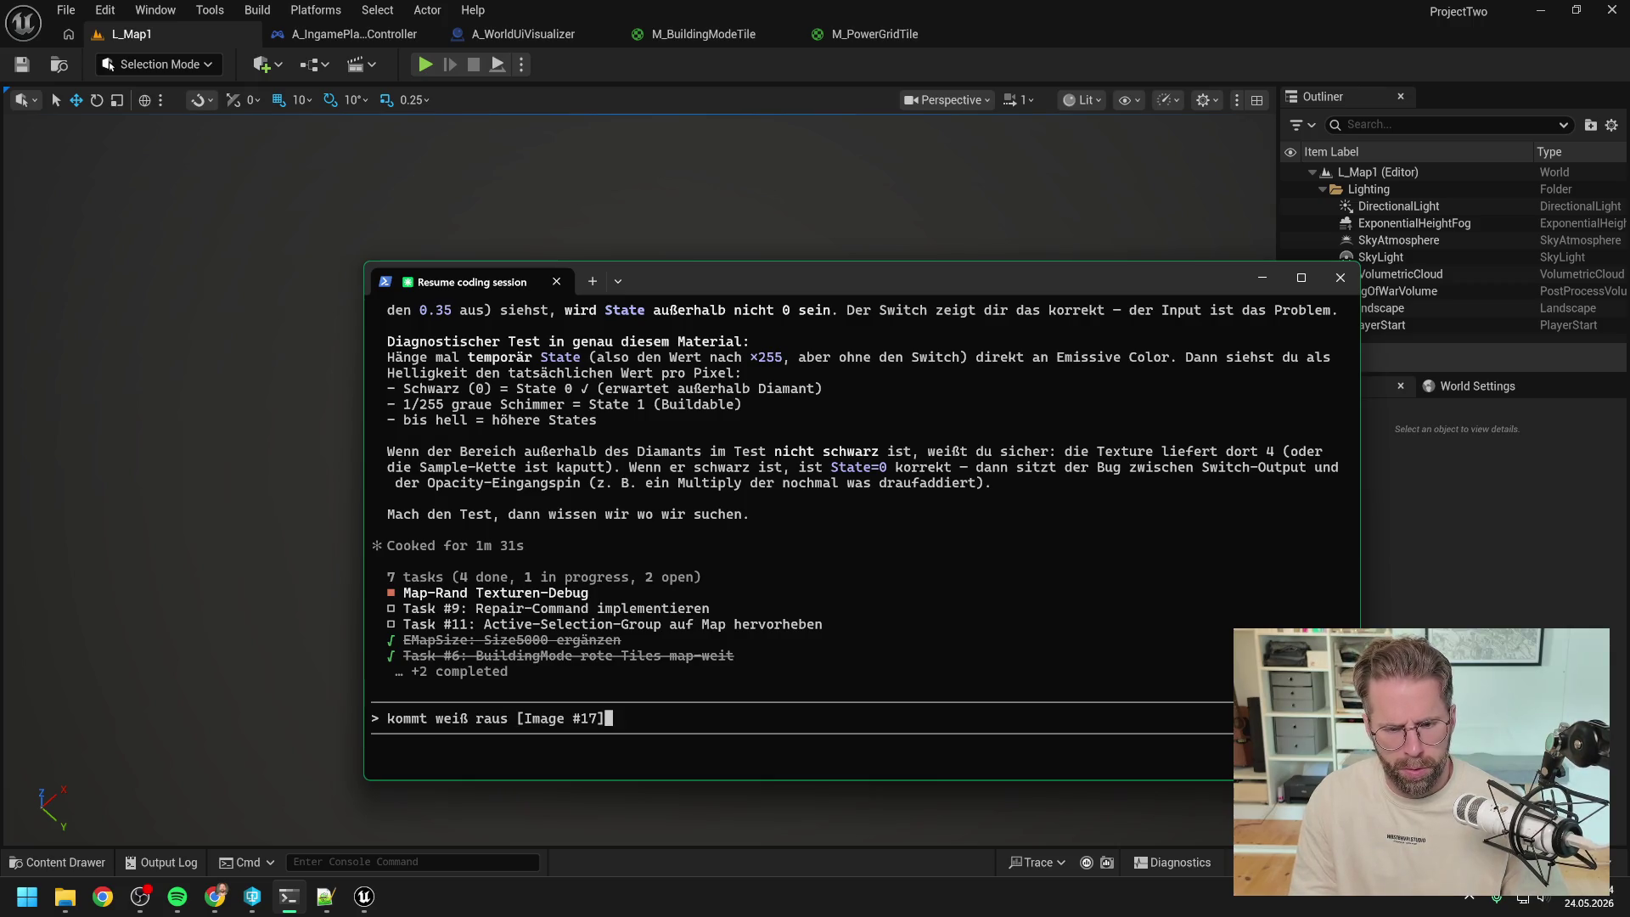
key(Return)
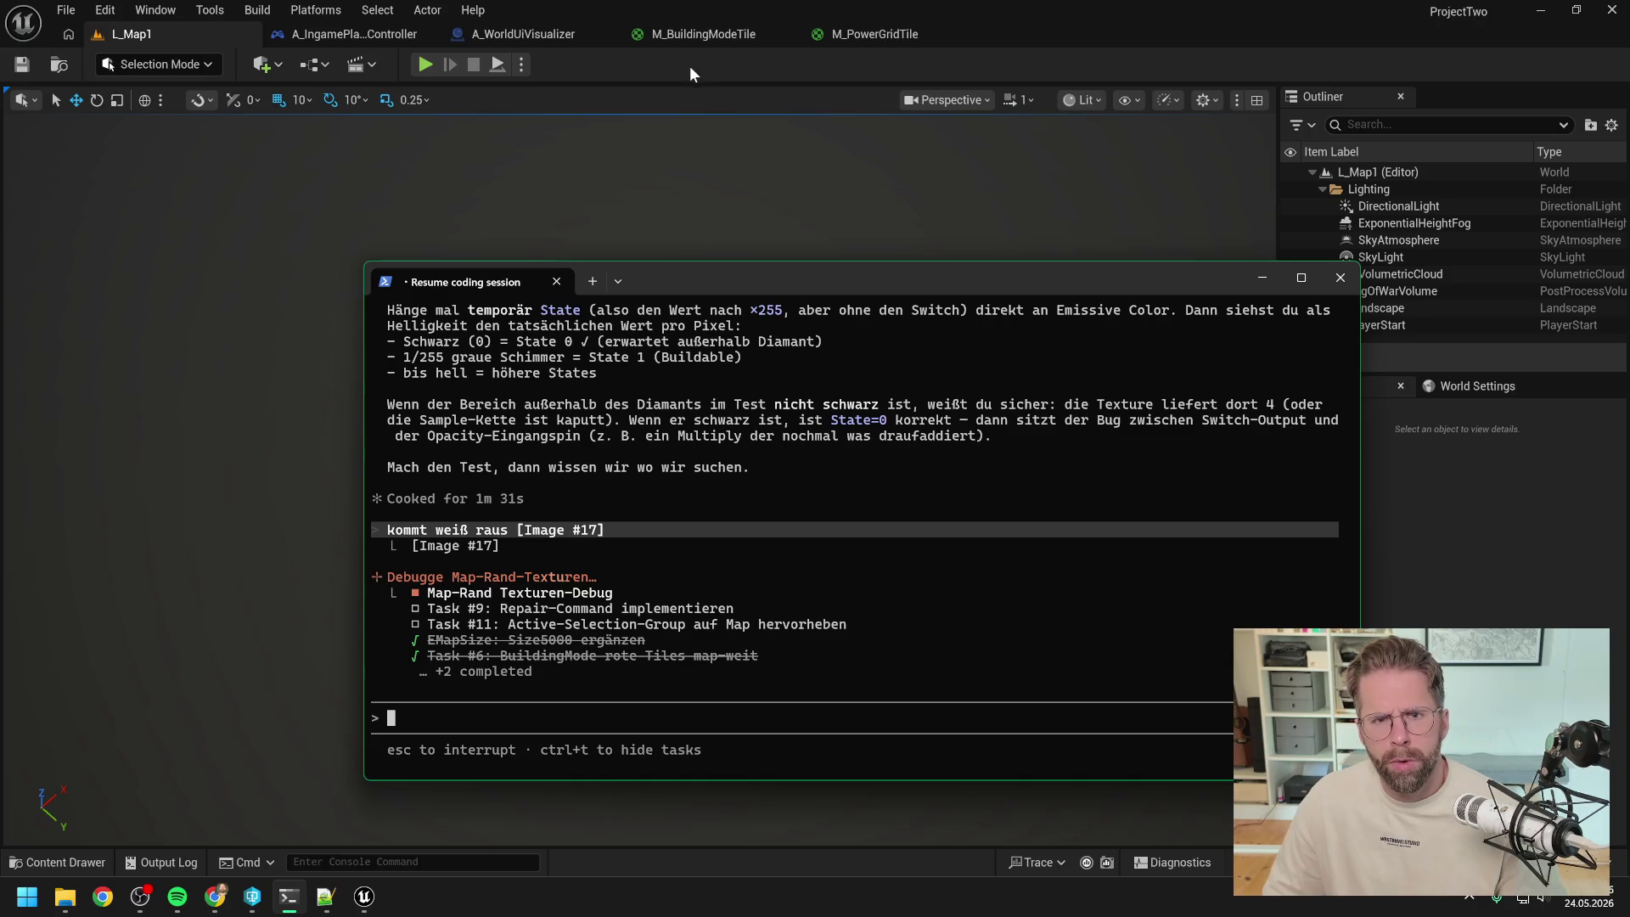
- Return to the M_BuildingModeTile material graph in Unreal
click(690, 64)
click(501, 33)
click(701, 37)
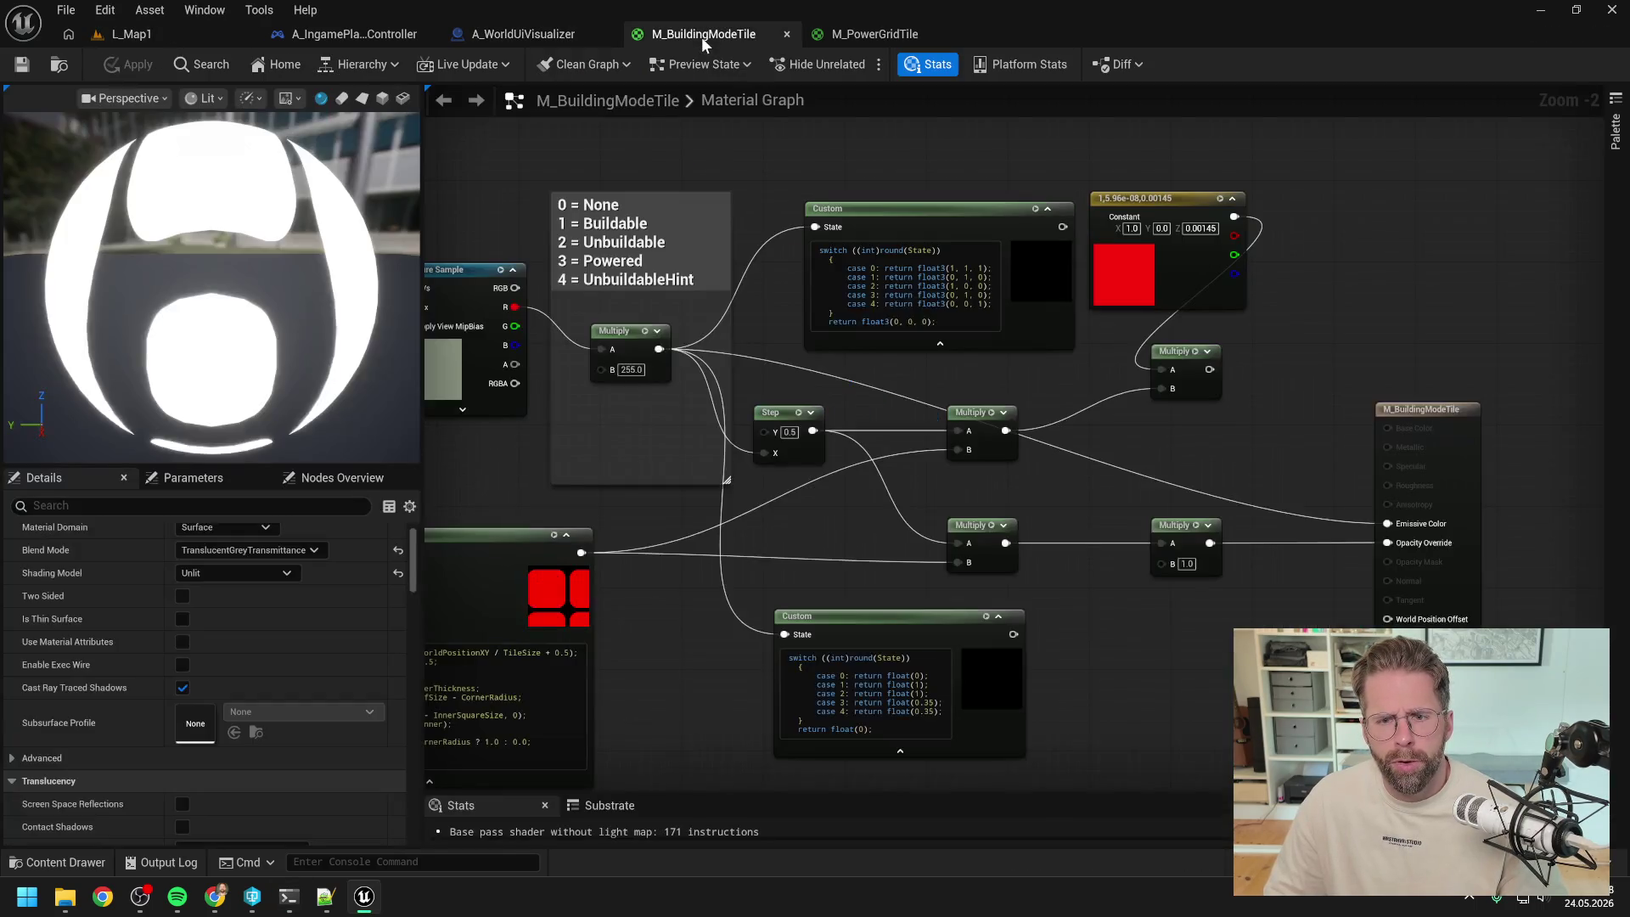
- Pan the M_BuildingModeTile graph, adding and then deleting a black Constant3Vector node
drag(859, 416, 1149, 437)
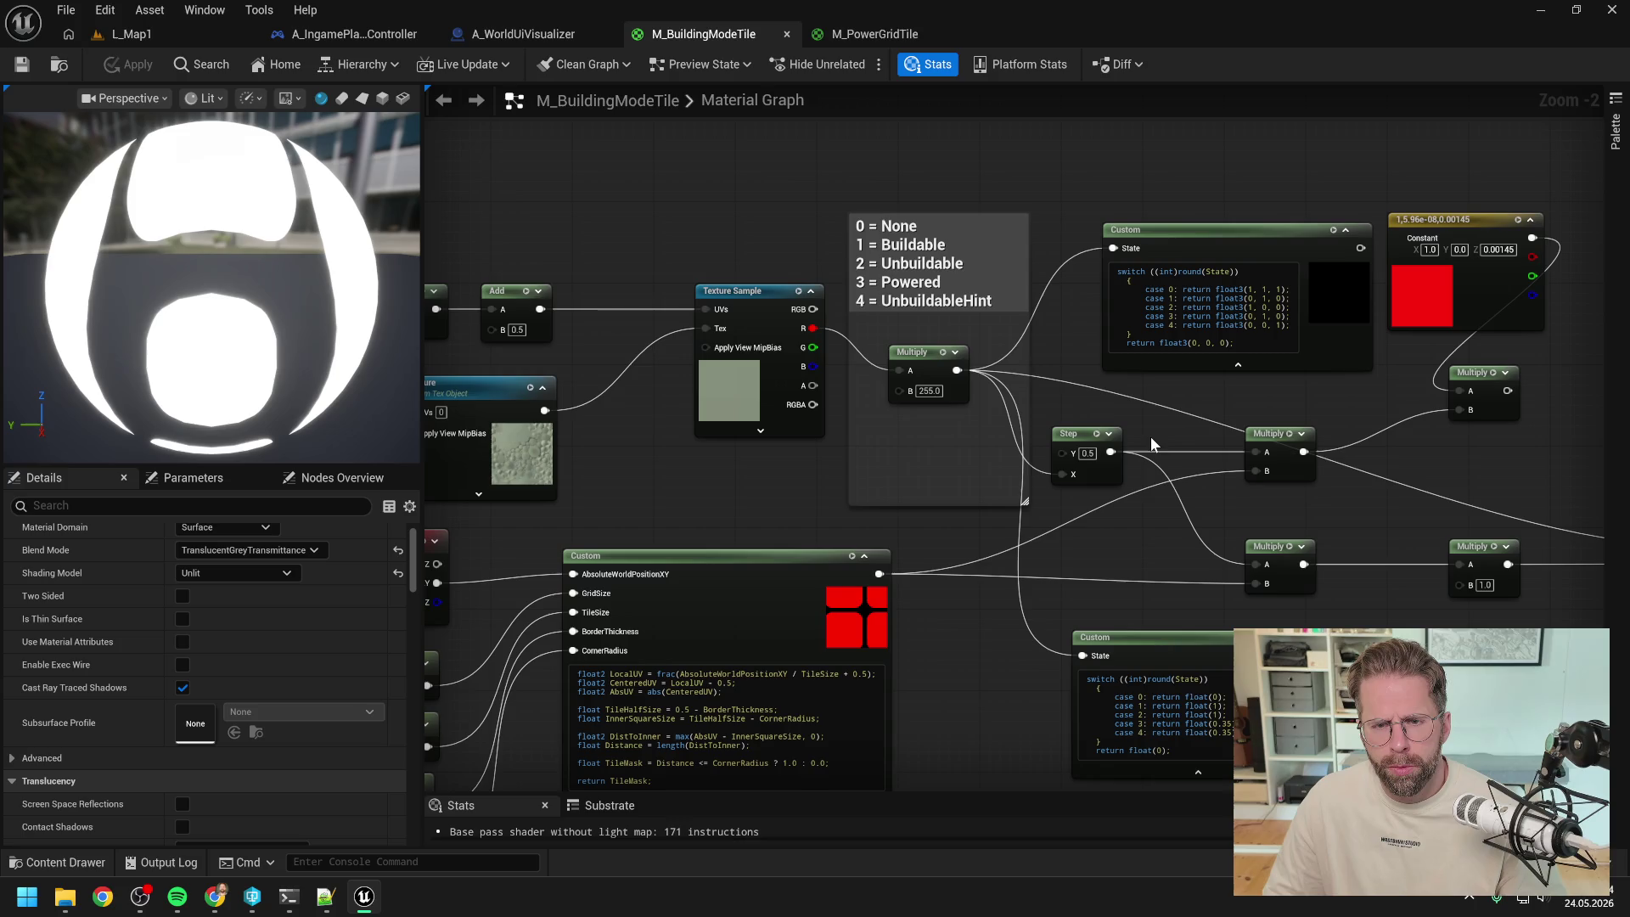
drag(1150, 435, 1038, 477)
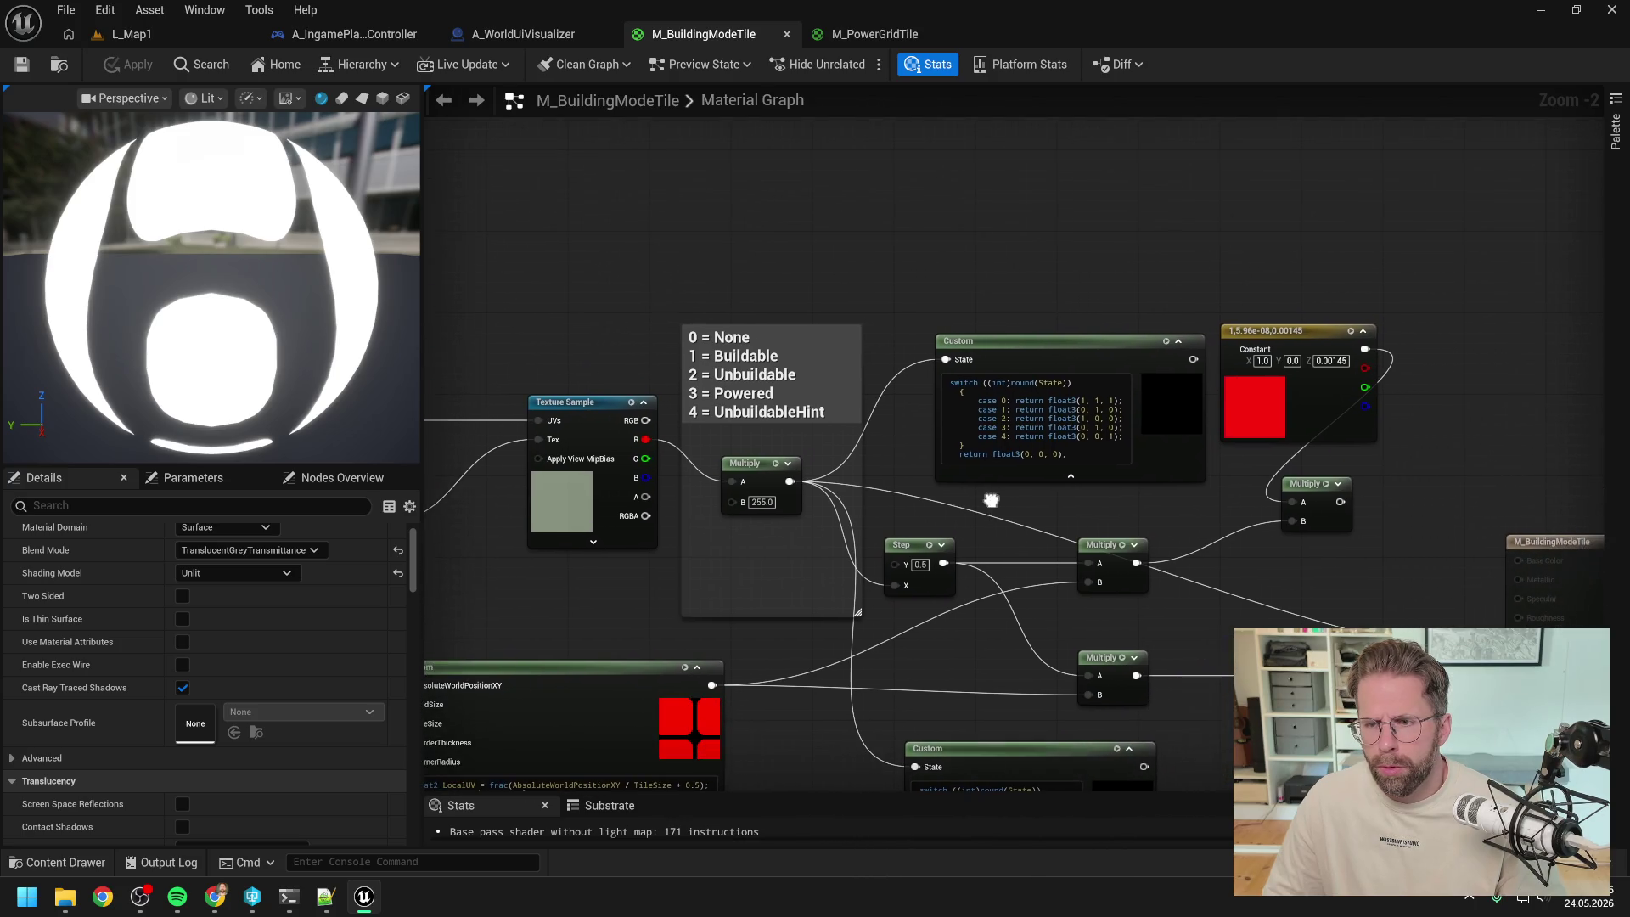
click(927, 200)
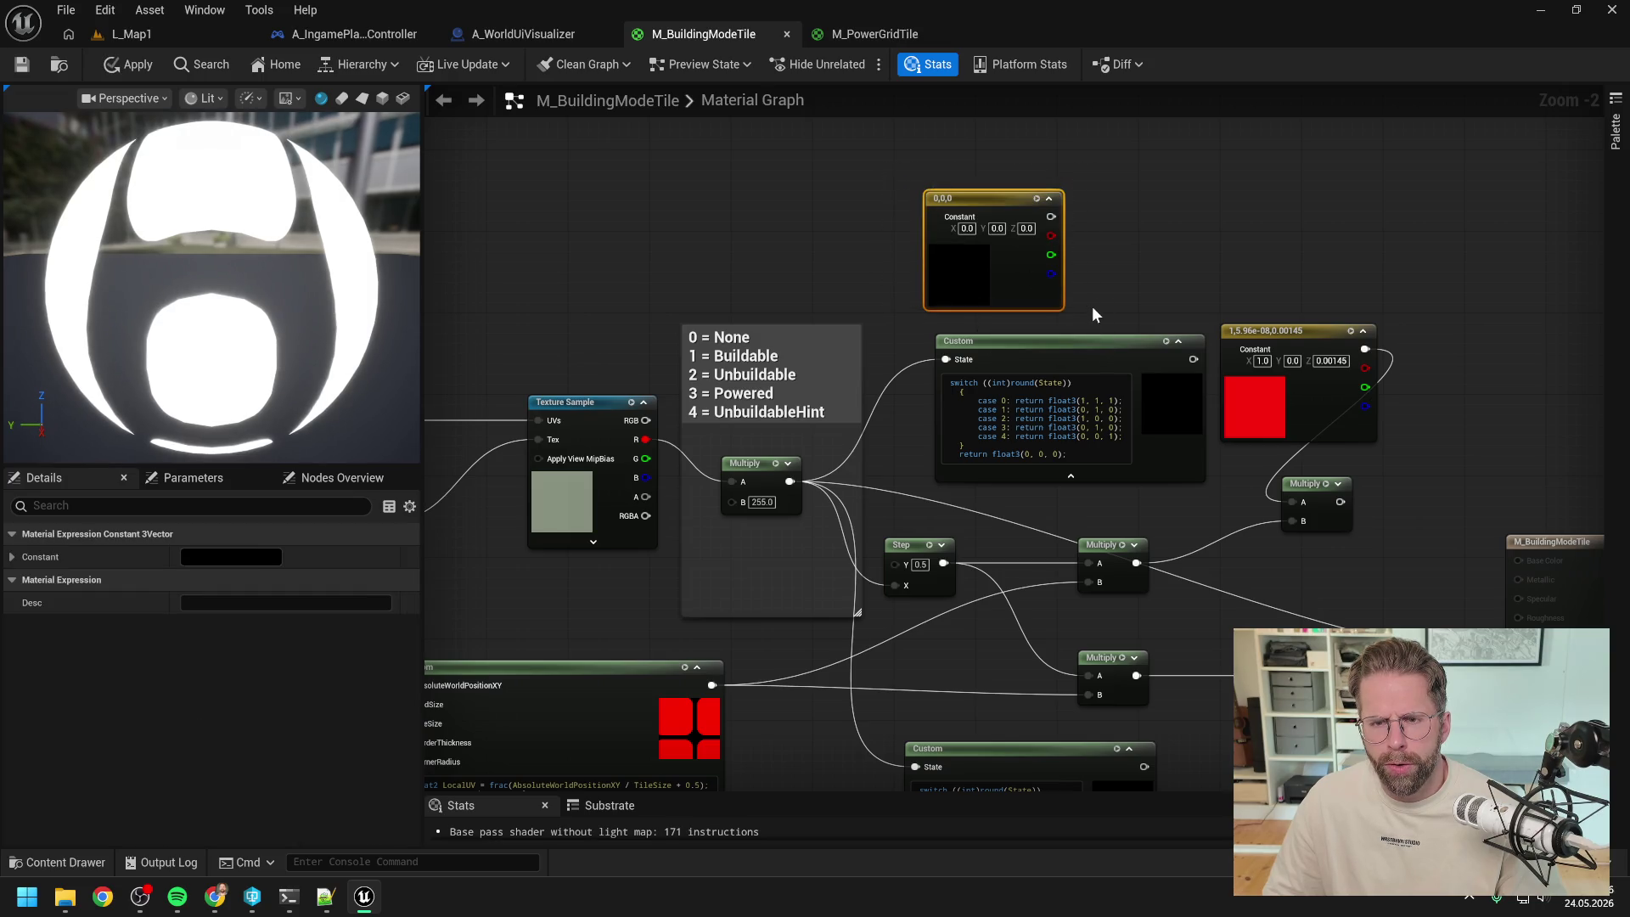
key(Delete)
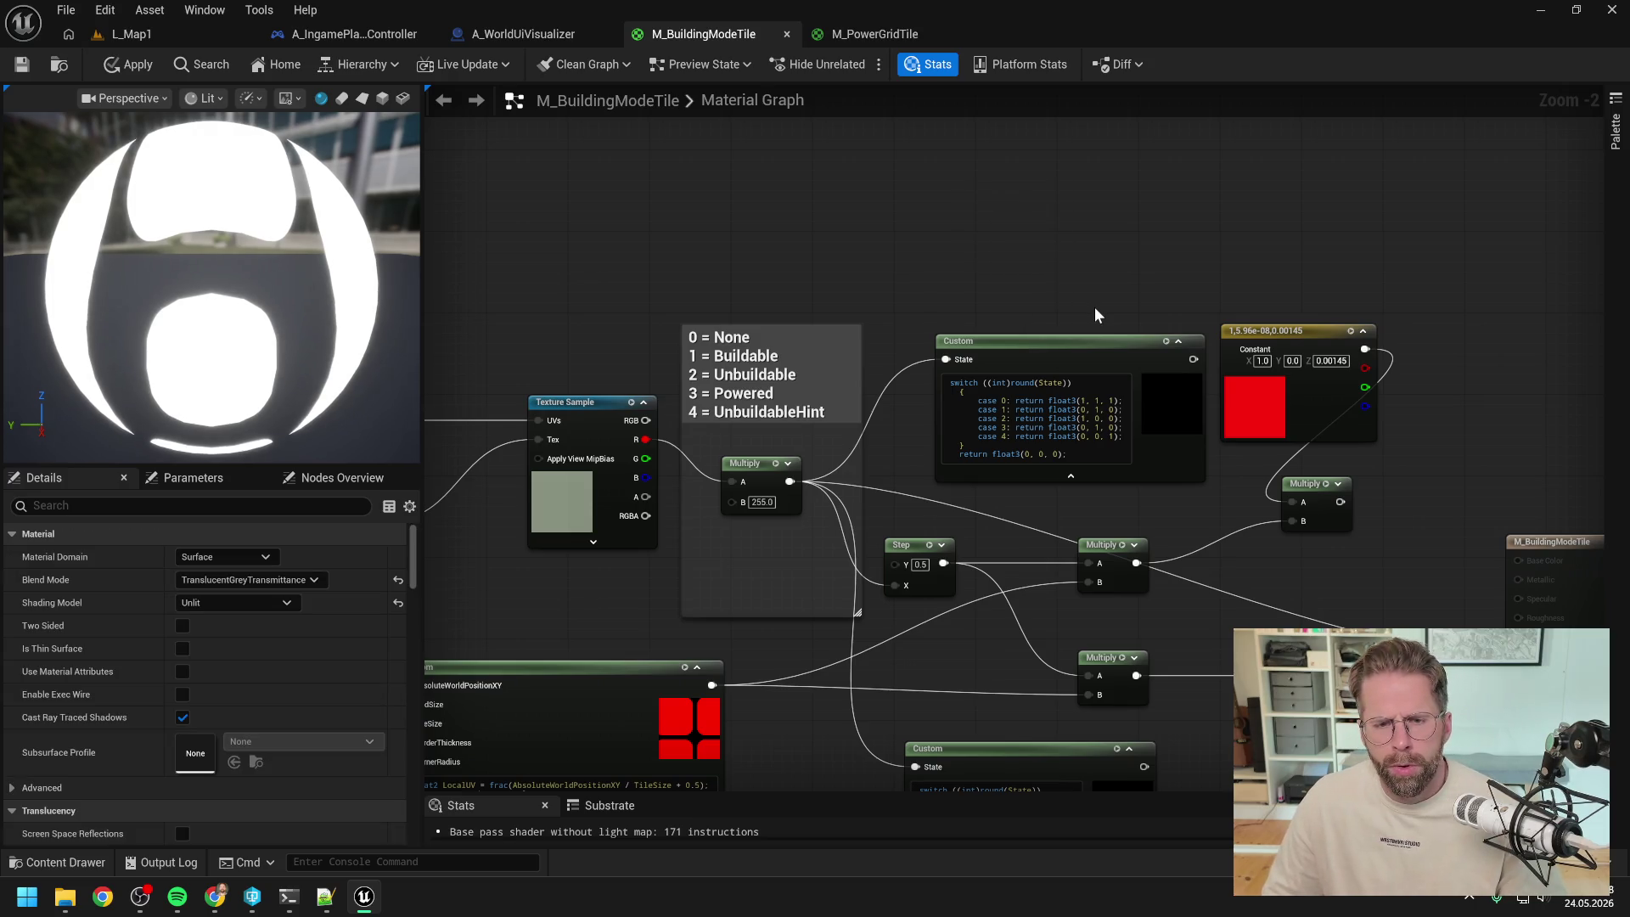
- Pan down to the Material Output node and bring the Claude terminal forward
drag(1092, 309, 1060, 217)
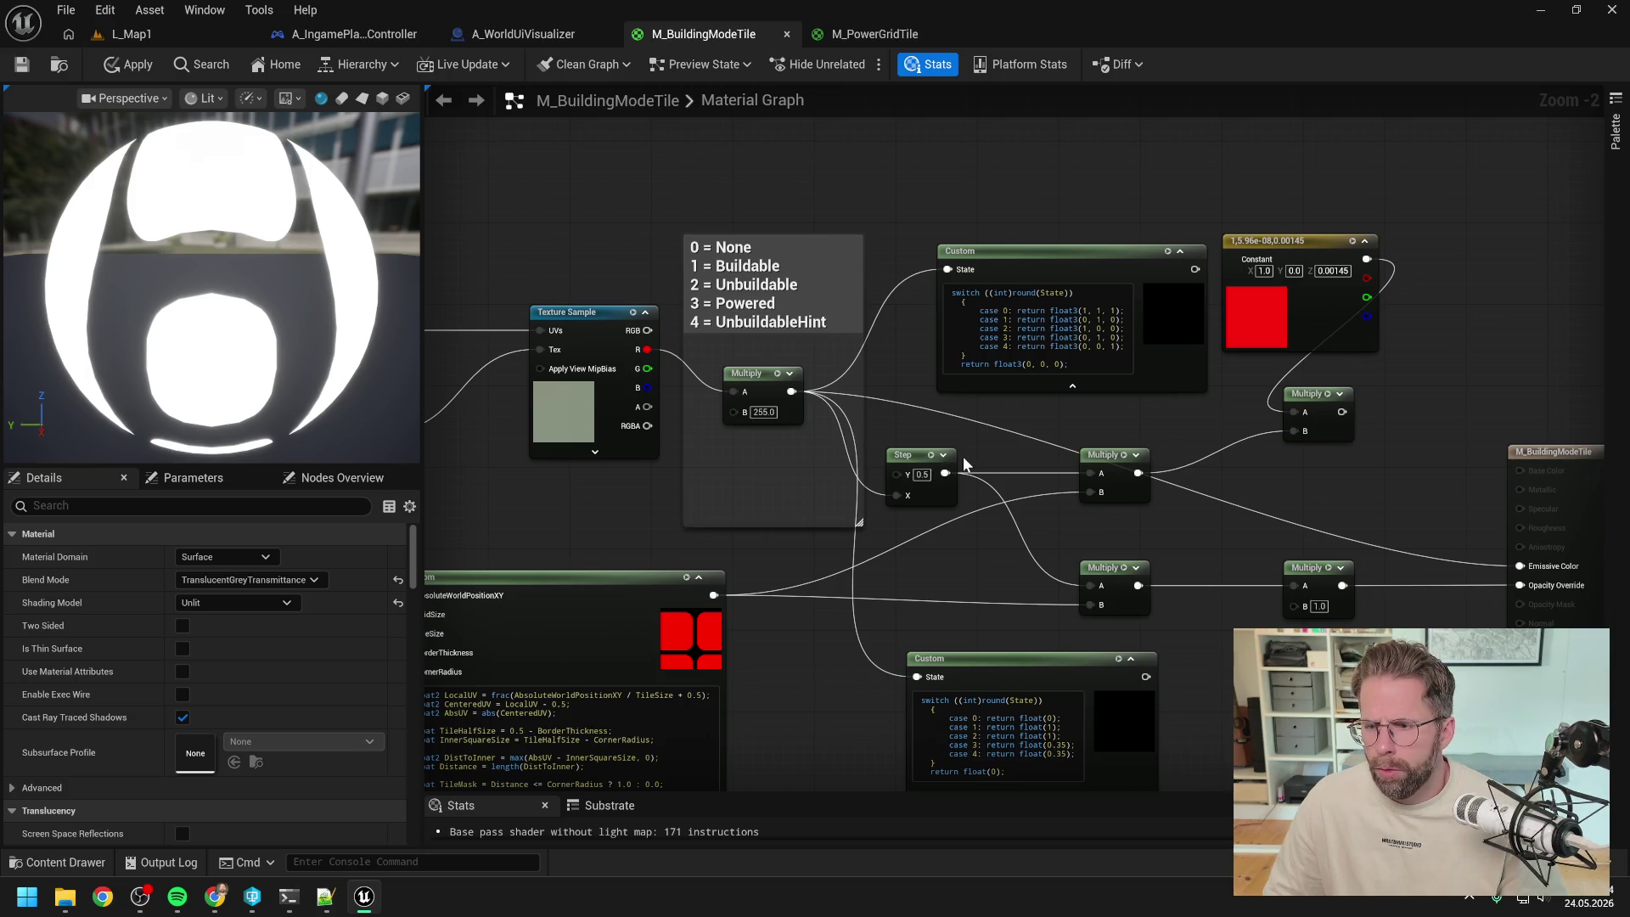
mouse_move(1322, 497)
mouse_down()
mouse_move(1199, 491)
mouse_move(1285, 499)
mouse_up()
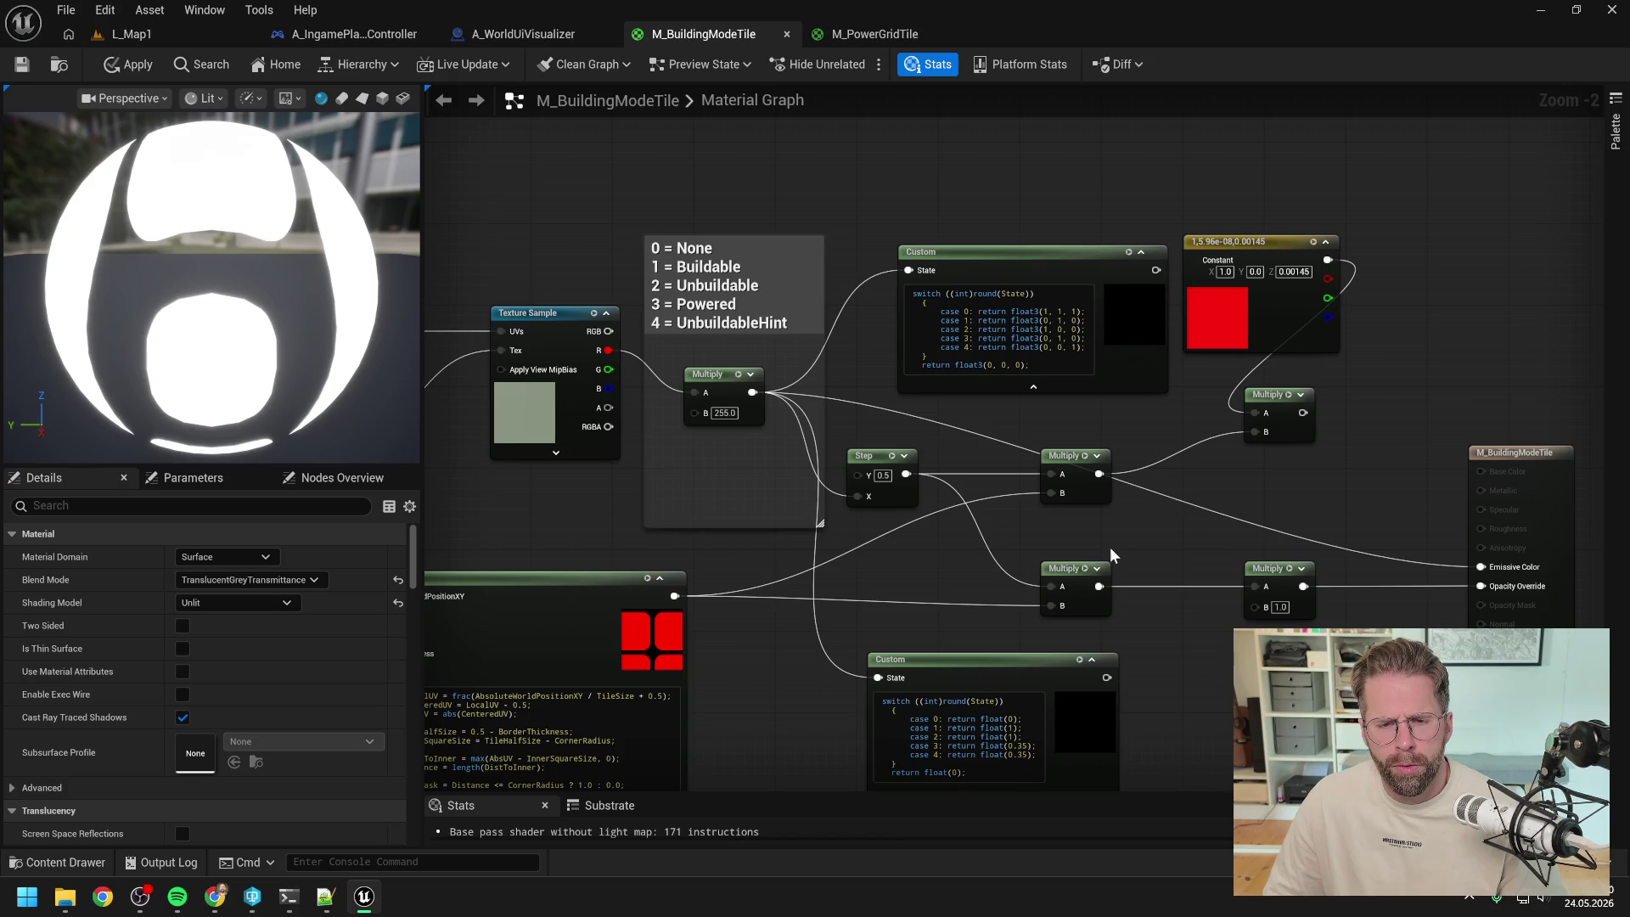
click(288, 896)
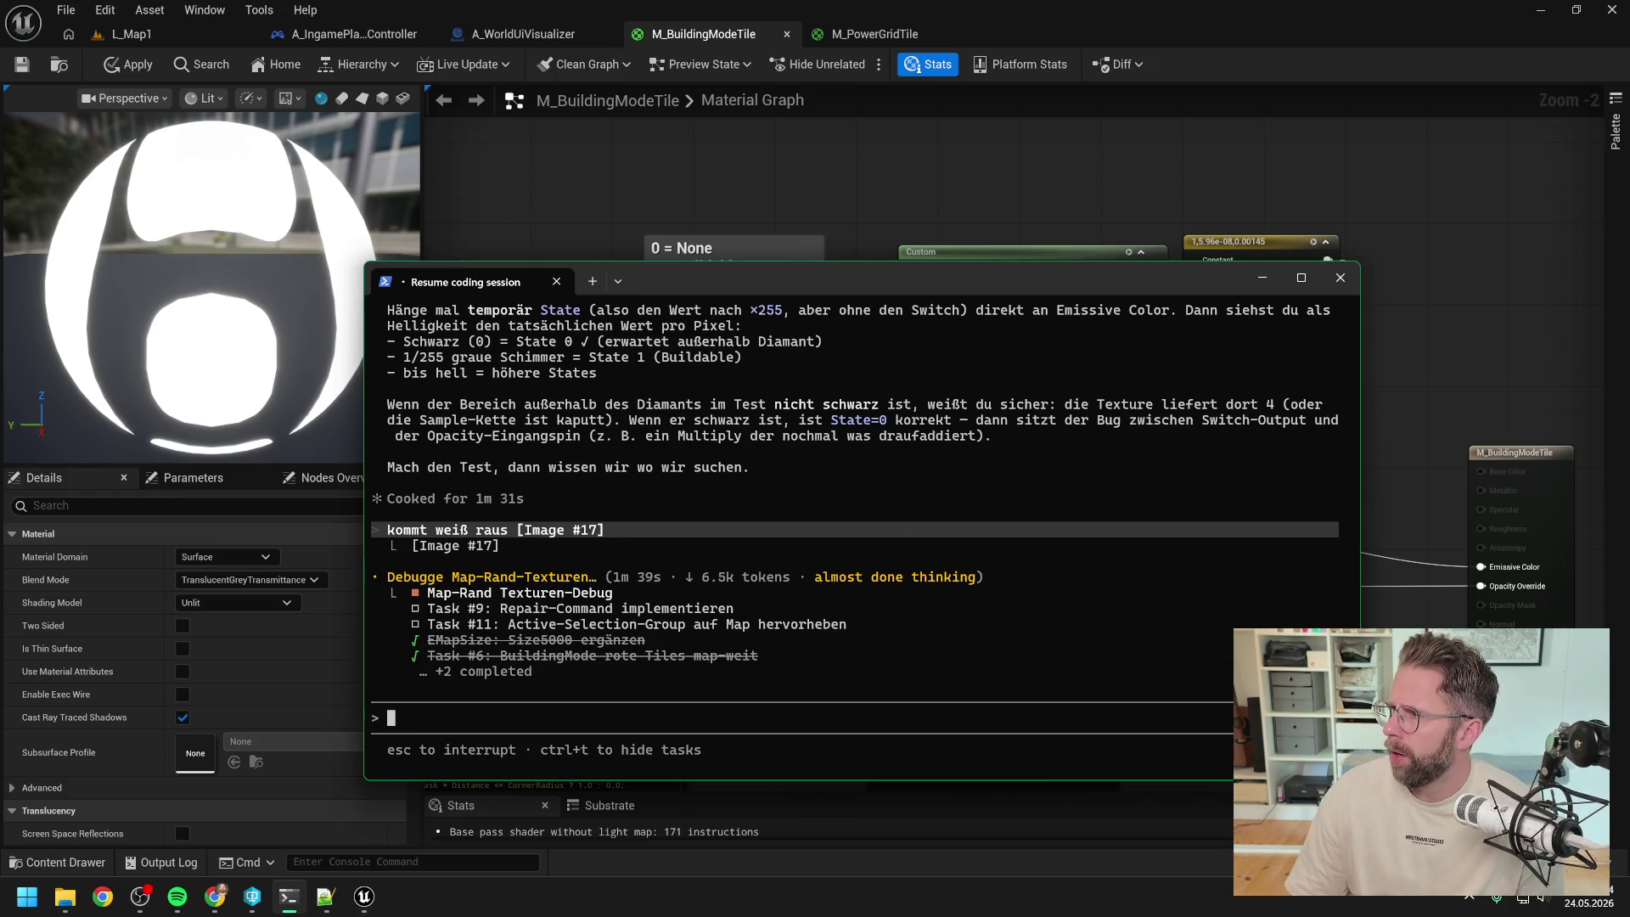
- Read Claude's reply suggesting wiring the raw texture R channel to Emissive Color, then hide the terminal
key(alt+Tab)
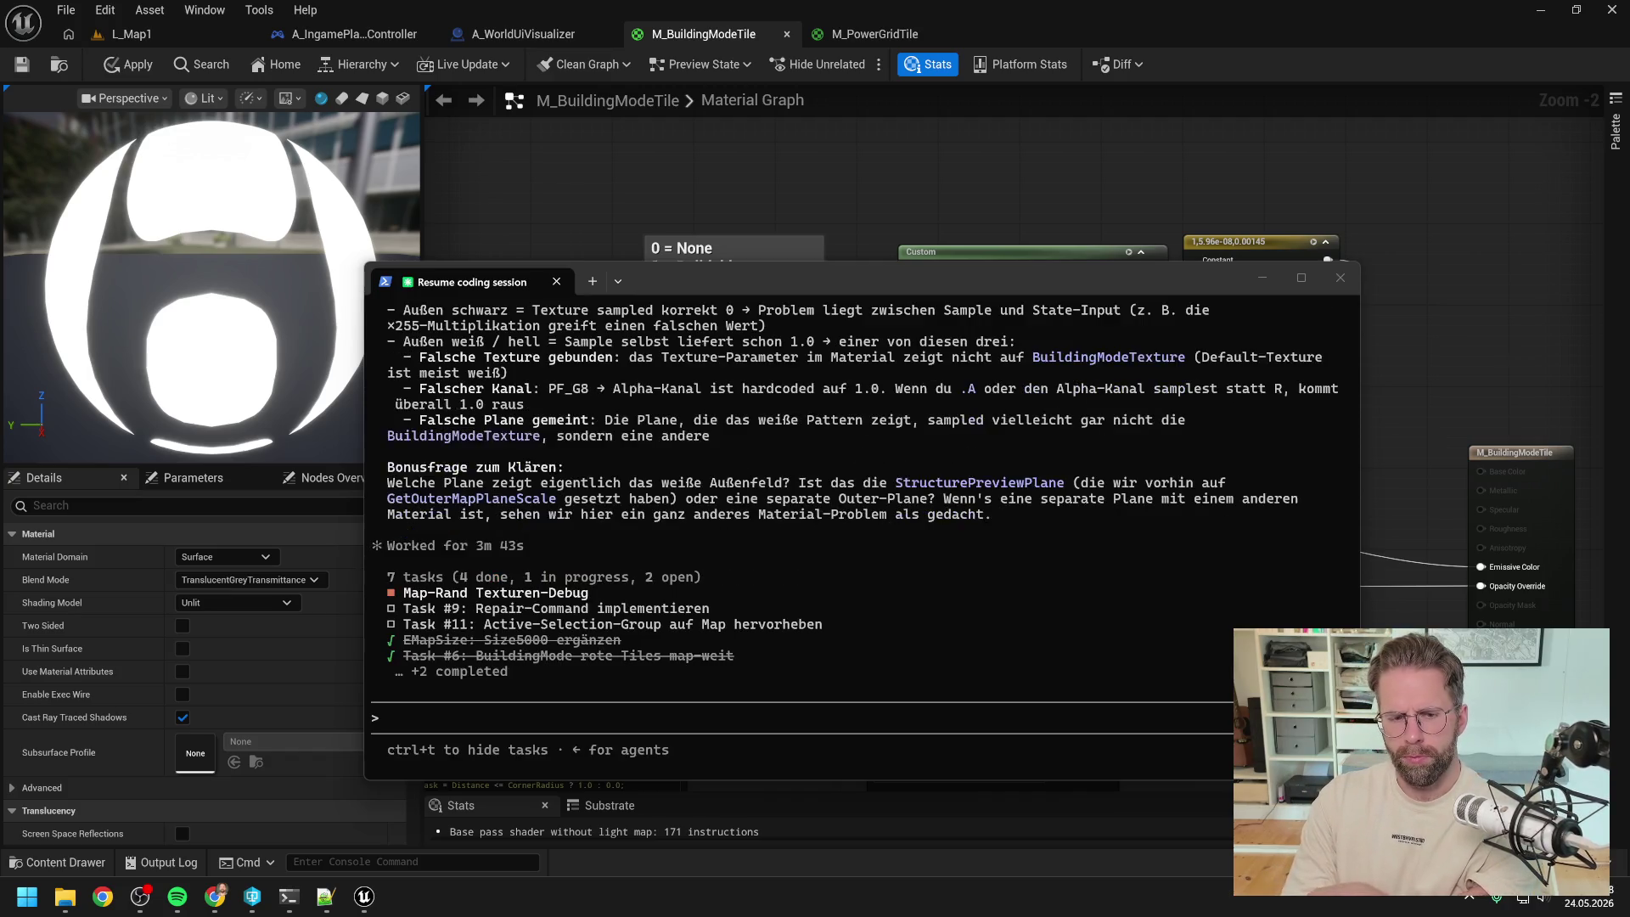
scroll(1068, 370, up, 6)
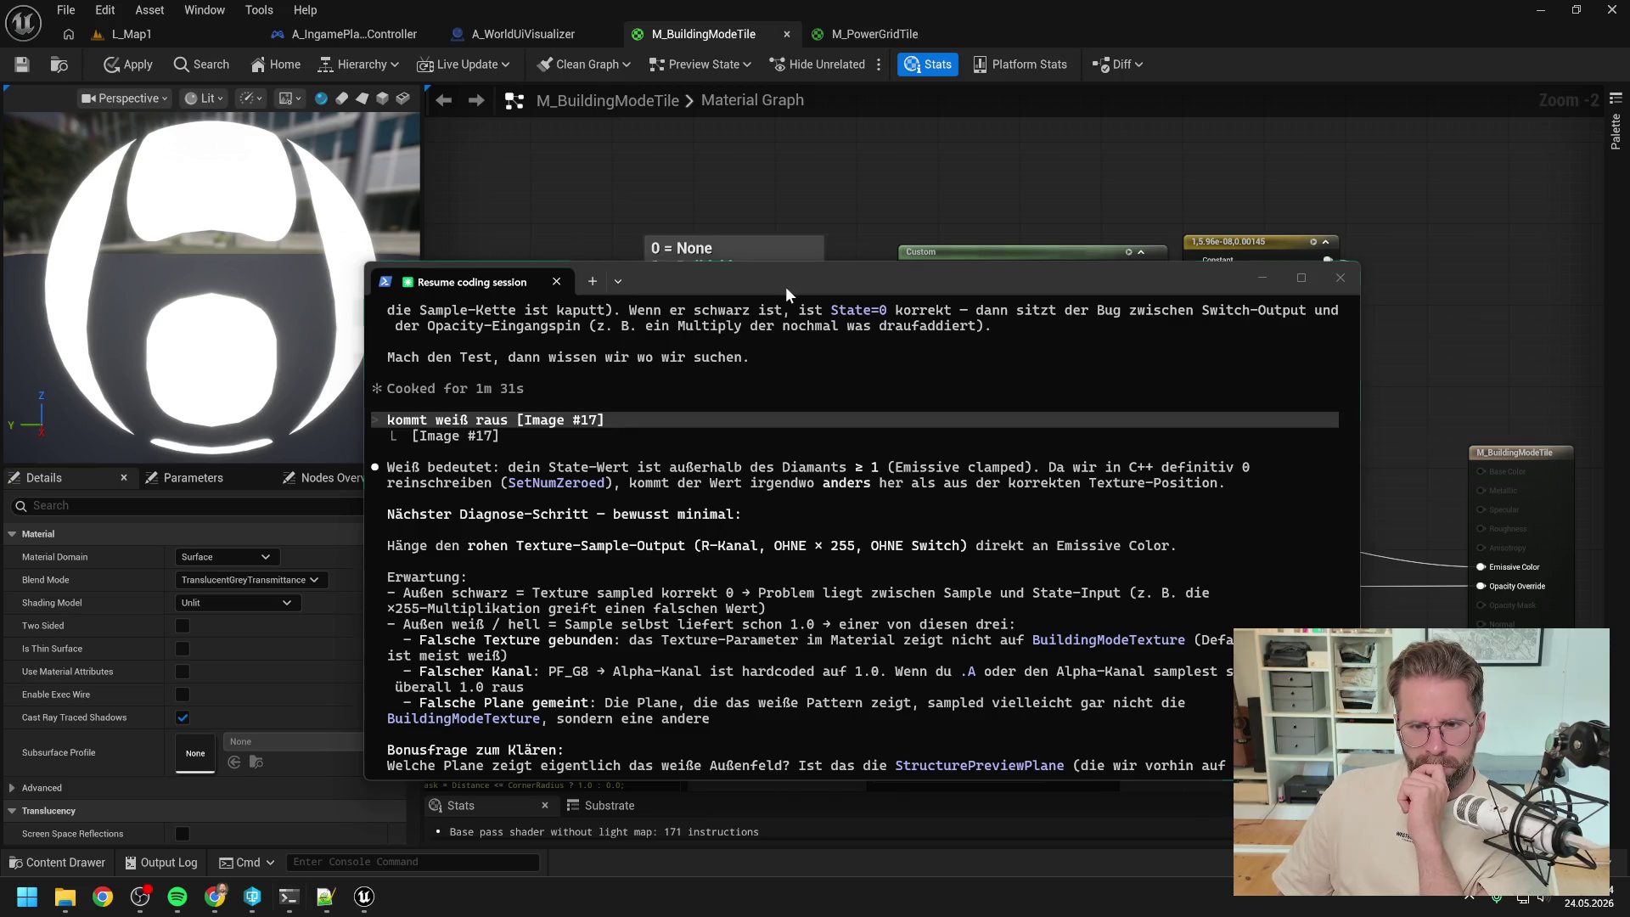
click(288, 897)
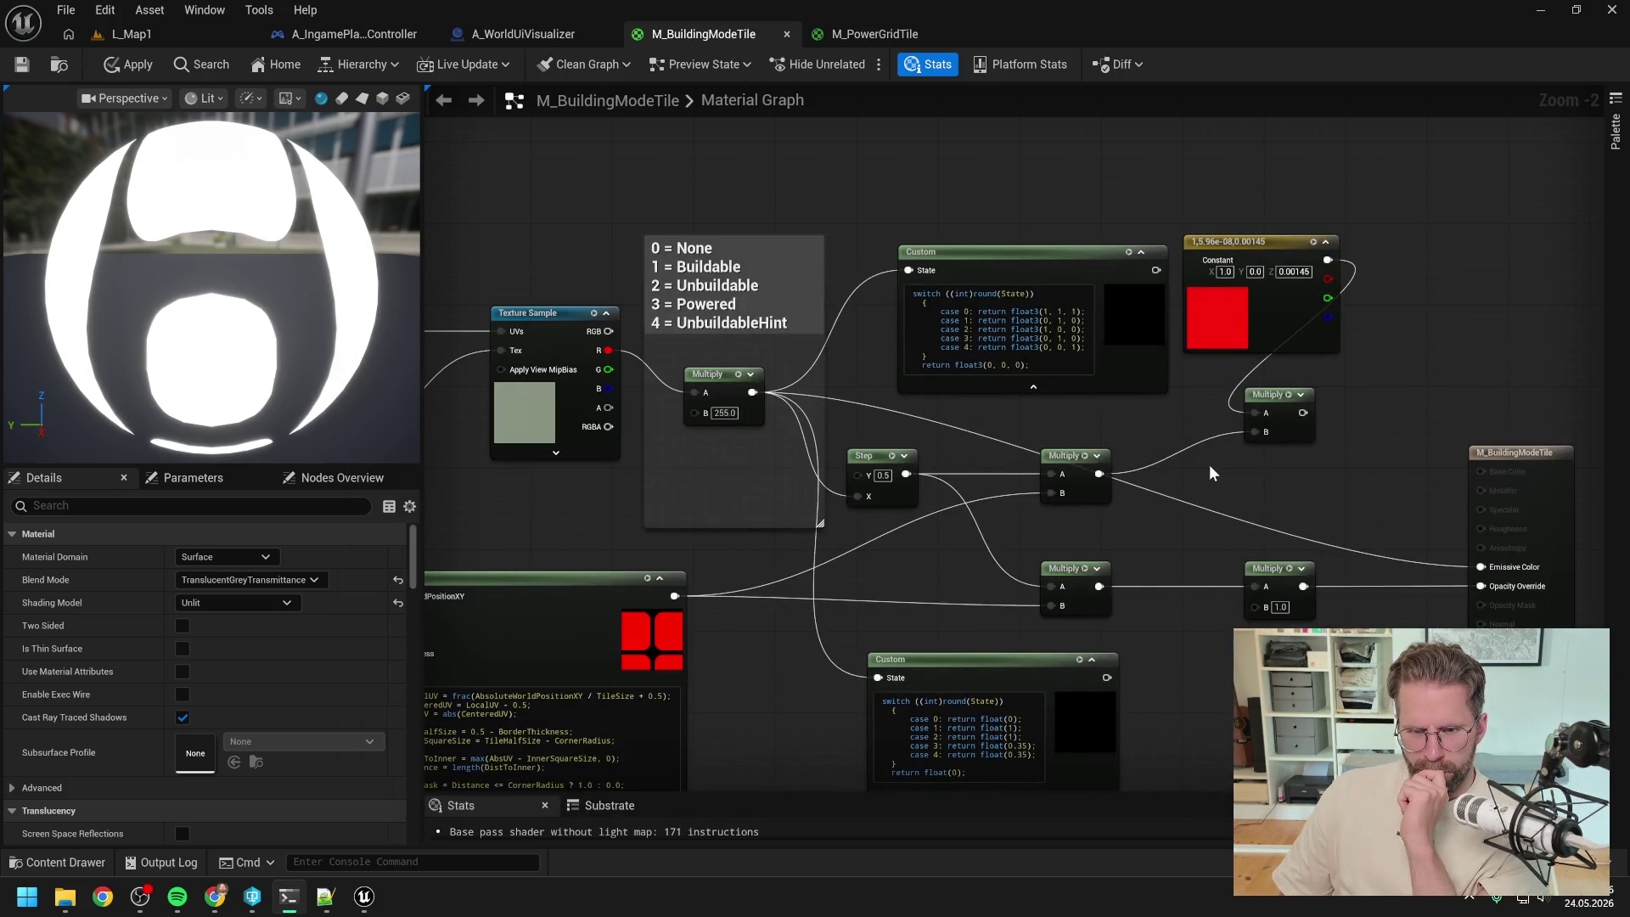
- Wire Texture Sample R straight into Emissive Color, then apply and save the material
drag(1057, 440, 1085, 419)
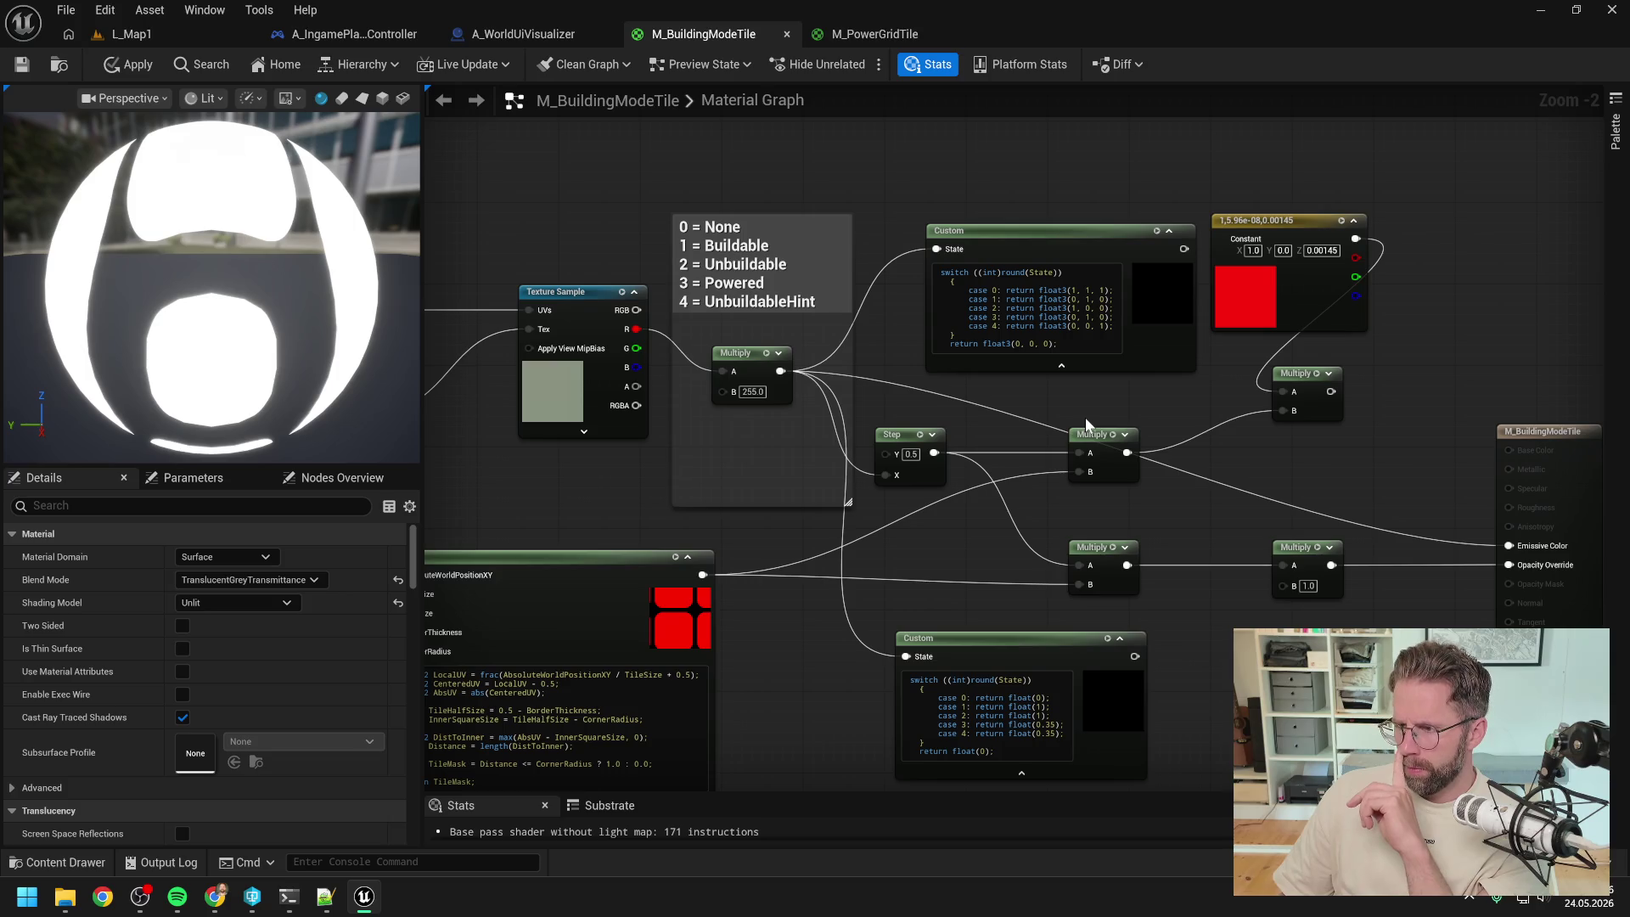
drag(635, 328, 1510, 564)
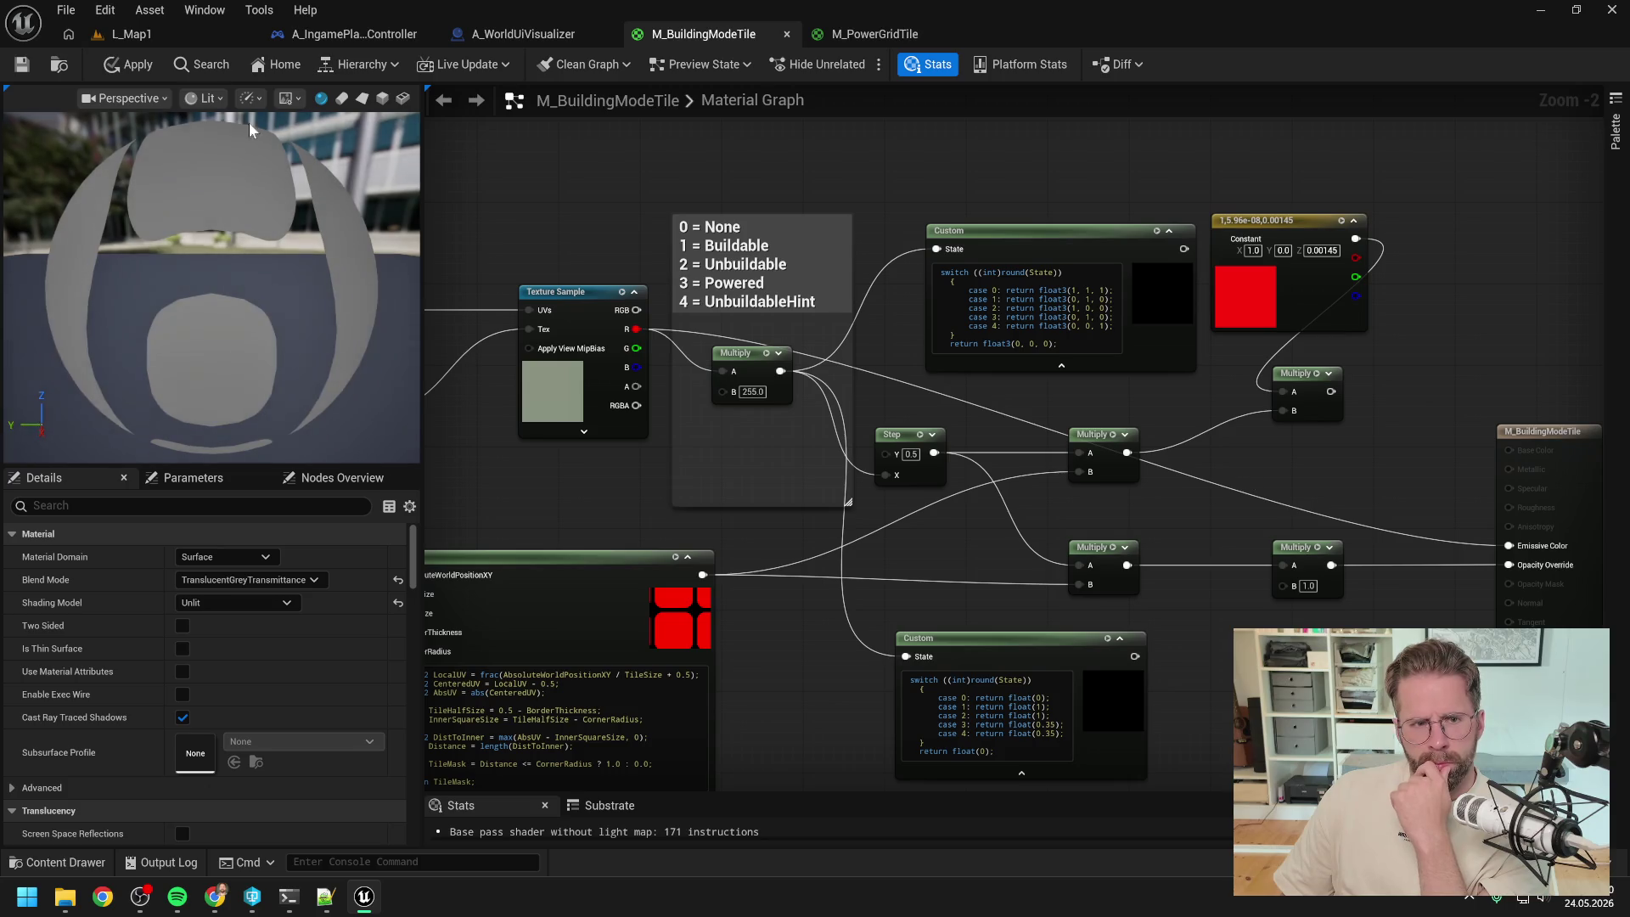
click(136, 65)
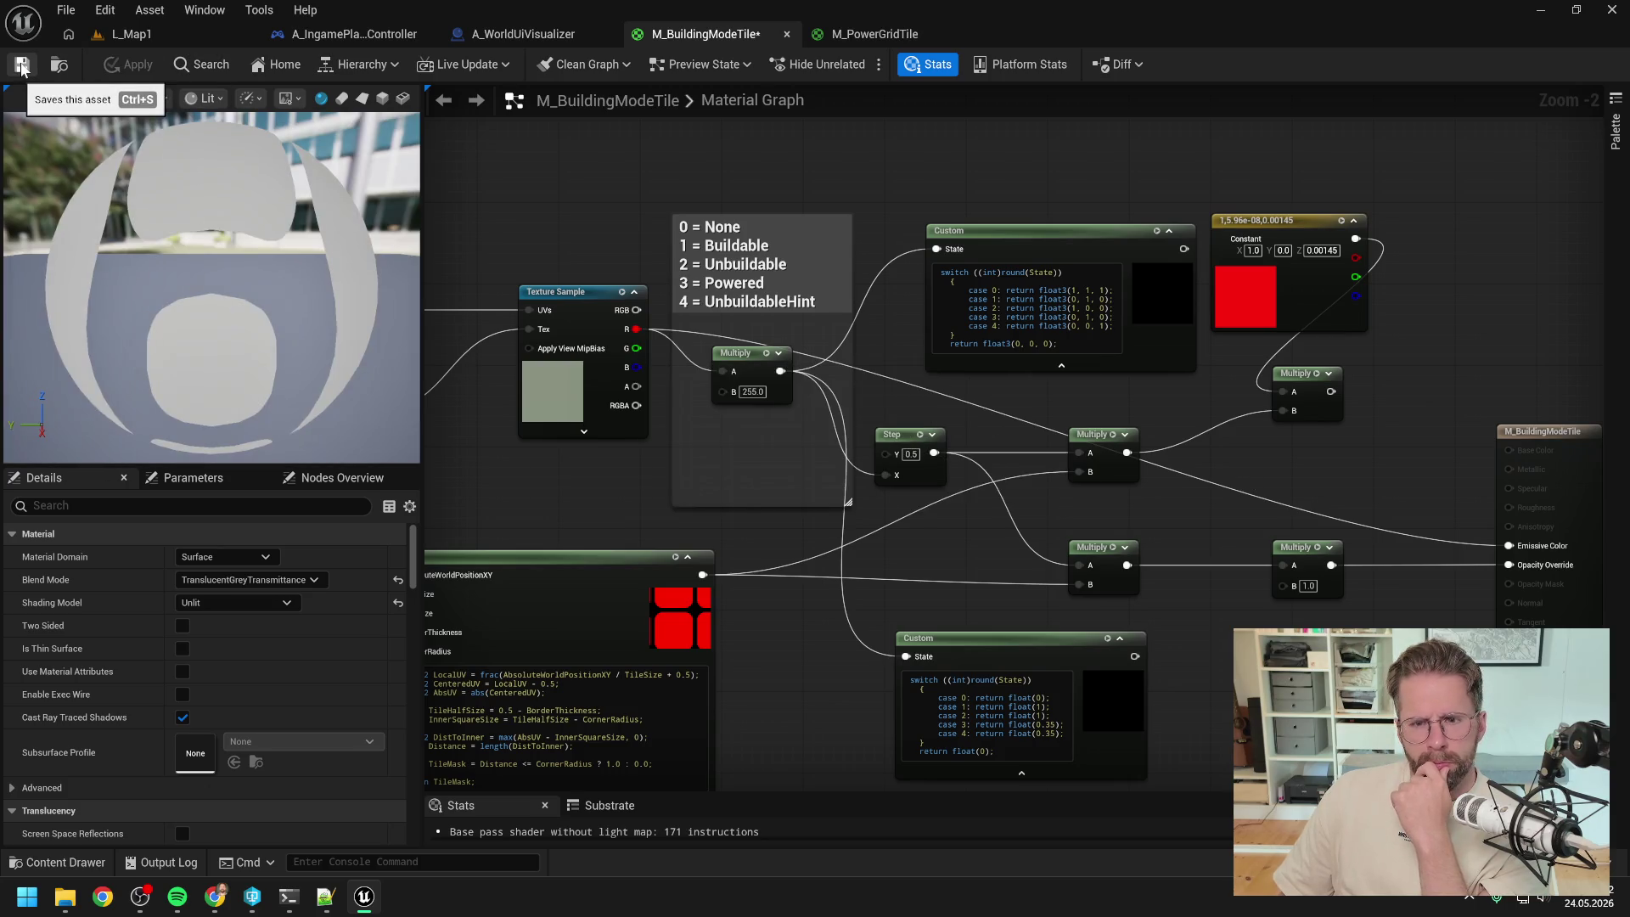
click(22, 66)
click(156, 34)
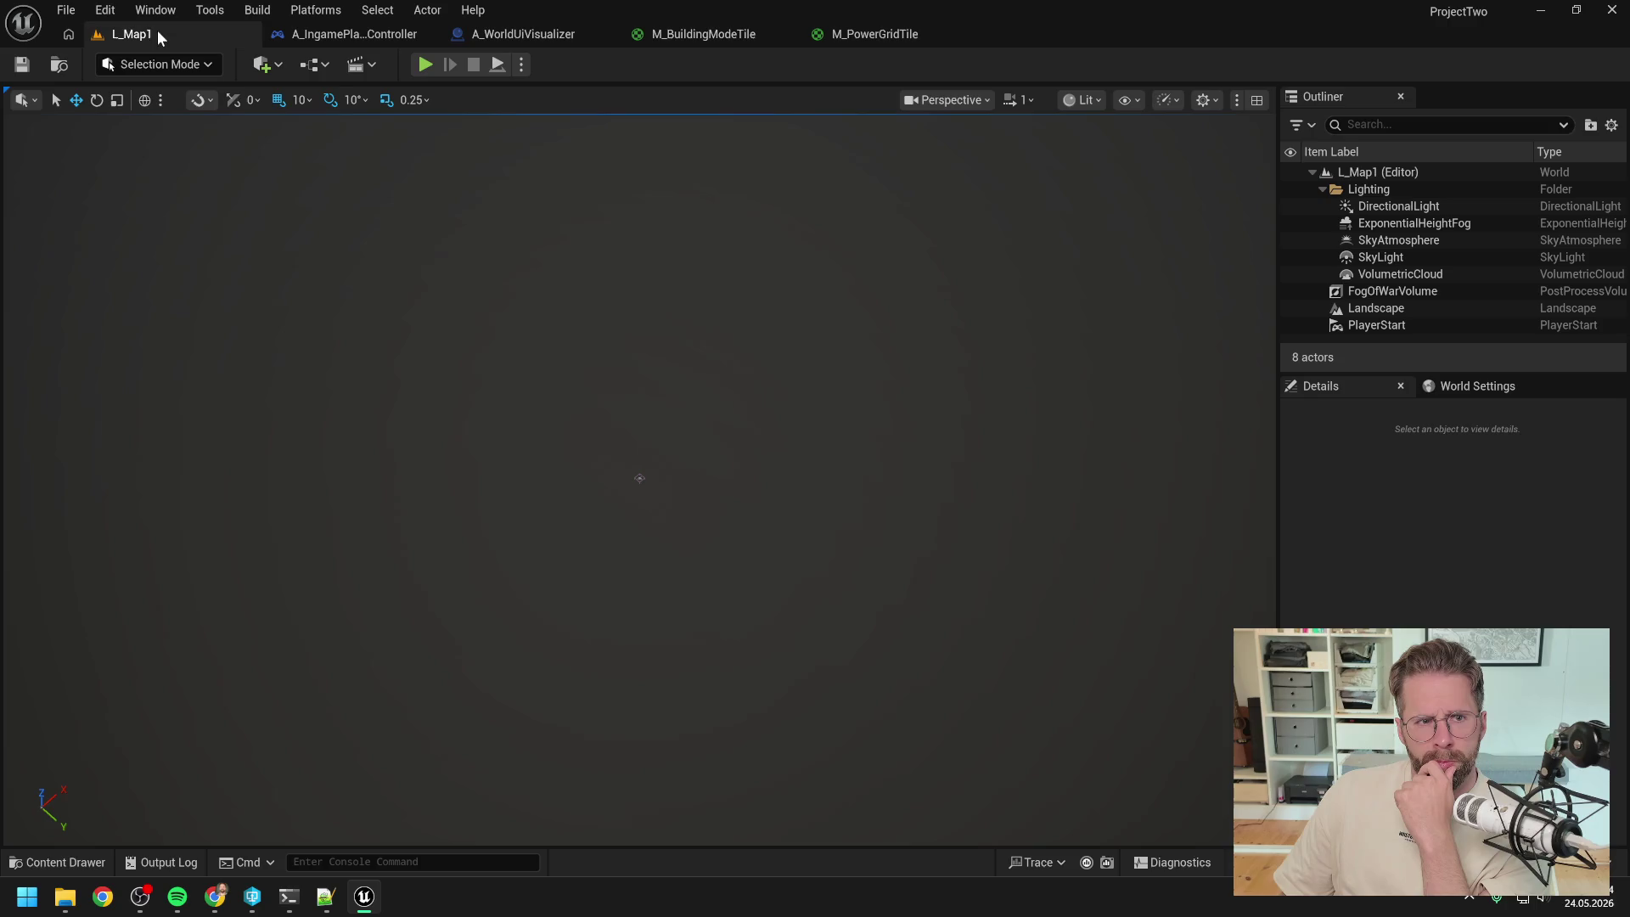
click(426, 63)
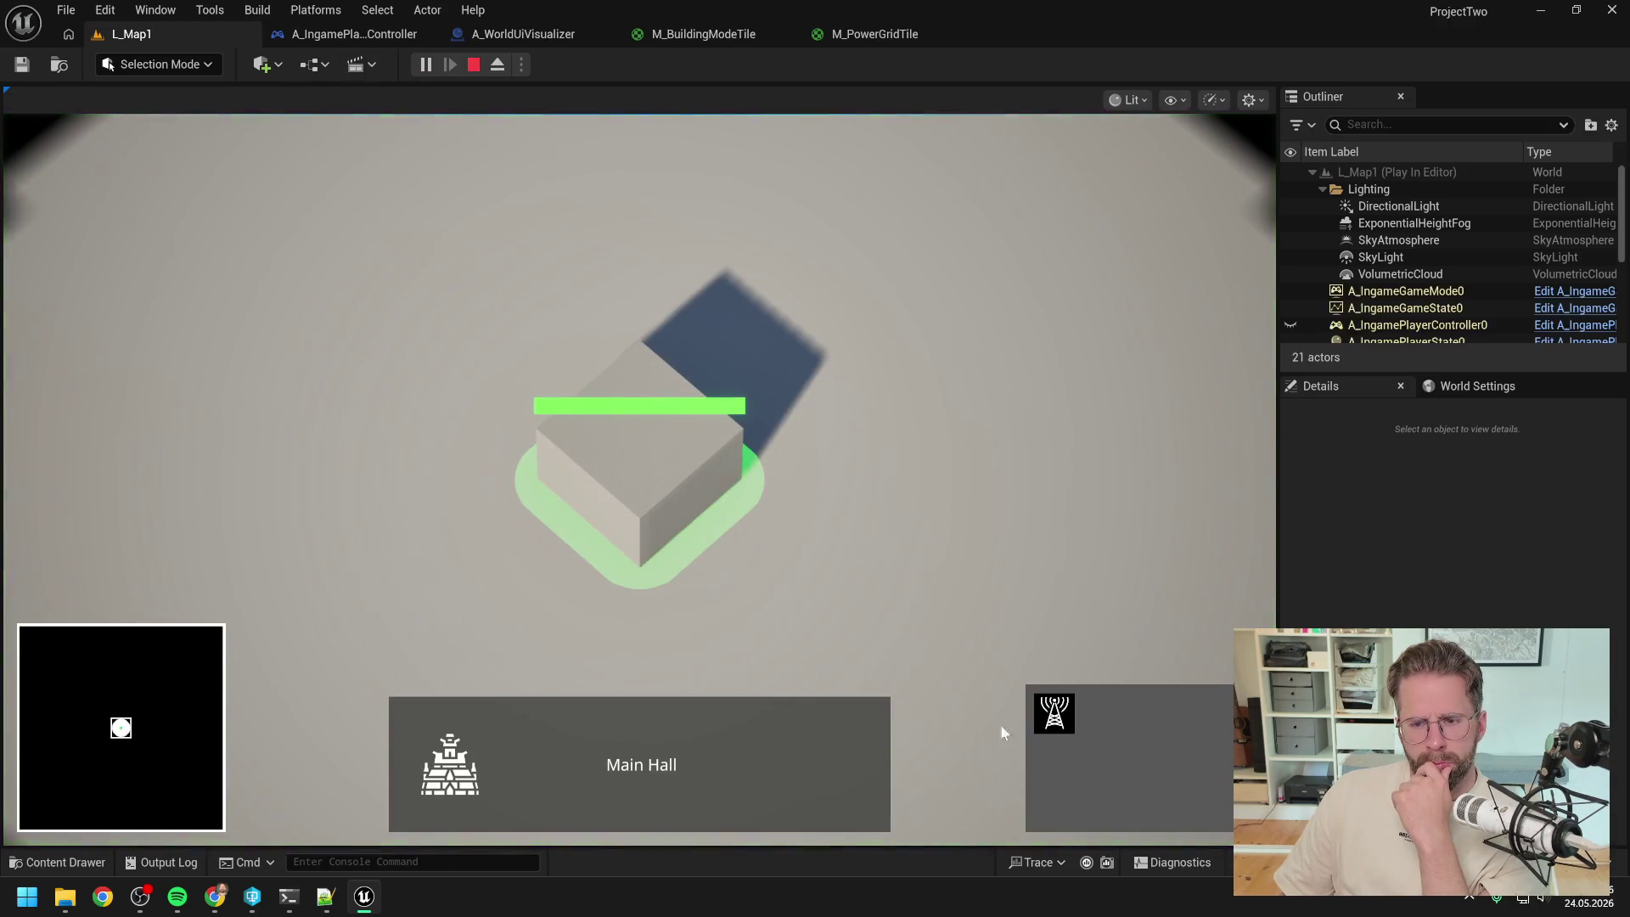
scroll(938, 508, down, 2)
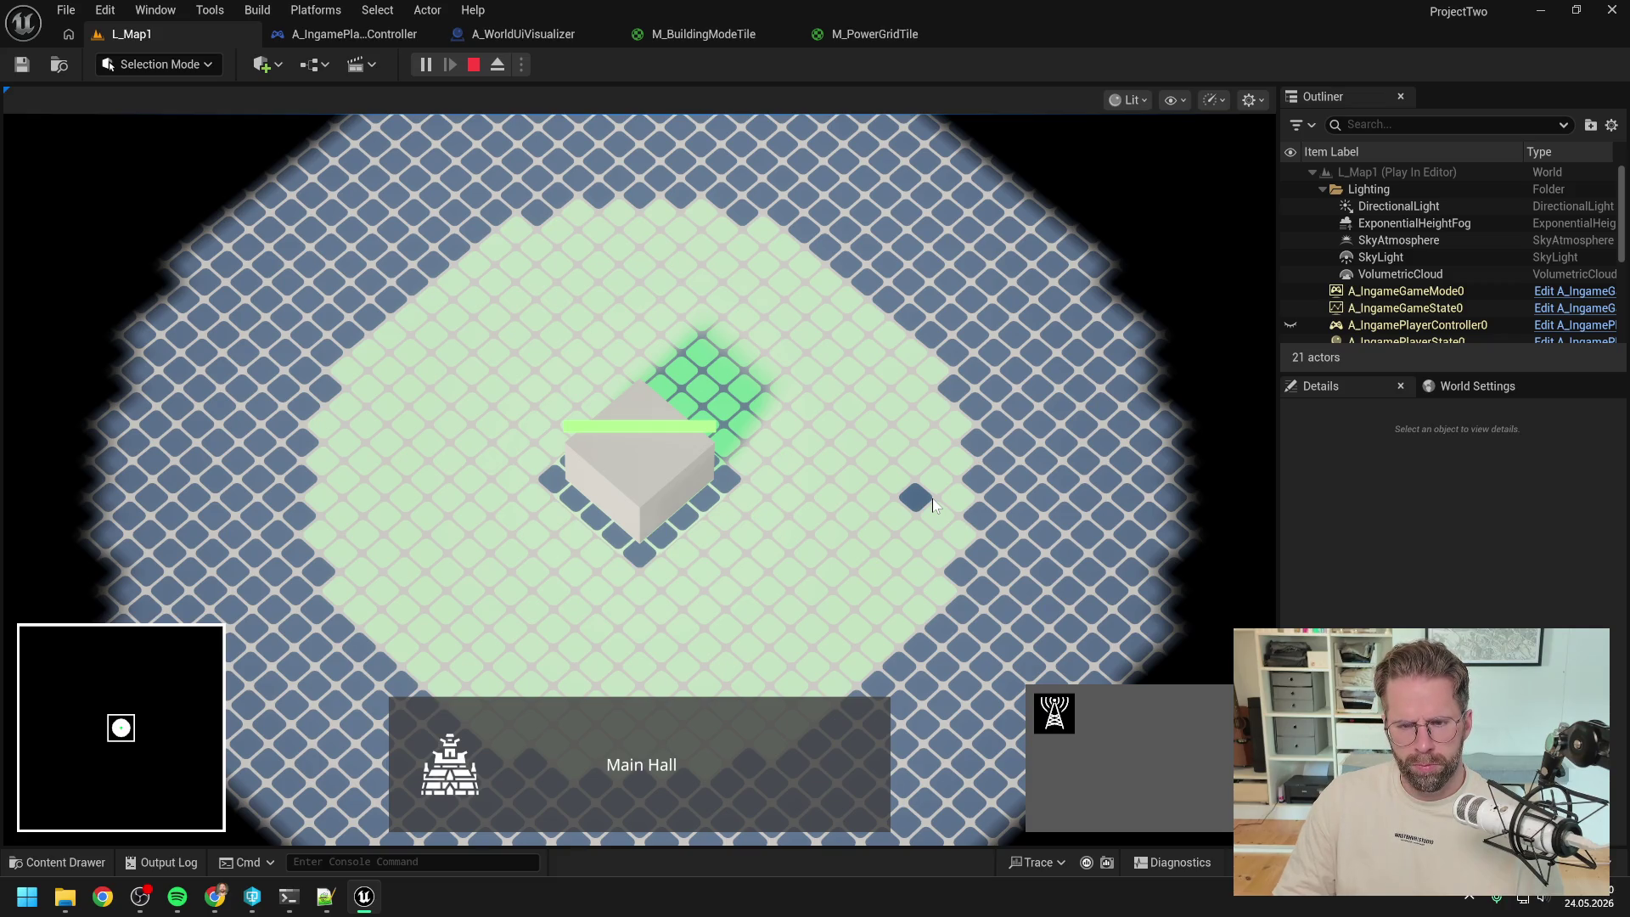
key(Escape)
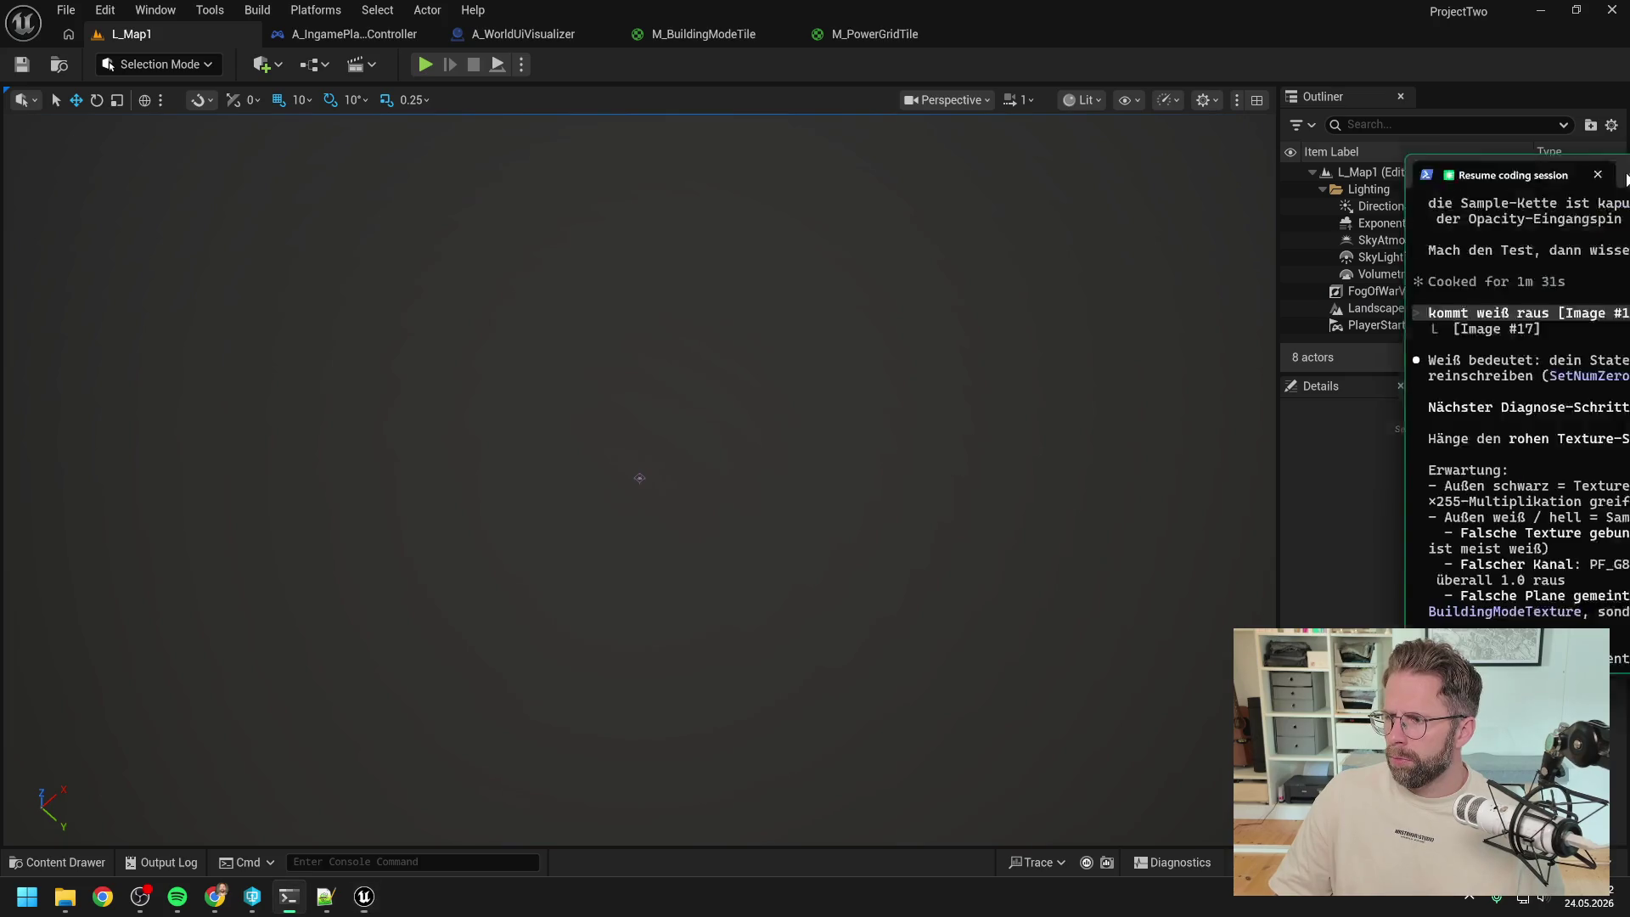
- Send Claude Code 'wenn ich R direkt in Emissive Color feede, wirds blau' with the screenshot attached
click(1626, 178)
text(wenn ich R direkt in Emissive Color feede, wirds blau)
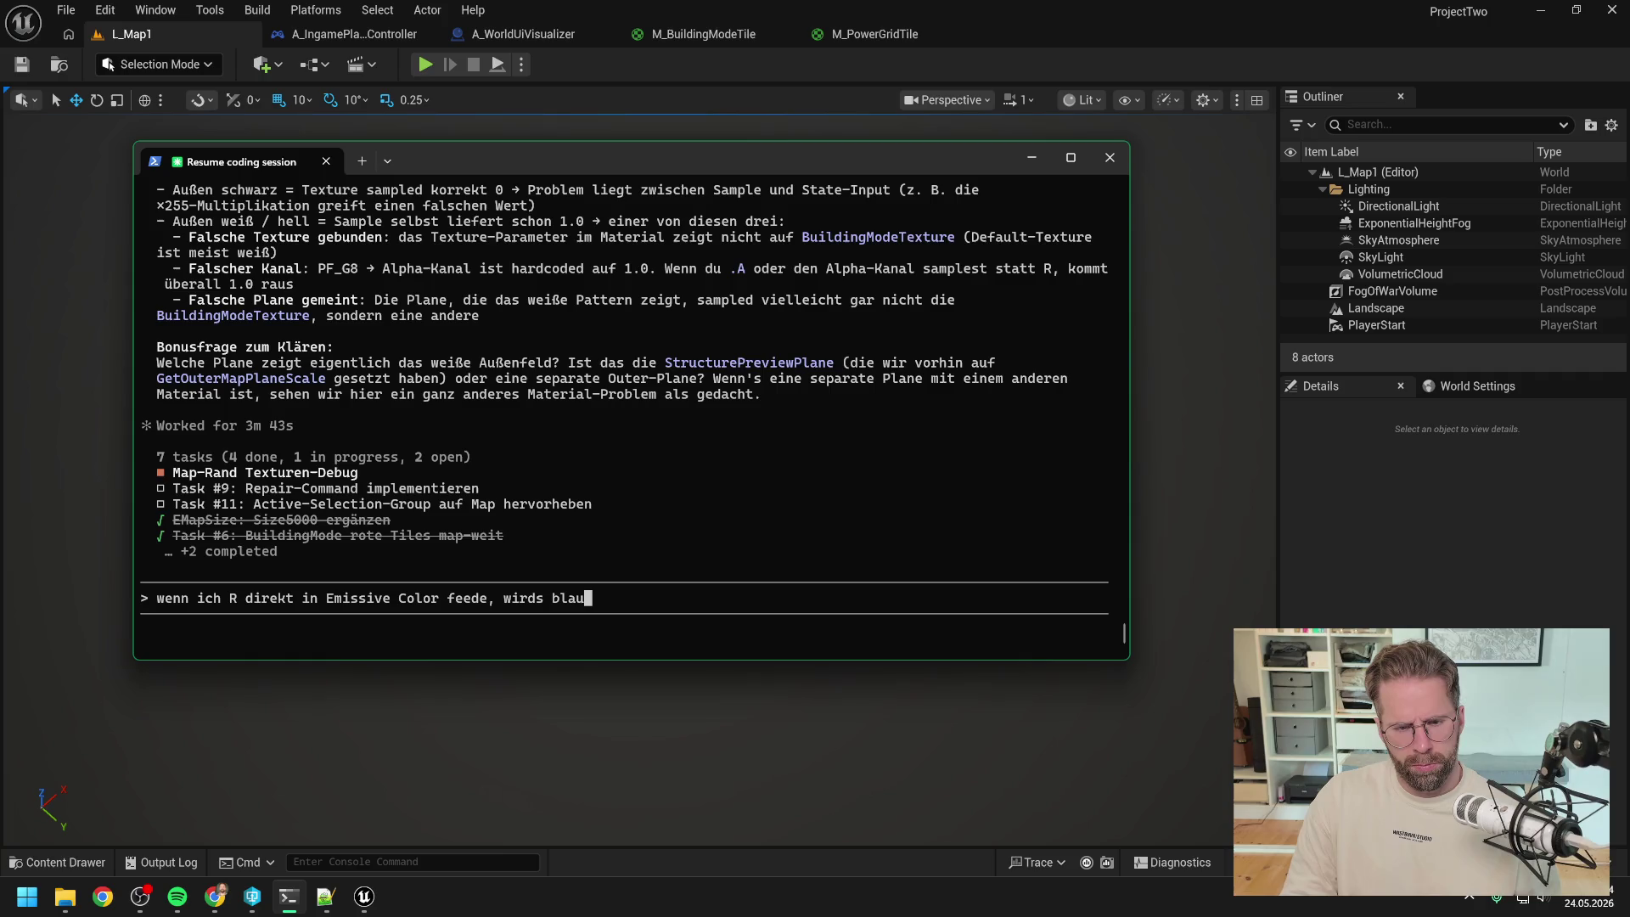
key(ctrl+v)
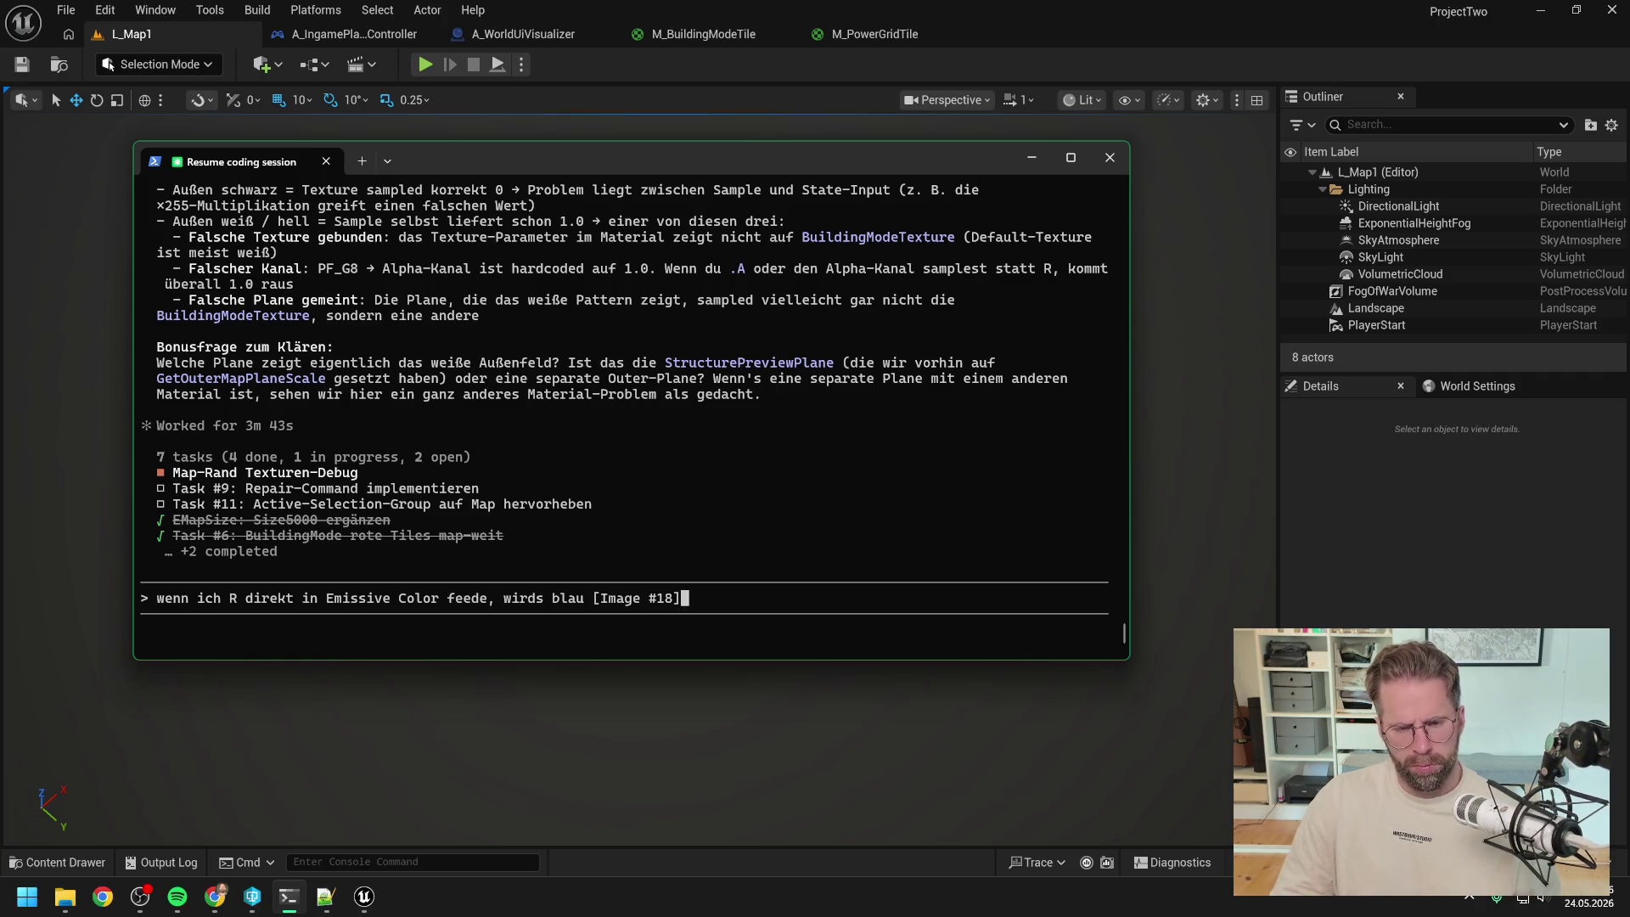
key(Return)
click(859, 39)
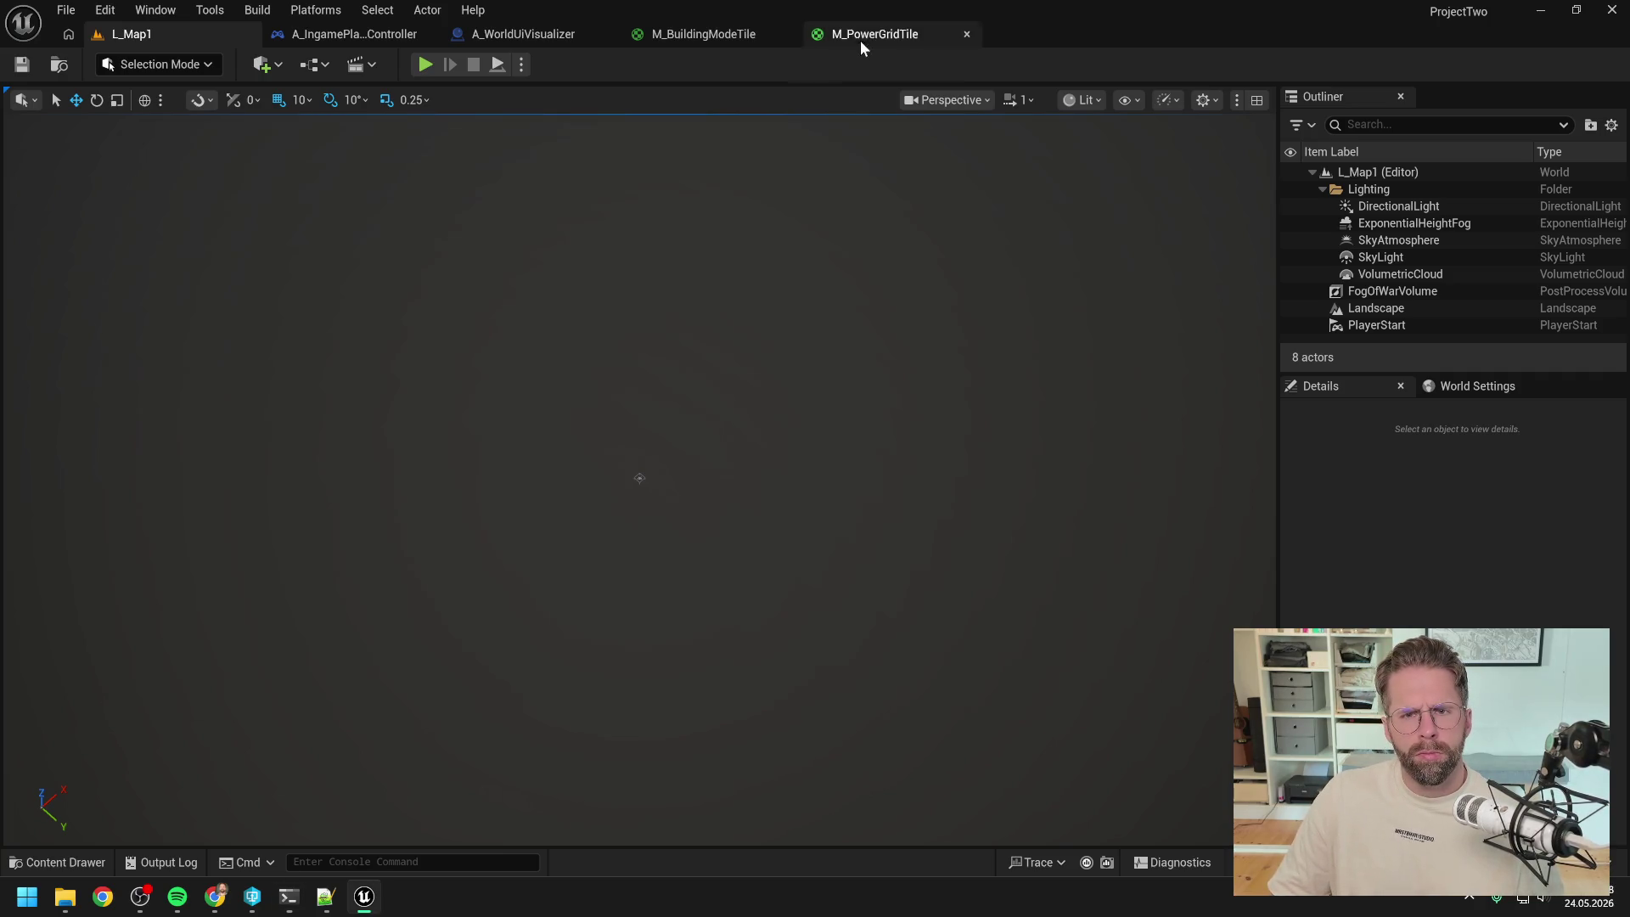
- Play-test L_Map1 by picking the power grid generator, then stop and return to M_BuildingModeTile
click(708, 36)
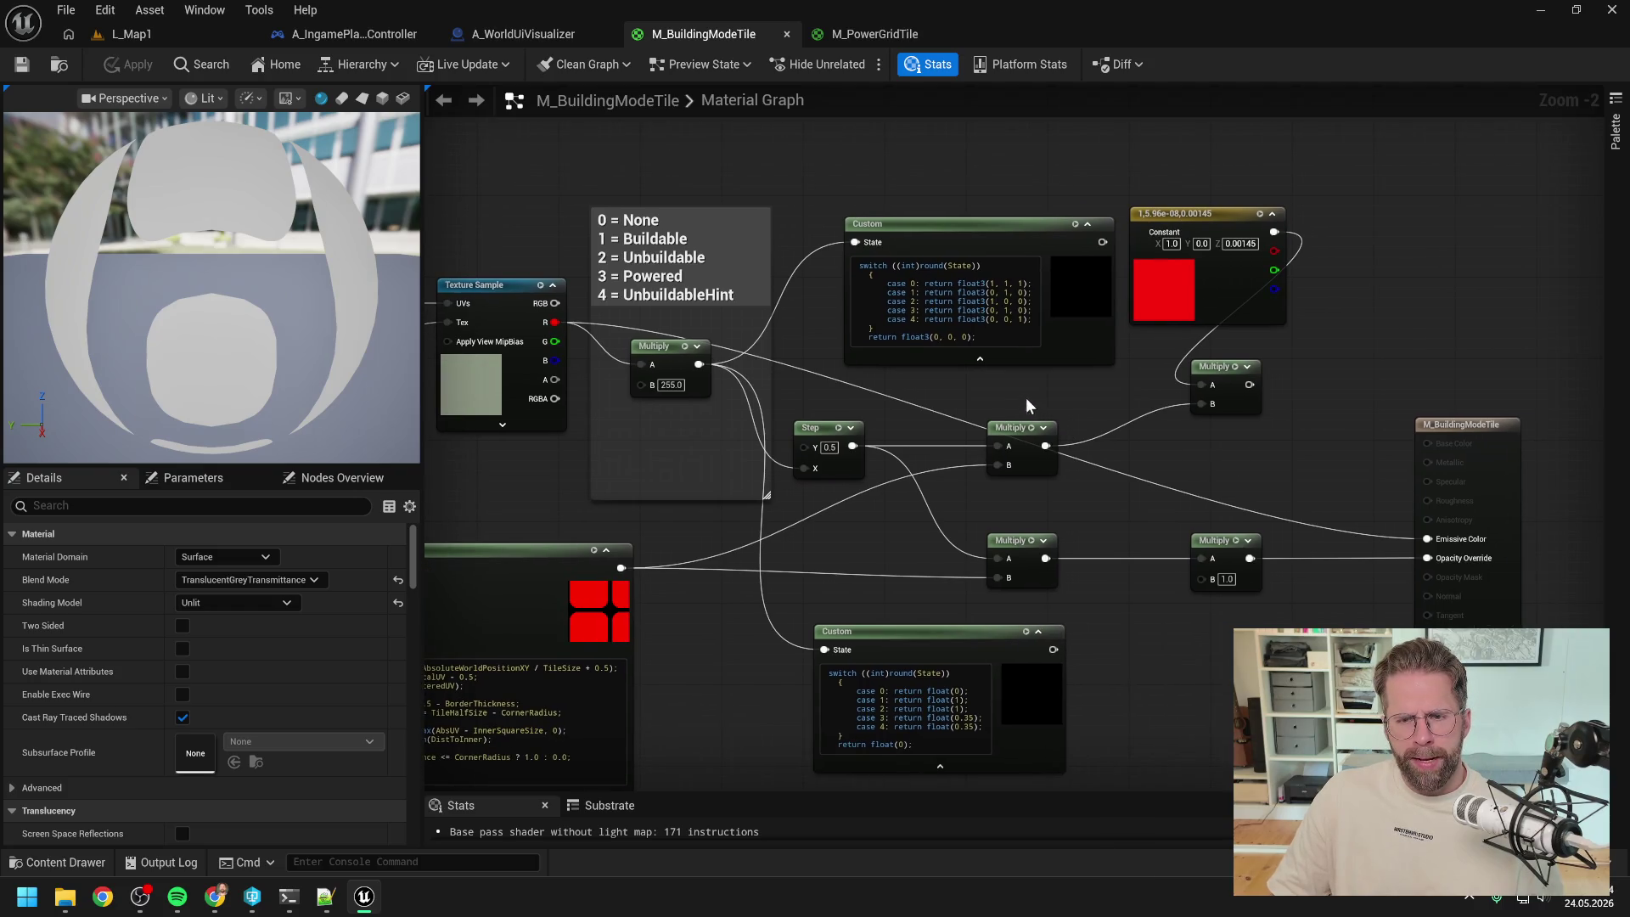
drag(1026, 397, 1067, 395)
click(155, 39)
click(425, 65)
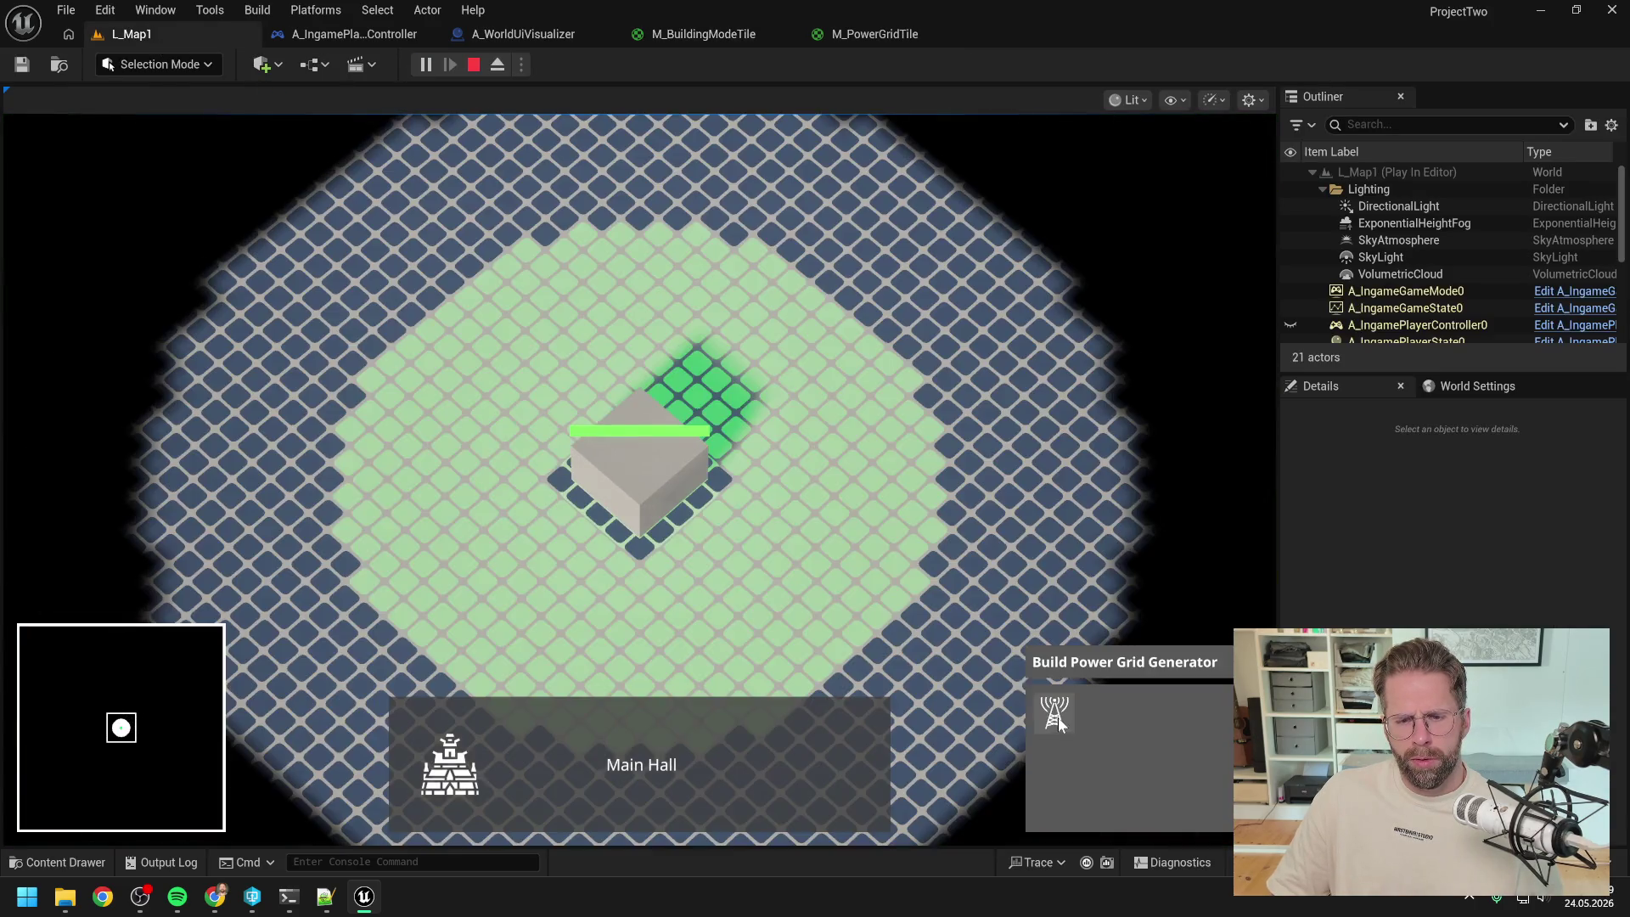
click(1057, 716)
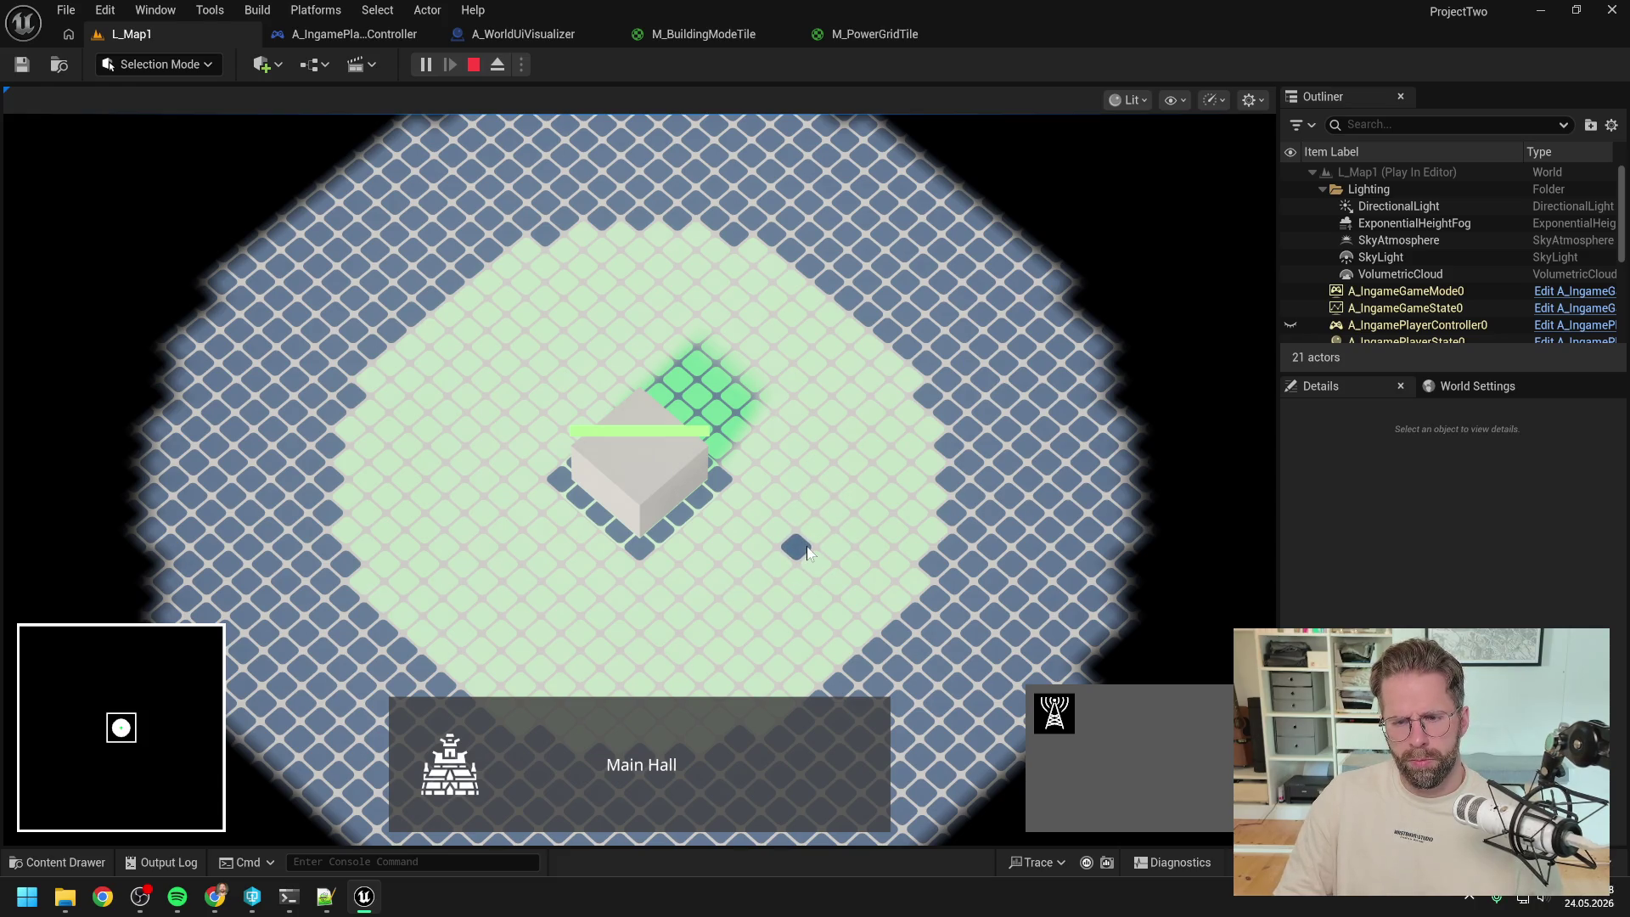
key(Escape)
click(713, 34)
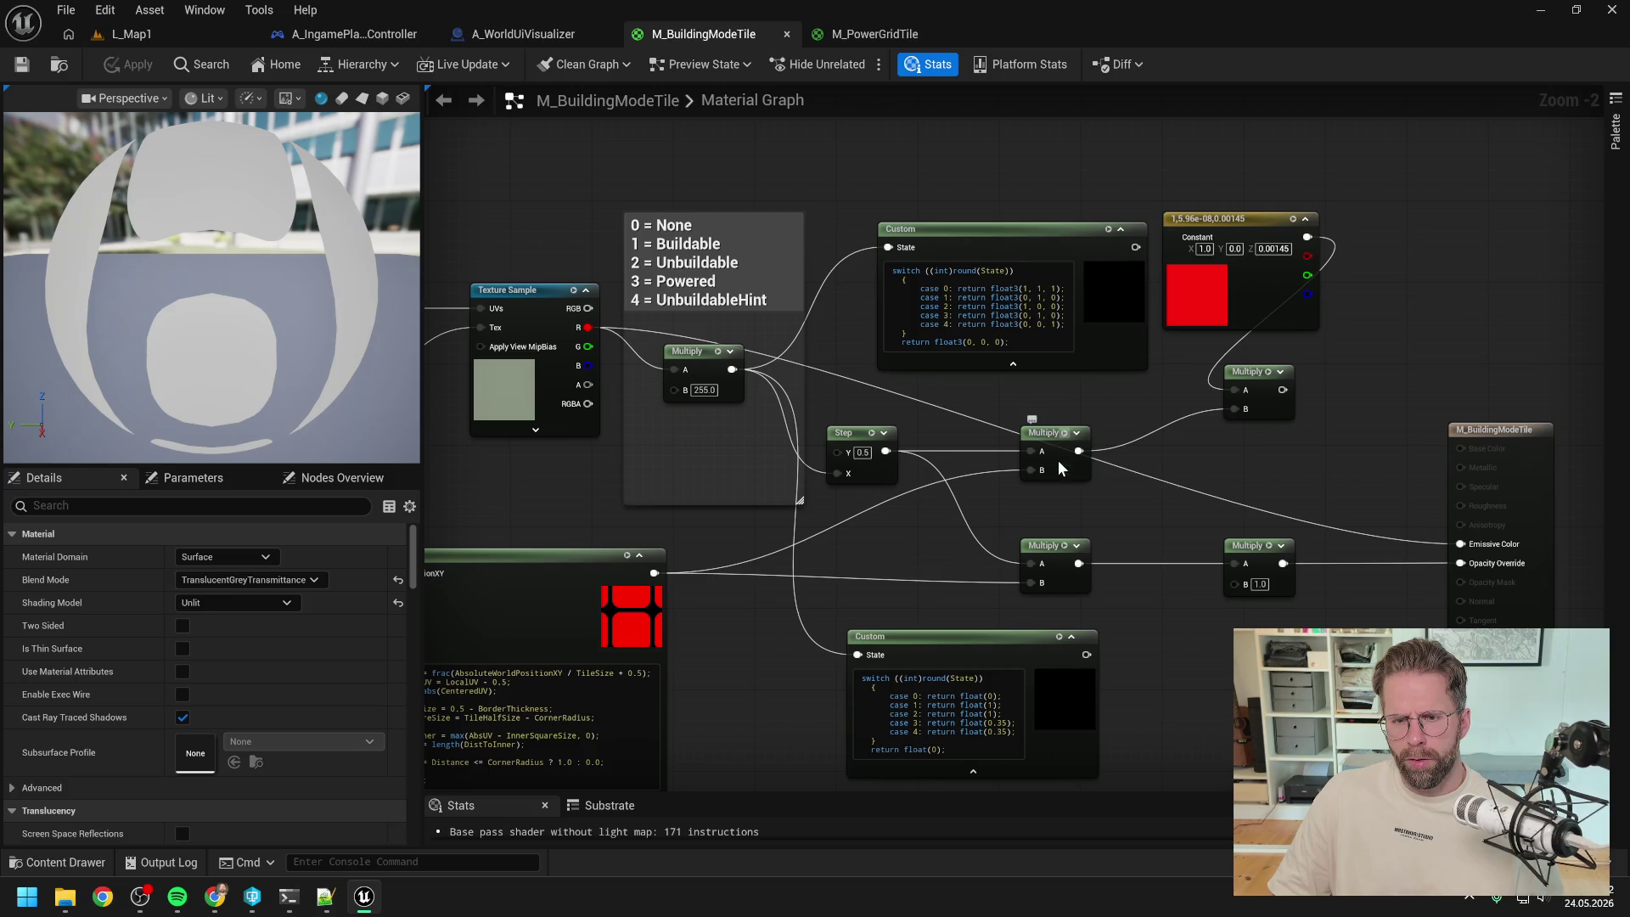
- Reposition the middle Multiply node, wire its ×255 result into the lower Multiply, and apply
mouse_move(1047, 443)
mouse_down()
mouse_move(1036, 473)
mouse_move(1038, 447)
mouse_up()
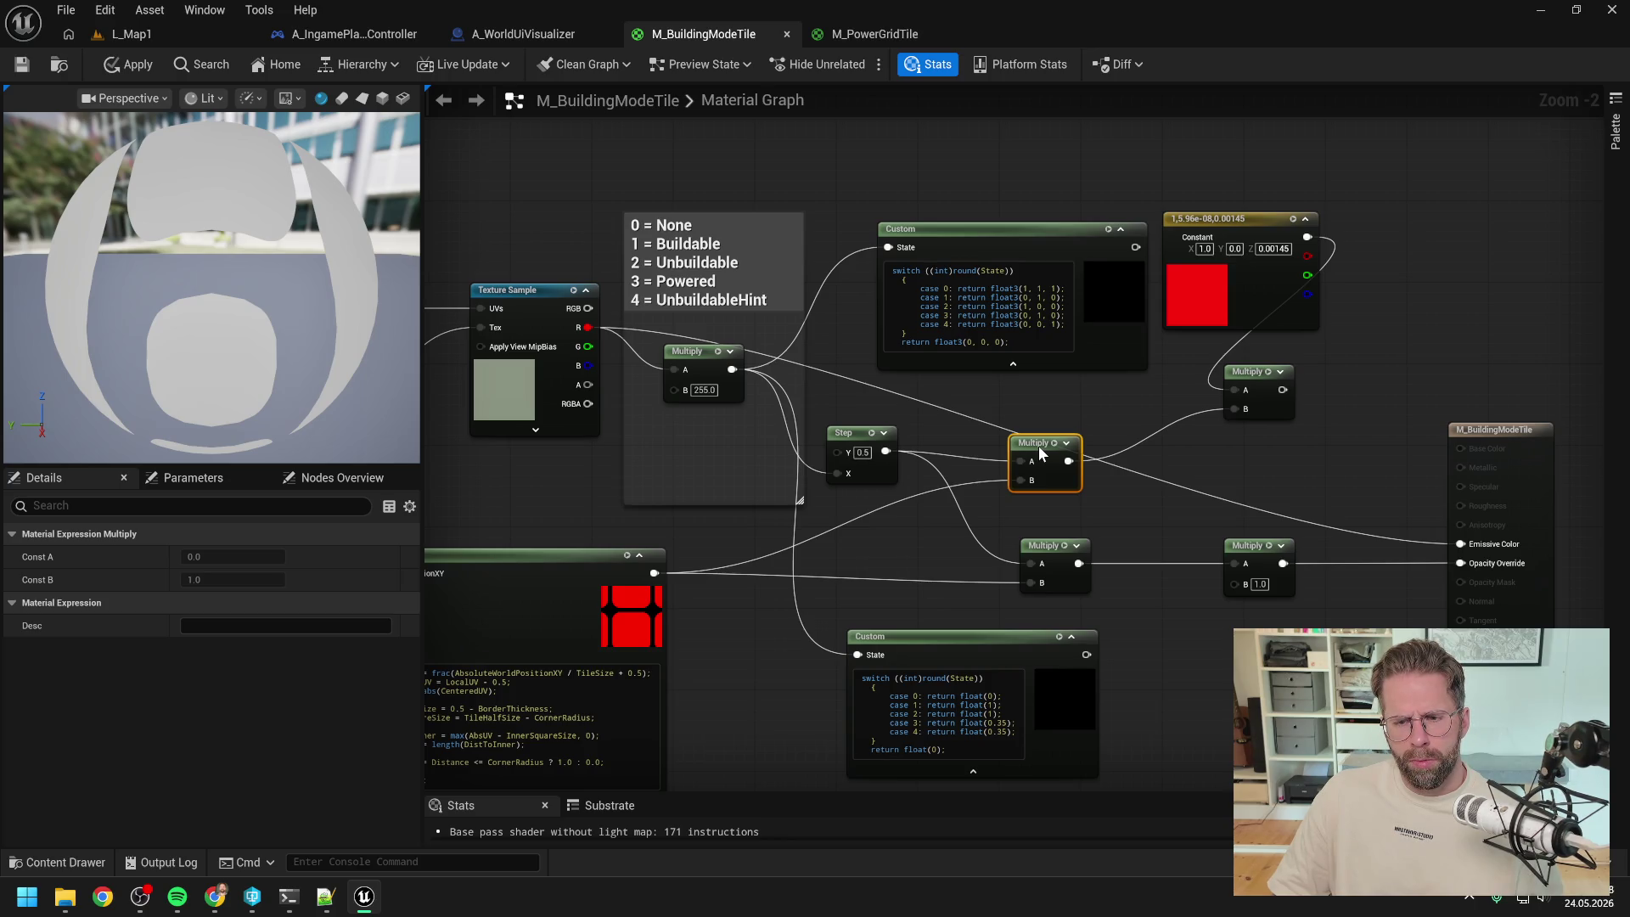
drag(1039, 446, 1039, 438)
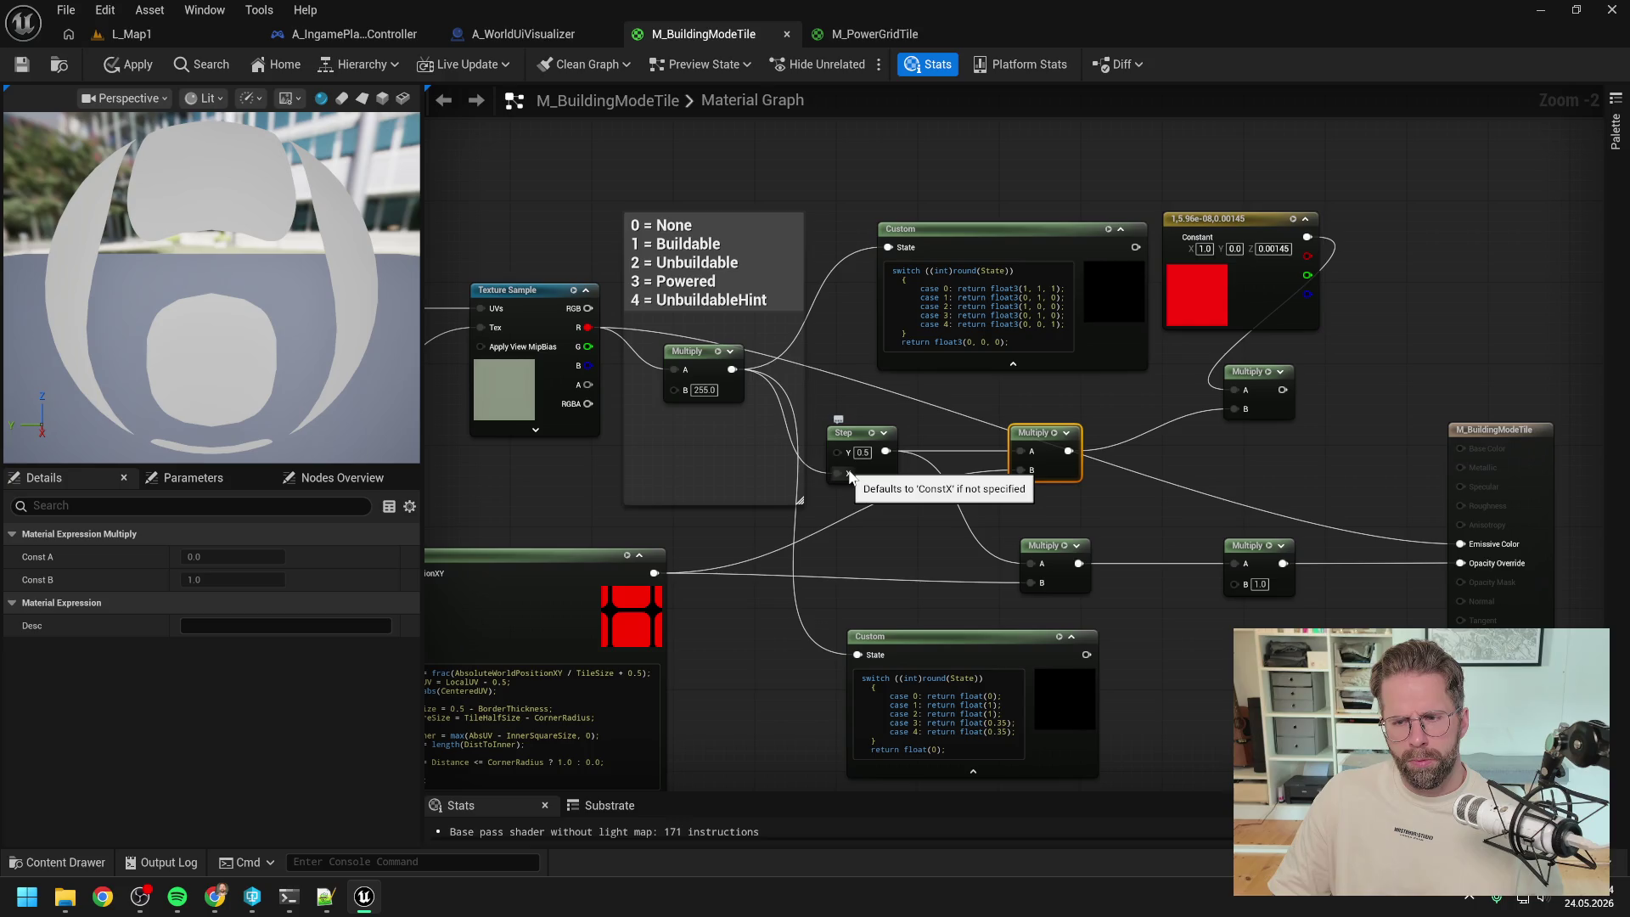
click(924, 517)
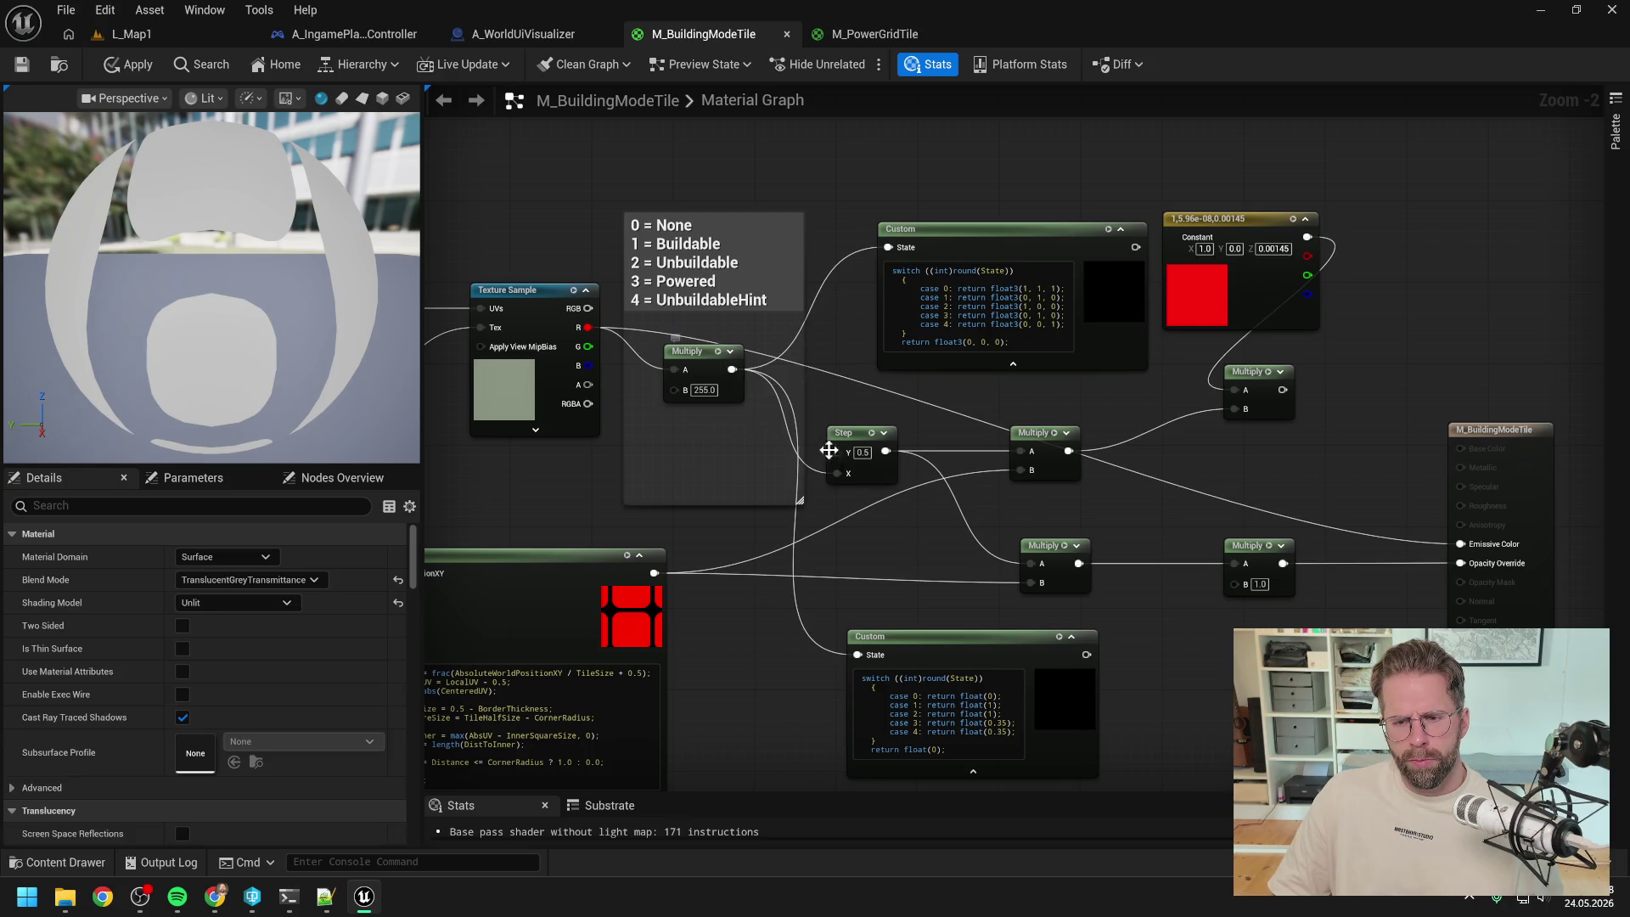
drag(731, 369, 1039, 563)
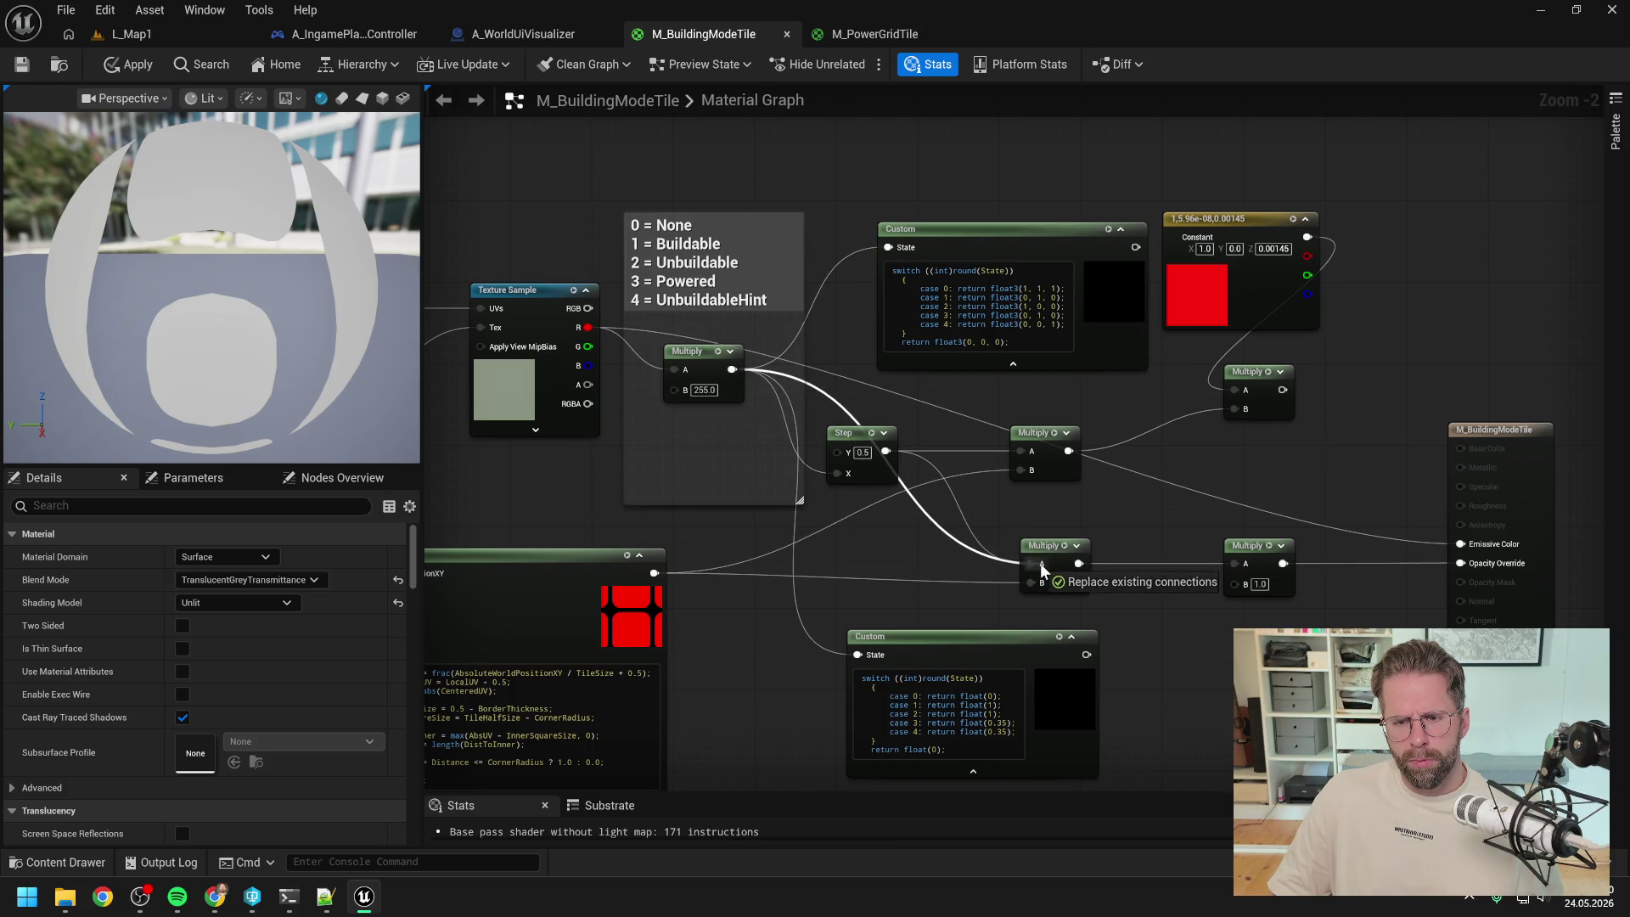
click(128, 65)
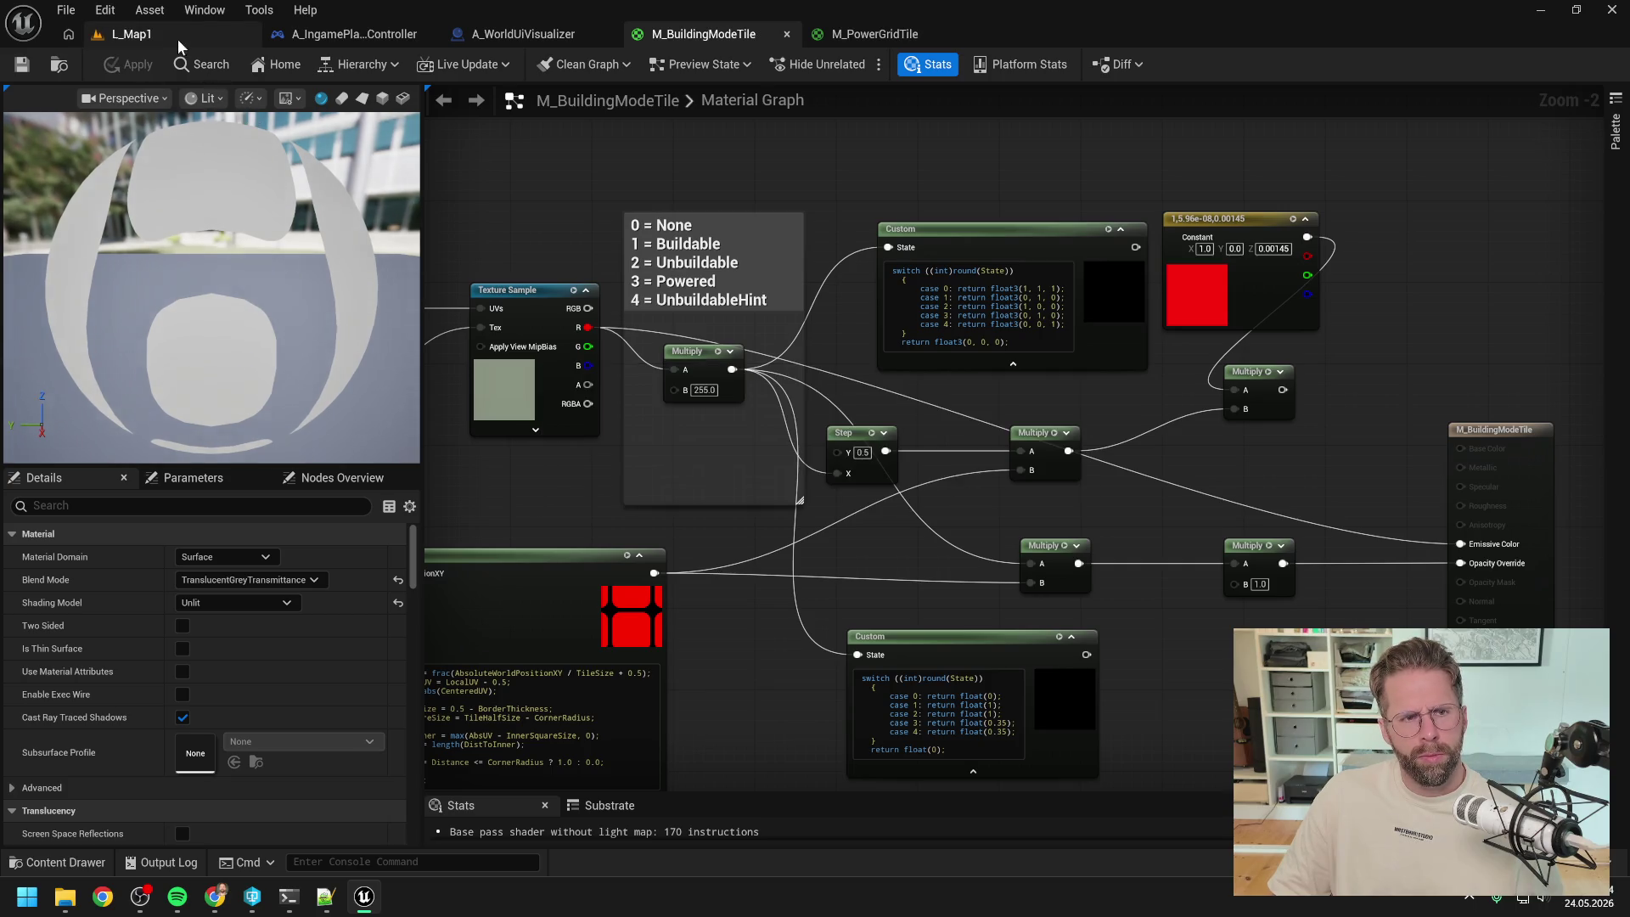
- Play-test L_Map1 with the Power Grid Generator preview, stop, and open A_WorldUiVisualizer
click(178, 39)
click(427, 65)
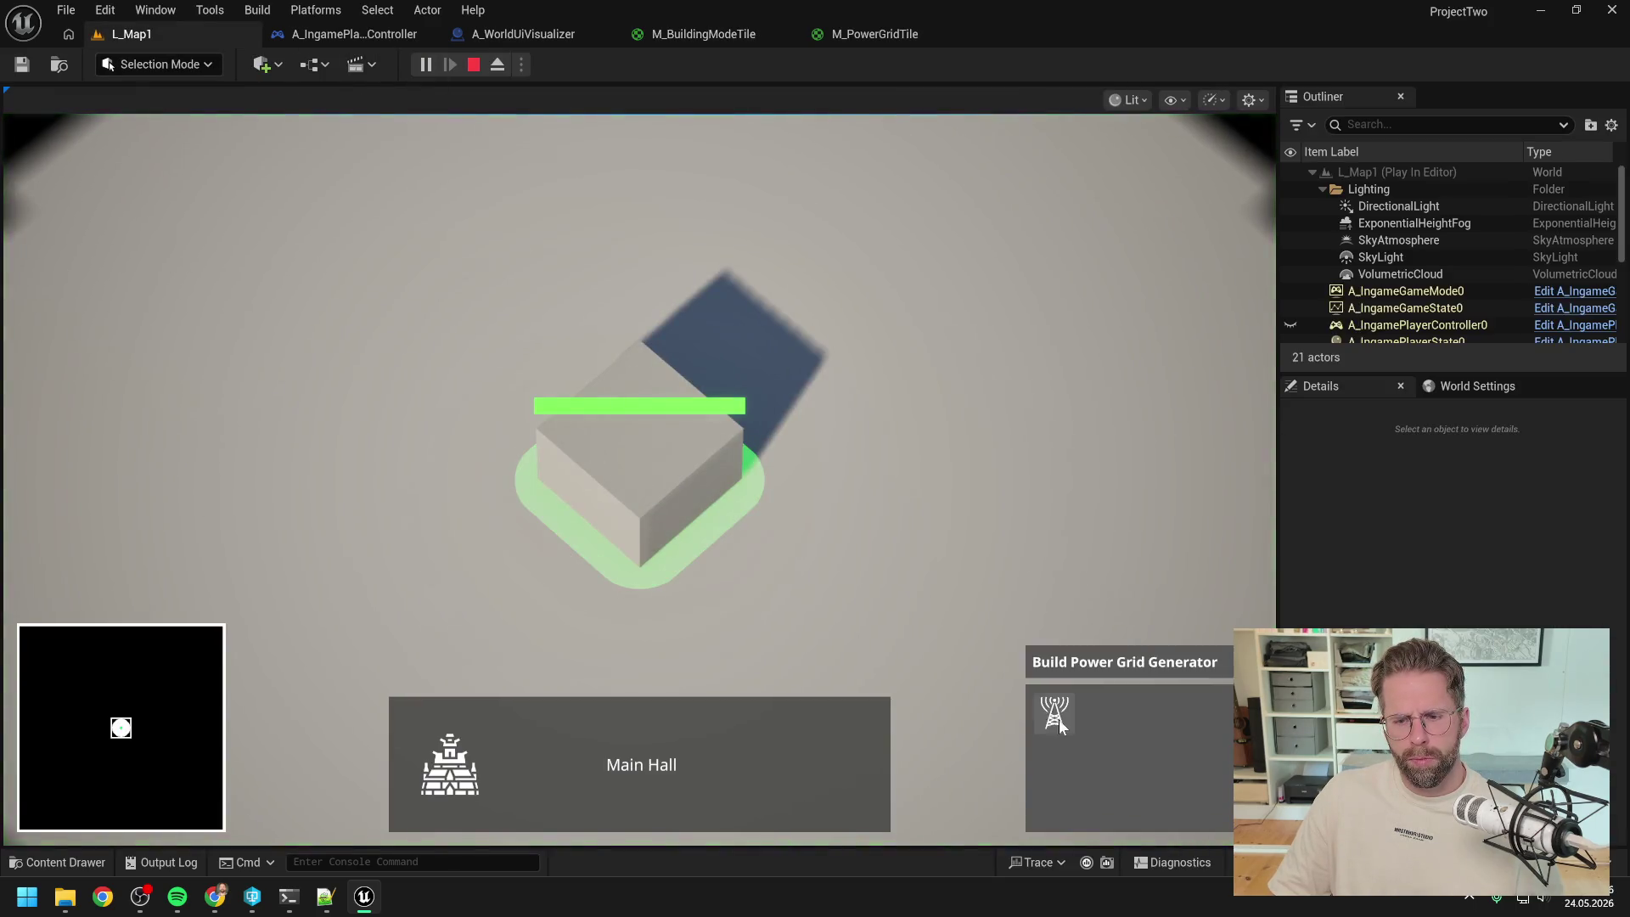
click(1056, 718)
right_click(910, 516)
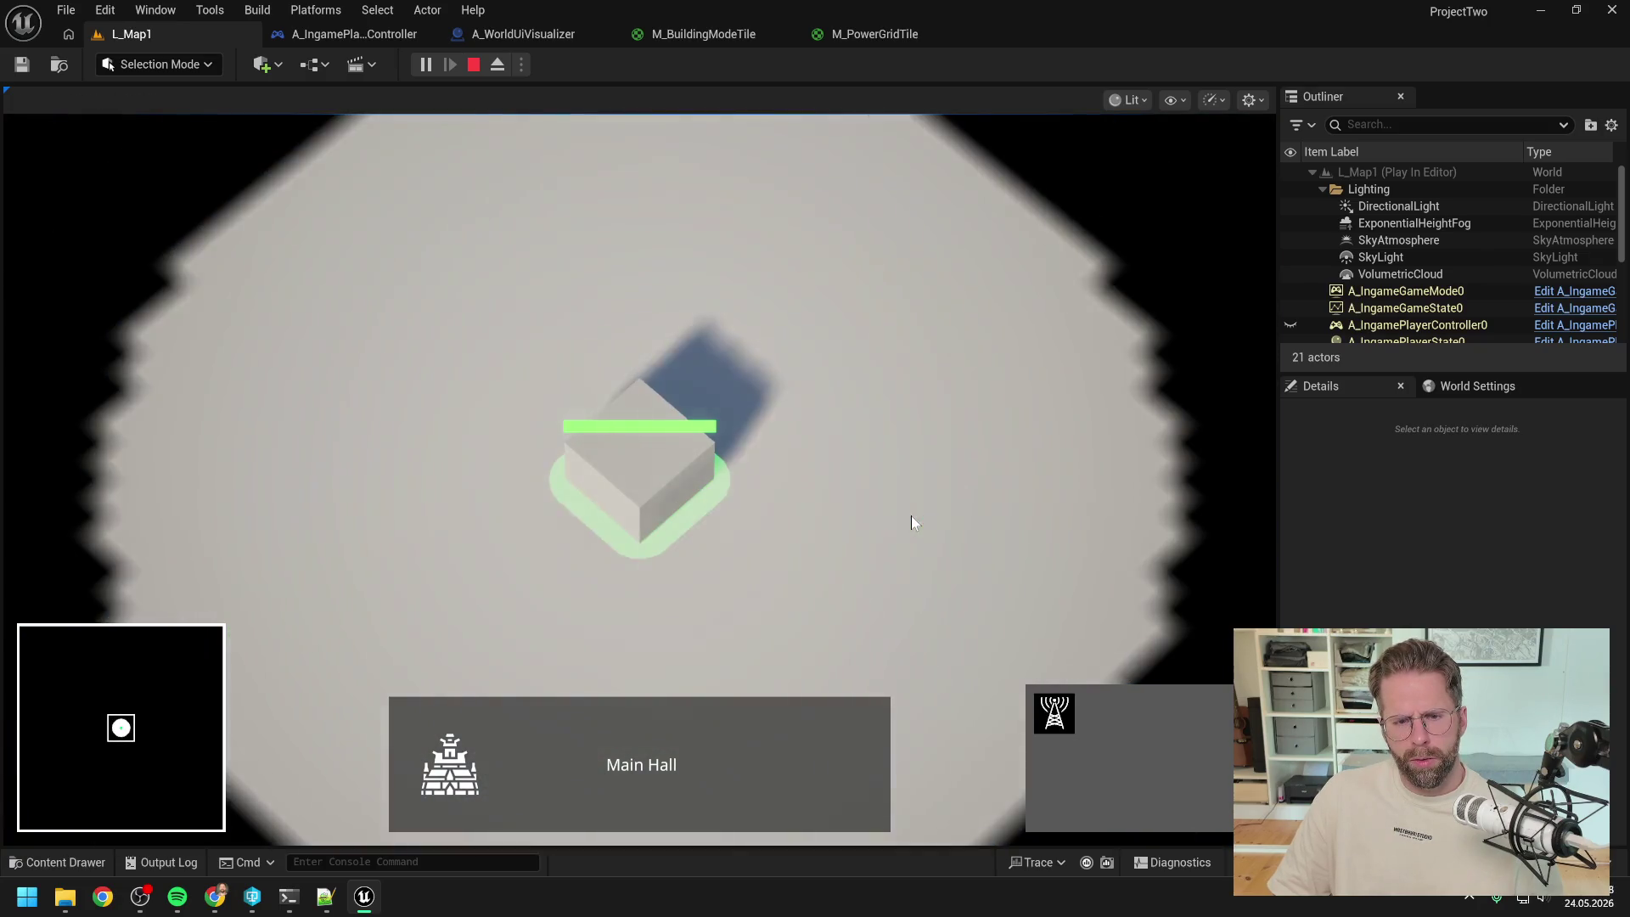
key(Escape)
click(519, 34)
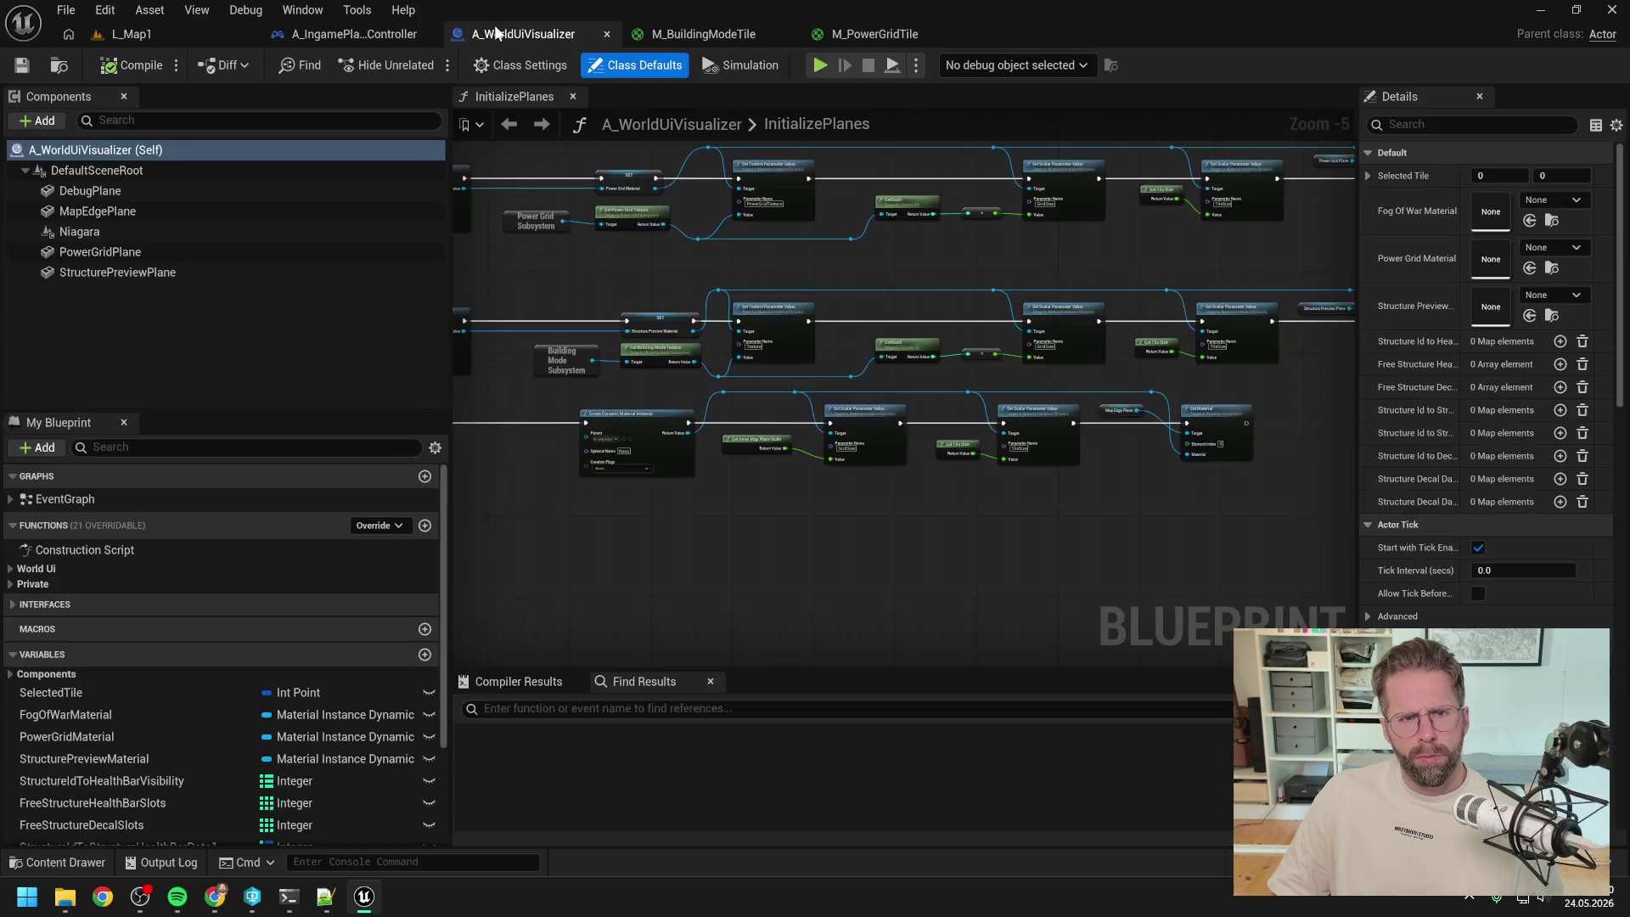
- Add a wire around M_BuildingModeTile's Multiply nodes, raising it to 171 instructions, unapplied
click(348, 34)
click(862, 35)
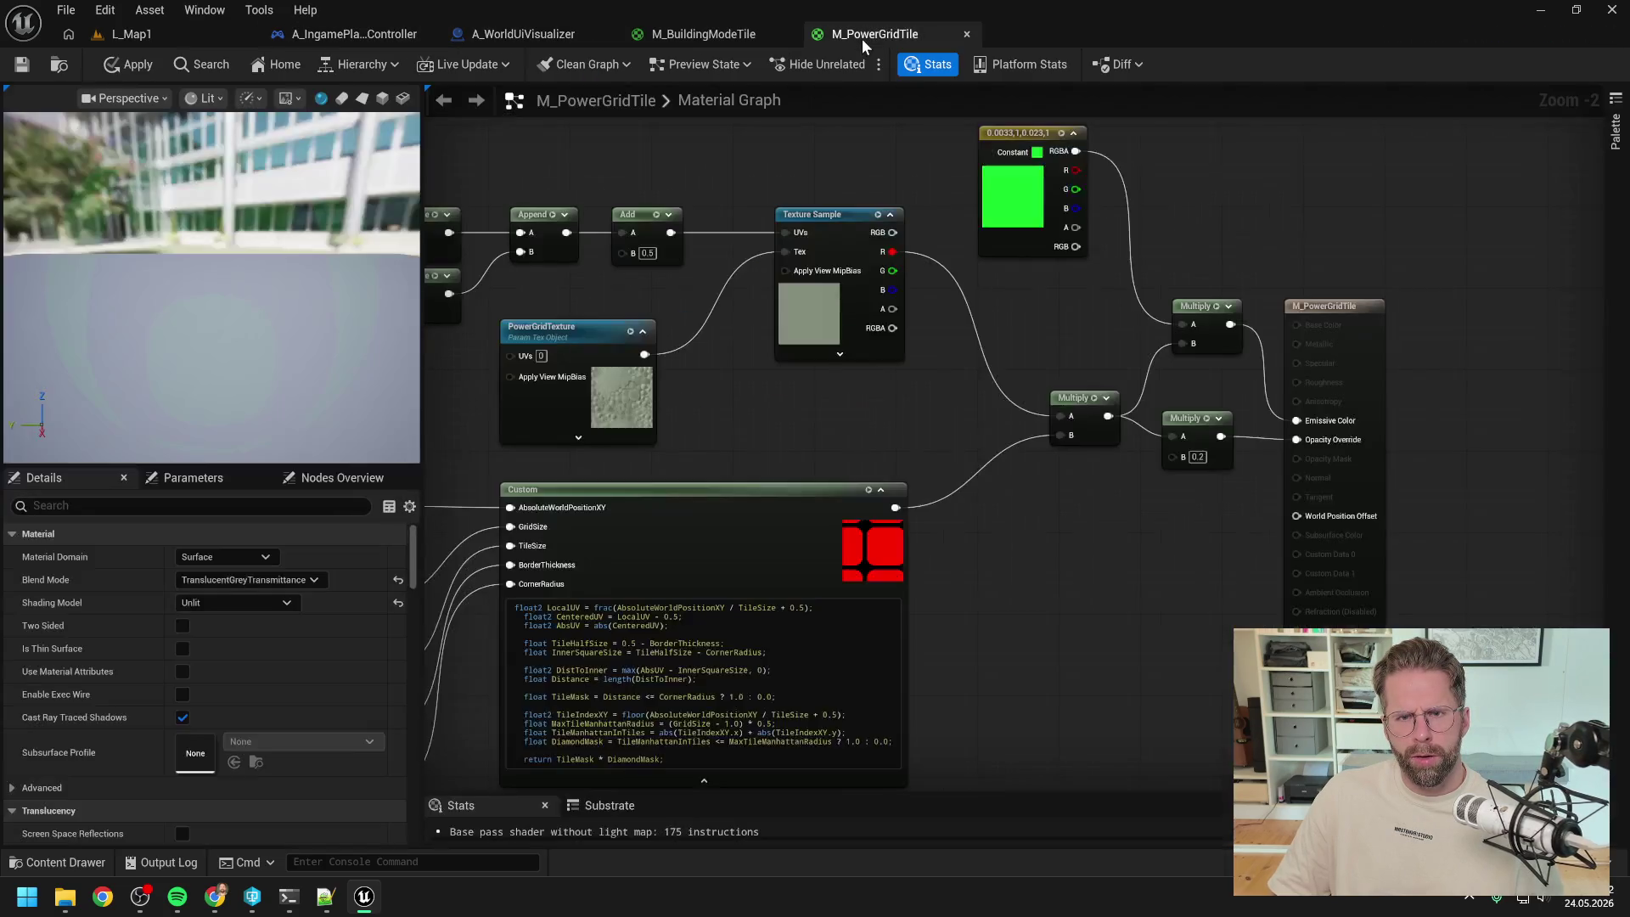
click(725, 34)
scroll(809, 415, up, 1)
scroll(808, 415, down, 1)
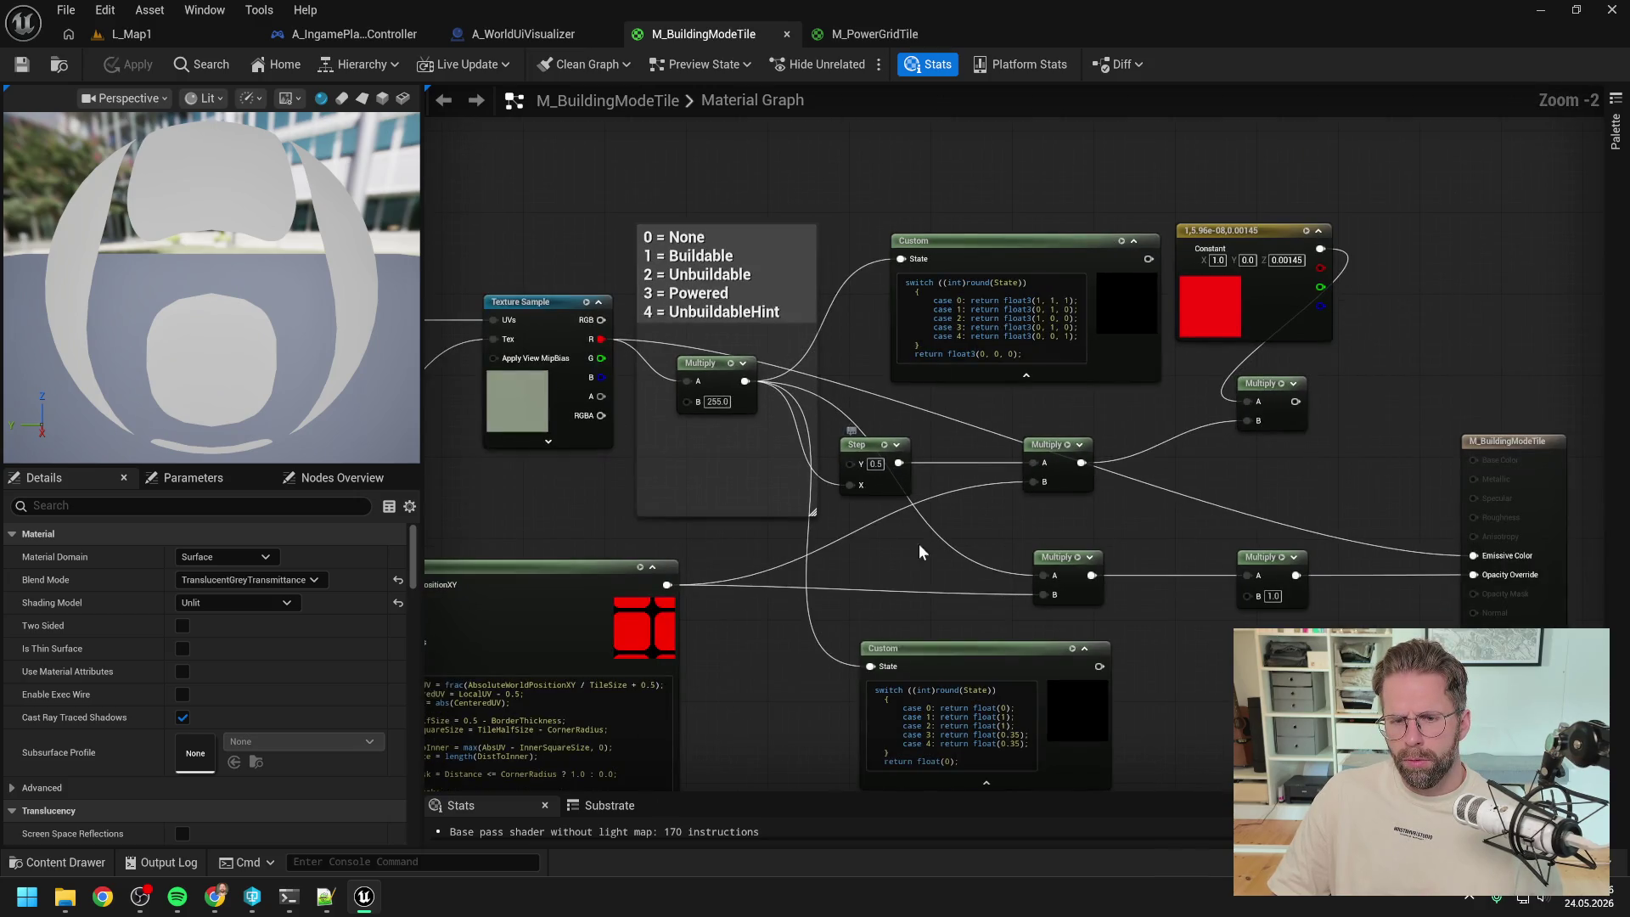
drag(899, 462, 1044, 537)
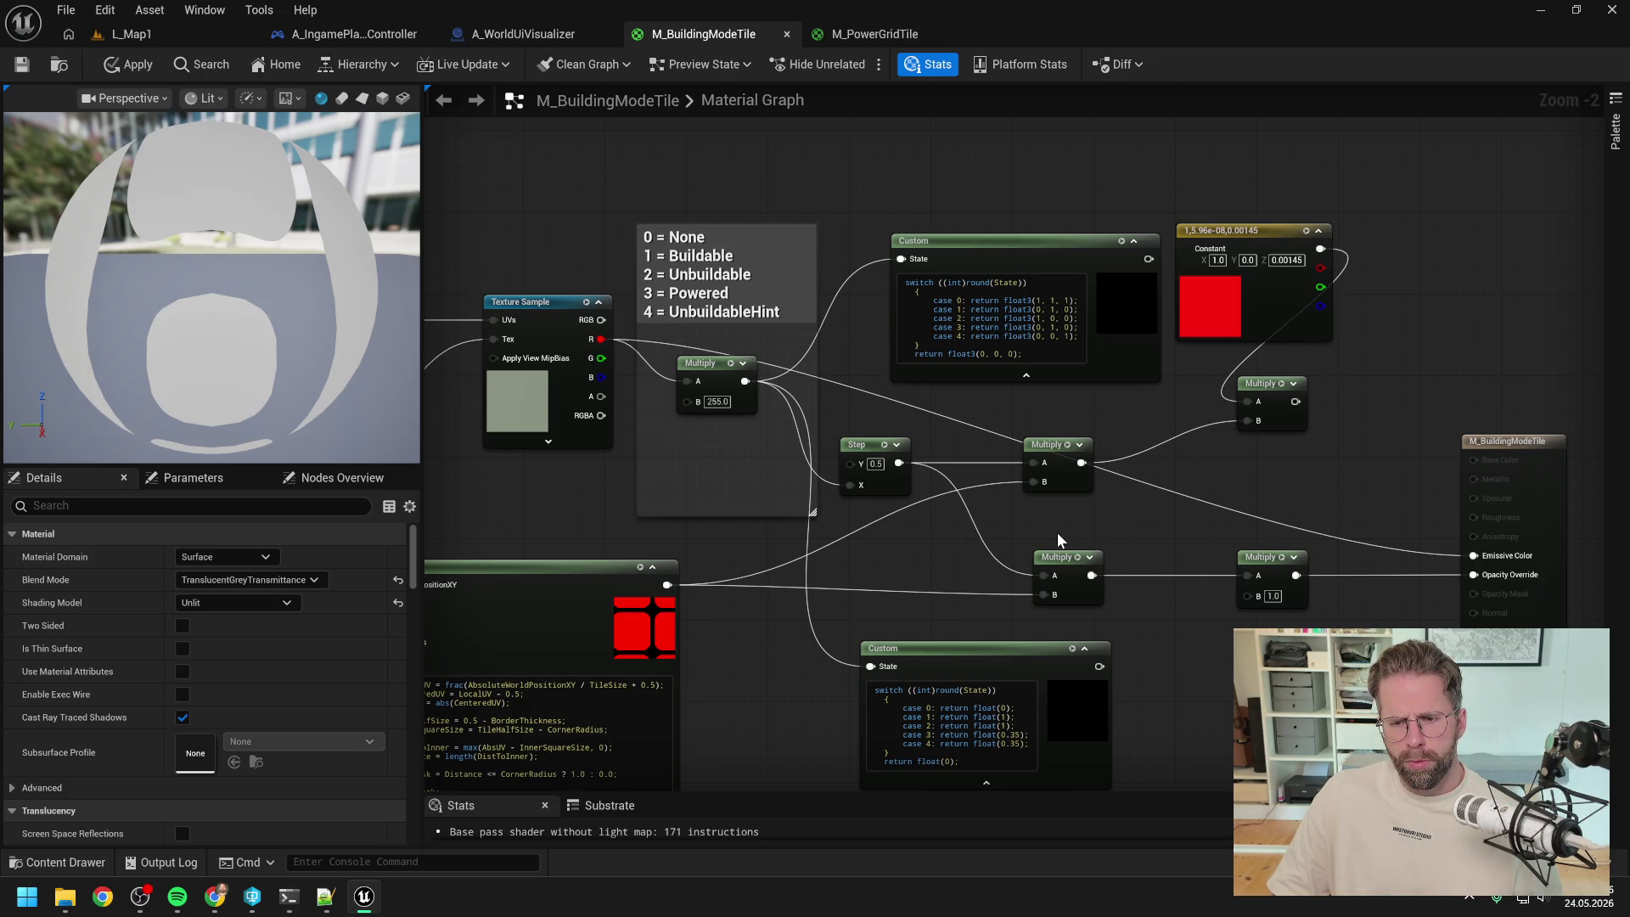
click(522, 34)
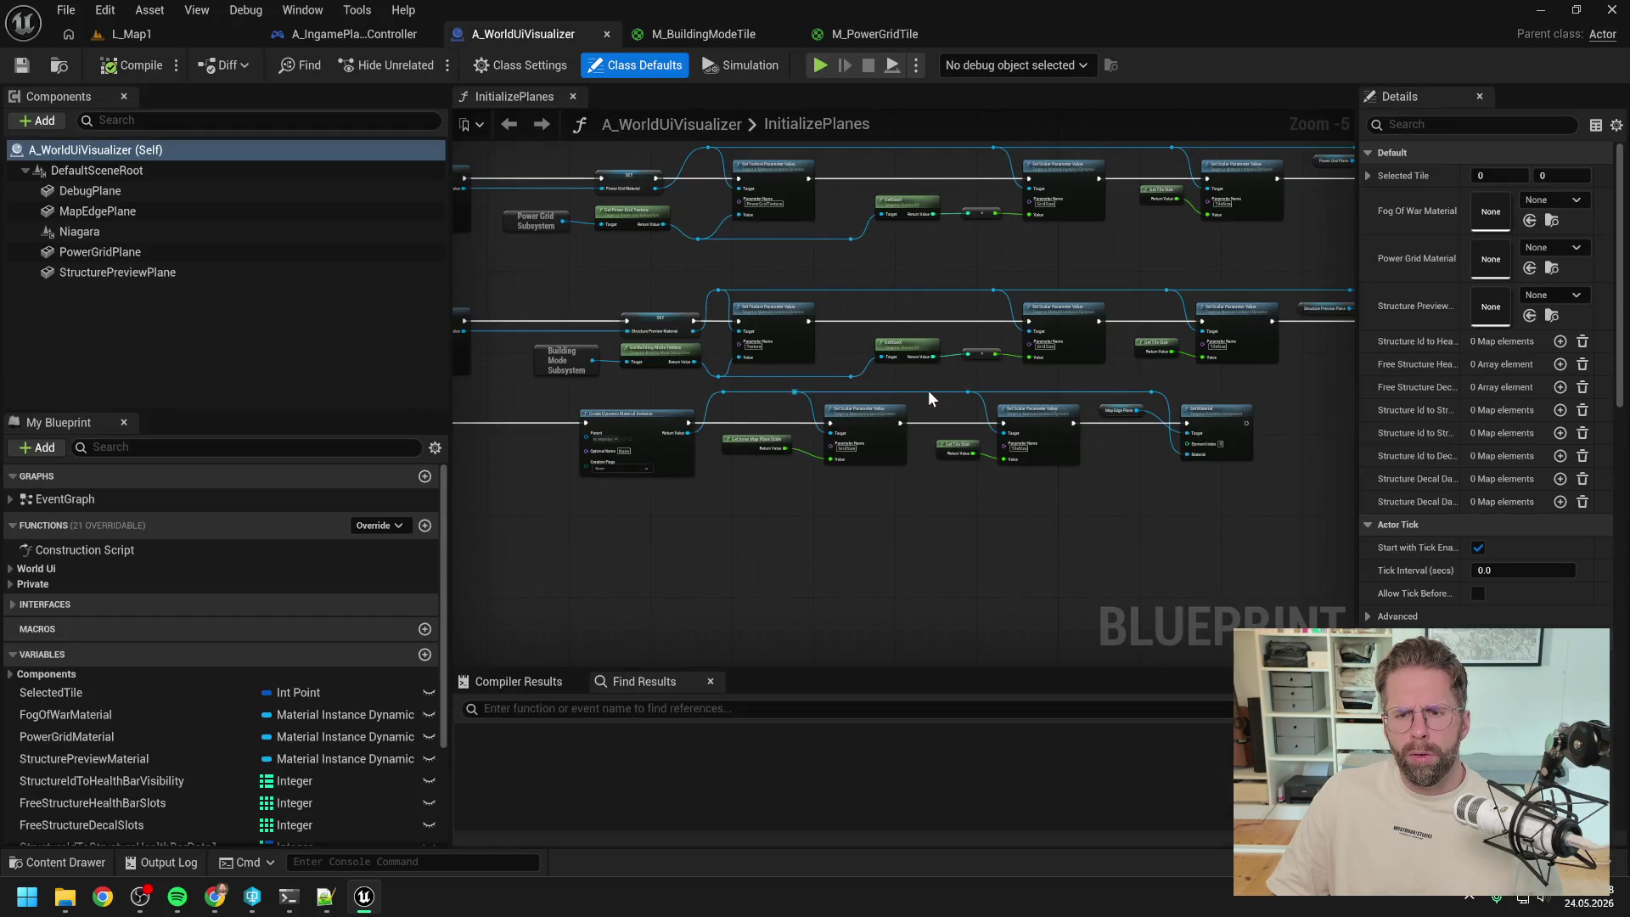
- Pan through InitializePlanes, tracing the texture parameters, tile size and Set Material nodes
scroll(795, 375, up, 2)
drag(790, 400, 1216, 413)
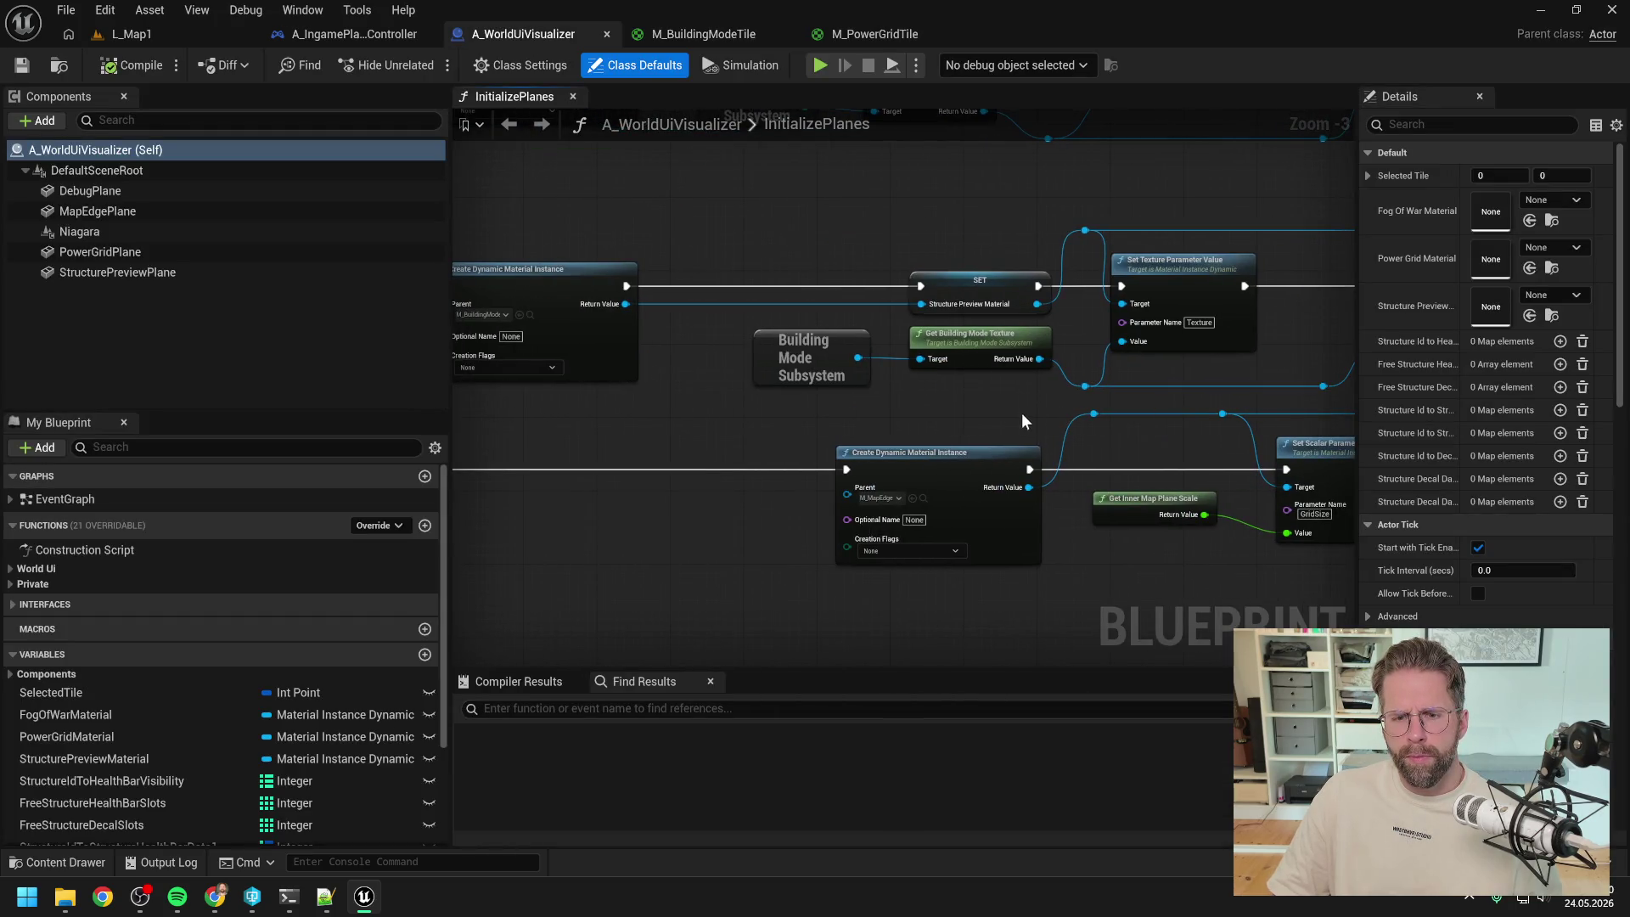
scroll(1002, 410, down, 1)
drag(996, 410, 1173, 424)
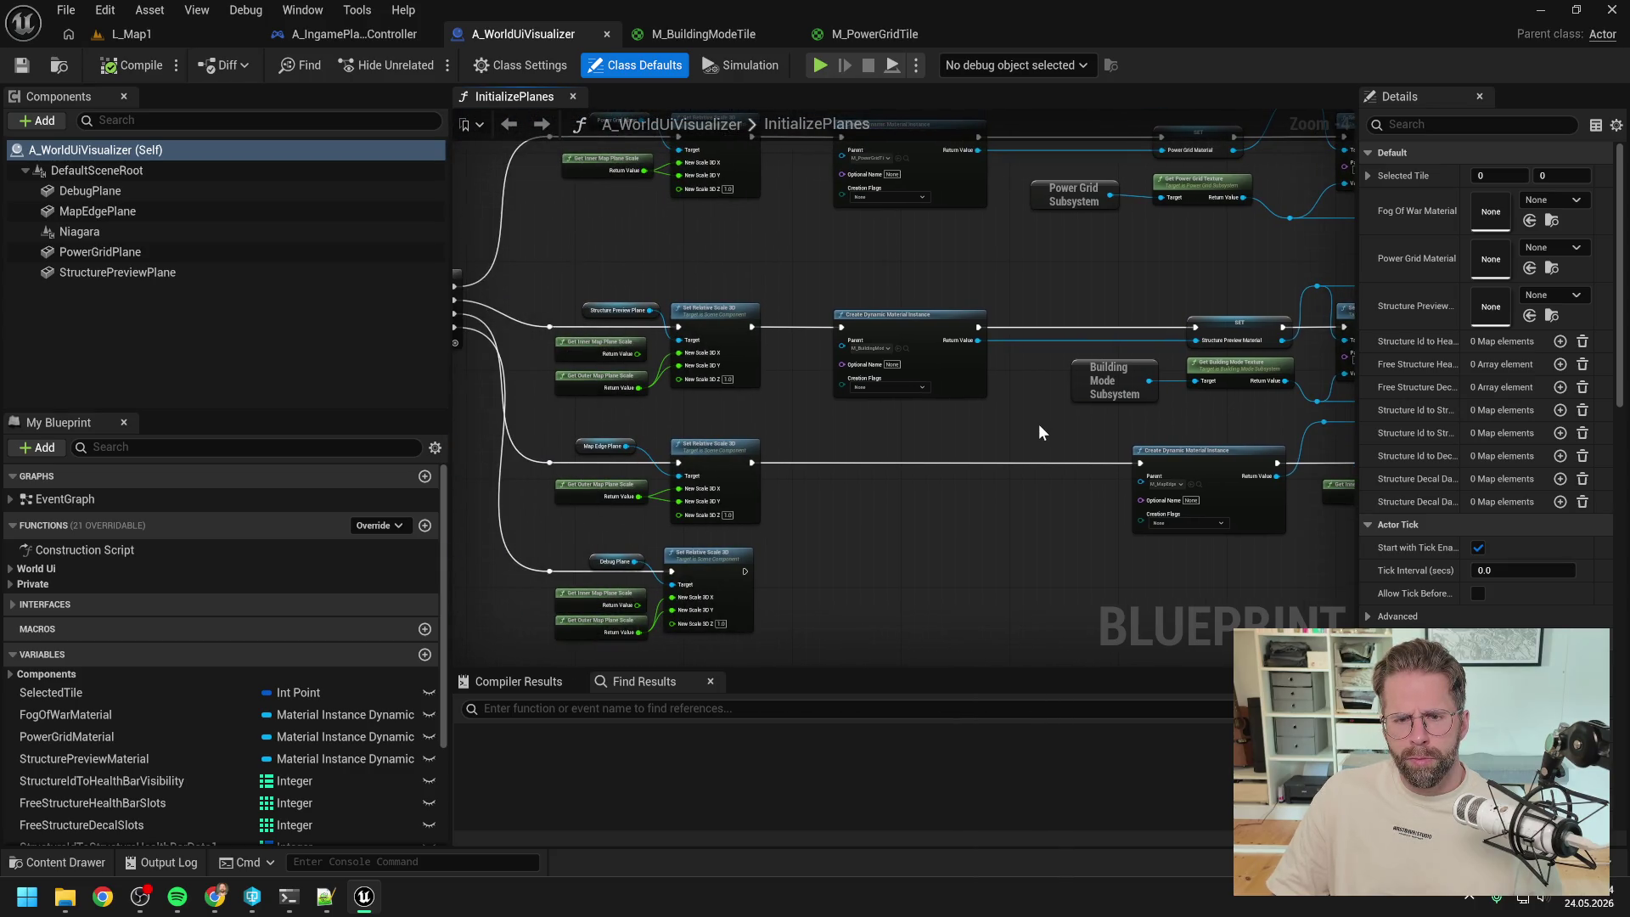
scroll(986, 404, up, 1)
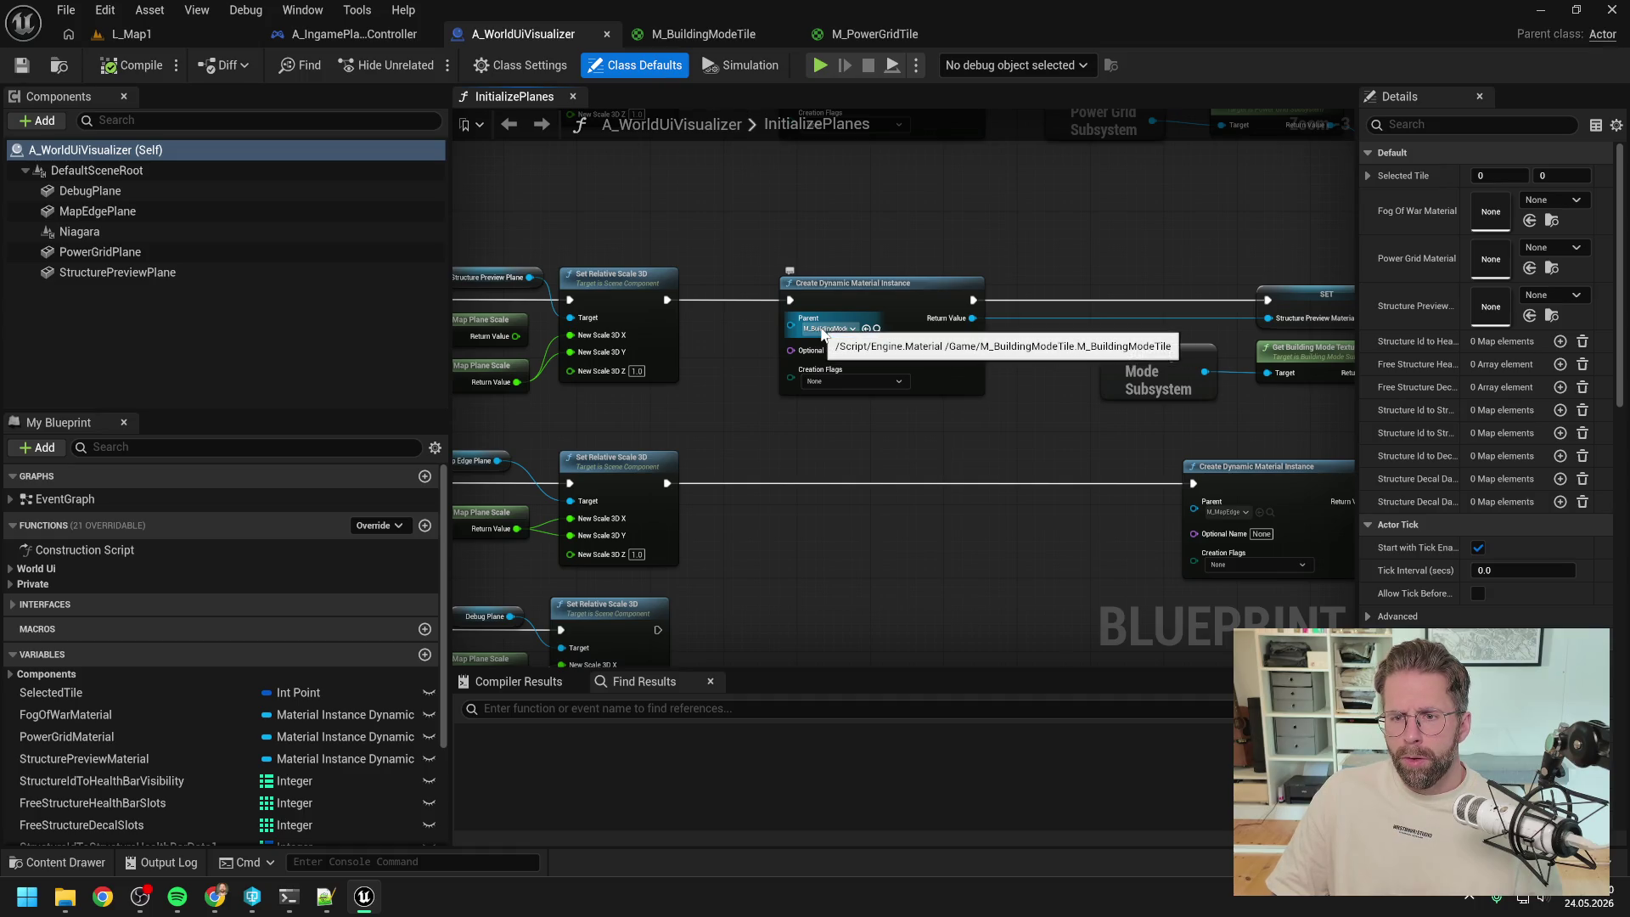
mouse_move(1073, 430)
mouse_down()
mouse_move(874, 445)
mouse_move(814, 426)
mouse_up()
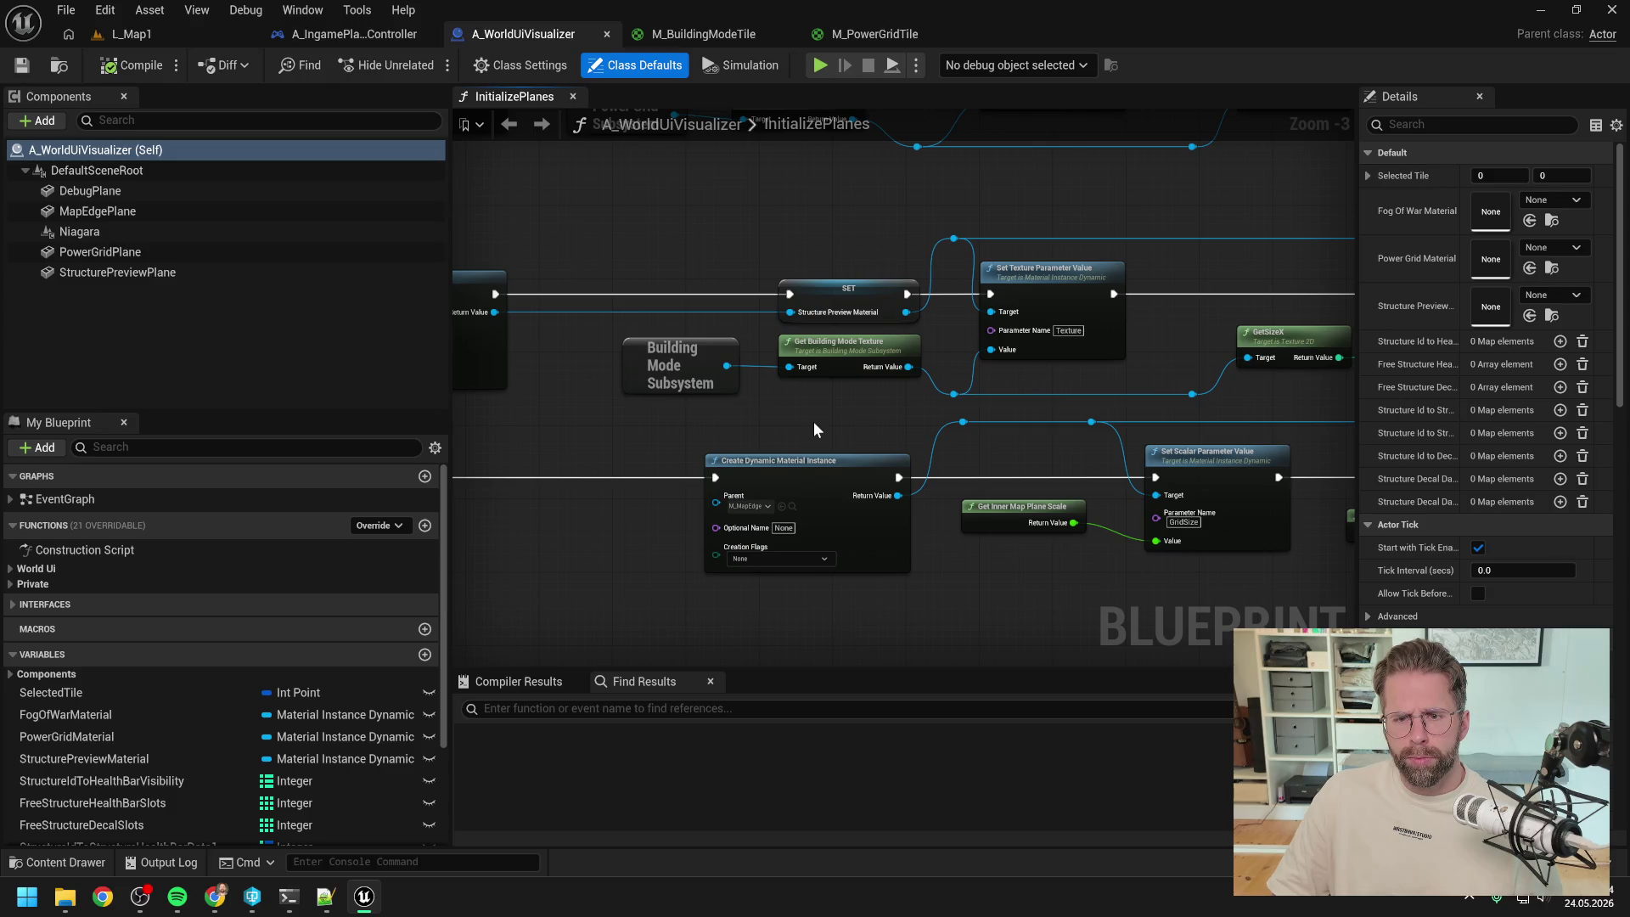
drag(915, 421, 874, 411)
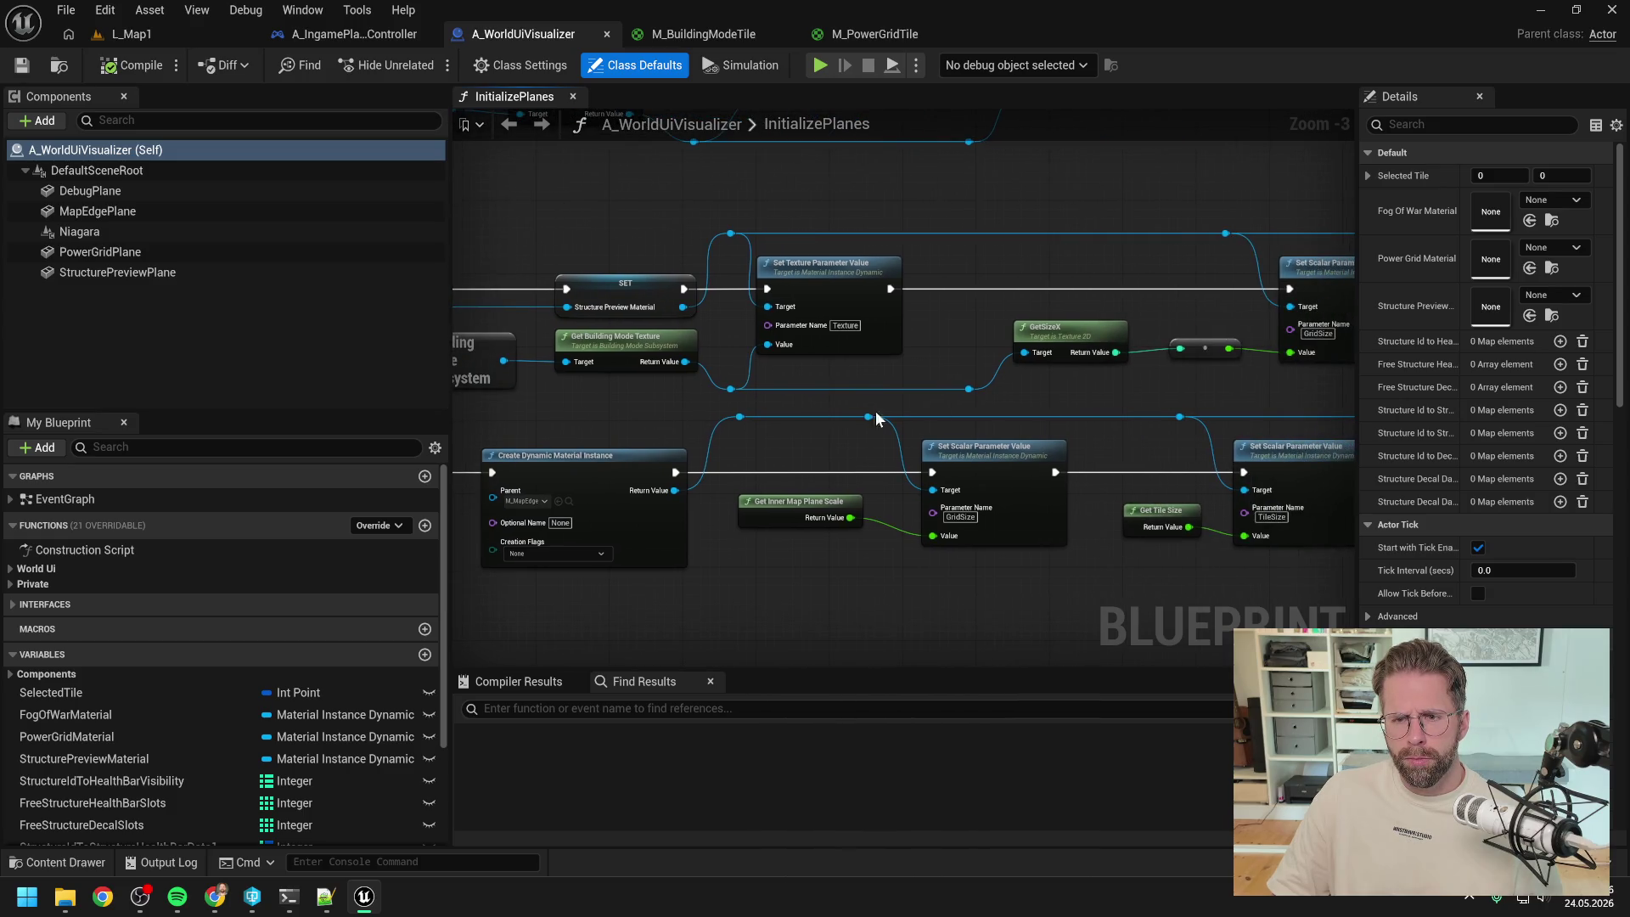
drag(1179, 409, 875, 406)
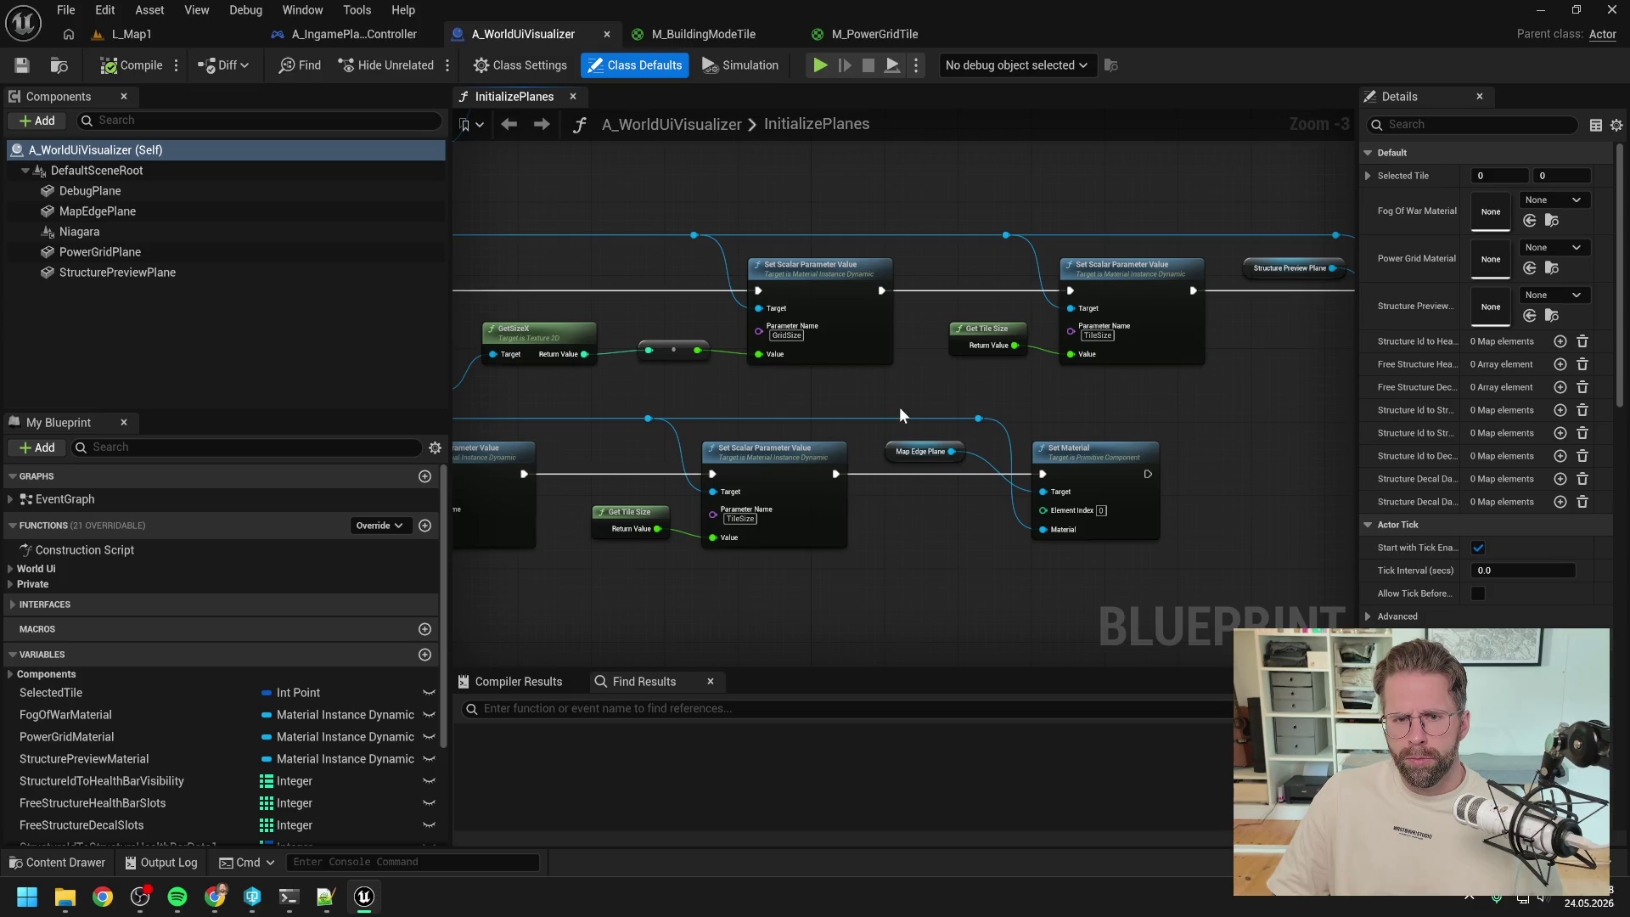
drag(986, 395, 961, 412)
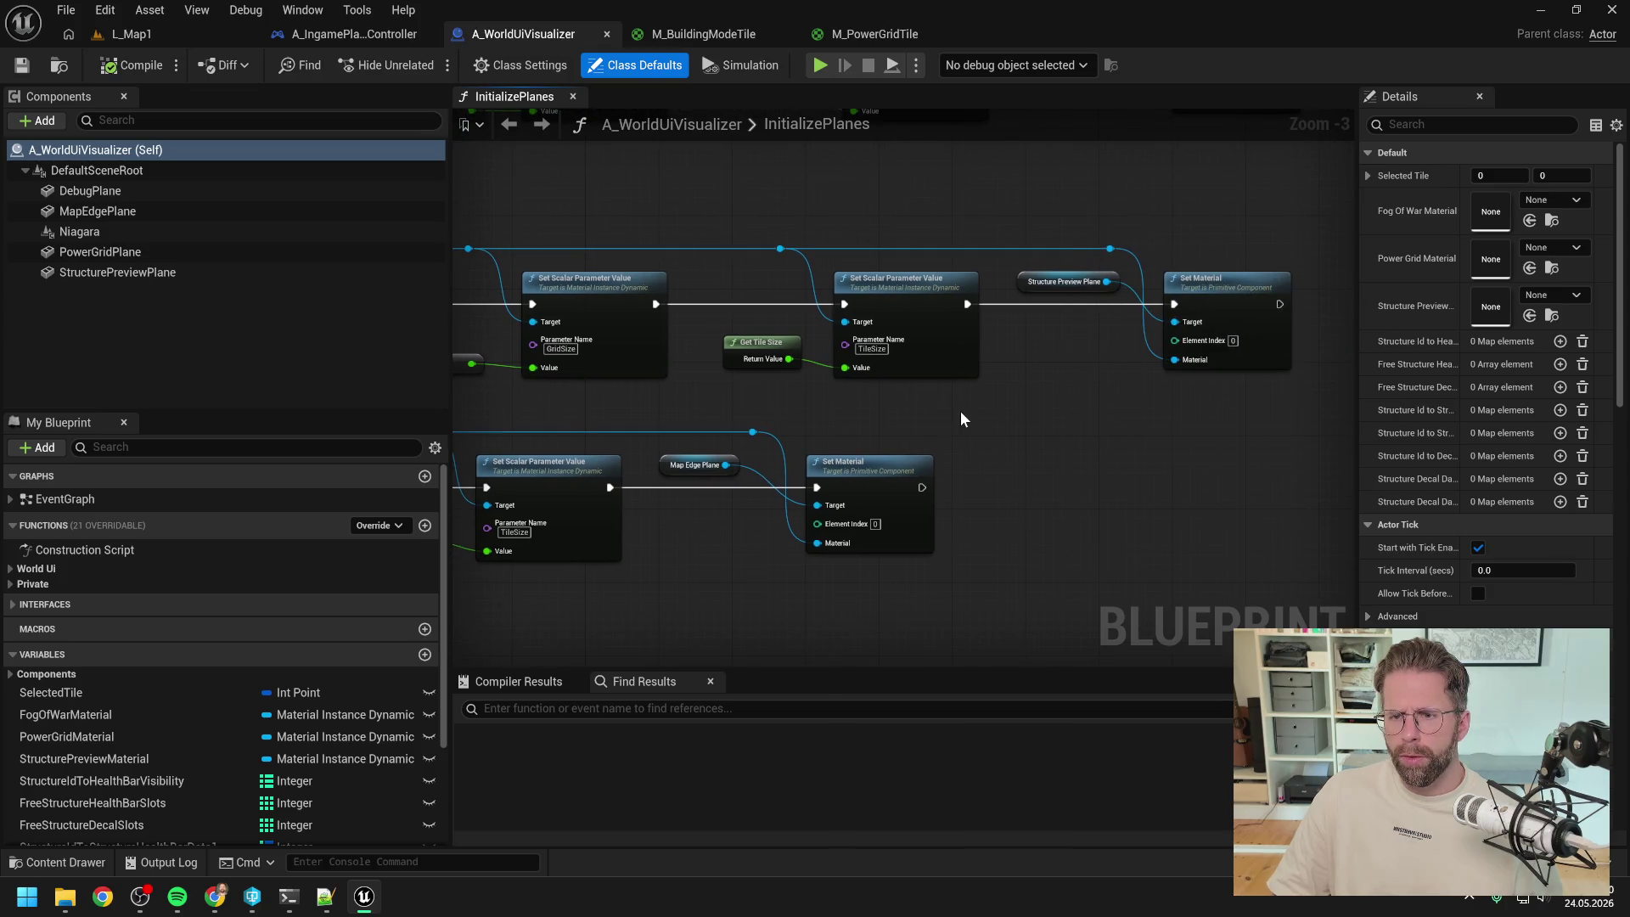
scroll(960, 411, down, 2)
mouse_move(820, 409)
mouse_down()
mouse_move(856, 368)
mouse_move(950, 390)
mouse_up()
scroll(1122, 361, up, 1)
drag(1120, 419, 929, 414)
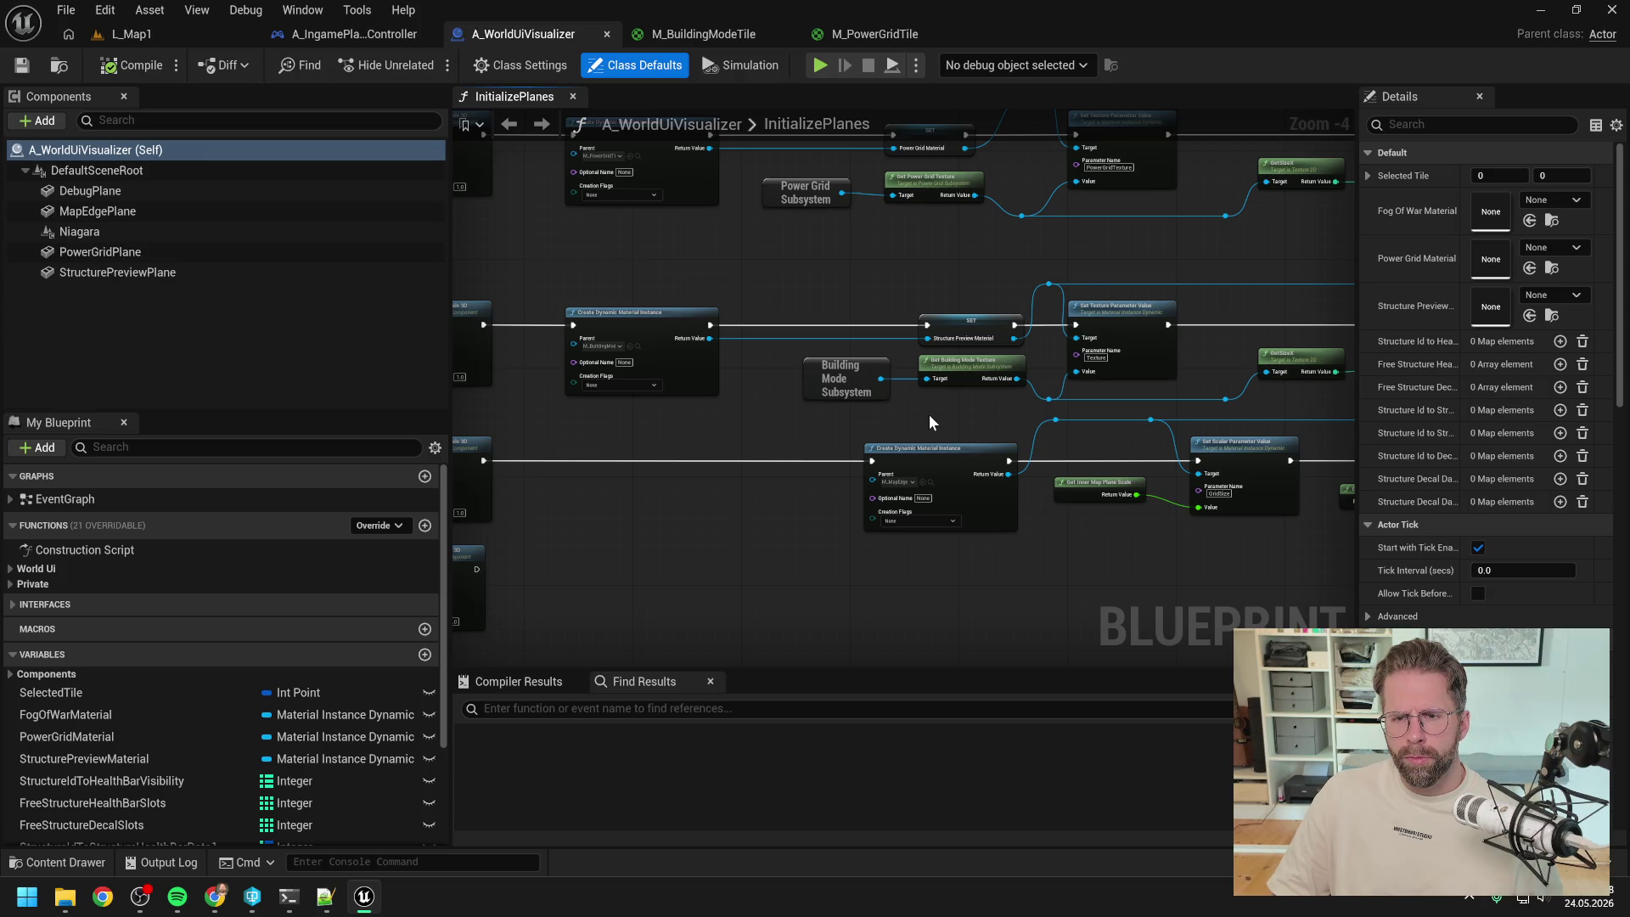
- Find References on SET StructurePreviewMaterial, showing it is set only once in InitializePlanes
right_click(954, 325)
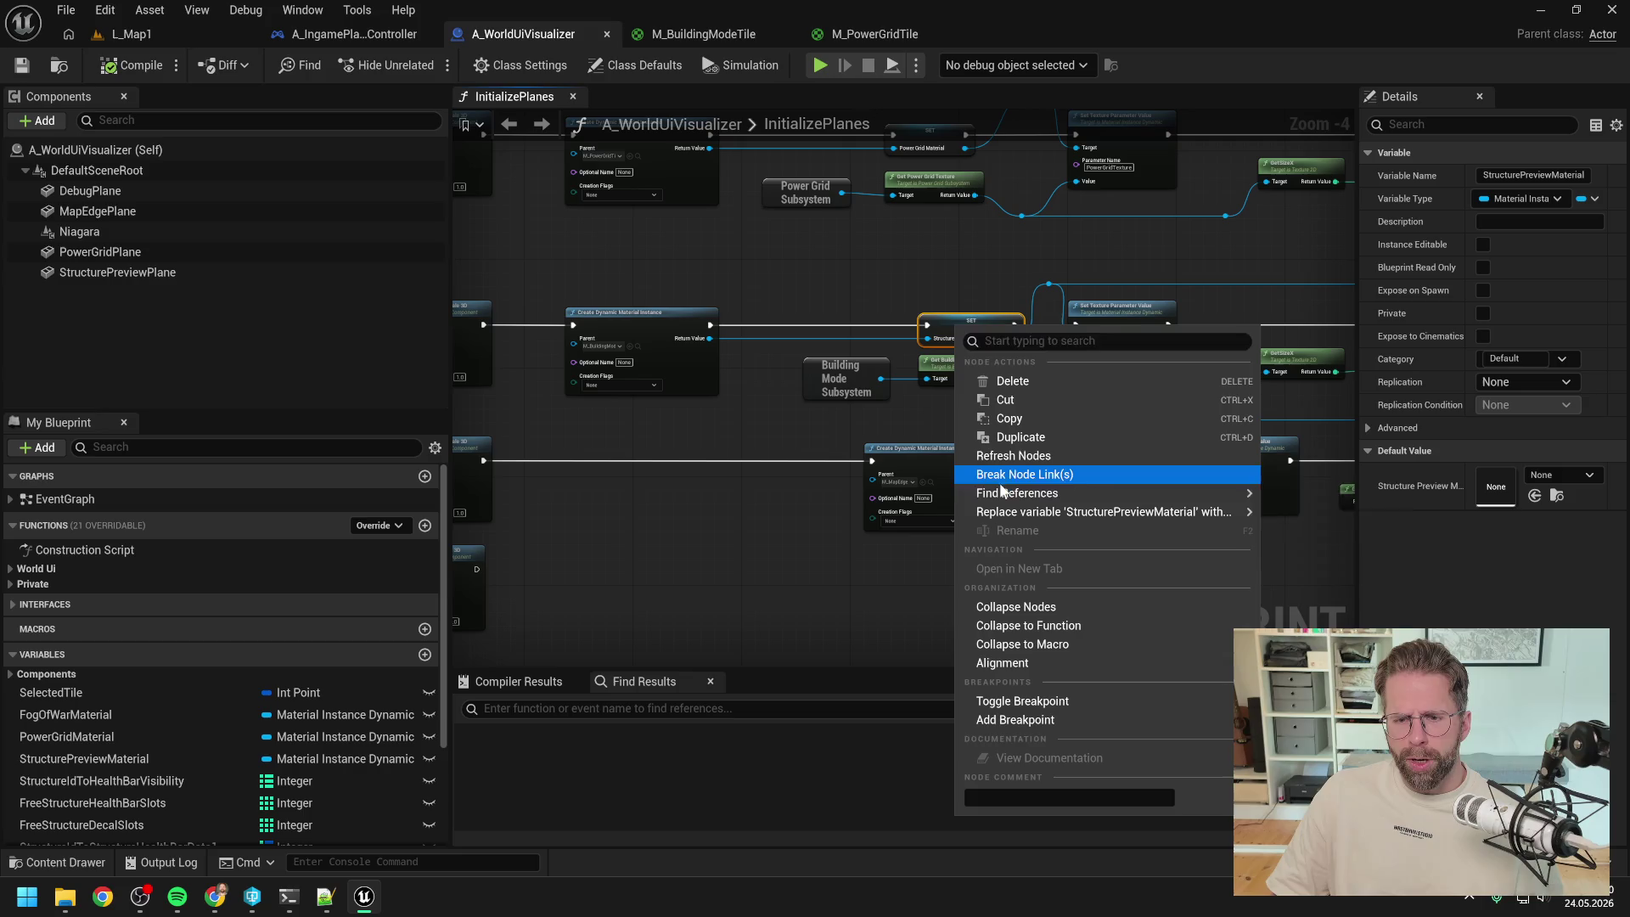
mouse_move(1001, 493)
click(1299, 501)
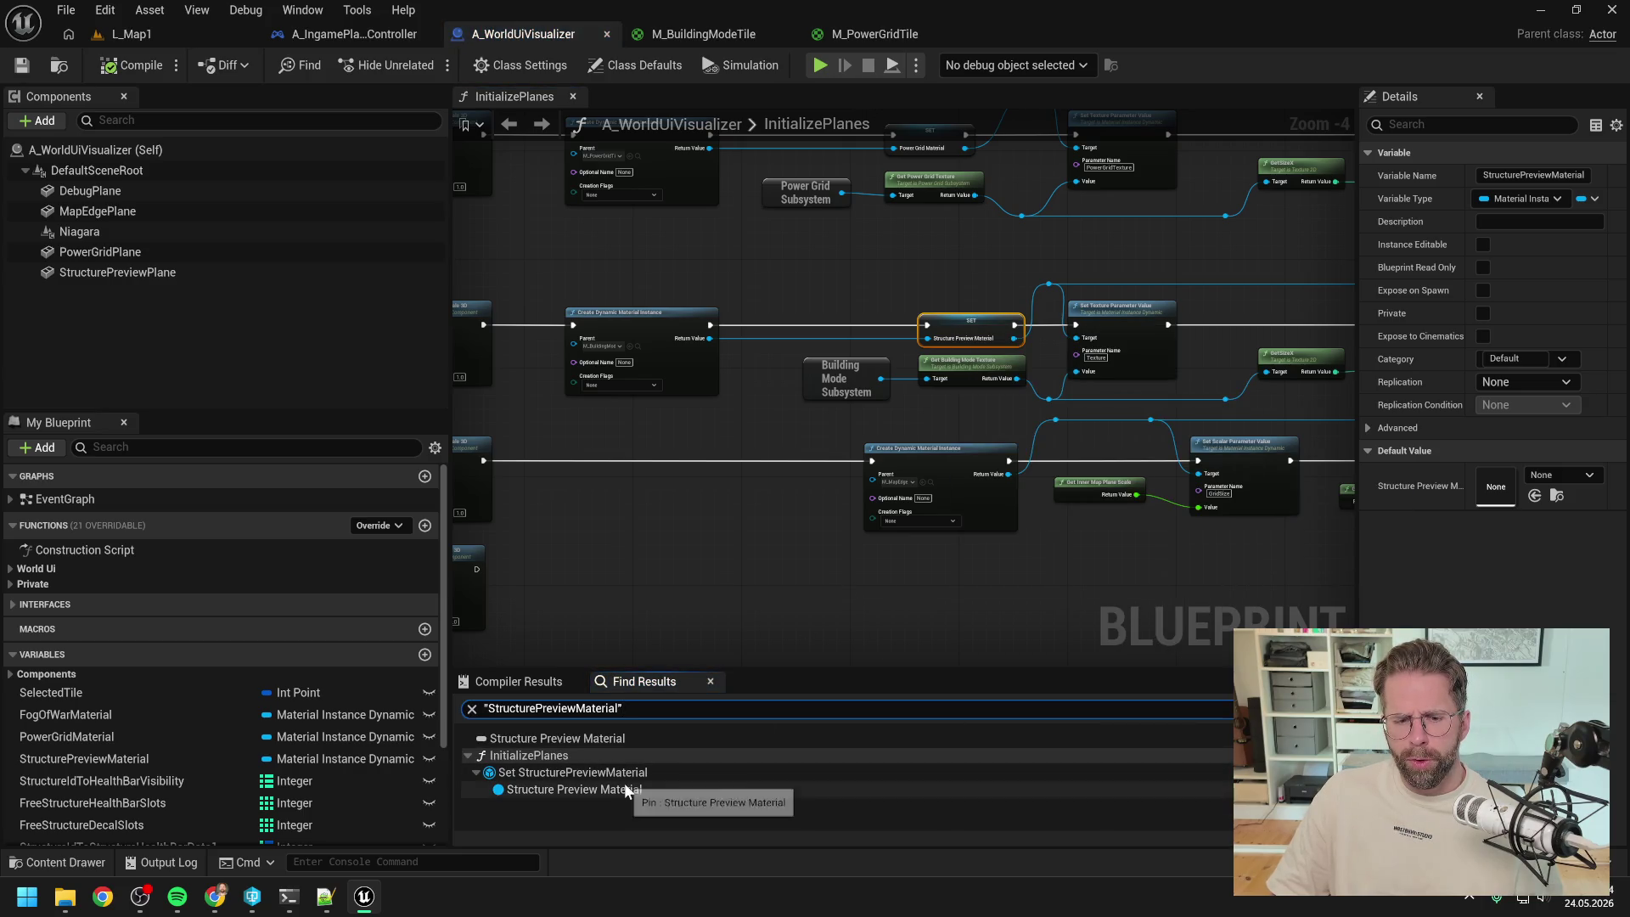
scroll(847, 558, down, 1)
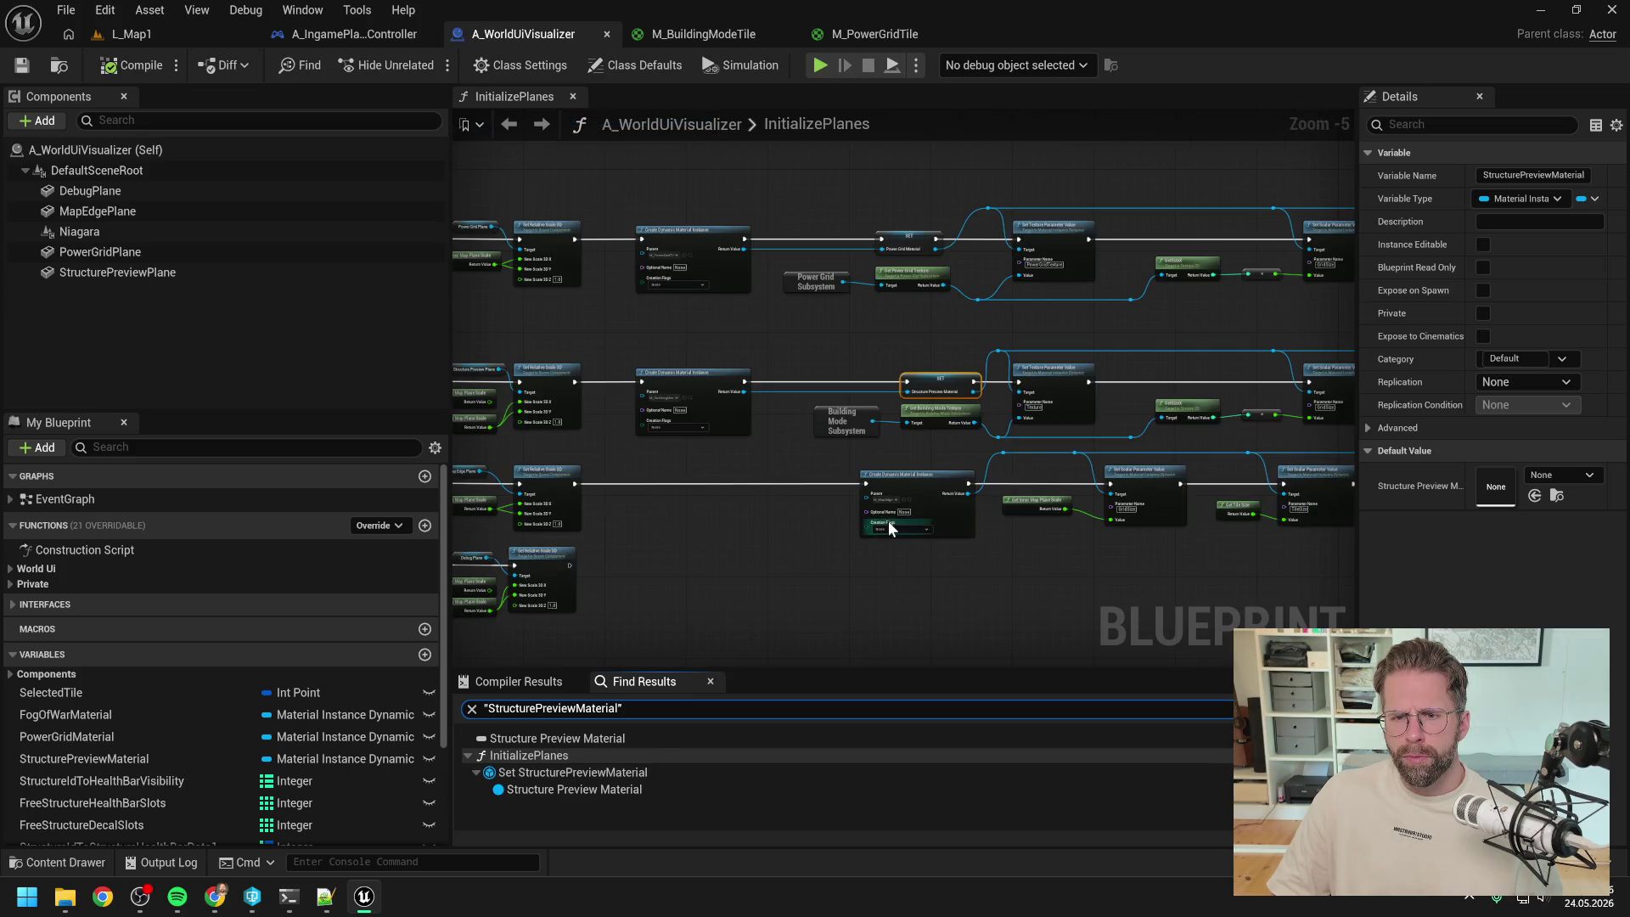
mouse_move(910, 606)
mouse_down()
mouse_move(922, 577)
mouse_move(592, 564)
mouse_move(1222, 571)
mouse_up()
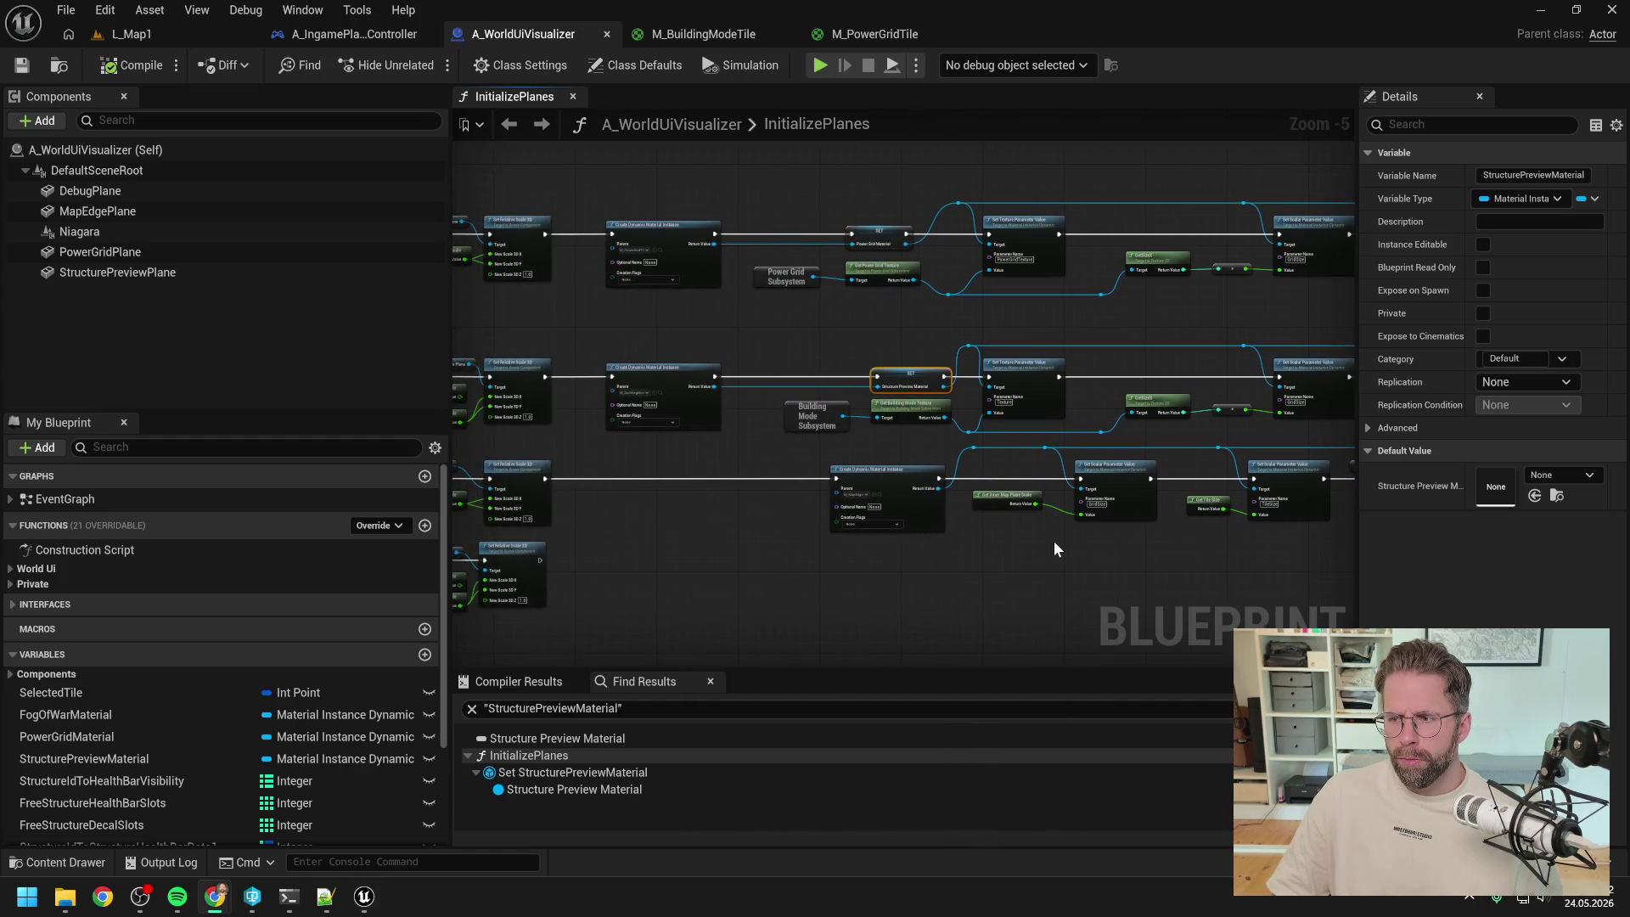
click(817, 542)
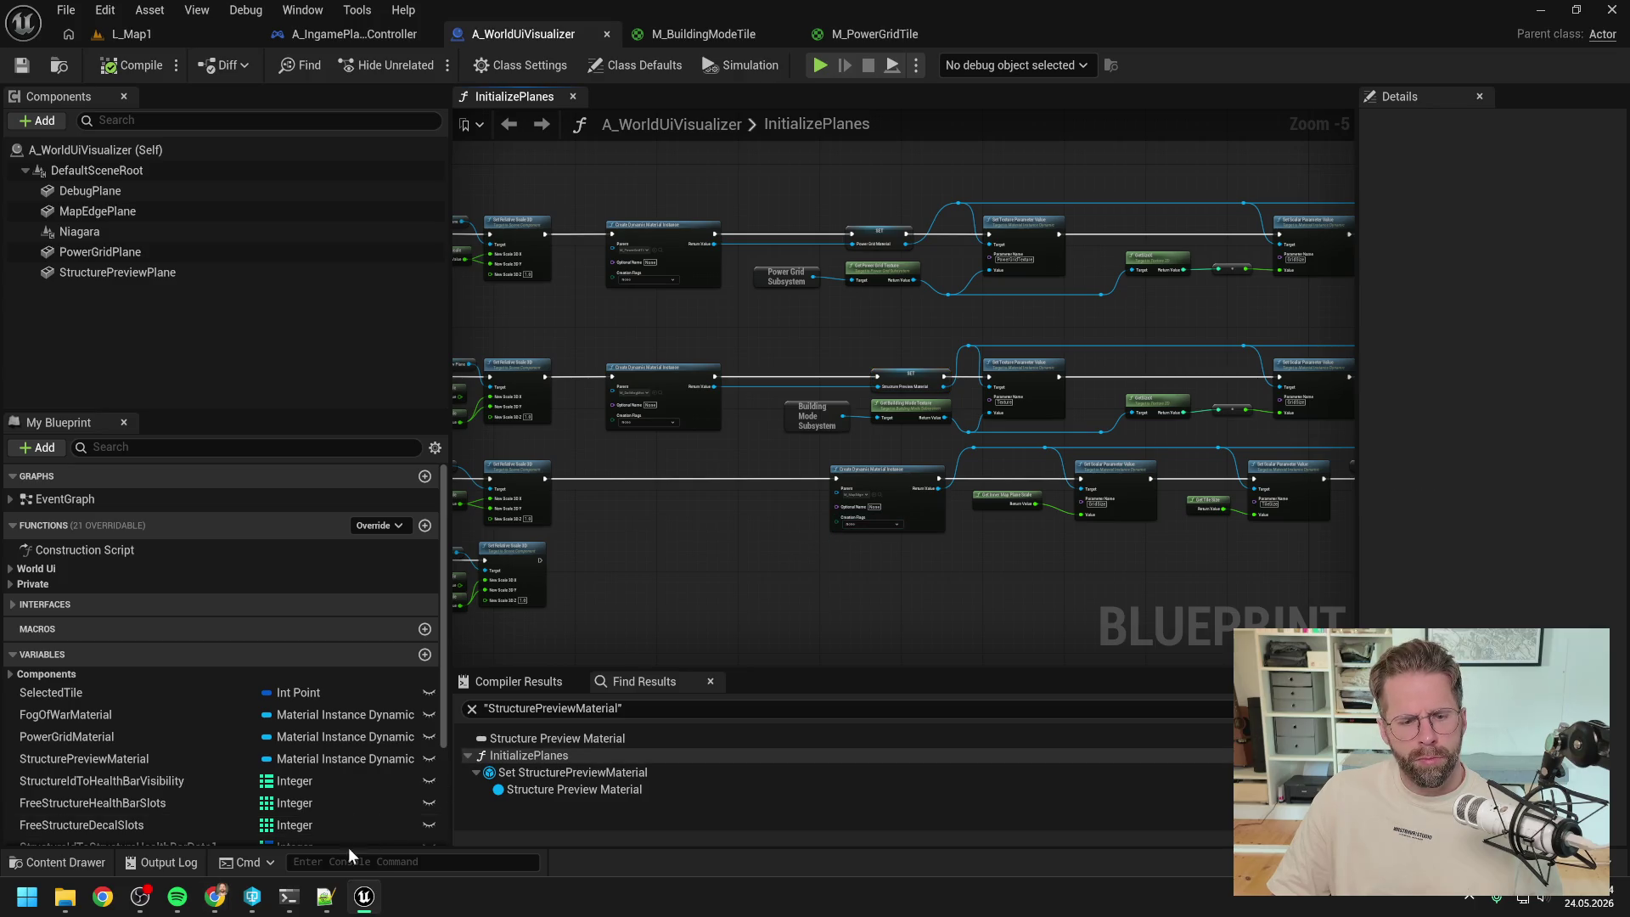
click(288, 896)
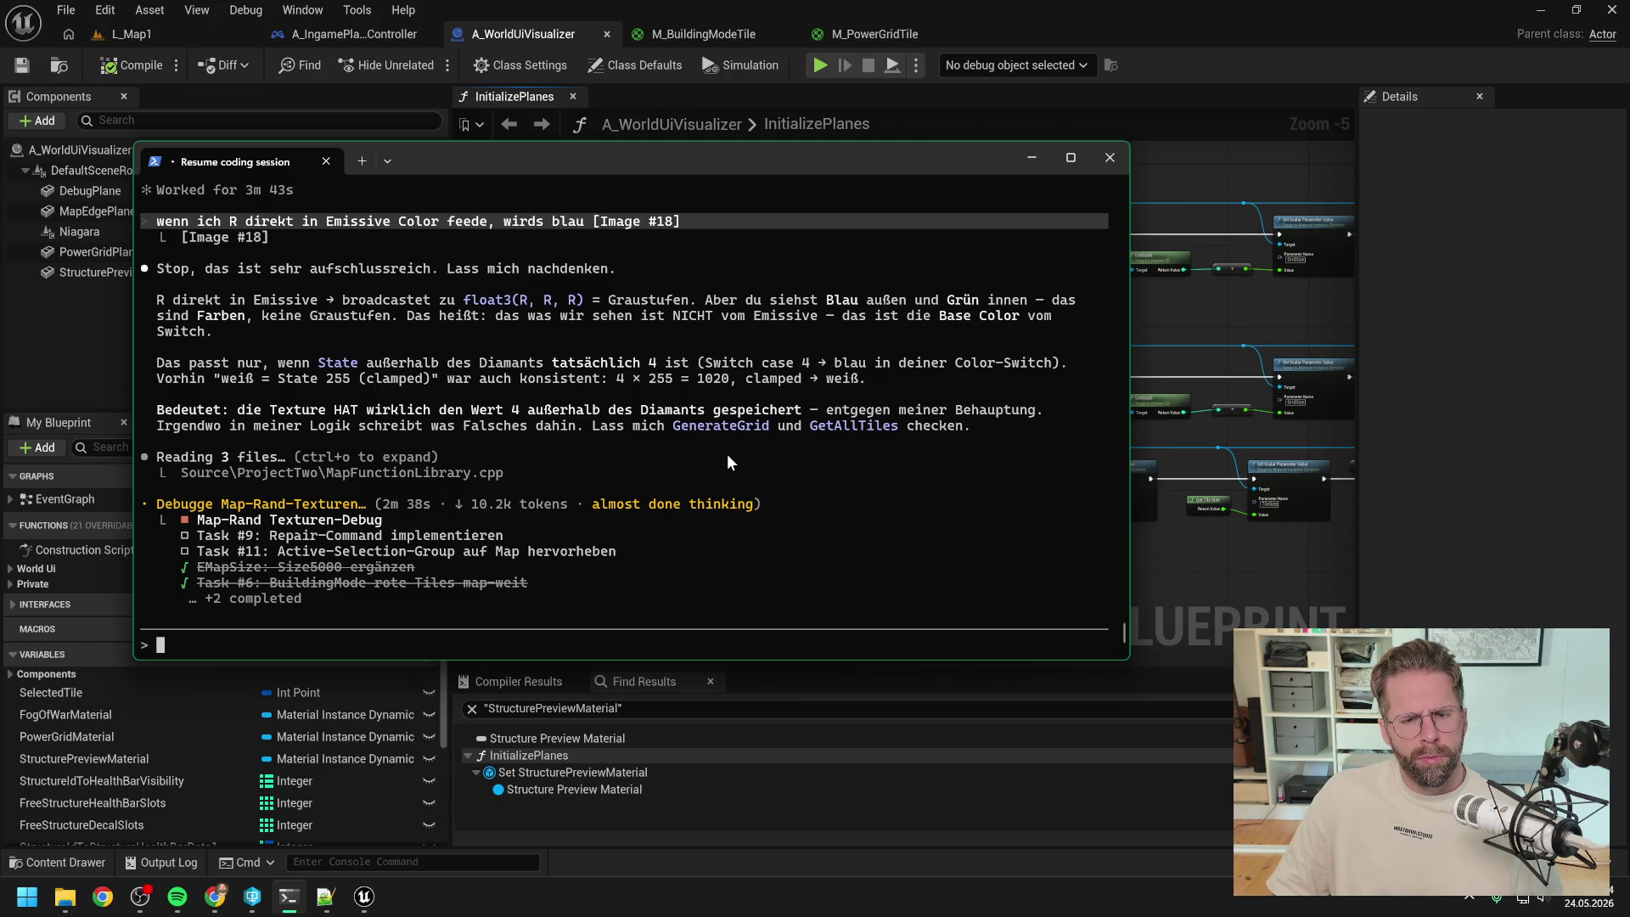
- Bring Unreal back in front and pan to the Set Material nodes at InitializePlanes' end
click(1281, 312)
drag(1245, 311, 745, 318)
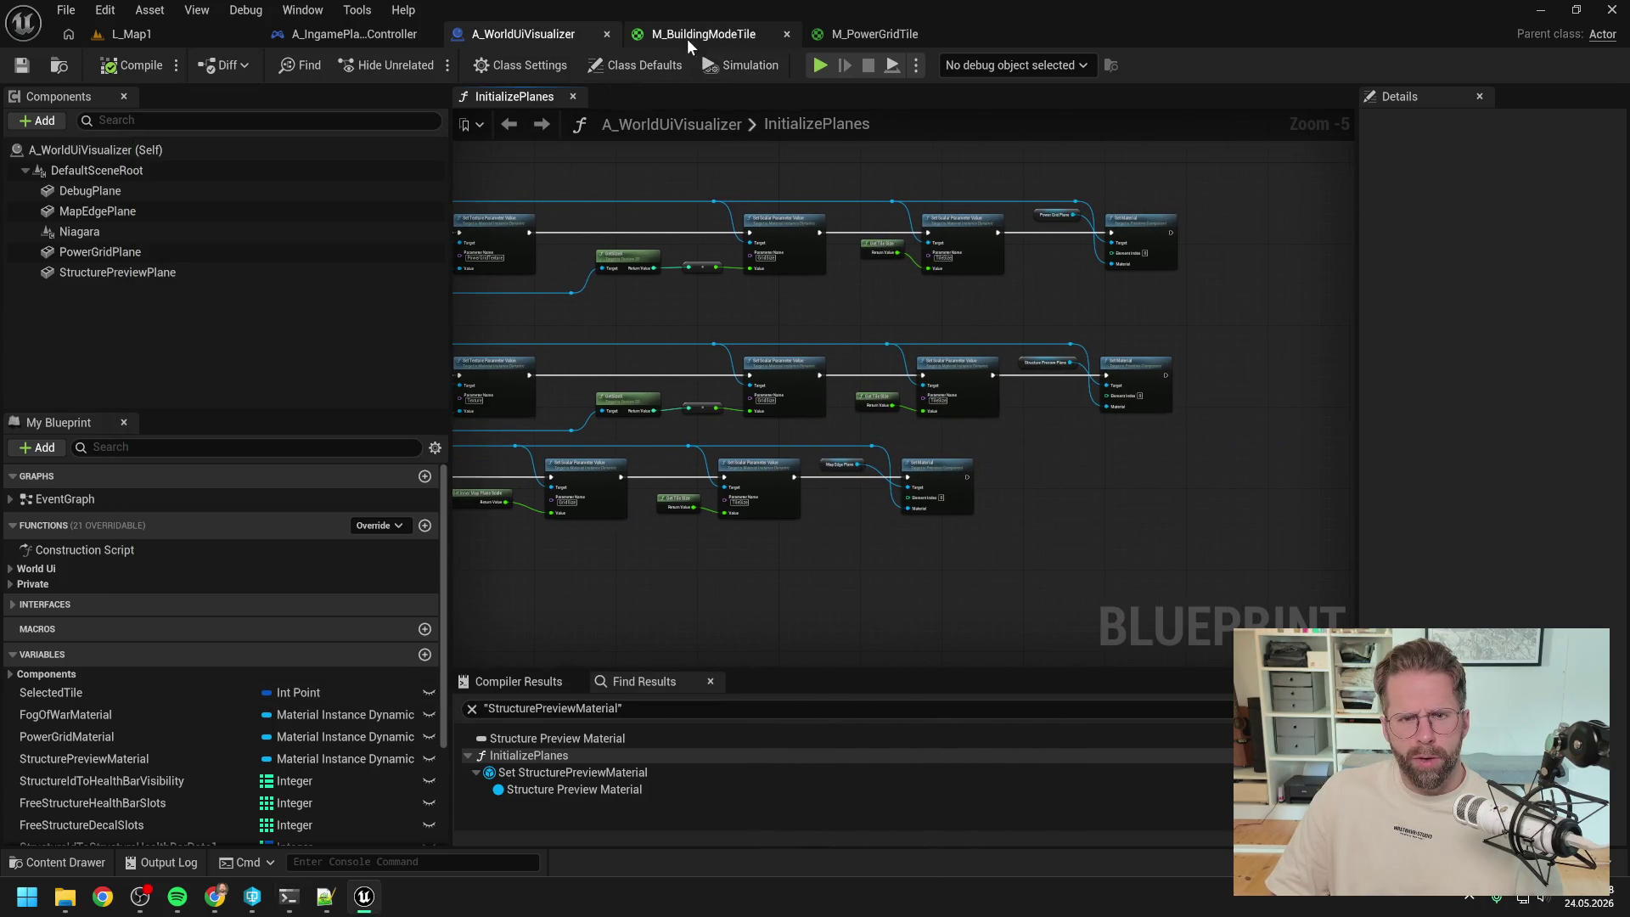
- Return to M_BuildingModeTile and move the middle Multiply node slightly lower
click(686, 35)
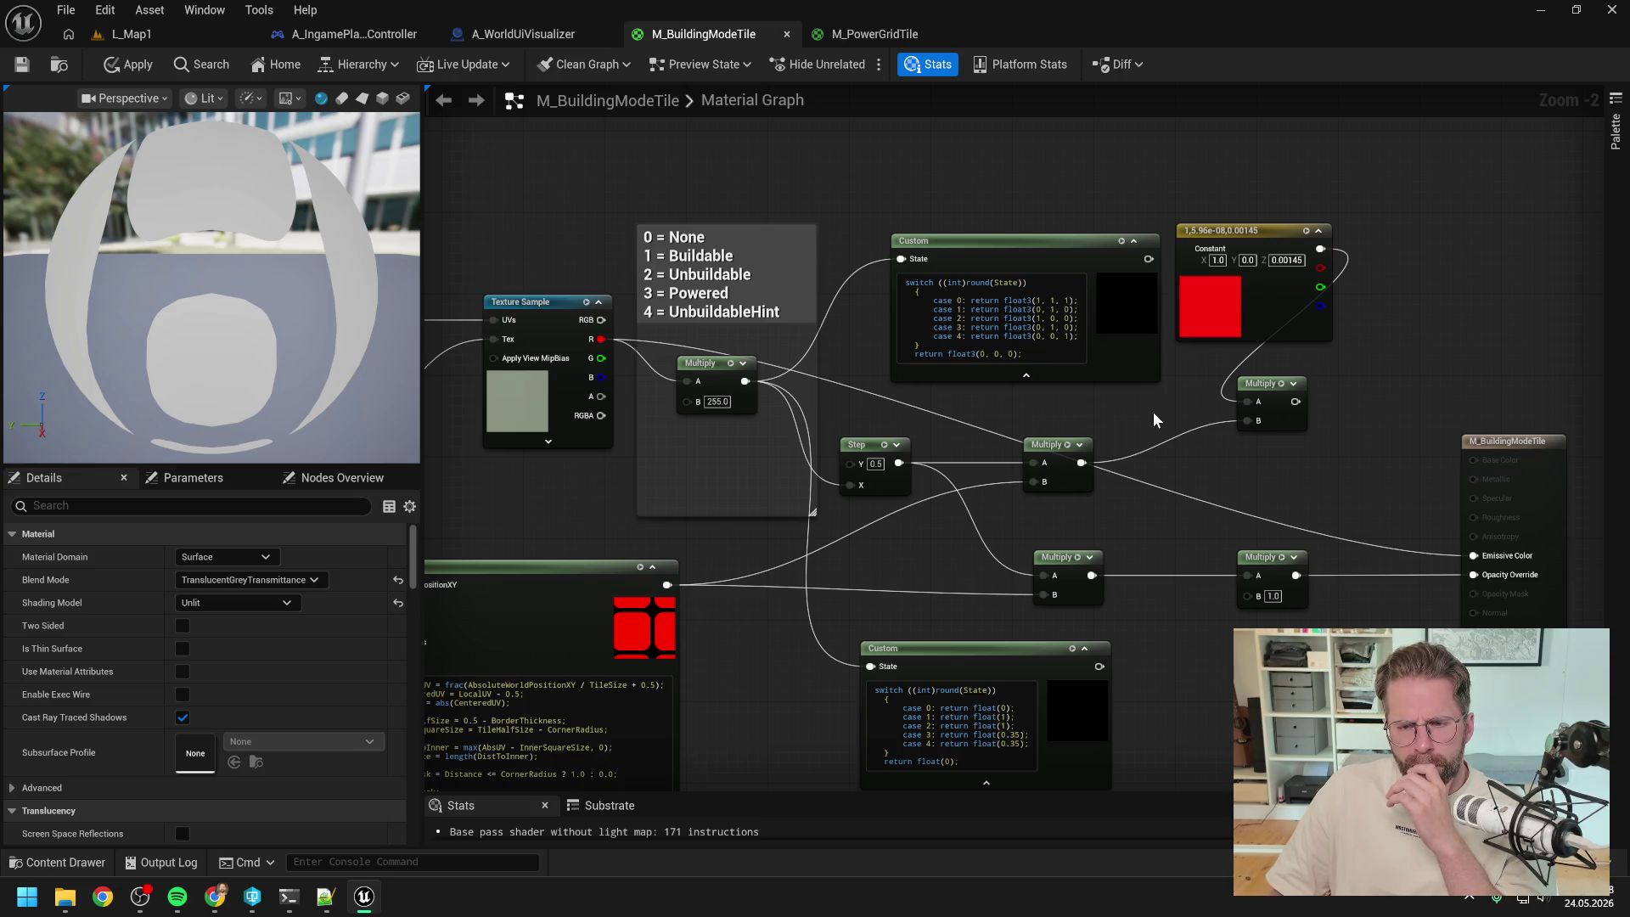
drag(1052, 441, 1061, 479)
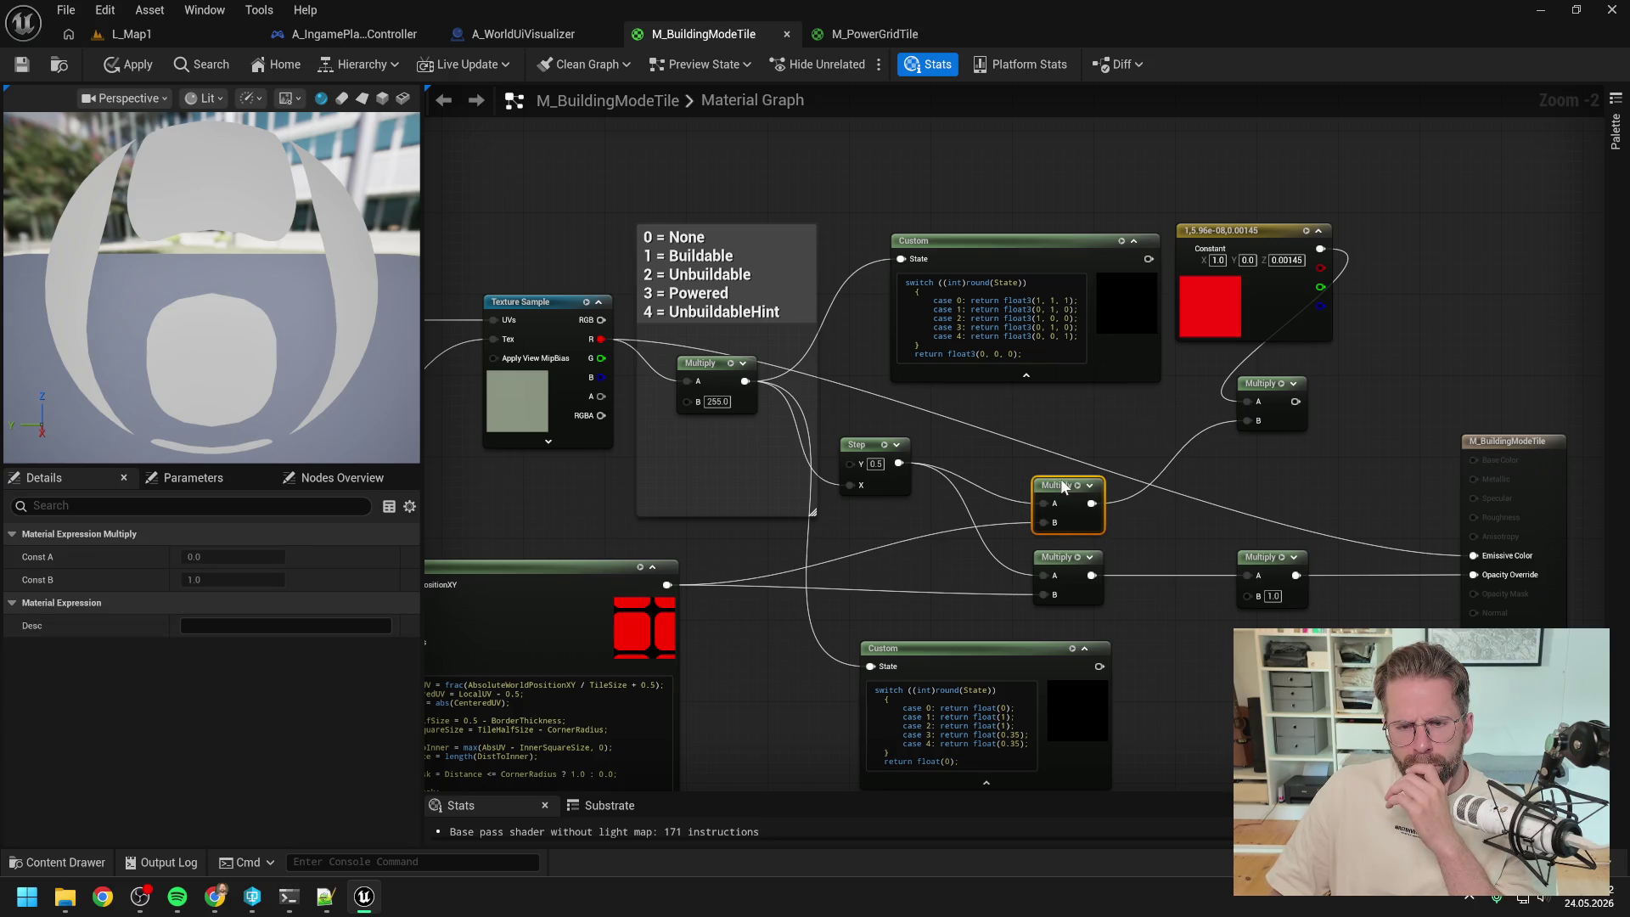